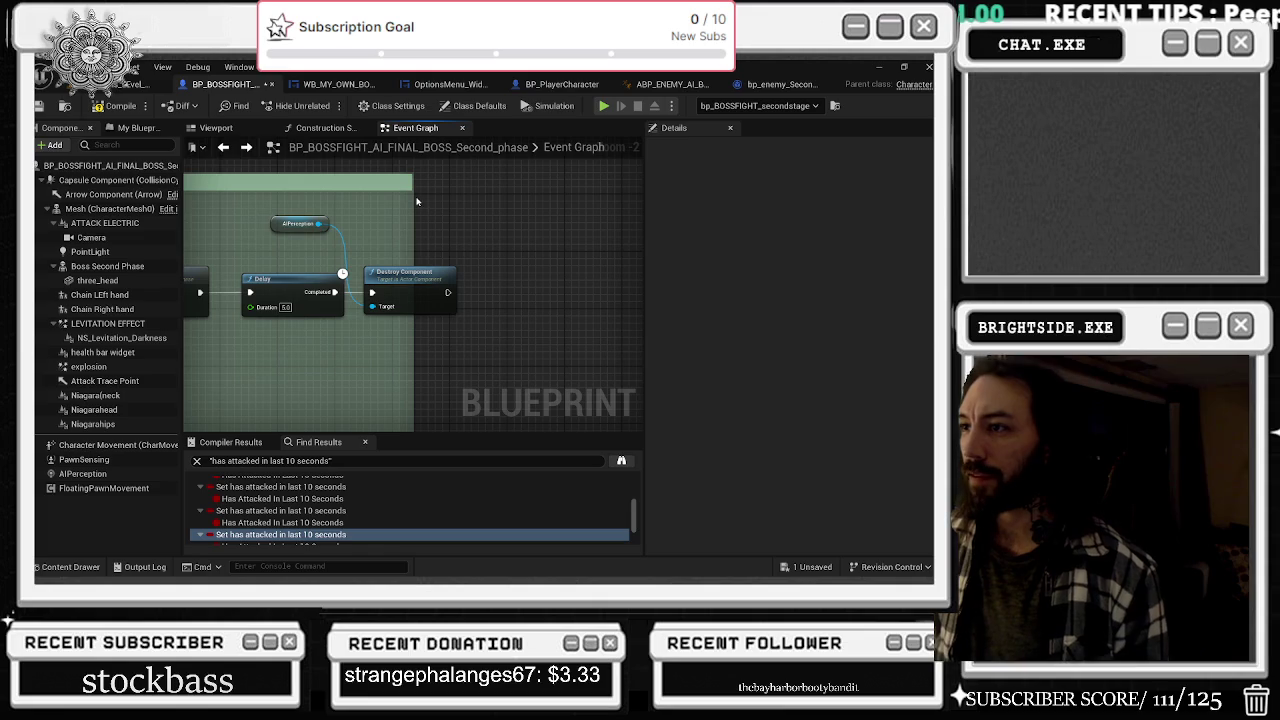
Widen the comment box around the Delay and Destroy Component nodes to the right
left_click_drag(417, 201, 488, 201)
scroll(390, 244, "down", 3)
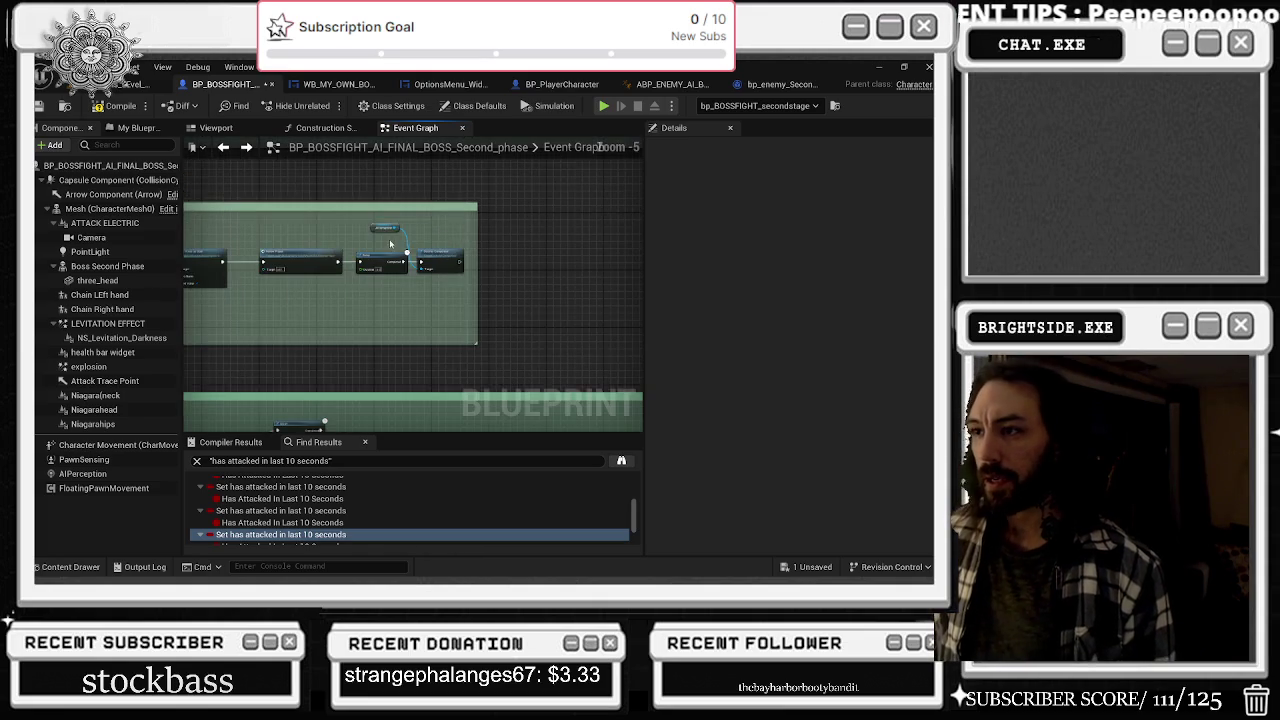
scroll(390, 244, "up", 1)
left_click(392, 236)
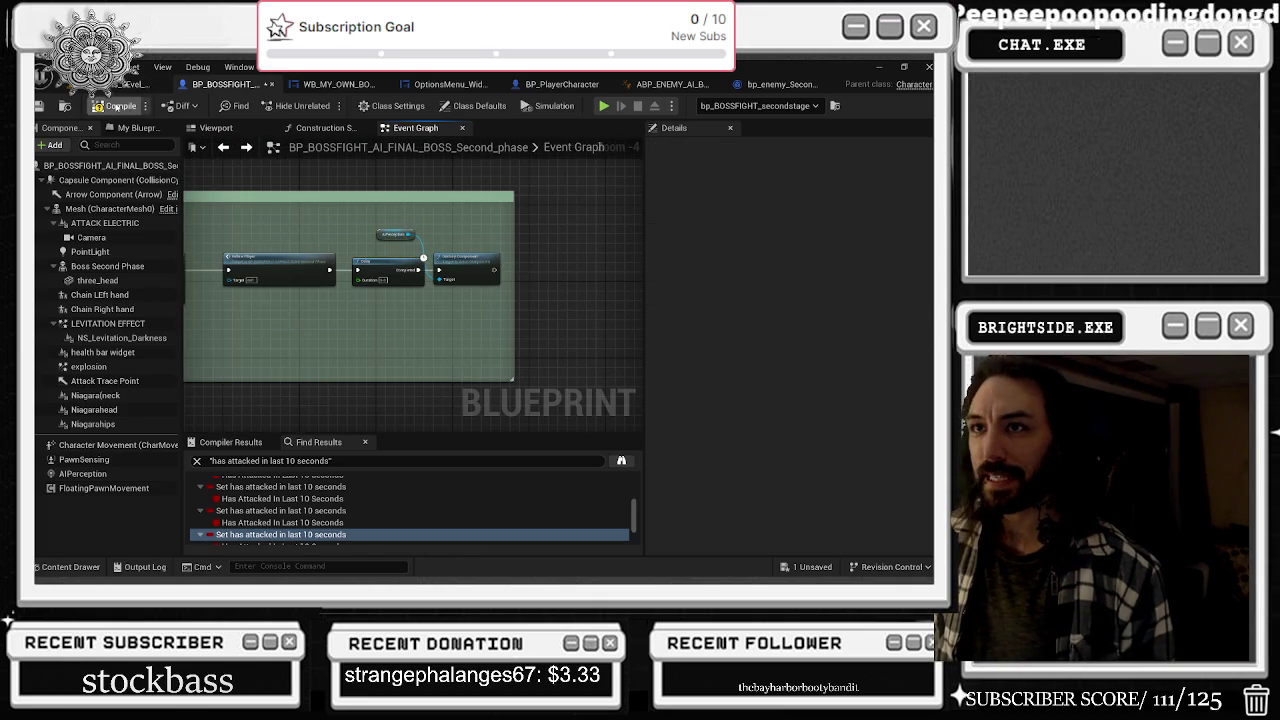
Save the boss Blueprint from the unsaved-content list, then select the on see pawn comment
left_click(801, 568)
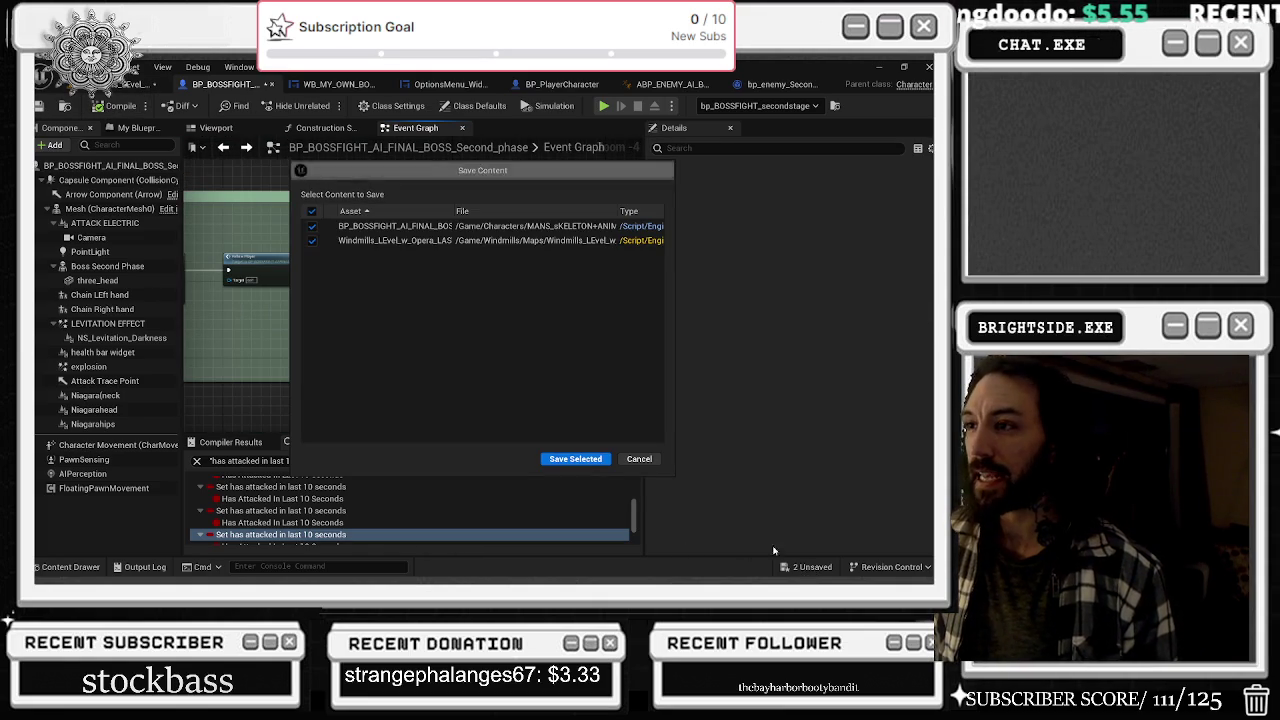
left_click(577, 462)
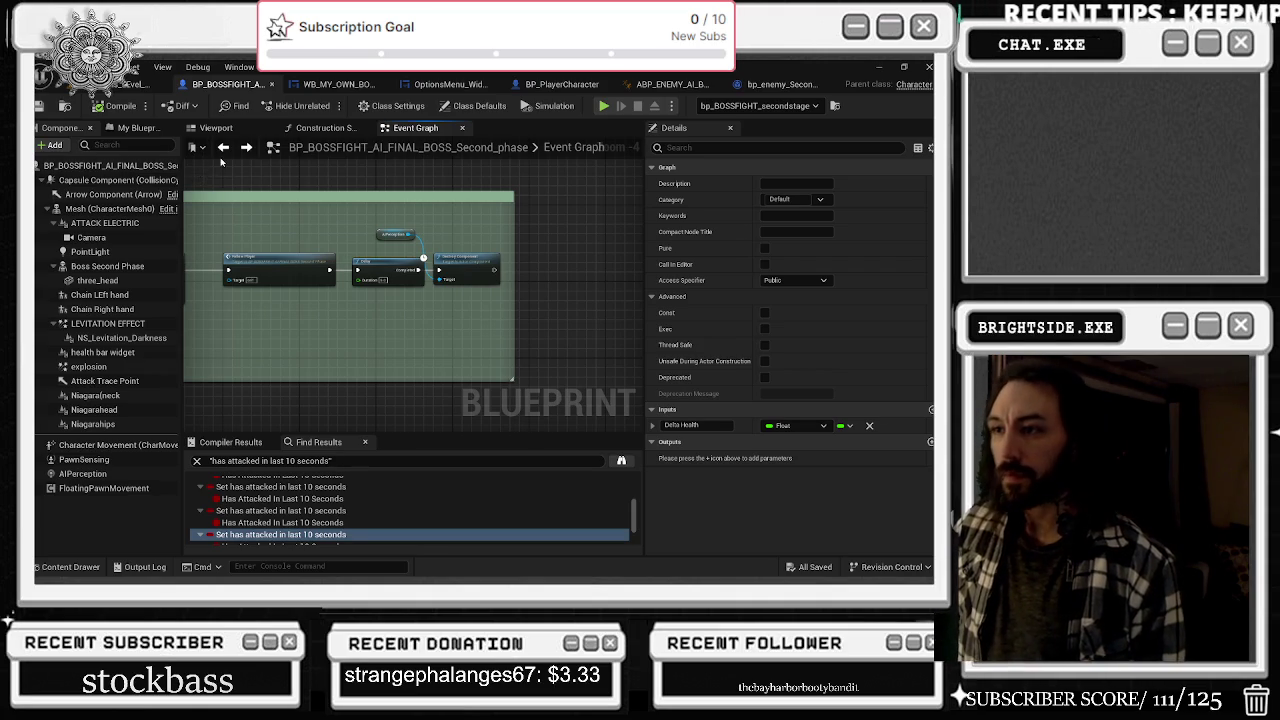
left_click(40, 106)
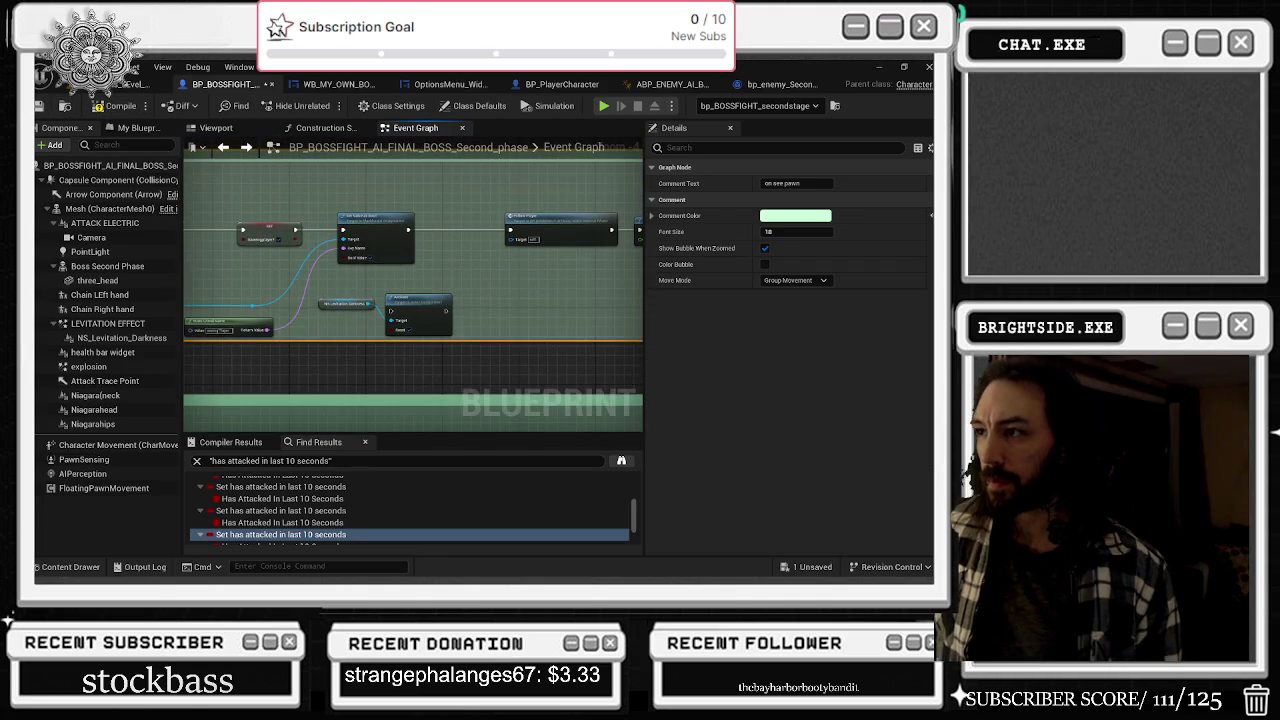
Nudge the HEARING PERCEPTION comment box slightly to the right
mouse_move(515, 411)
left_mouse_down()
mouse_move(515, 281)
mouse_move(405, 298)
left_mouse_up()
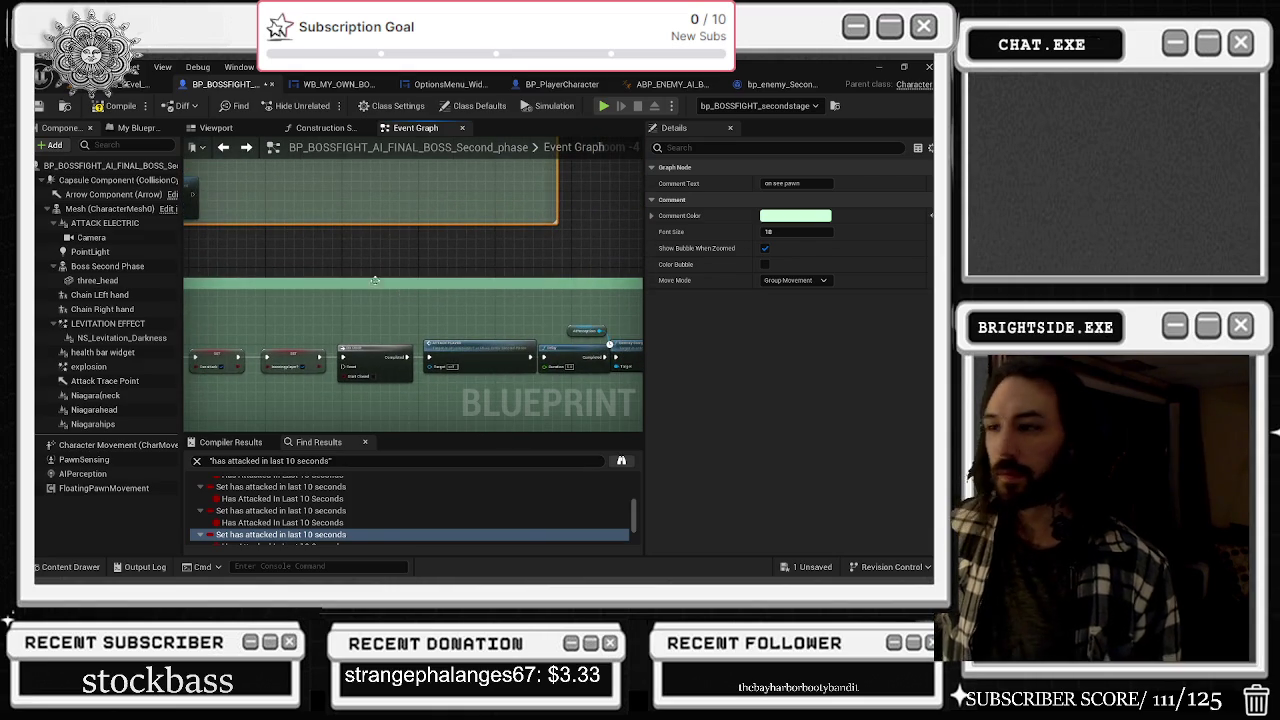
scroll(374, 284, "down", 3)
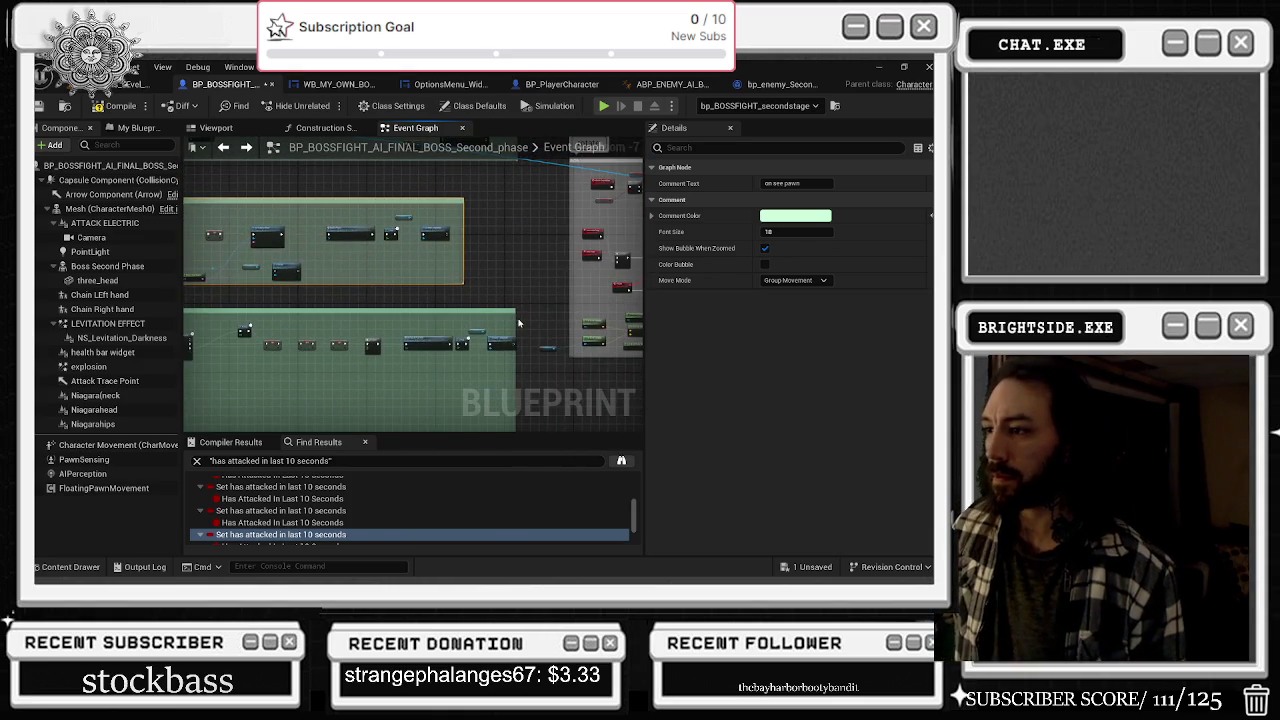
scroll(419, 323, "down", 4)
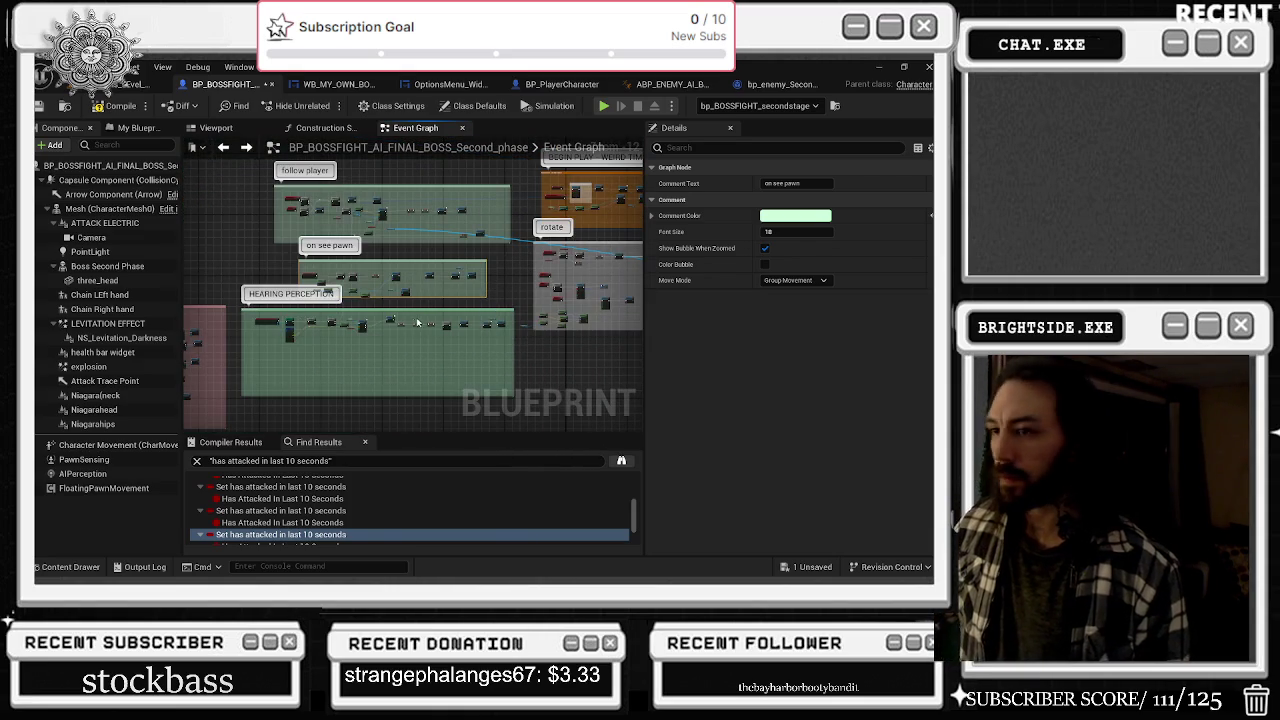
left_click_drag(403, 310, 428, 273)
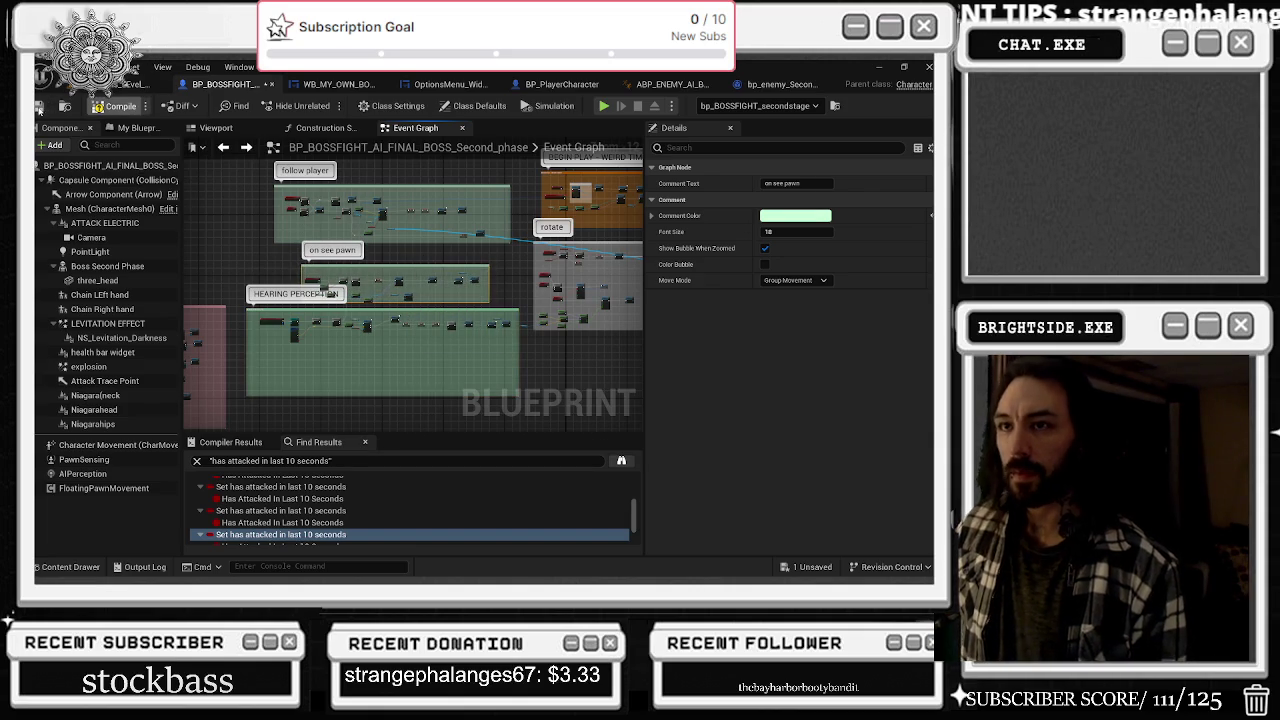
left_click(516, 349)
Pan back to the follow player sections and list the two unsaved assets
left_click_drag(516, 349, 231, 398)
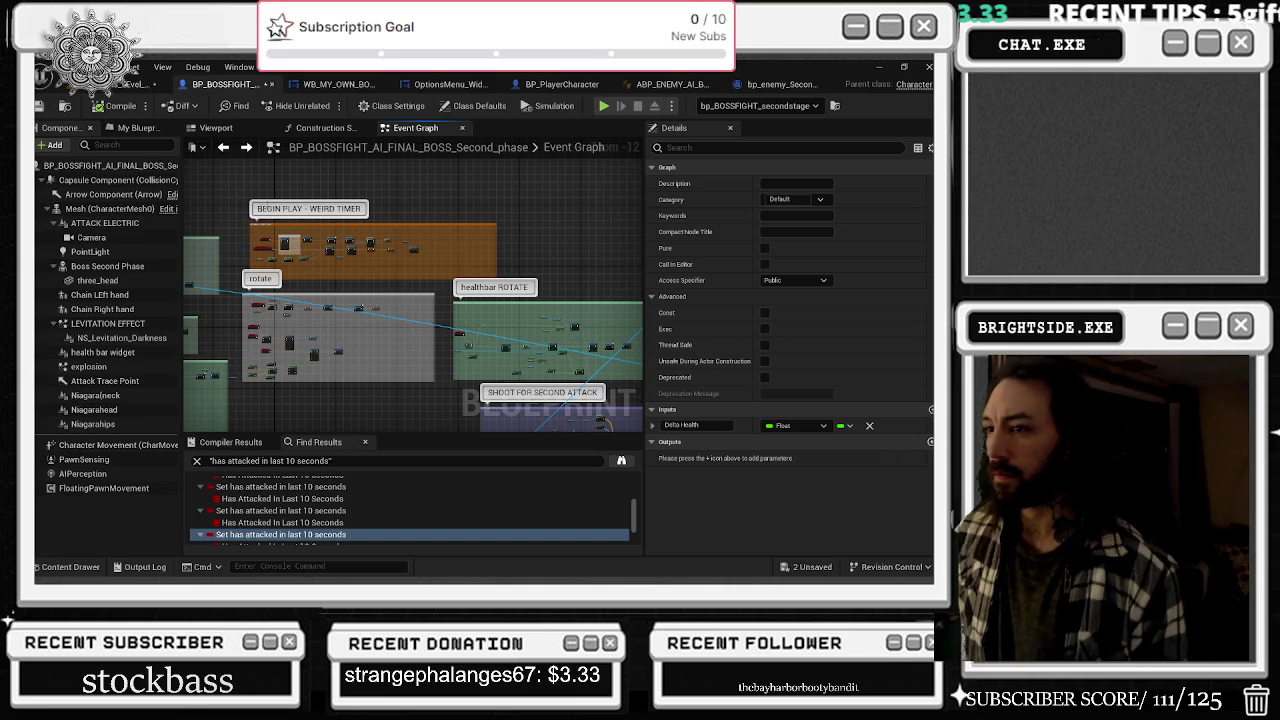
left_click_drag(271, 190, 613, 198)
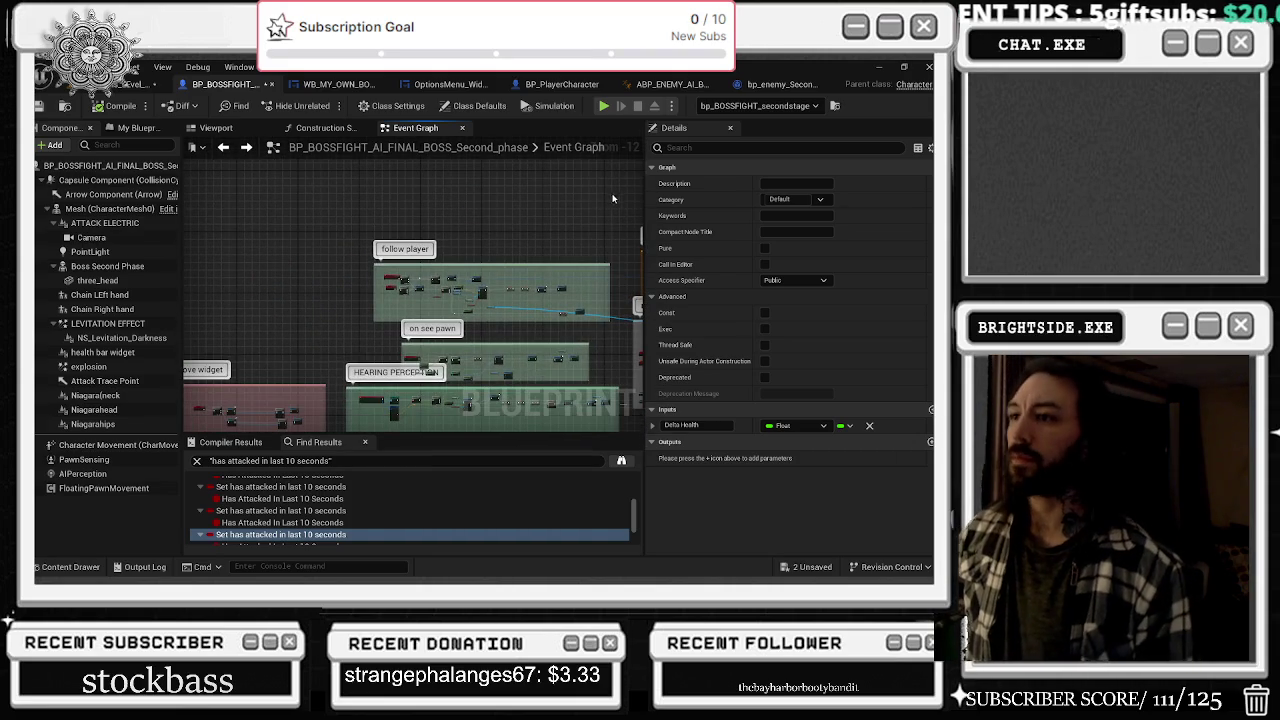
left_click(812, 567)
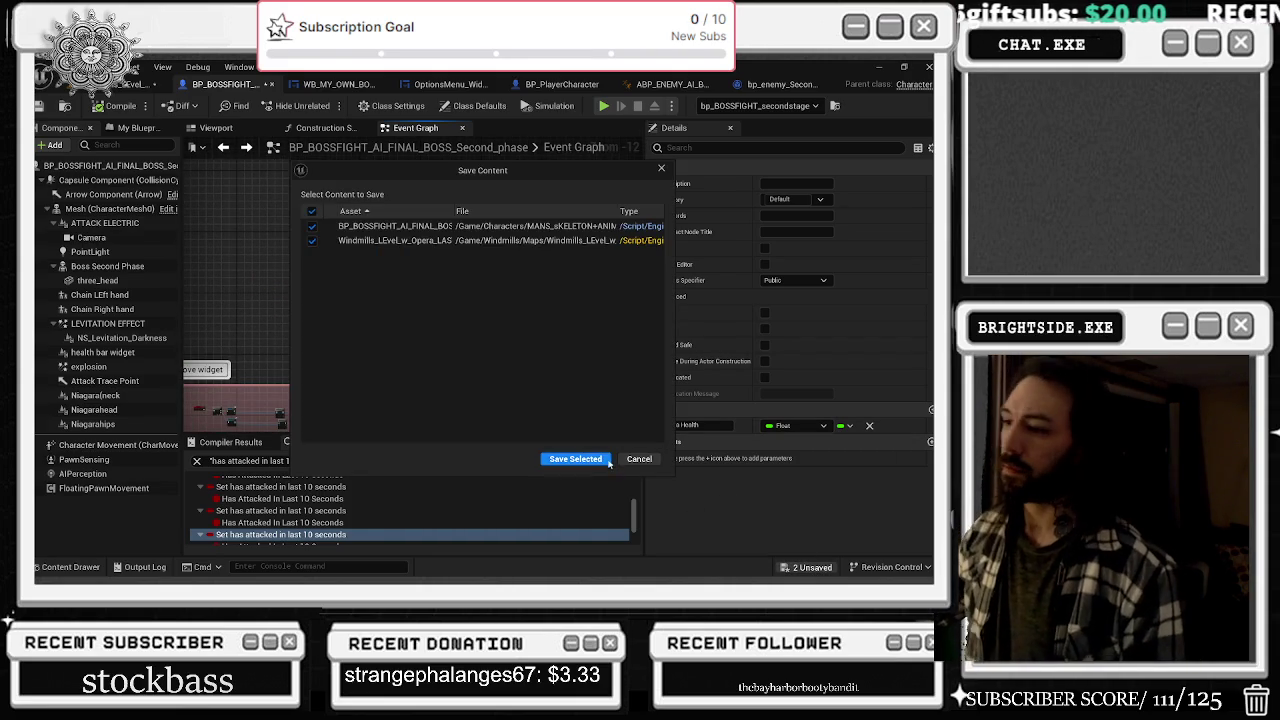
Save both the boss Blueprint and the Windmills level map with Save Selected
left_click(577, 461)
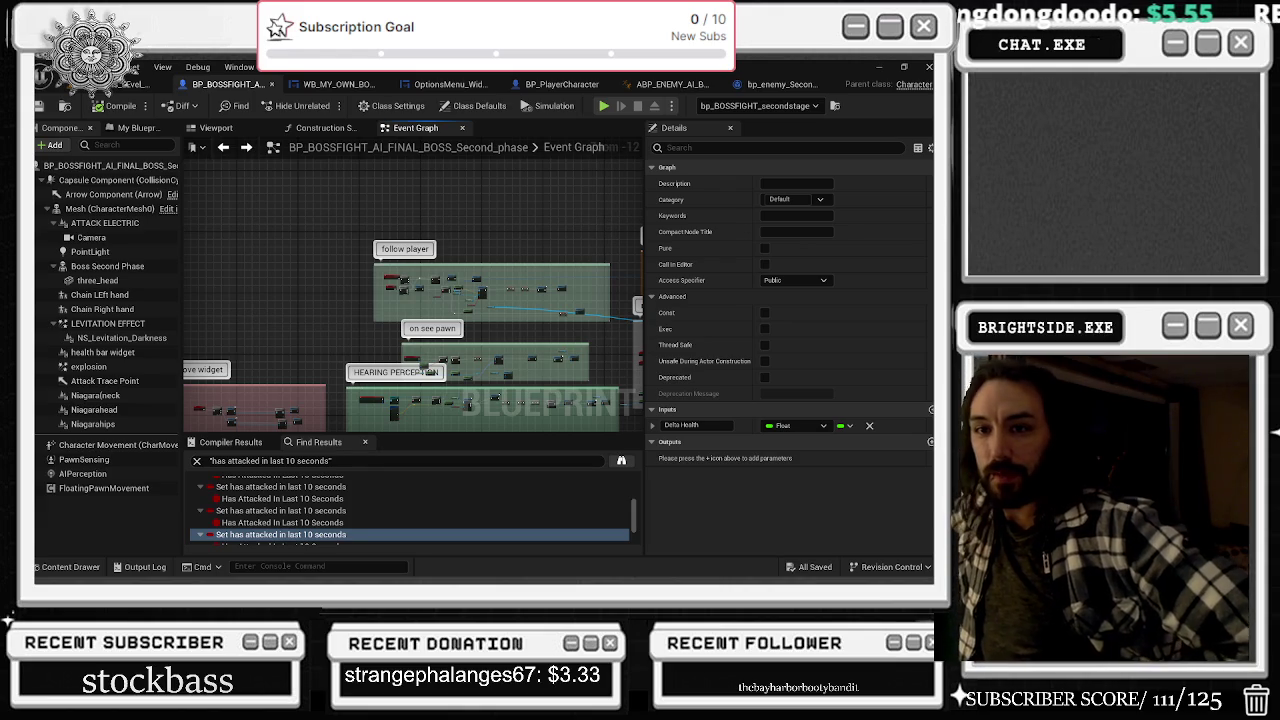
scroll(516, 266, "up", 5)
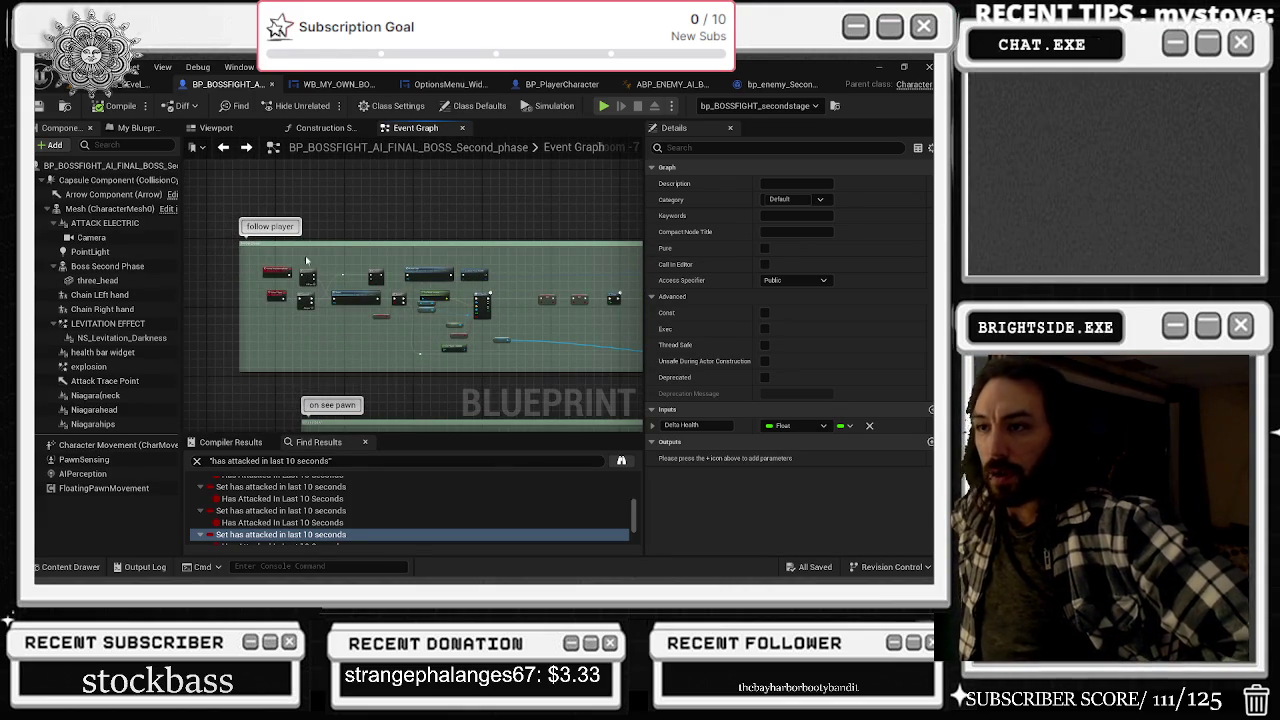
Select the first Sequence node and the player-seen custom event and shift them slightly left
scroll(297, 278, "up", 4)
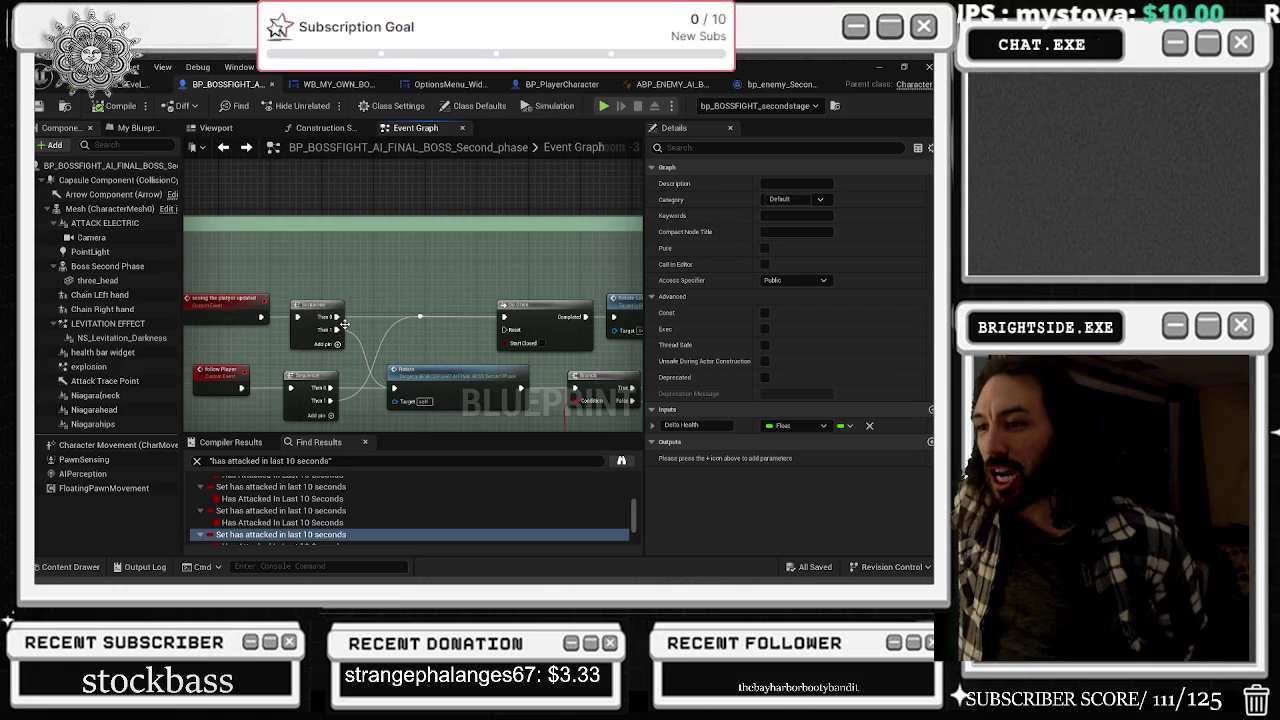
scroll(419, 259, "down", 5)
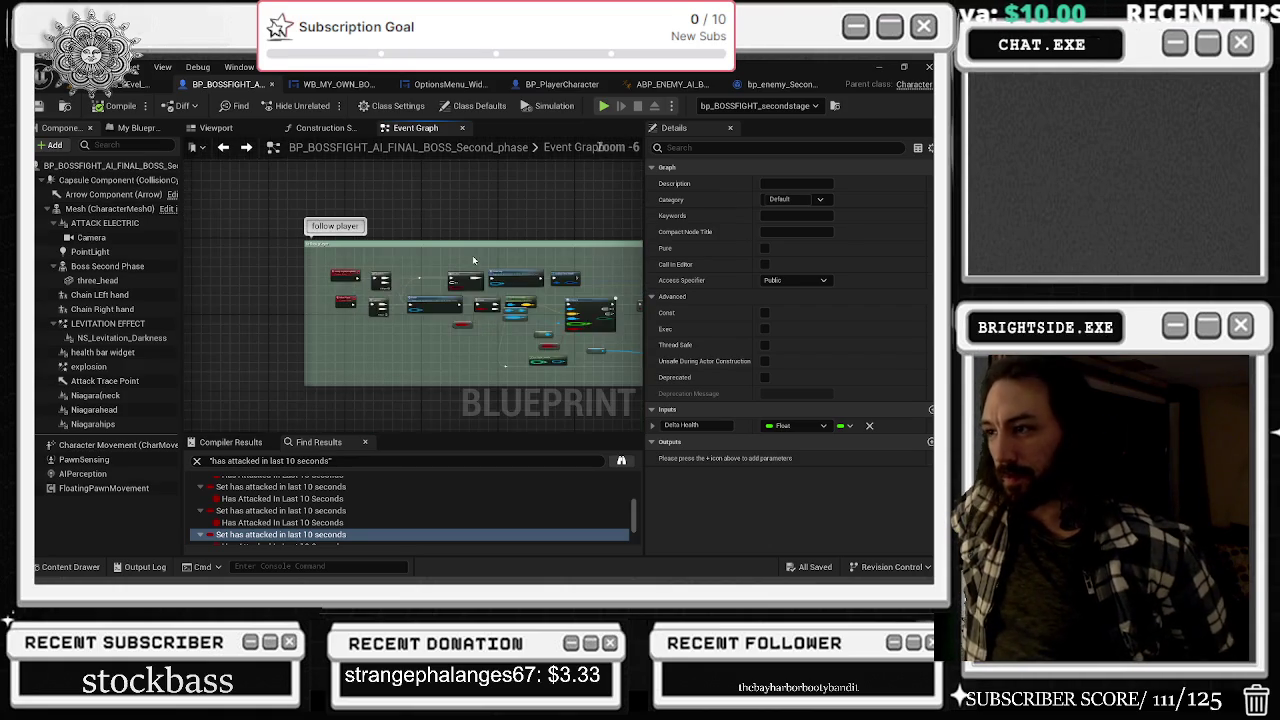
scroll(343, 286, "up", 5)
scroll(343, 286, "down", 3)
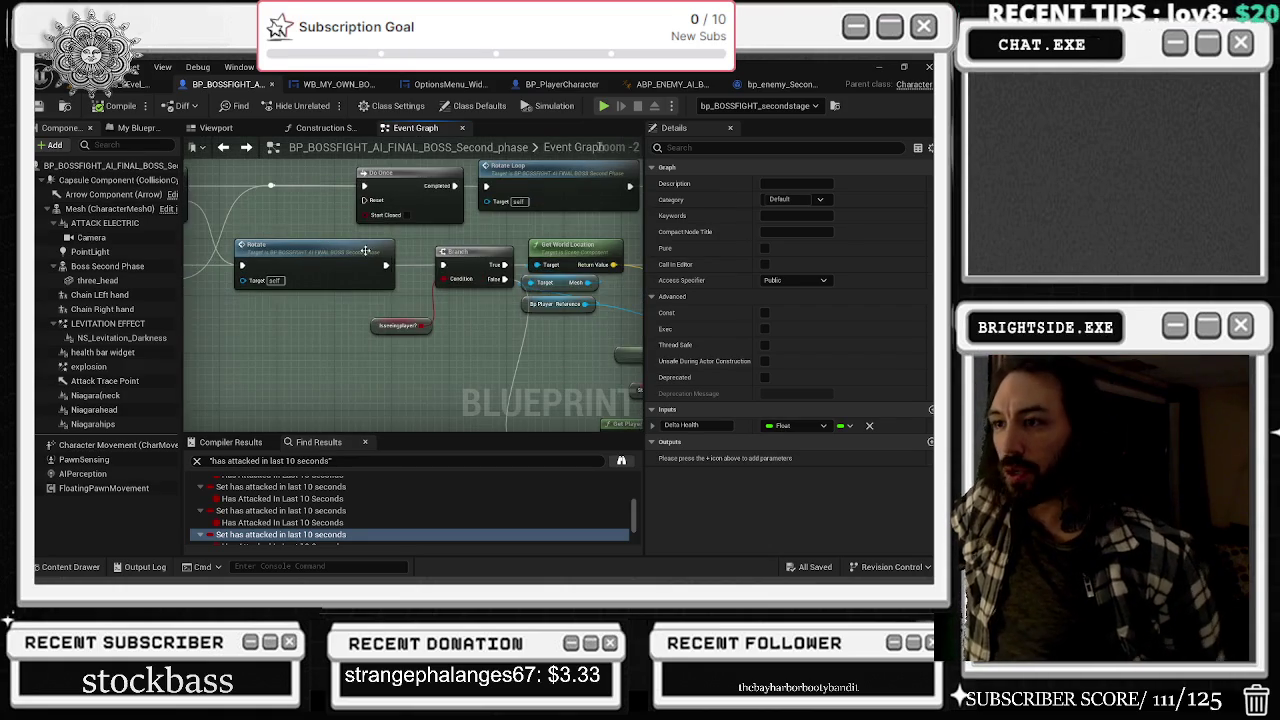
scroll(521, 304, "up", 4)
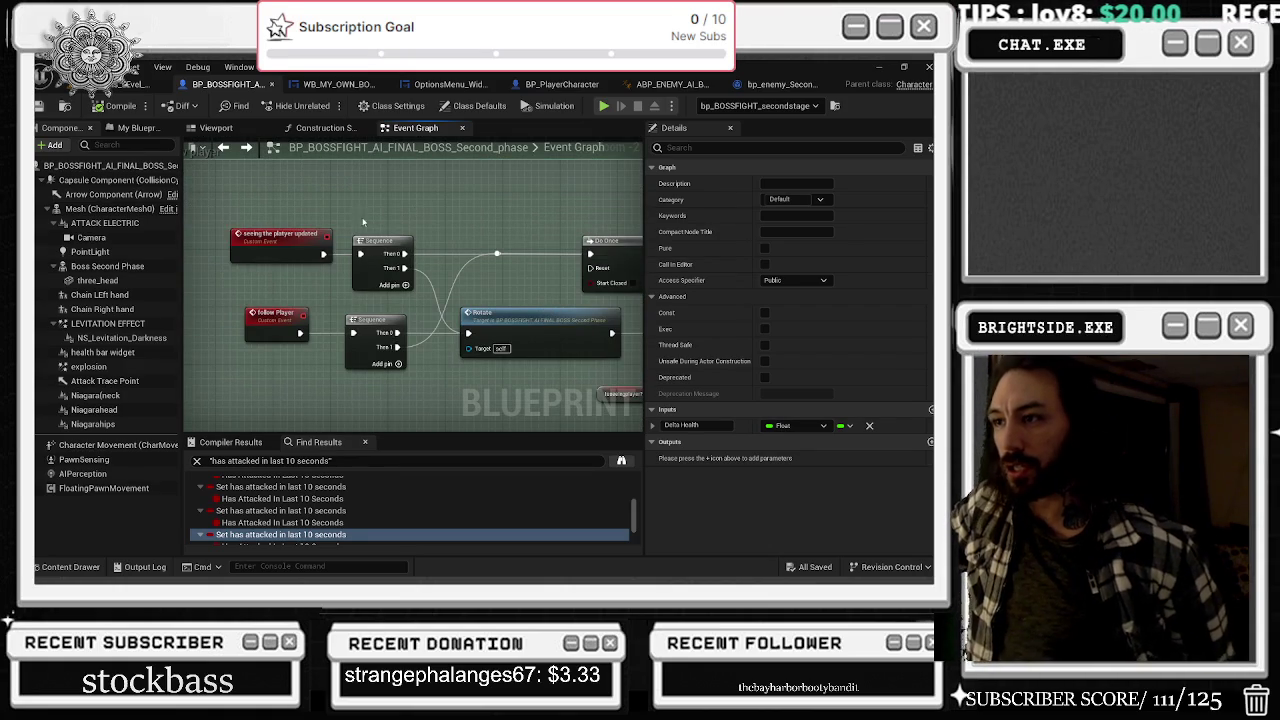
left_click_drag(378, 242, 385, 242)
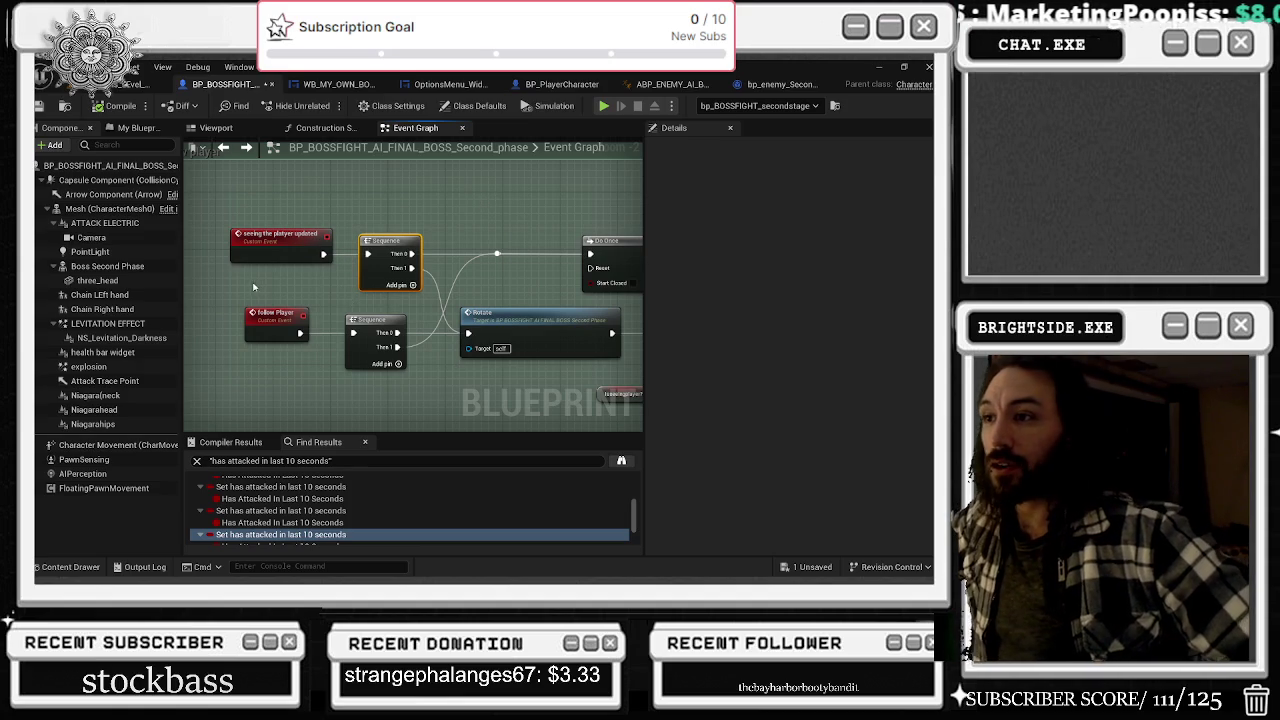
left_click_drag(226, 193, 420, 290)
left_click_drag(412, 242, 365, 278)
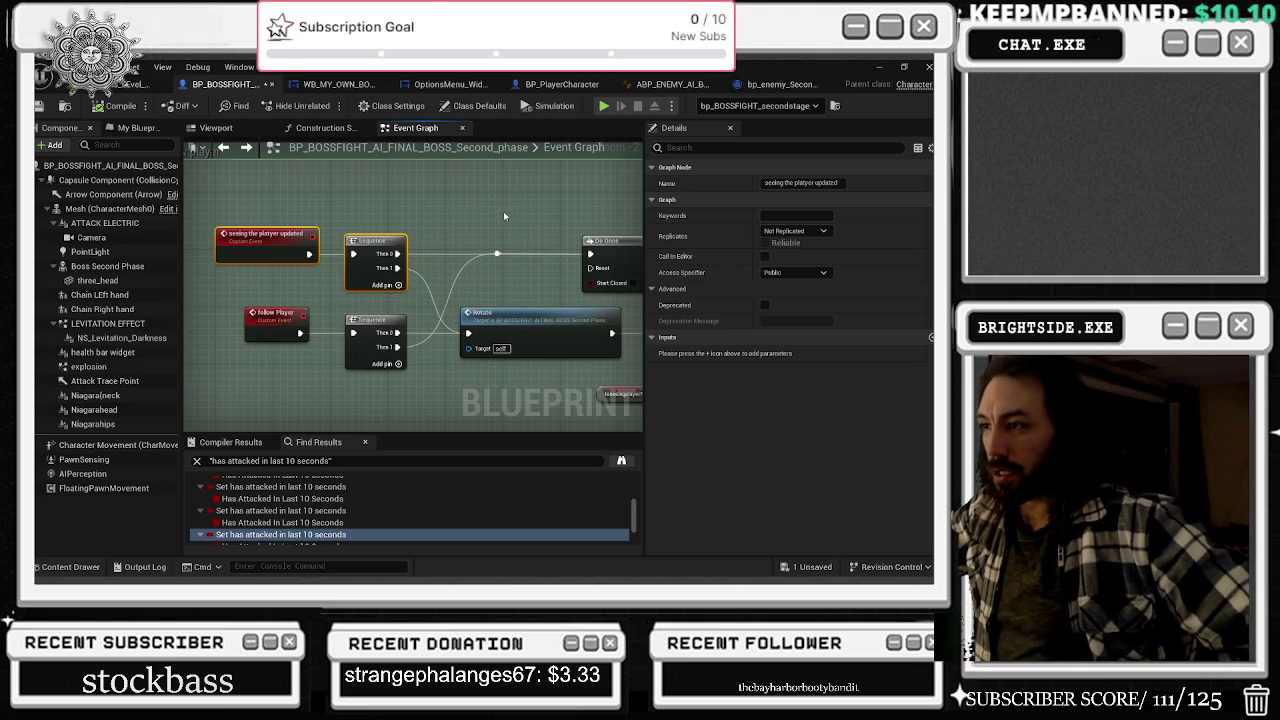
Go back to the Delay chain and select the Delay and following SET nodes
left_click(225, 147)
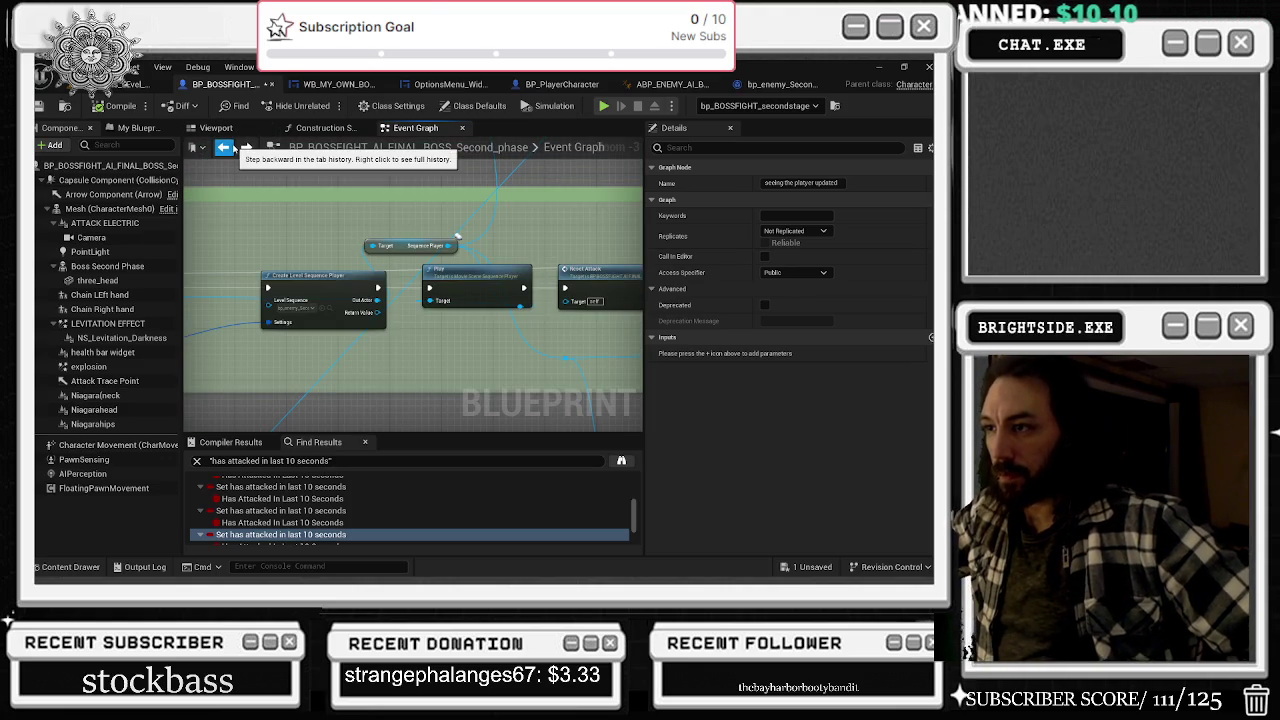
mouse_move(488, 369)
left_mouse_down()
mouse_move(327, 321)
mouse_move(365, 323)
mouse_move(358, 350)
mouse_move(171, 328)
left_mouse_up()
left_click_drag(440, 236, 310, 232)
left_click(320, 257)
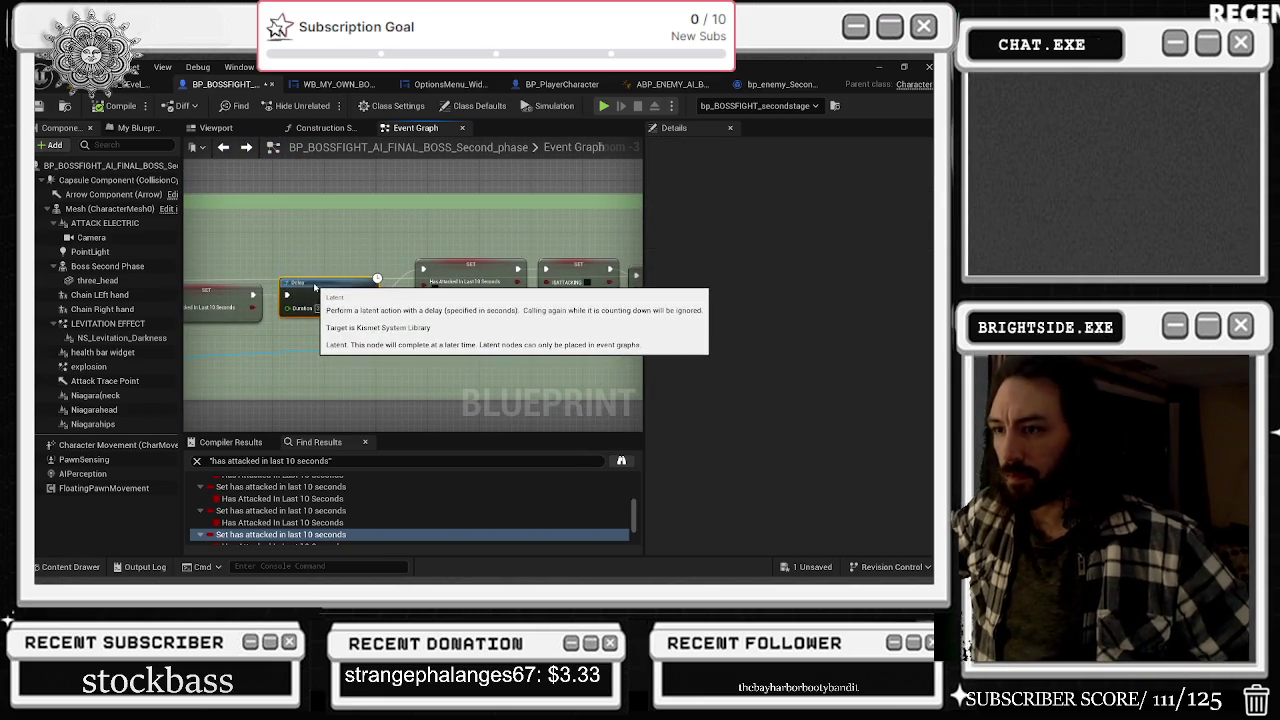
left_click_drag(454, 270, 282, 290)
left_click(282, 290)
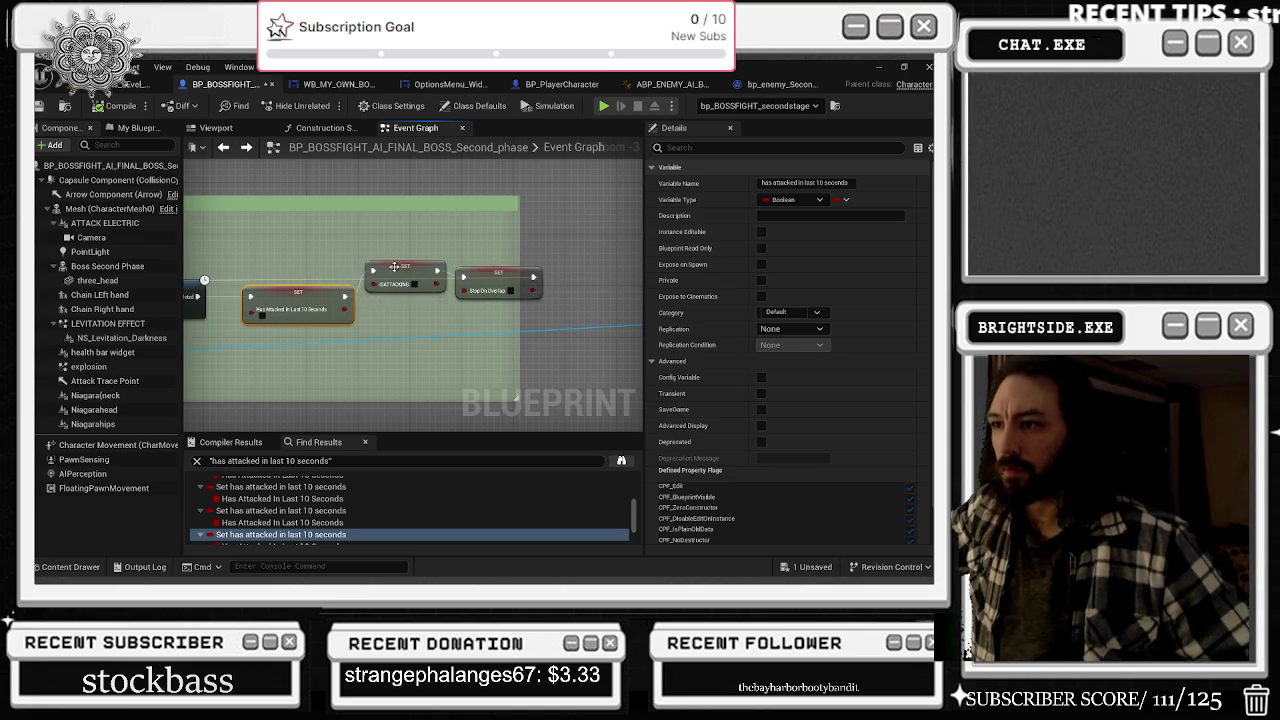
left_click(405, 296)
Move the Stop on Overlap SET node down into line and widen the comment box to fit
left_click_drag(495, 283, 495, 298)
mouse_move(519, 252)
left_mouse_down()
mouse_move(558, 245)
mouse_move(572, 227)
left_mouse_up()
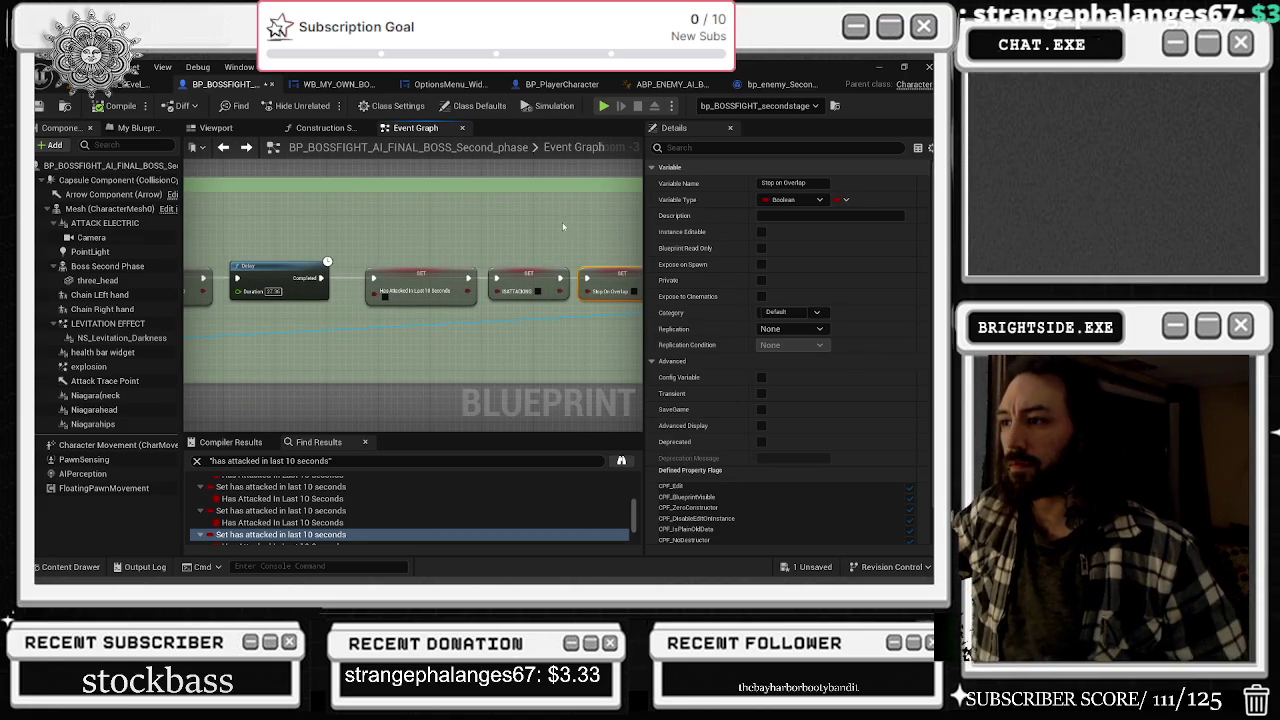
scroll(418, 231, "down", 2)
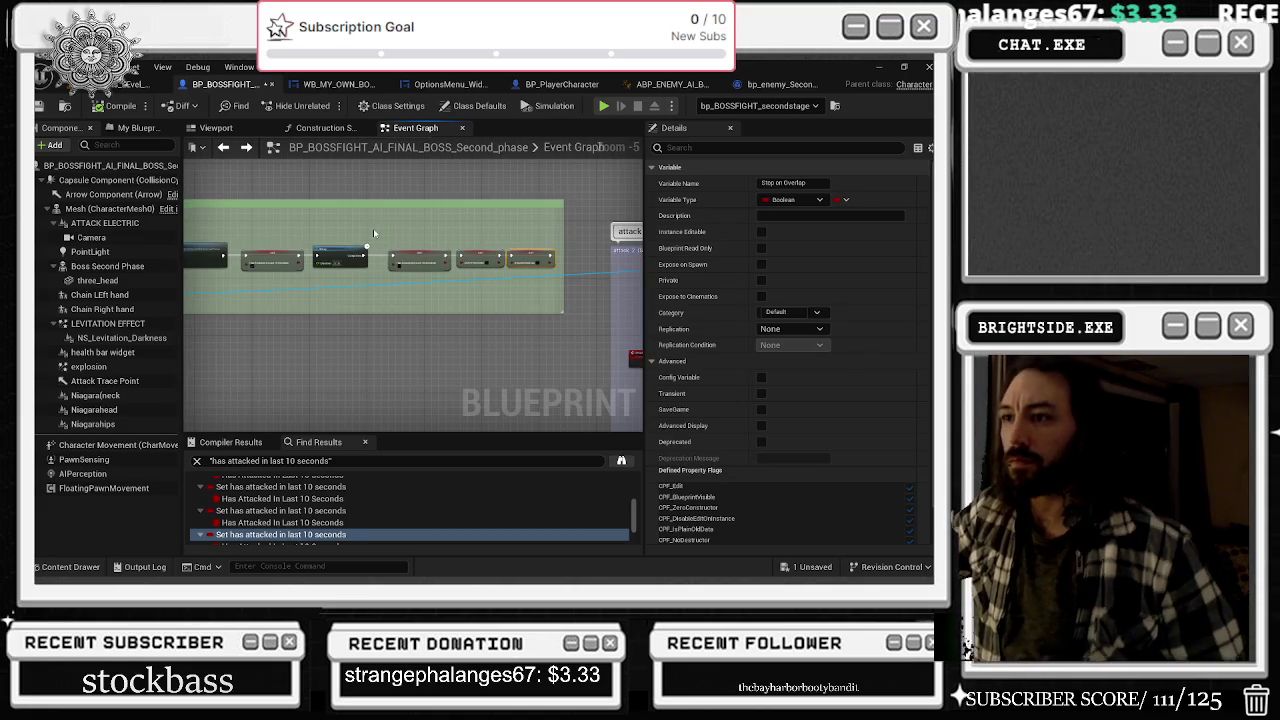
mouse_move(411, 289)
left_mouse_down()
mouse_move(441, 319)
mouse_move(472, 279)
left_mouse_up()
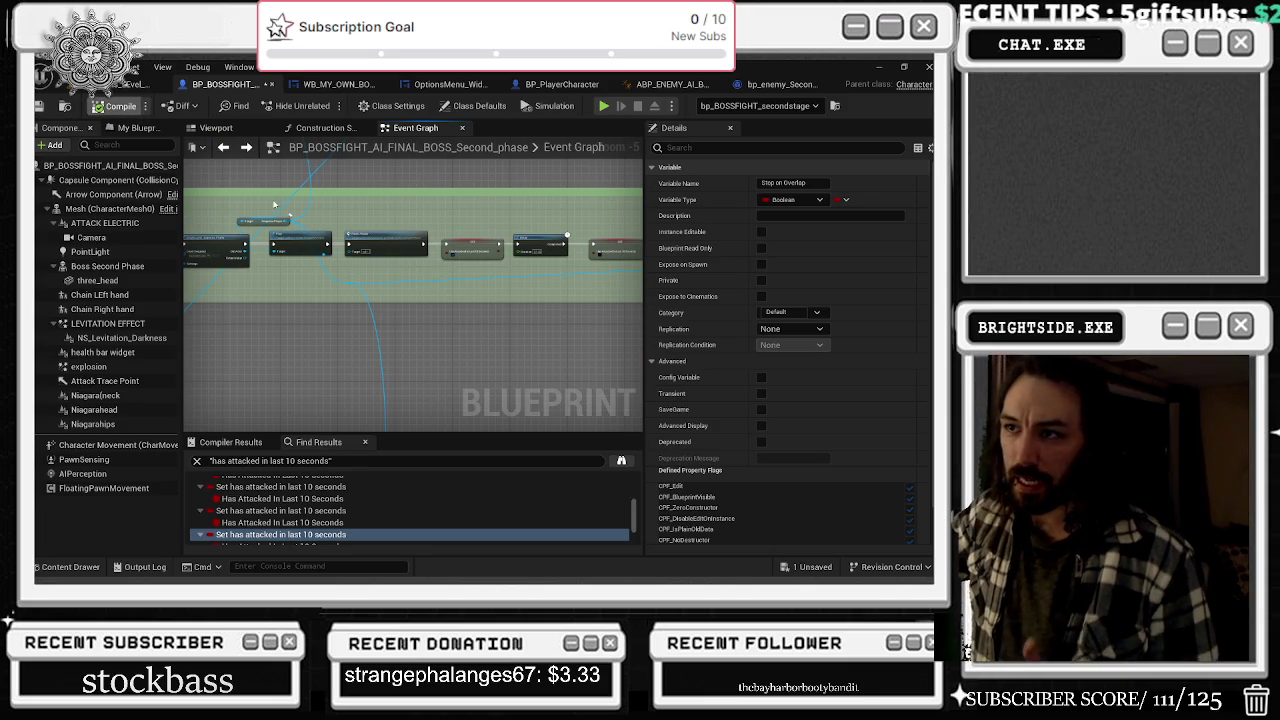
scroll(326, 196, "down", 2)
Turn off Auto Activate for the NS_Levitation_Darkness component
right_click(329, 197)
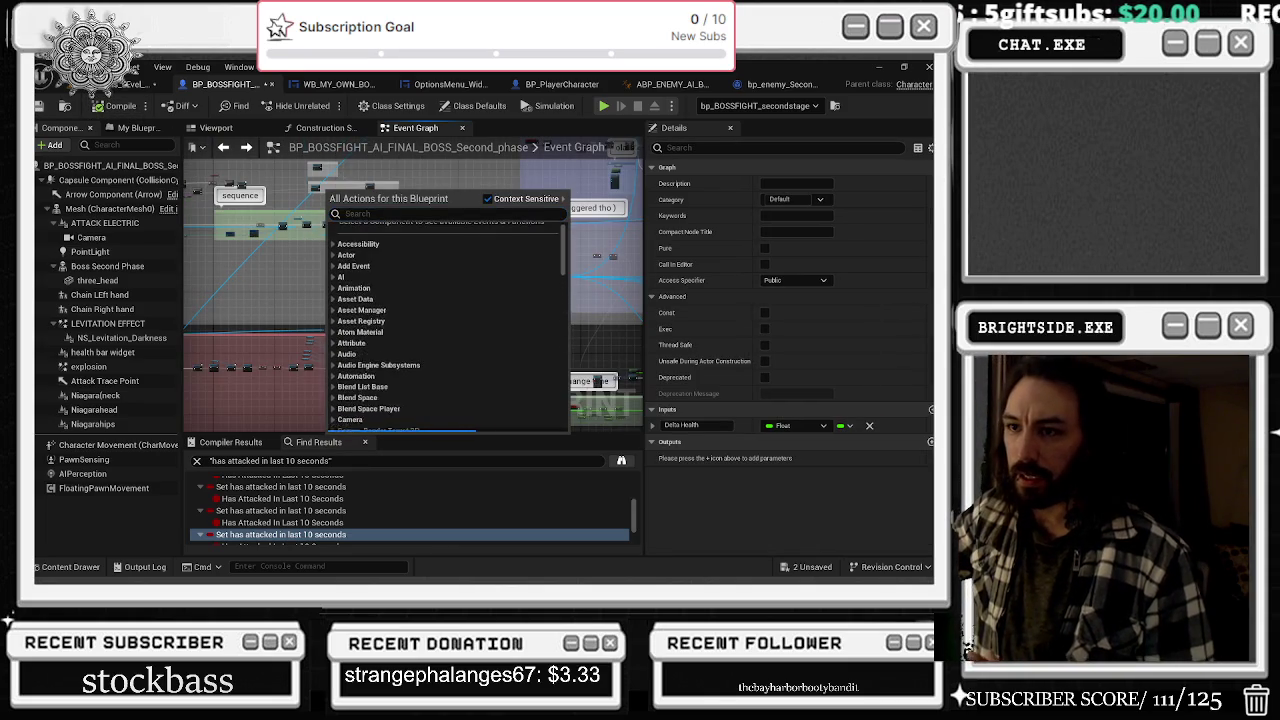
left_click(121, 338)
scroll(883, 425, "down", 5)
scroll(880, 431, "down", 3)
left_click(761, 360)
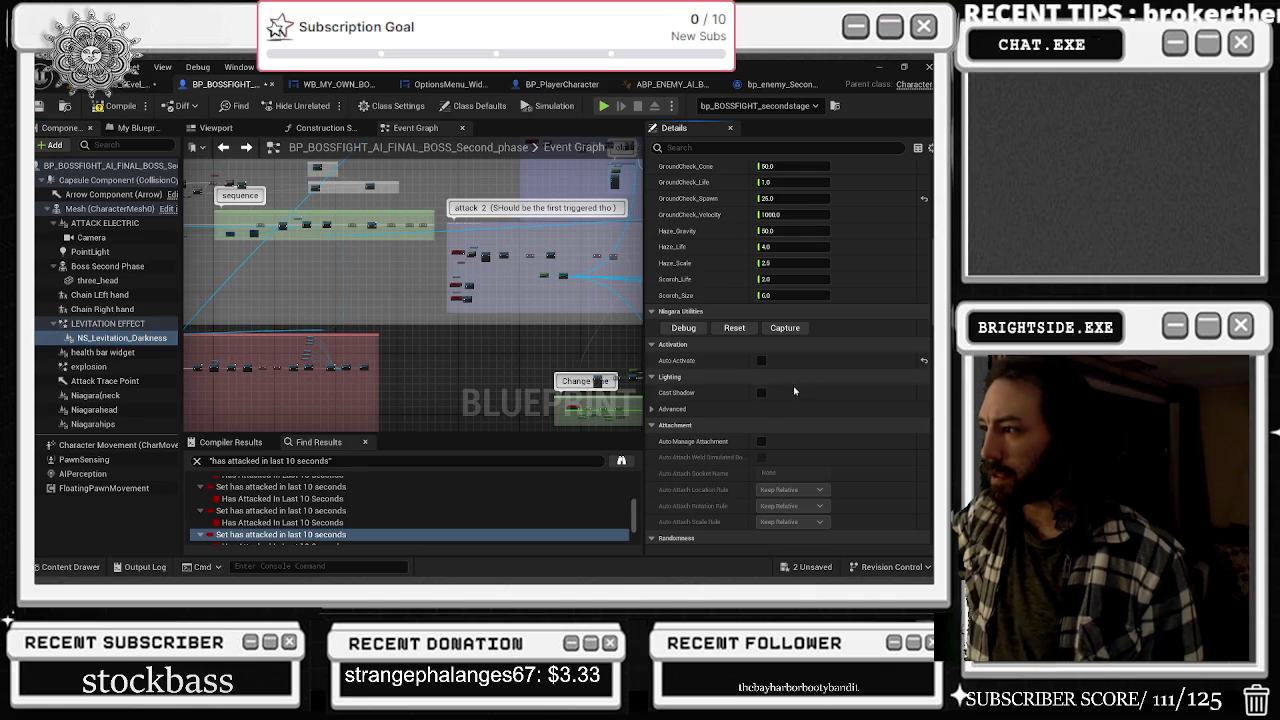
Pan across the red death, on see pawn and HEARING PERCEPTION sections and select the lower-left node
left_click_drag(336, 284, 631, 199)
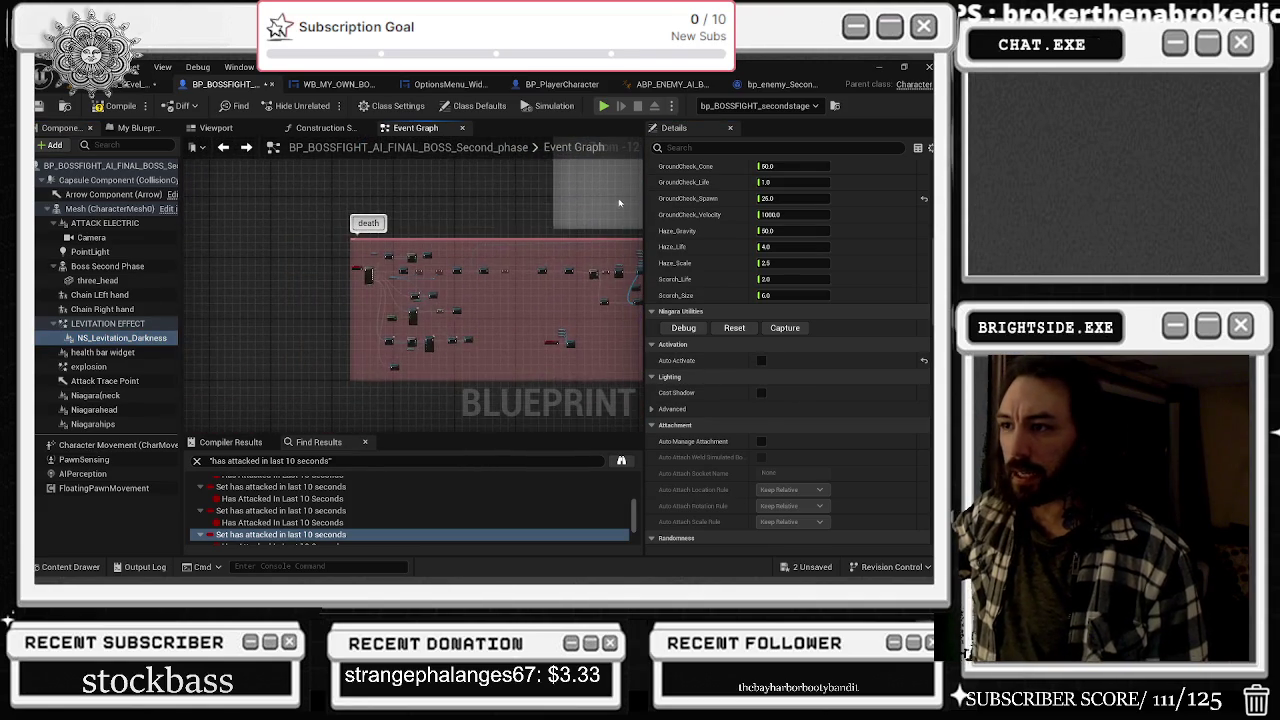
left_click_drag(539, 261, 340, 150)
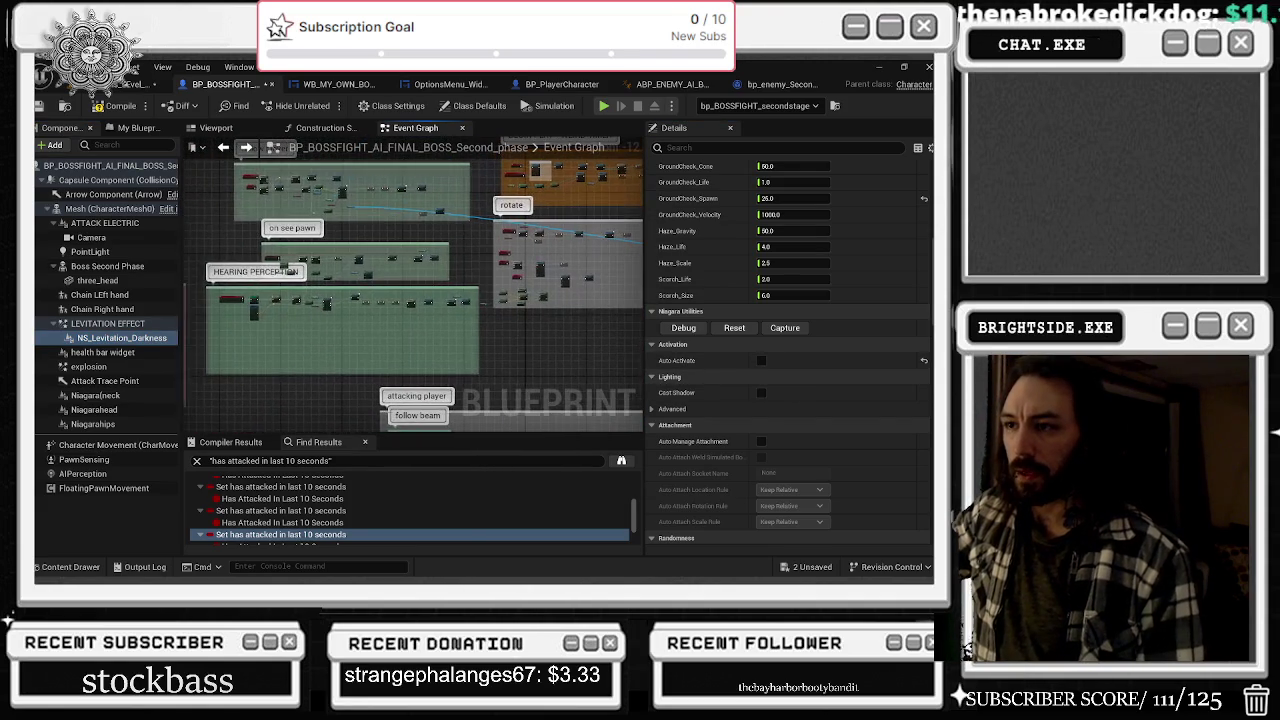
scroll(430, 290, "up", 3)
left_click_drag(478, 226, 478, 266)
scroll(460, 268, "down", 1)
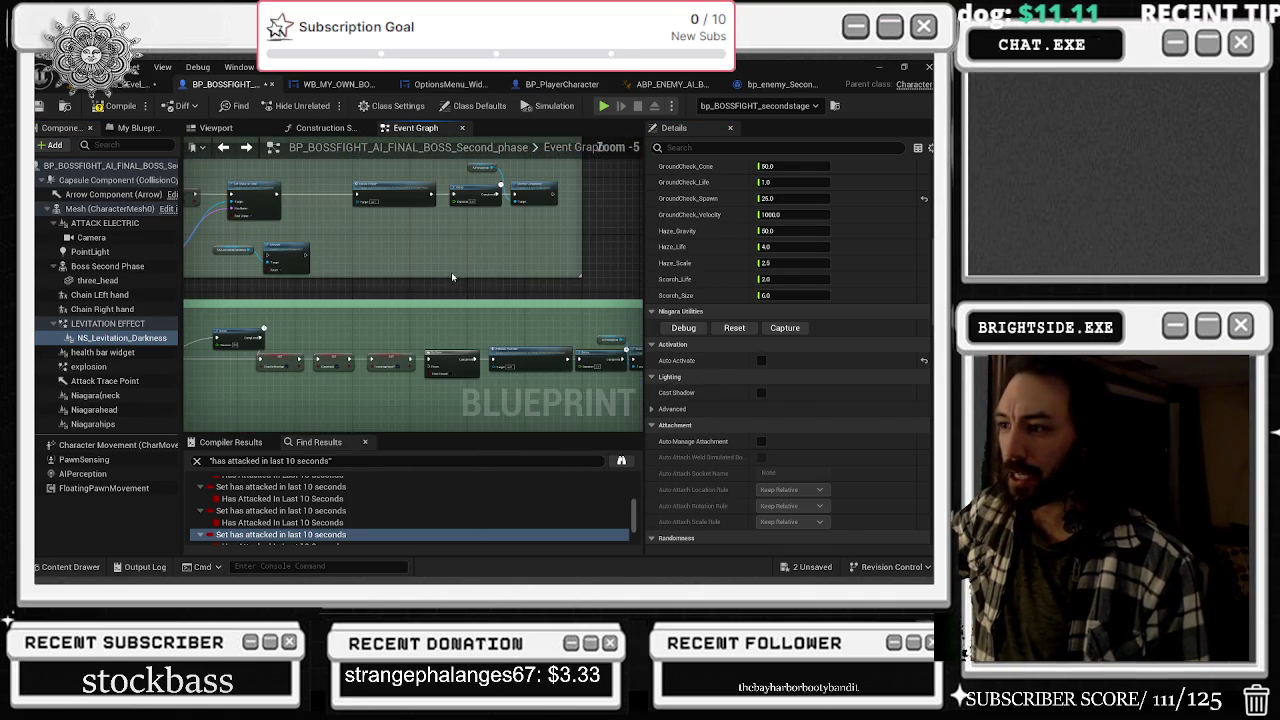
left_click(229, 341)
left_click_drag(229, 341, 277, 321)
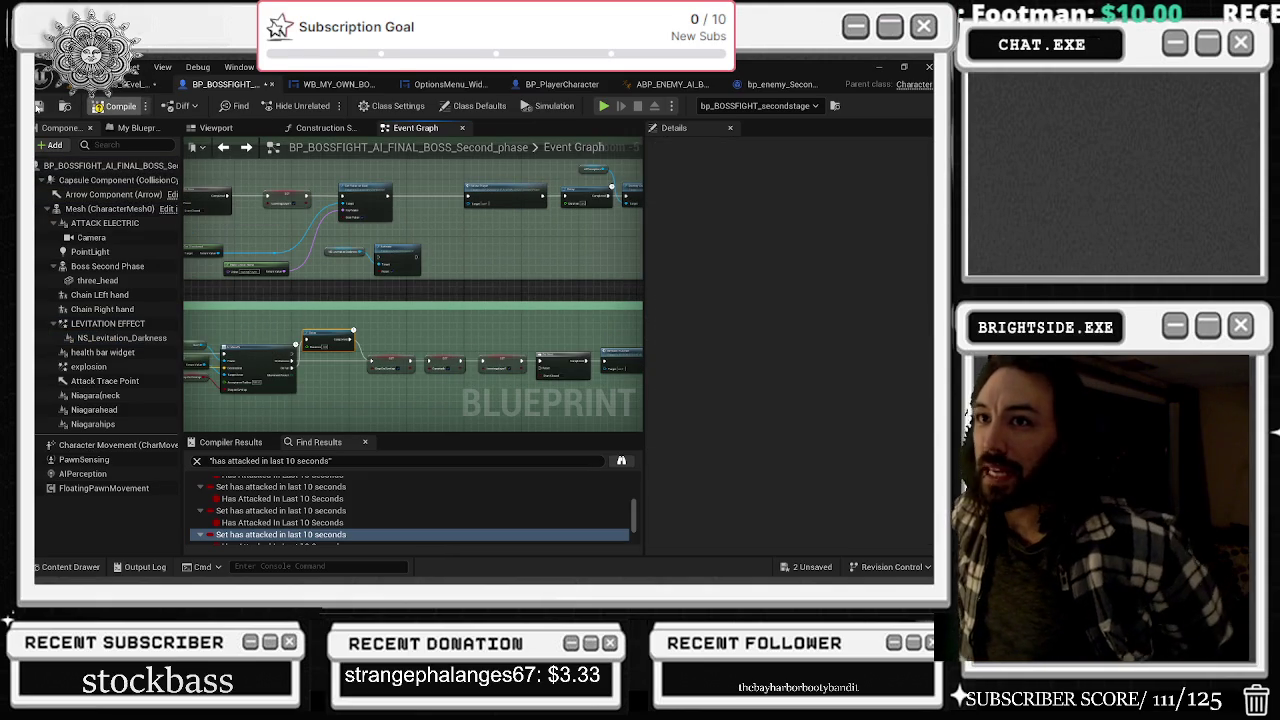
Move the levitation Activate nodes further right, save the boss Blueprint, and return to the level
left_click(110, 106)
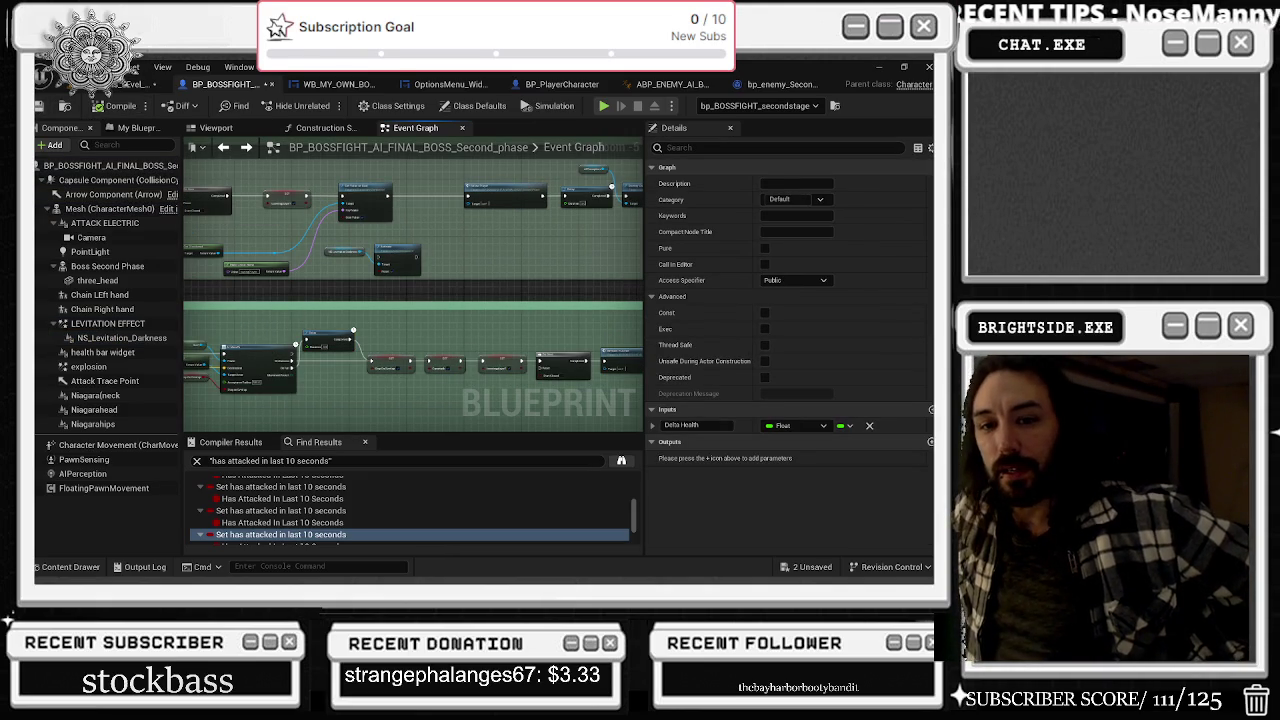
left_click(362, 199)
mouse_move(328, 238)
left_mouse_down()
mouse_move(425, 276)
mouse_move(449, 244)
left_mouse_up()
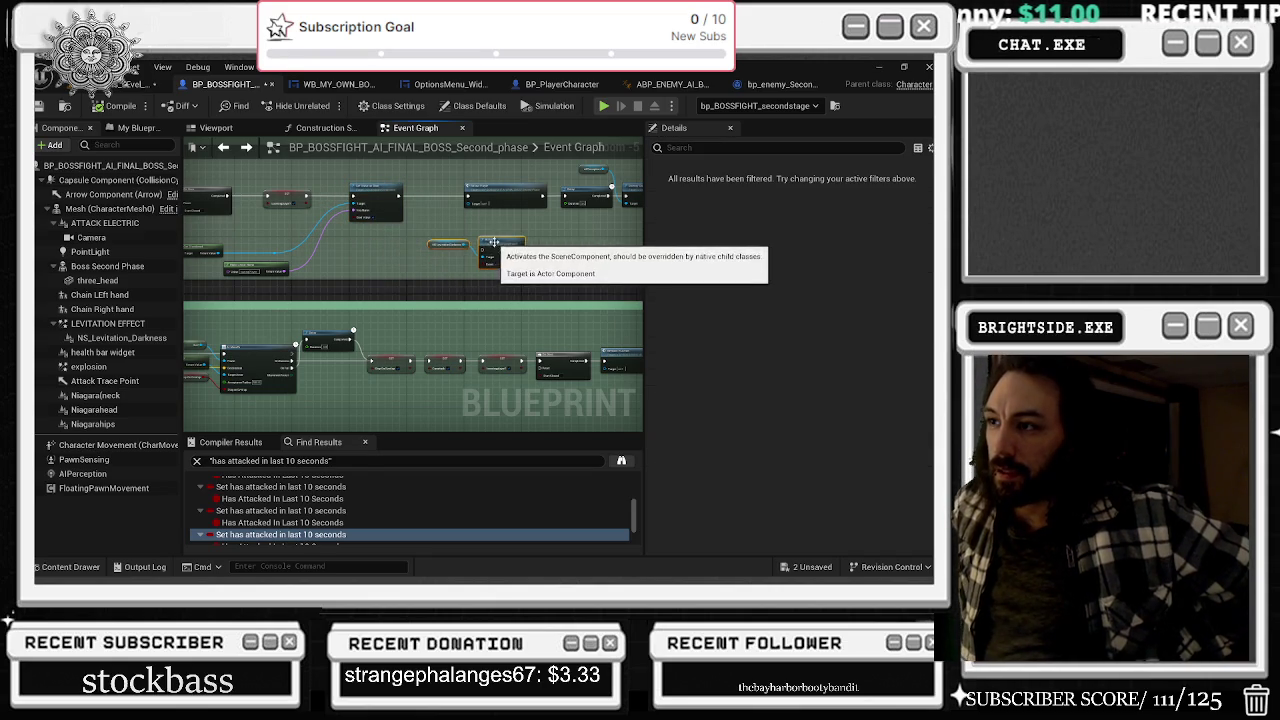
left_click(37, 110)
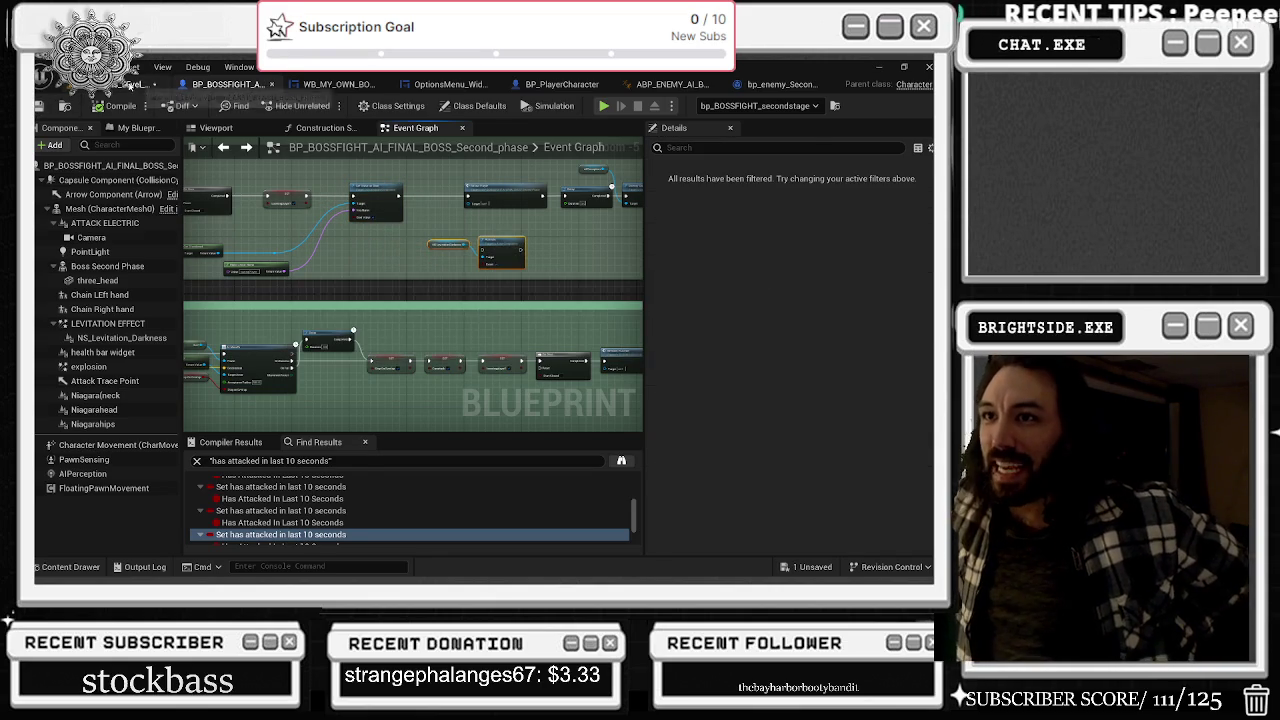
left_click(140, 86)
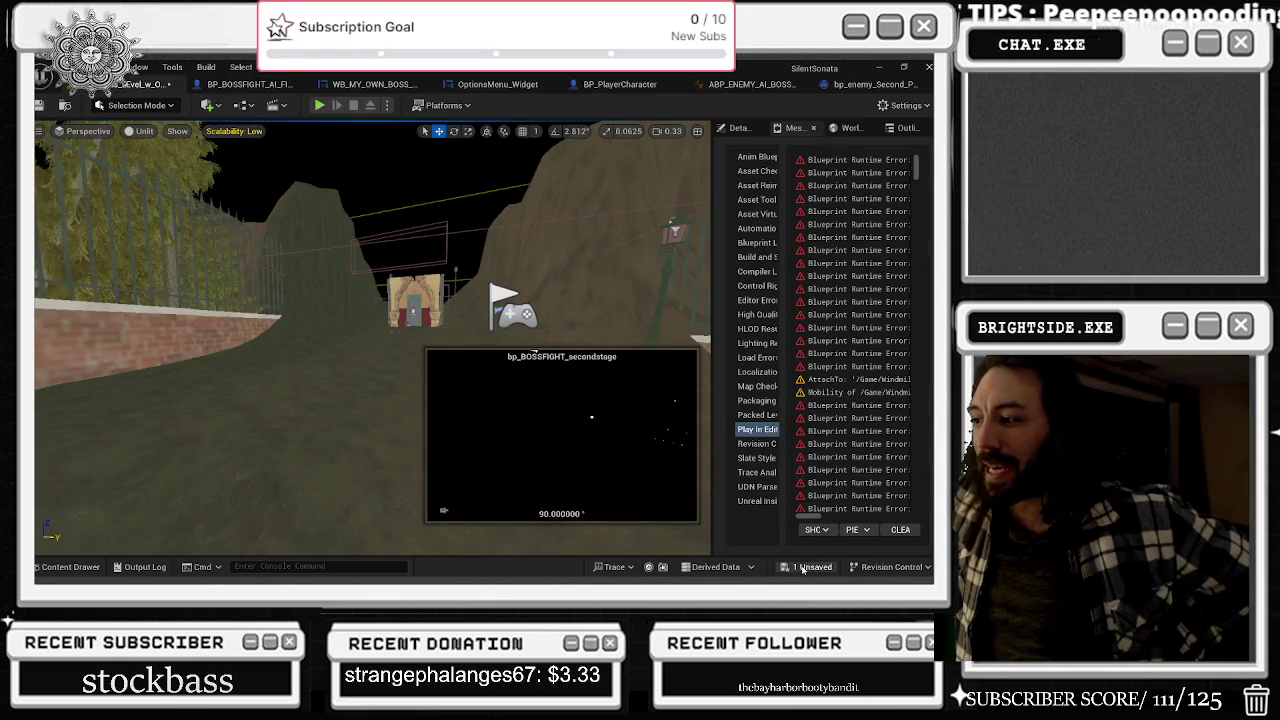
Save the level map, then glance at the enemy level-sequence director Blueprint
left_click(810, 567)
left_click(584, 458)
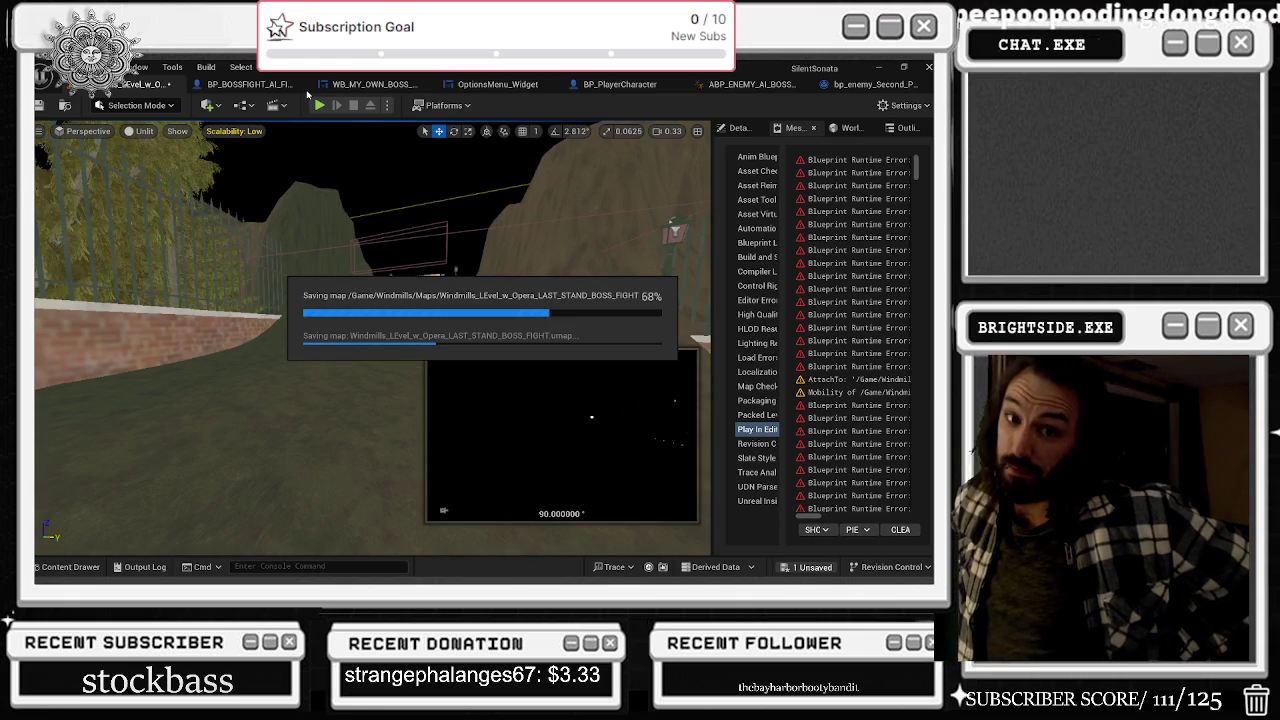
left_click(860, 84)
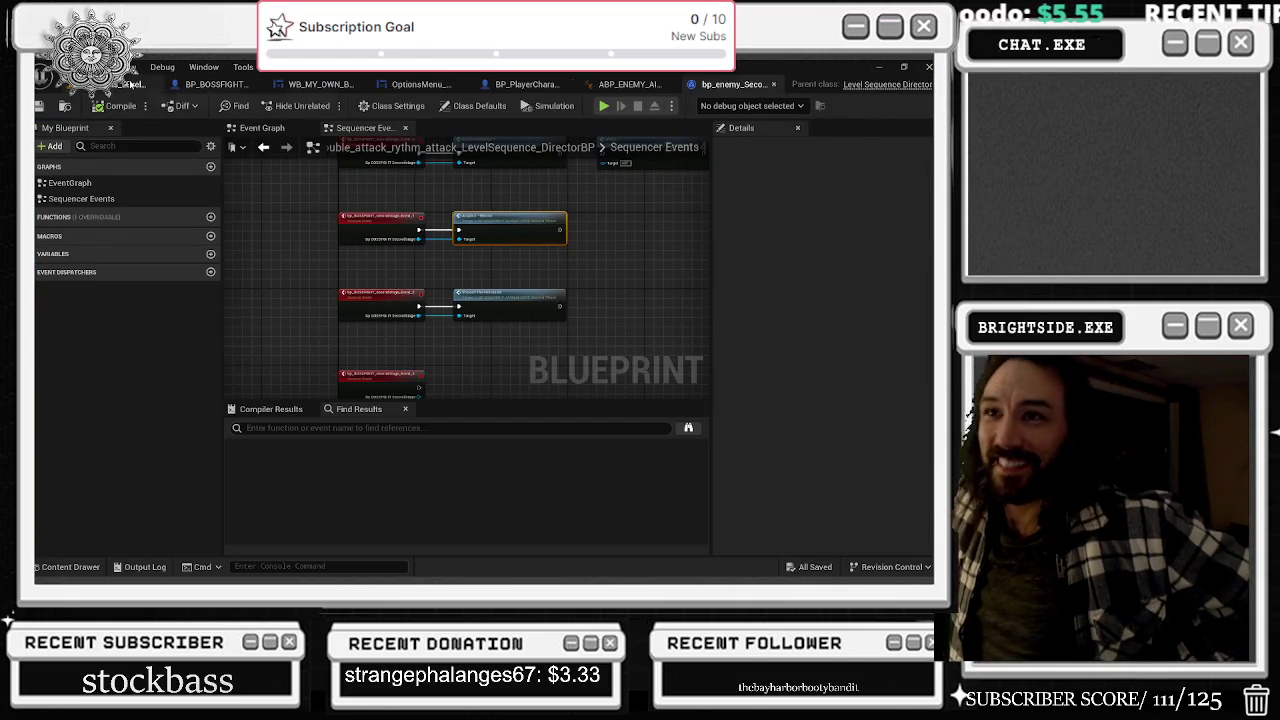
left_click(160, 84)
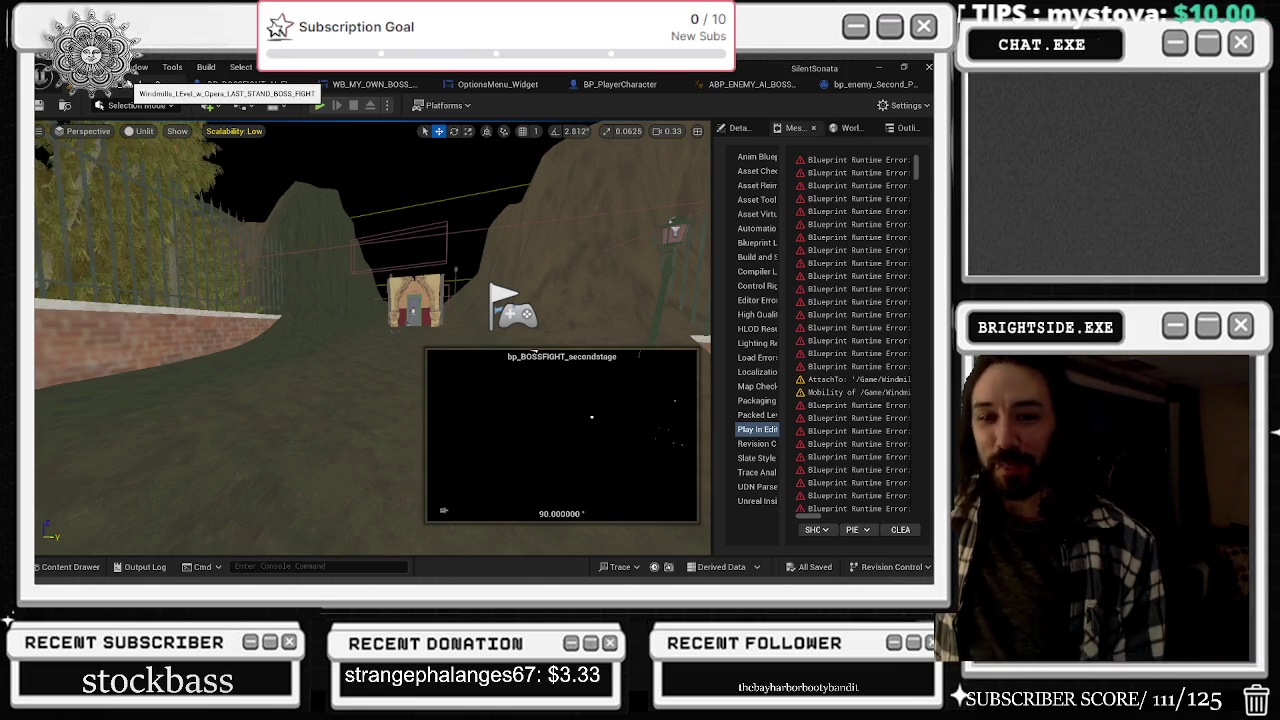
Browse the boss graph, boss animation Blueprint and director Blueprint tabs before returning to the level
left_click(240, 84)
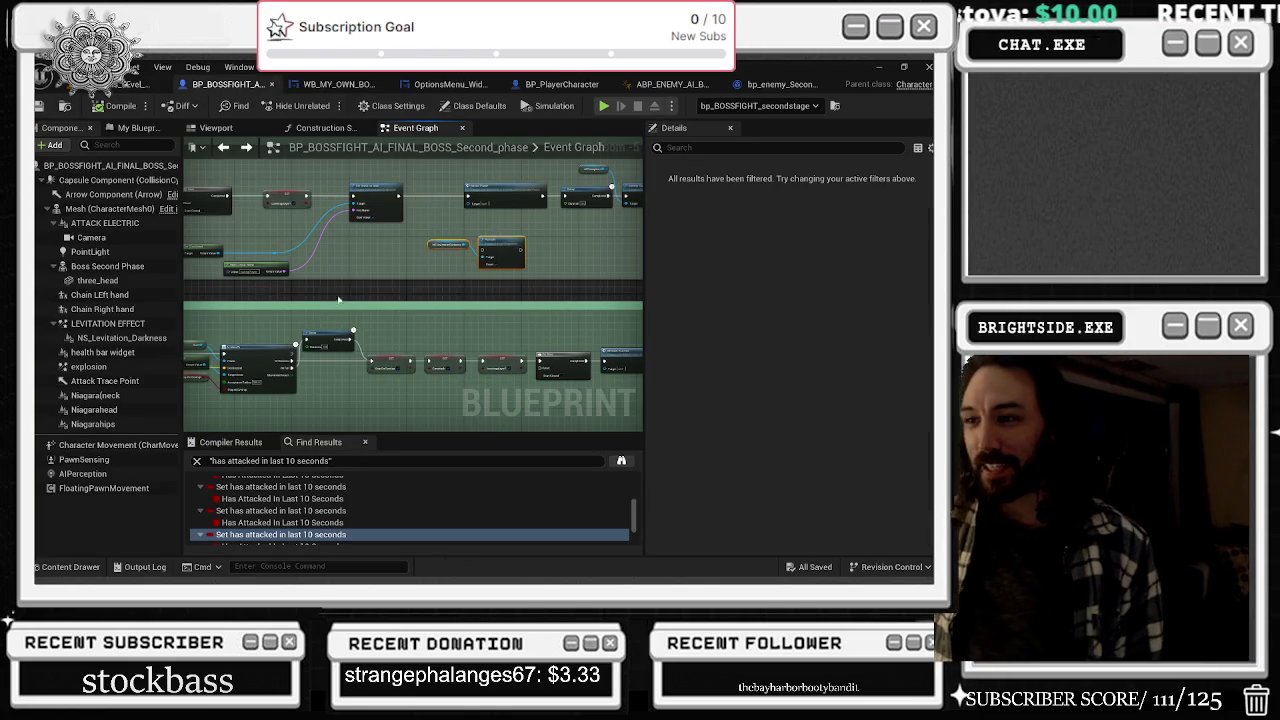
left_click_drag(282, 333, 415, 299)
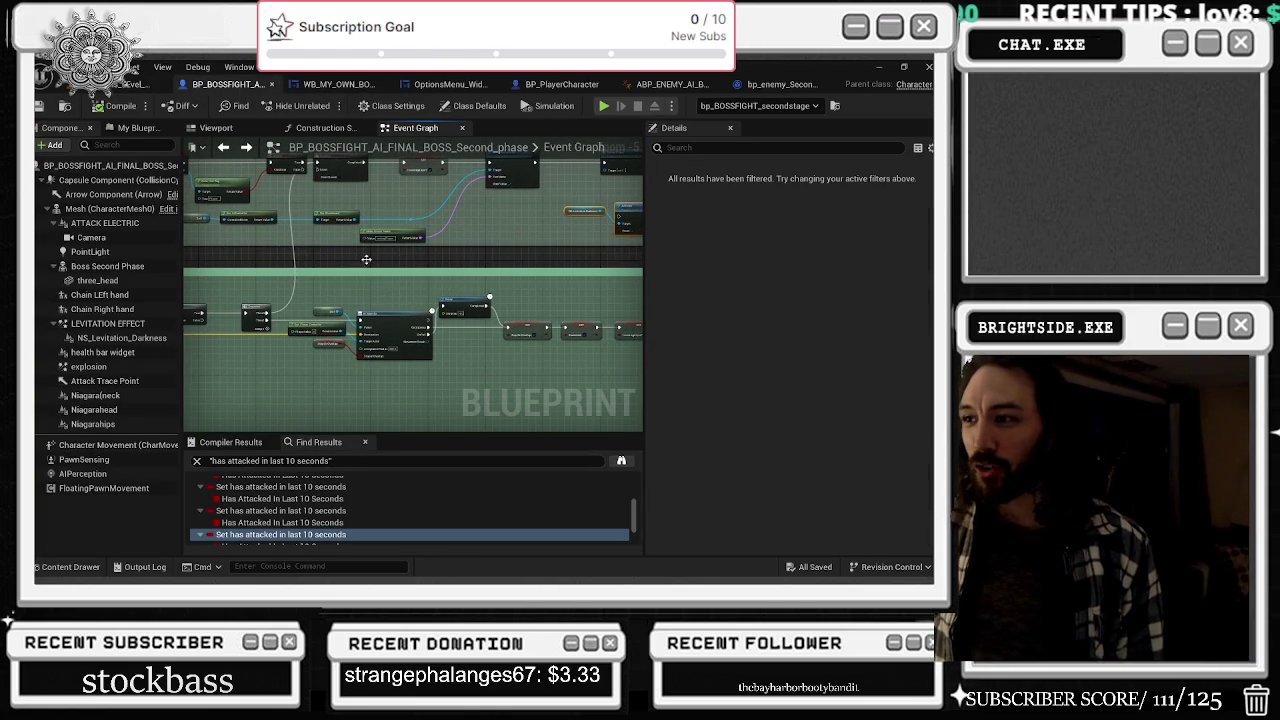
left_click(140, 84)
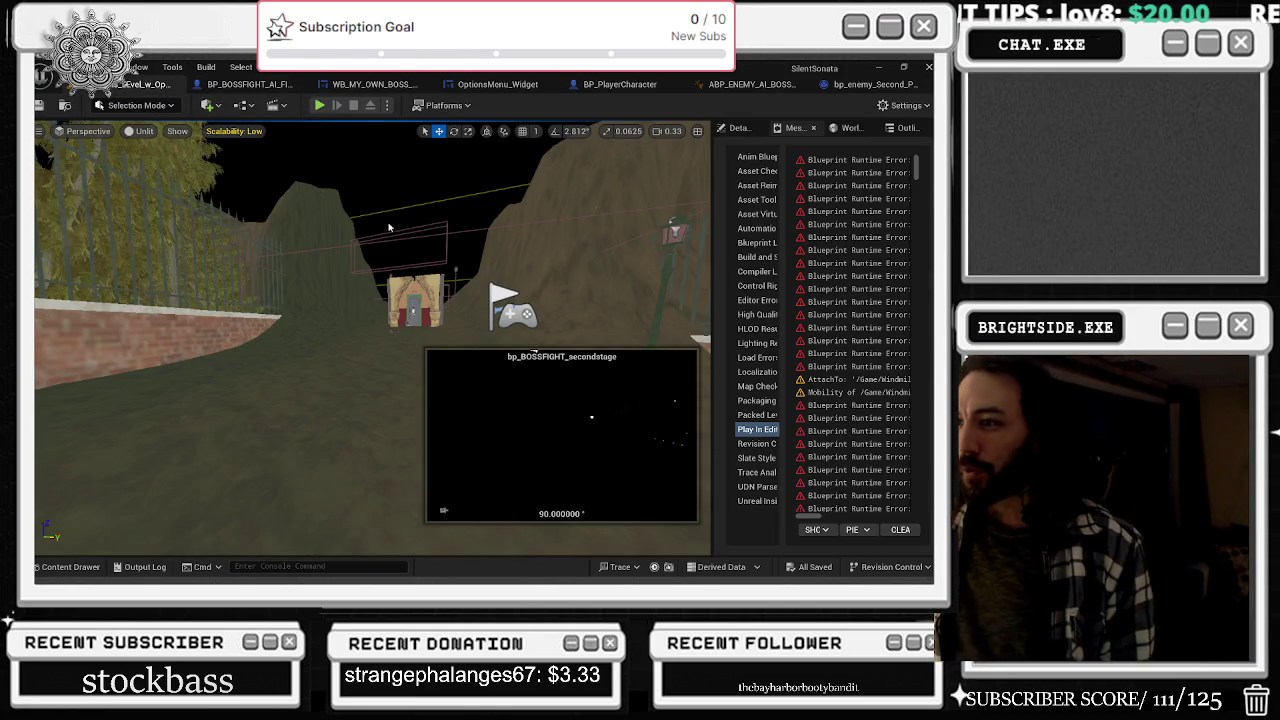
left_click(754, 84)
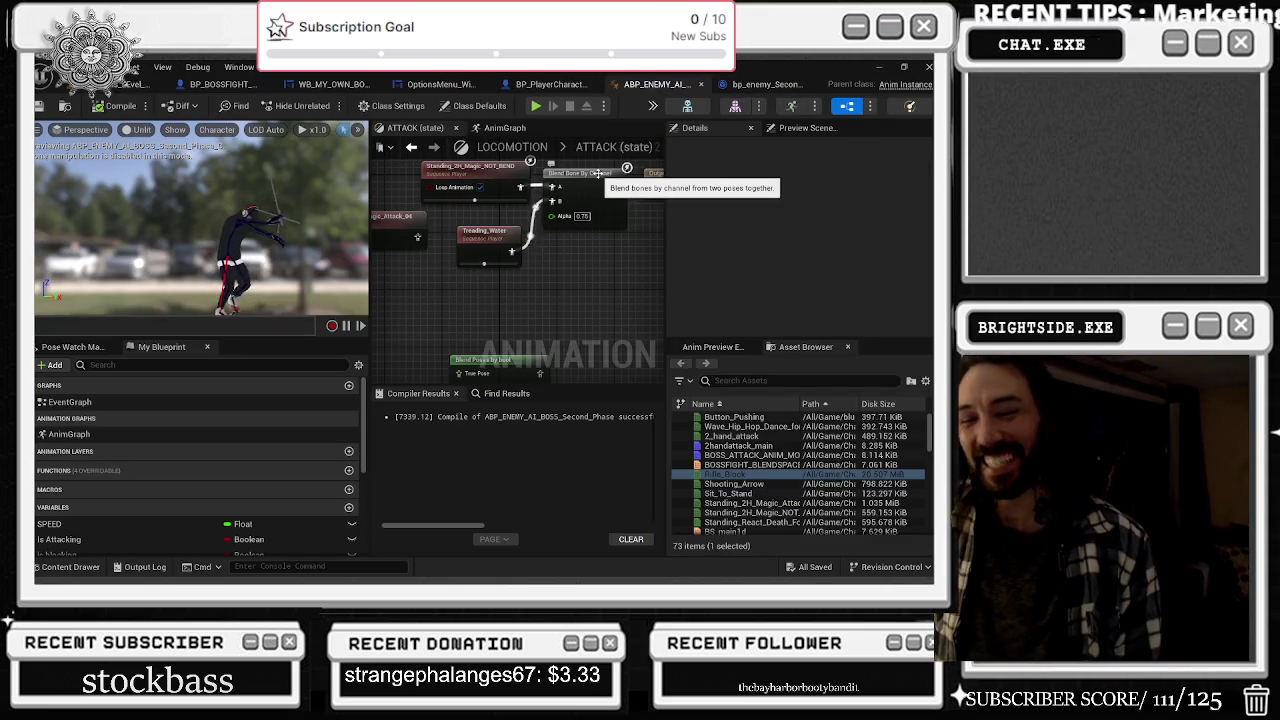
left_click(760, 84)
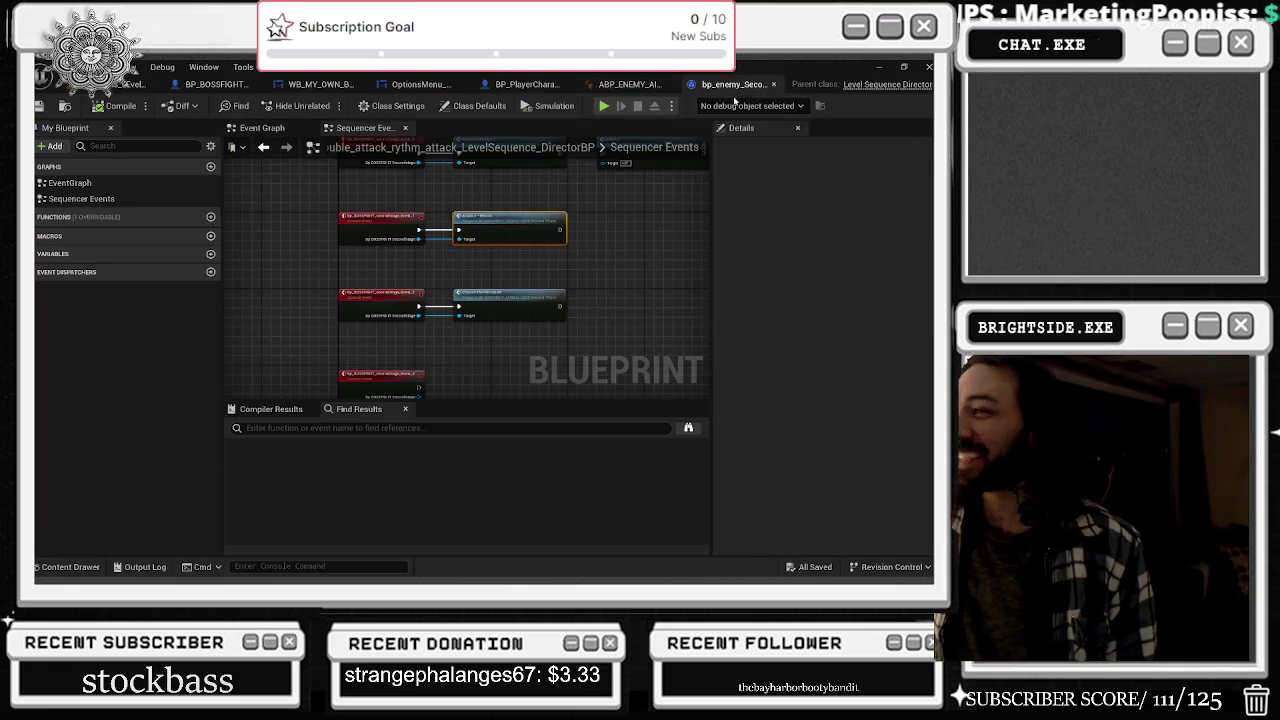
left_click(163, 79)
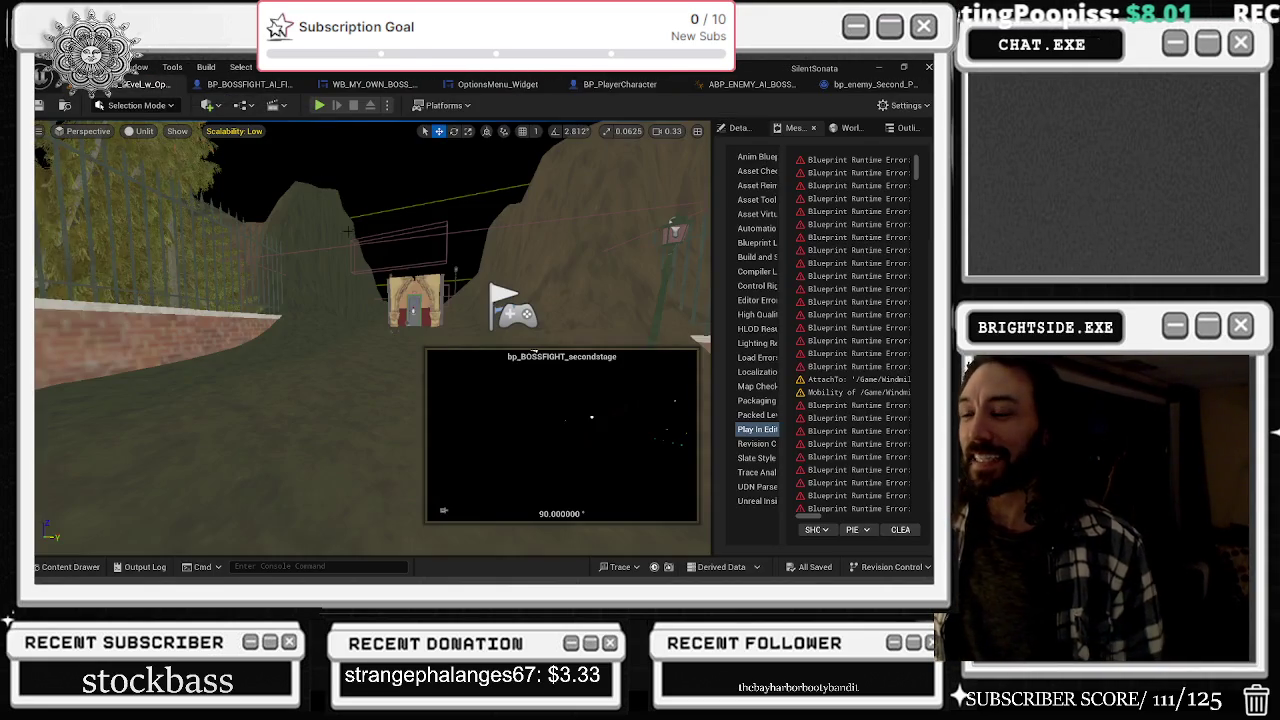
Fly the viewport camera into the barn interior, then switch back to the boss event graph
key("w")
key("w")
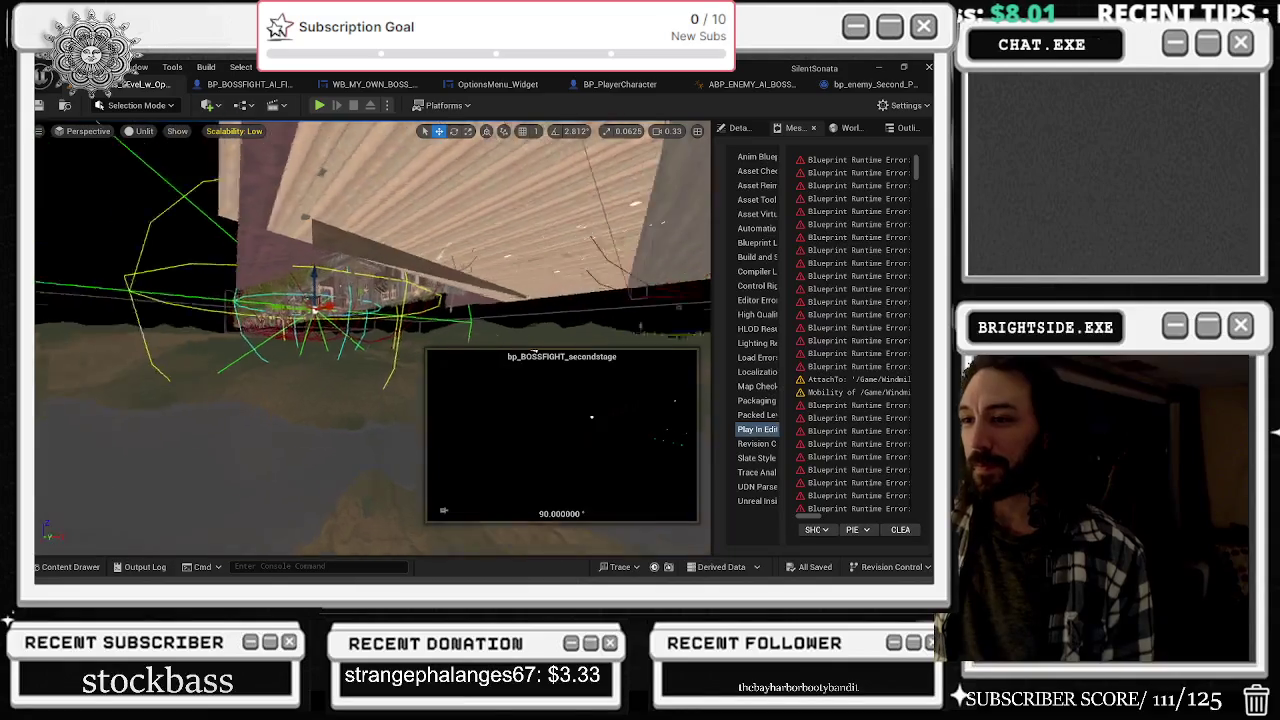
key("w")
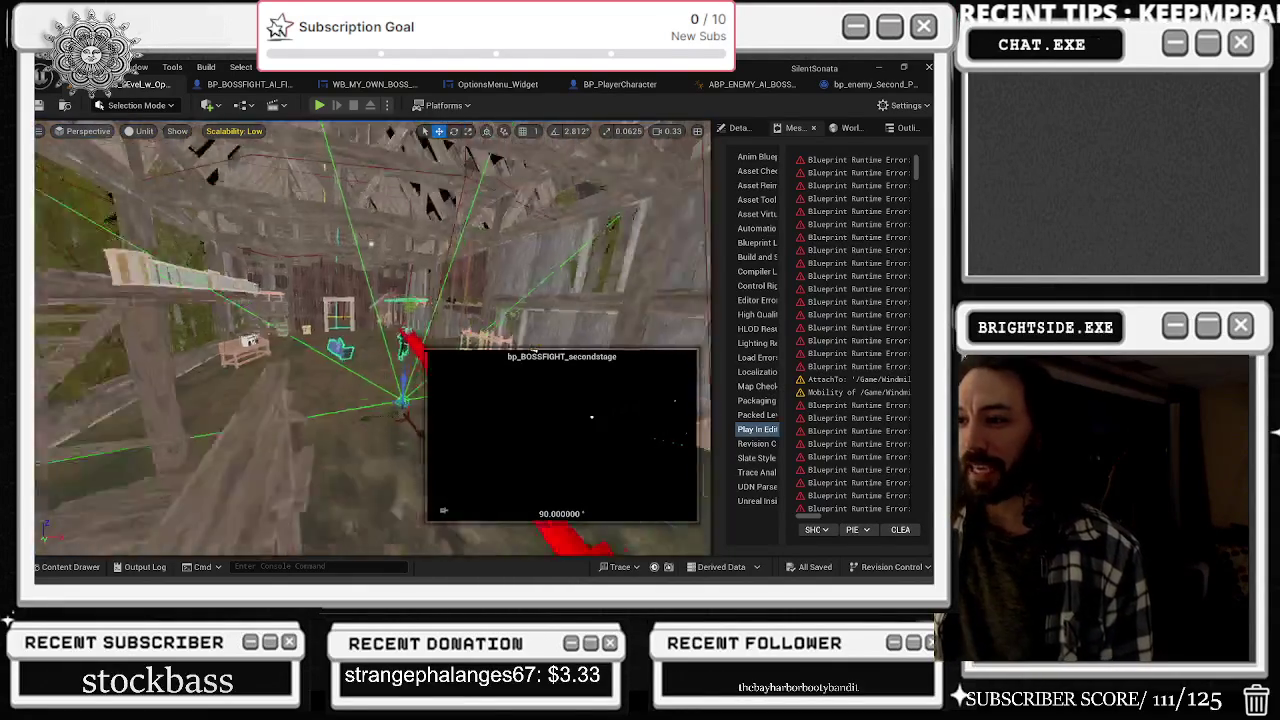
key("ctrl+Tab")
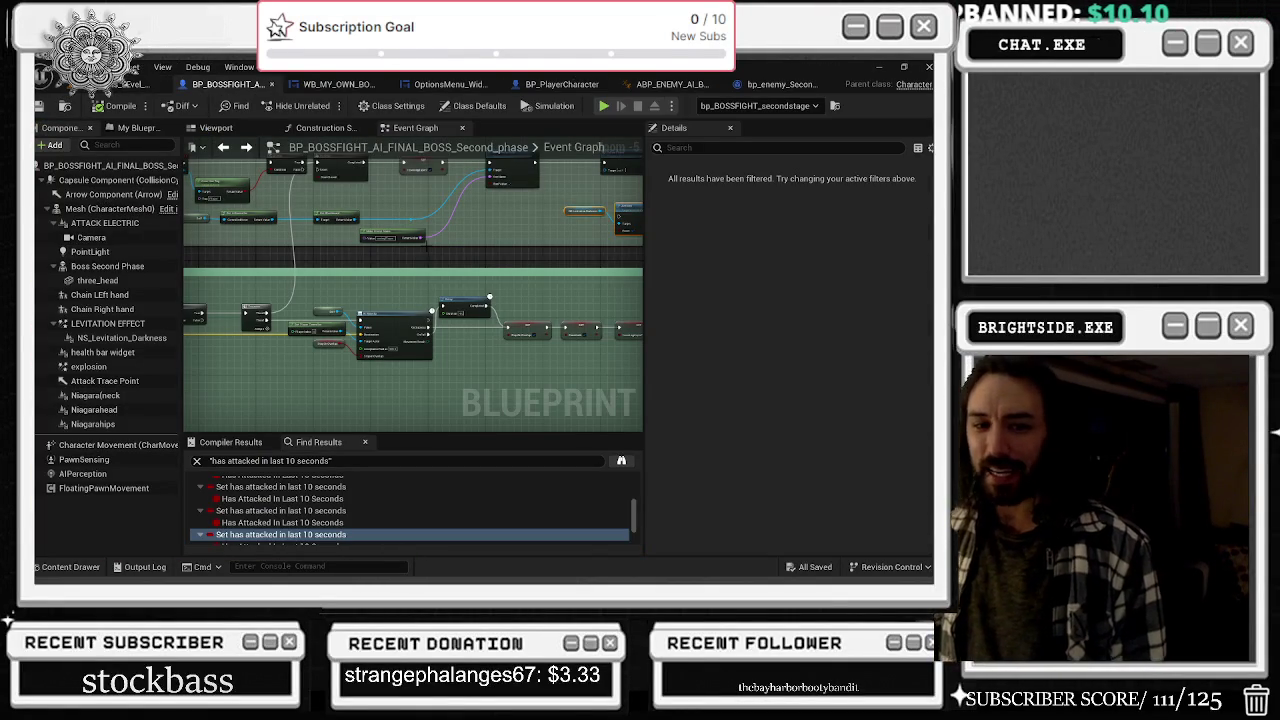
Jump from the Hearing Perception area to the follow player custom event
scroll(395, 340, "up", 4)
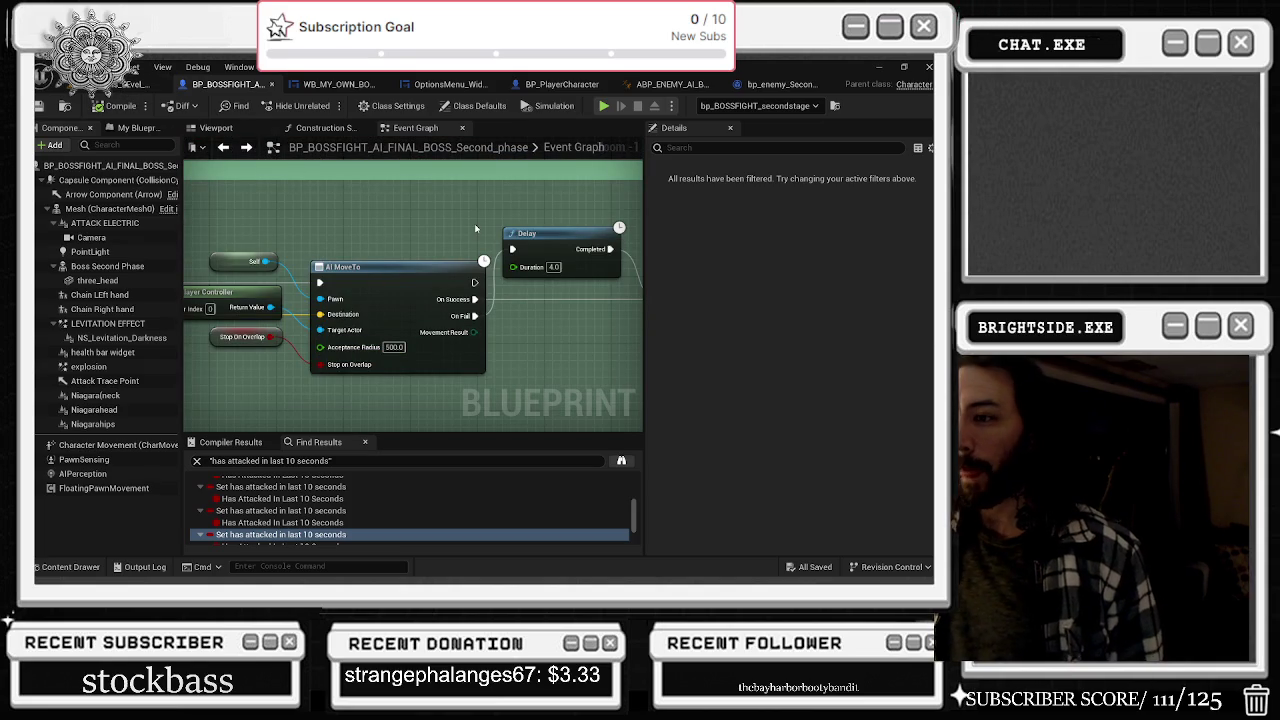
scroll(370, 290, "down", 6)
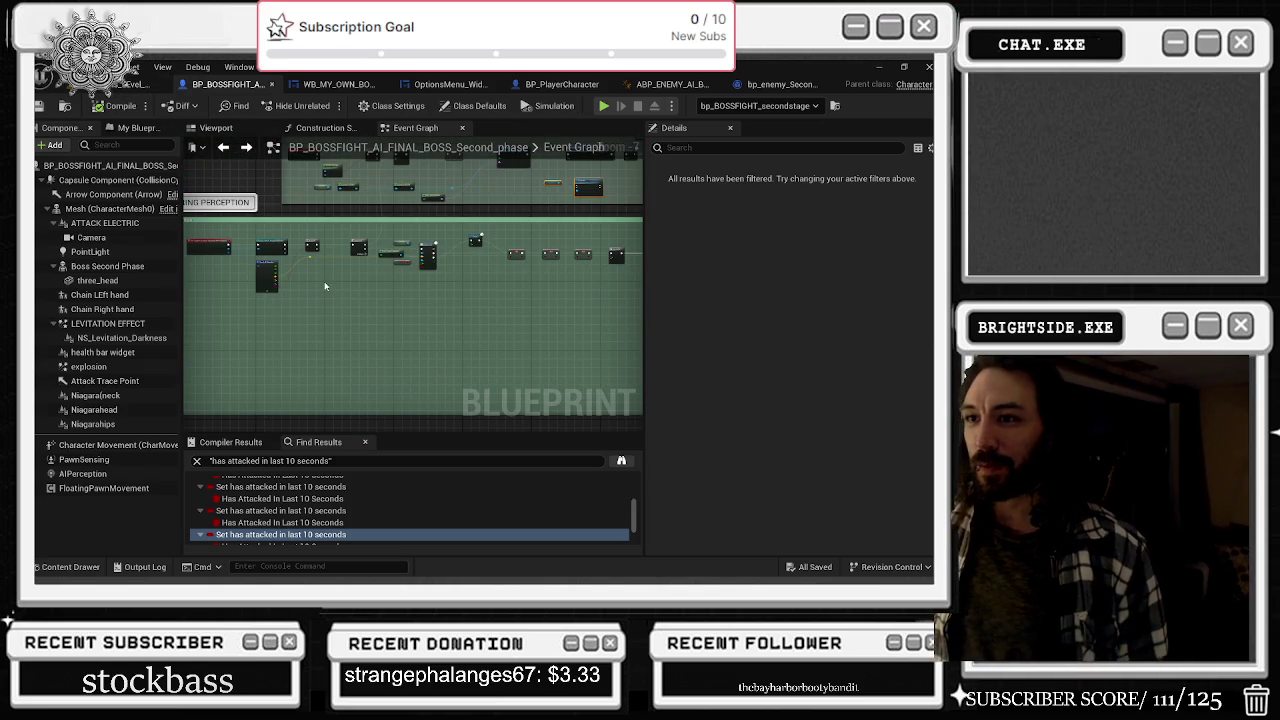
left_click_drag(521, 262, 566, 320)
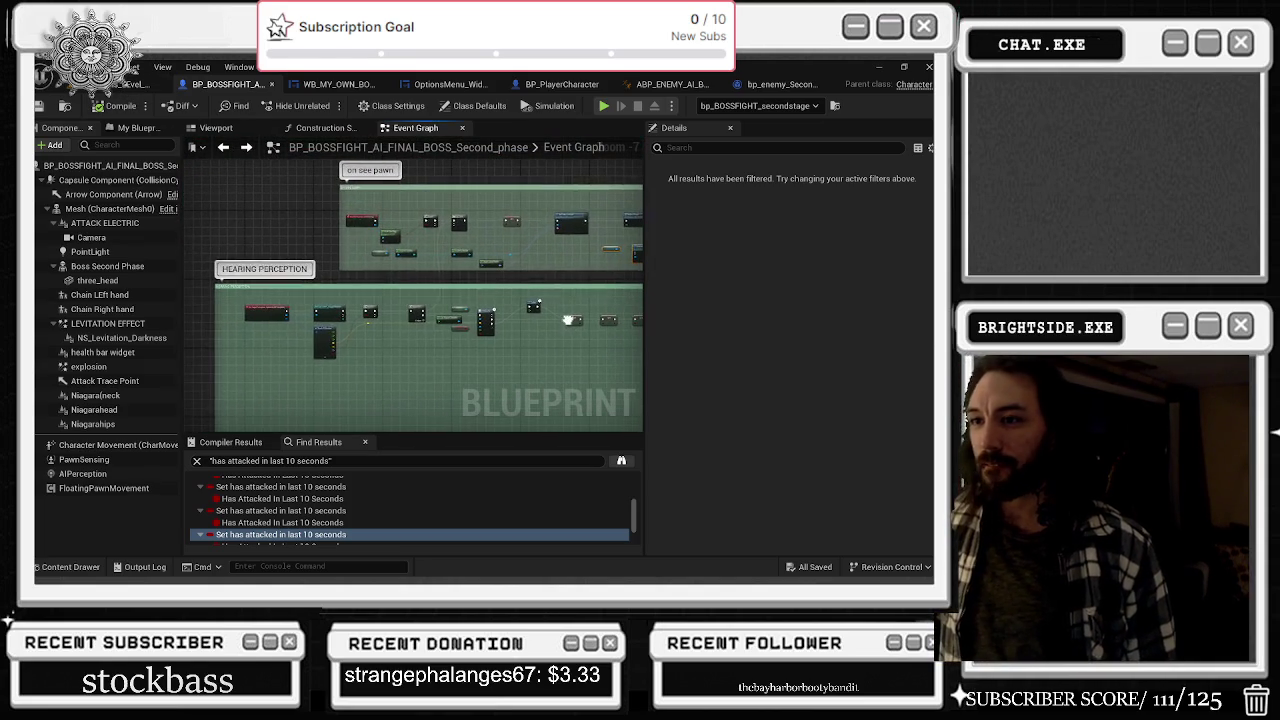
scroll(471, 237, "up", 5)
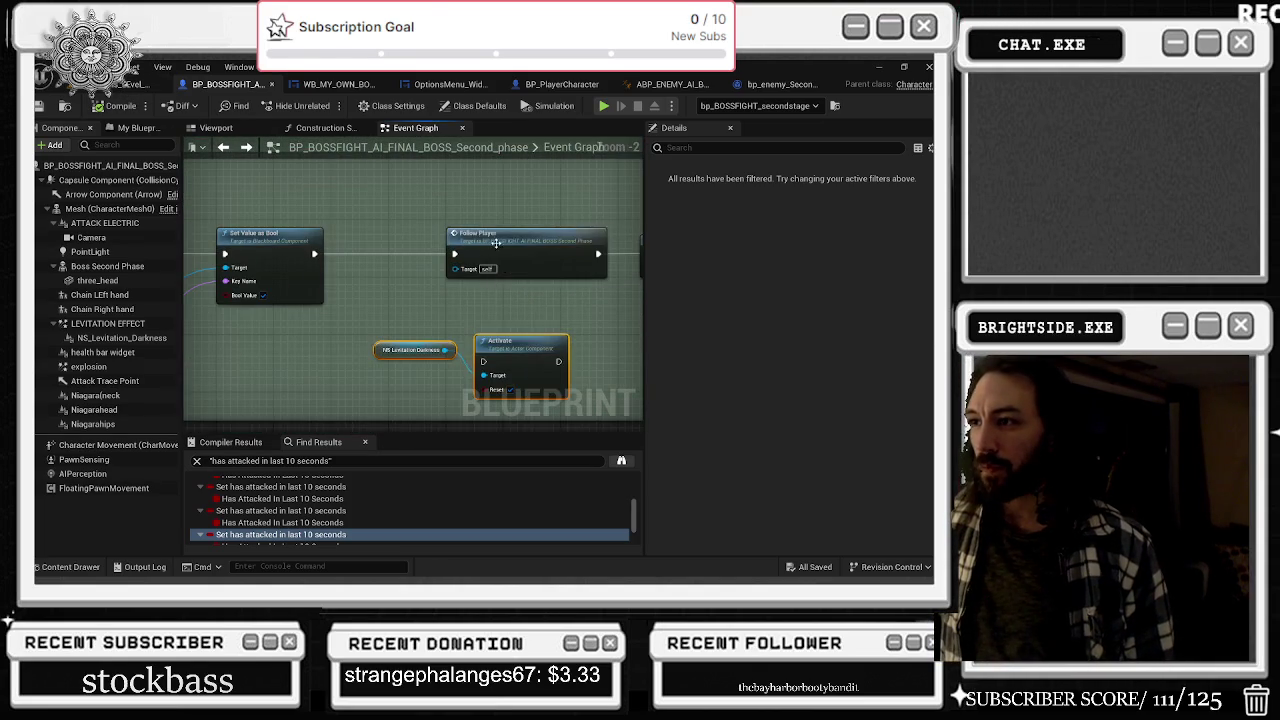
double_click(497, 242)
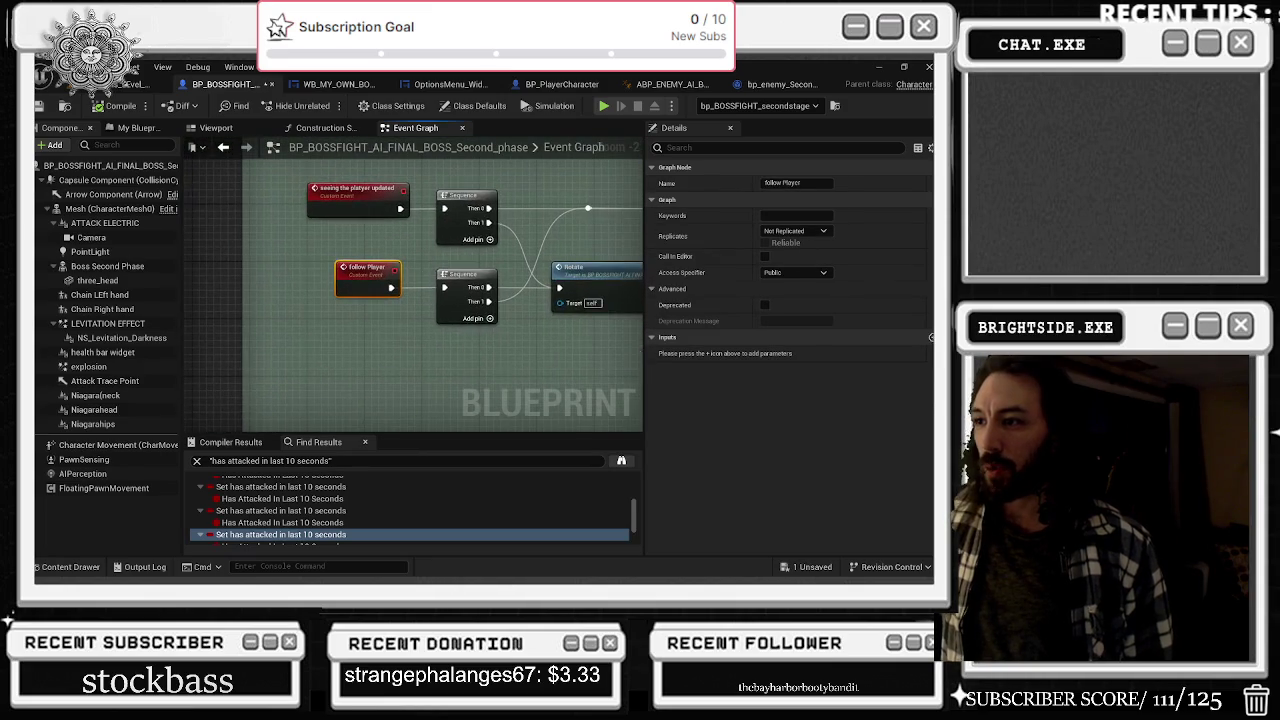
Pan along the Follow Player chain past Do Once, AI MoveTo, Delay, Branch and Get World Location
left_click_drag(443, 277, 163, 271)
left_click_drag(476, 263, 211, 261)
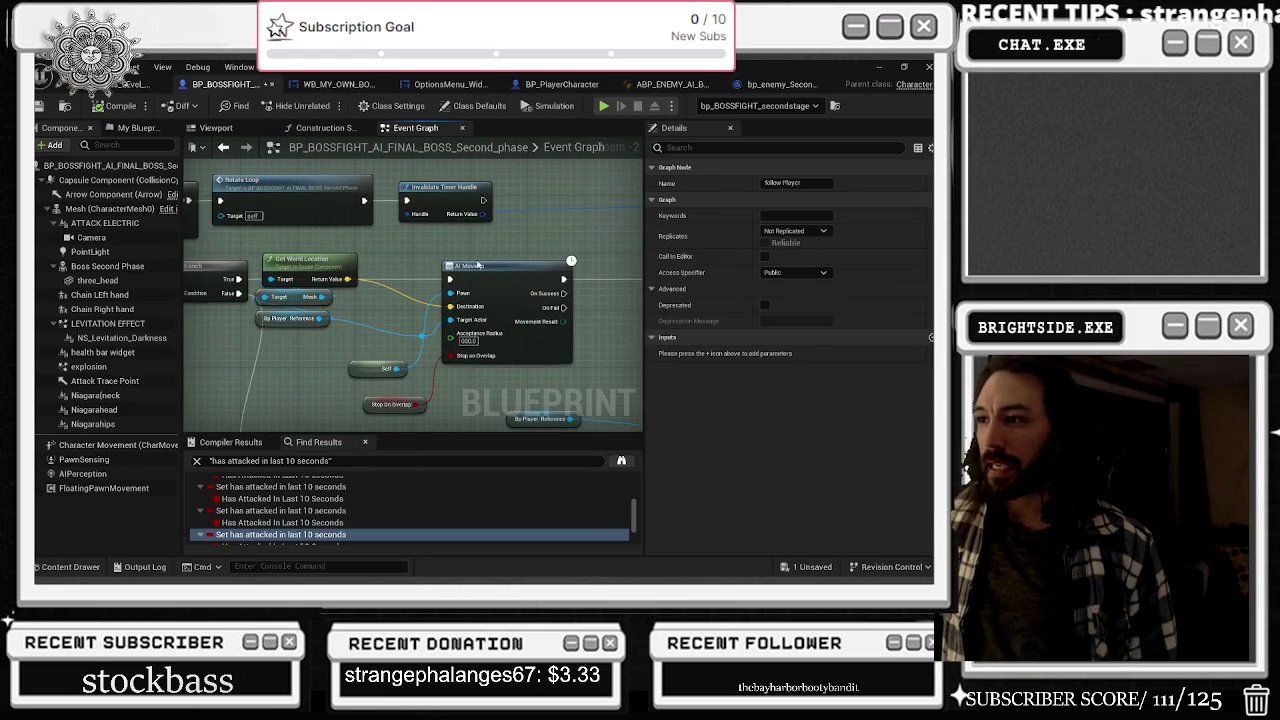
left_click_drag(474, 260, 326, 272)
left_click_drag(432, 278, 208, 282)
mouse_move(313, 266)
left_mouse_down()
mouse_move(529, 212)
mouse_move(410, 232)
left_mouse_up()
left_click_drag(474, 277, 610, 262)
left_click_drag(292, 285, 557, 220)
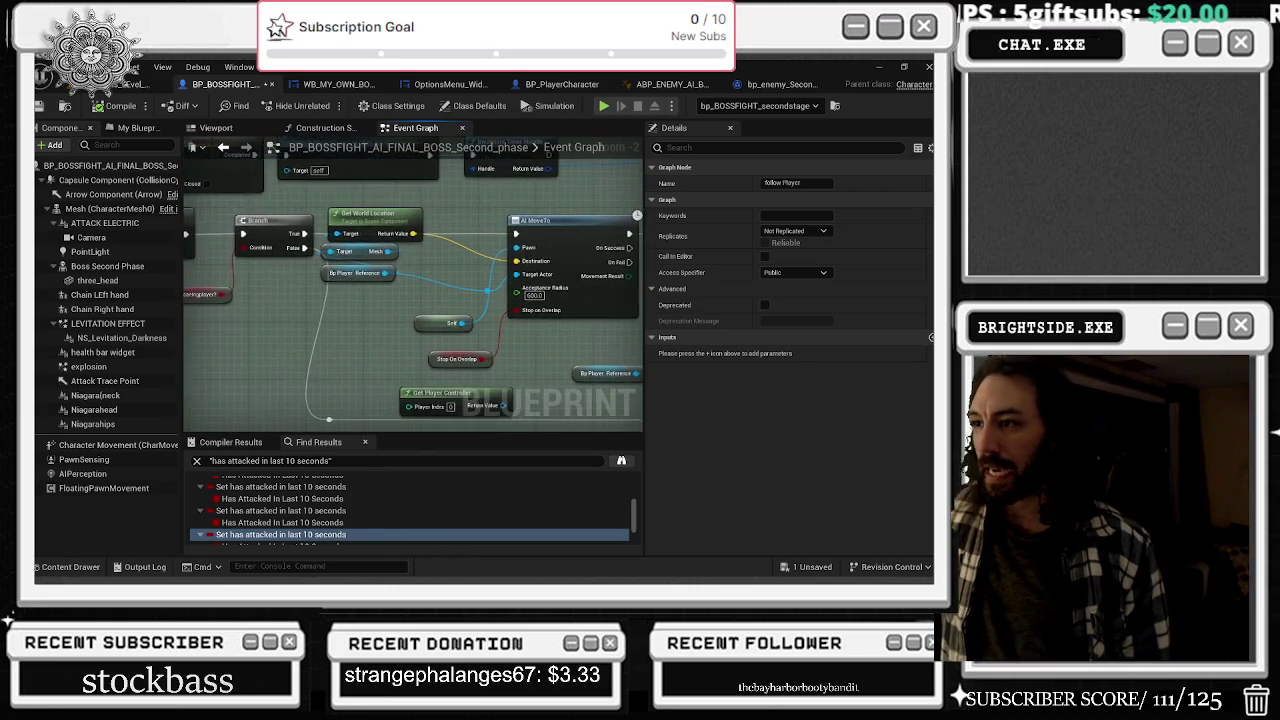
scroll(313, 287, "down", 1)
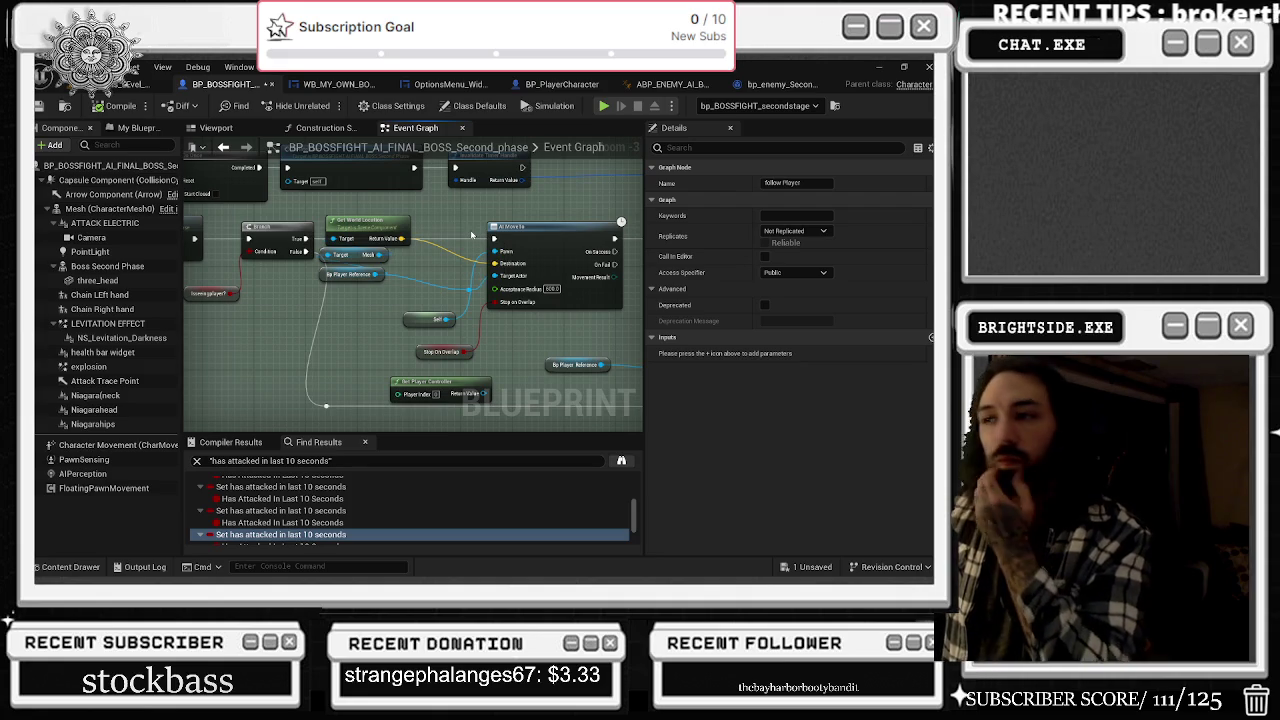
left_click_drag(395, 231, 632, 219)
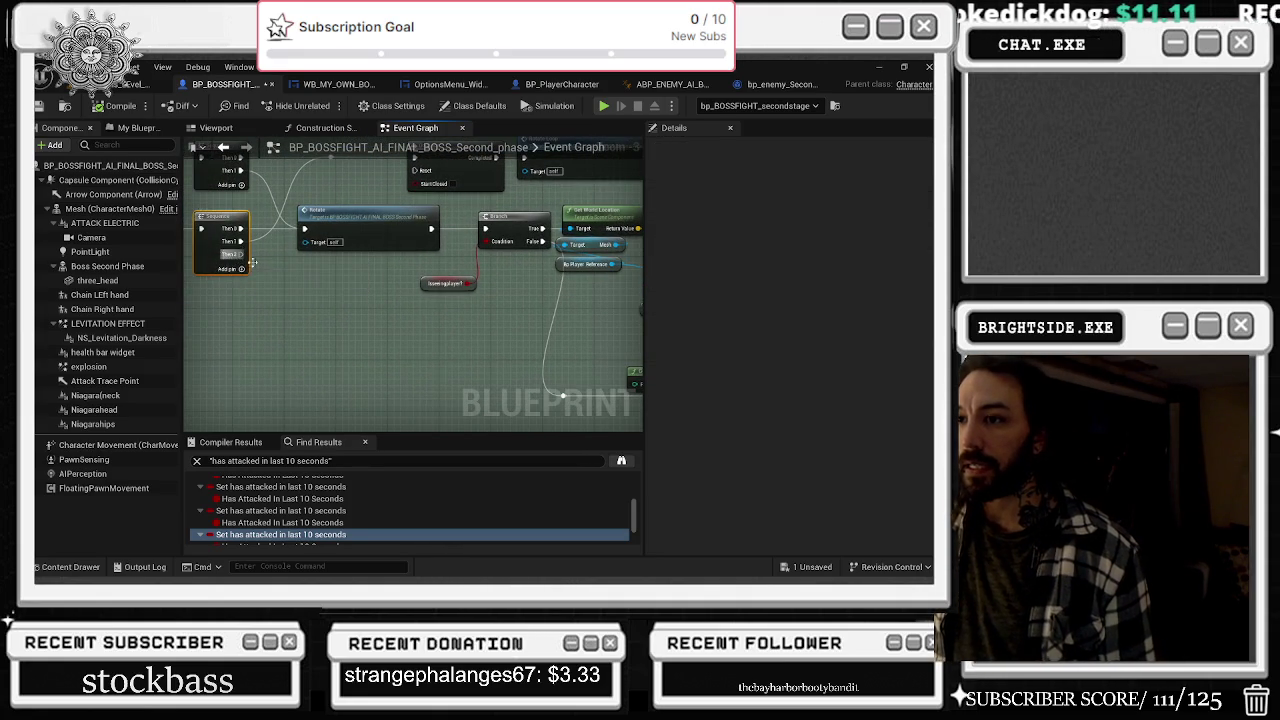
left_click_drag(240, 258, 15, 260)
scroll(405, 290, "down", 1)
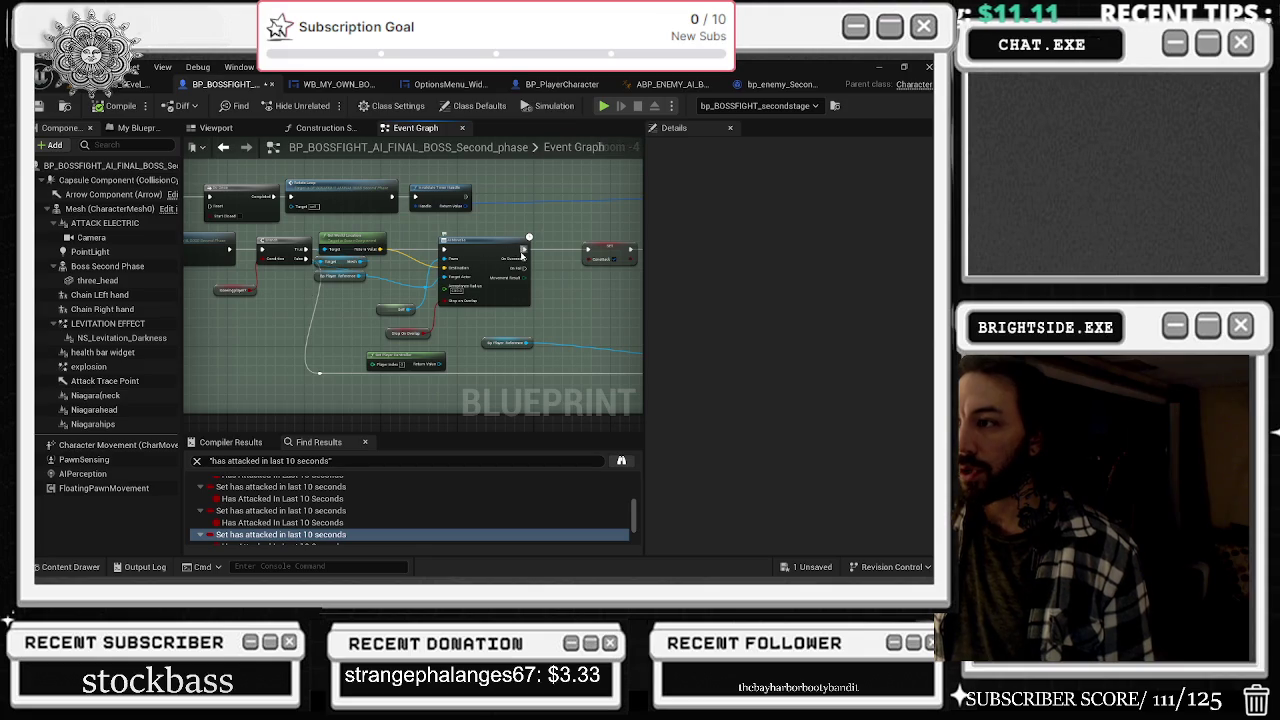
Nudge the AI MoveTo node down and right and move Get World Location lower
left_click_drag(521, 256, 306, 257)
left_click_drag(462, 243, 471, 251)
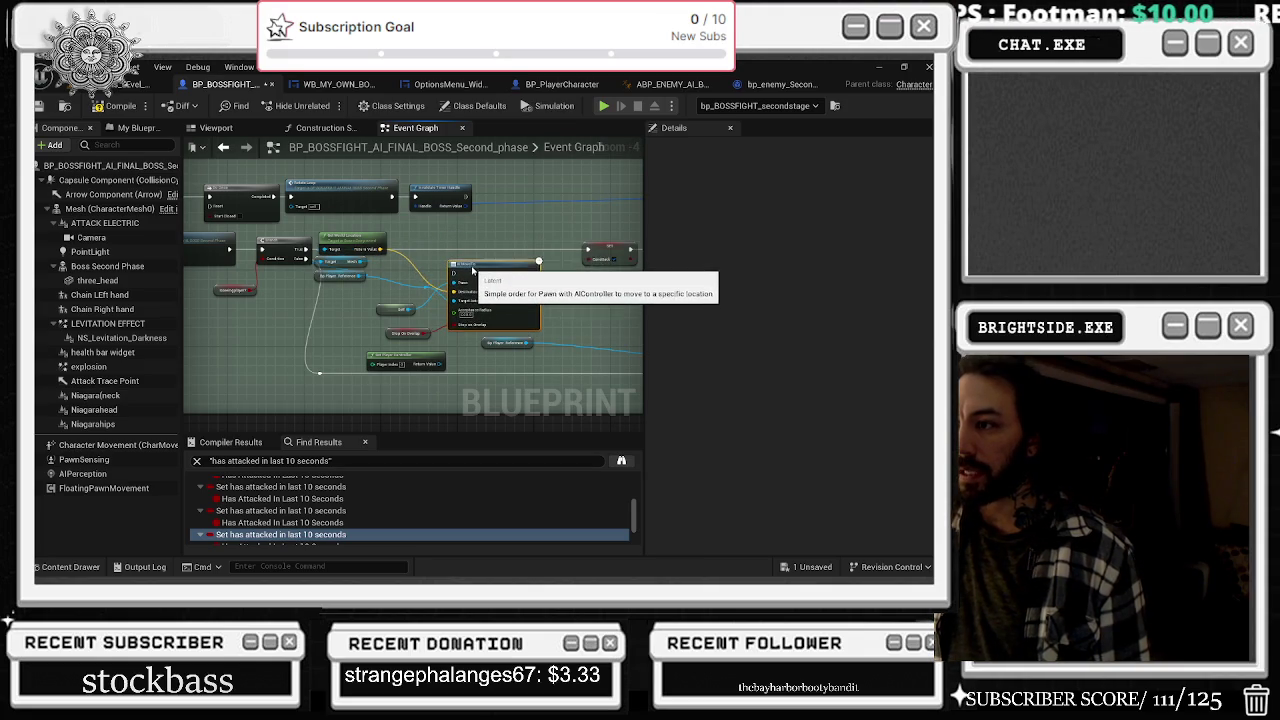
left_click_drag(335, 305, 464, 285)
left_click_drag(565, 270, 570, 274)
mouse_move(430, 232)
left_mouse_down()
mouse_move(424, 286)
mouse_move(501, 257)
left_mouse_up()
mouse_move(262, 306)
left_mouse_down()
mouse_move(278, 280)
mouse_move(290, 298)
left_mouse_up()
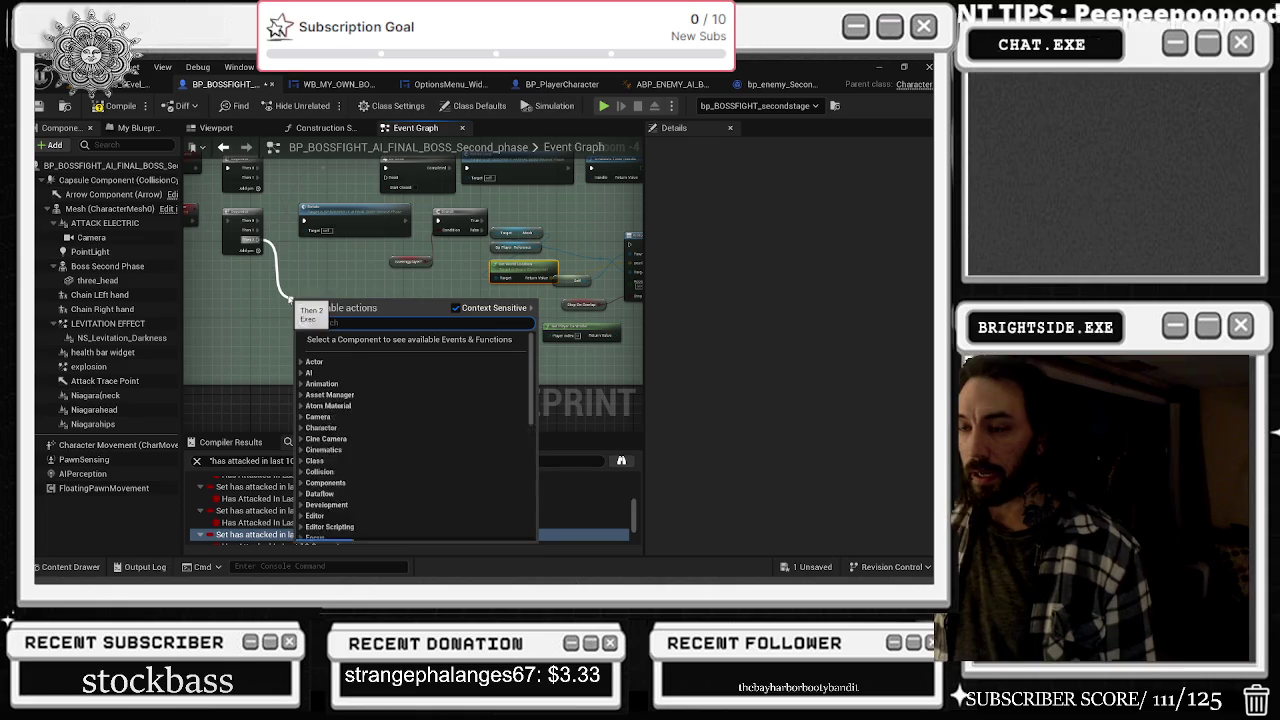
Place a Set Timer by Event node on Then 2 and create a custom event to drive it
type("set TIMER")
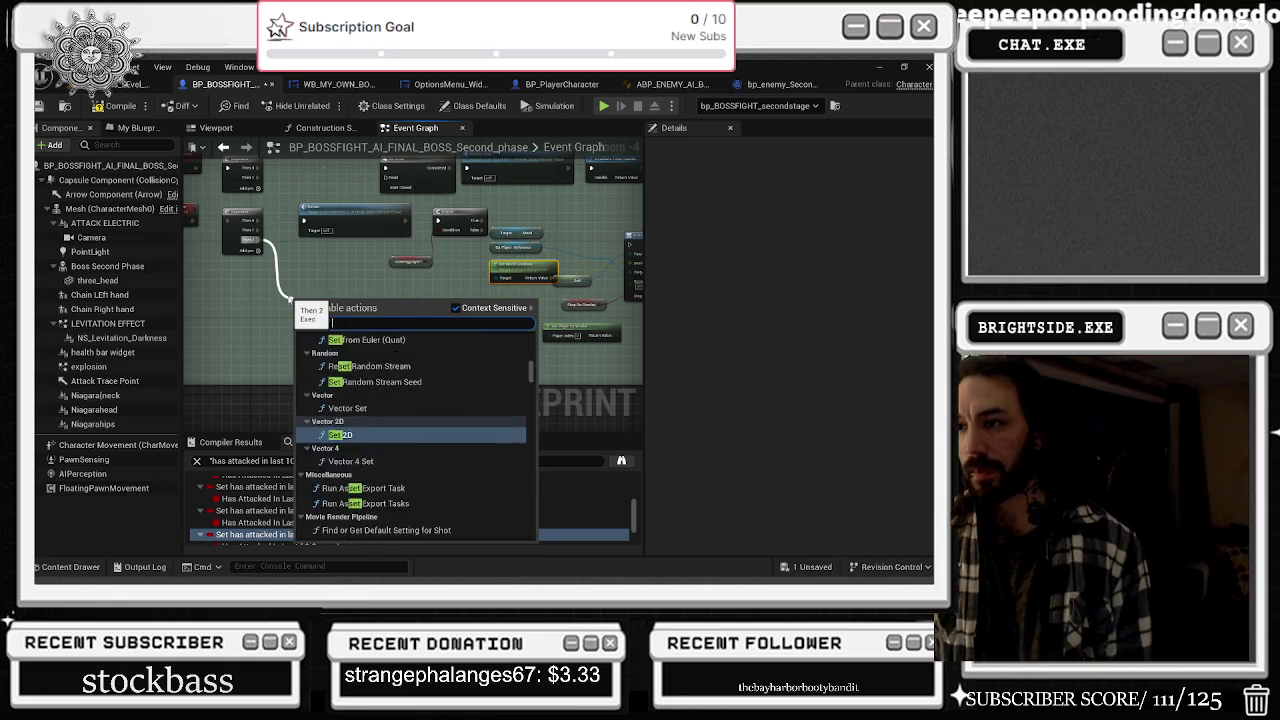
key("Up")
key("Return")
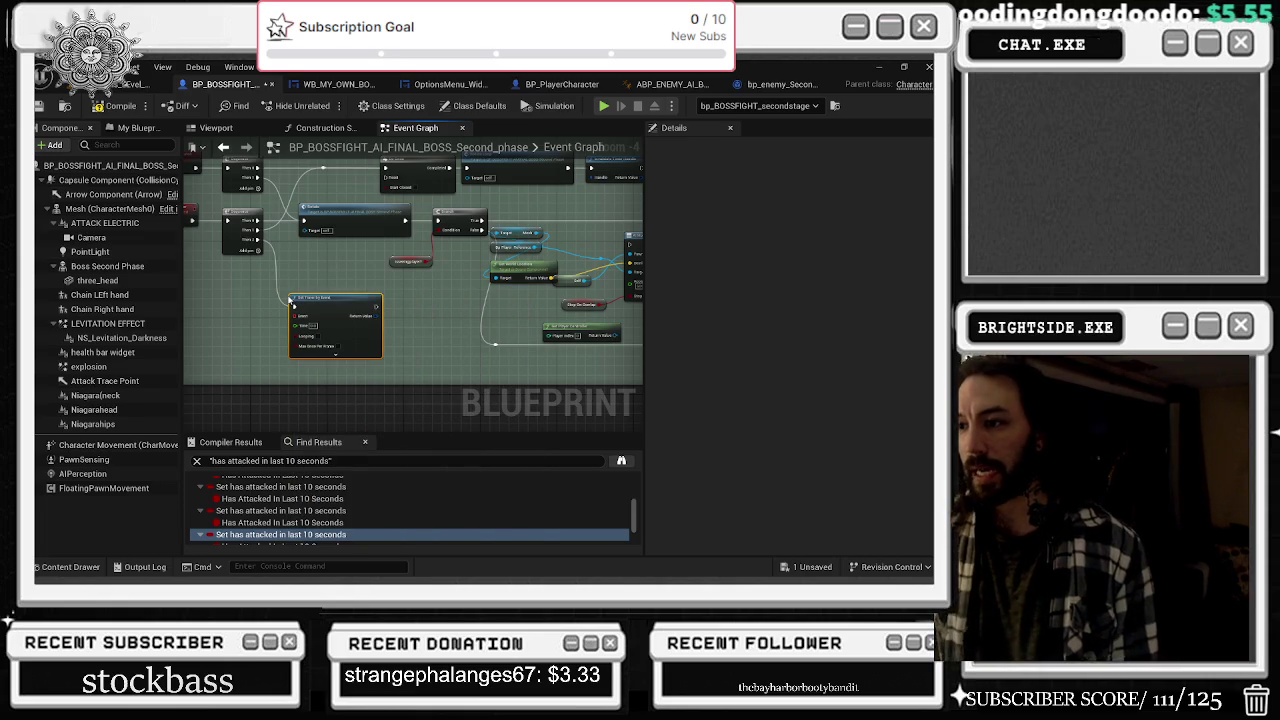
mouse_move(328, 295)
left_mouse_down()
mouse_move(341, 277)
mouse_move(266, 330)
left_mouse_up()
type("c")
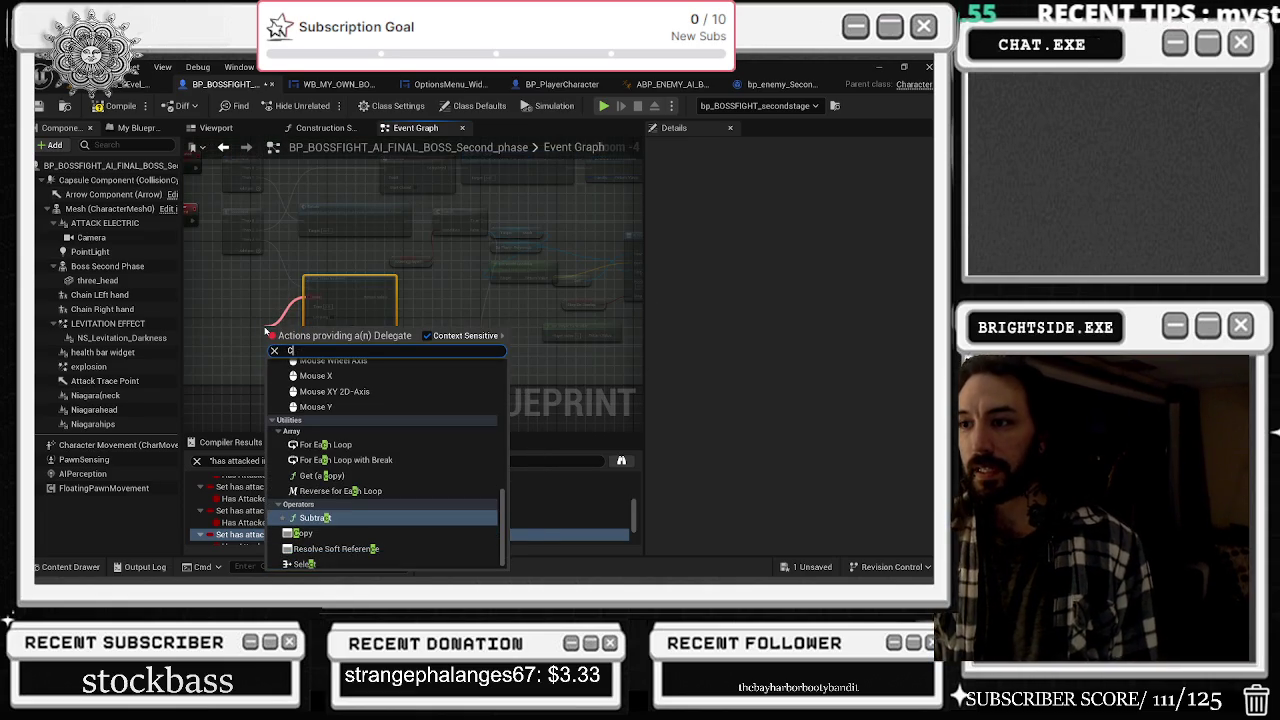
type("USTOM E")
key("Return")
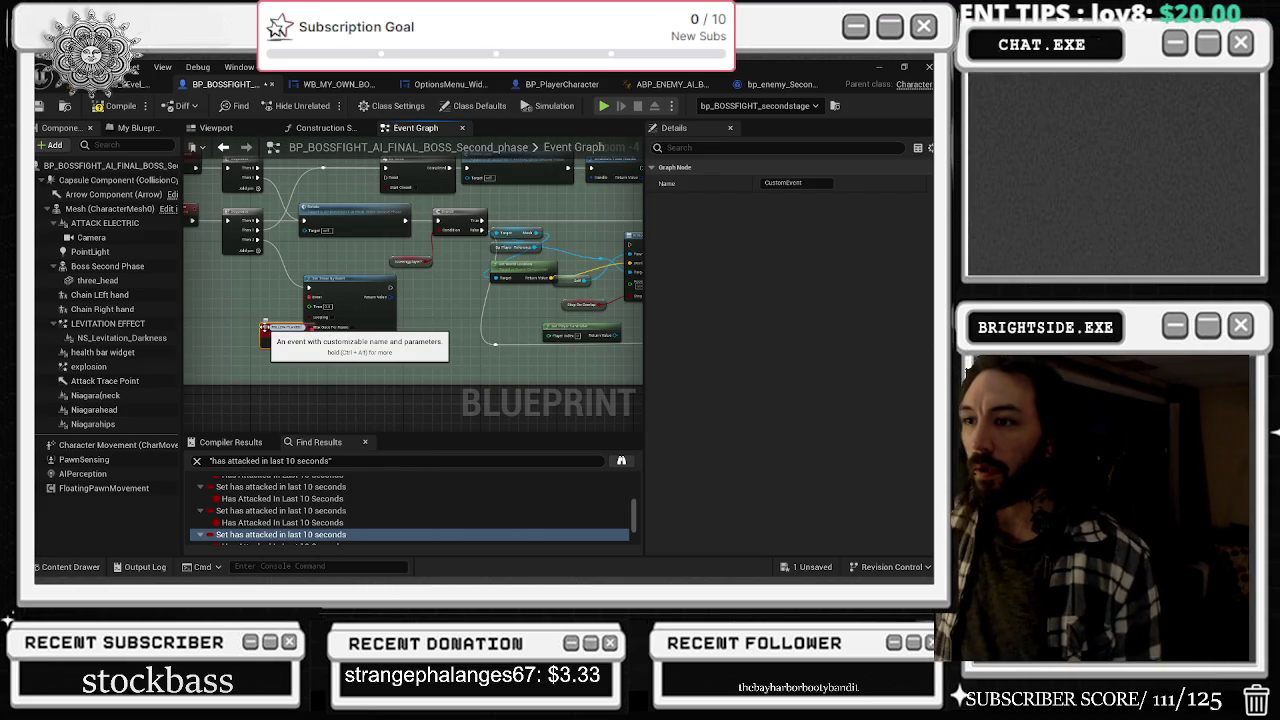
Move the FOLLOW PLAYER event aside and pull a new connection from the Sequence's Then 2 output
left_click_drag(282, 328, 215, 346)
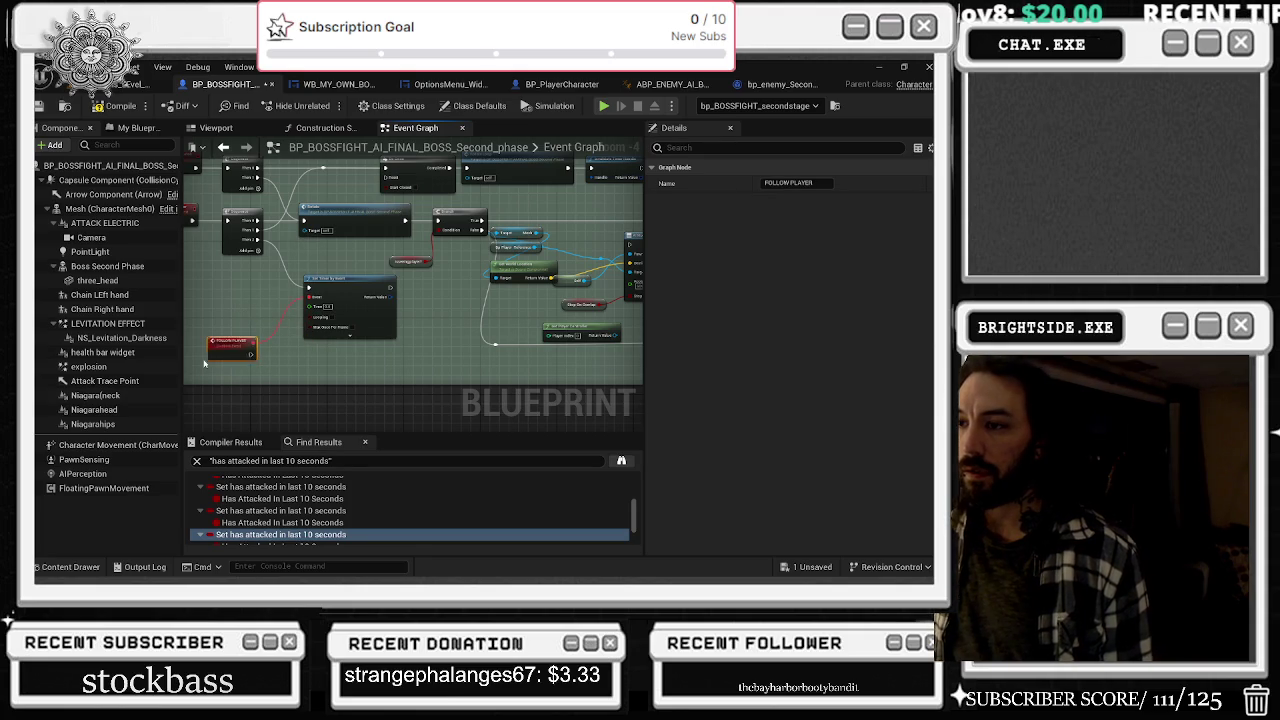
left_click_drag(345, 279, 362, 279)
left_click_drag(258, 240, 280, 282)
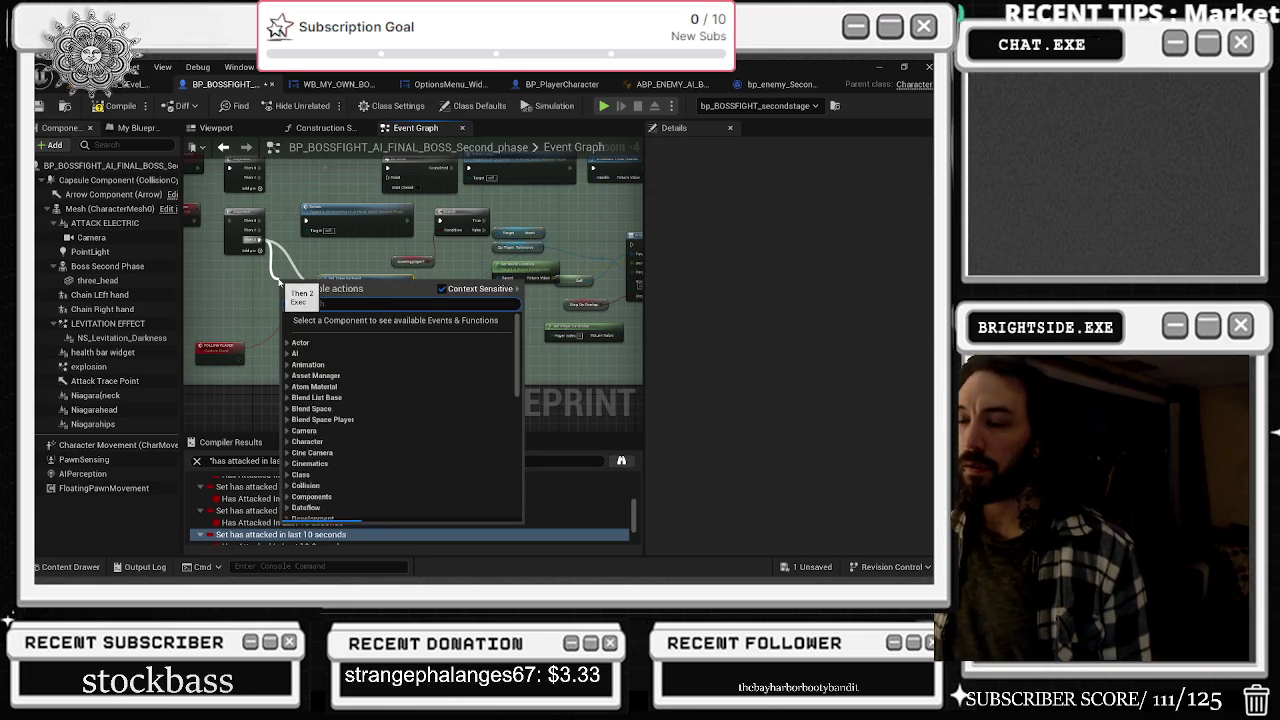
type("timer")
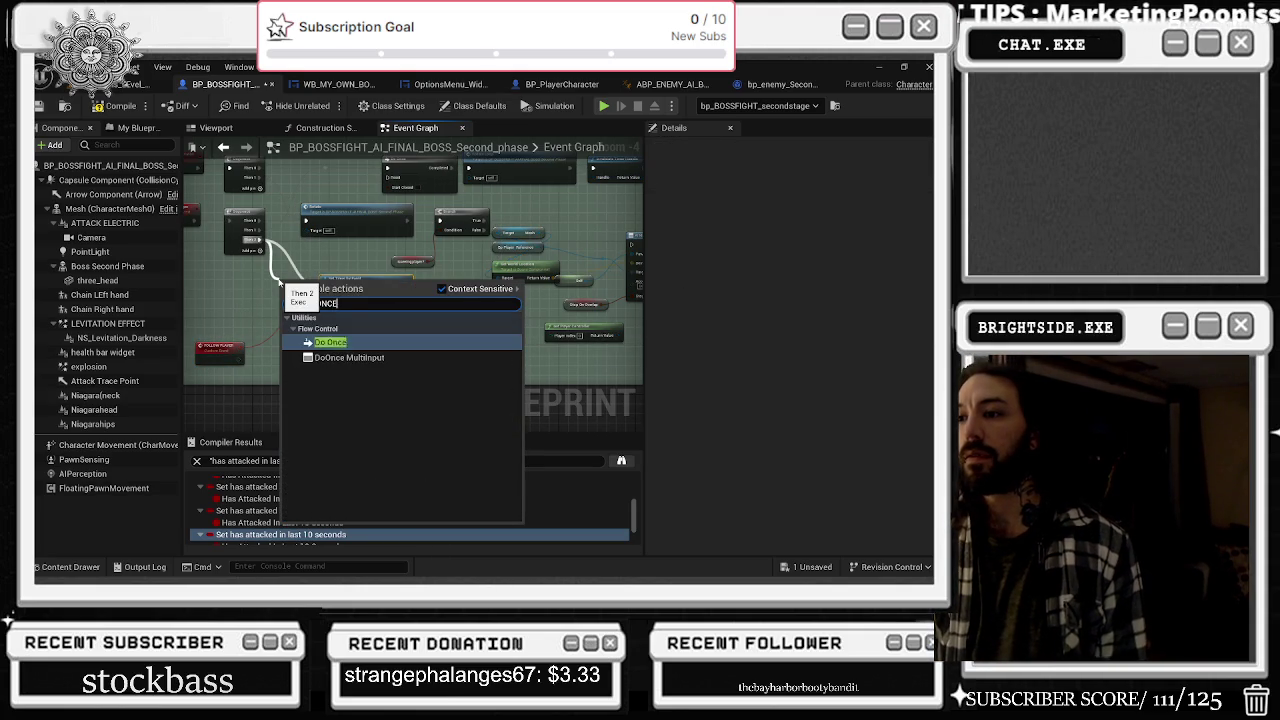
key("Escape")
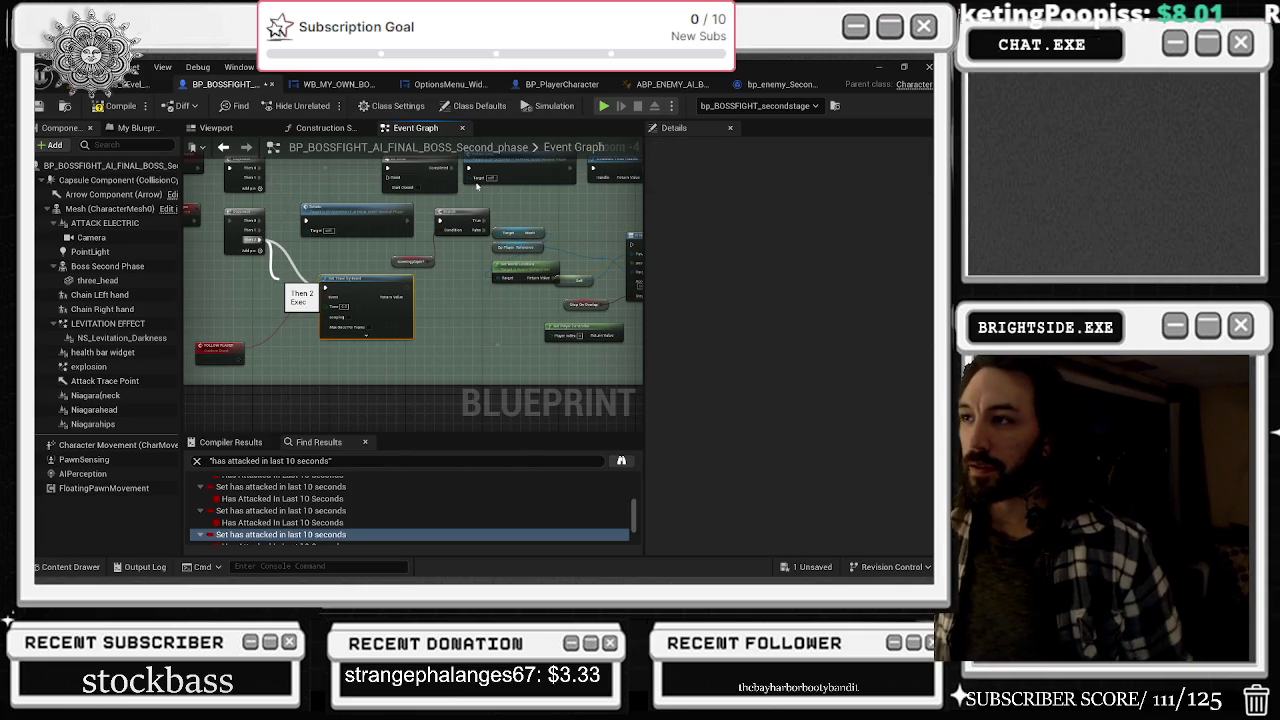
scroll(251, 312, "up", 3)
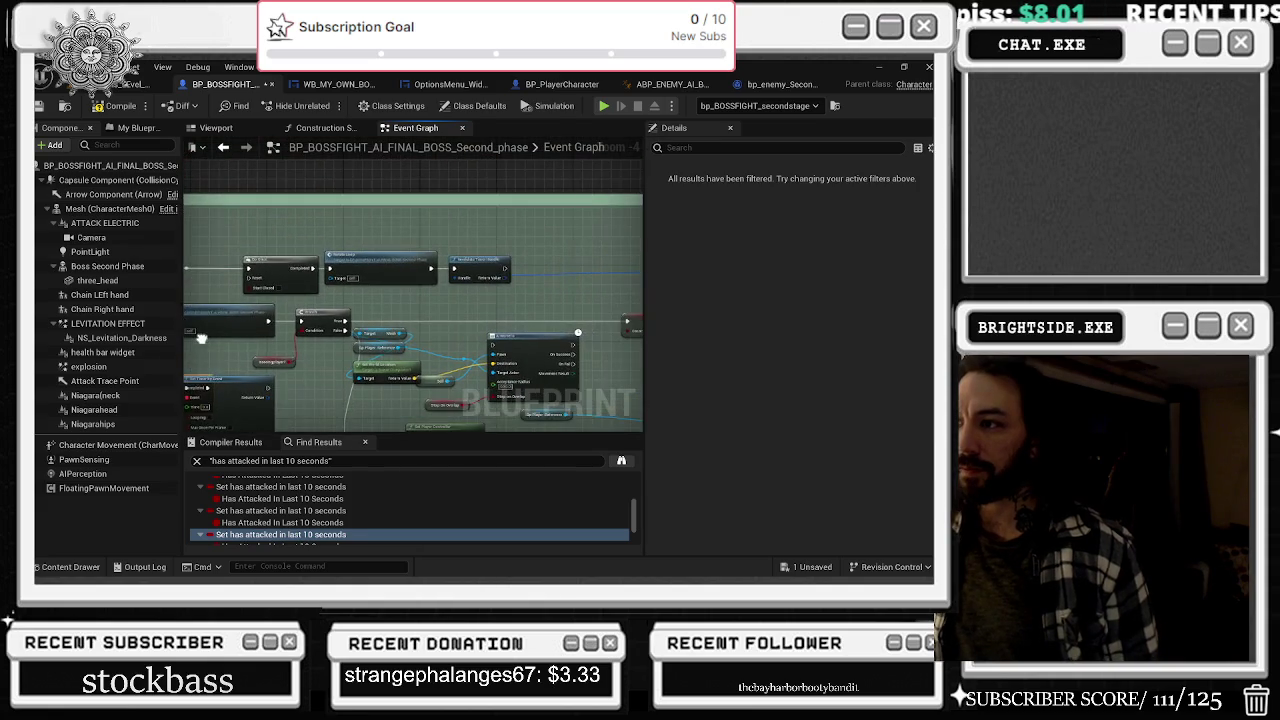
mouse_move(251, 312)
left_mouse_down()
mouse_move(350, 330)
mouse_move(251, 337)
left_mouse_up()
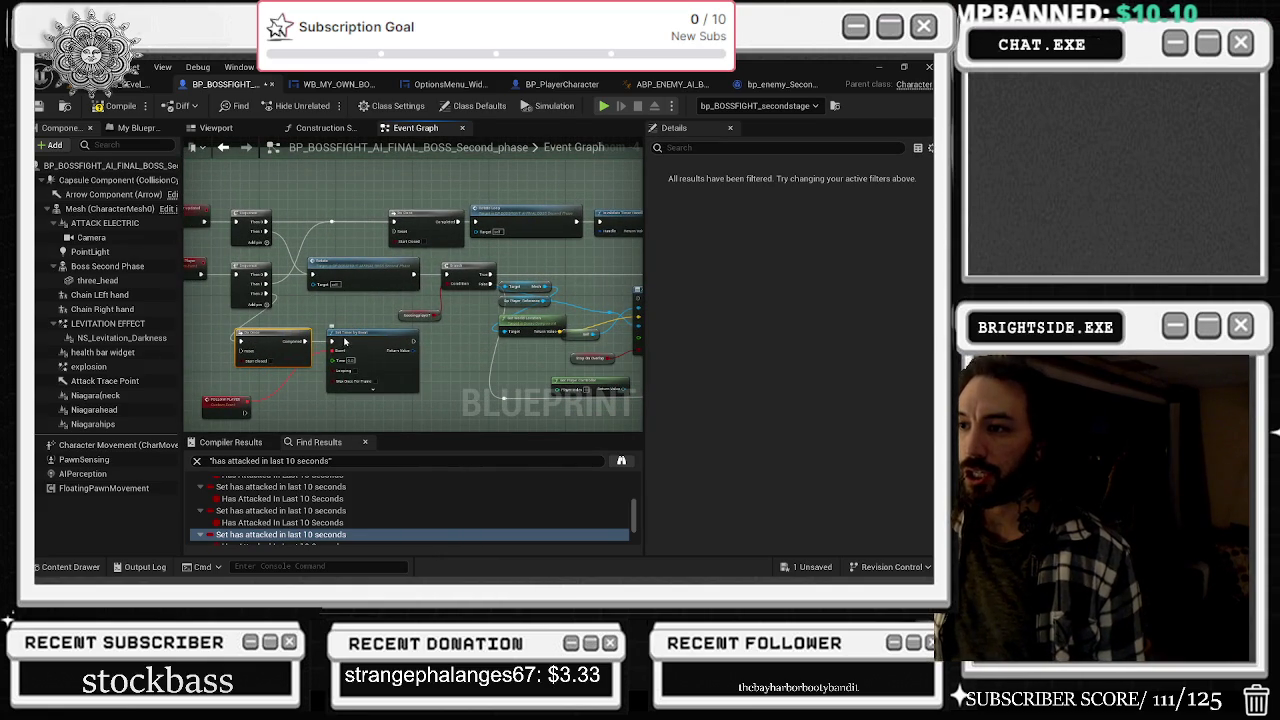
left_click(352, 310)
Move the Get World Location node lower, near the AI MoveTo chain
mouse_move(340, 338)
left_mouse_down()
mouse_move(420, 327)
mouse_move(530, 228)
mouse_move(483, 232)
left_mouse_up()
left_click(575, 185)
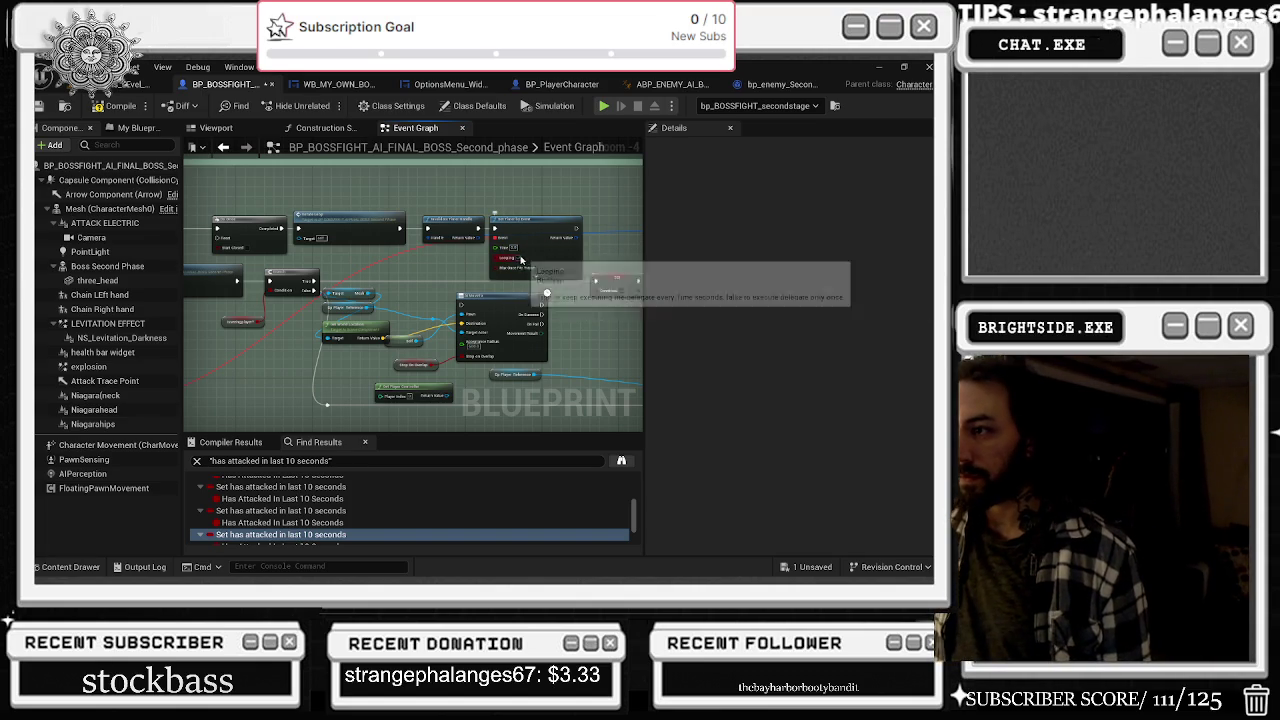
left_click_drag(481, 268, 386, 326)
mouse_move(775, 250)
left_mouse_down()
mouse_move(600, 250)
mouse_move(588, 318)
mouse_move(566, 345)
mouse_move(576, 350)
left_mouse_up()
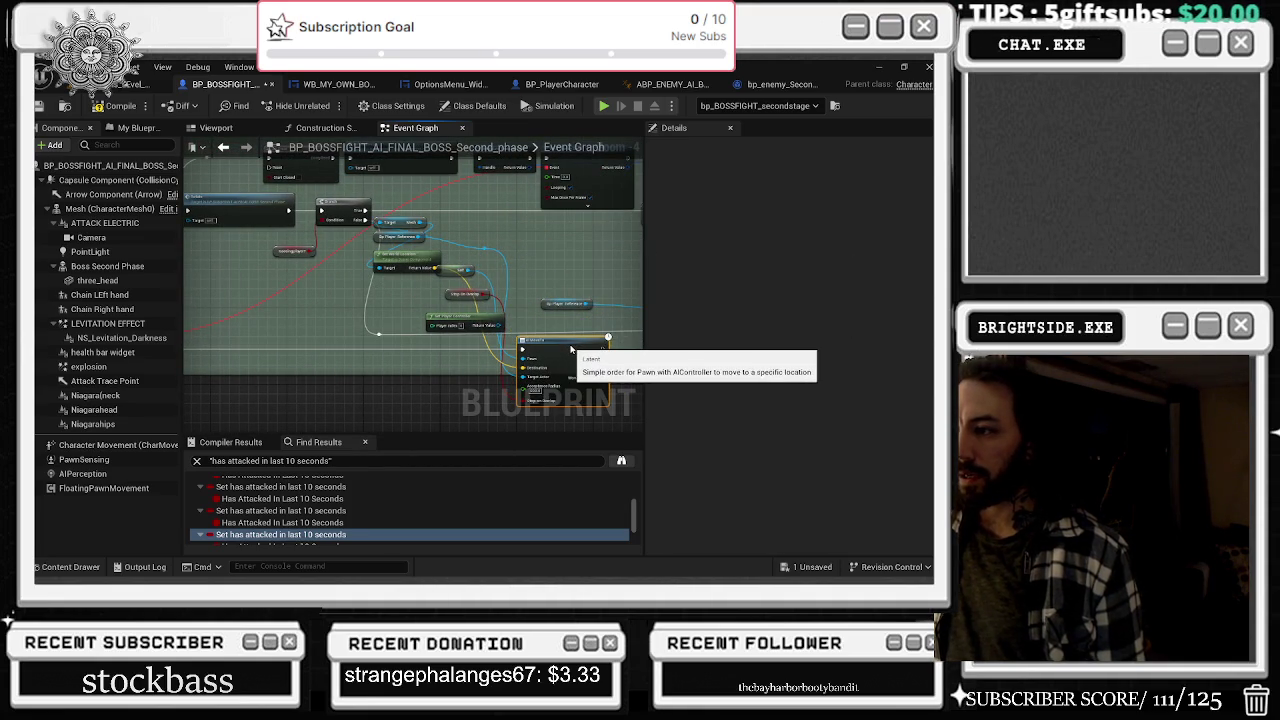
mouse_move(396, 265)
left_mouse_down()
mouse_move(426, 355)
mouse_move(471, 357)
left_mouse_up()
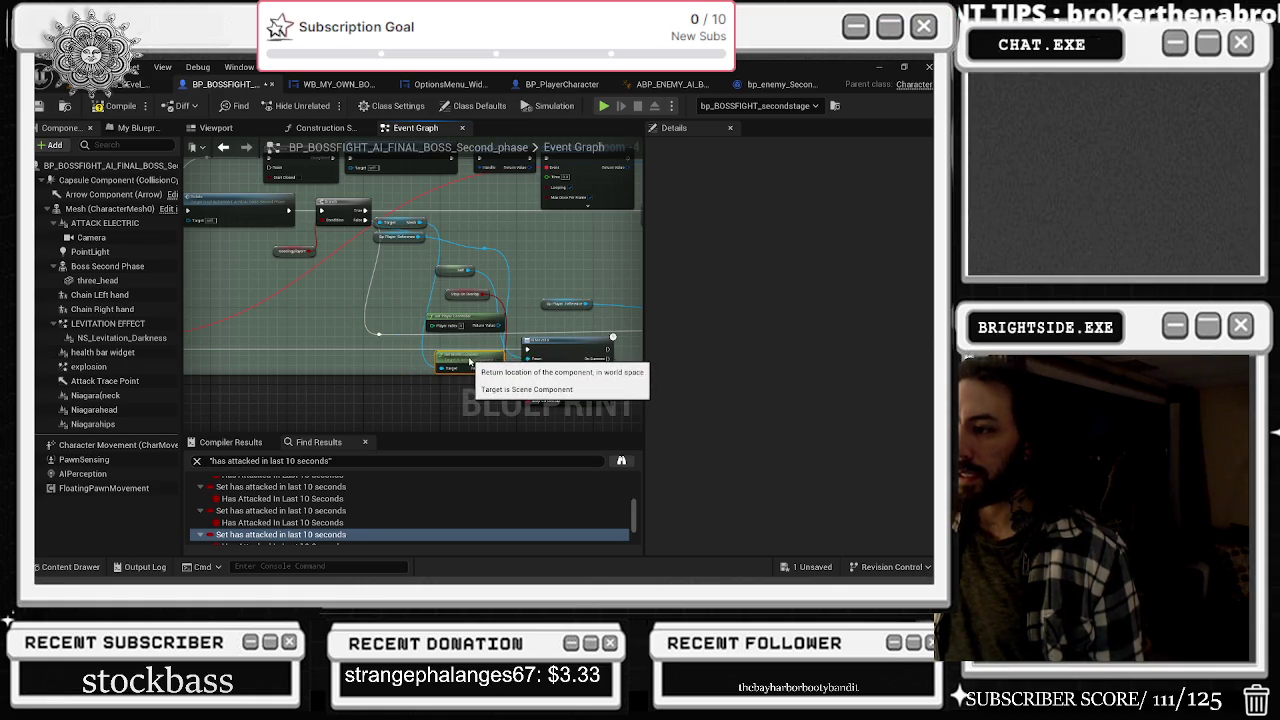
scroll(461, 262, "up", 2)
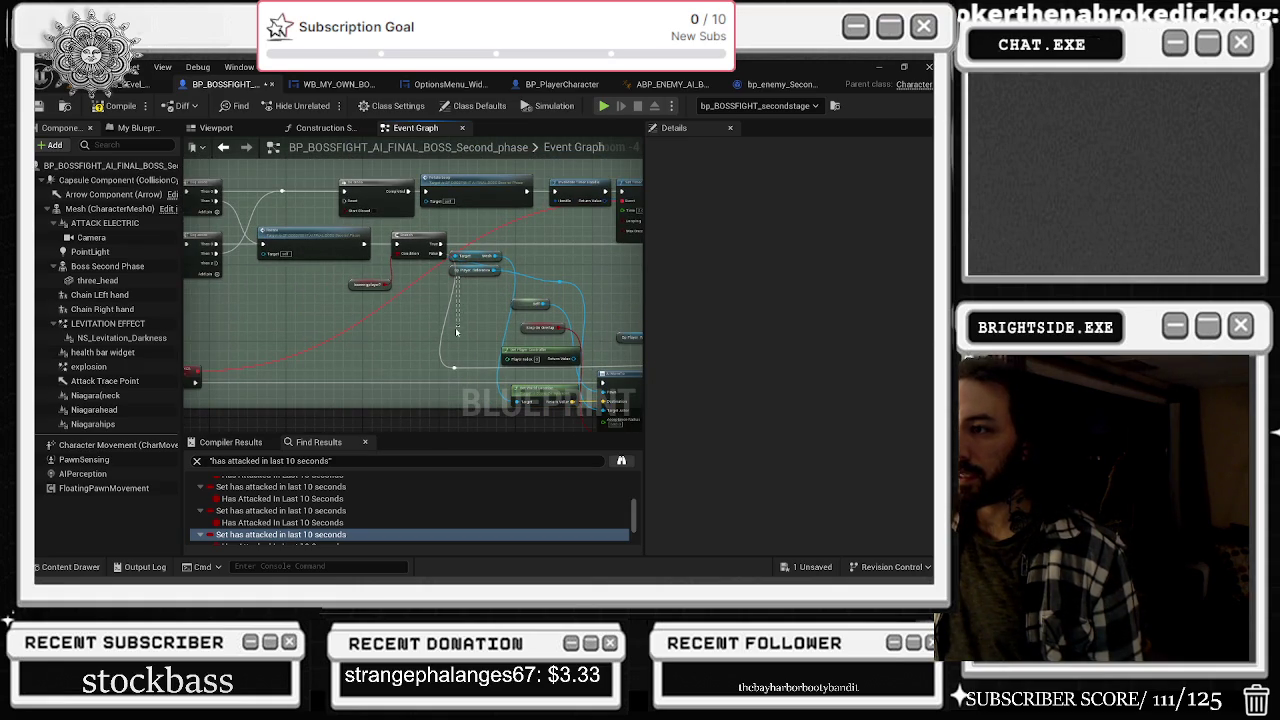
Shift the player reference node left, line up the Mesh getter, and check the player reference variable
left_click(459, 283)
left_click_drag(459, 283, 403, 287)
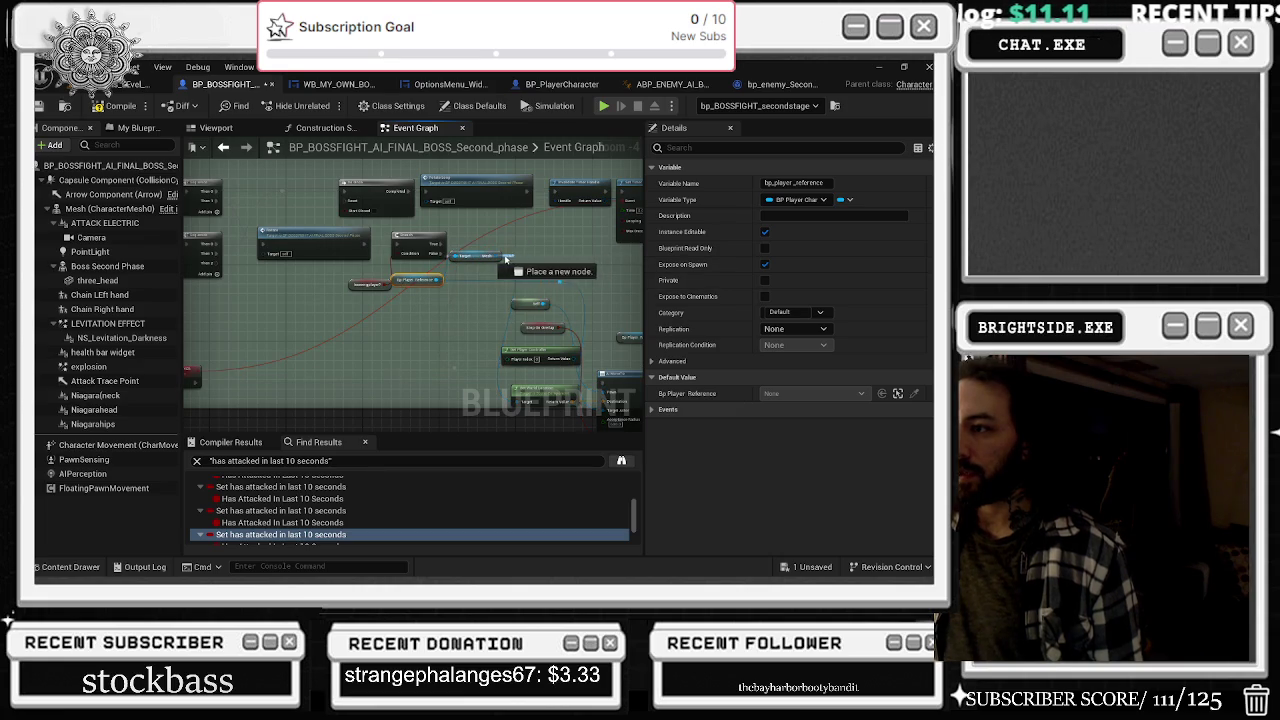
left_click(484, 256)
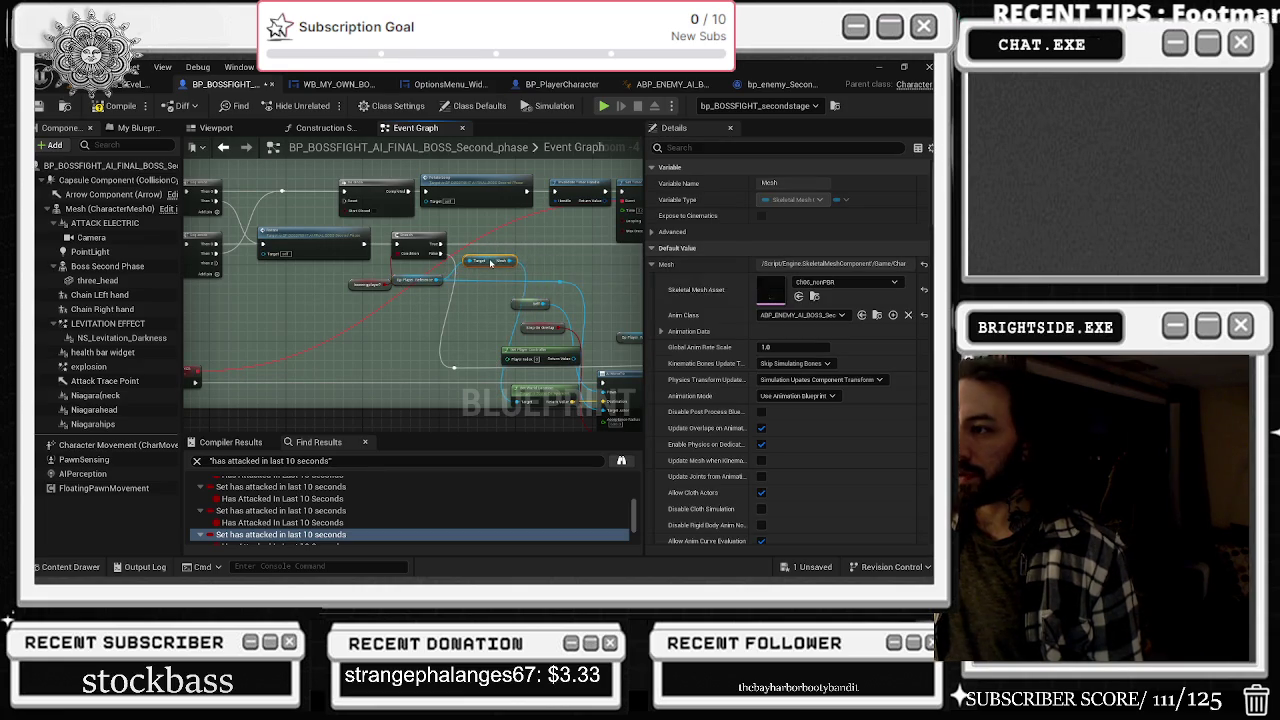
left_click_drag(490, 261, 484, 256)
left_click(558, 287)
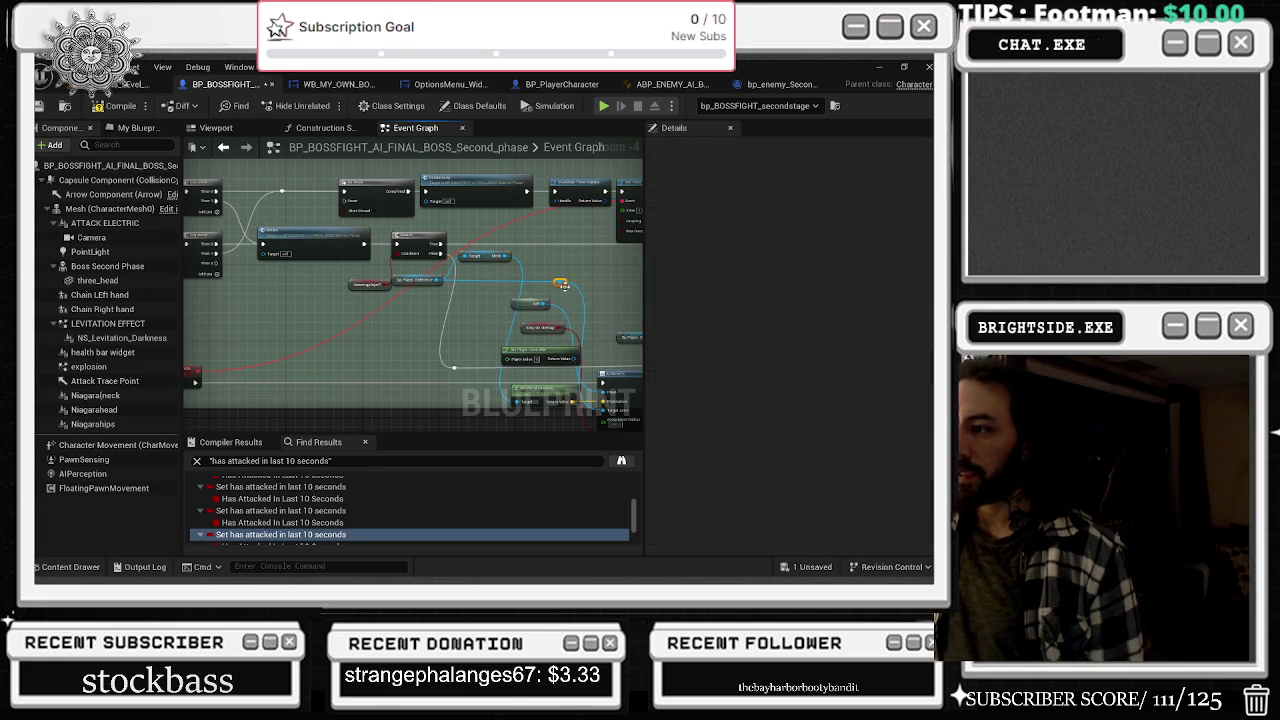
left_click_drag(556, 370, 440, 342)
left_click(425, 281)
left_click_drag(297, 280, 345, 280)
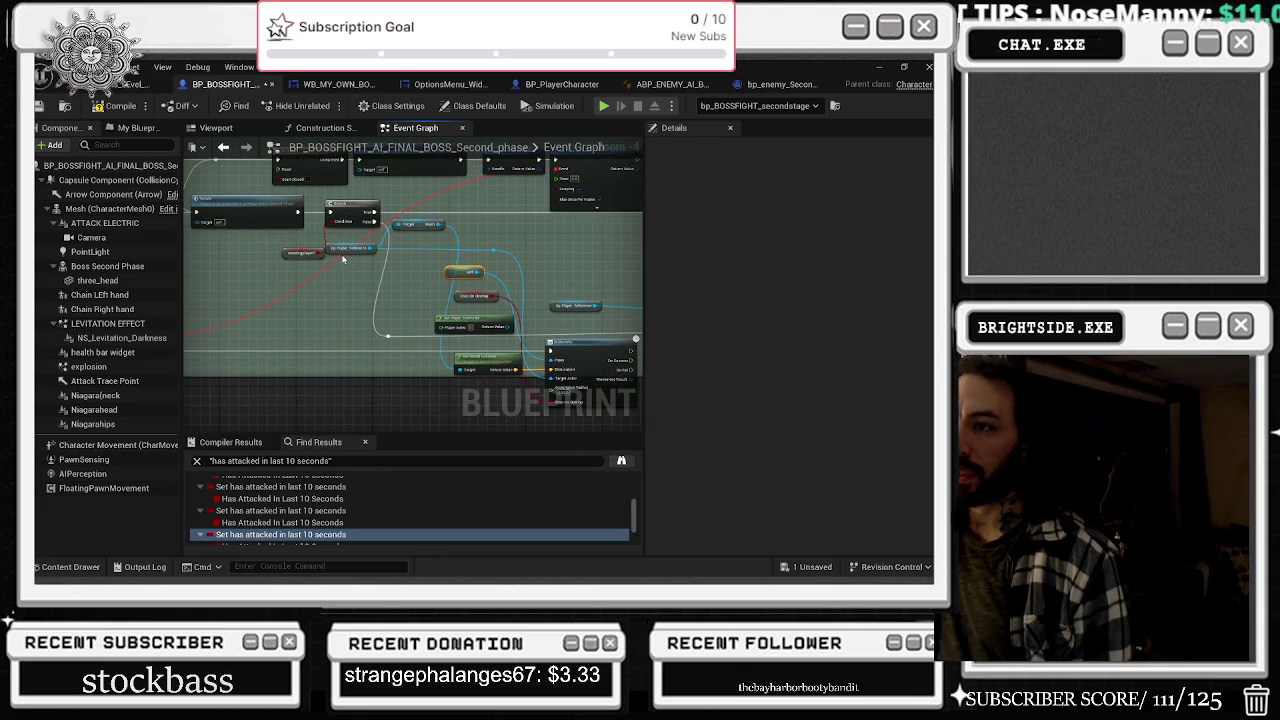
left_click(348, 252)
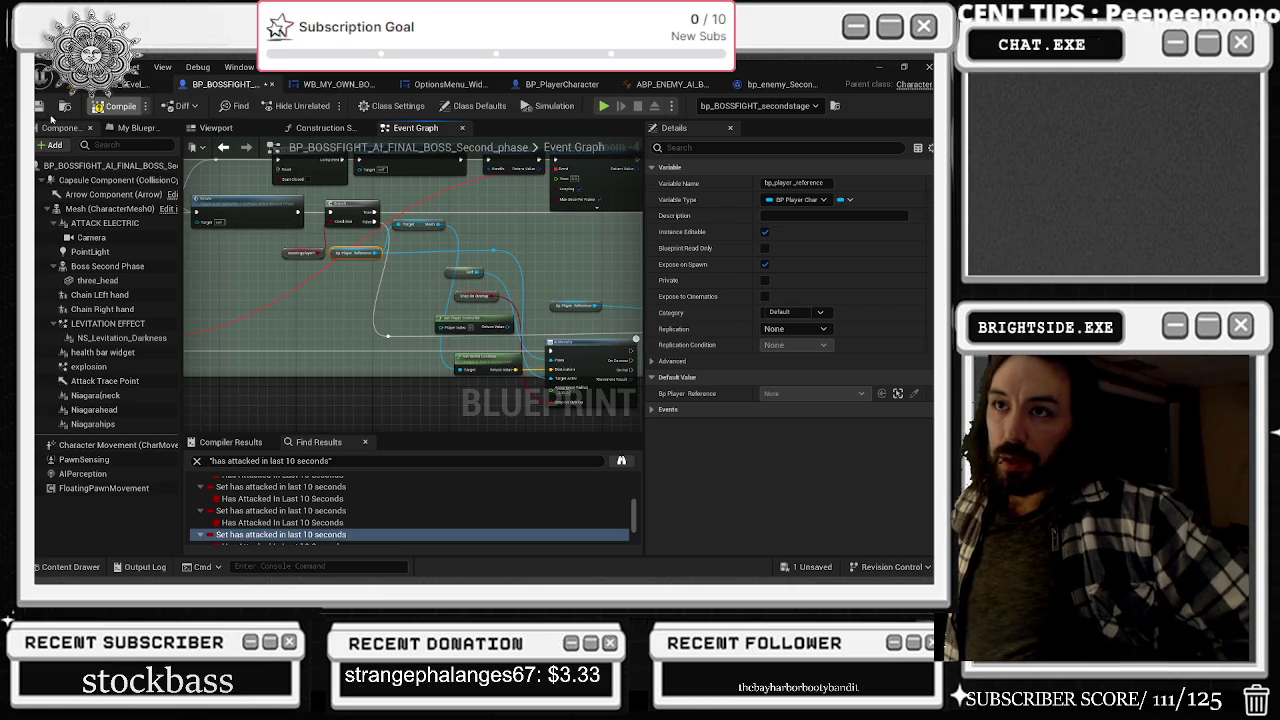
Compile and save the boss Blueprint, then zoom out to overview the comment groups
left_click(118, 106)
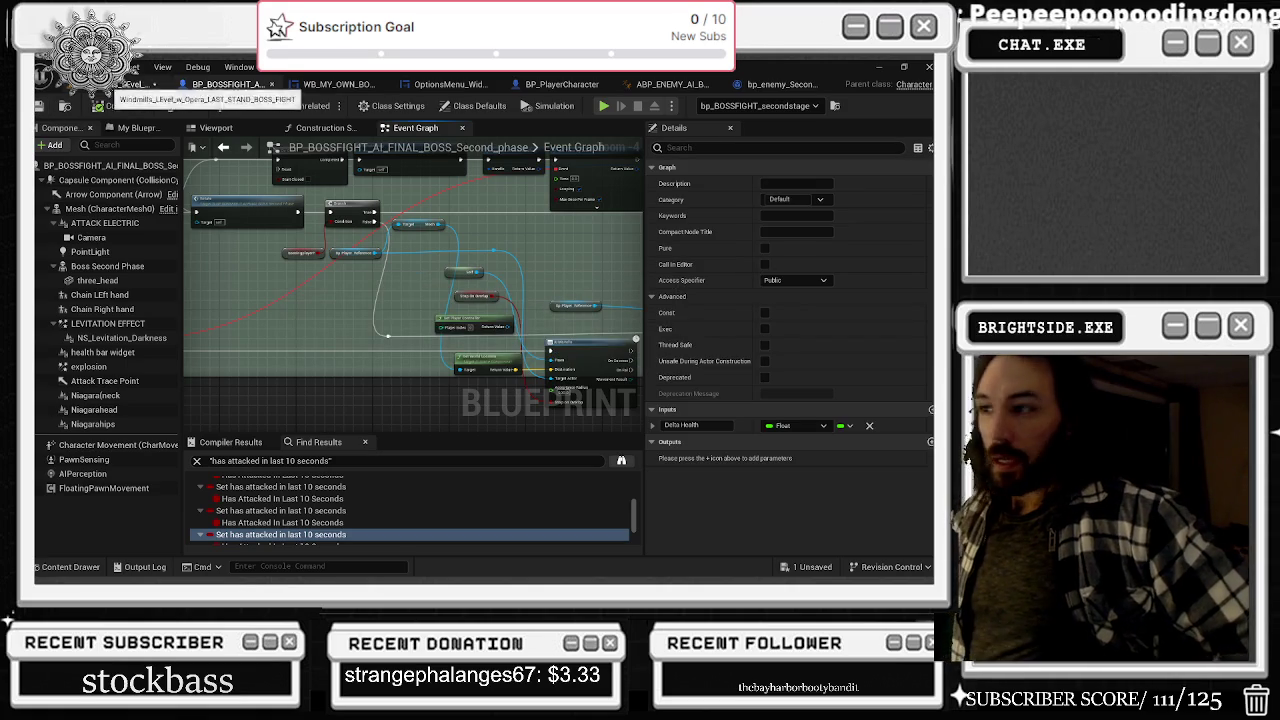
scroll(407, 264, "down", 4)
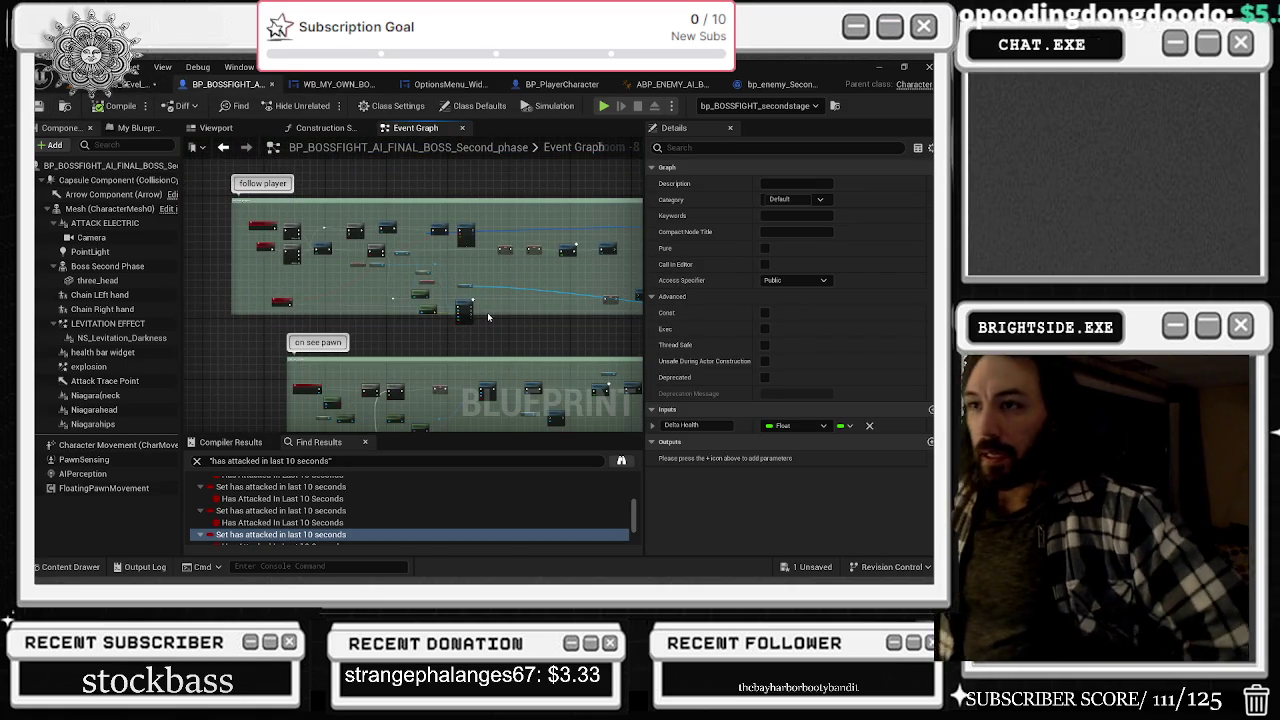
scroll(487, 312, "down", 3)
mouse_move(487, 312)
left_mouse_down()
mouse_move(410, 274)
mouse_move(357, 271)
mouse_move(365, 255)
left_mouse_up()
scroll(410, 274, "down", 1)
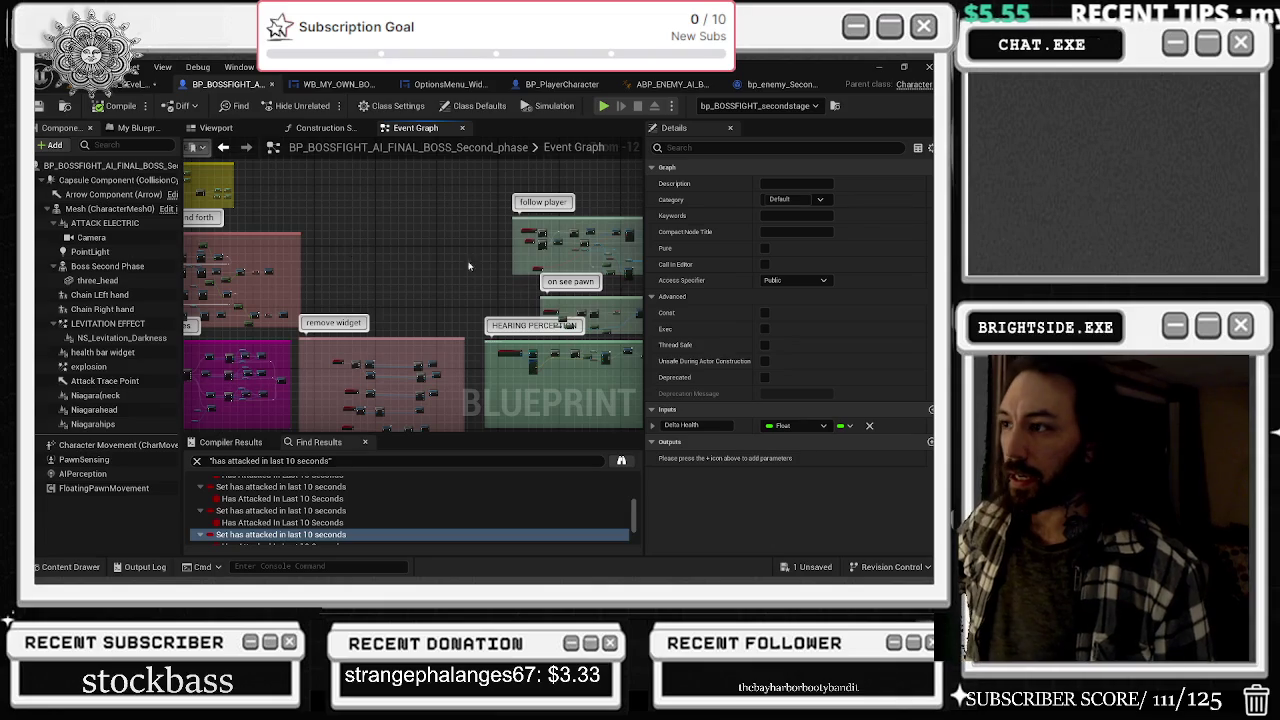
scroll(425, 263, "up", 8)
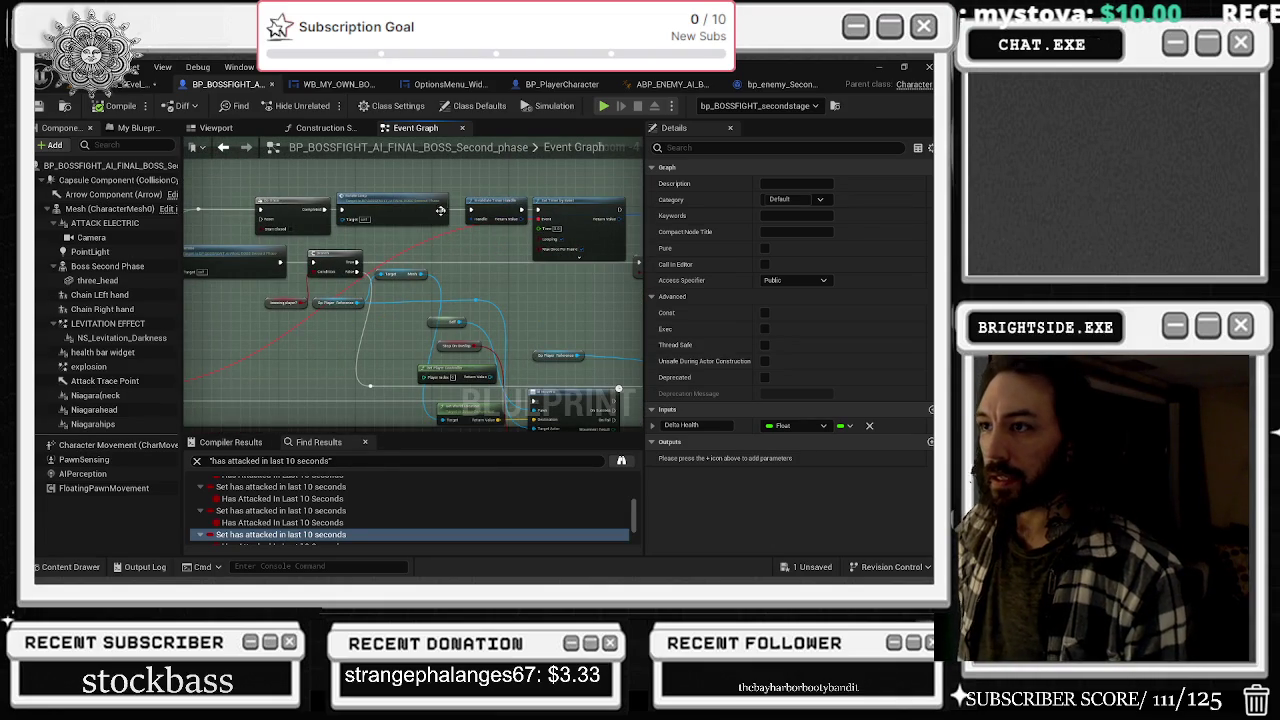
scroll(568, 206, "down", 2)
scroll(326, 346, "up", 2)
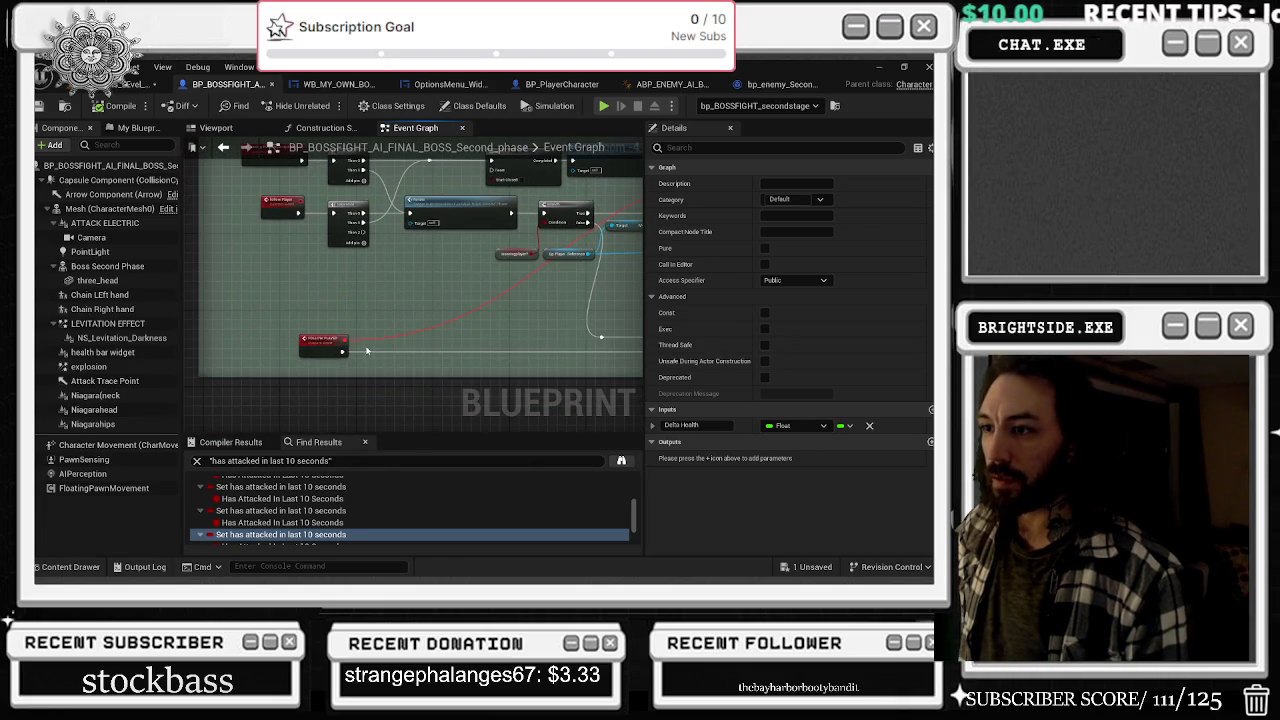
scroll(363, 350, "down", 2)
scroll(445, 381, "up", 2)
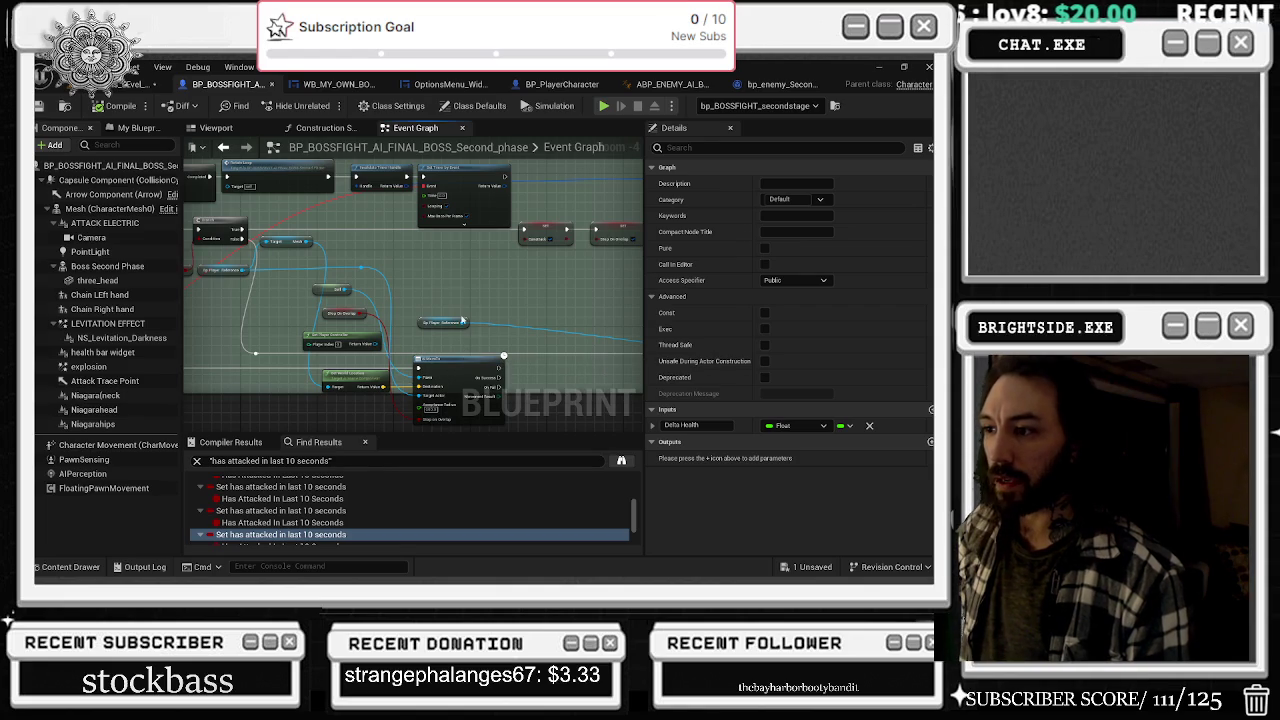
Return to the previous graph location and bring an empty area into view
left_click(226, 150)
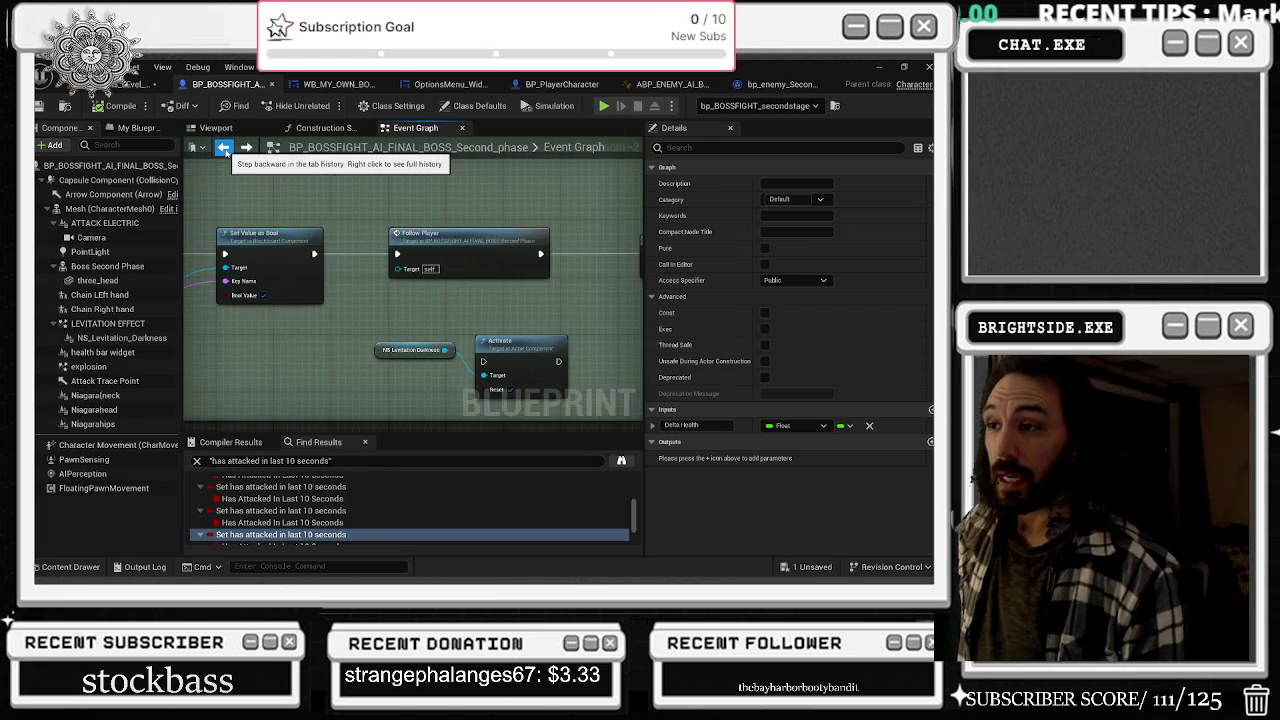
scroll(331, 277, "down", 8)
left_click_drag(331, 277, 211, 241)
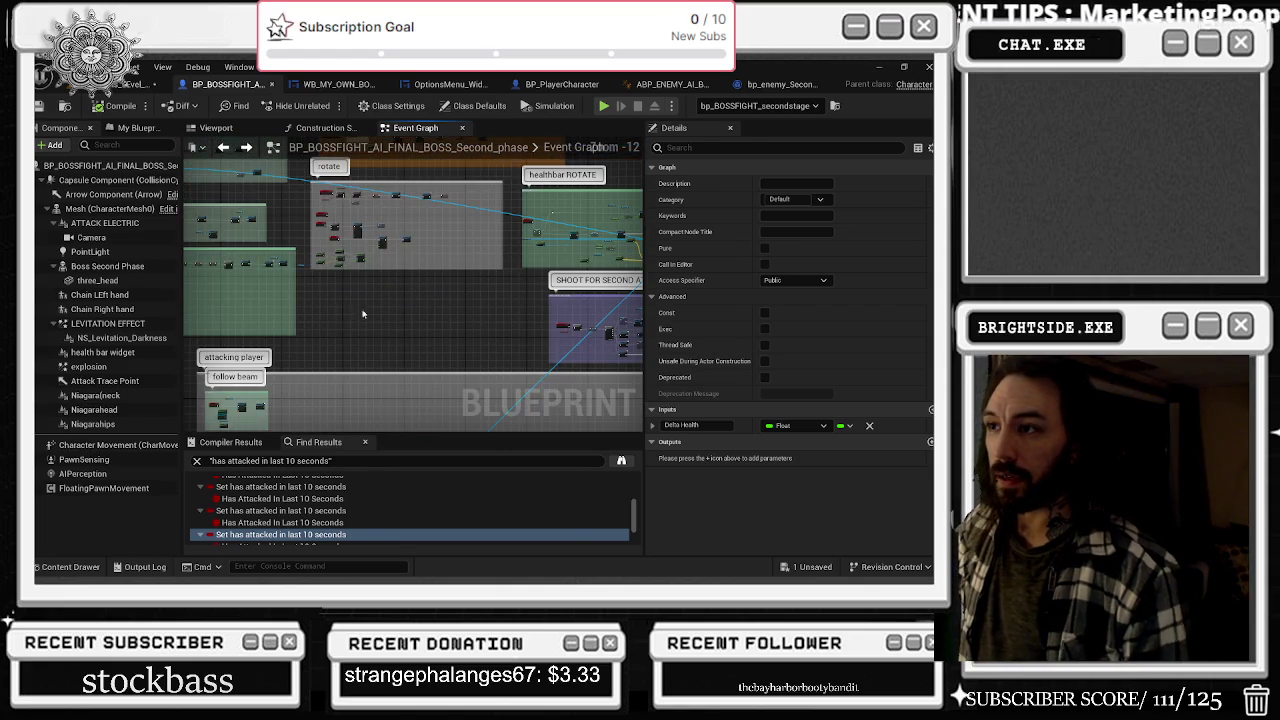
Create a custom event node in the empty area and name it RANDOM TELEPORT AFTER HURT
right_click(330, 320)
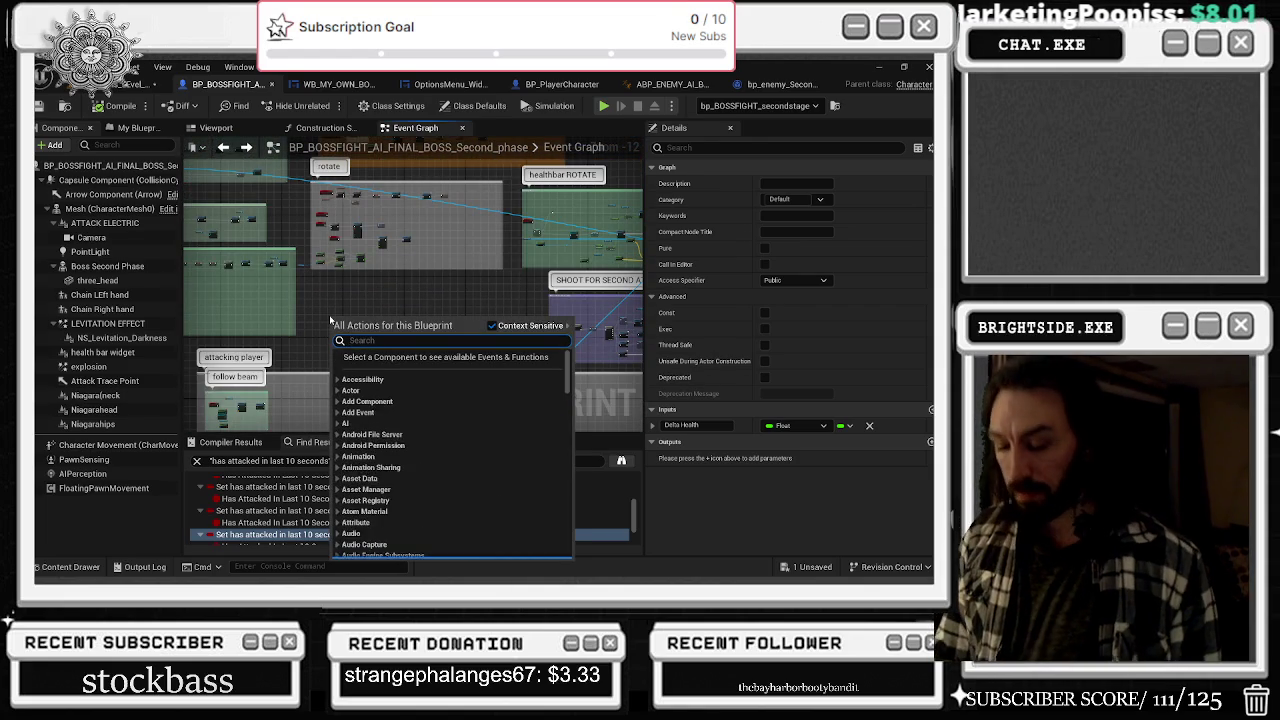
type("CUSTOM EVEN")
key("Escape")
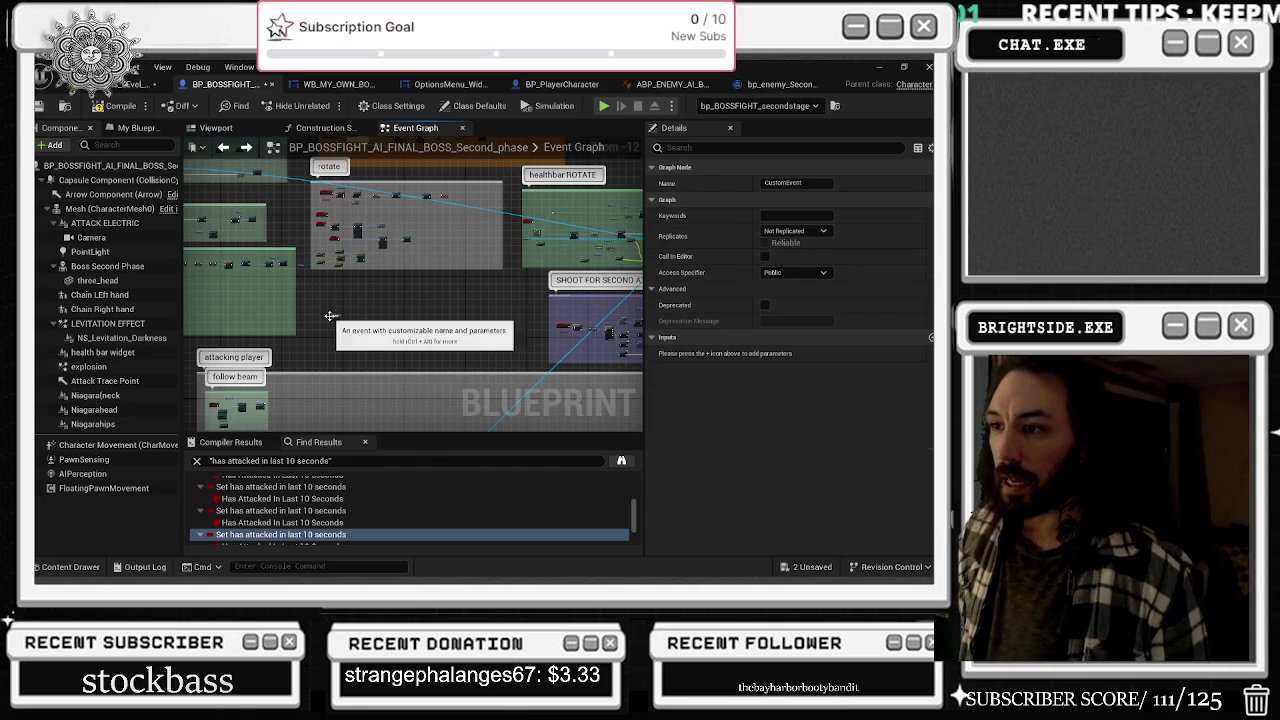
scroll(340, 331, "up", 10)
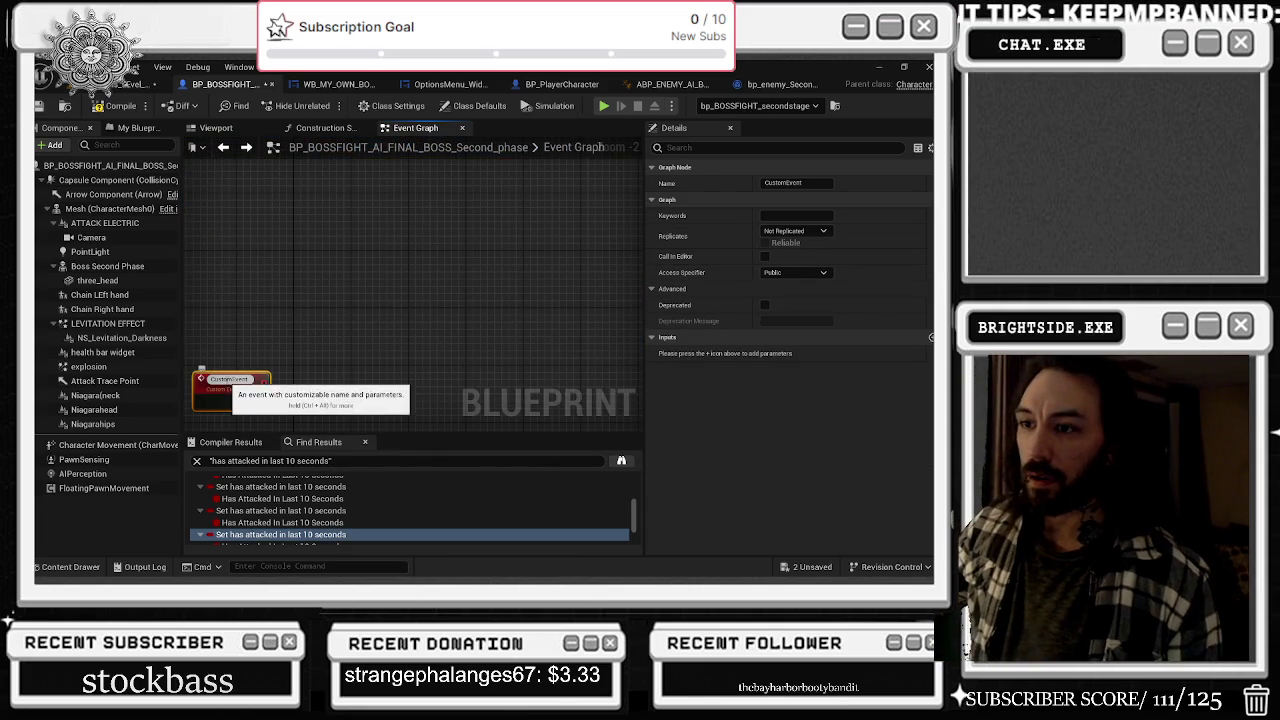
double_click(228, 378)
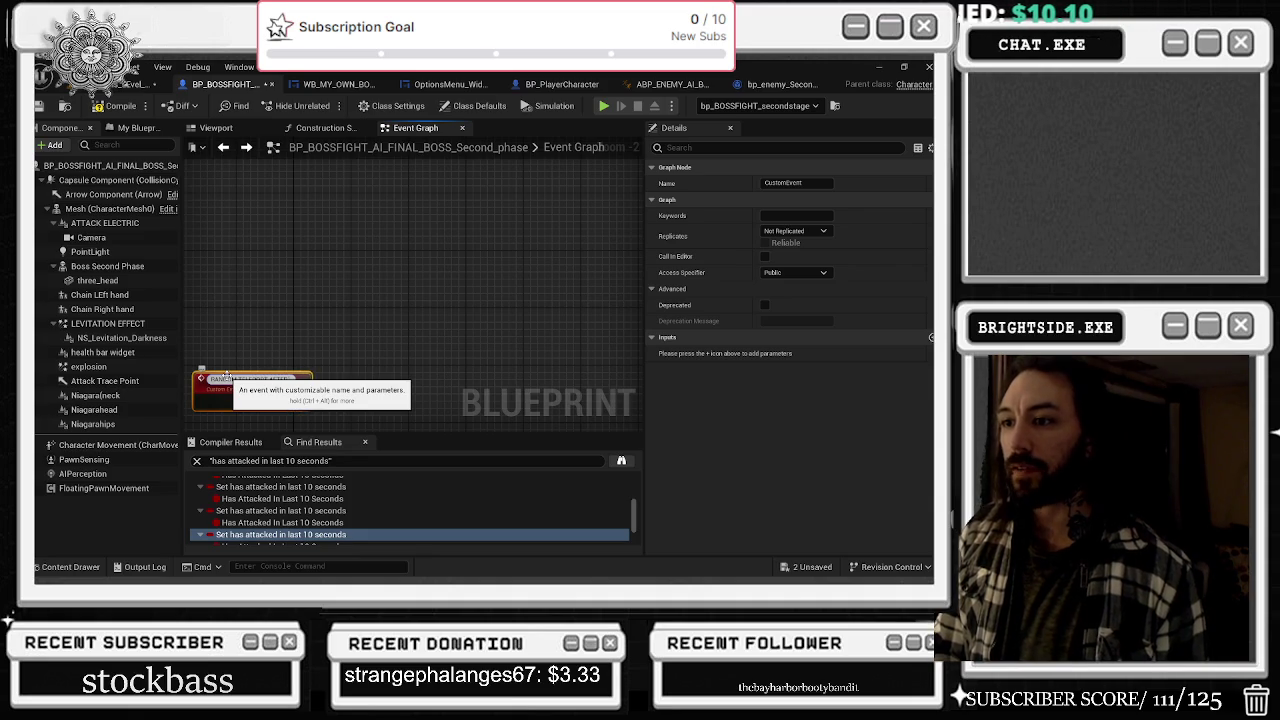
key("Return")
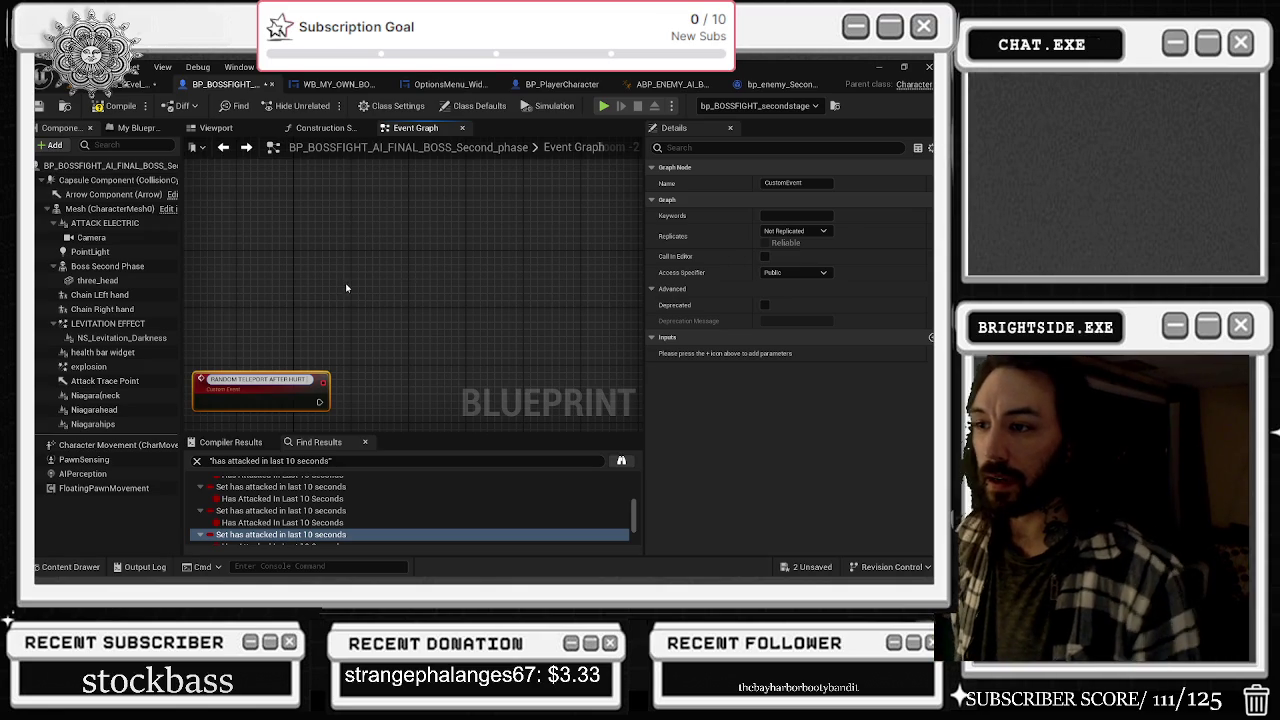
scroll(311, 347, "down", 4)
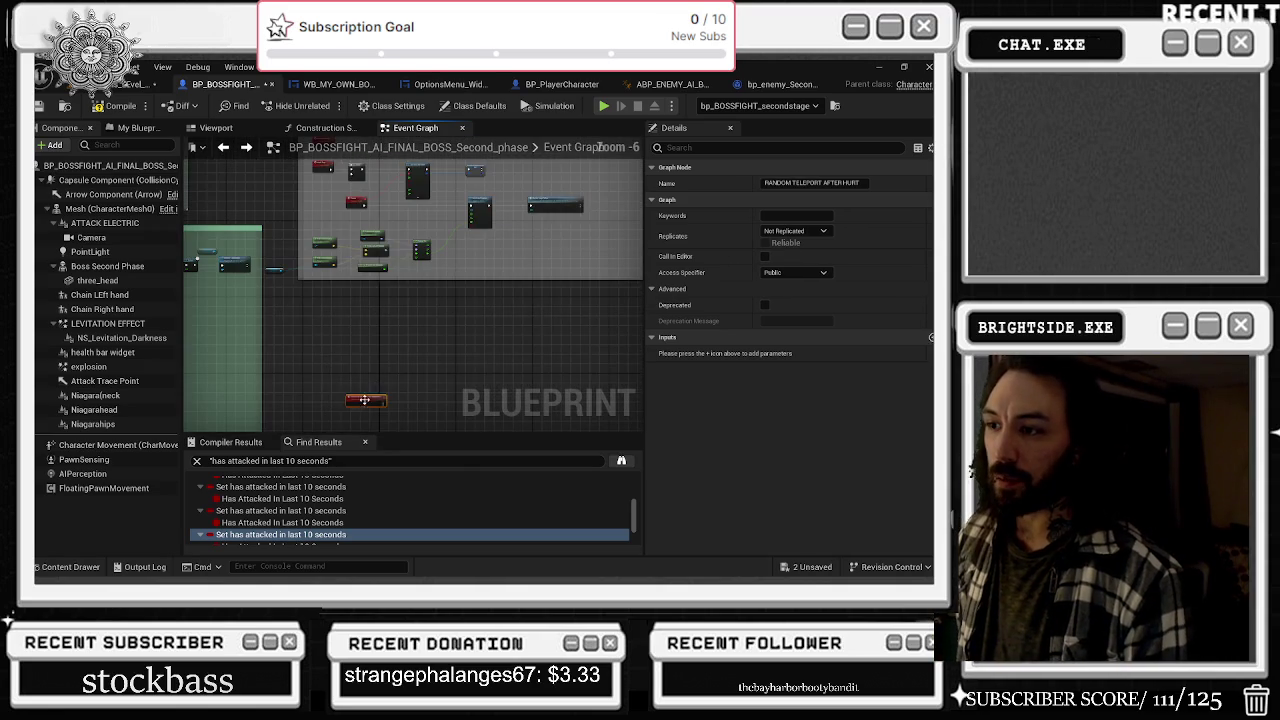
scroll(341, 356, "up", 3)
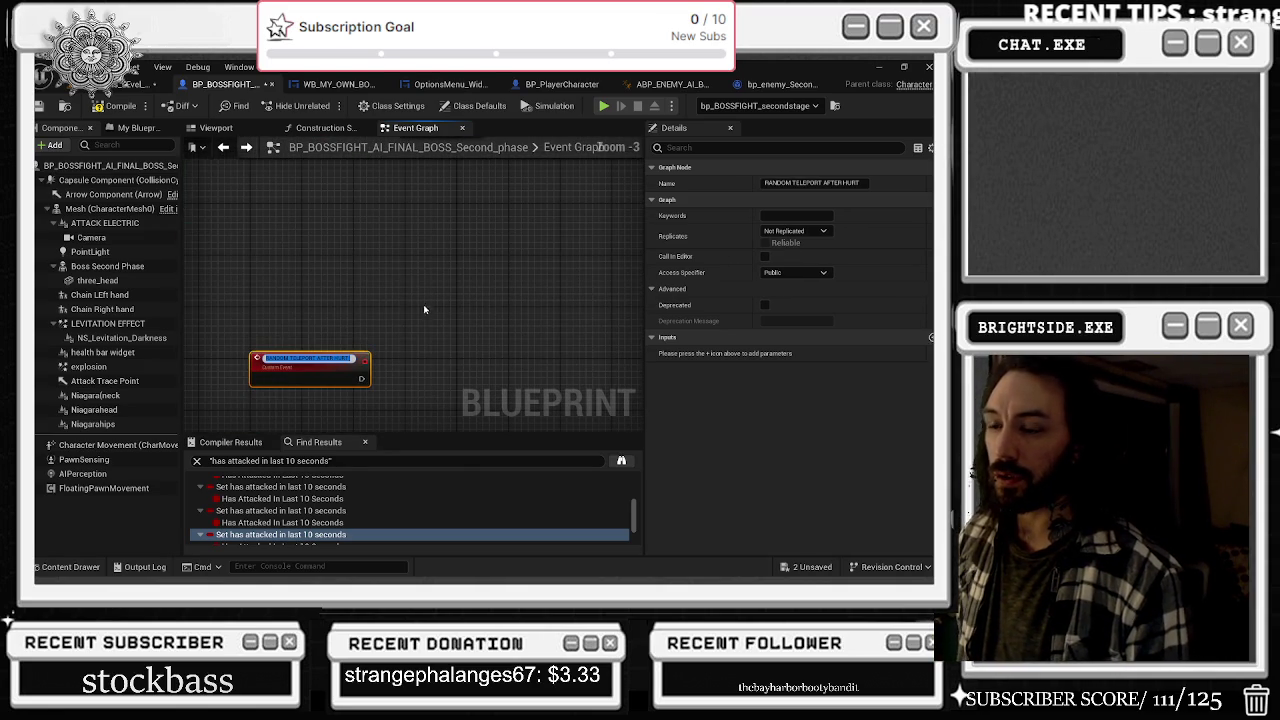
right_click(317, 347)
Add a Capsule Component reference with a Set World Location node for the teleport event
left_click(213, 202)
mouse_move(118, 180)
left_mouse_down()
mouse_move(200, 186)
mouse_move(361, 264)
mouse_move(382, 296)
left_mouse_up()
type("SET WORLD LOCATIO")
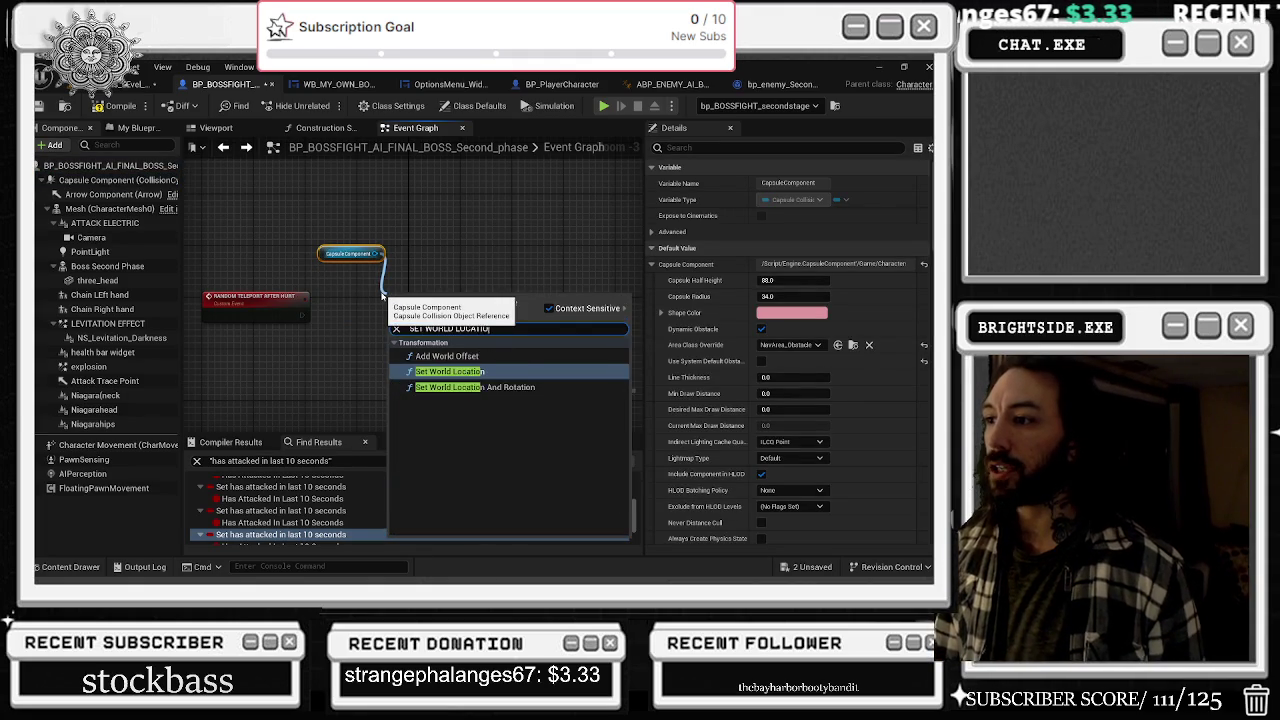
key("Return")
left_click_drag(418, 301, 550, 295)
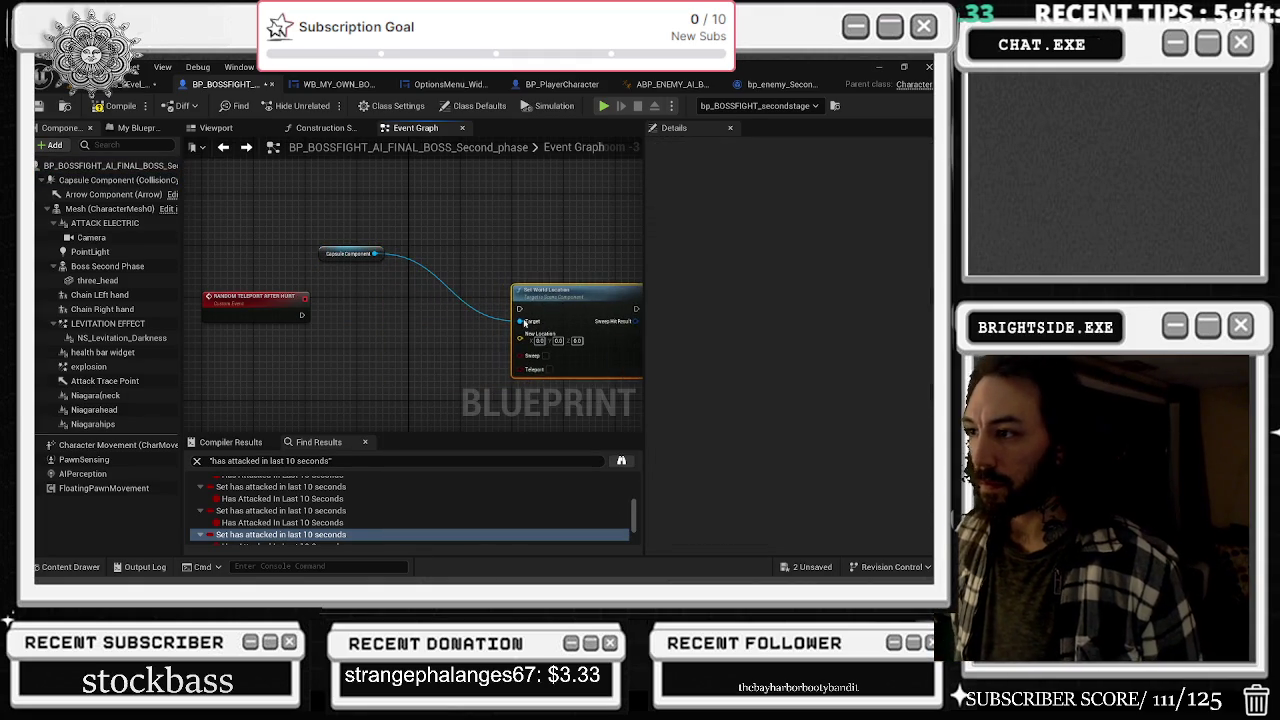
Feed a Random Point in Bounding Box node into Set World Location's New Location
left_click_drag(526, 338, 412, 350)
type("RANDOM")
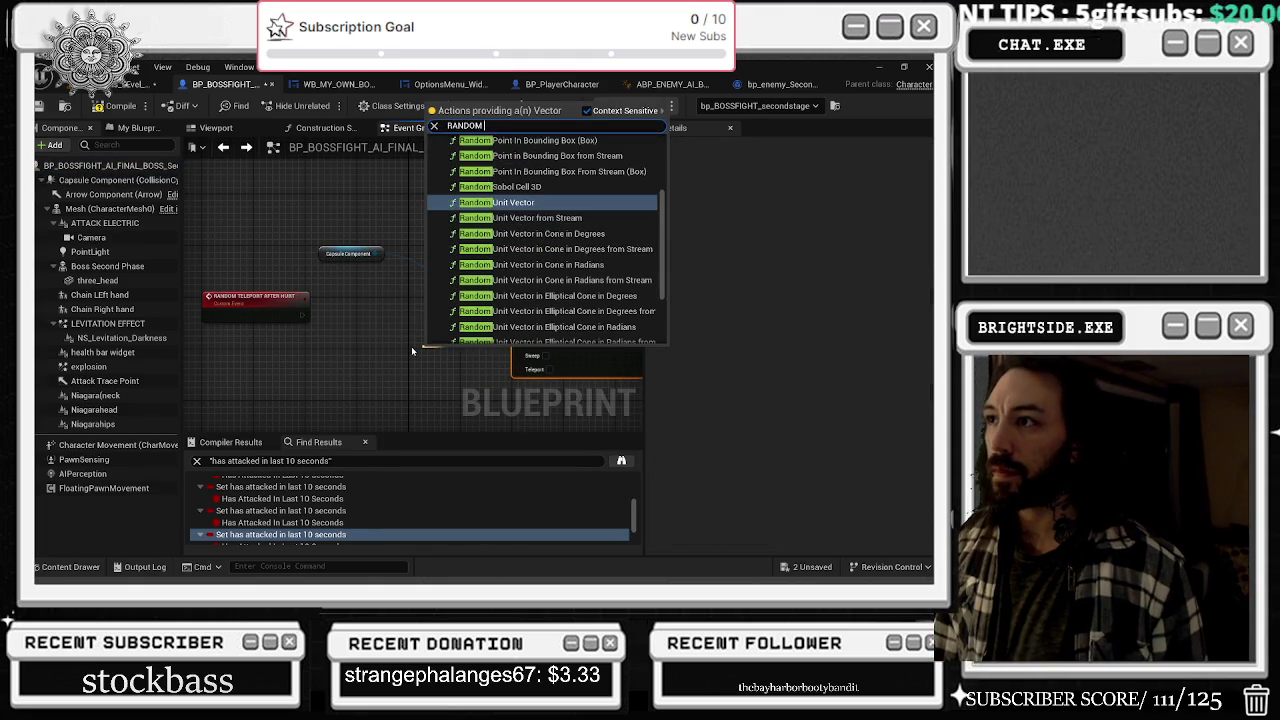
type(" VE")
key("BackSpace")
type("C")
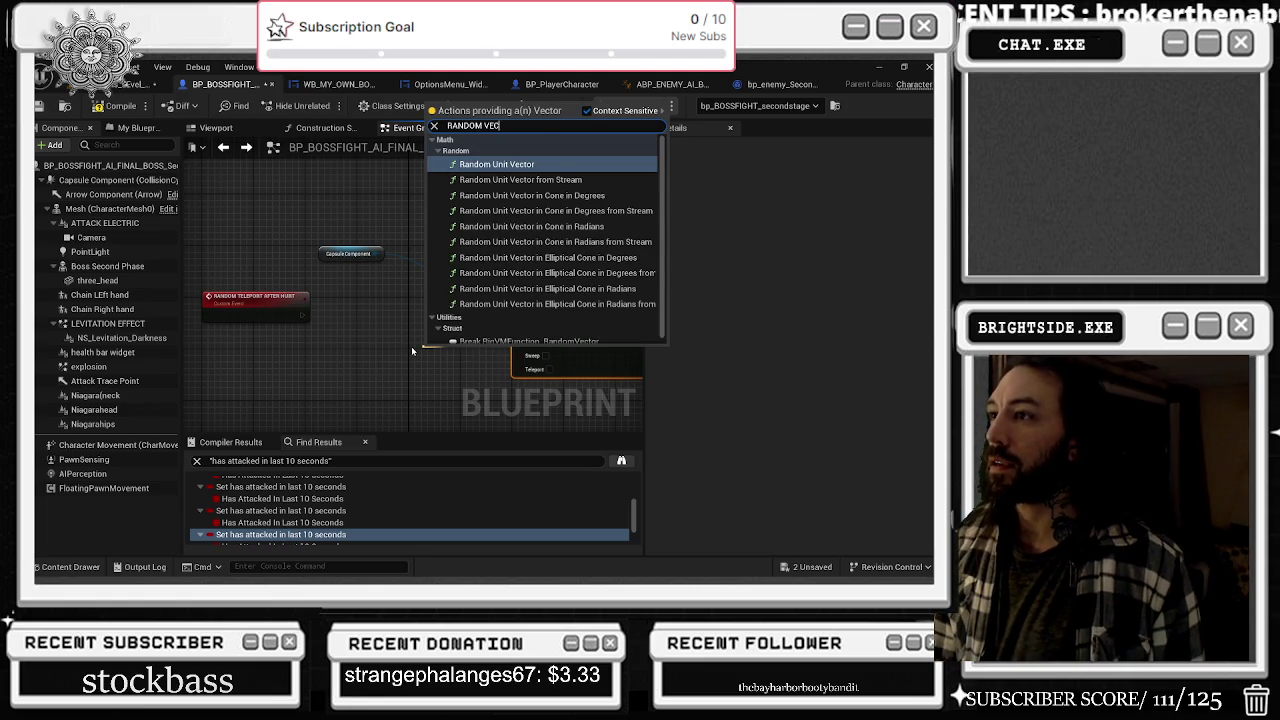
key("BackSpace")
key("BackSpace")
key("BackSpace")
type("PO")
key("Return")
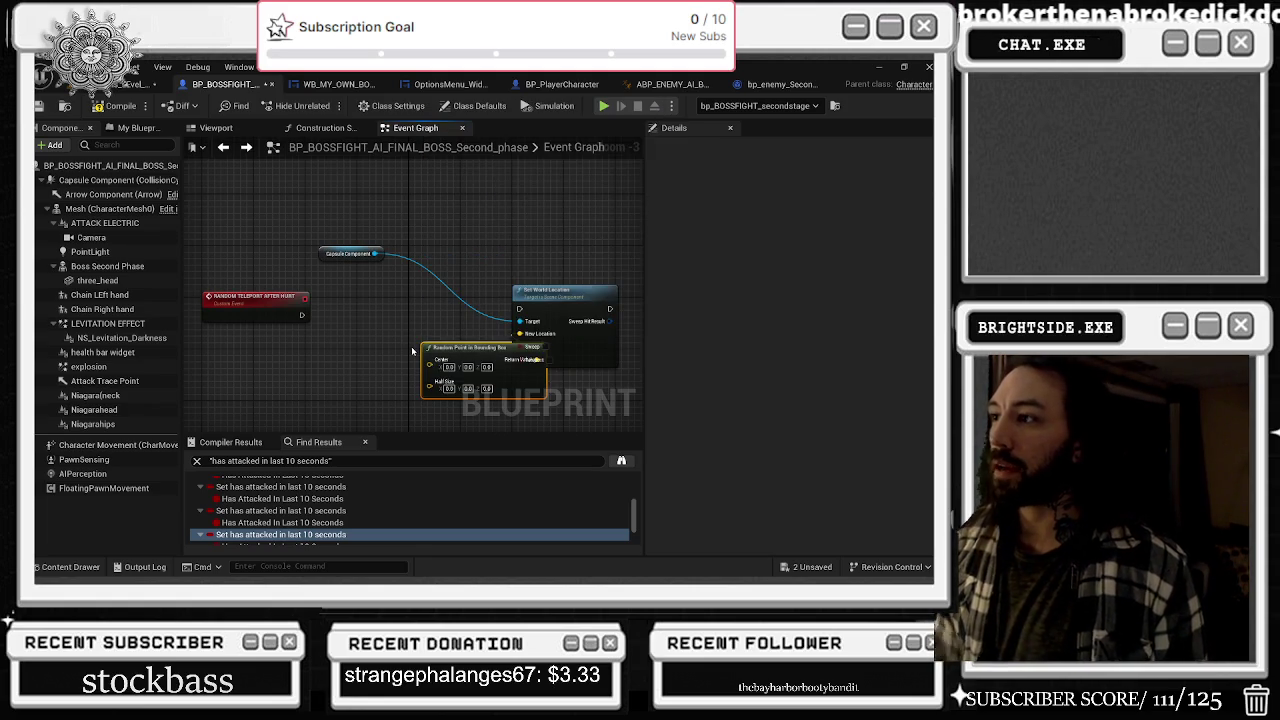
Rearrange the teleport nodes, then go back to the level viewport near the characters
mouse_move(466, 326)
left_mouse_down()
mouse_move(329, 353)
mouse_move(458, 310)
mouse_move(432, 318)
left_mouse_up()
left_click_drag(557, 292, 426, 301)
scroll(526, 306, "up", 3)
left_click(473, 310)
left_click(401, 258)
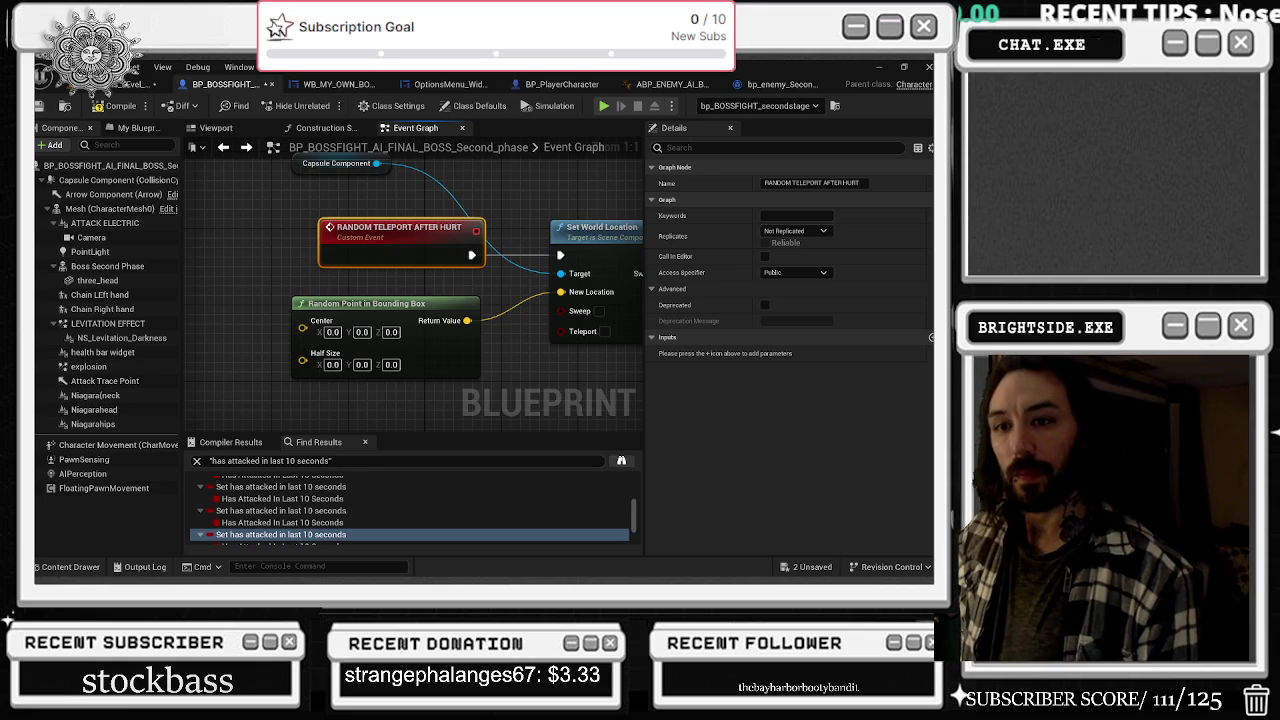
left_click(380, 303)
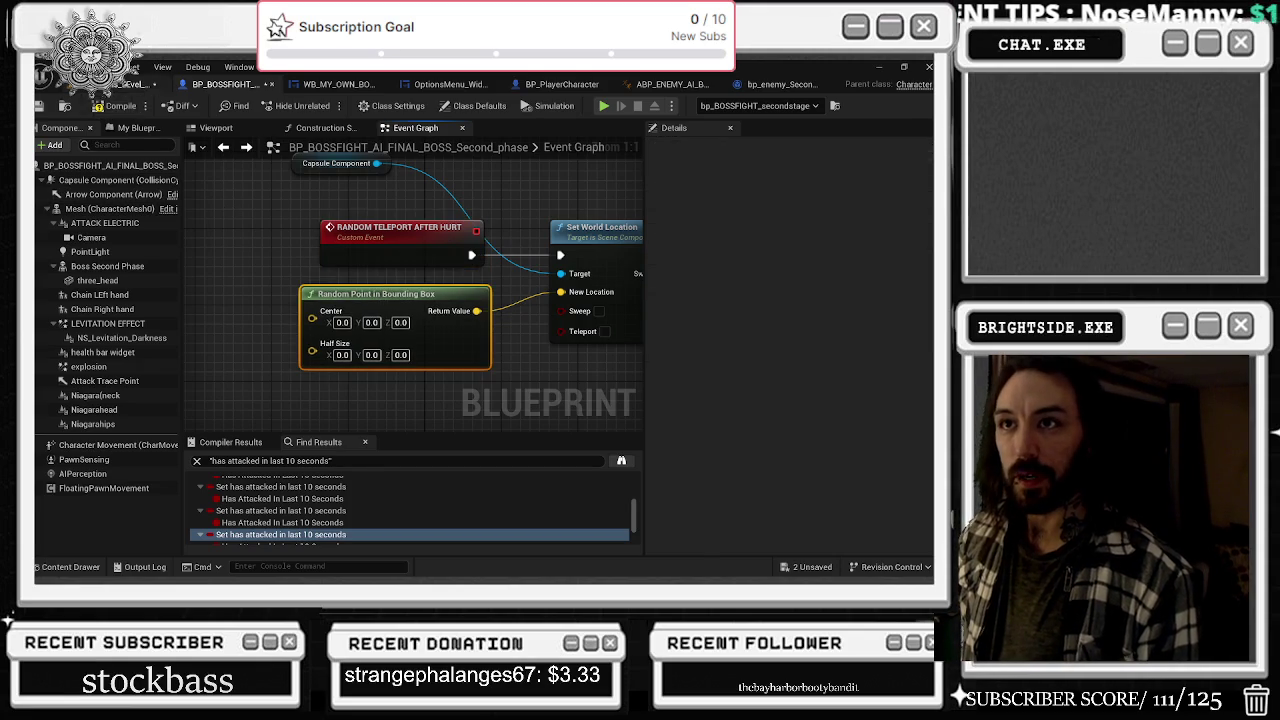
left_click(140, 84)
mouse_move(260, 283)
left_mouse_down()
mouse_move(340, 240)
mouse_move(365, 262)
left_mouse_up()
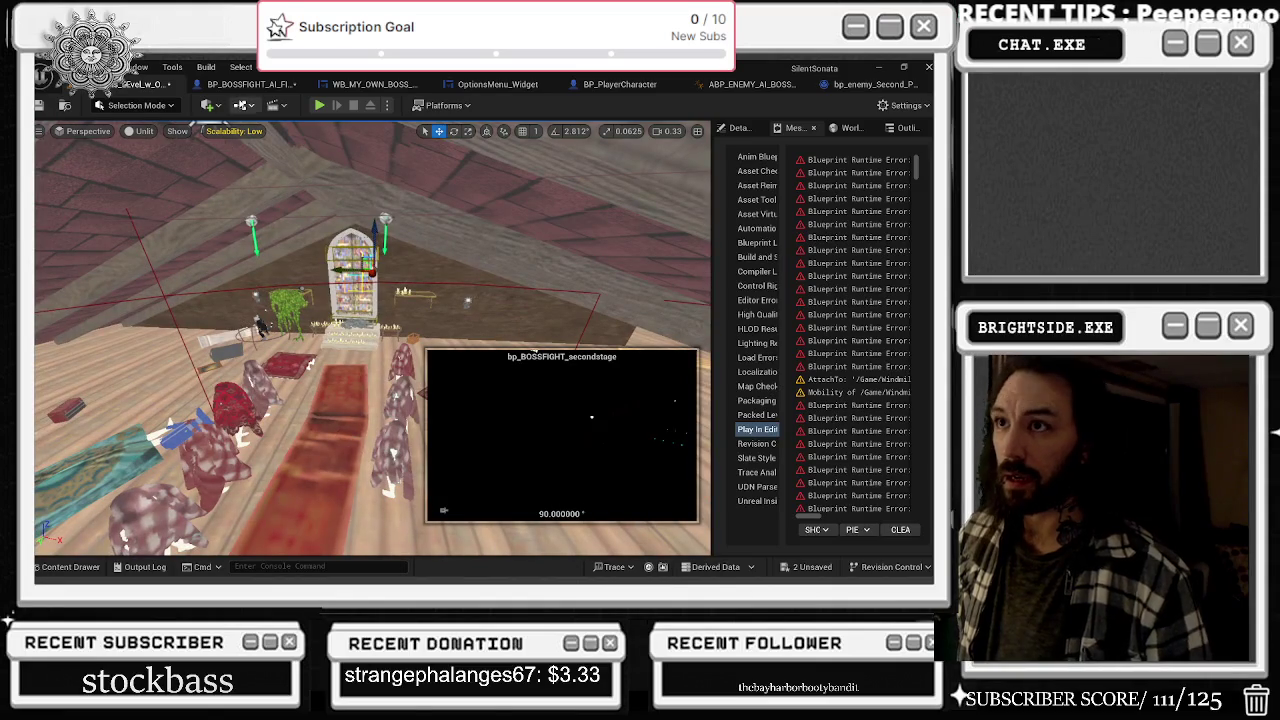
Place a Nav Modifier Volume in the attic from a 'nav' Quick Add search
left_click(243, 105)
mouse_move(397, 168)
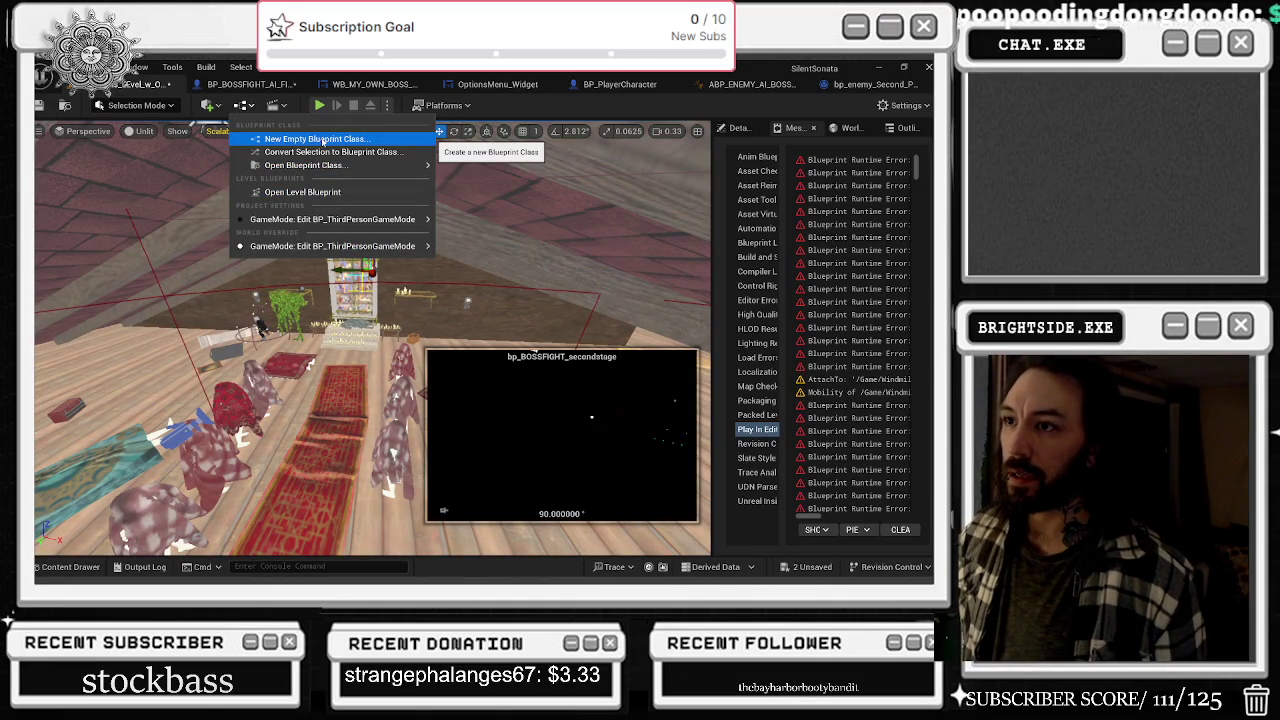
left_click(272, 106)
left_click(220, 108)
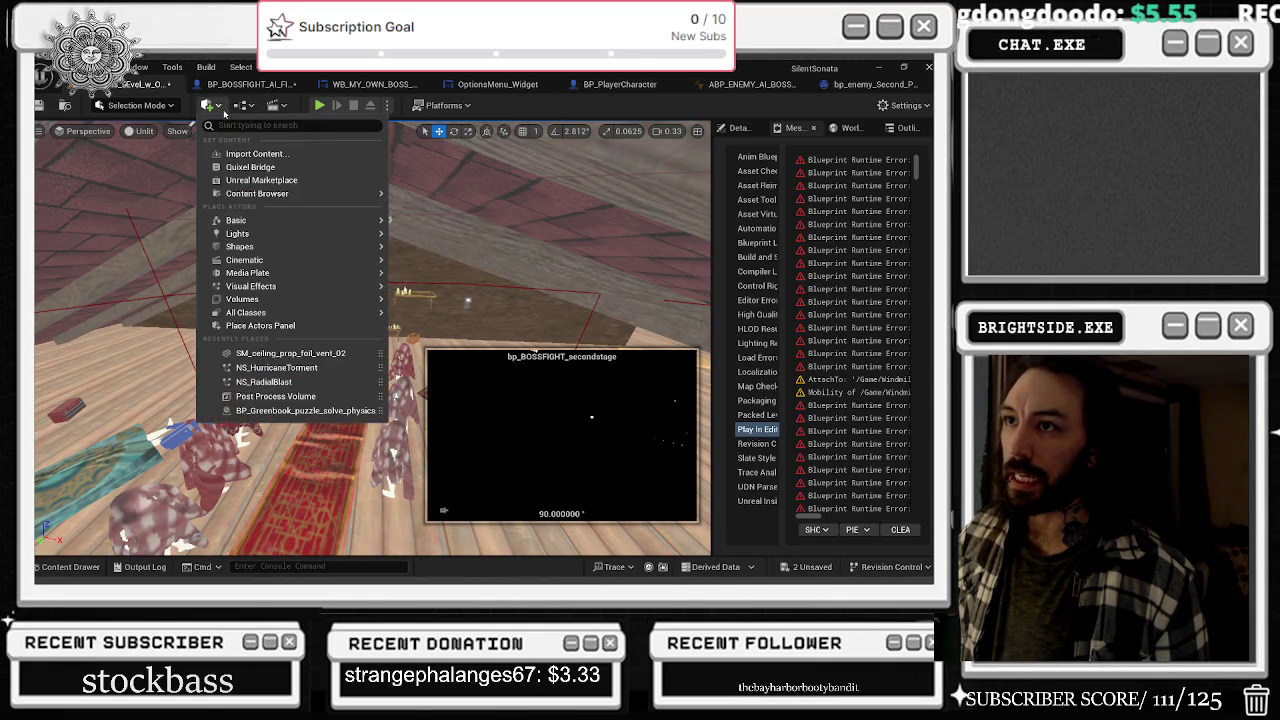
type("nav")
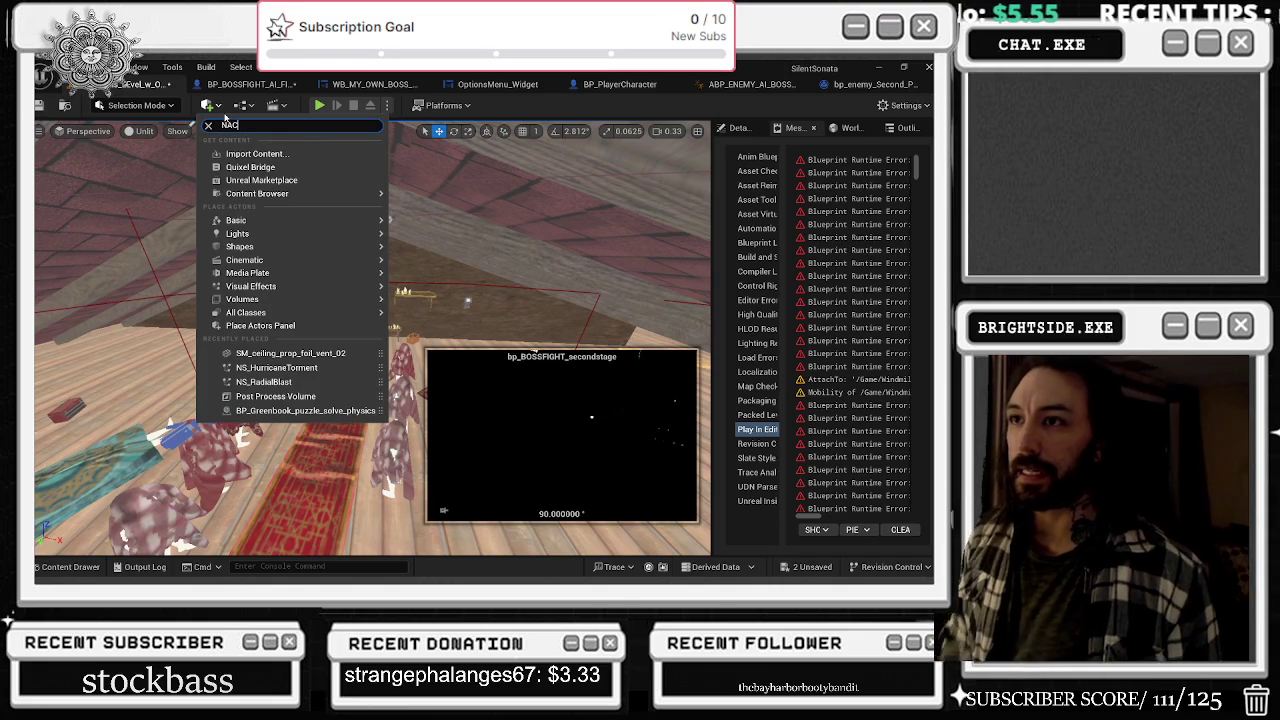
key("BackSpace")
type("v")
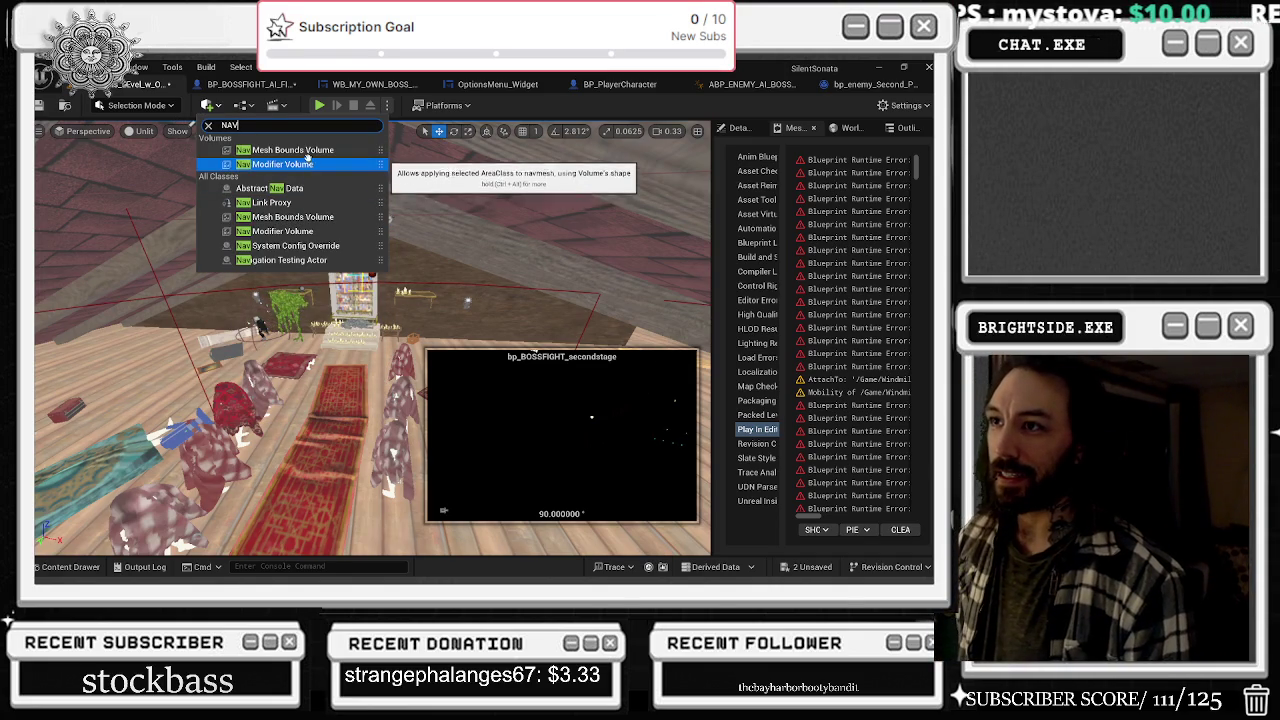
left_click(300, 164)
Move the volume down onto the floor and scale it wider across it
mouse_move(372, 336)
left_mouse_down()
mouse_move(374, 408)
mouse_move(418, 395)
left_mouse_up()
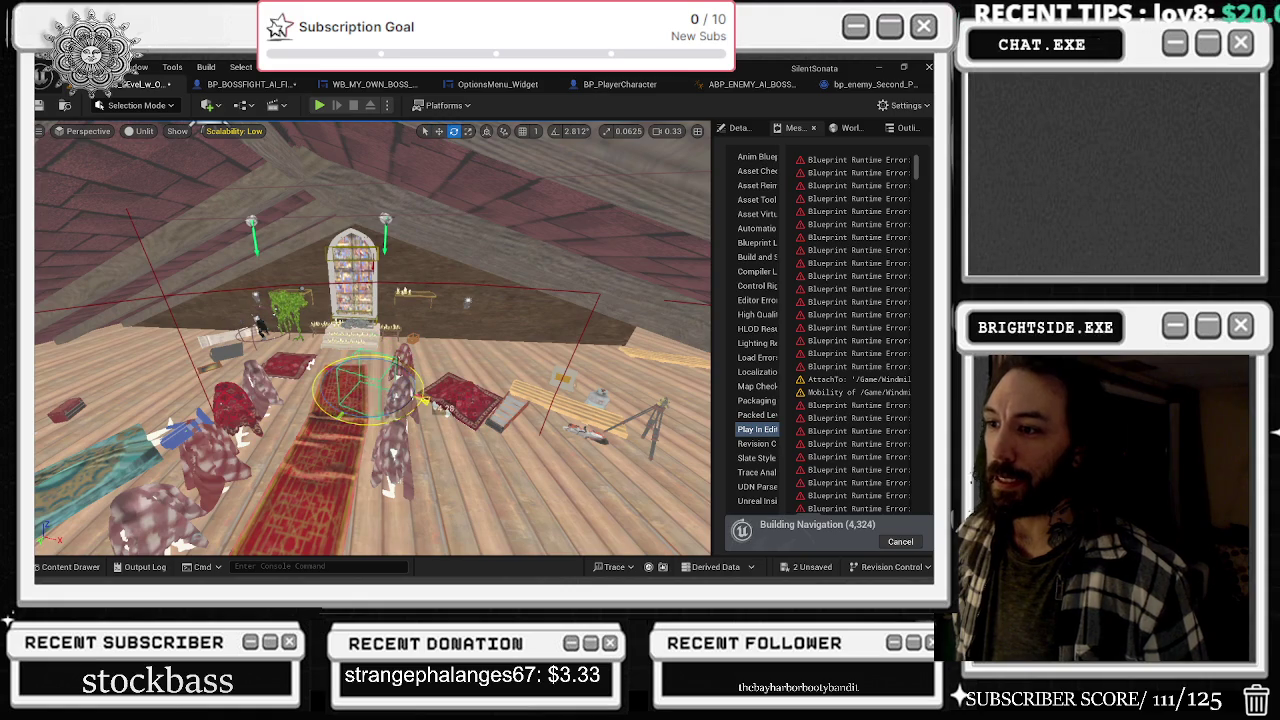
key("r")
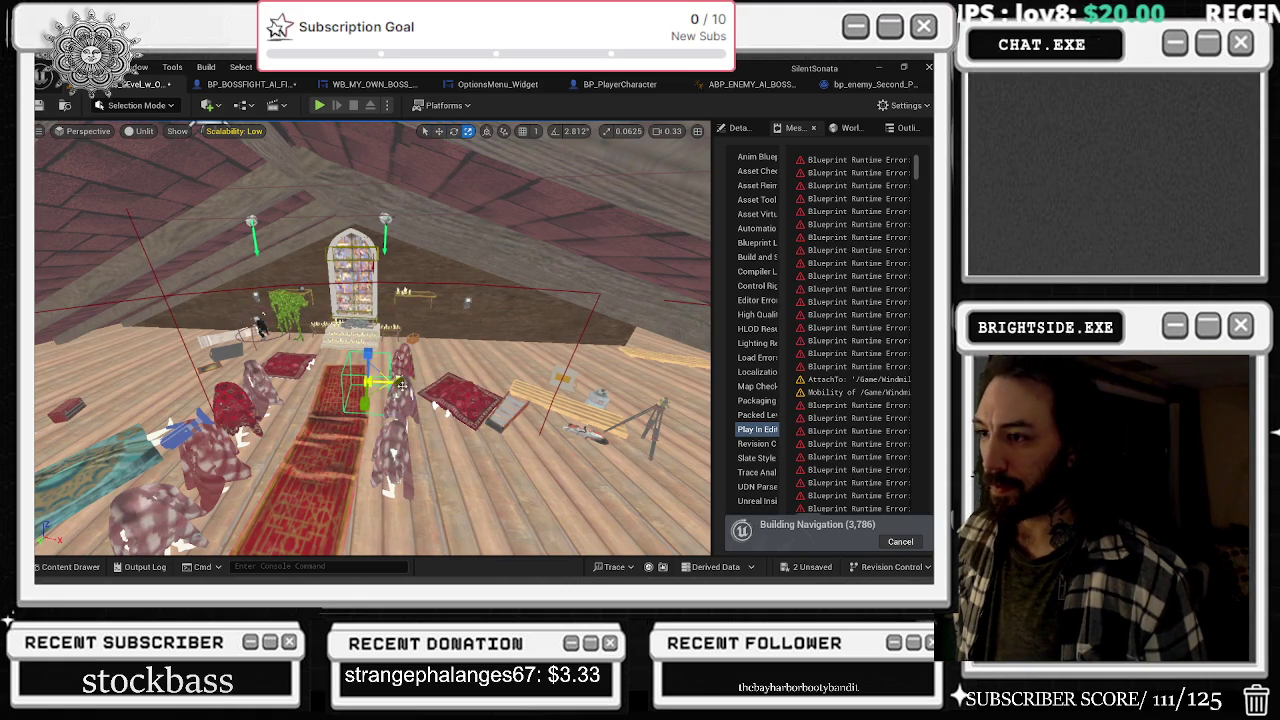
mouse_move(398, 381)
left_mouse_down()
mouse_move(420, 388)
mouse_move(290, 290)
mouse_move(210, 175)
mouse_move(376, 371)
mouse_move(300, 318)
left_mouse_up()
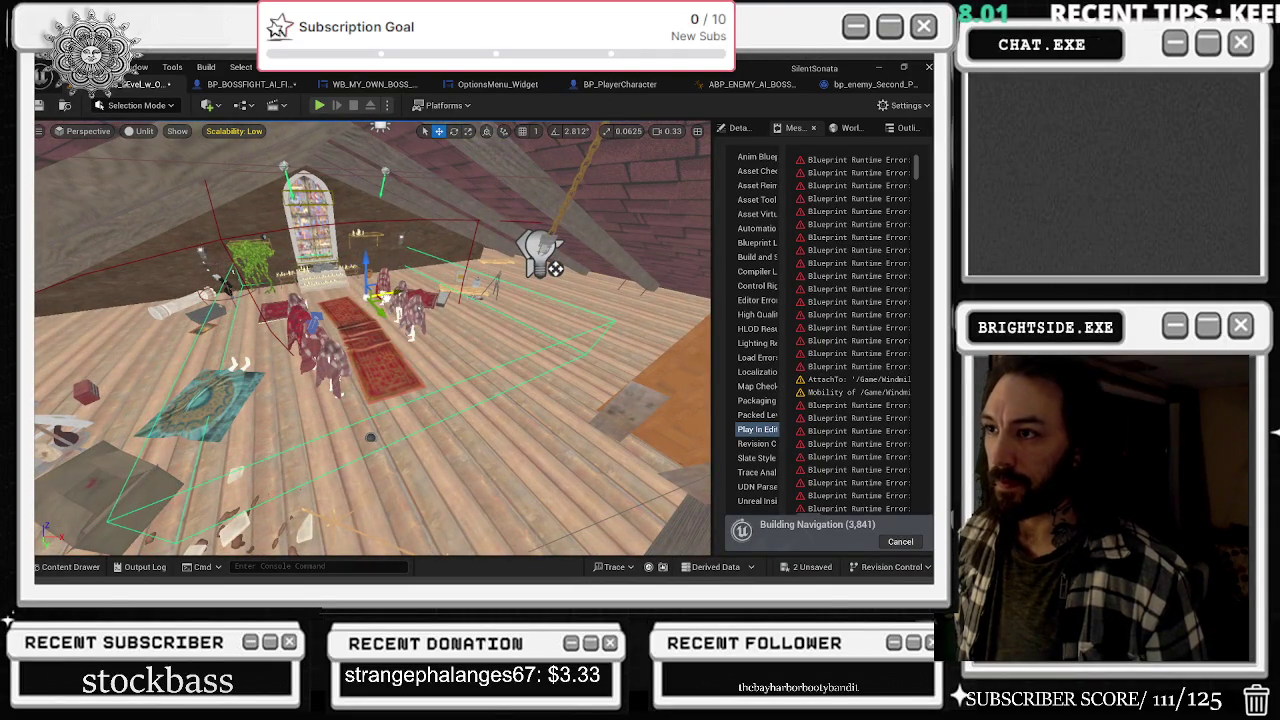
Orbit around the attic to inspect the volume, then show NavMeshBoundsVolume4's Details
left_click_drag(383, 333, 375, 322)
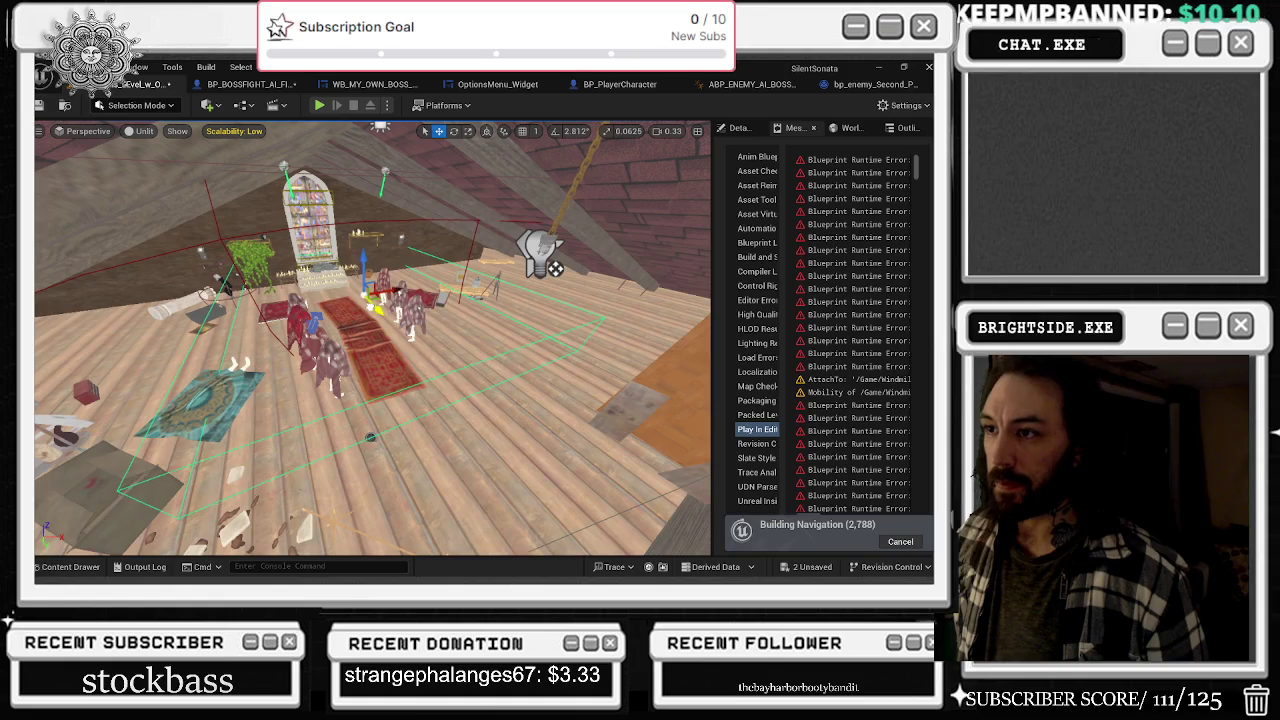
mouse_move(370, 437)
left_mouse_down()
mouse_move(635, 463)
mouse_move(314, 447)
left_mouse_up()
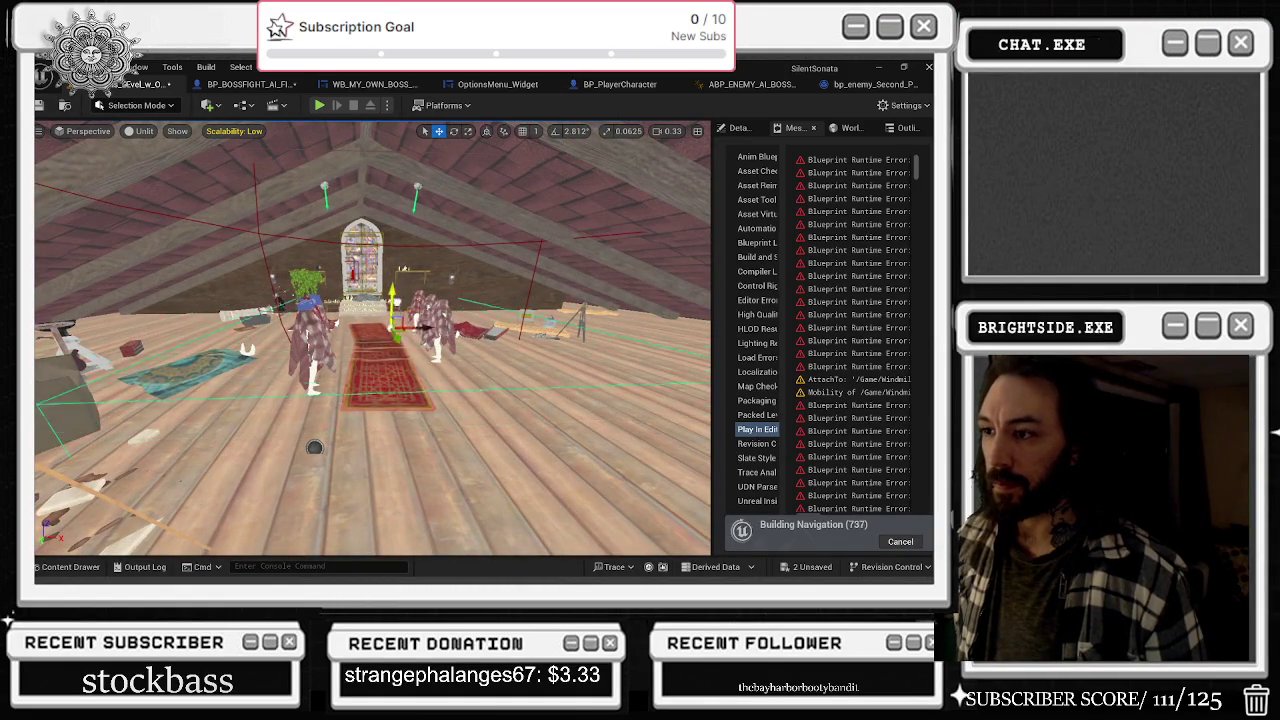
key("e")
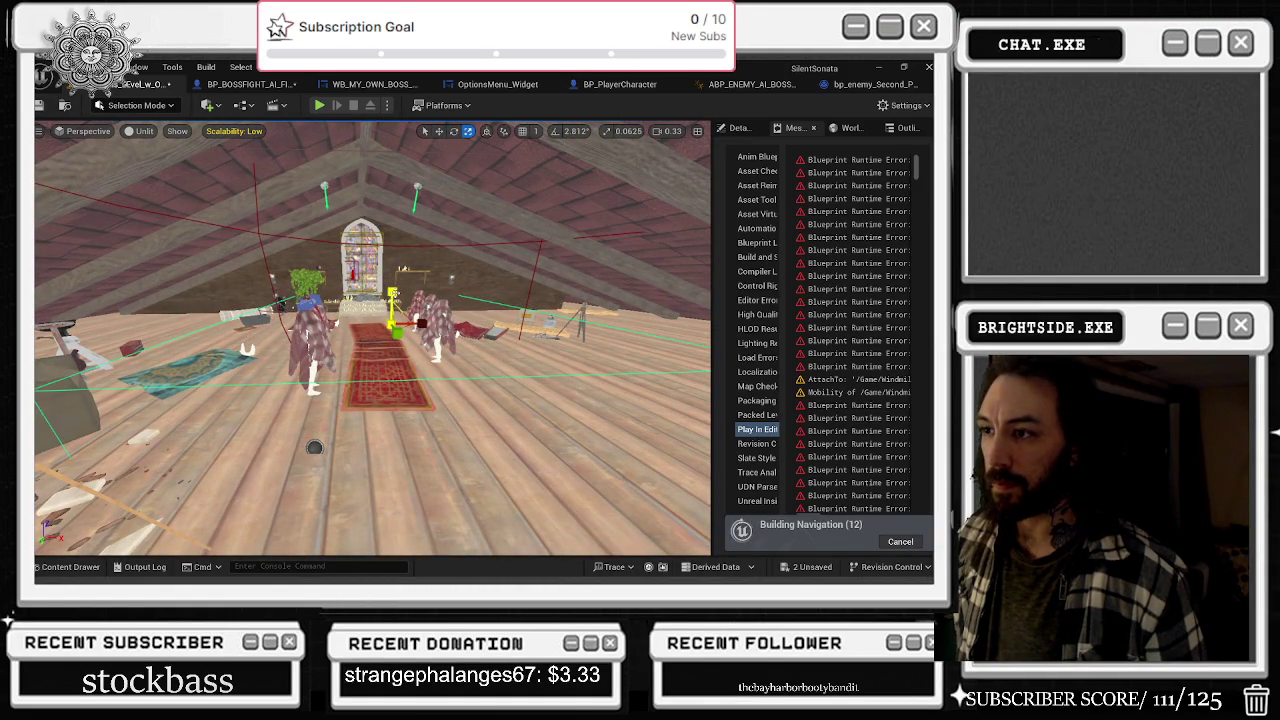
key("w")
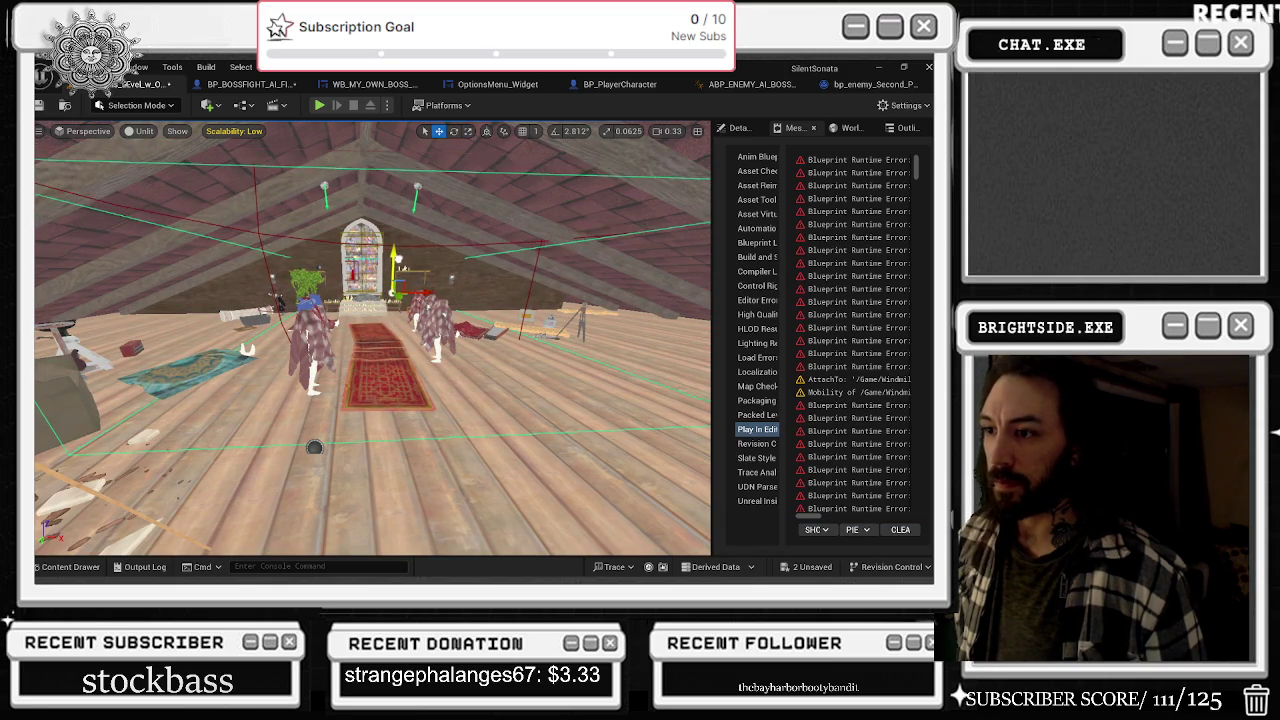
mouse_move(314, 447)
left_mouse_down()
mouse_move(368, 154)
mouse_move(369, 222)
mouse_move(376, 207)
left_mouse_up()
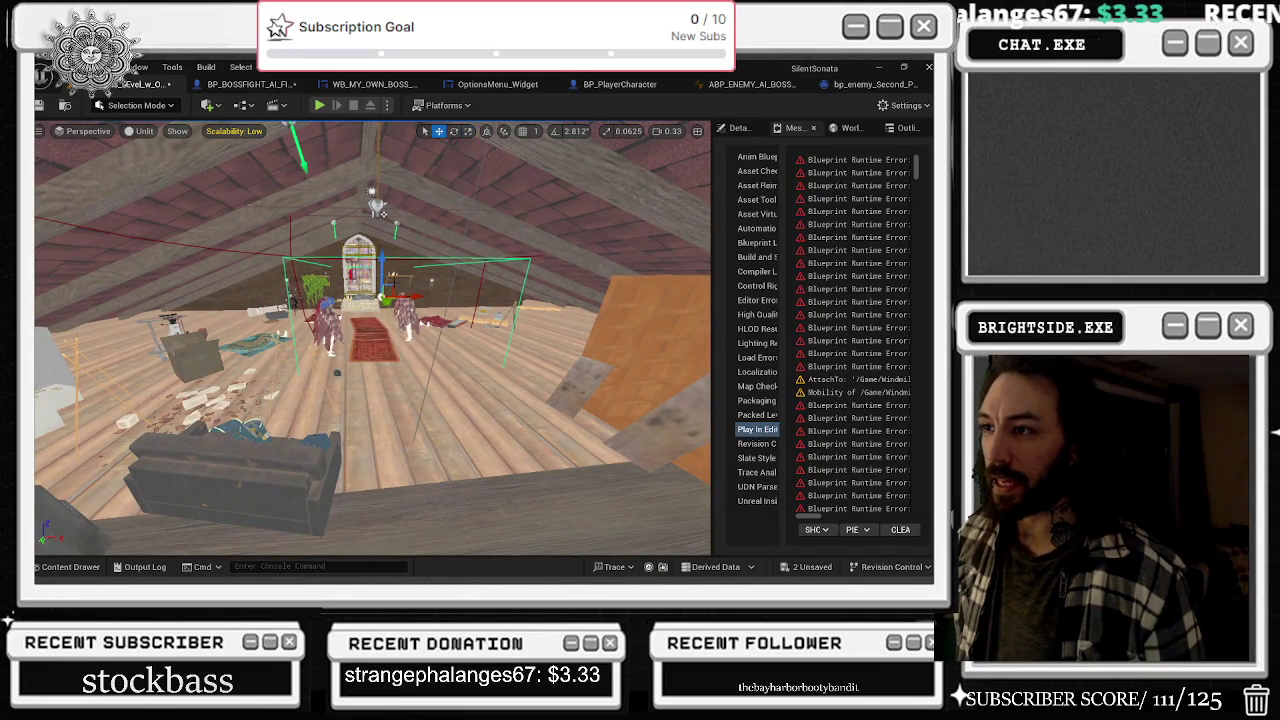
mouse_move(376, 207)
left_mouse_down()
mouse_move(376, 235)
mouse_move(376, 205)
left_mouse_up()
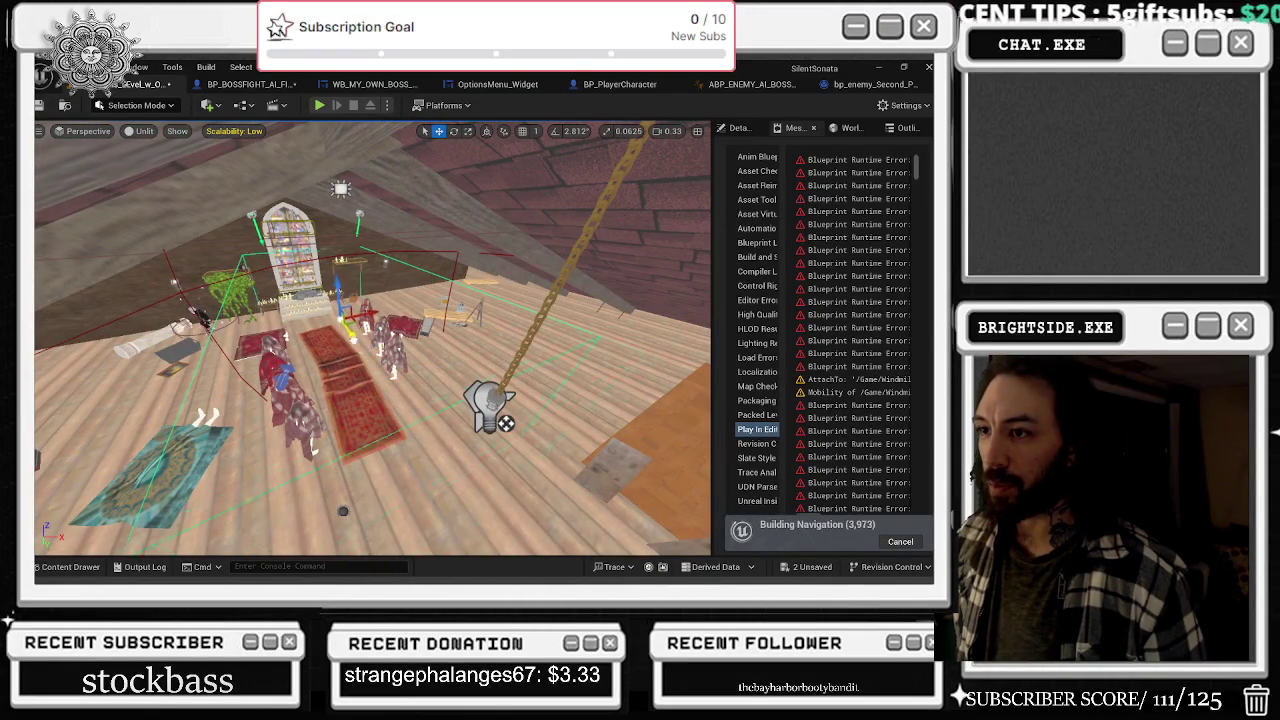
mouse_move(376, 205)
left_mouse_down()
mouse_move(376, 190)
mouse_move(376, 230)
mouse_move(376, 195)
mouse_move(400, 195)
left_mouse_up()
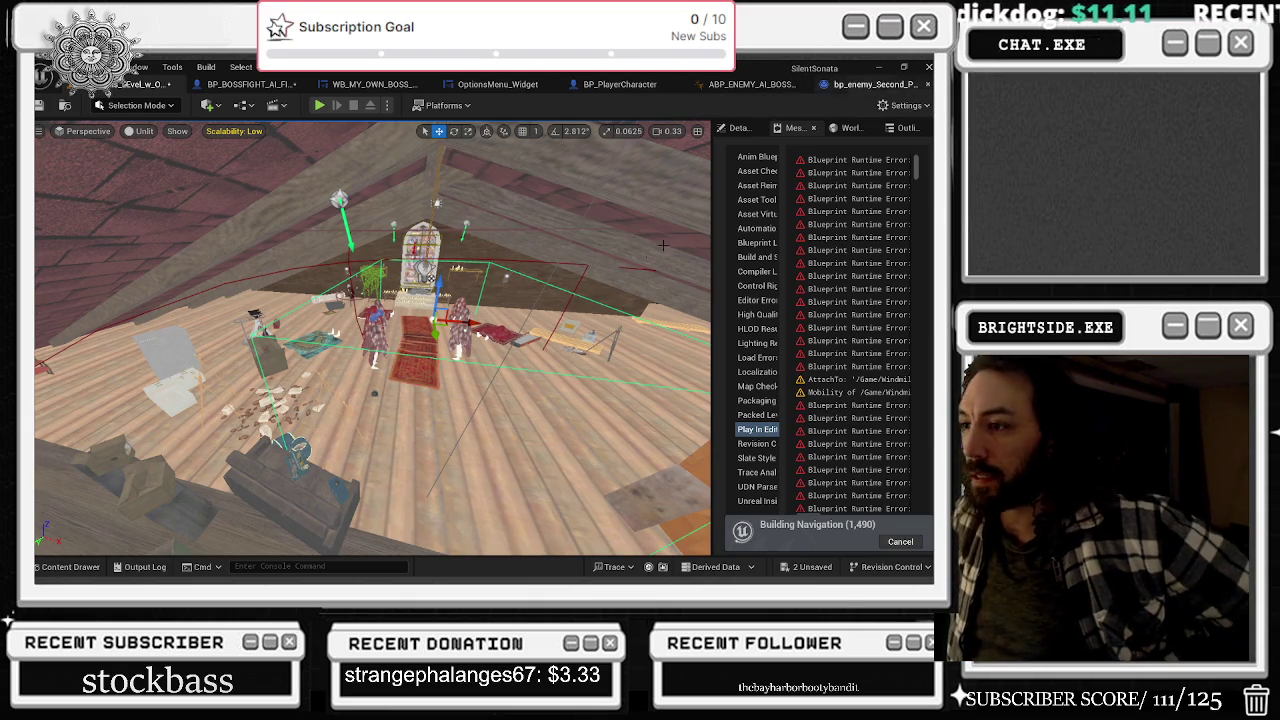
left_click(757, 131)
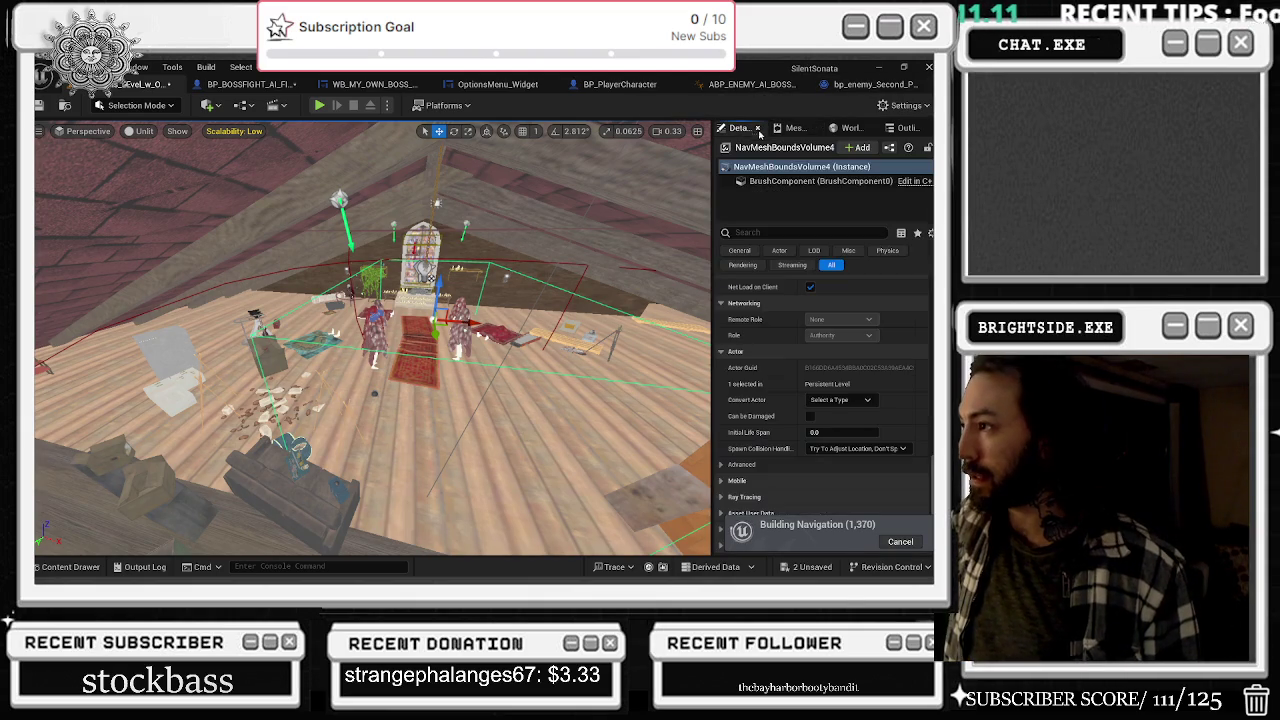
Copy the volume's Location Z into the node's Center Z (3630.326994)
scroll(819, 383, "up", 10)
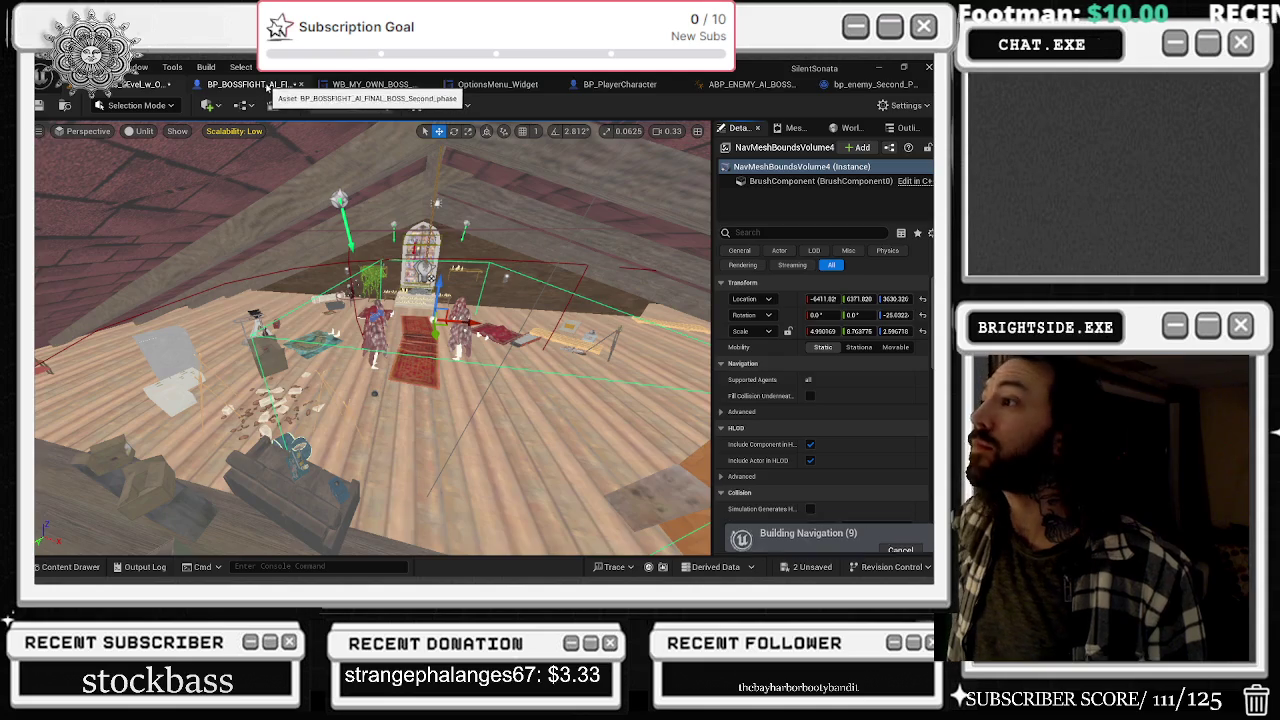
left_click(268, 82)
left_click(120, 85)
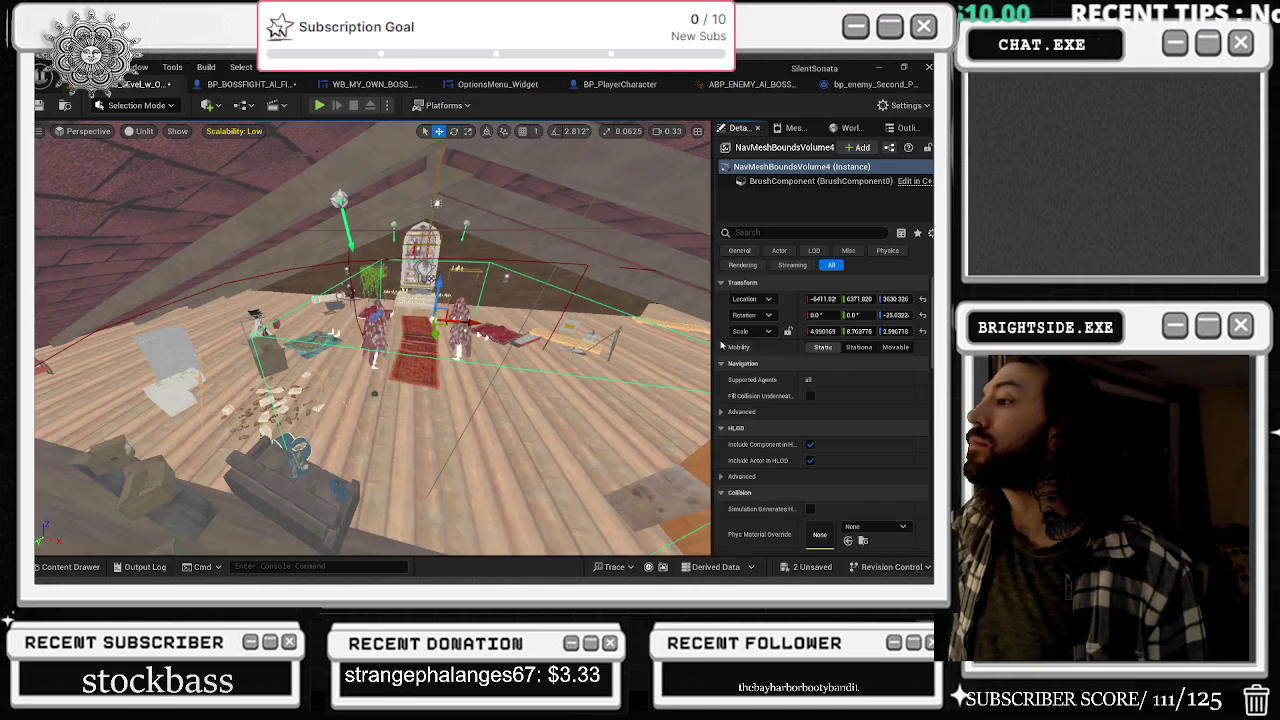
left_click(250, 84)
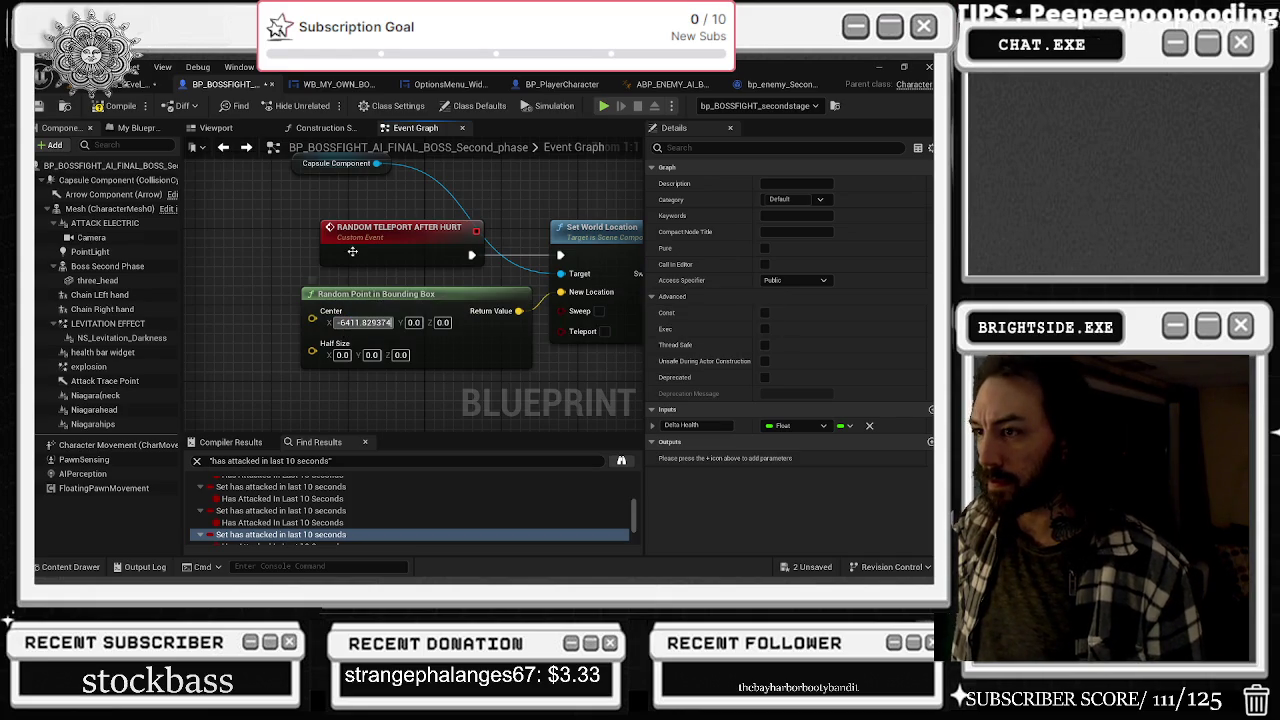
left_click(137, 86)
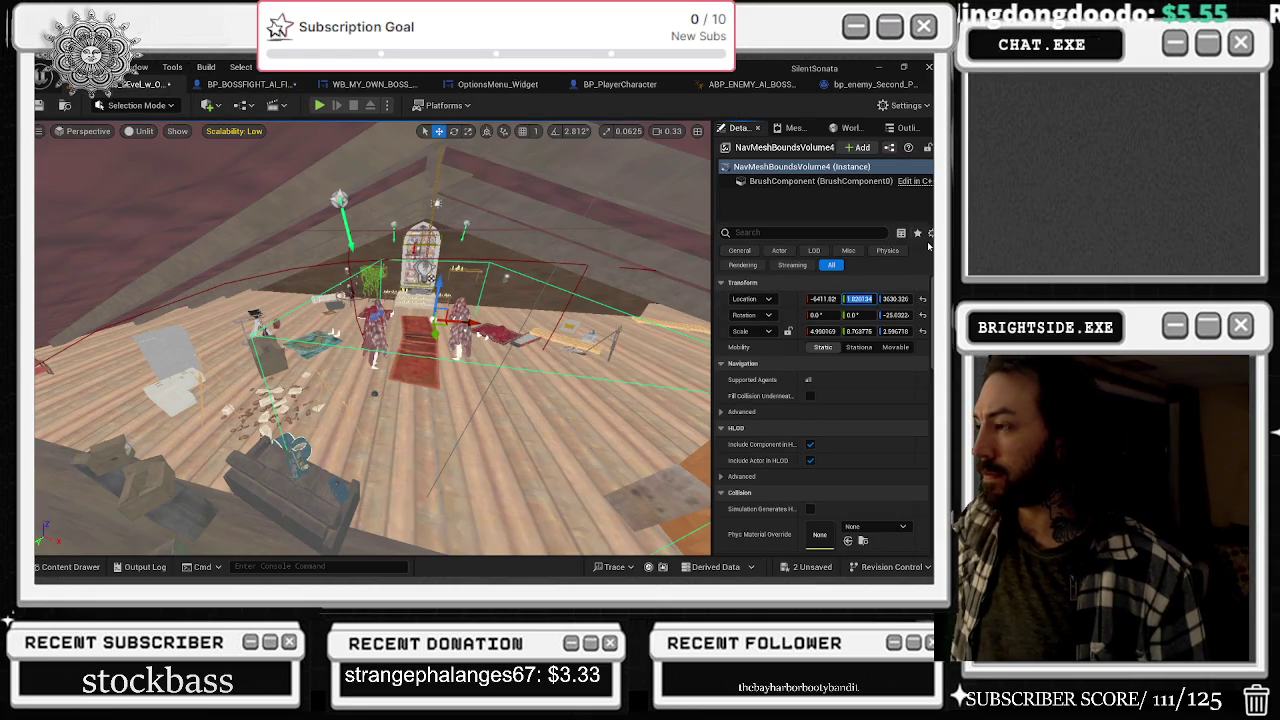
left_click(245, 84)
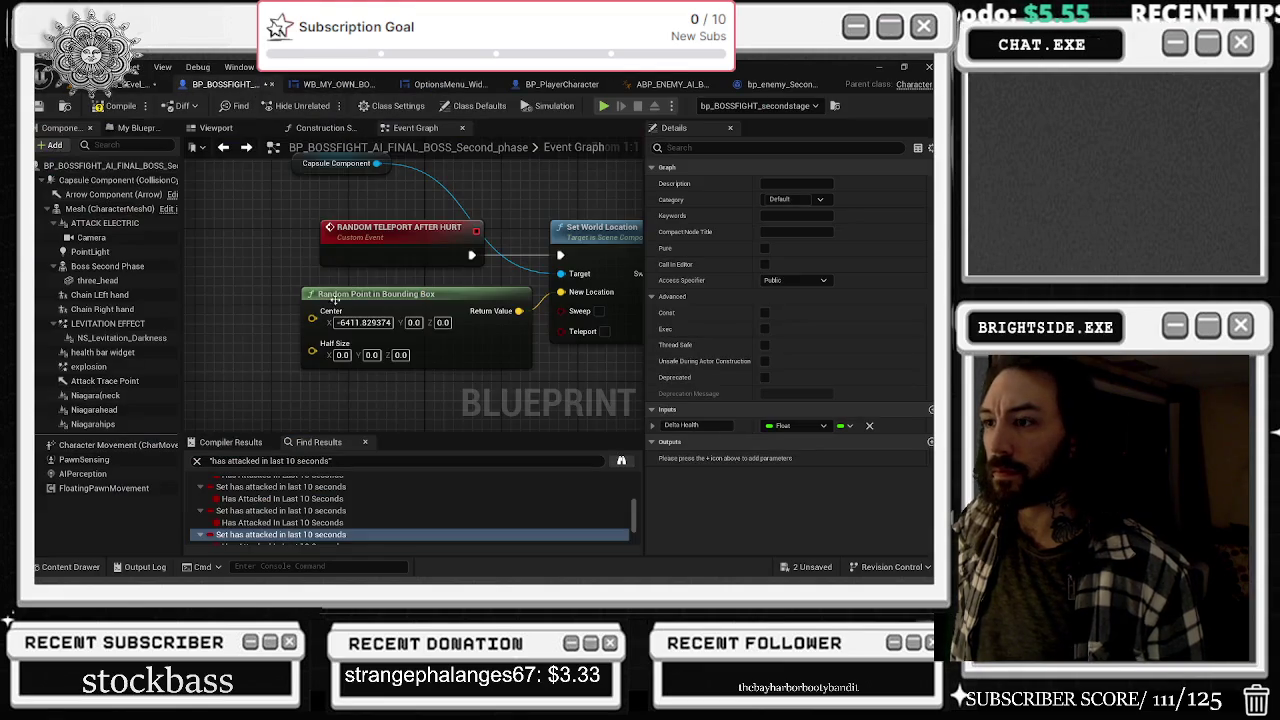
left_click(137, 84)
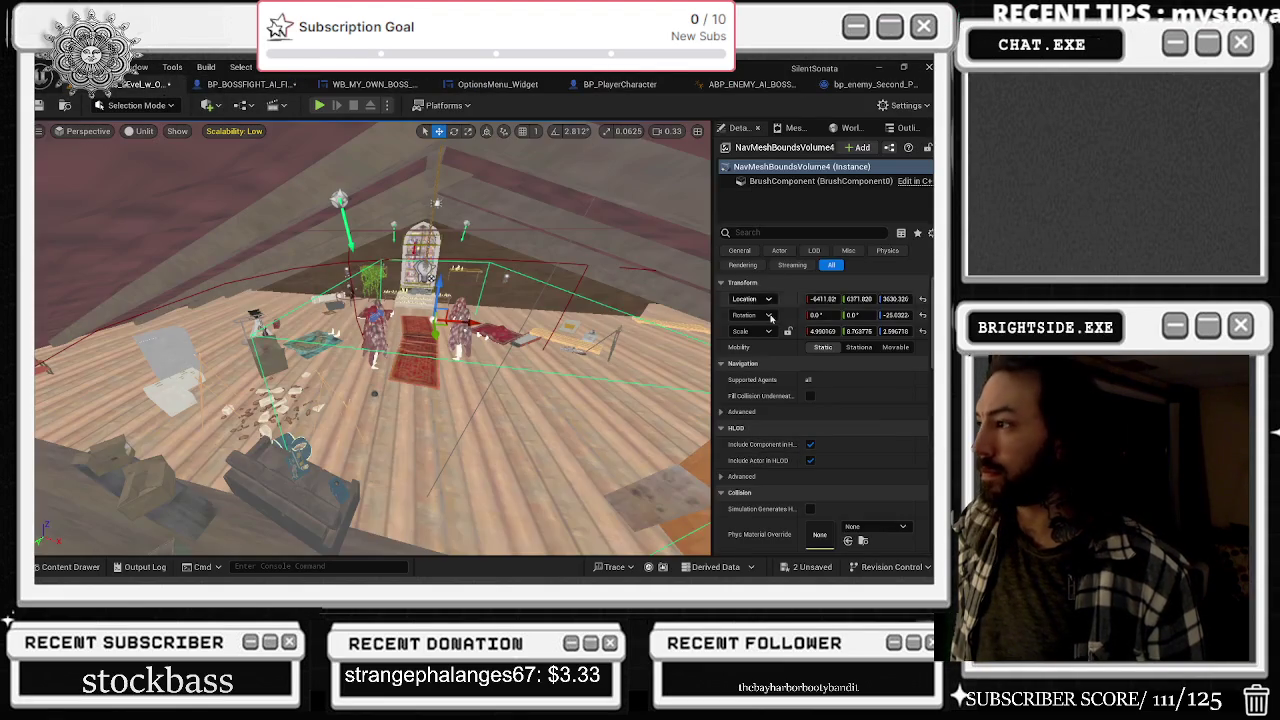
left_click(886, 298)
left_click(245, 84)
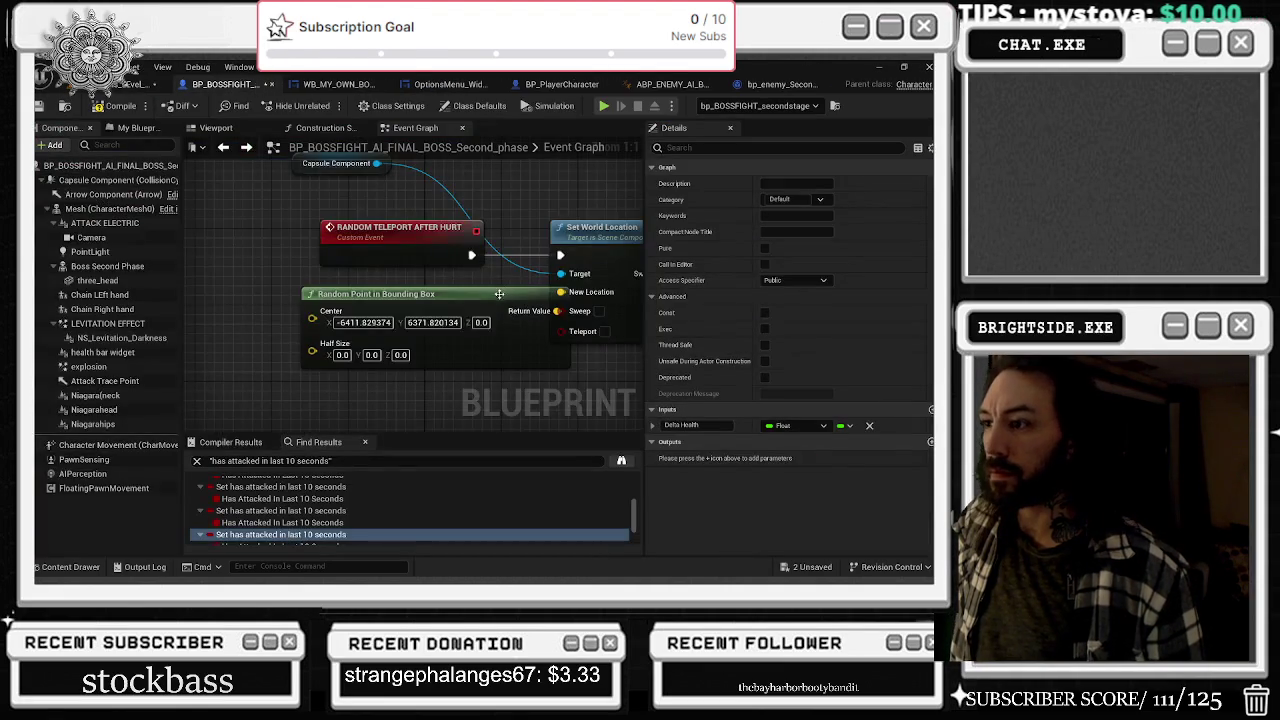
type("3630.326994")
key("Return")
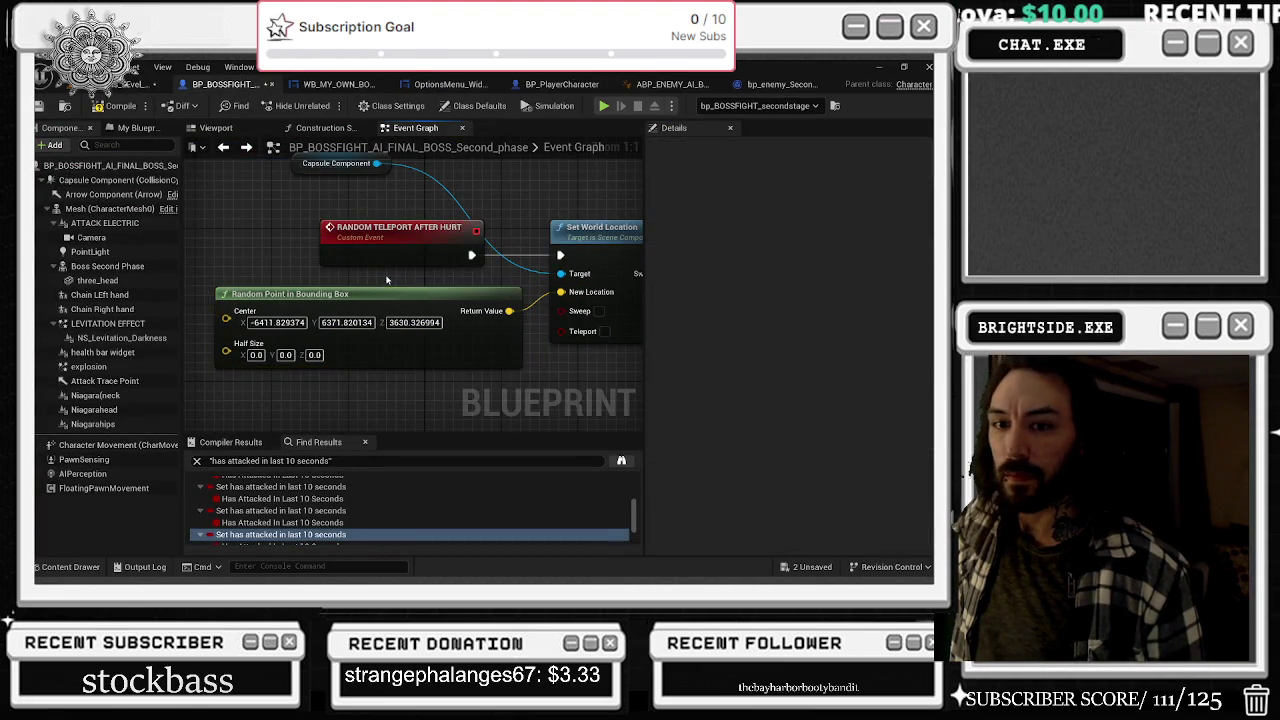
Shrink the nav volume's height and lower it, viewing the bounds from above
left_click(172, 85)
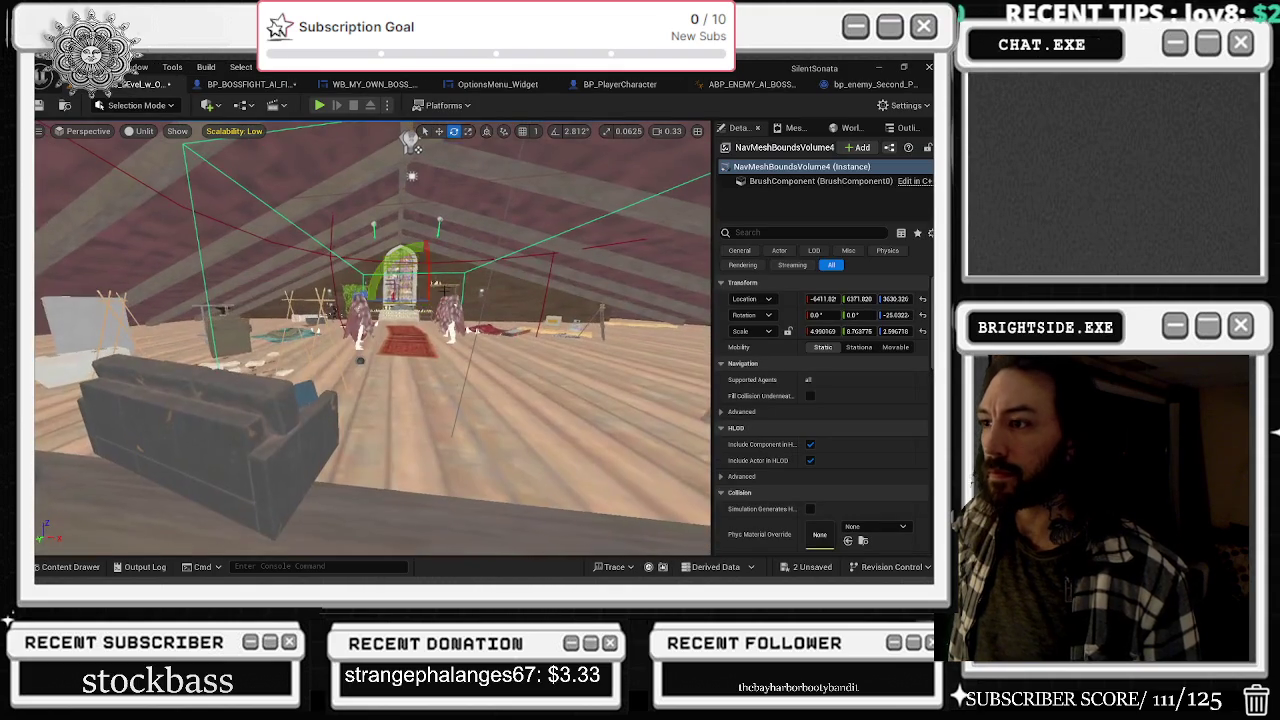
mouse_move(424, 270)
left_mouse_down()
mouse_move(430, 321)
mouse_move(418, 322)
left_mouse_up()
key("w")
key("r")
mouse_move(411, 143)
left_mouse_down()
mouse_move(411, 195)
mouse_move(411, 180)
left_mouse_up()
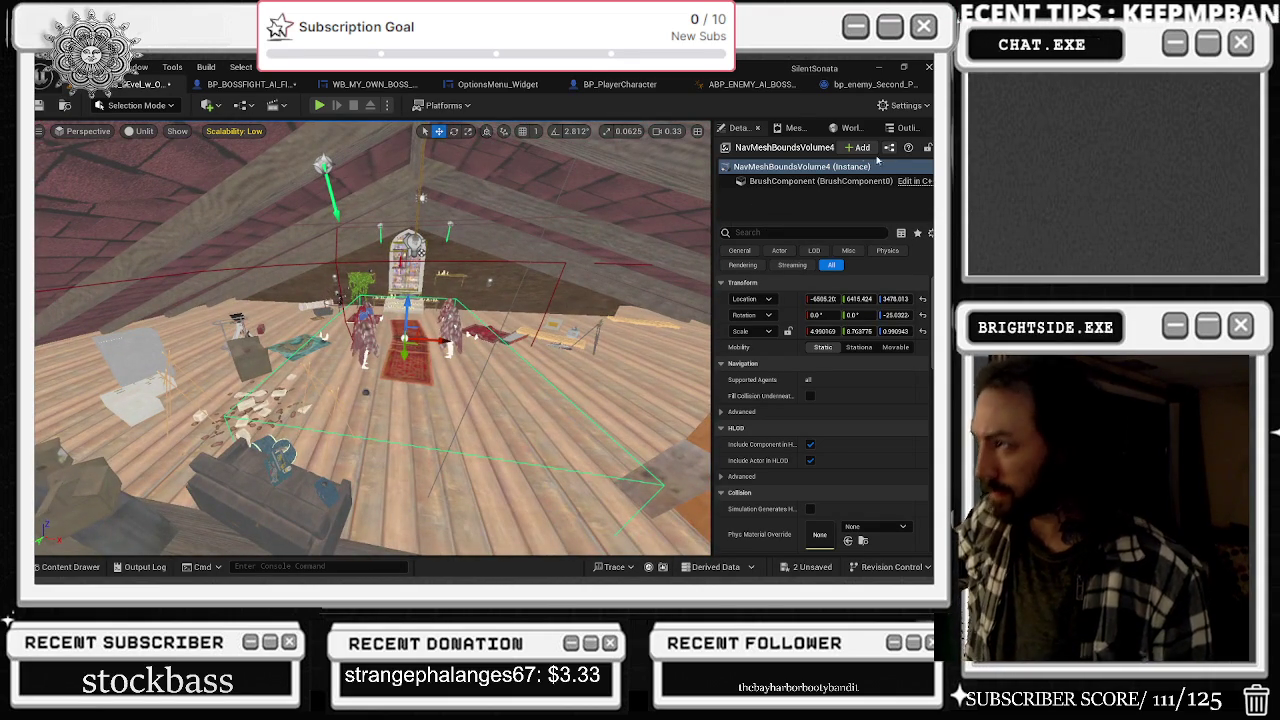
Copy the volume's X and Y location into Center and set Center Z to 3478
left_click(822, 298)
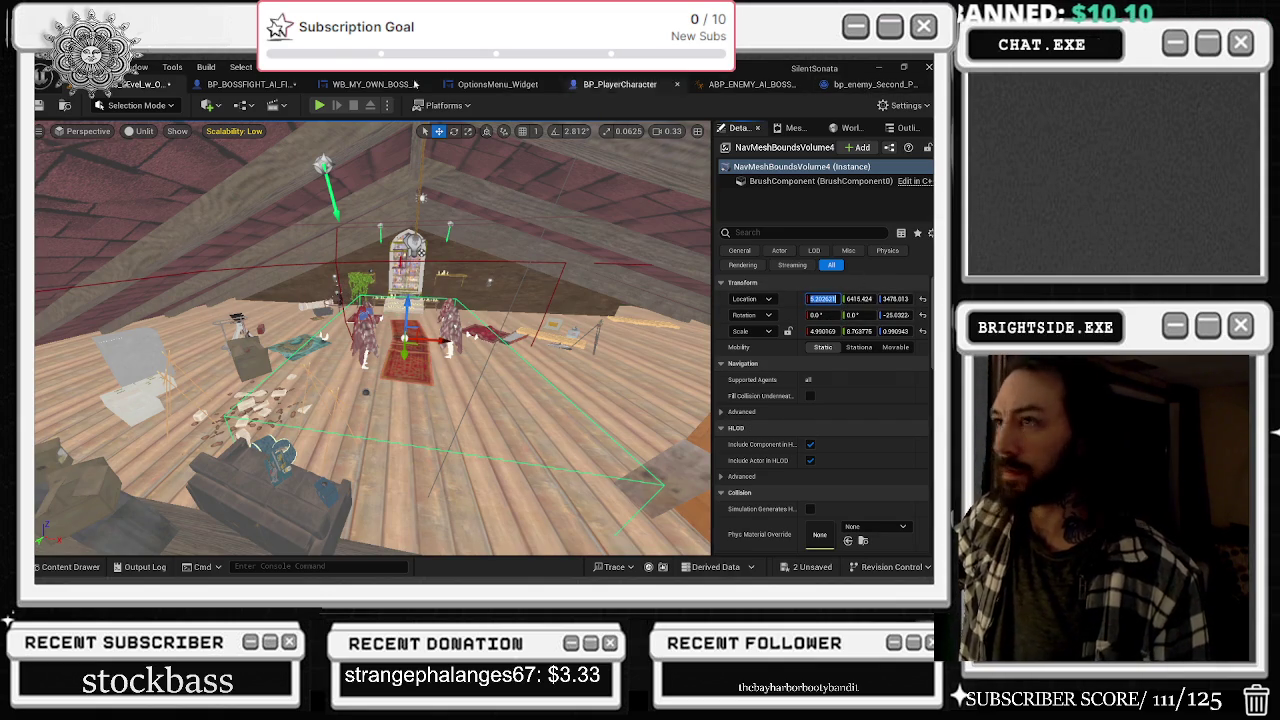
left_click(230, 84)
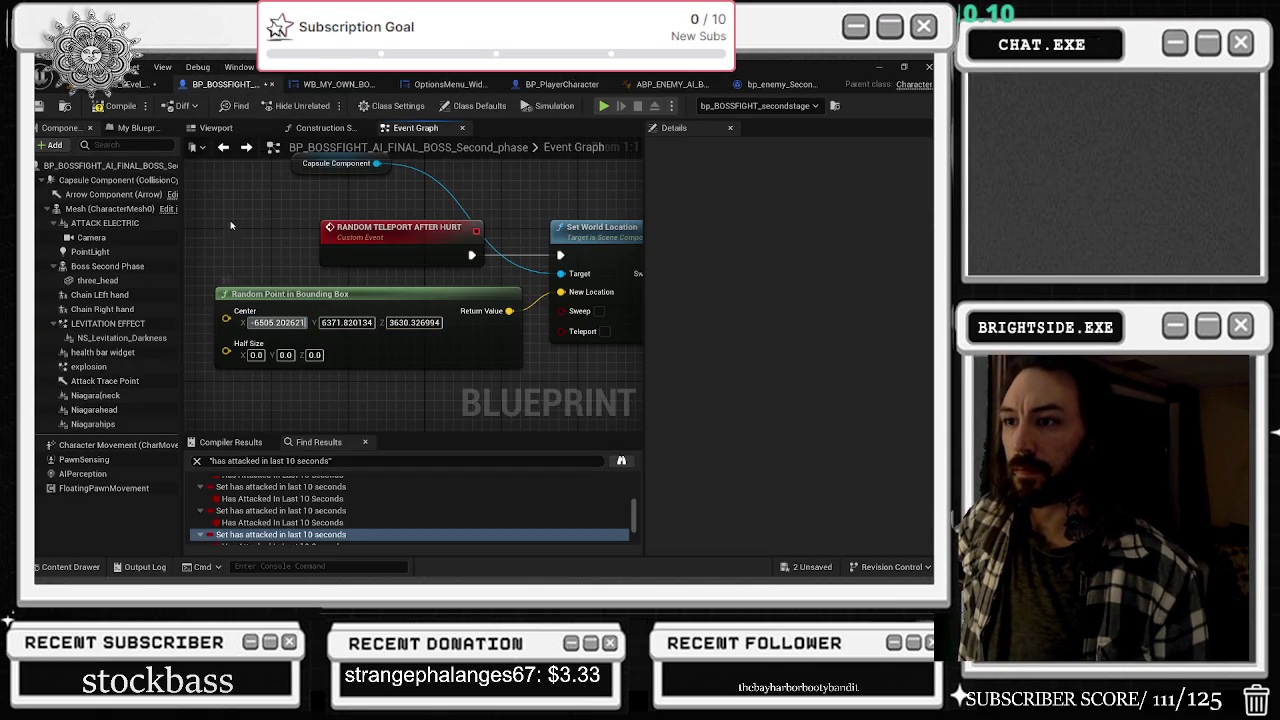
left_click(140, 84)
left_click(845, 298)
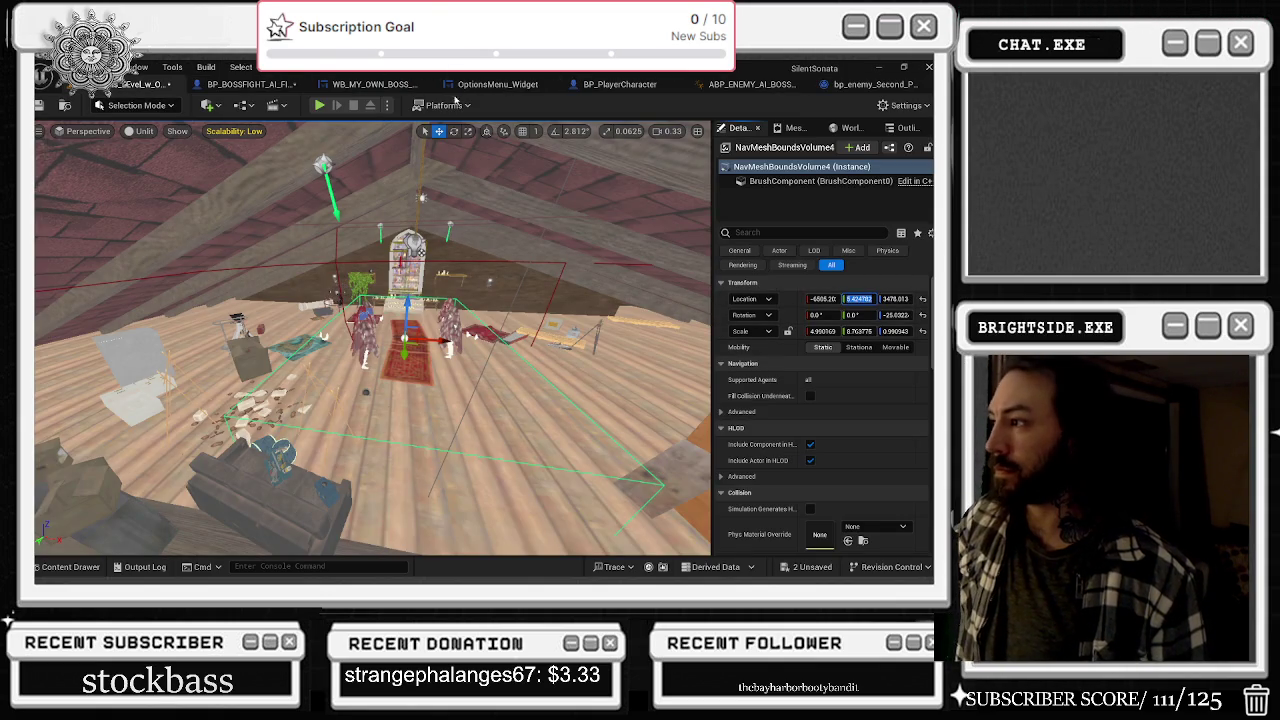
left_click(230, 84)
left_click(346, 322)
type("6415.424782")
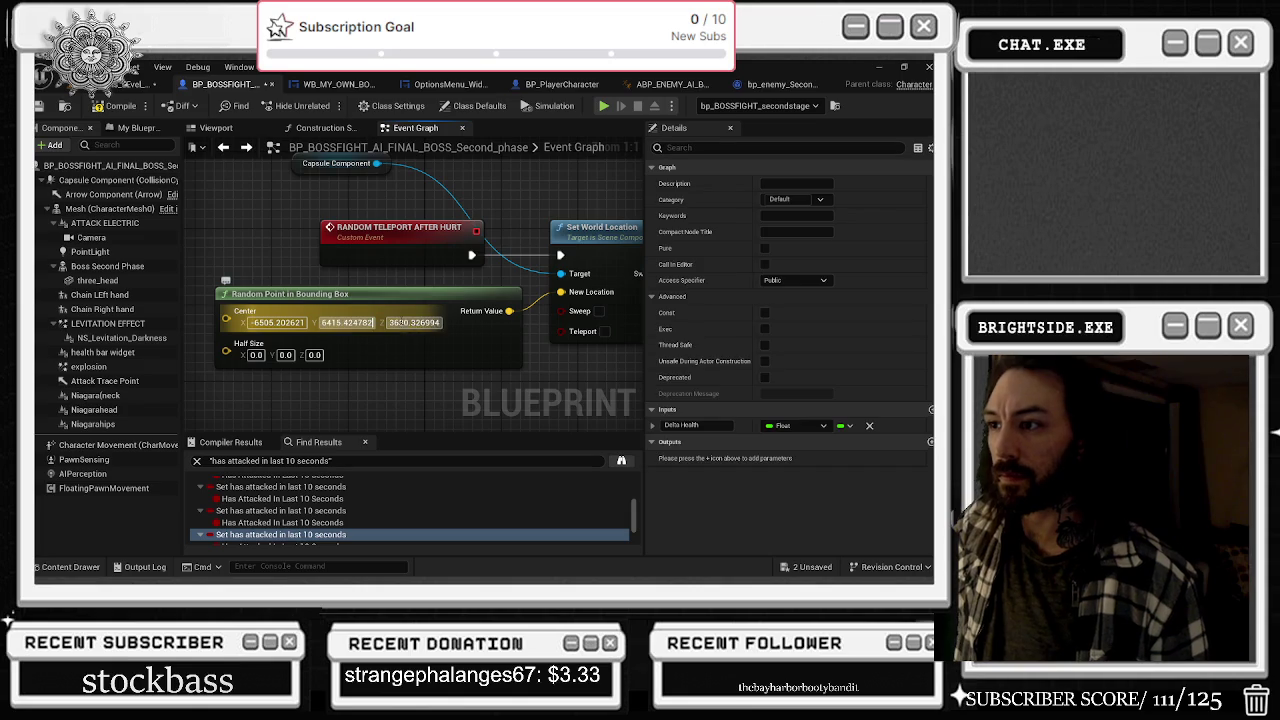
left_click(414, 322)
type("3478")
key("Return")
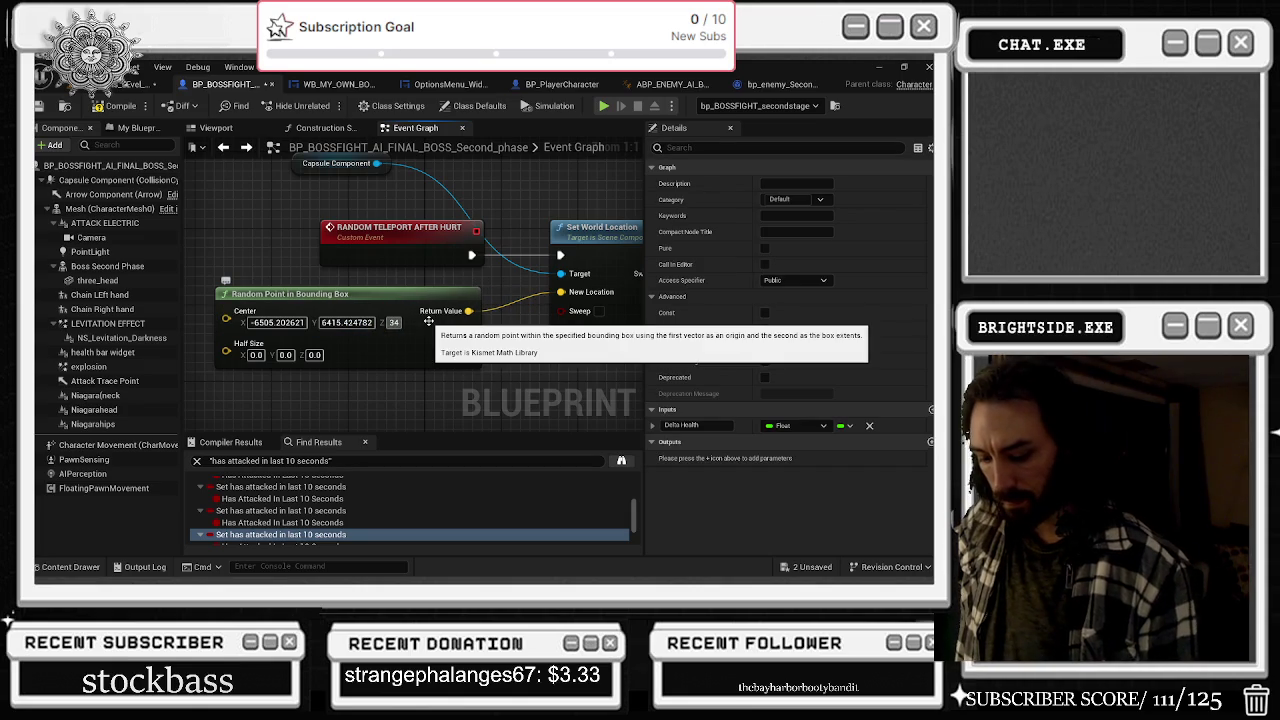
Paste the volume's scale values into the node's Half Size fields
left_click(140, 84)
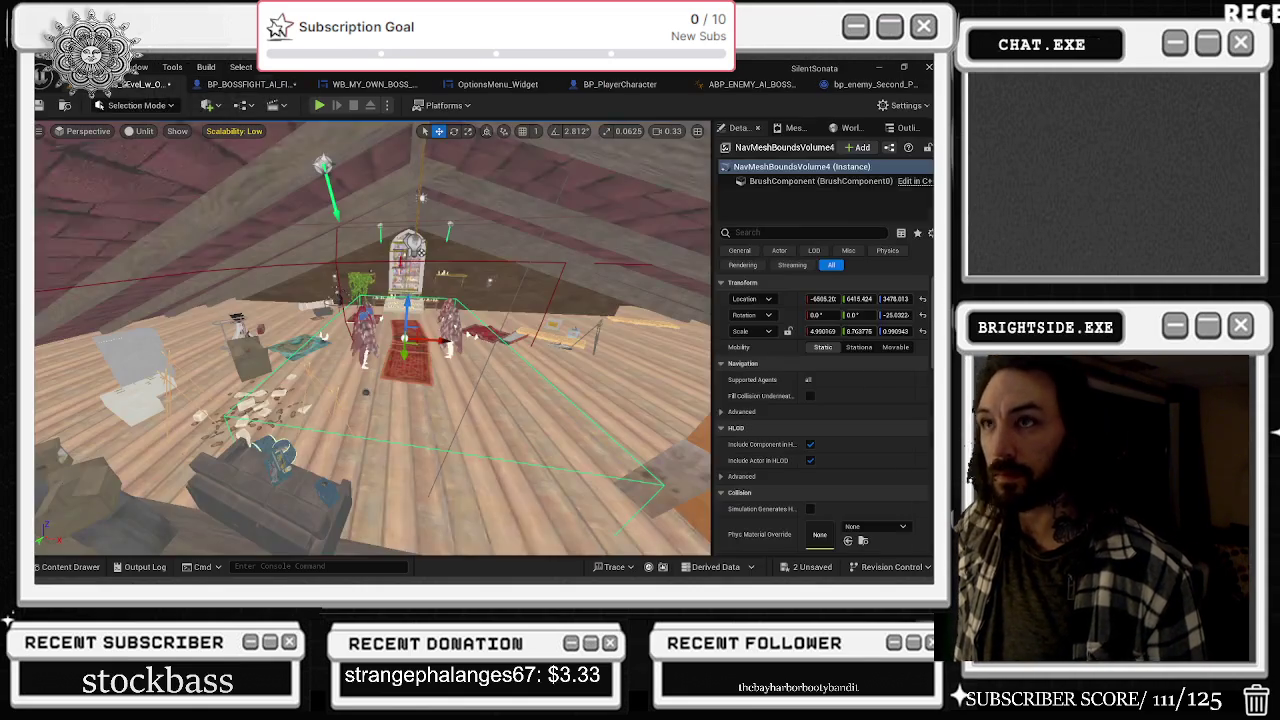
left_click(265, 85)
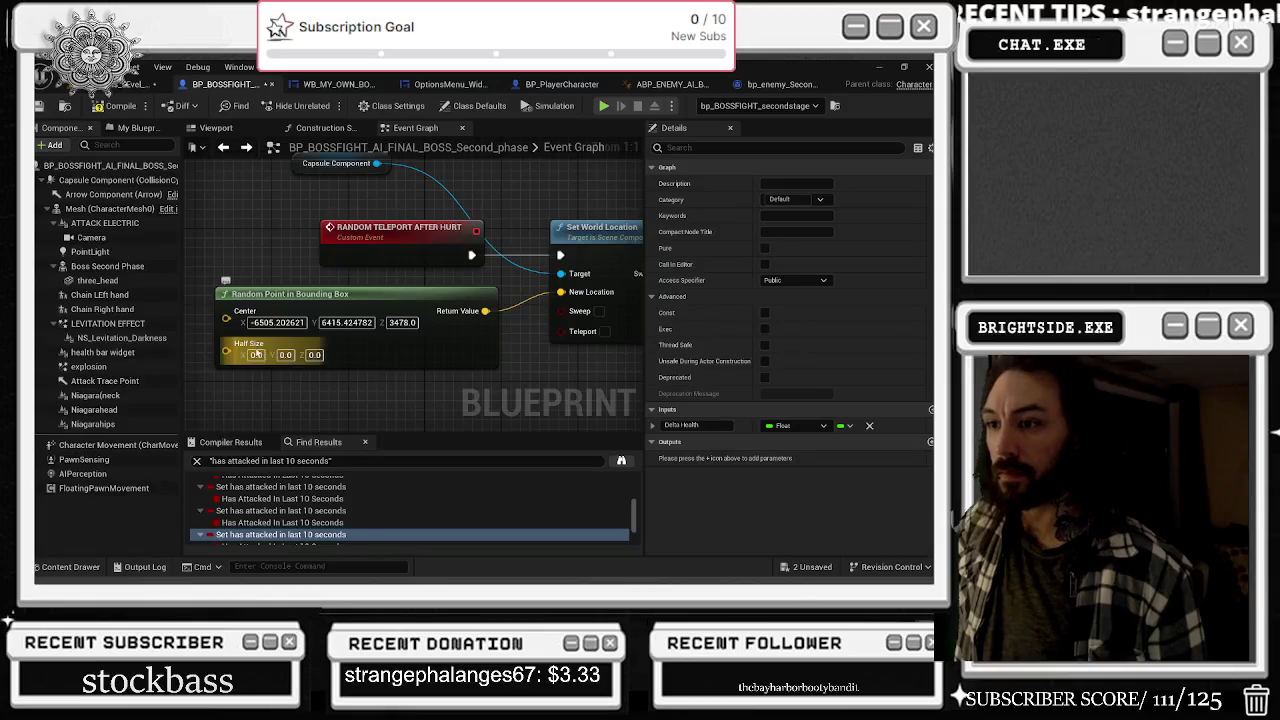
type("4.990169")
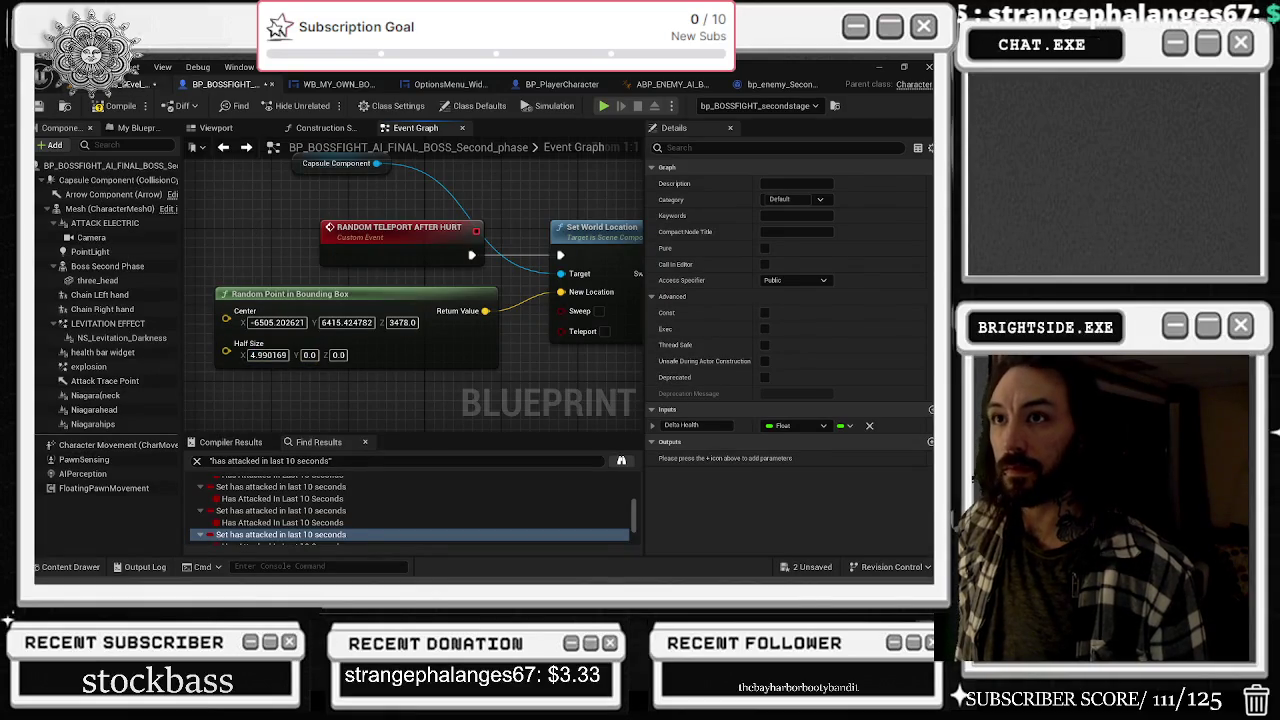
key("ctrl+Tab")
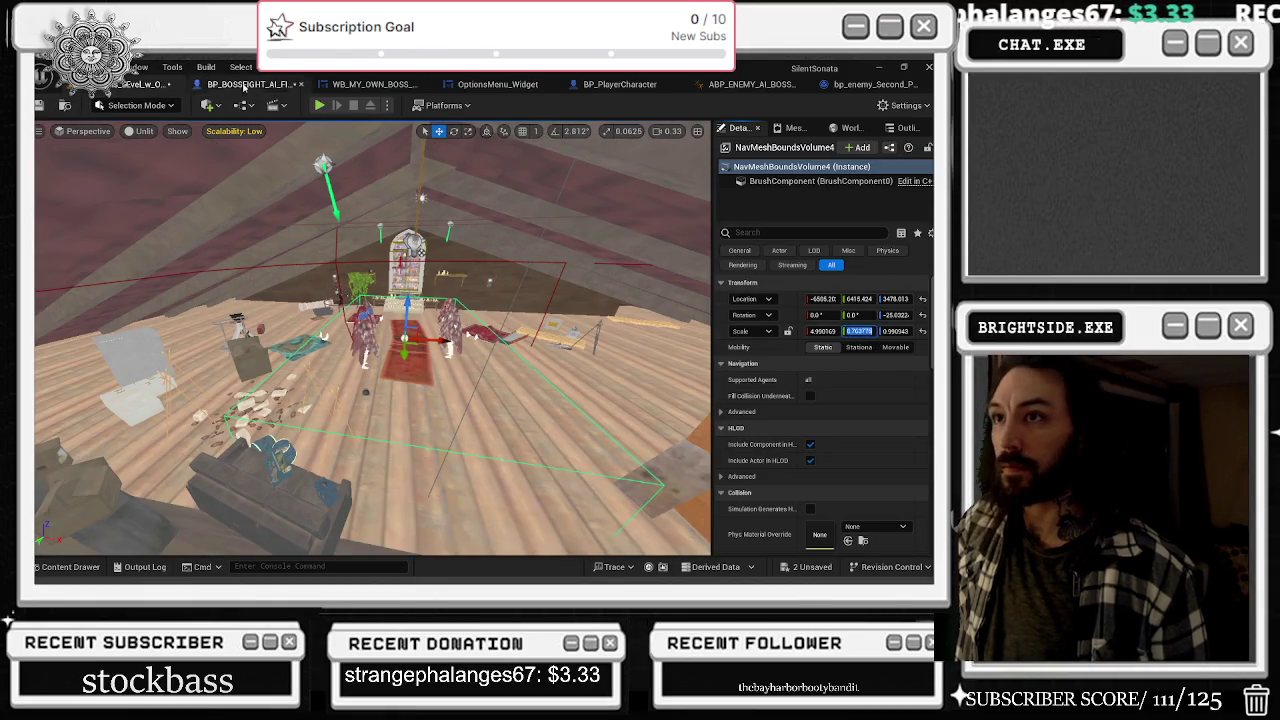
left_click(250, 84)
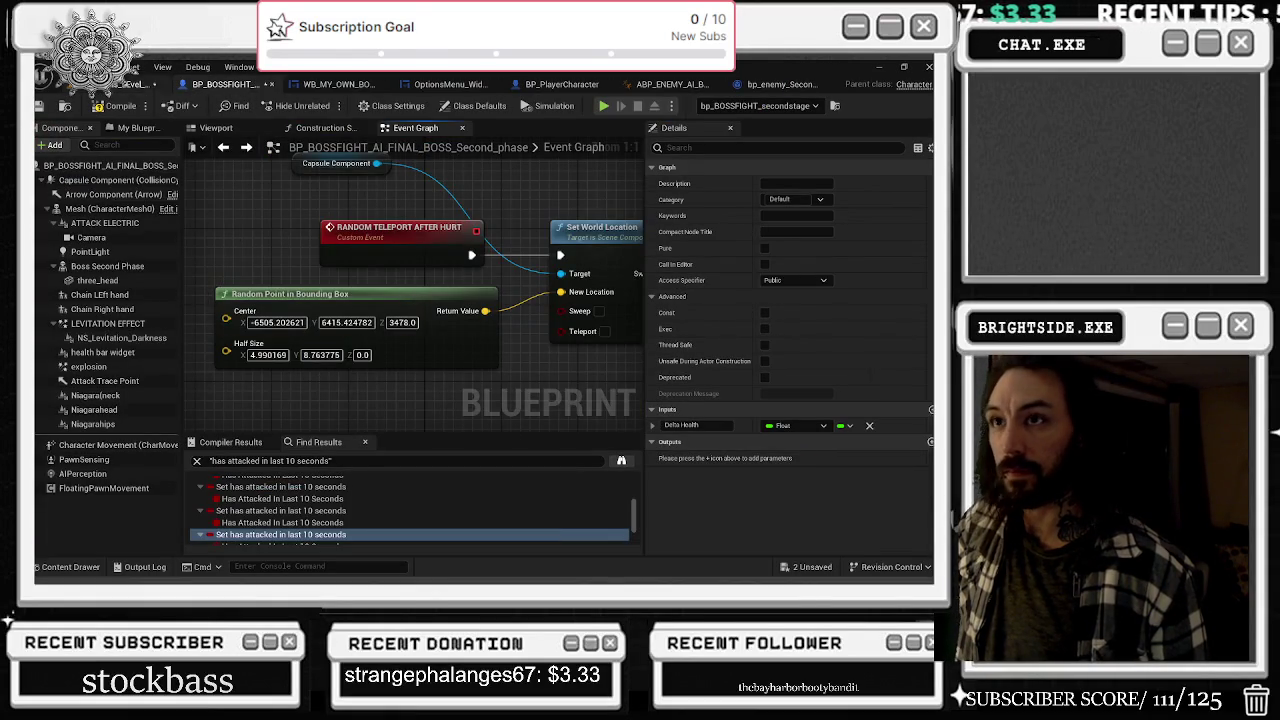
key("ctrl+Tab")
left_click(200, 84)
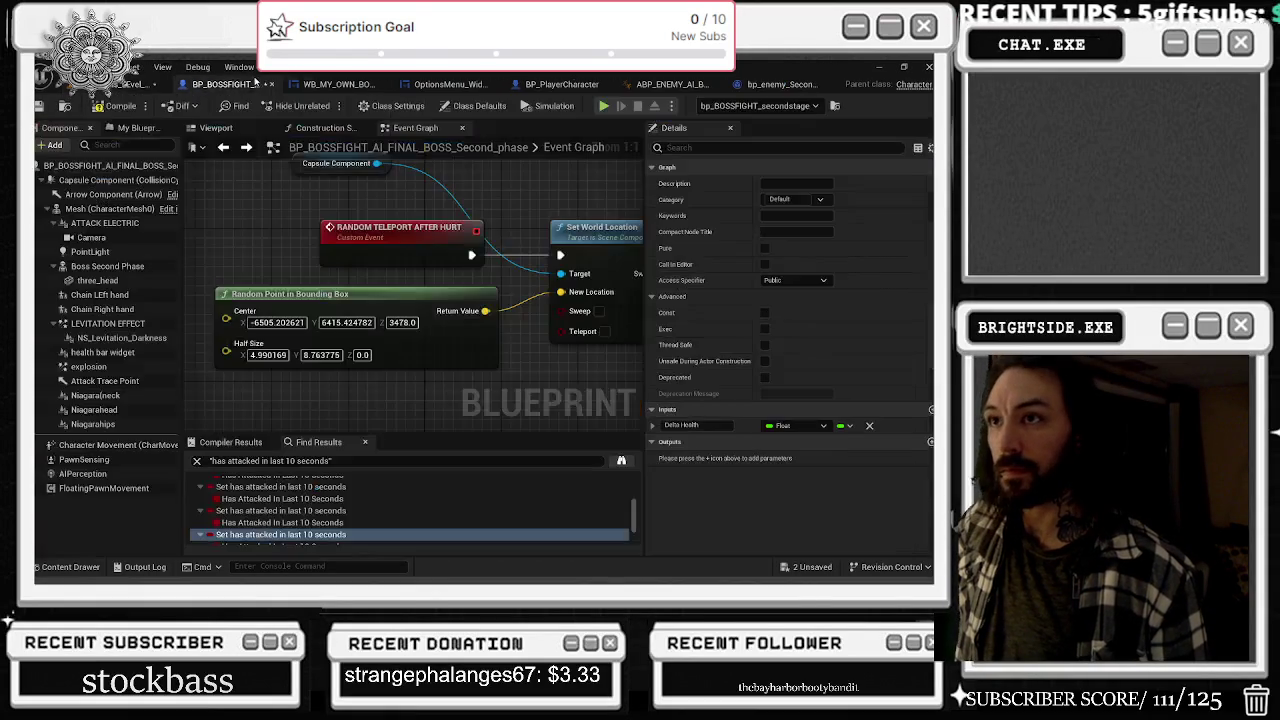
Reposition the Capsule Component and teleport nodes, then save the boss Blueprint
left_click(357, 265)
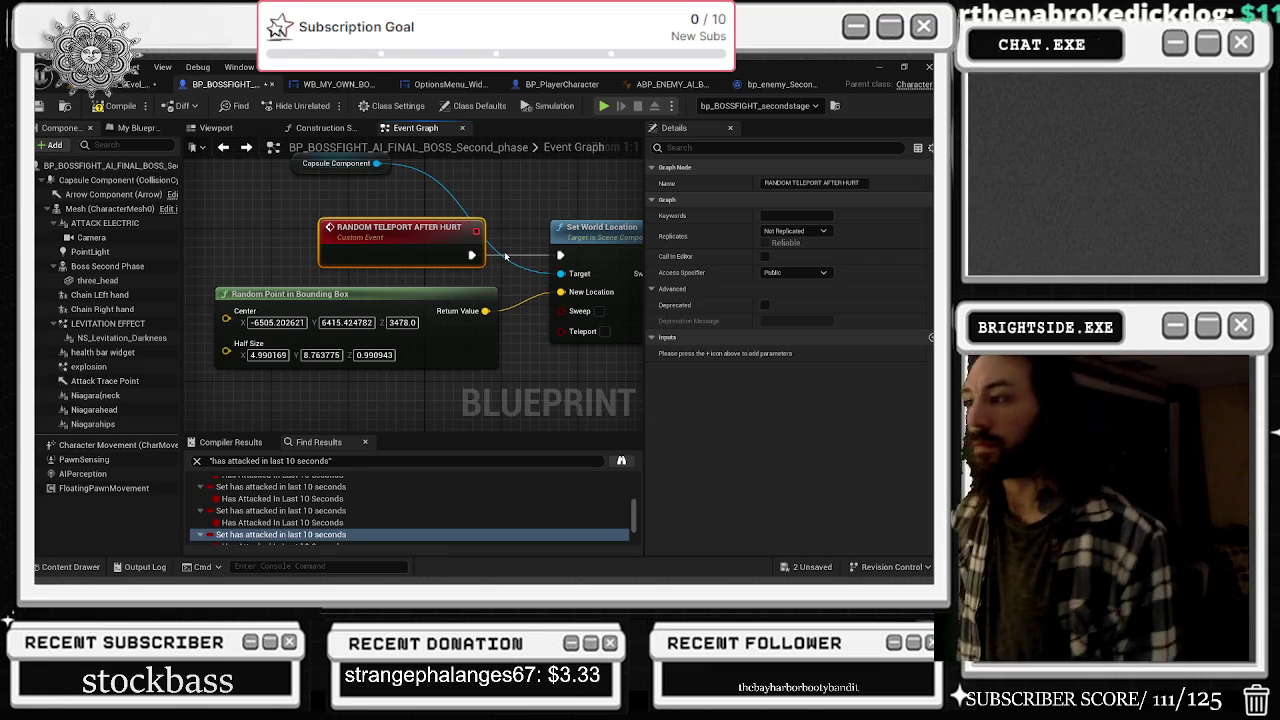
left_click_drag(519, 218, 544, 312)
mouse_move(330, 256)
left_mouse_down()
mouse_move(408, 260)
mouse_move(428, 286)
left_mouse_up()
left_click(328, 187)
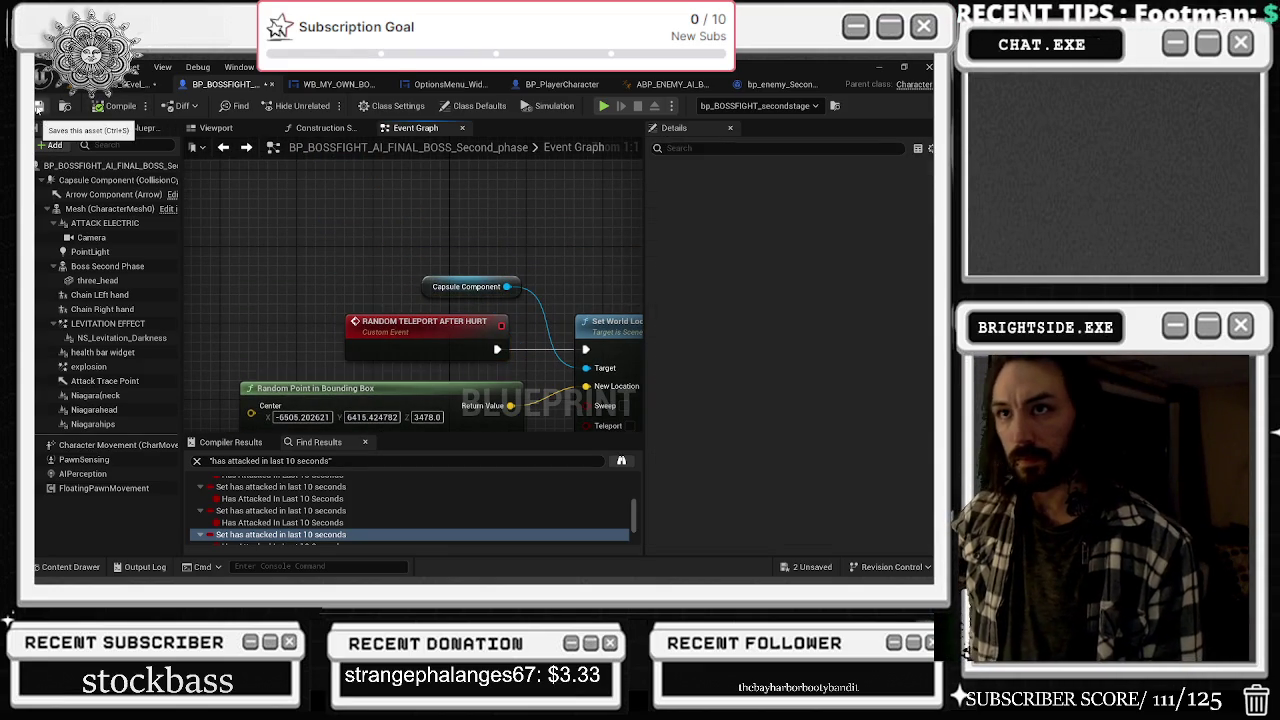
left_click(38, 107)
Save the unsaved Windmills level map, then return to the boss Blueprint graph
left_click(150, 84)
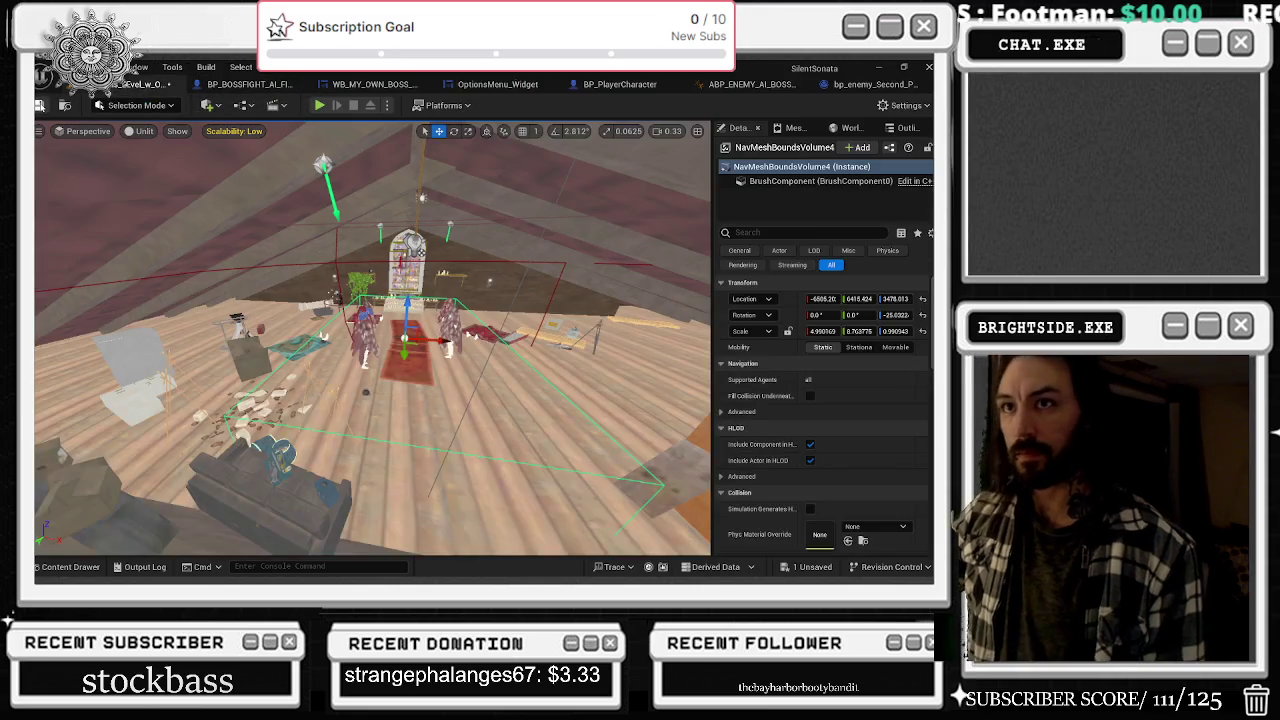
left_click(810, 566)
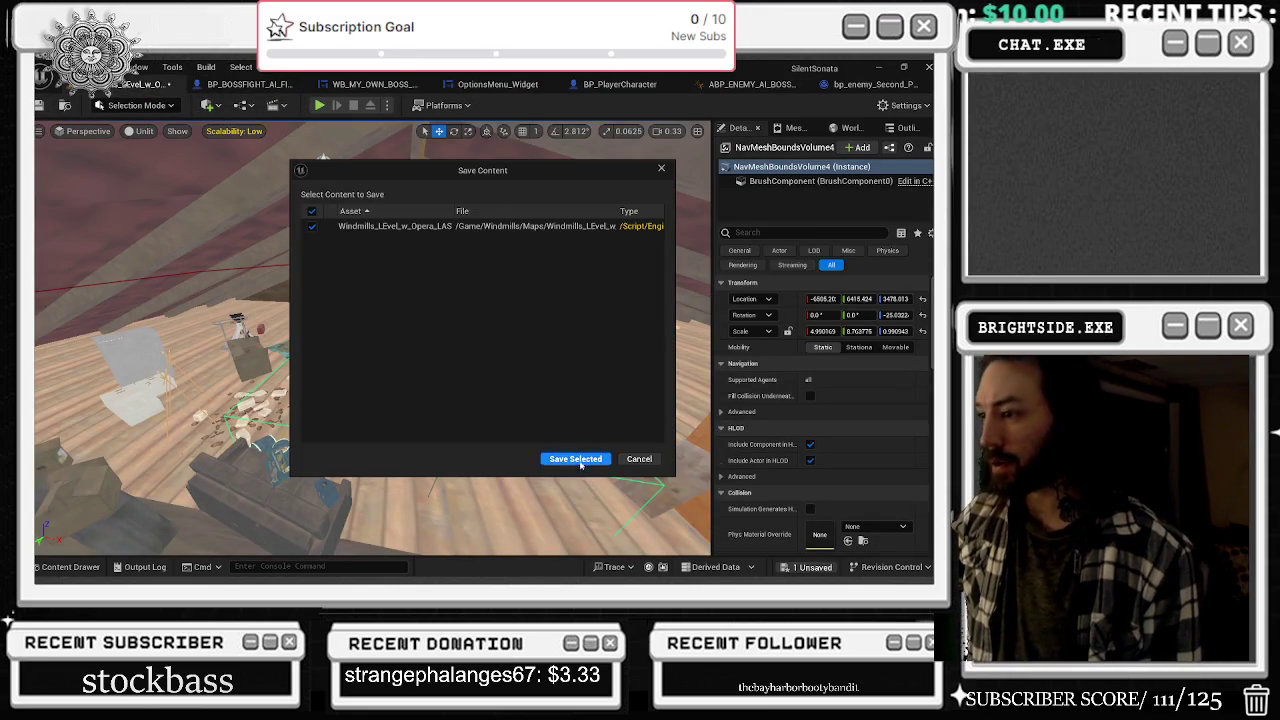
left_click(578, 463)
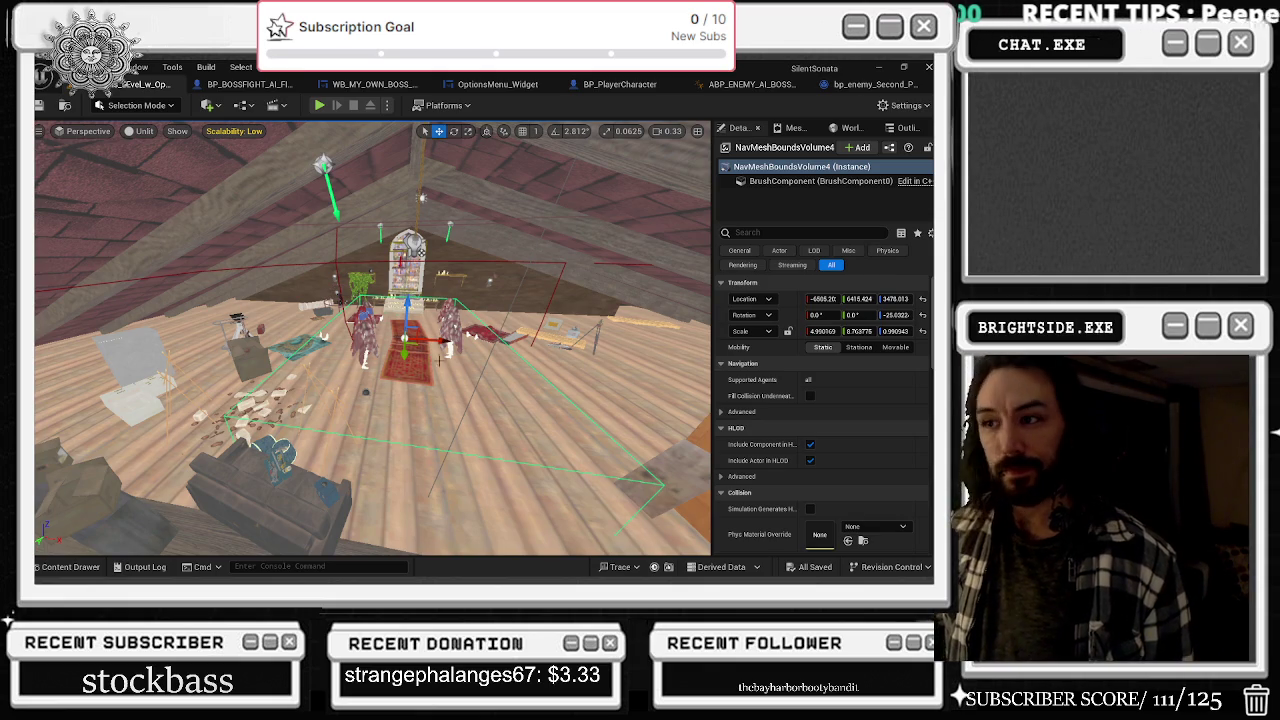
scroll(420, 316, "down", 2)
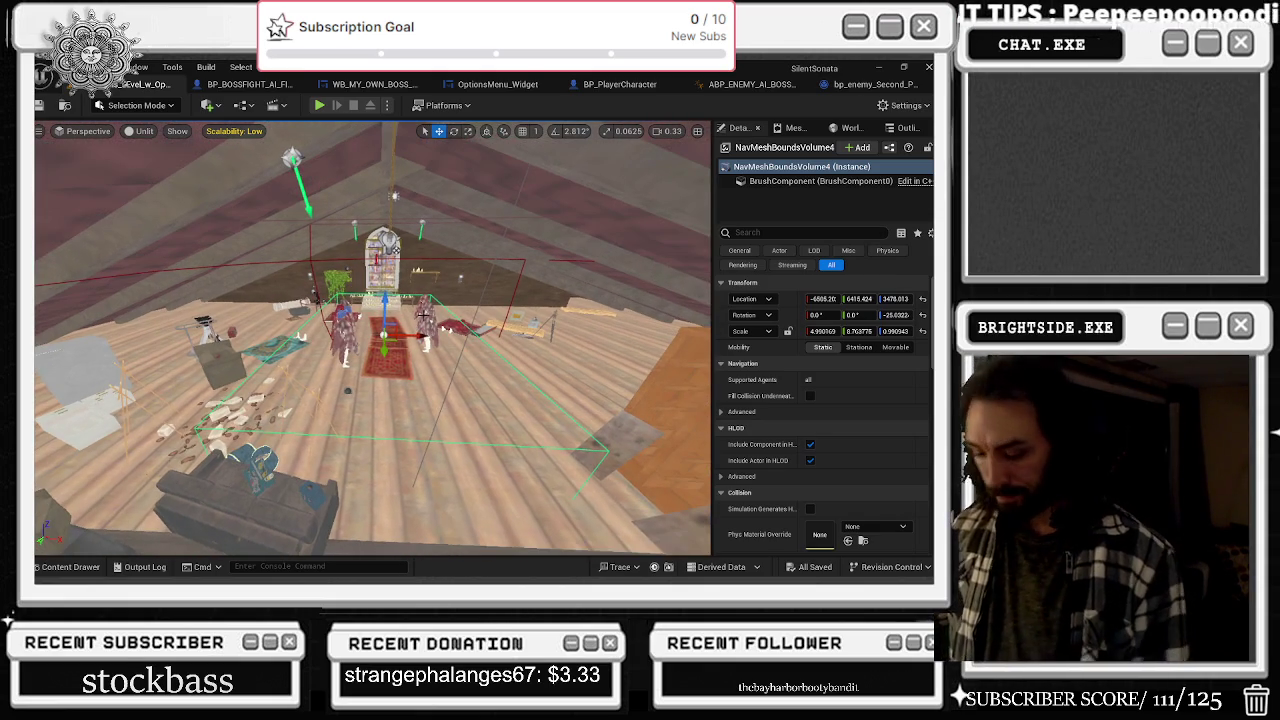
key("Escape")
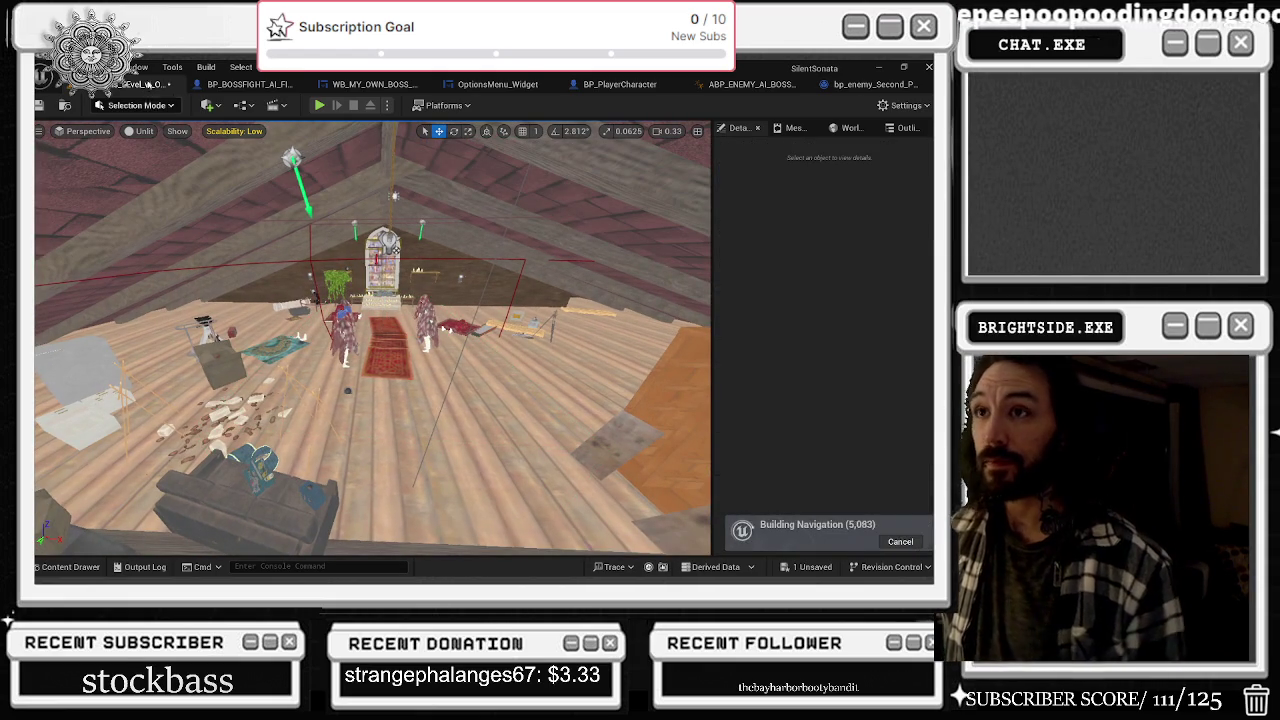
left_click(40, 105)
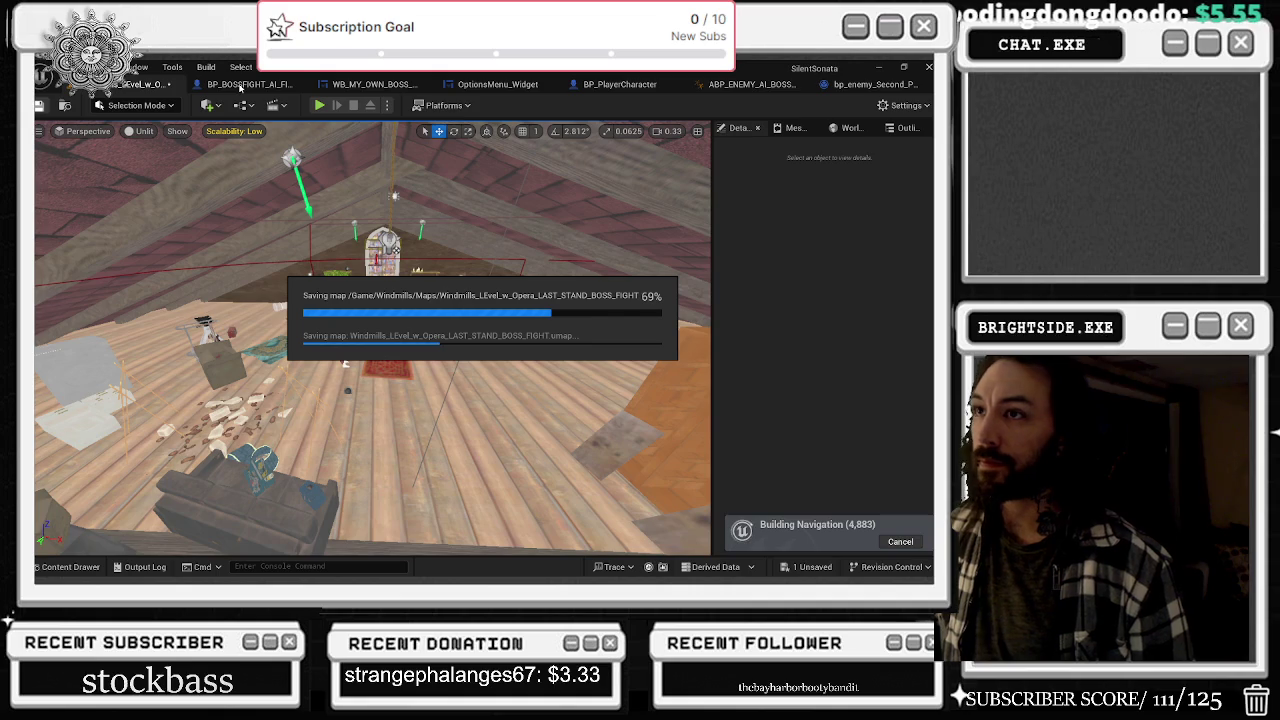
left_click(242, 88)
scroll(537, 404, "down", 3)
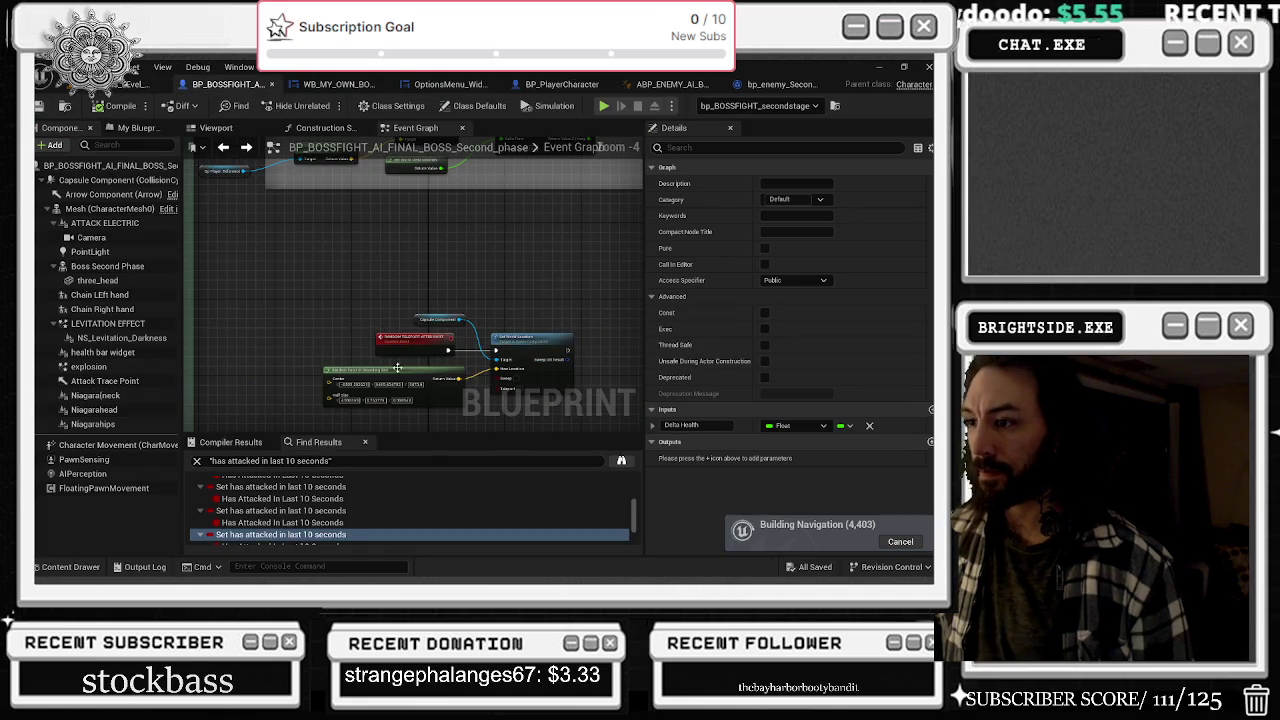
Add a LEVITATION EFFECT reference with a Set Active node
scroll(463, 348, "up", 2)
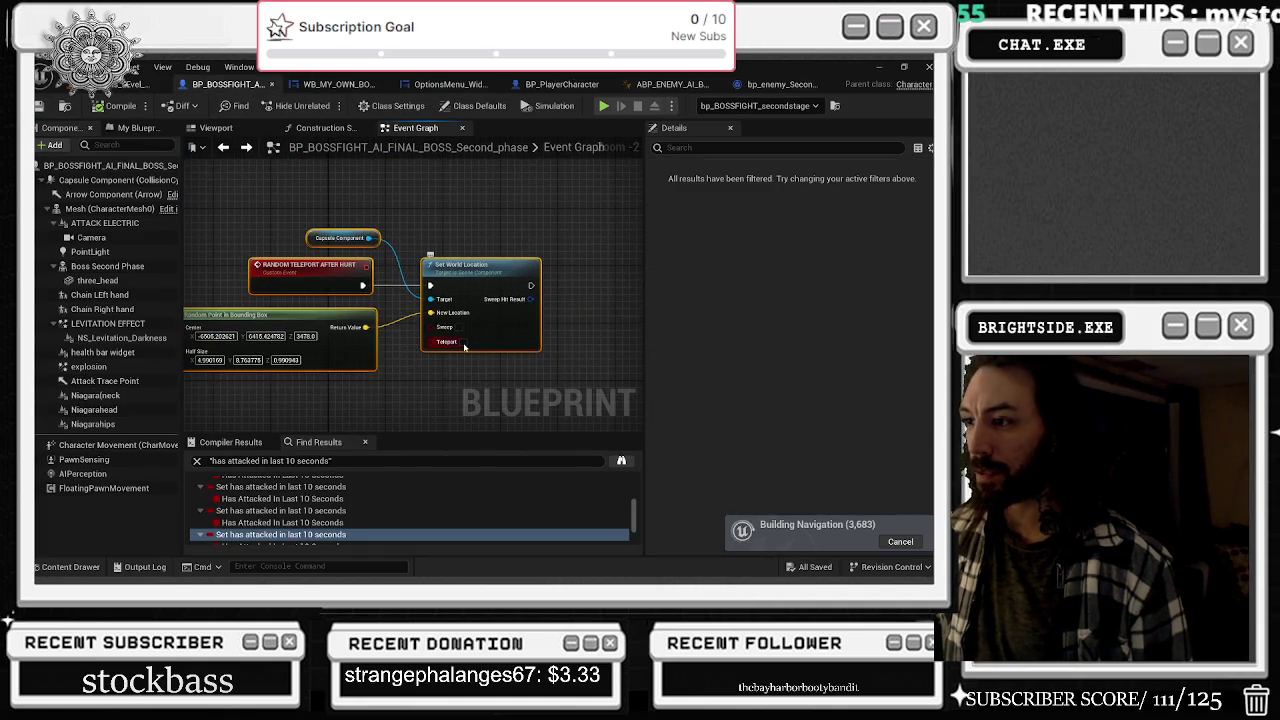
scroll(506, 316, "down", 3)
scroll(549, 350, "up", 2)
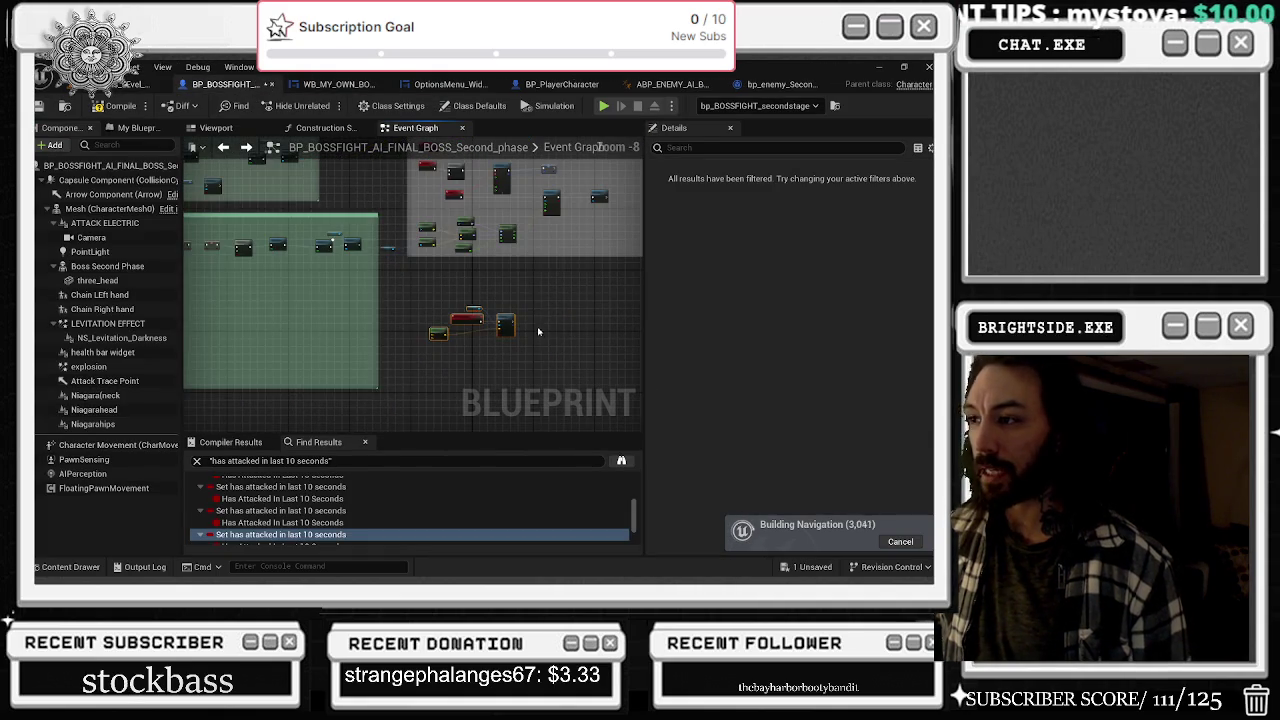
scroll(539, 328, "down", 2)
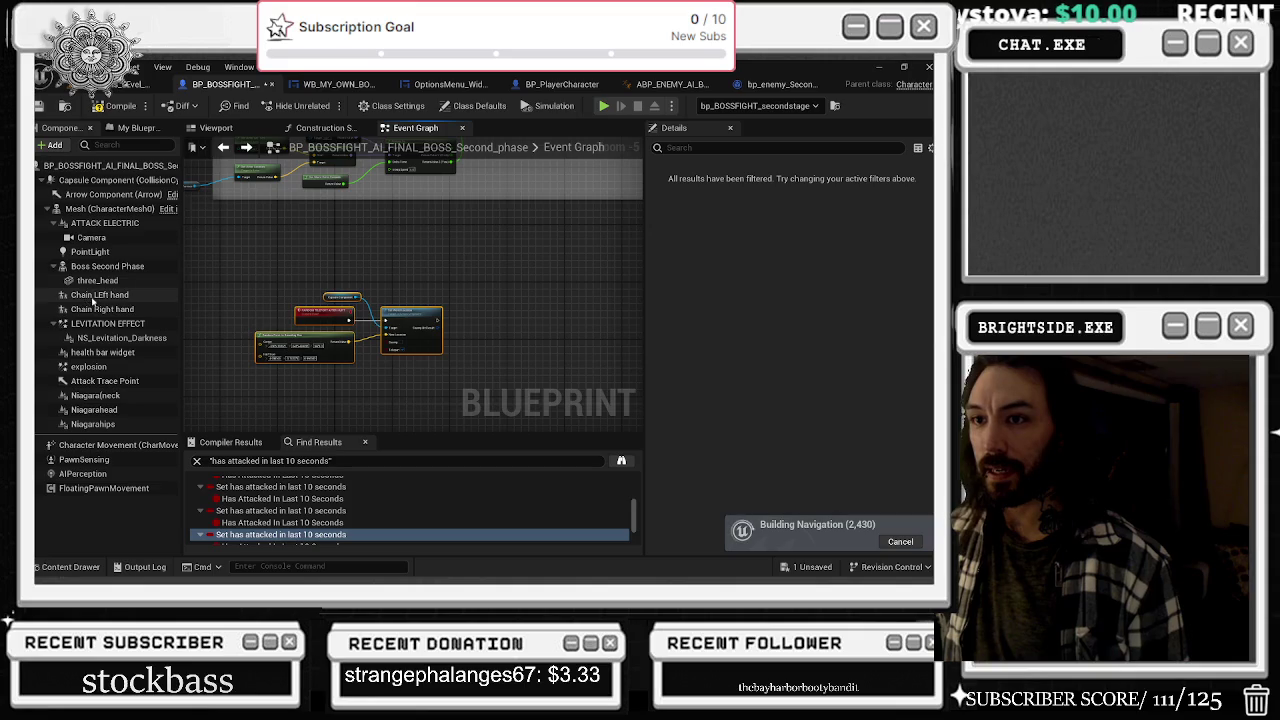
mouse_move(97, 326)
left_mouse_down()
mouse_move(400, 300)
mouse_move(428, 269)
mouse_move(458, 327)
left_mouse_up()
scroll(428, 269, "up", 2)
type("SET ACTI")
key("Return")
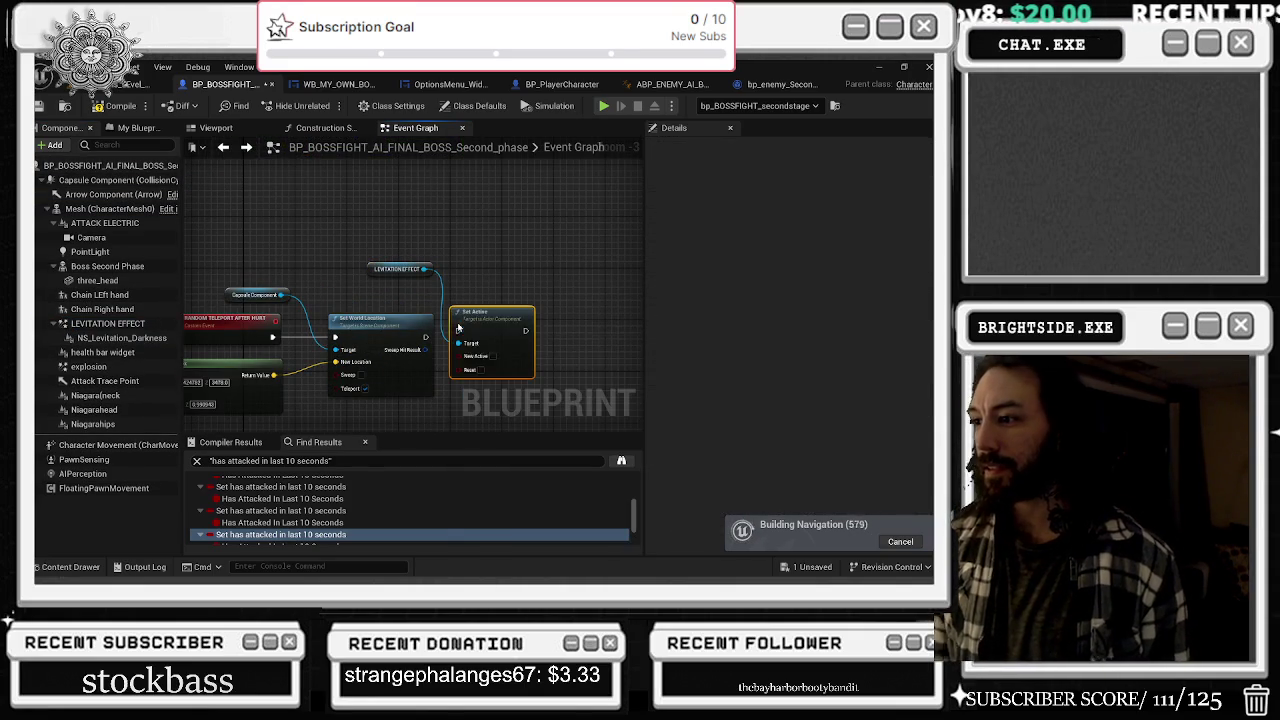
Enable New Active, wire Set Active after Set World Location, and compile
scroll(619, 401, "up", 2)
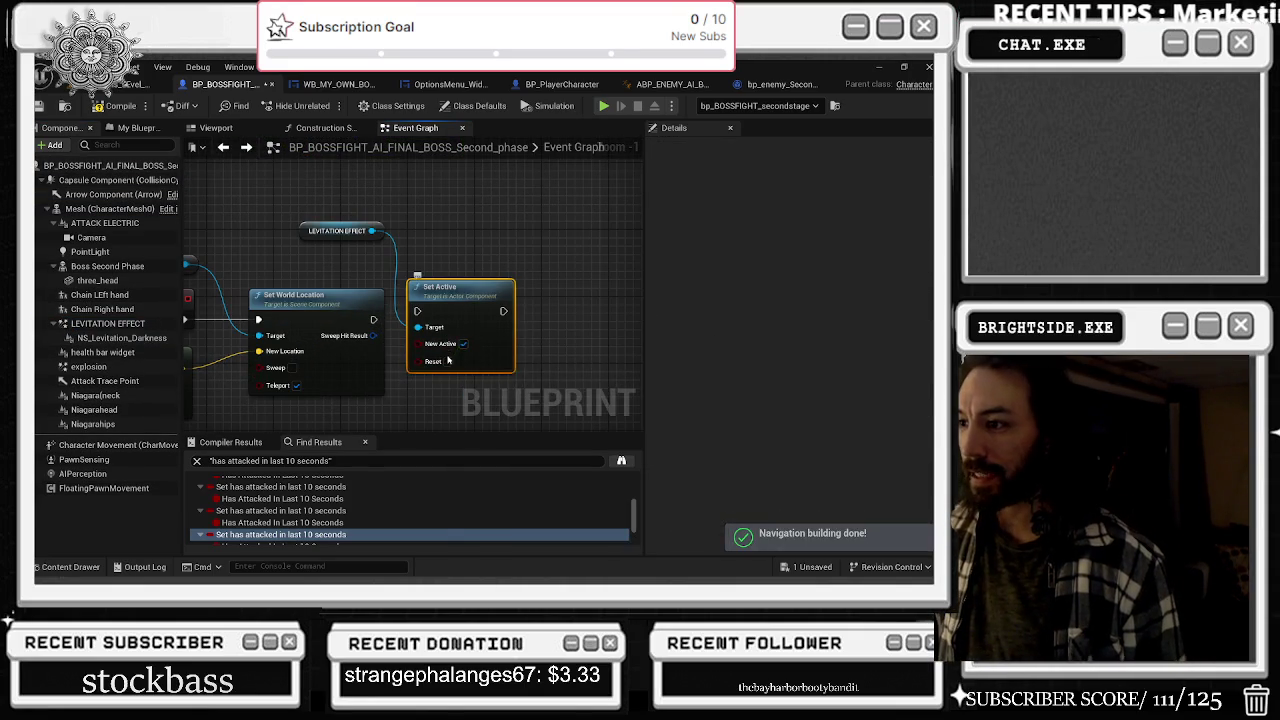
left_click_drag(470, 340, 470, 348)
left_click(463, 352)
left_click_drag(373, 319, 417, 319)
left_click_drag(312, 238, 324, 254)
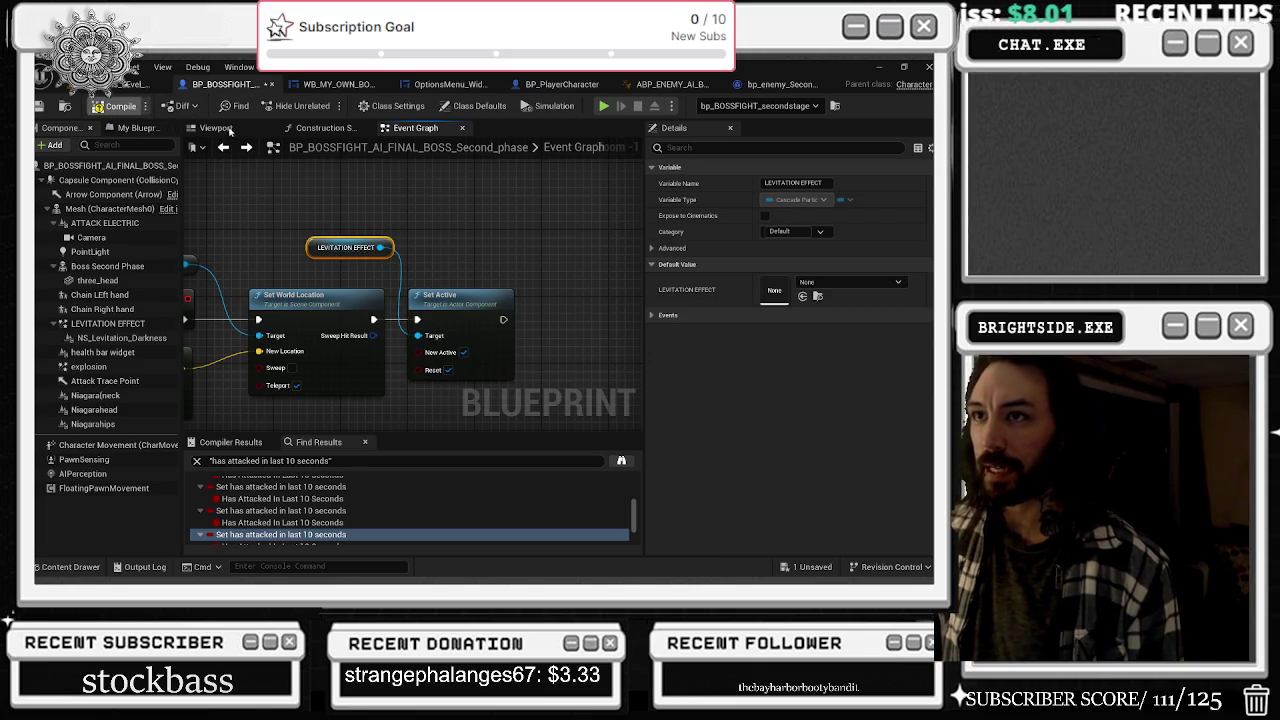
left_click(115, 106)
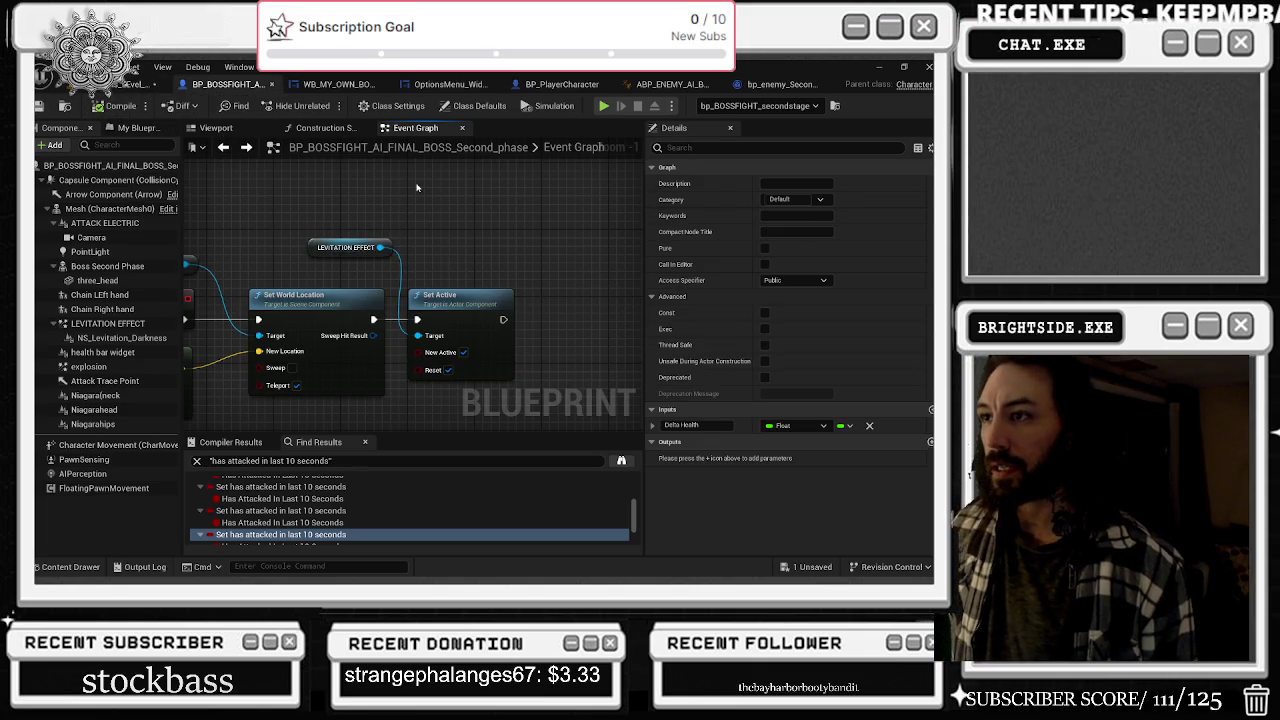
scroll(350, 218, "down", 6)
left_click_drag(211, 215, 472, 298)
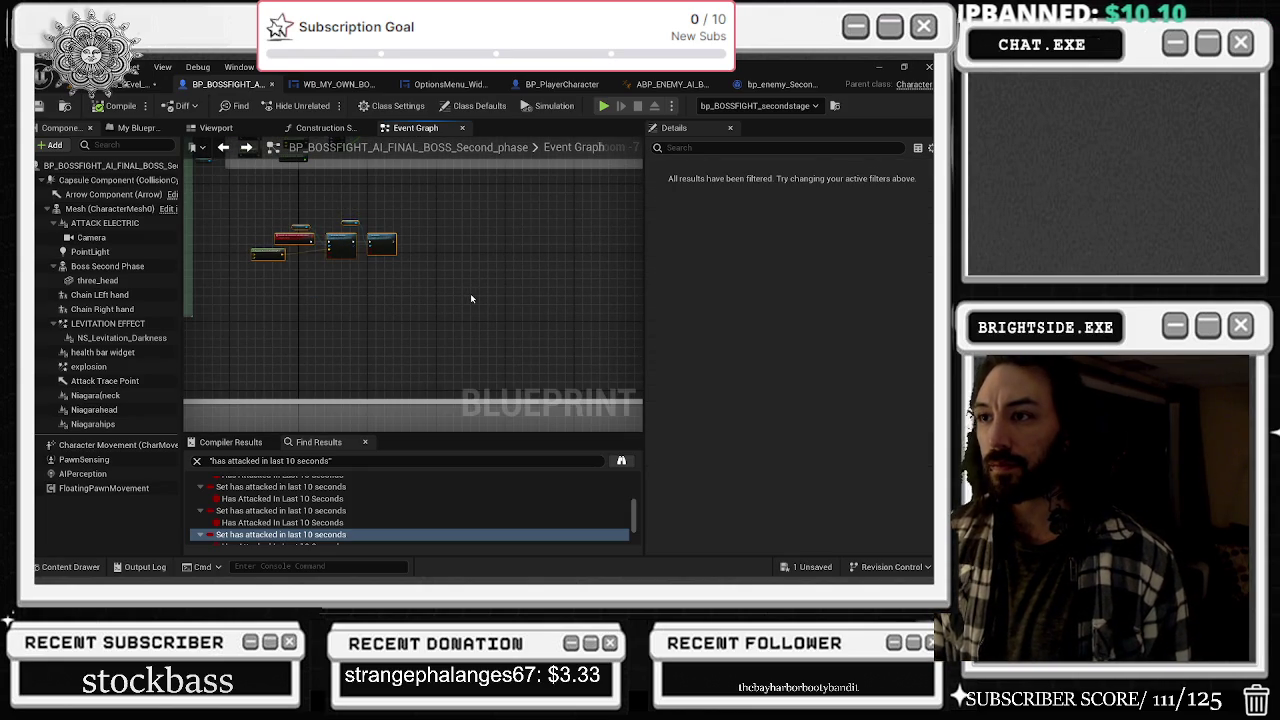
Wrap the teleport nodes in a red comment titled AFTER HURT RANDOM TELEPORT
key("c")
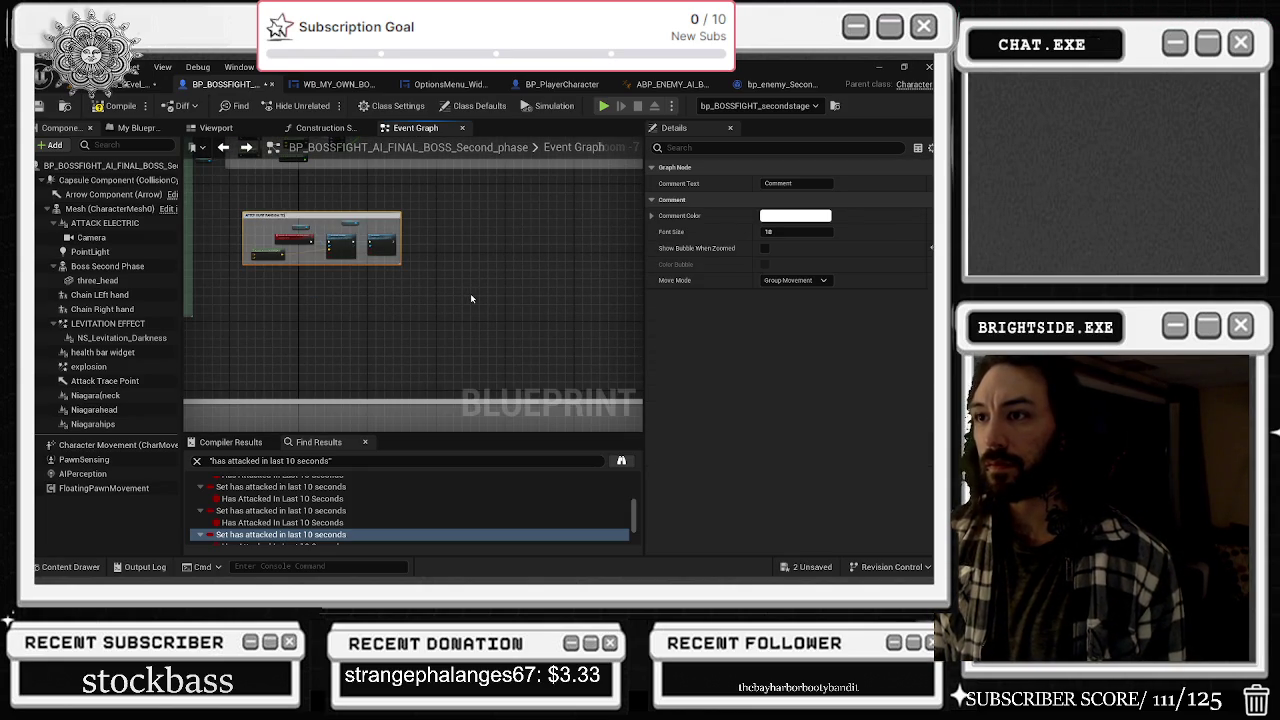
type("AFTER HURT RANDOM TELEPORT")
key("Return")
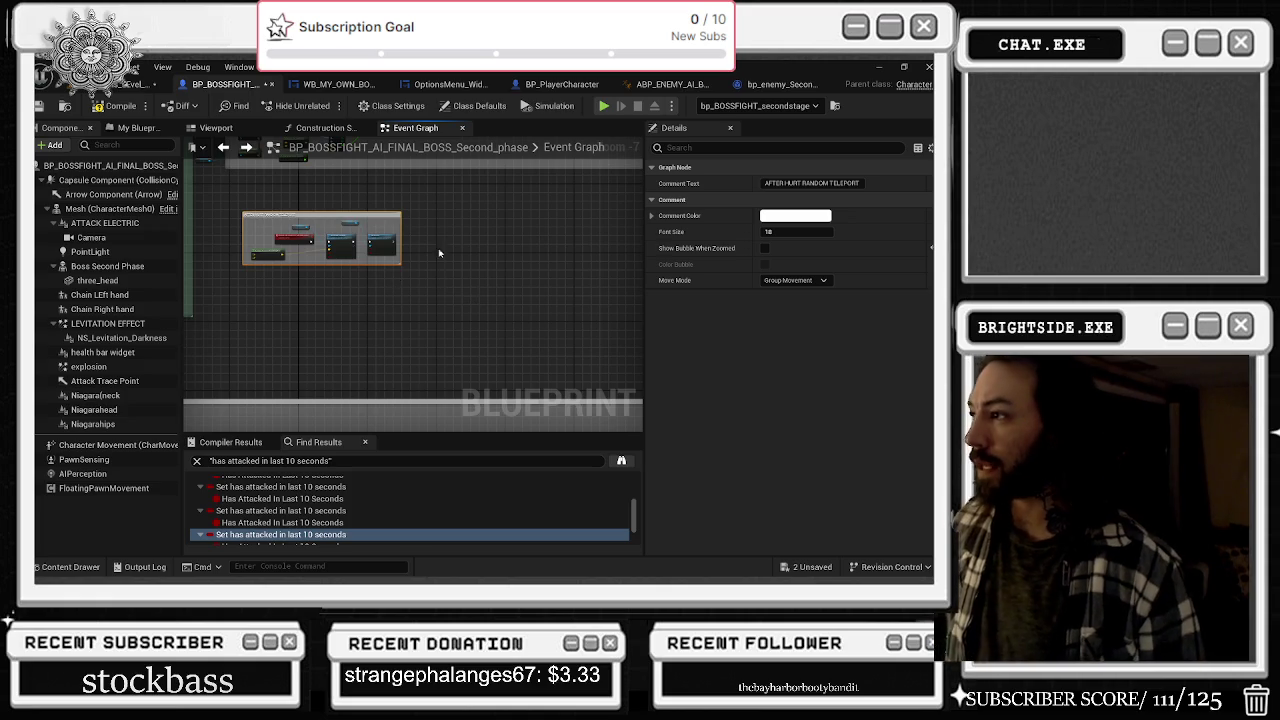
left_click(764, 249)
left_click(795, 215)
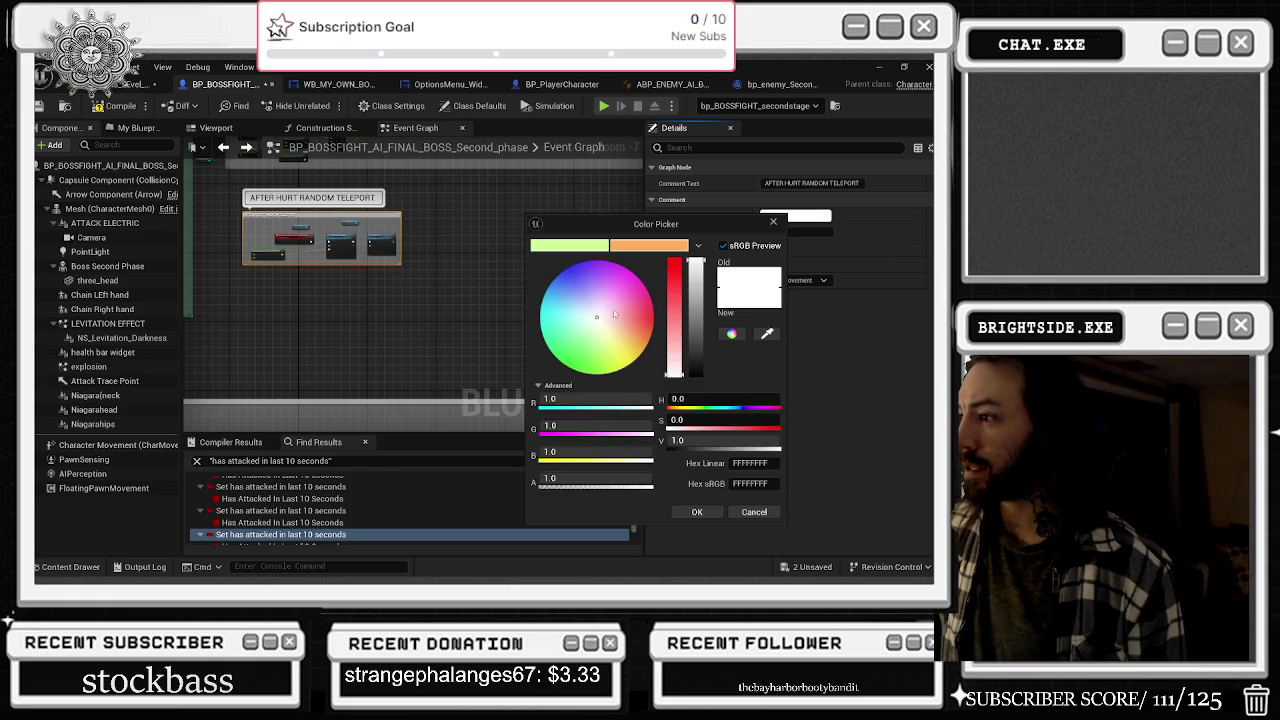
left_click(653, 317)
left_click(697, 511)
left_click(447, 373)
scroll(447, 373, "down", 5)
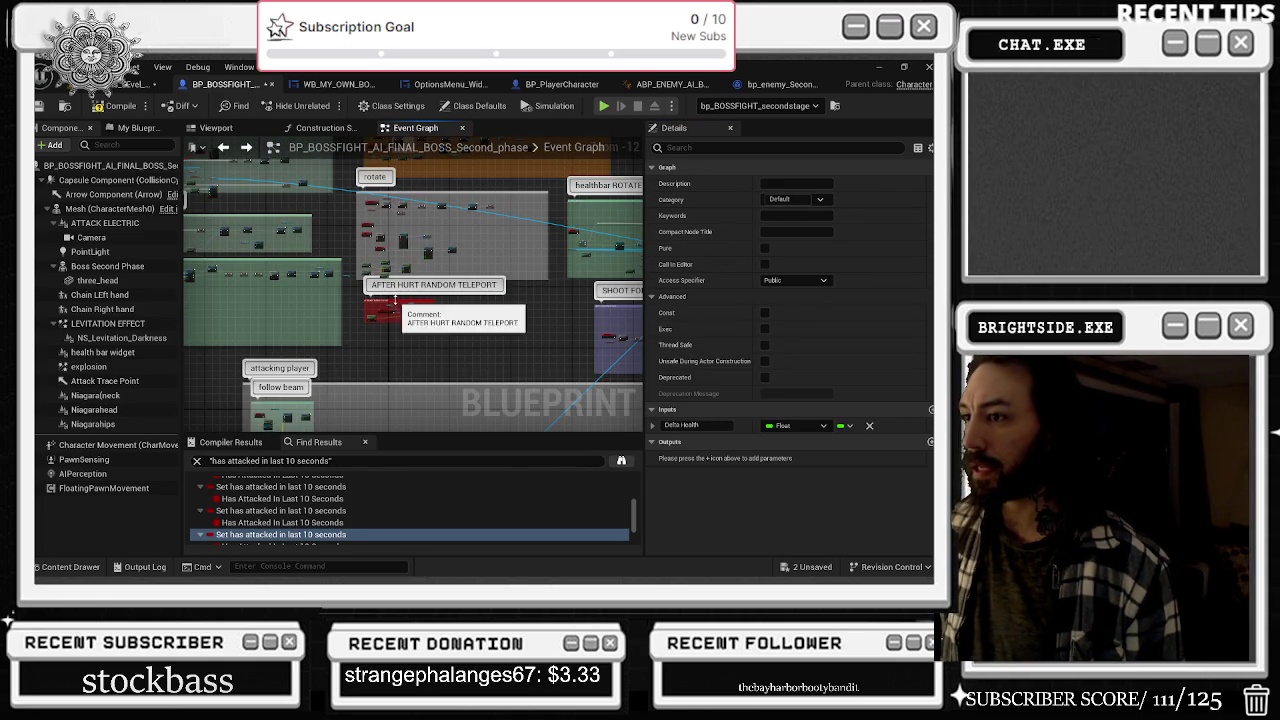
Reopen the comment's colour picker, browse the theme list, and cancel so it stays red
left_click(399, 301)
left_click(795, 215)
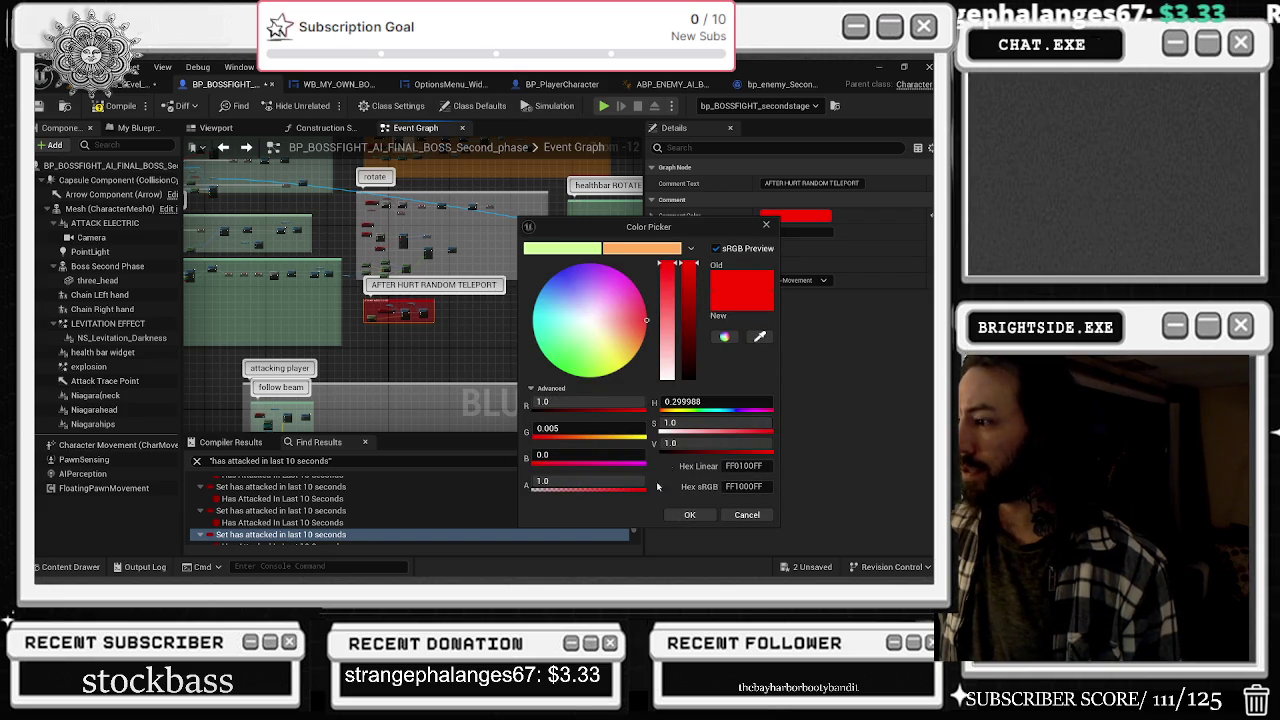
left_click(690, 248)
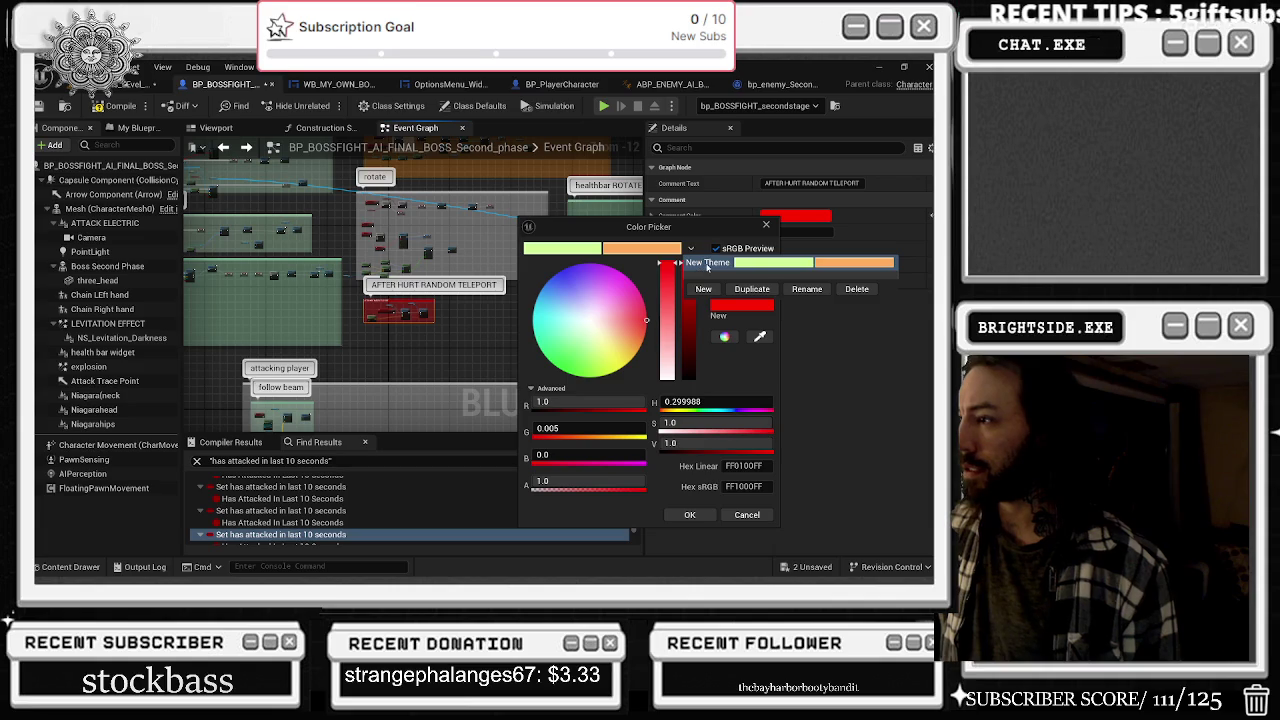
left_click(737, 400)
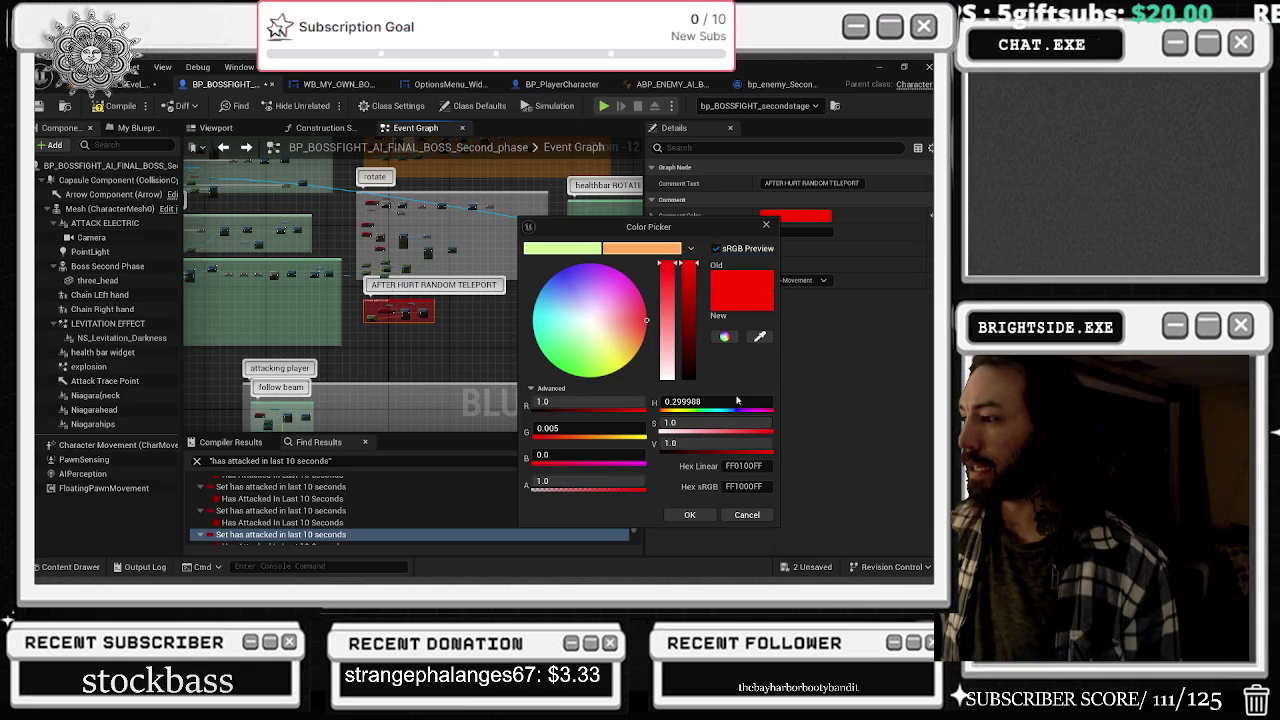
left_click(750, 512)
right_click(802, 215)
left_click(770, 219)
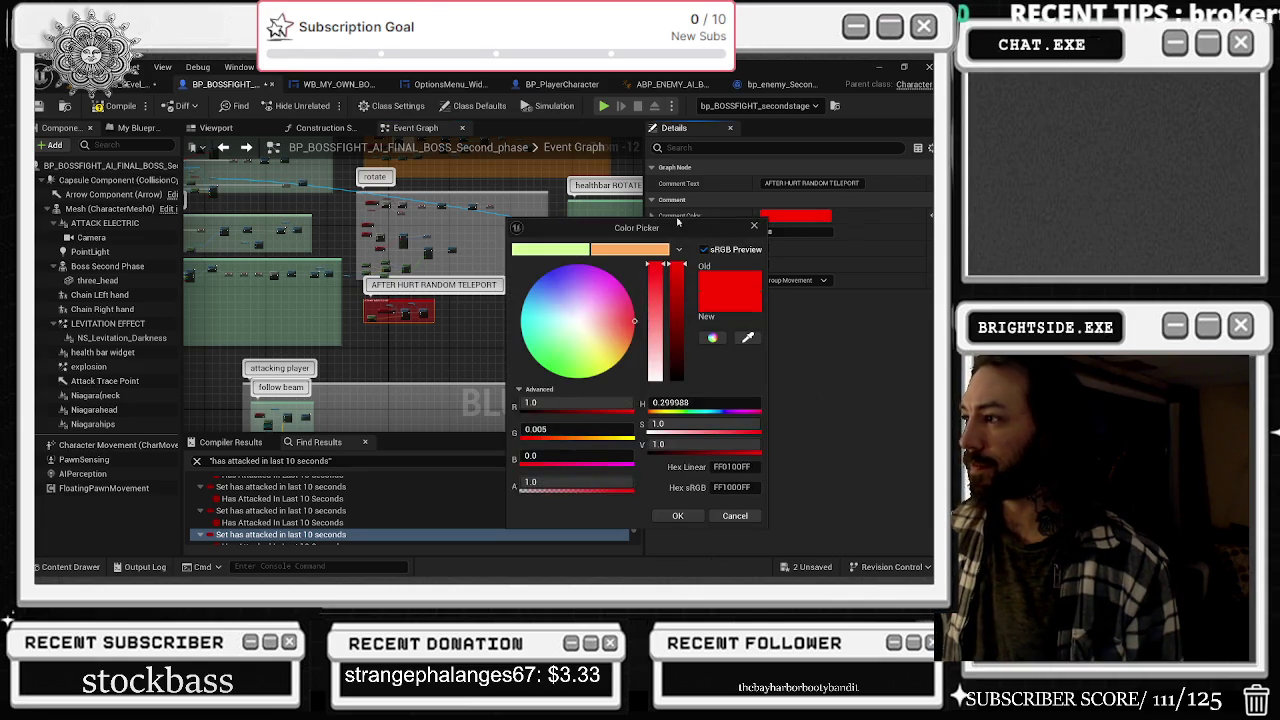
key("Escape")
left_click_drag(407, 241, 359, 356)
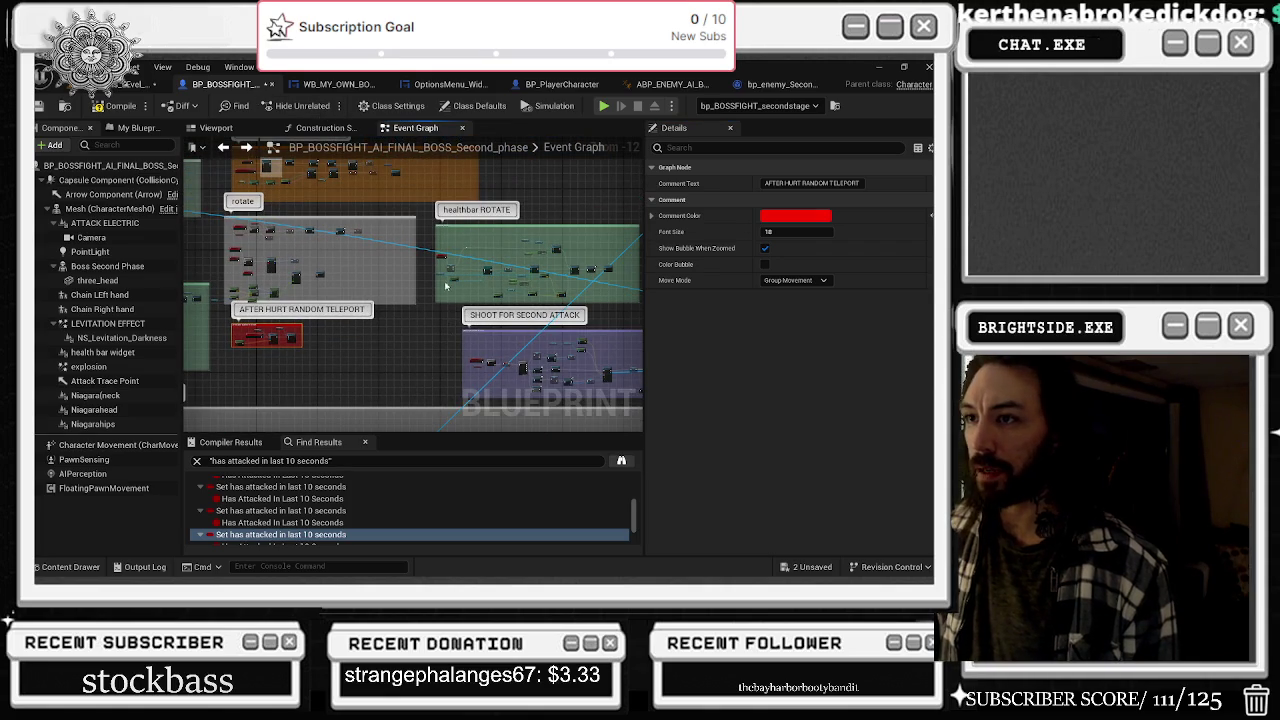
mouse_move(438, 305)
left_mouse_down()
mouse_move(645, 320)
mouse_move(740, 285)
mouse_move(825, 302)
mouse_move(414, 296)
mouse_move(370, 277)
mouse_move(296, 142)
left_mouse_up()
Find the ATTACK PLAYER logic and browse to its level sequence asset in FINALBOSS_FOLDER
mouse_move(560, 330)
left_mouse_down()
mouse_move(470, 260)
mouse_move(643, 242)
left_mouse_up()
mouse_move(378, 240)
left_mouse_down()
mouse_move(391, 328)
mouse_move(470, 175)
mouse_move(520, 240)
mouse_move(482, 258)
mouse_move(507, 288)
mouse_move(550, 270)
mouse_move(625, 187)
mouse_move(490, 295)
mouse_move(597, 355)
left_mouse_up()
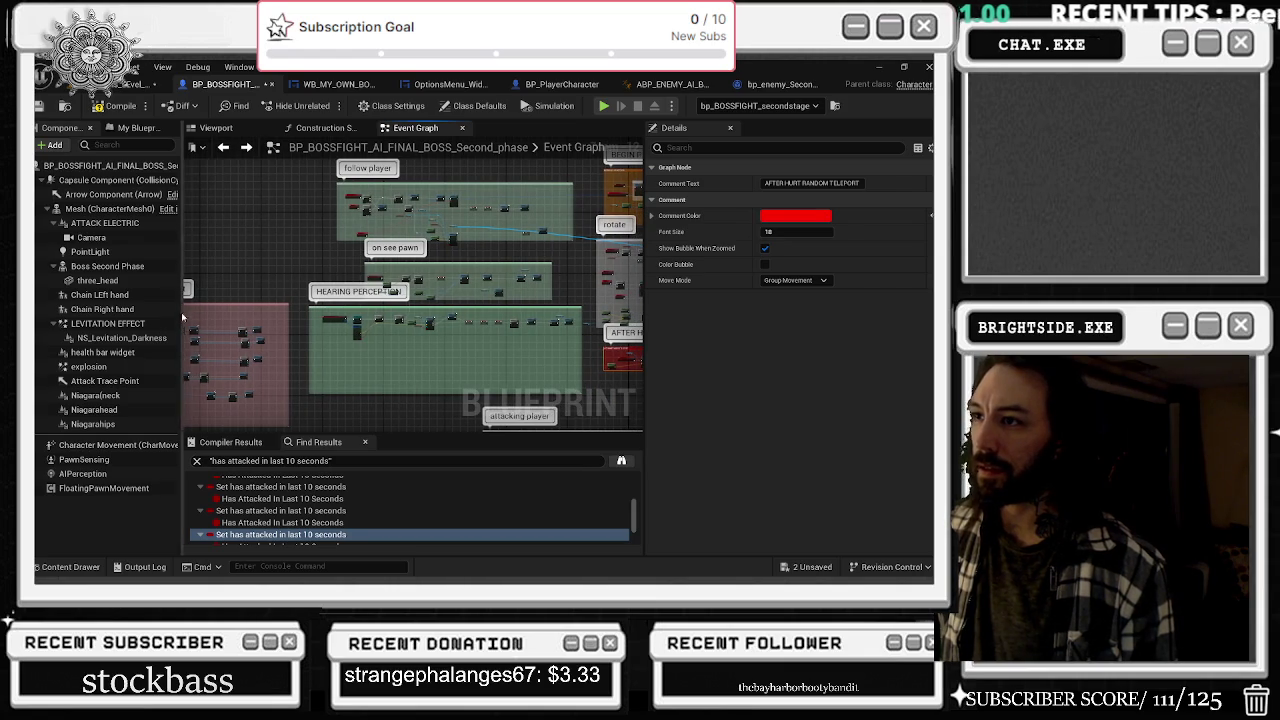
scroll(560, 220, "up", 5)
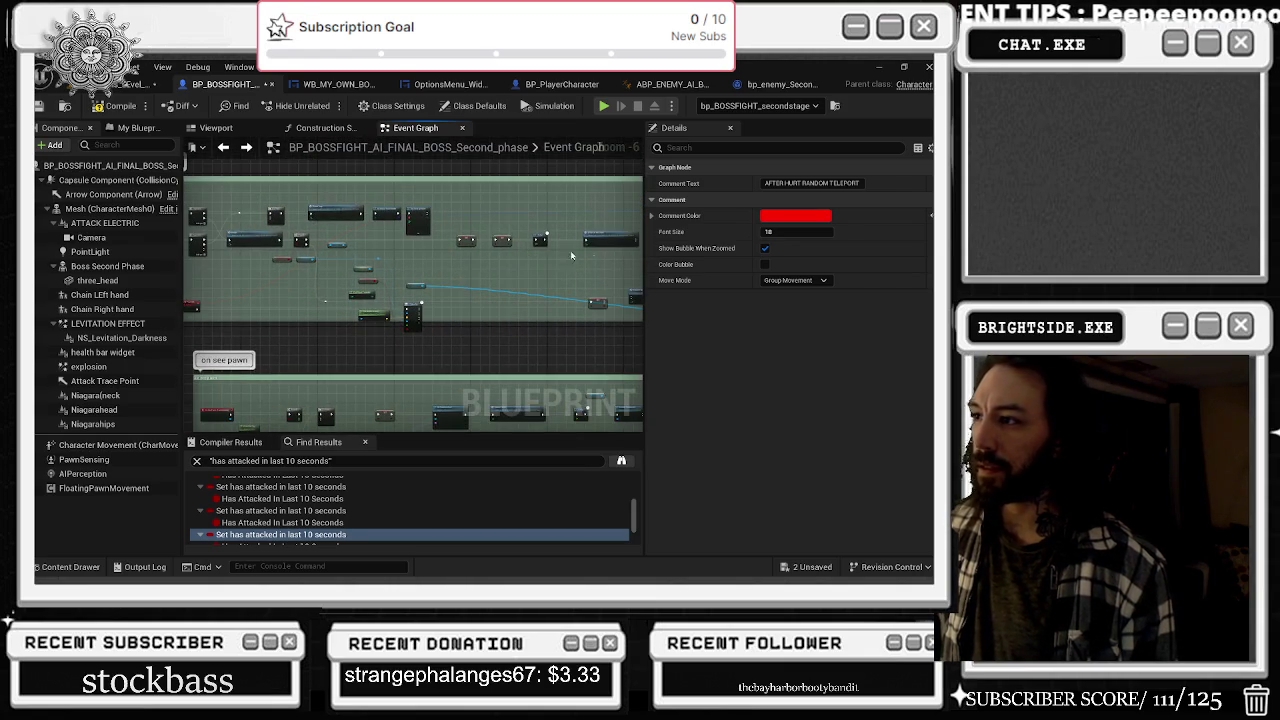
left_click(588, 223)
scroll(588, 223, "down", 6)
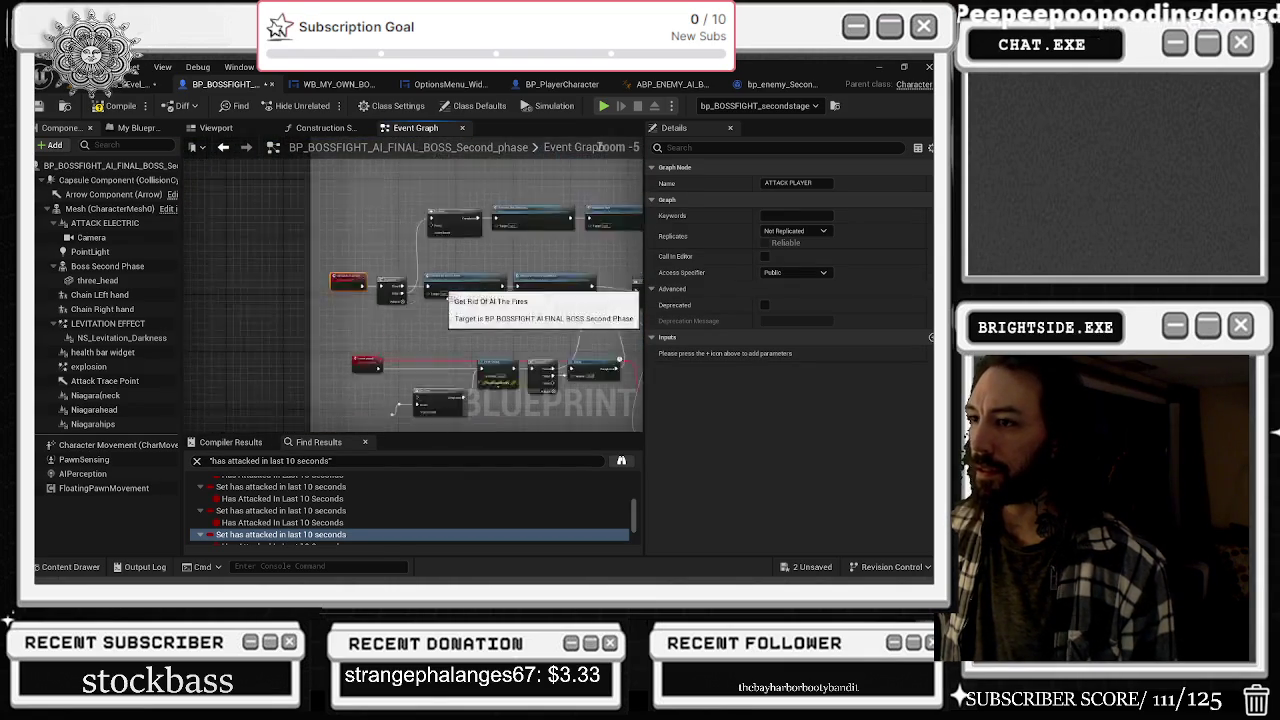
scroll(464, 286, "up", 5)
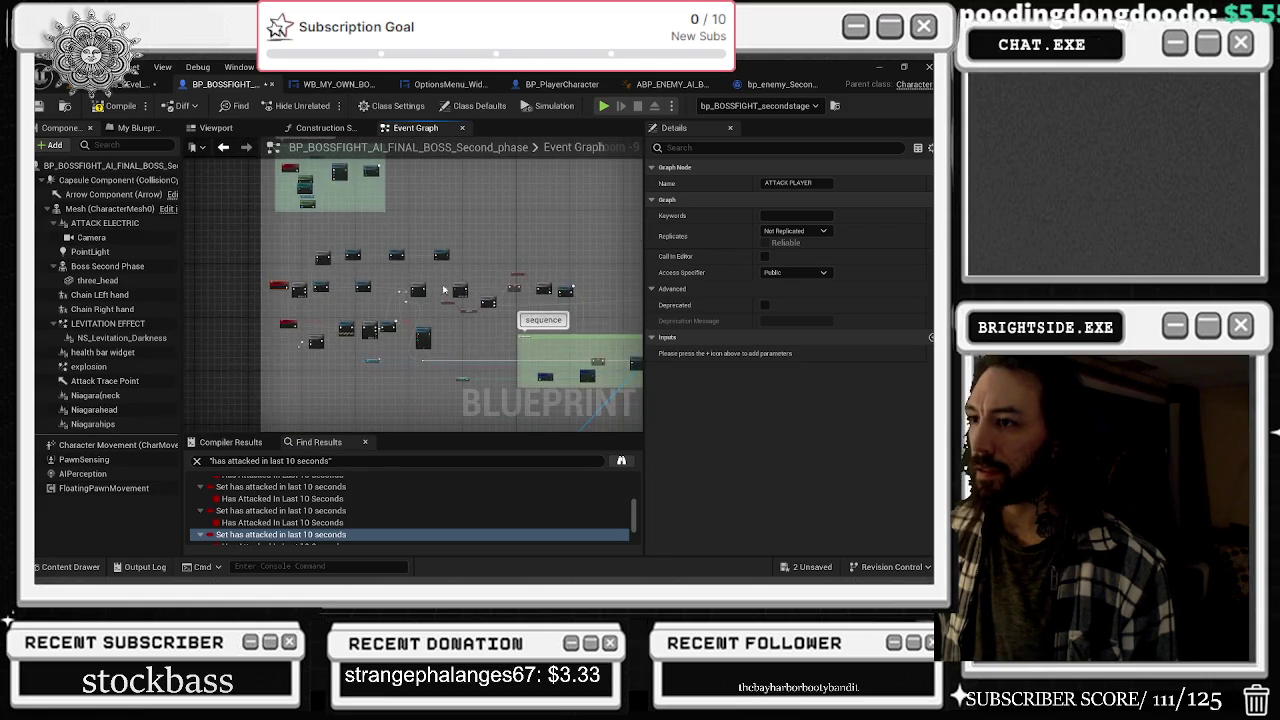
left_click_drag(477, 351, 359, 266)
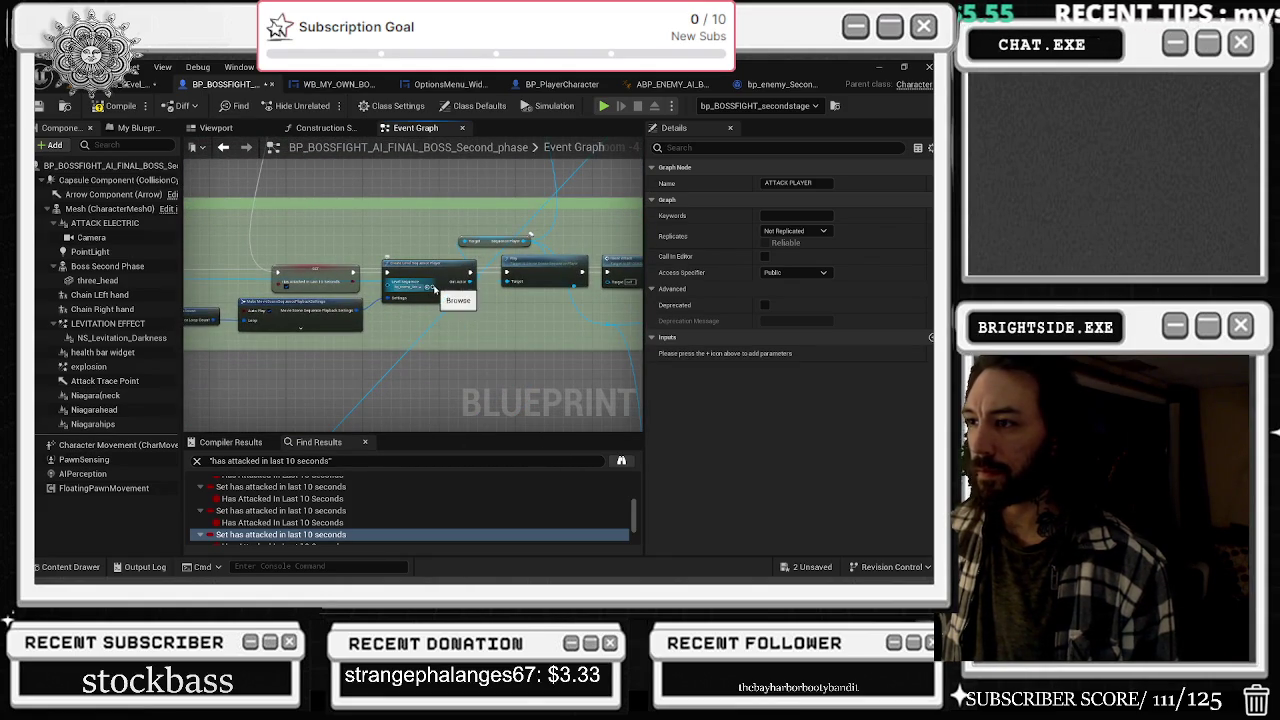
left_click(434, 289)
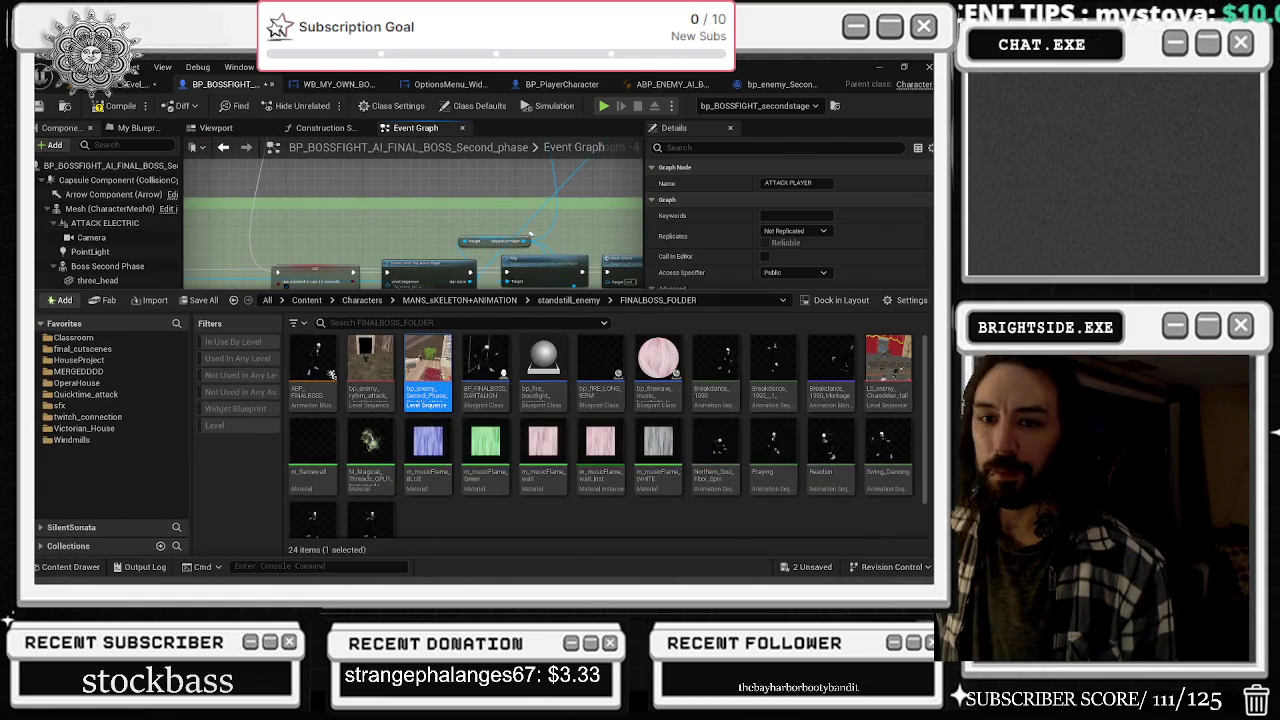
Open the second-phase level sequence and expand the bp_BOSSFIGHT_secondstage track's event keys
double_click(428, 370)
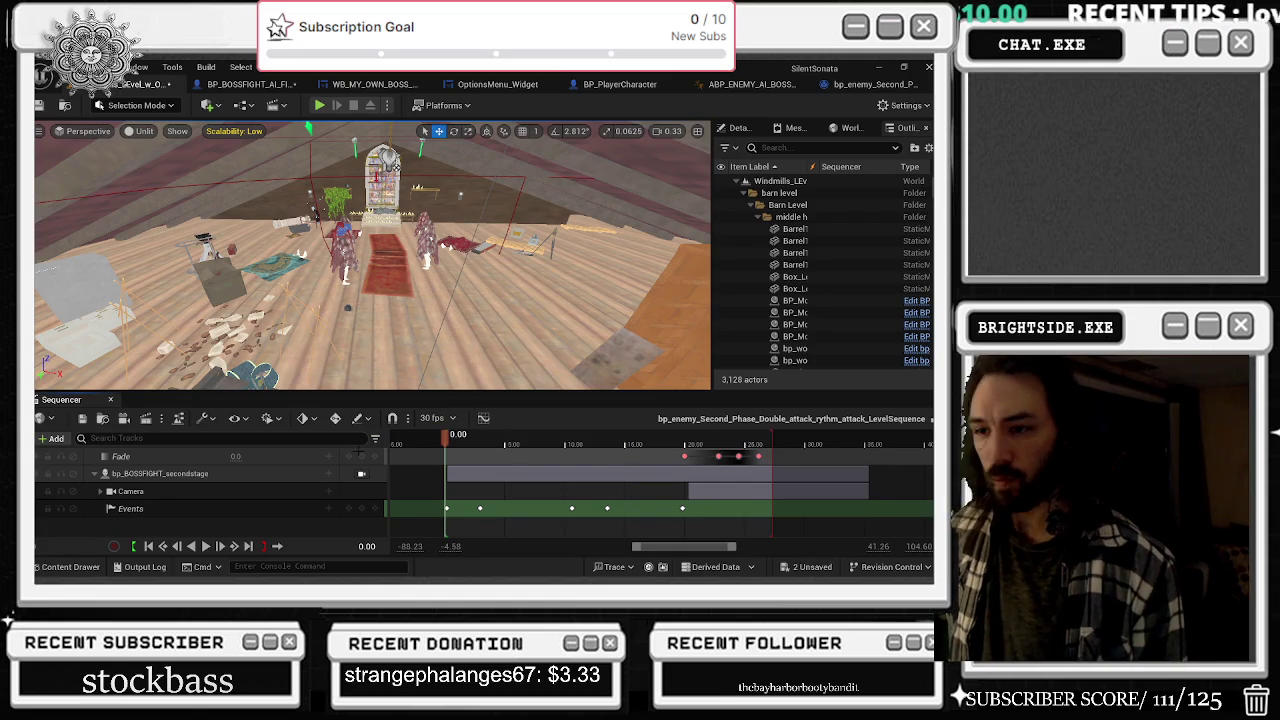
left_click(537, 468)
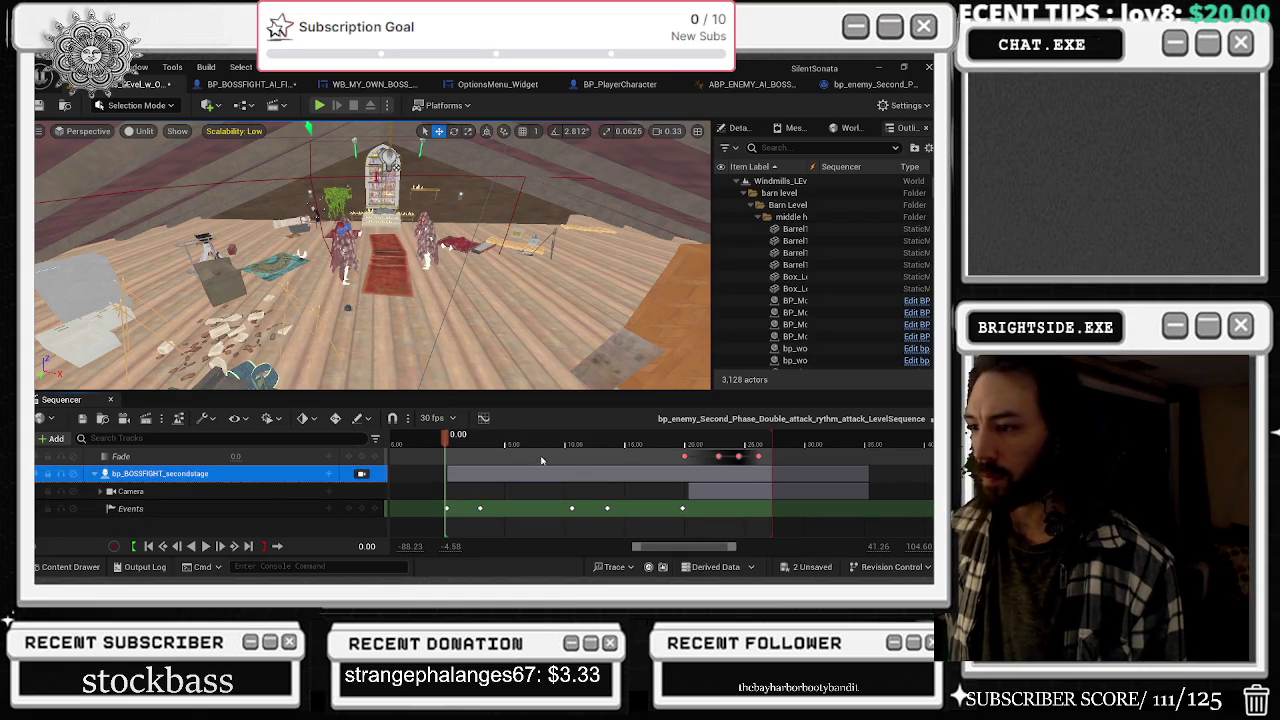
left_click(449, 440)
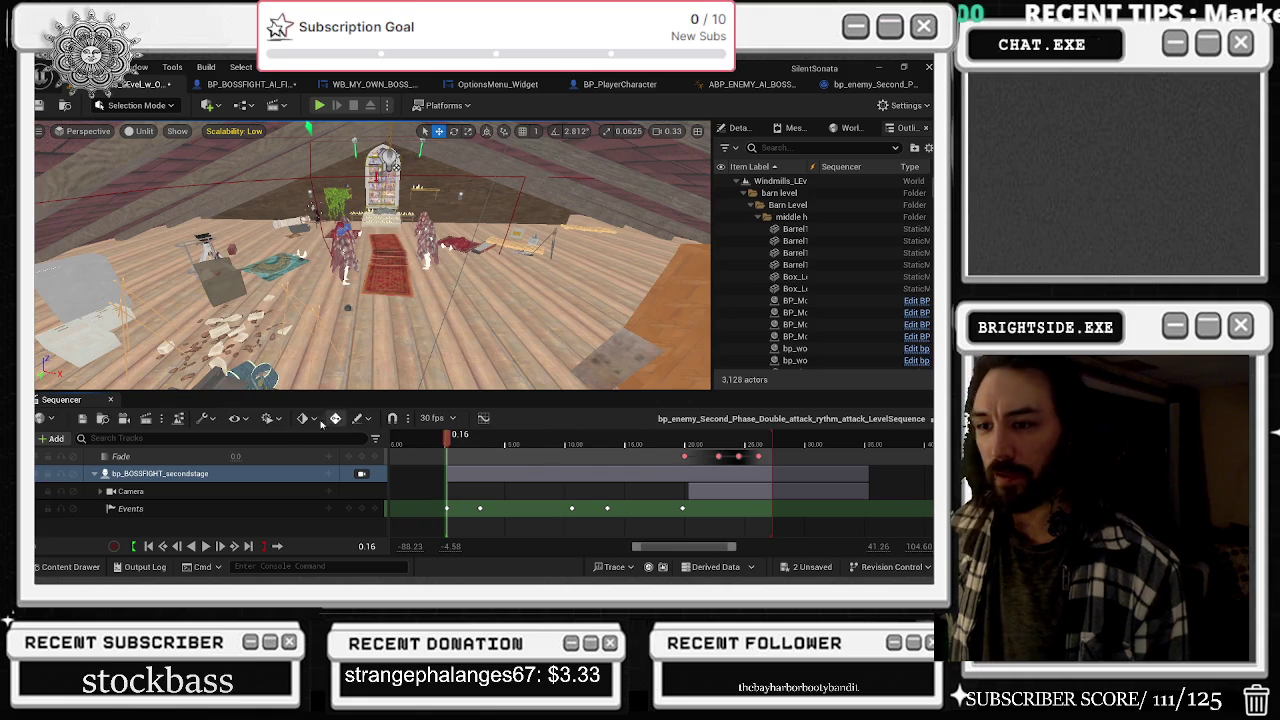
left_click(95, 473)
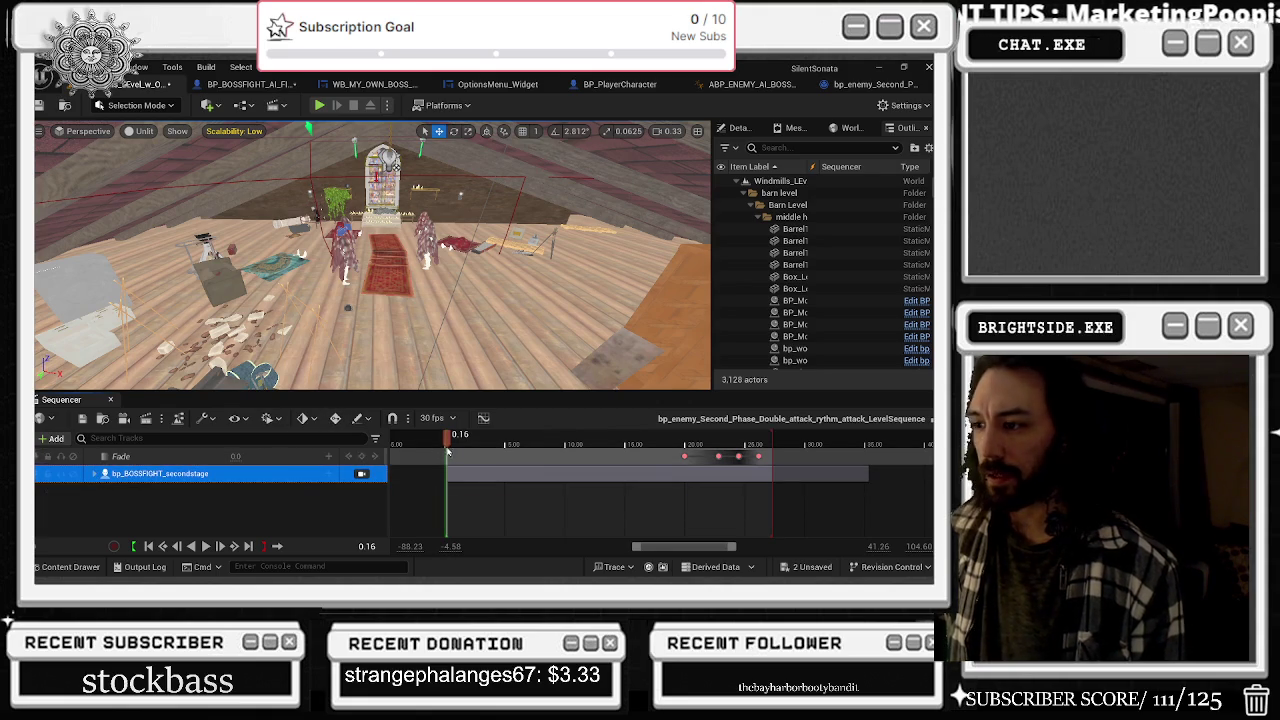
left_click(95, 473)
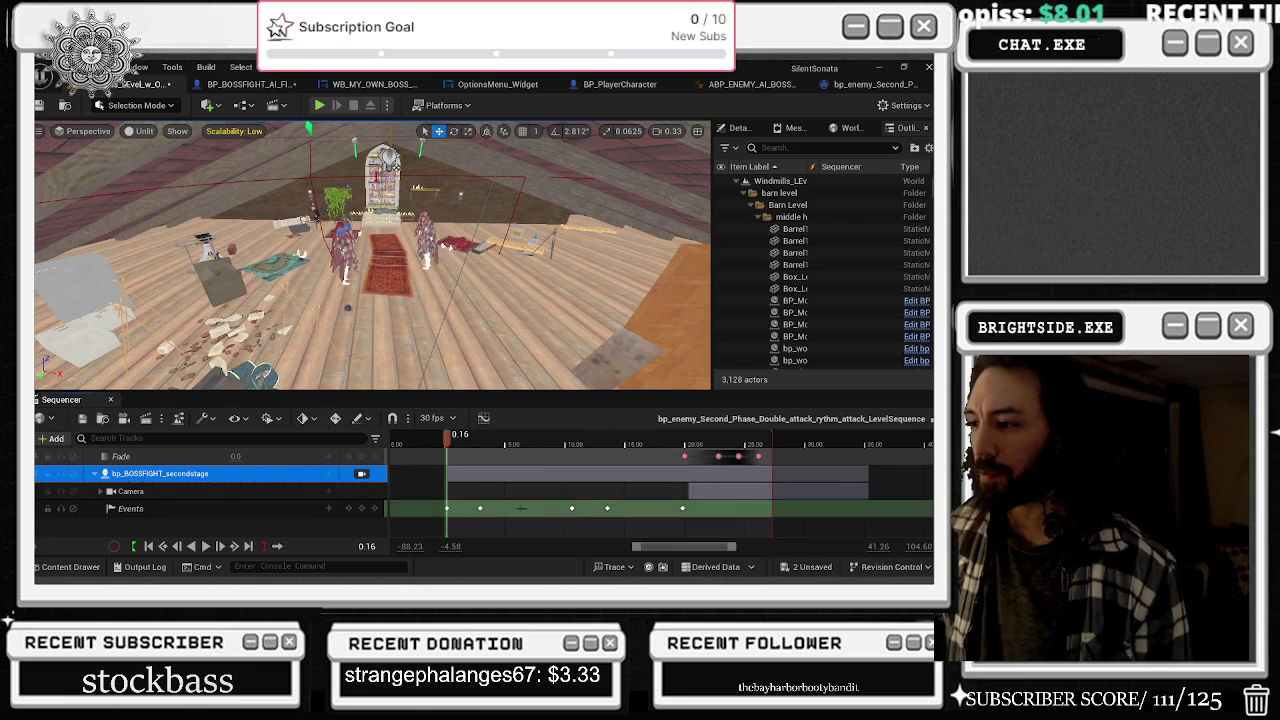
Follow two Events keys to their director blueprint endpoints, ending at Event_2
left_click(572, 508)
right_click(572, 508)
mouse_move(645, 379)
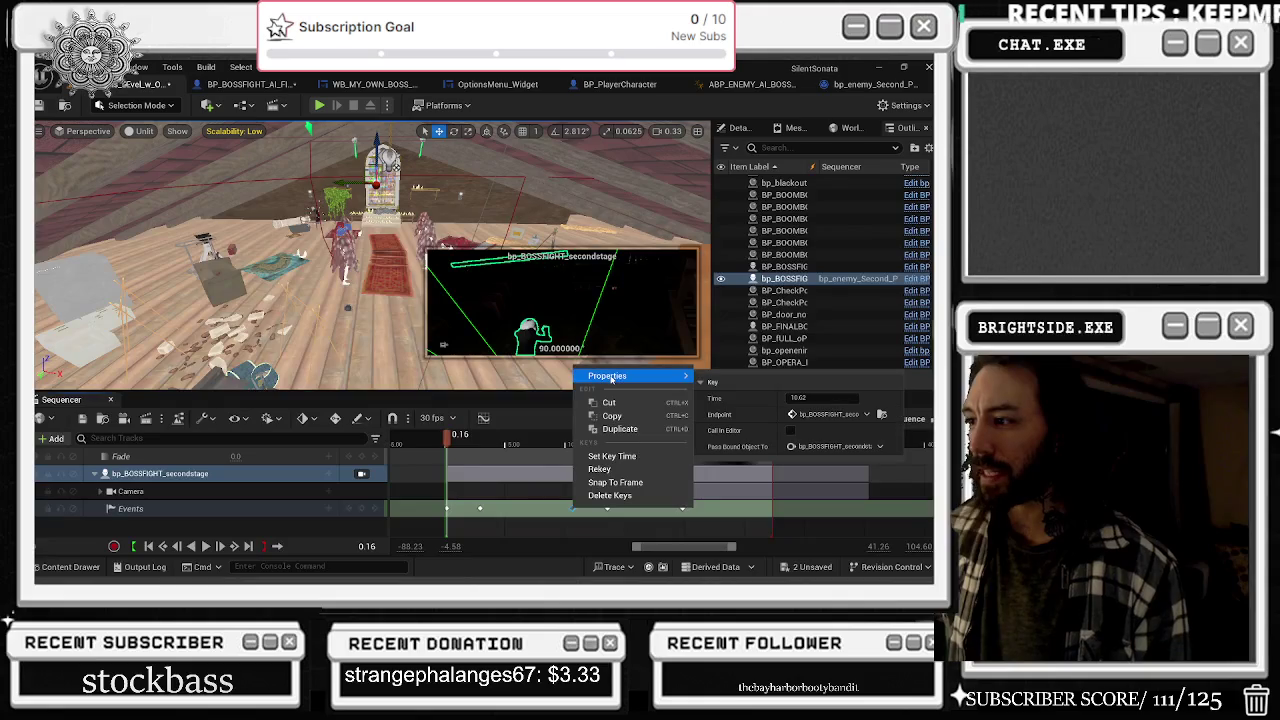
left_click(884, 413)
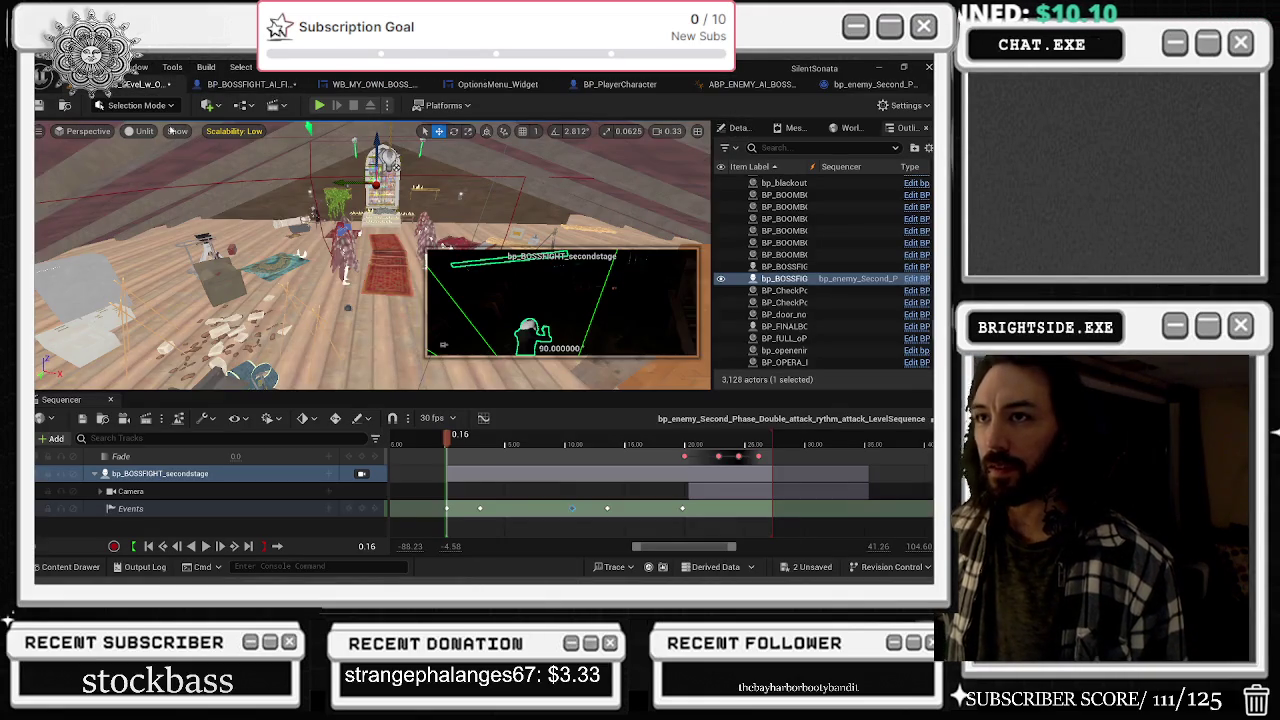
left_click(138, 86)
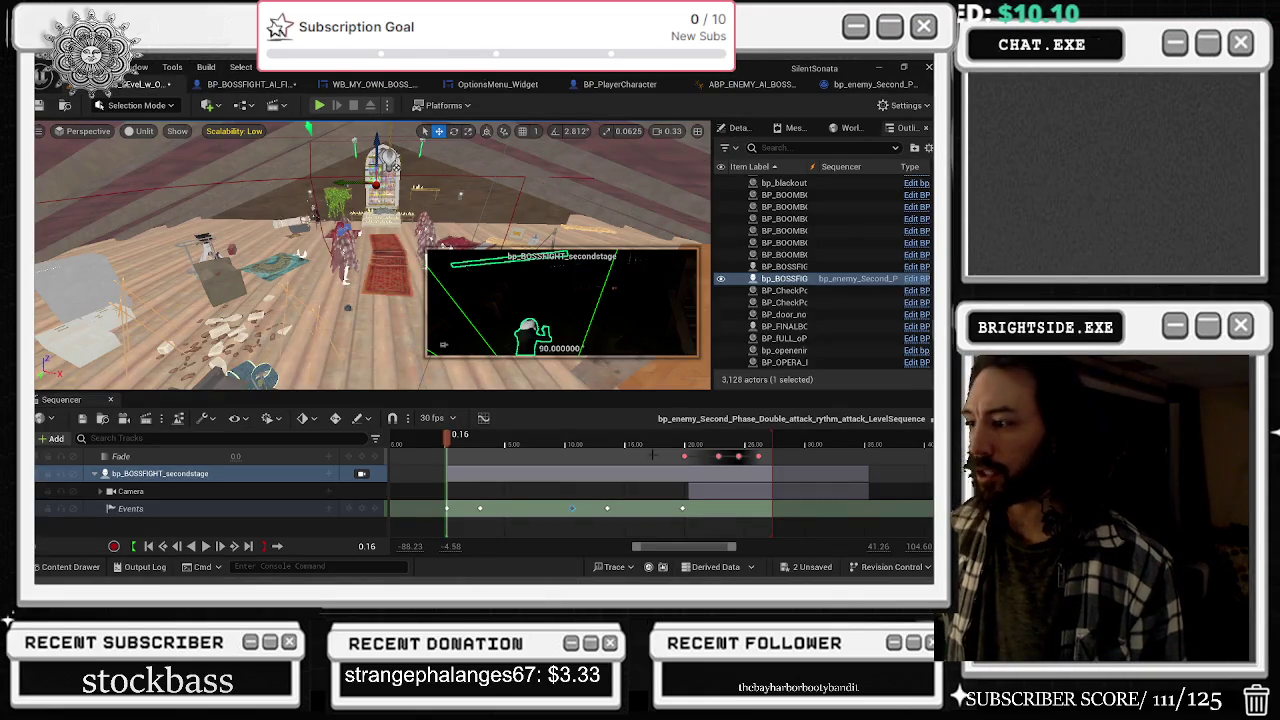
right_click(607, 507)
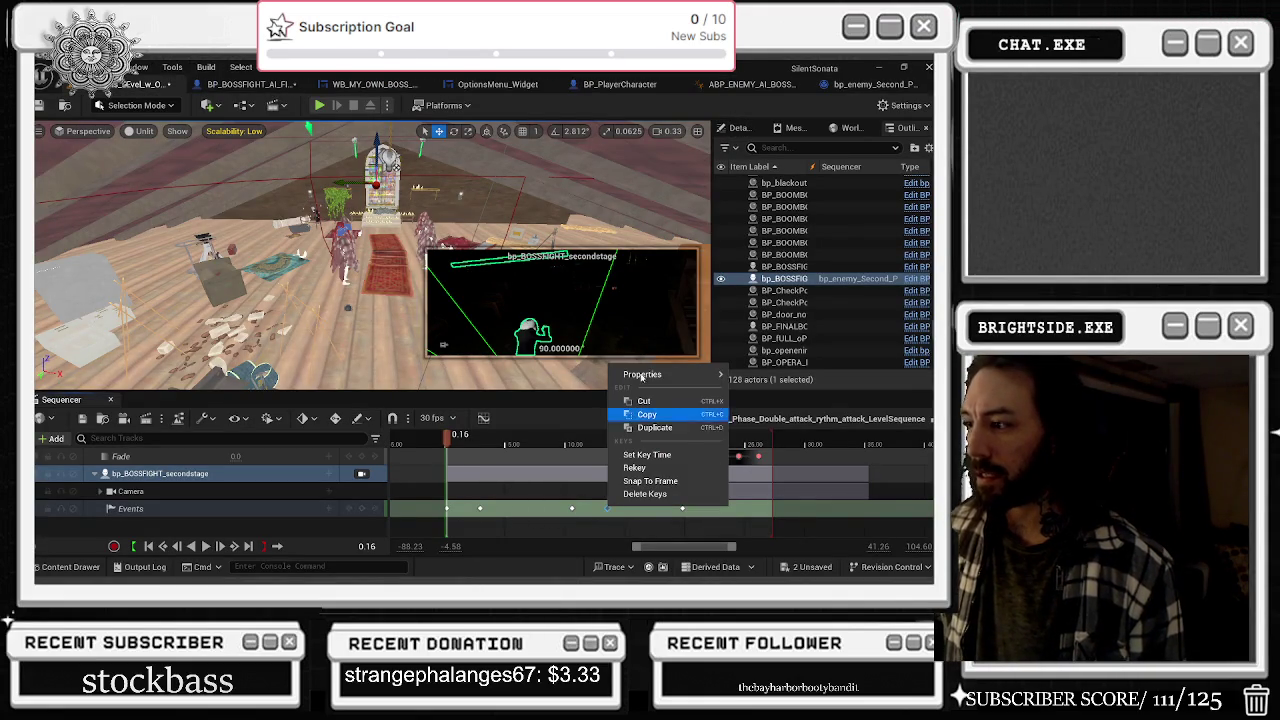
mouse_move(660, 375)
left_click(916, 412)
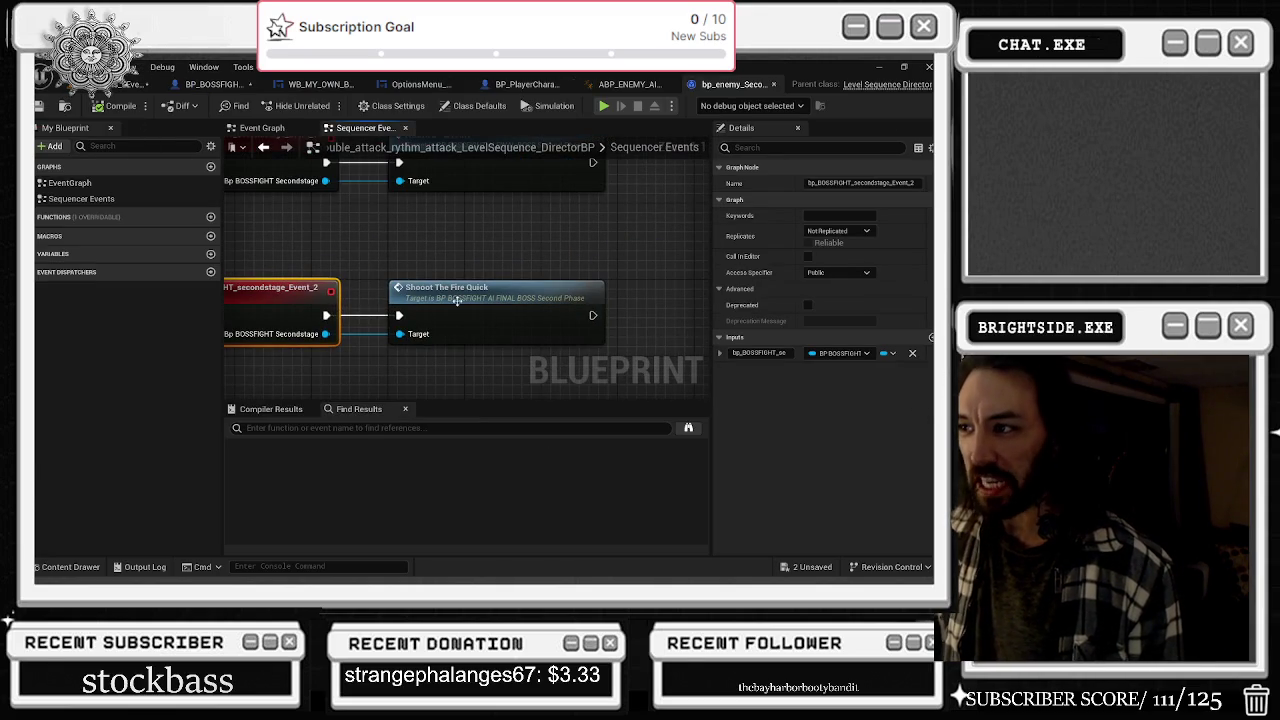
Inspect Shooot The Fire Quick in the boss Blueprint, then switch to ABP_ENEMY_AI_BOSS_Second_Phase
double_click(459, 303)
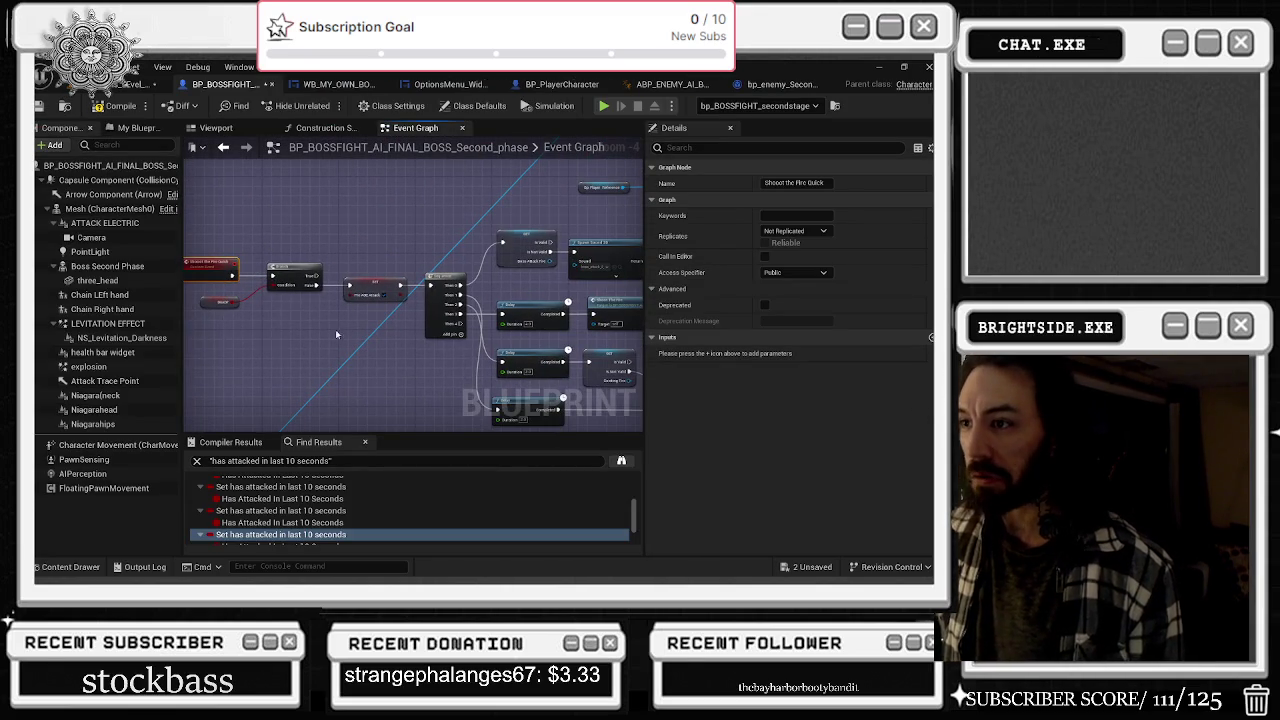
scroll(317, 335, "down", 1)
left_click(410, 308)
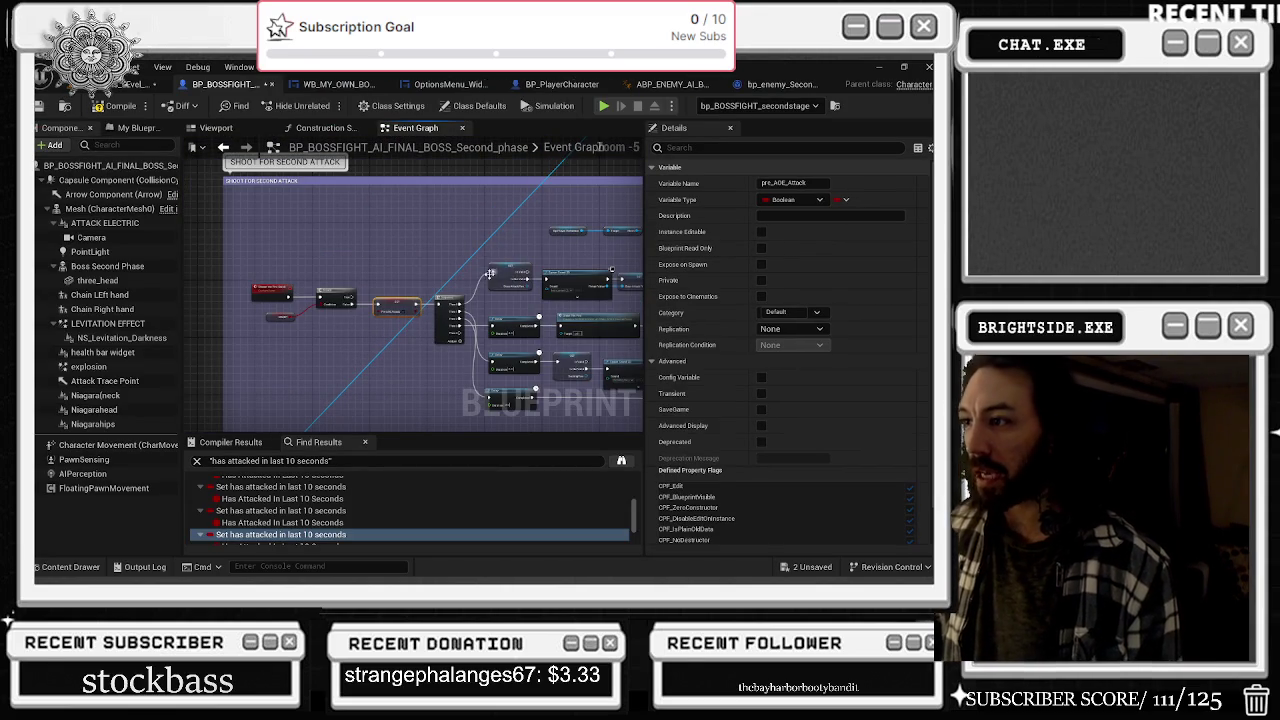
mouse_move(484, 258)
left_mouse_down()
mouse_move(380, 225)
mouse_move(420, 250)
mouse_move(397, 258)
left_mouse_up()
left_click(217, 232)
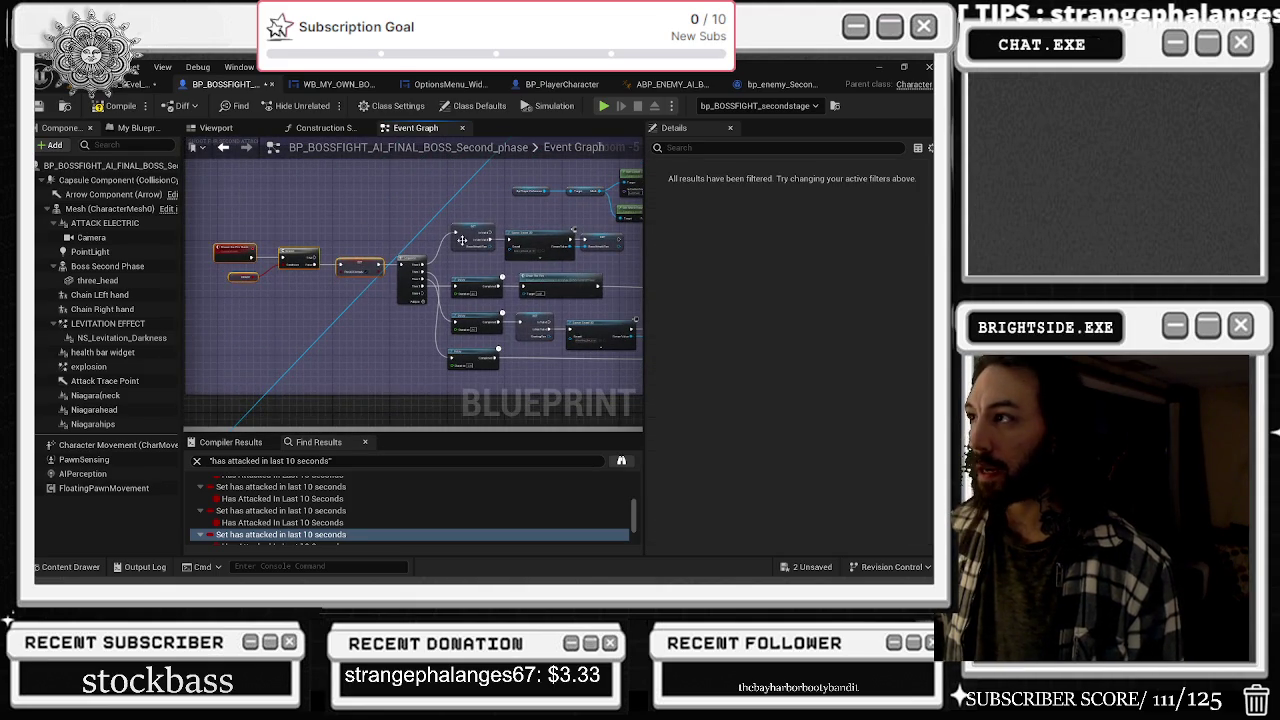
left_click(690, 84)
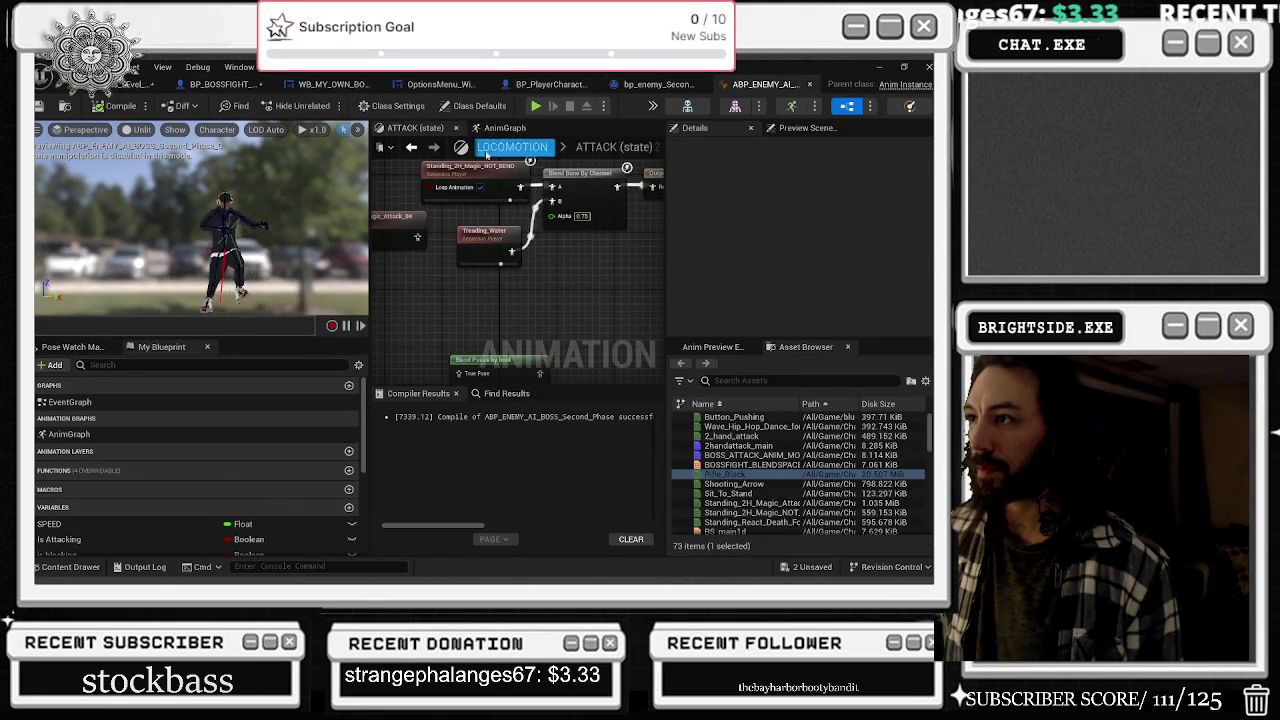
Inspect the IDLE to ATTACK transition's Is Attacking rule and compile the animation blueprint
left_click(411, 147)
double_click(458, 245)
left_click(458, 278)
left_click_drag(460, 281, 547, 259)
scroll(800, 250, "down", 2)
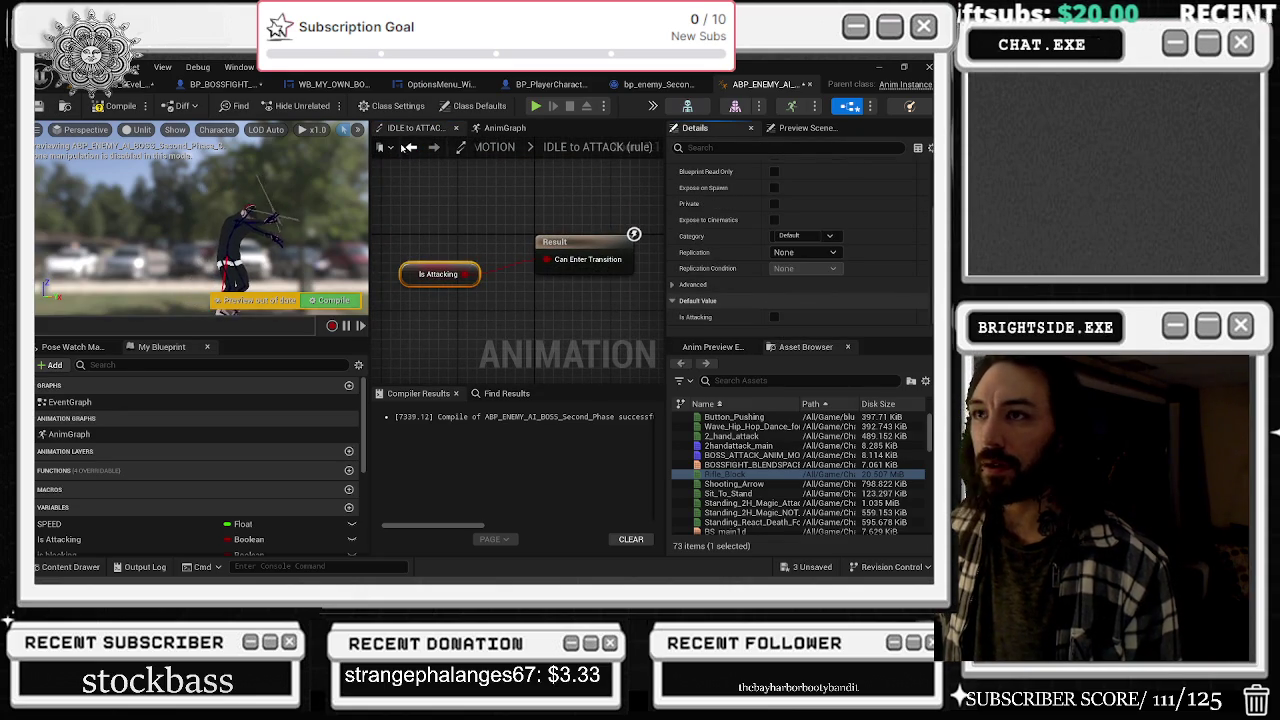
left_click(115, 105)
left_click(411, 147)
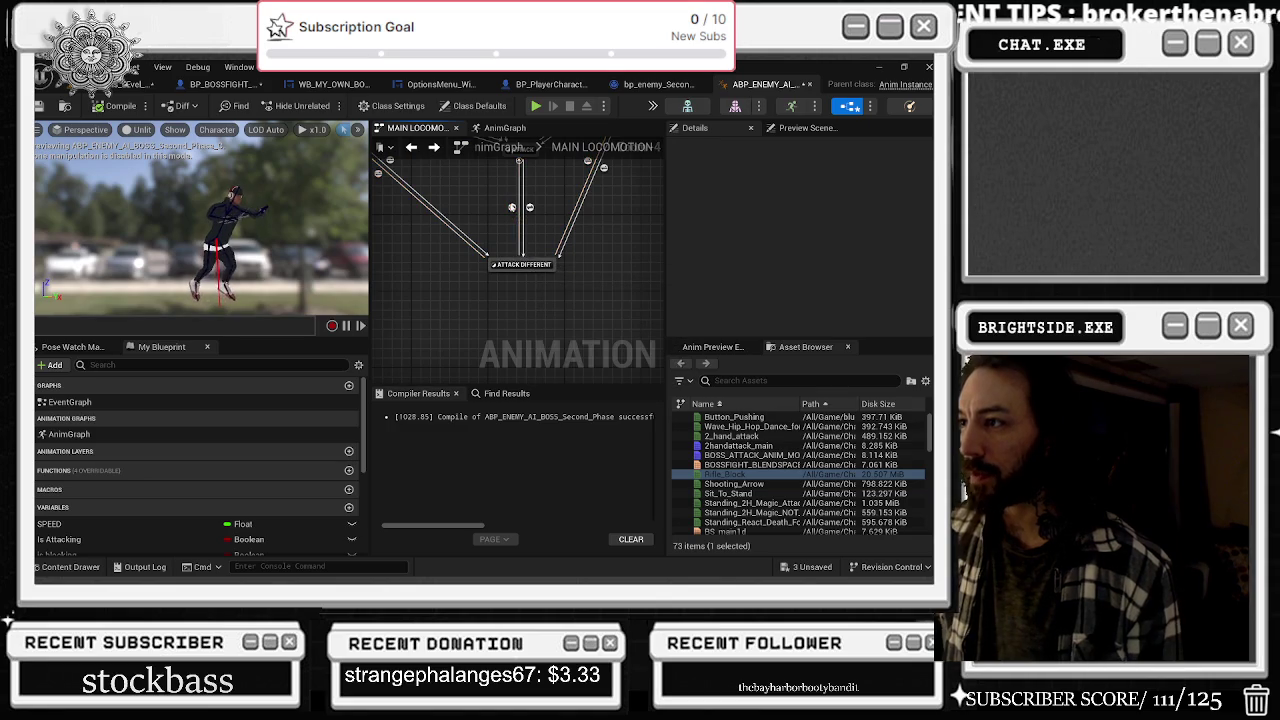
Open the ATTACK DIFFERENT state and turn on pose watching for its Output Pose
scroll(522, 204, "up", 2)
mouse_move(526, 207)
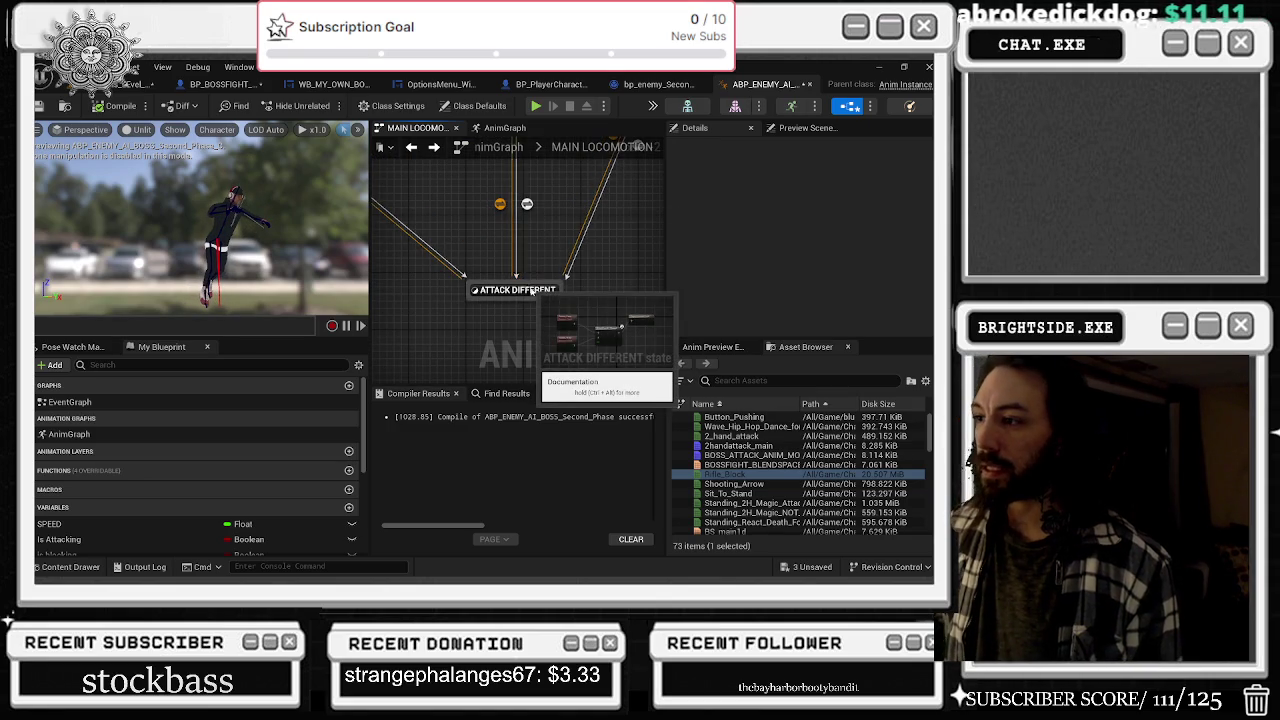
double_click(530, 291)
left_click_drag(578, 238, 594, 250)
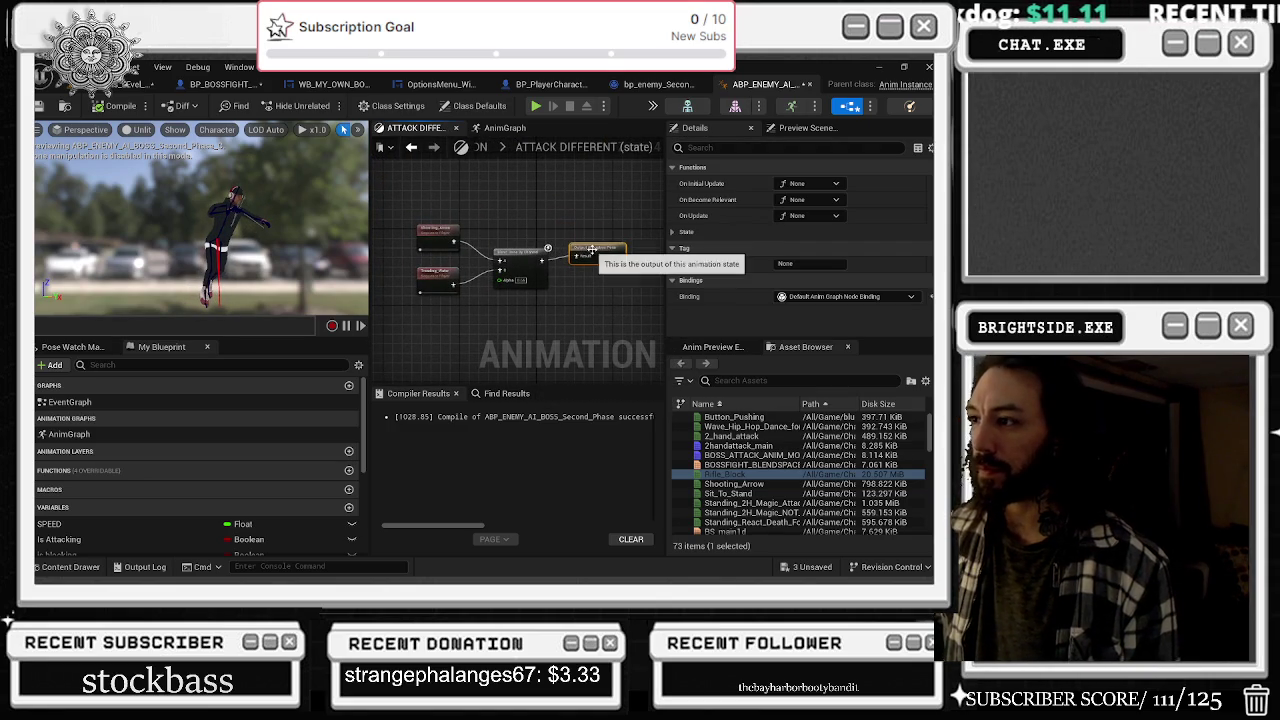
right_click(594, 250)
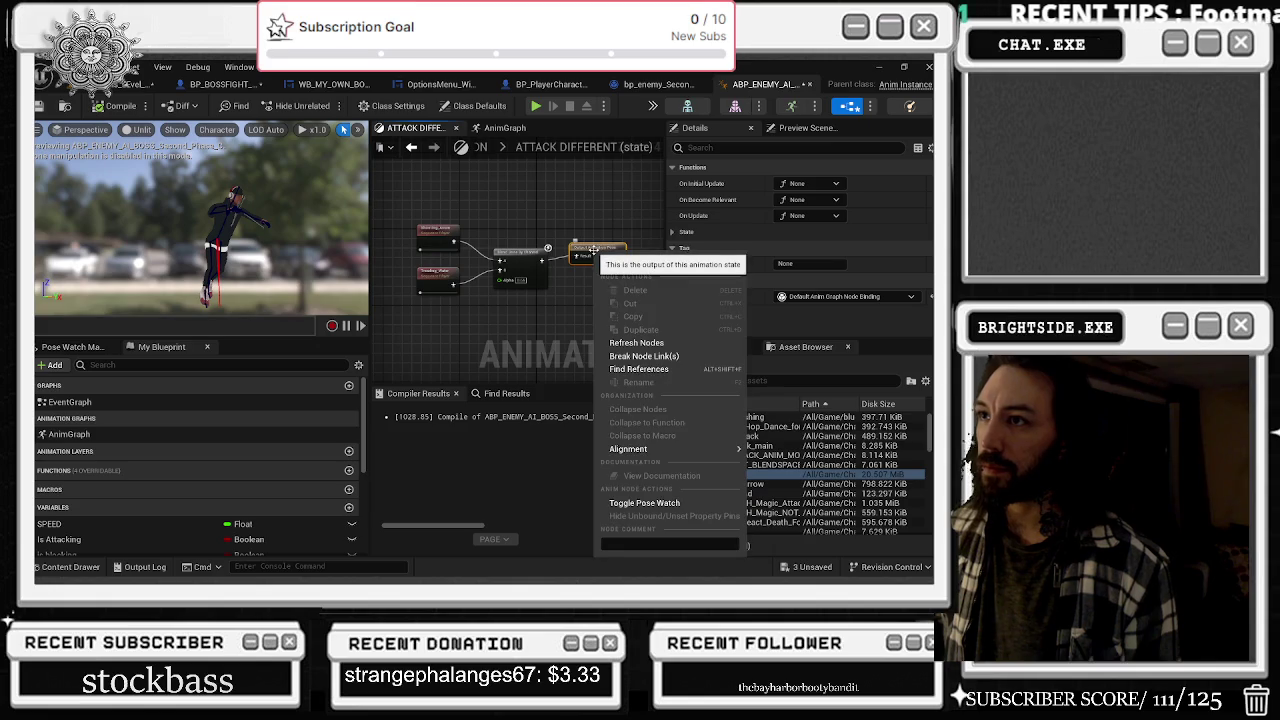
left_click(594, 211)
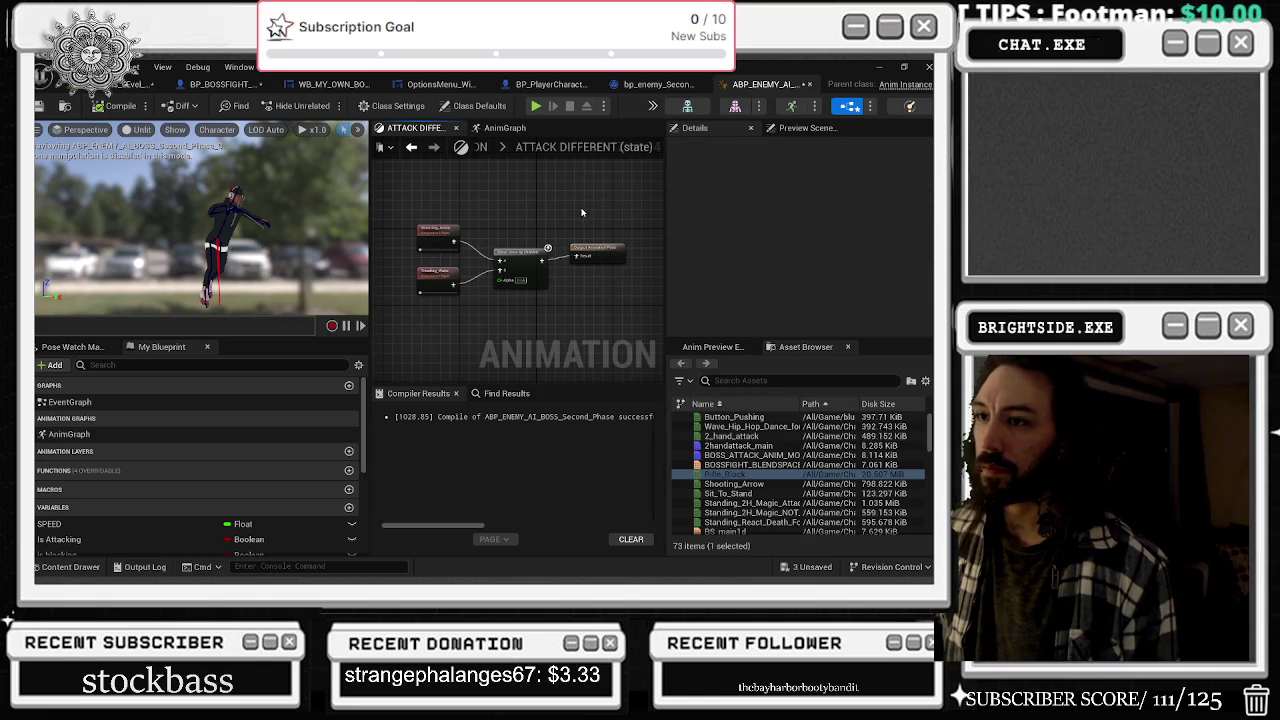
right_click(598, 248)
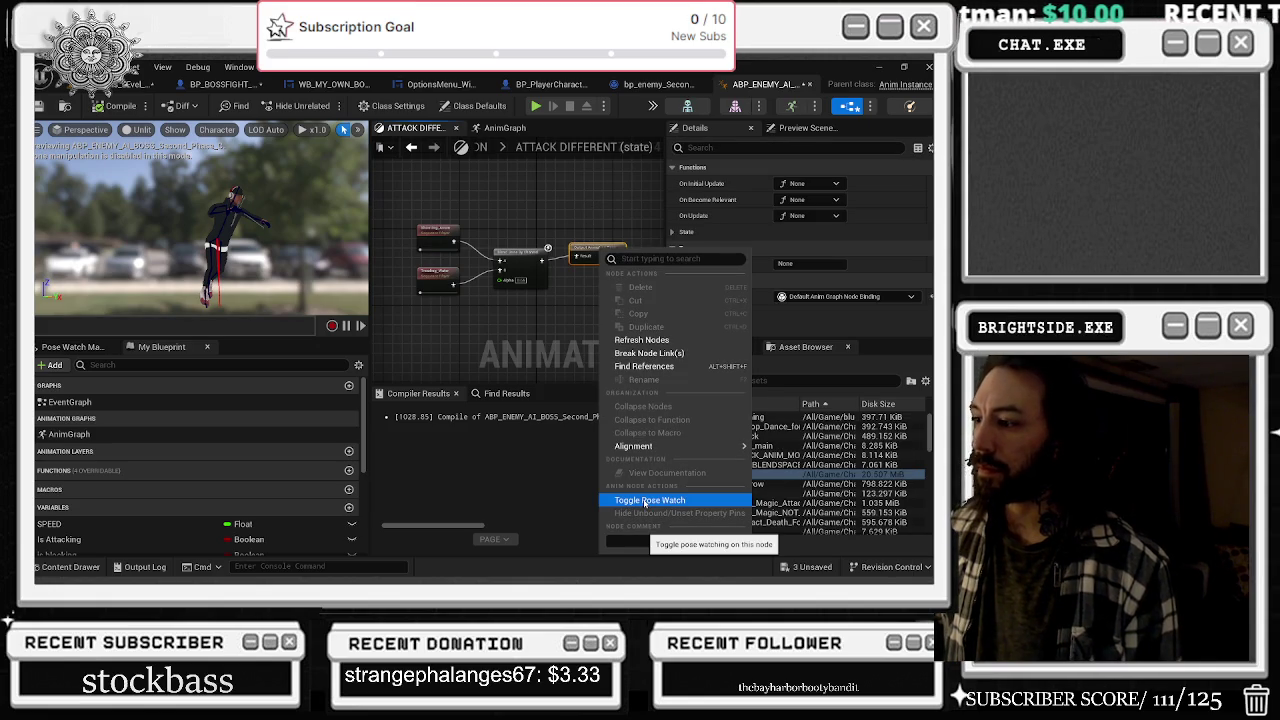
left_click(646, 500)
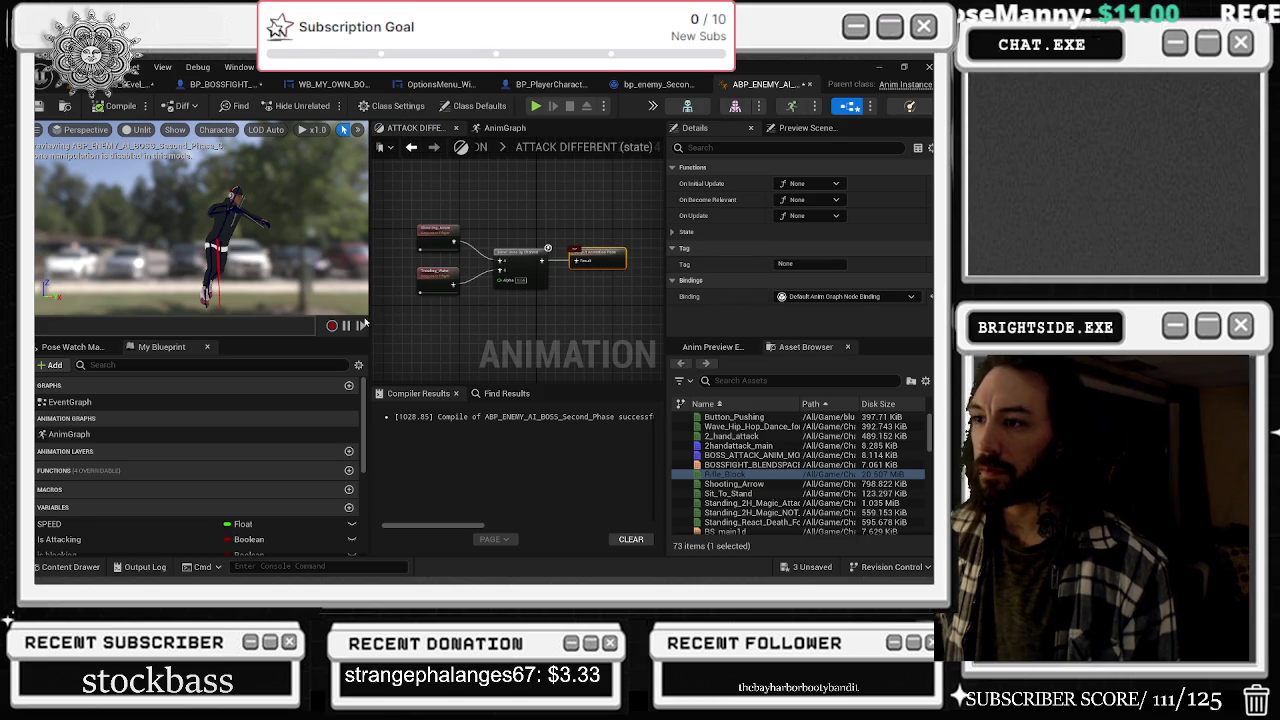
Widen the animation graph panel and return up to the MAIN LOCOMOTION state machine
left_click_drag(366, 322, 322, 308)
left_click(305, 130)
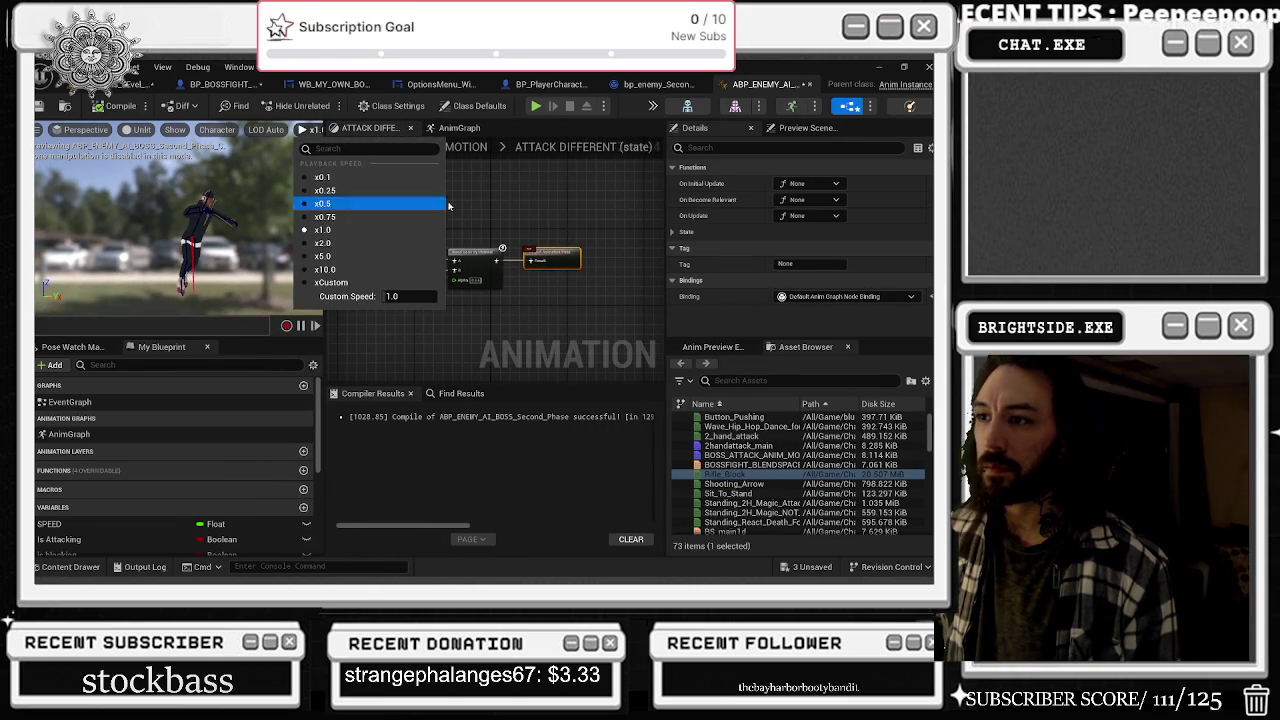
left_click(530, 213)
key("alt+Left")
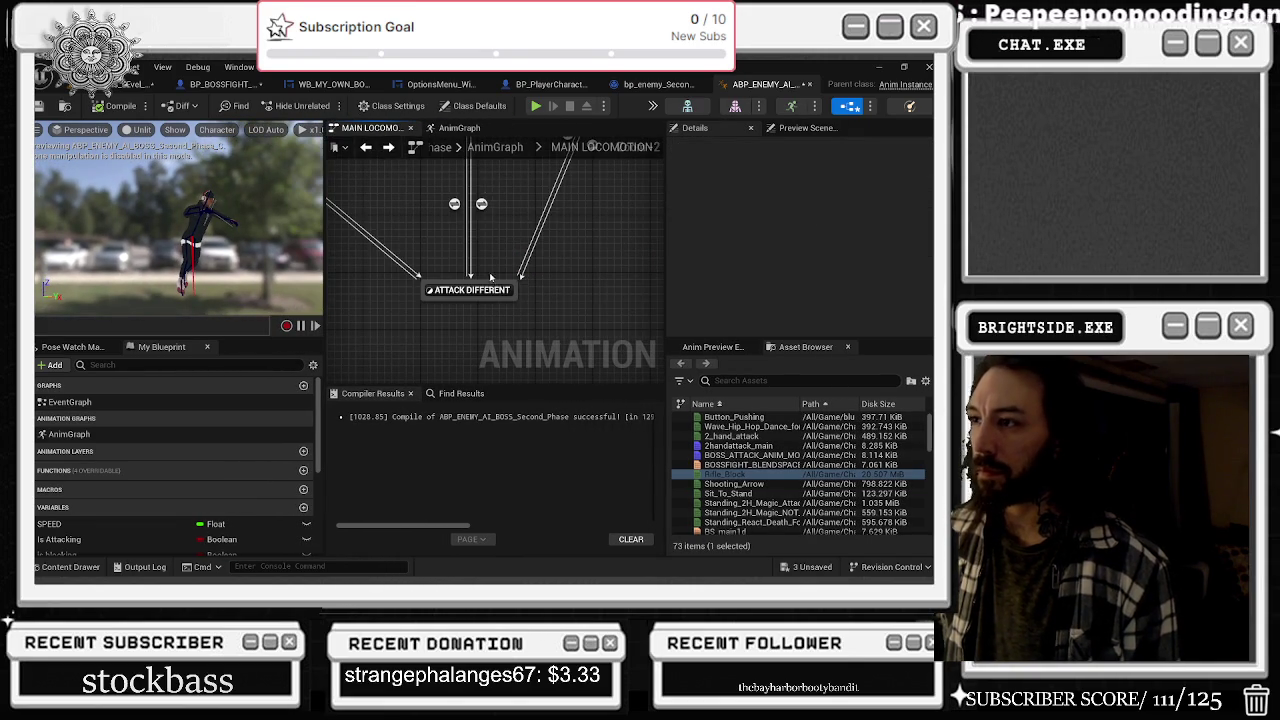
Review the transition rules around the WAVE ATTACK and ATTACK states
scroll(490, 277, "down", 9)
scroll(533, 205, "up", 10)
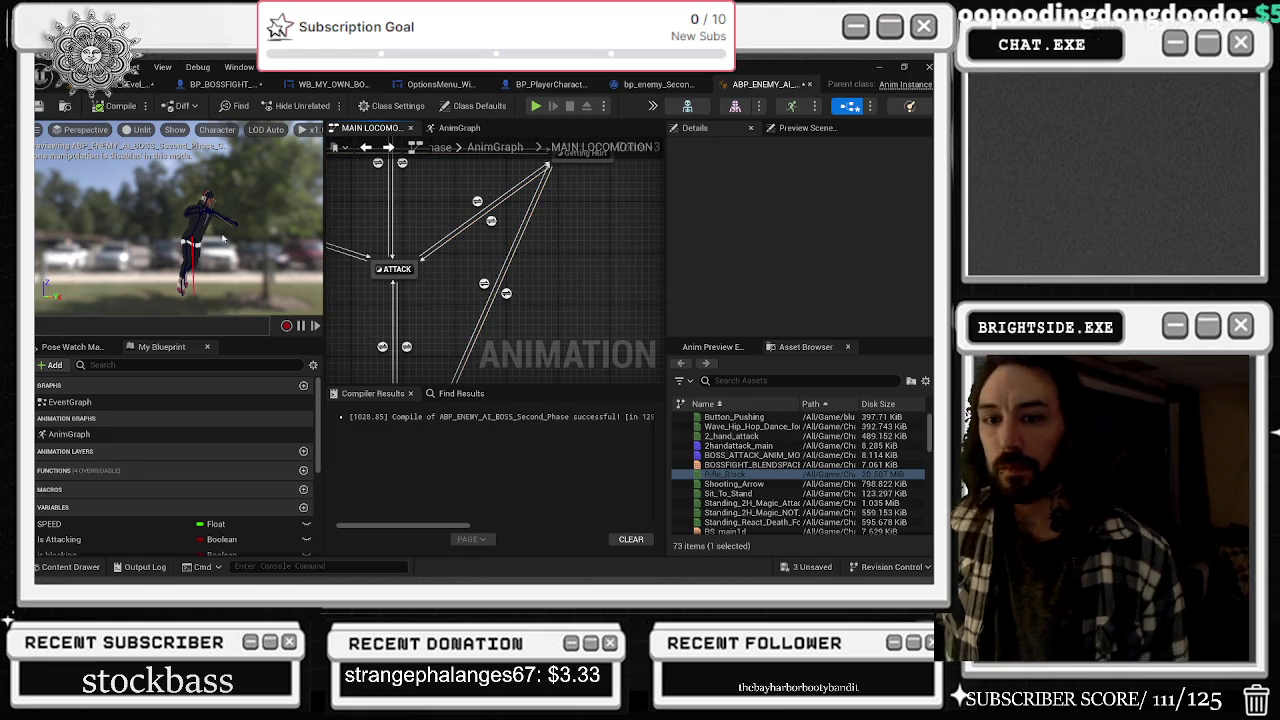
scroll(444, 286, "up", 1)
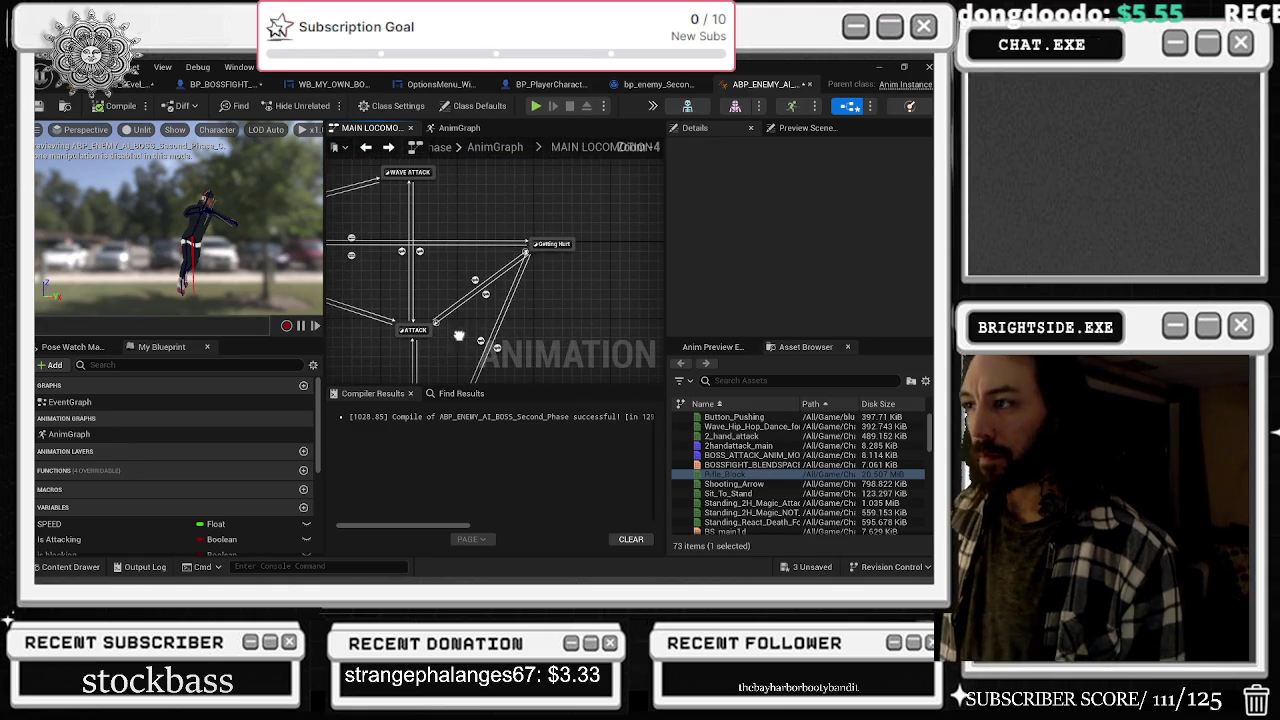
scroll(609, 281, "down", 5)
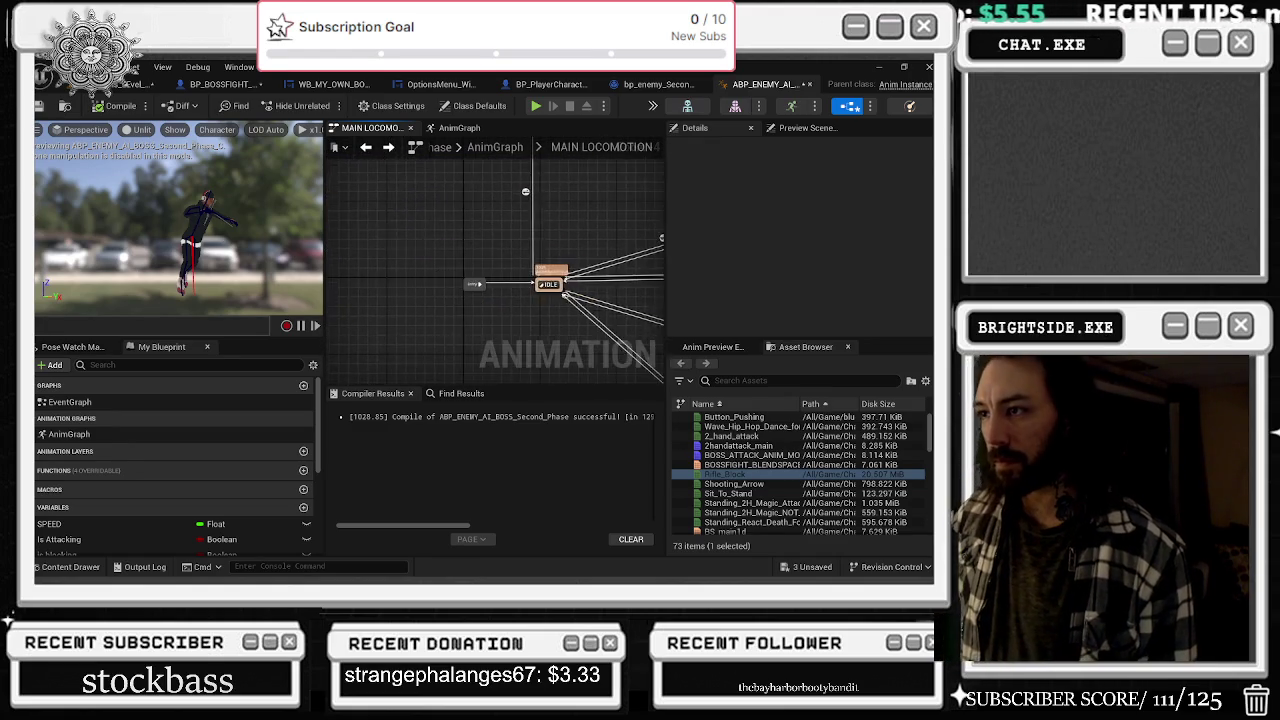
scroll(609, 281, "up", 5)
left_click_drag(609, 281, 556, 246)
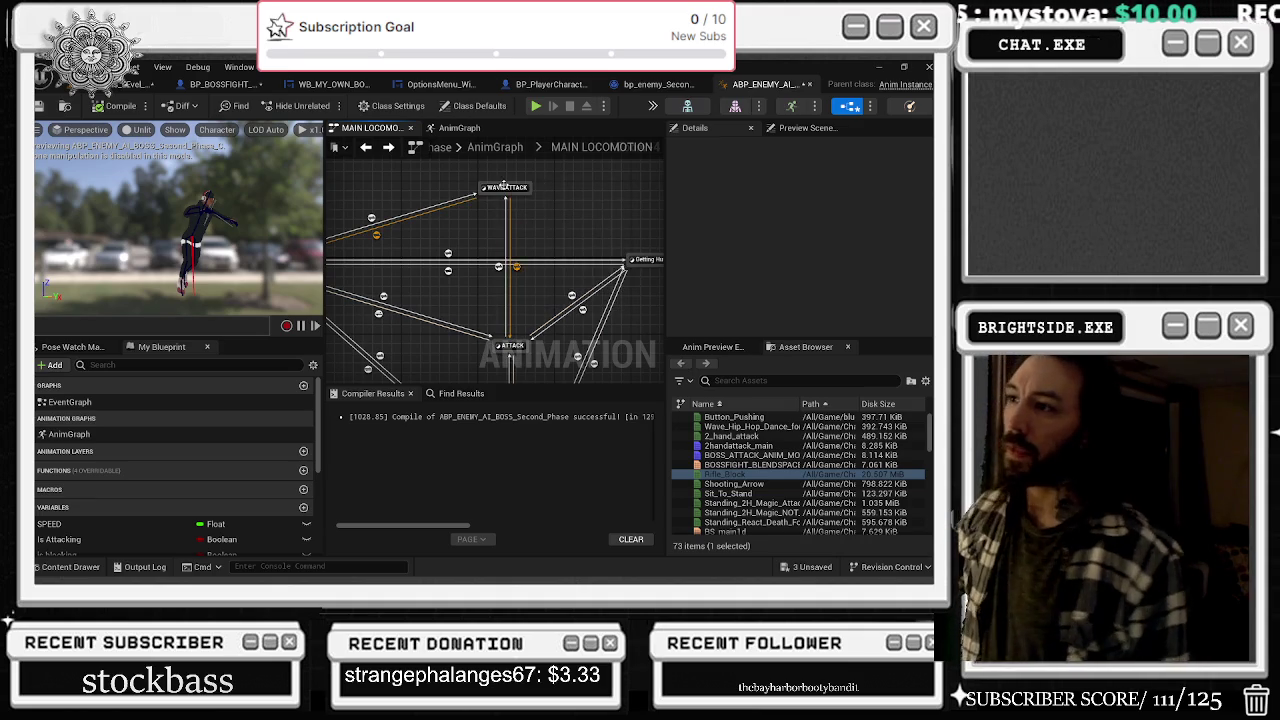
mouse_move(516, 268)
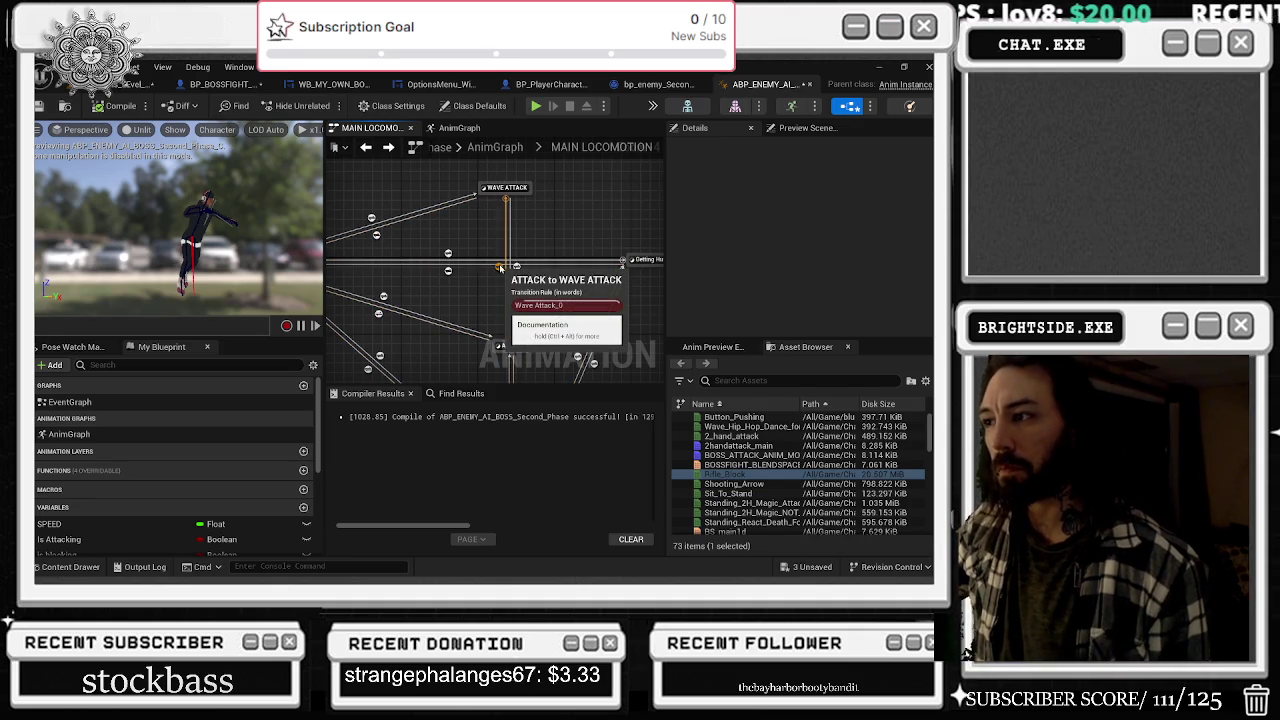
mouse_move(512, 347)
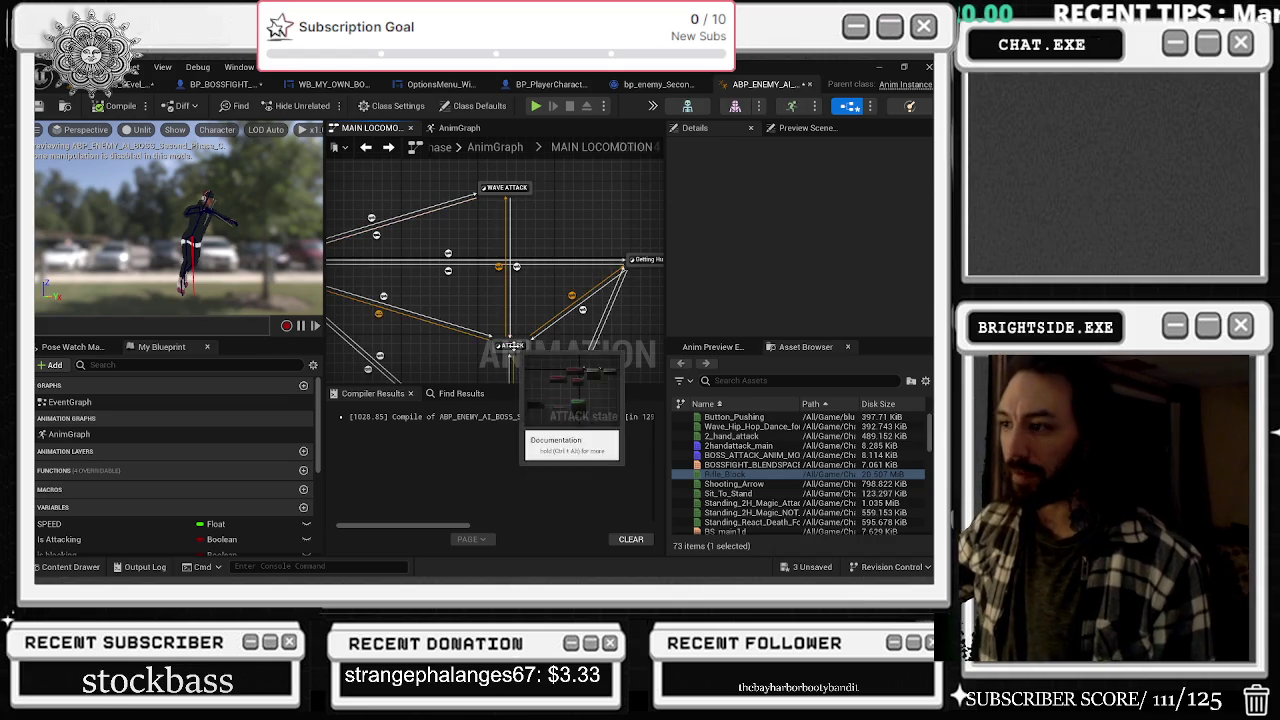
Check the ATTACK DIFFERENT state's transitions and graph, then save the animation blueprint
left_click_drag(522, 308, 536, 201)
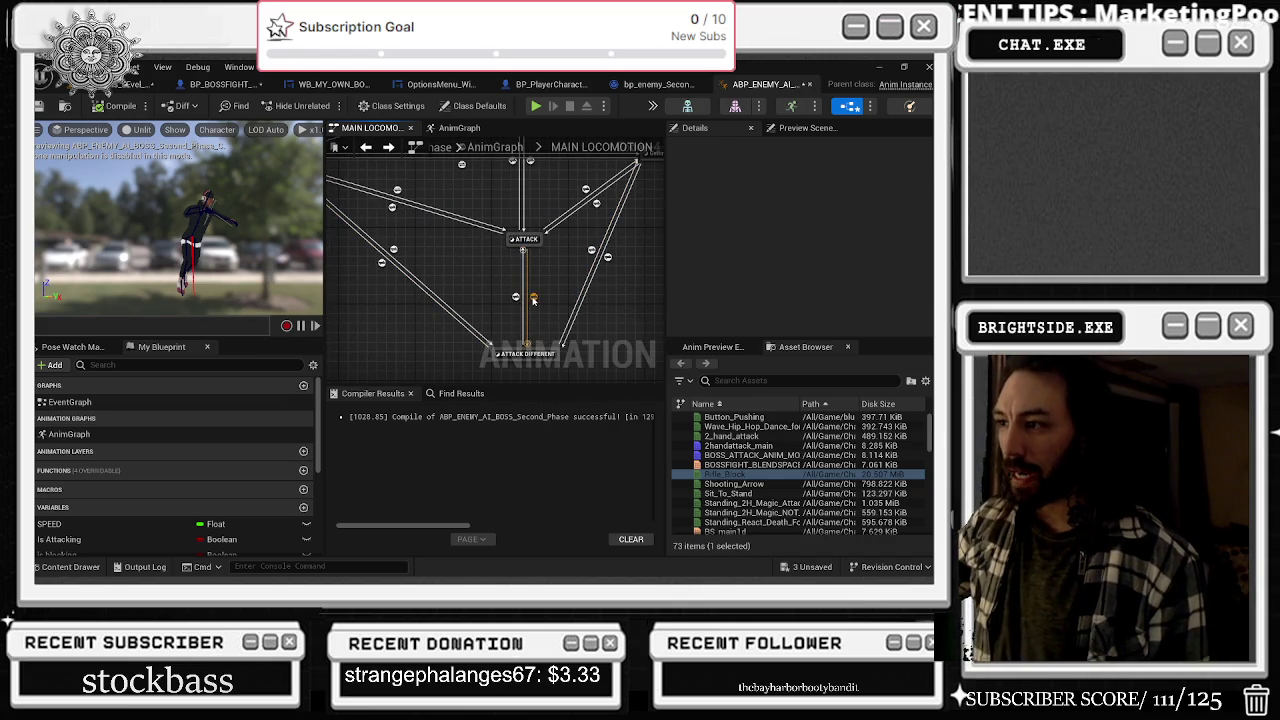
mouse_move(533, 299)
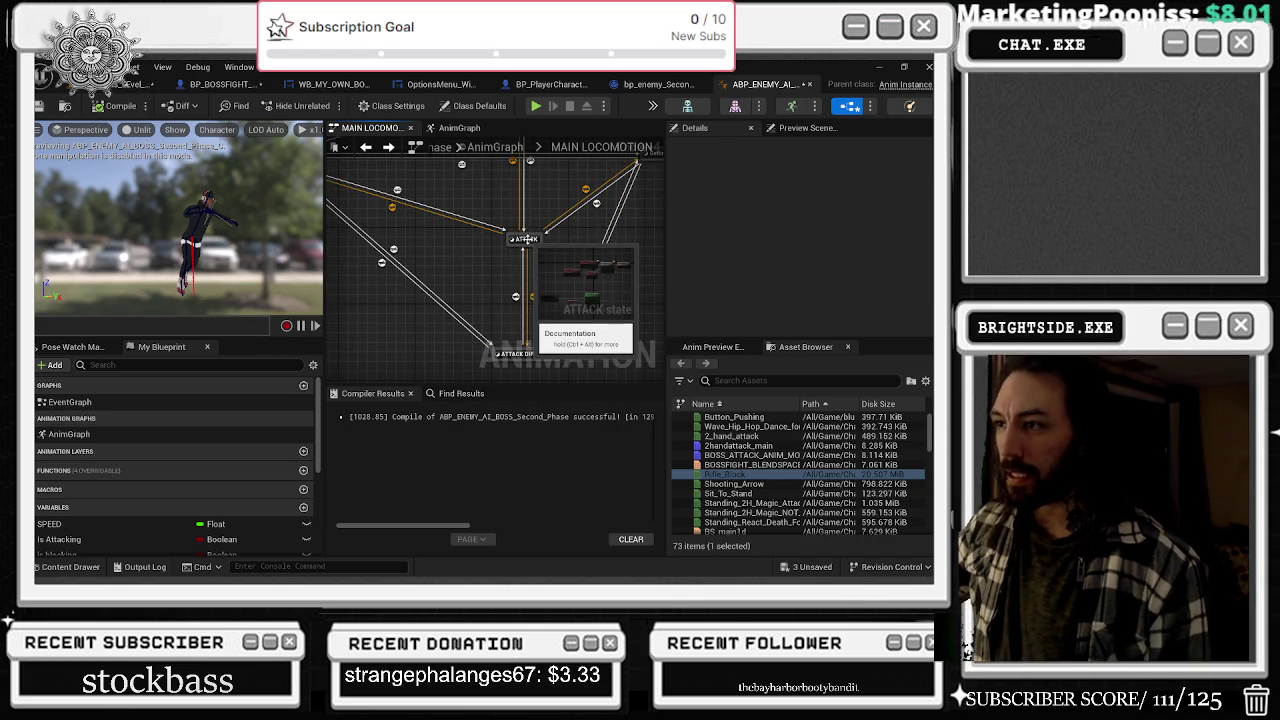
mouse_move(530, 355)
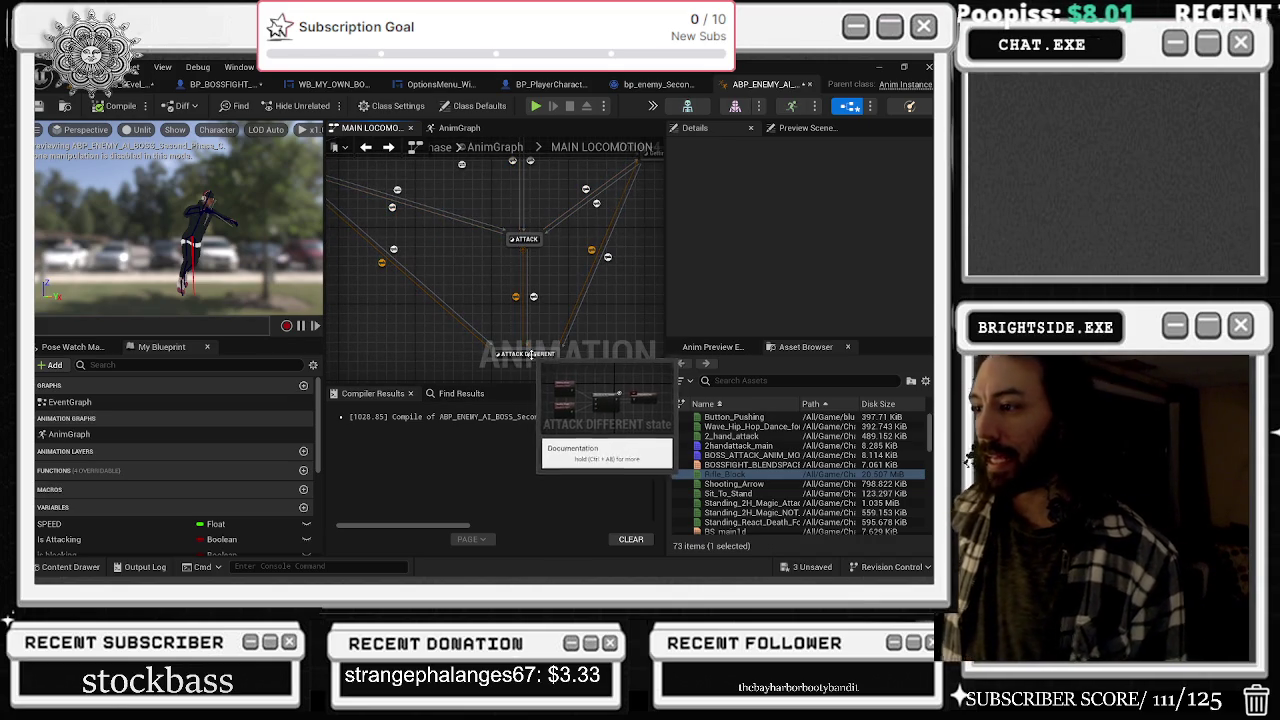
double_click(526, 354)
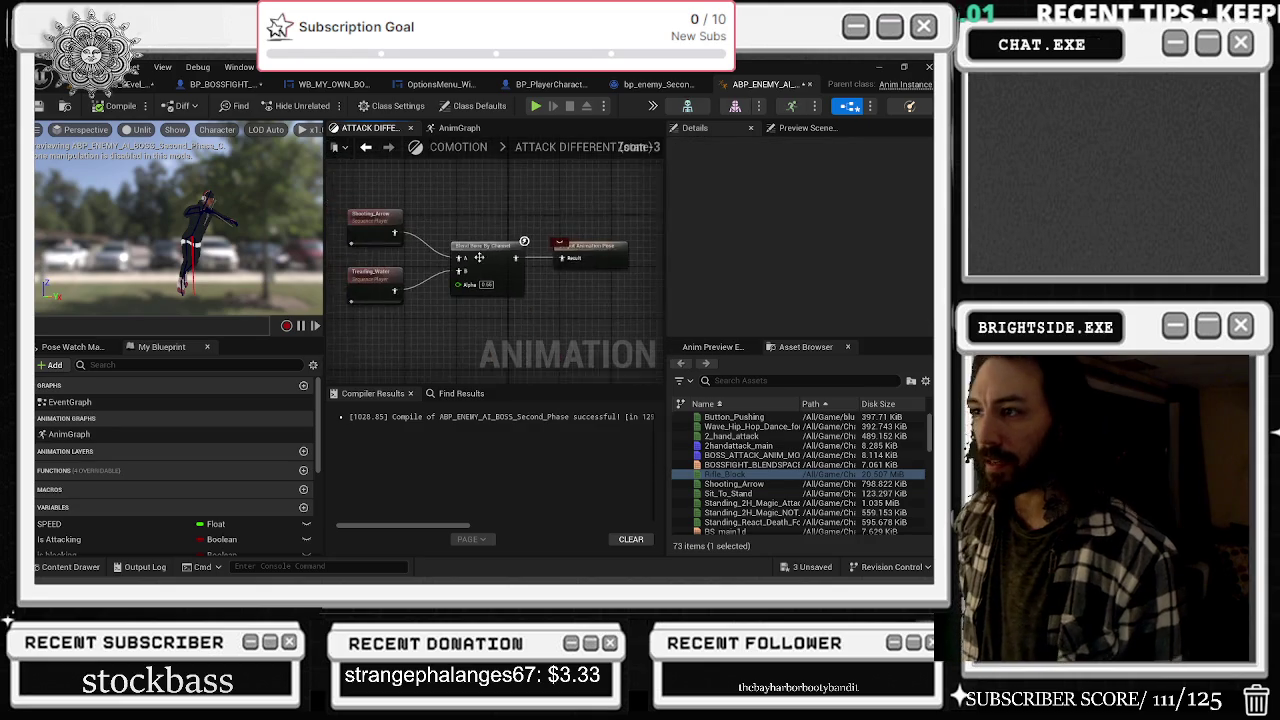
left_click(368, 147)
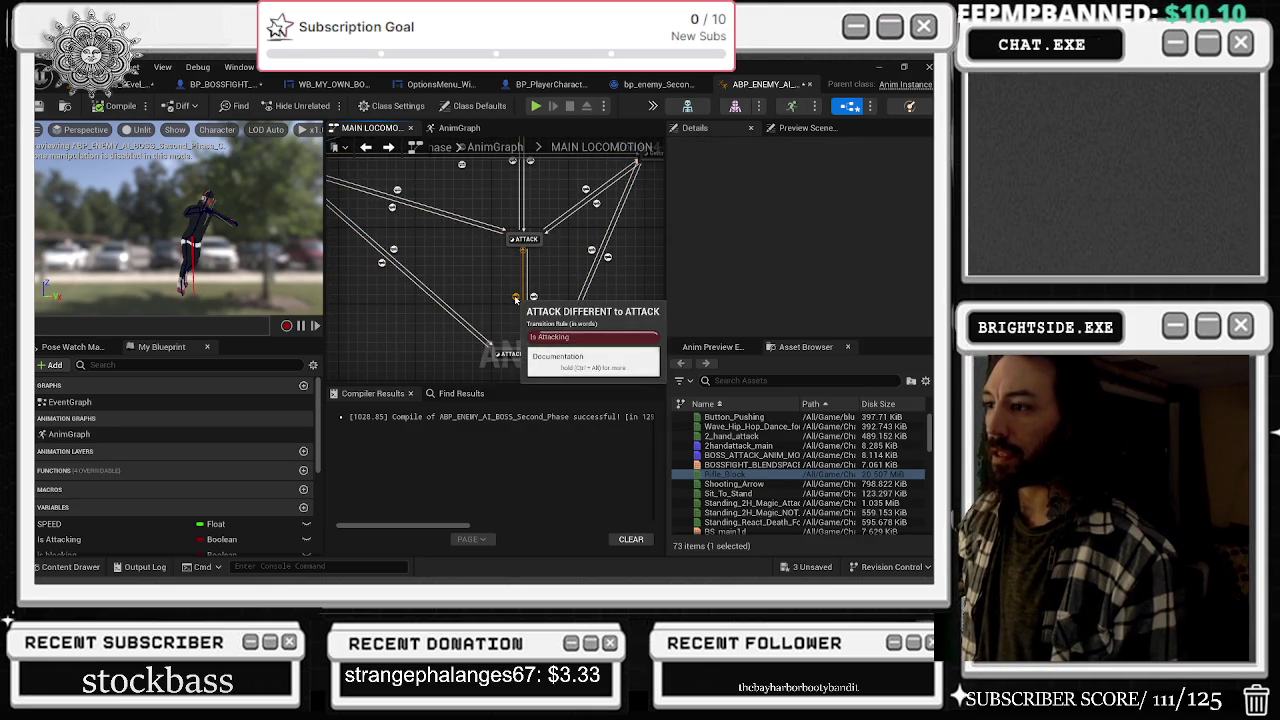
key("ctrl+s")
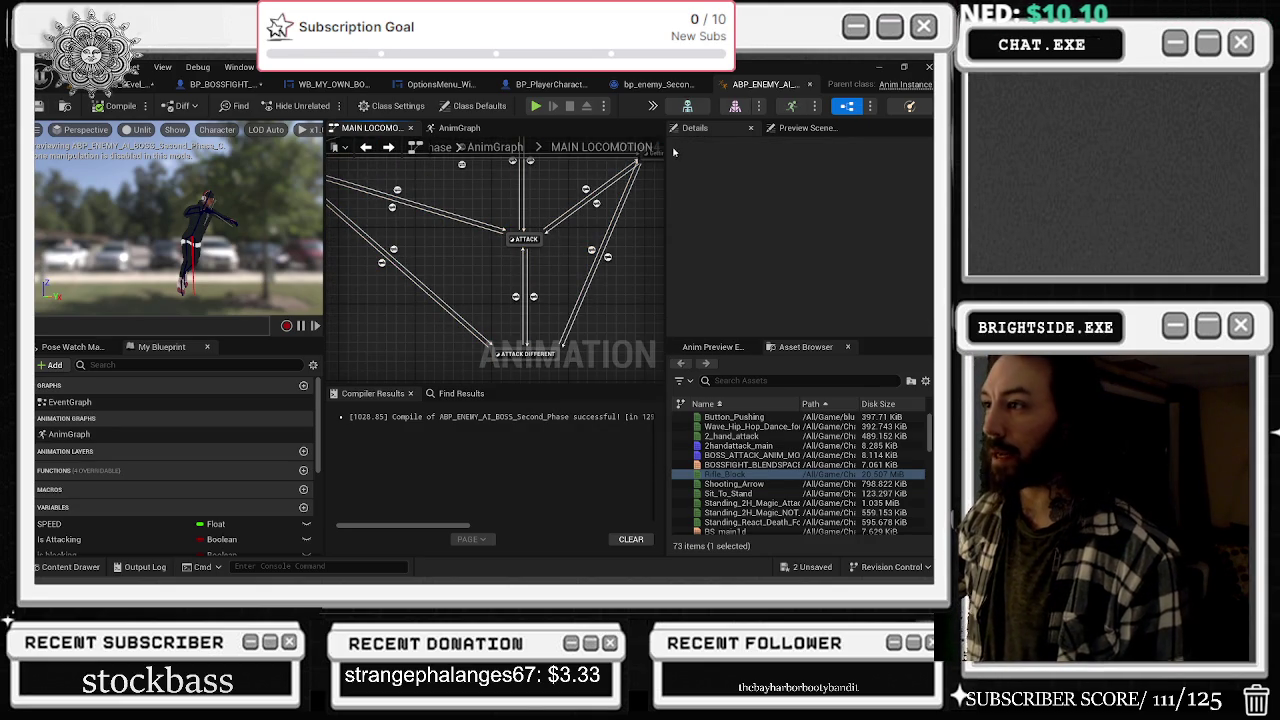
Look through bp_enemy_Second_Phase, BP_PlayerCharacter and OptionsMenu_Widget, ending on BP_BOSSFIGHT_AI_FINAL_BOSS_Second_phase
left_click(642, 85)
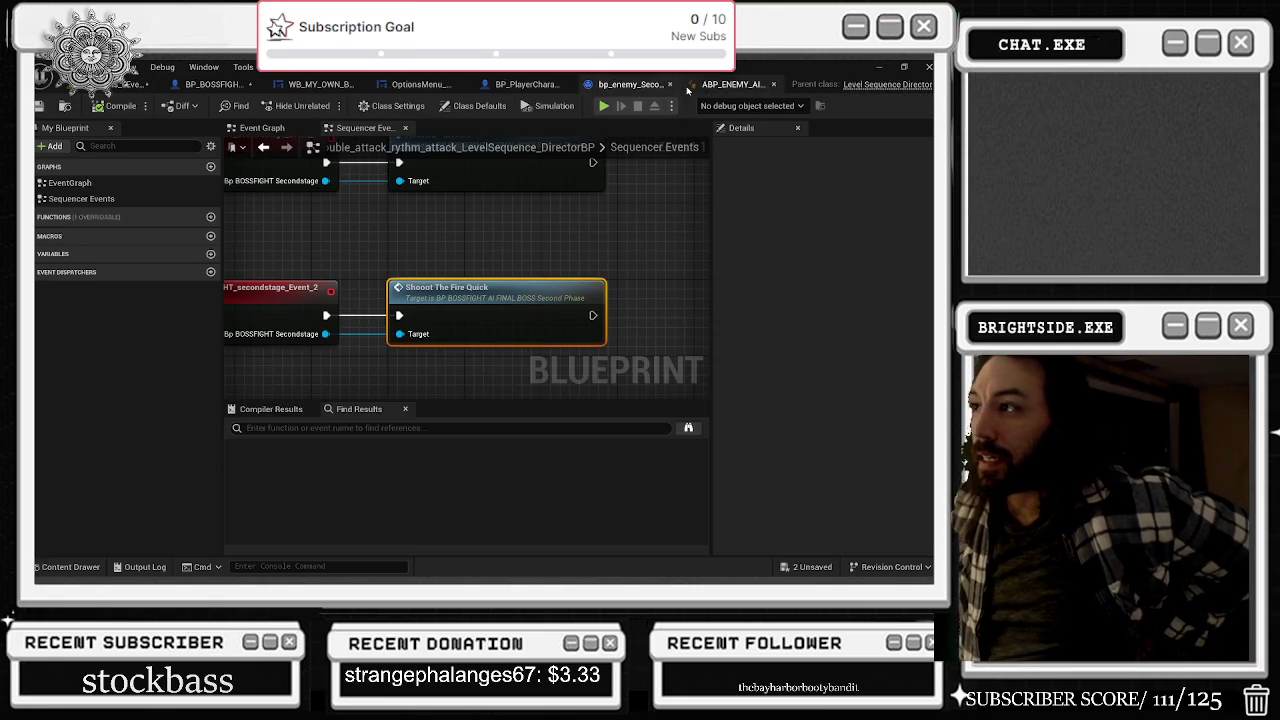
left_click(547, 85)
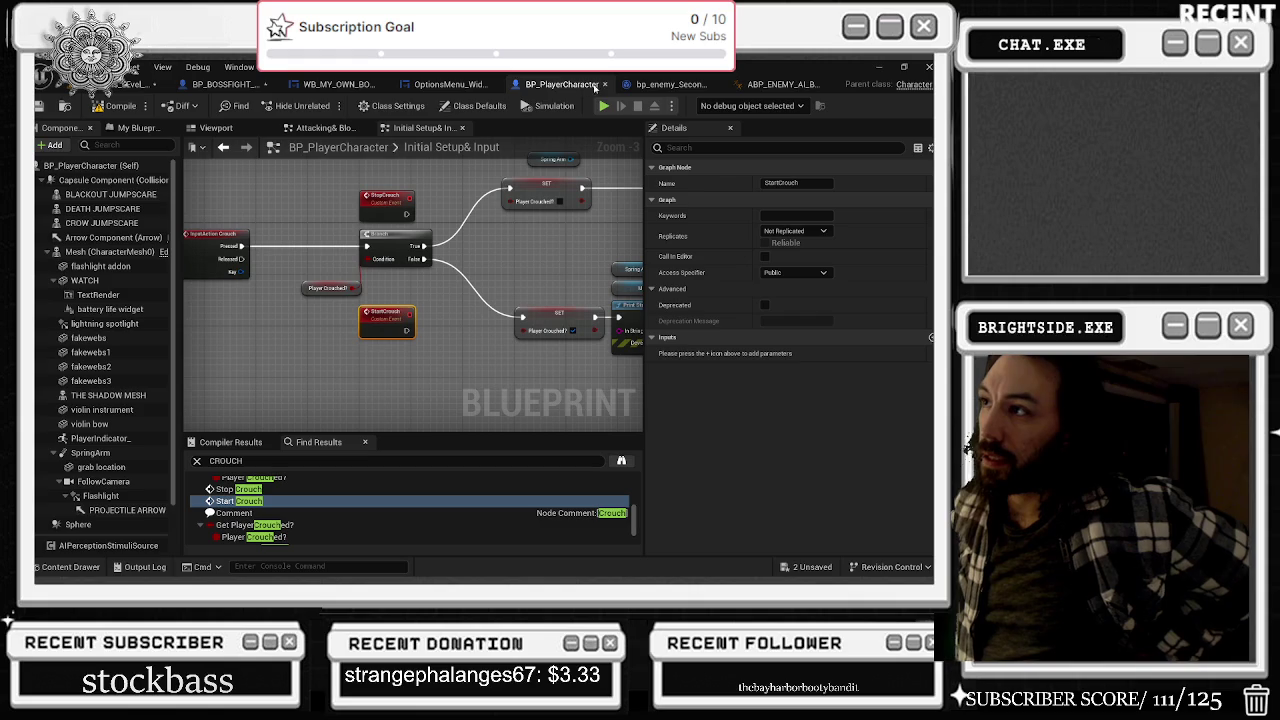
left_click(350, 84)
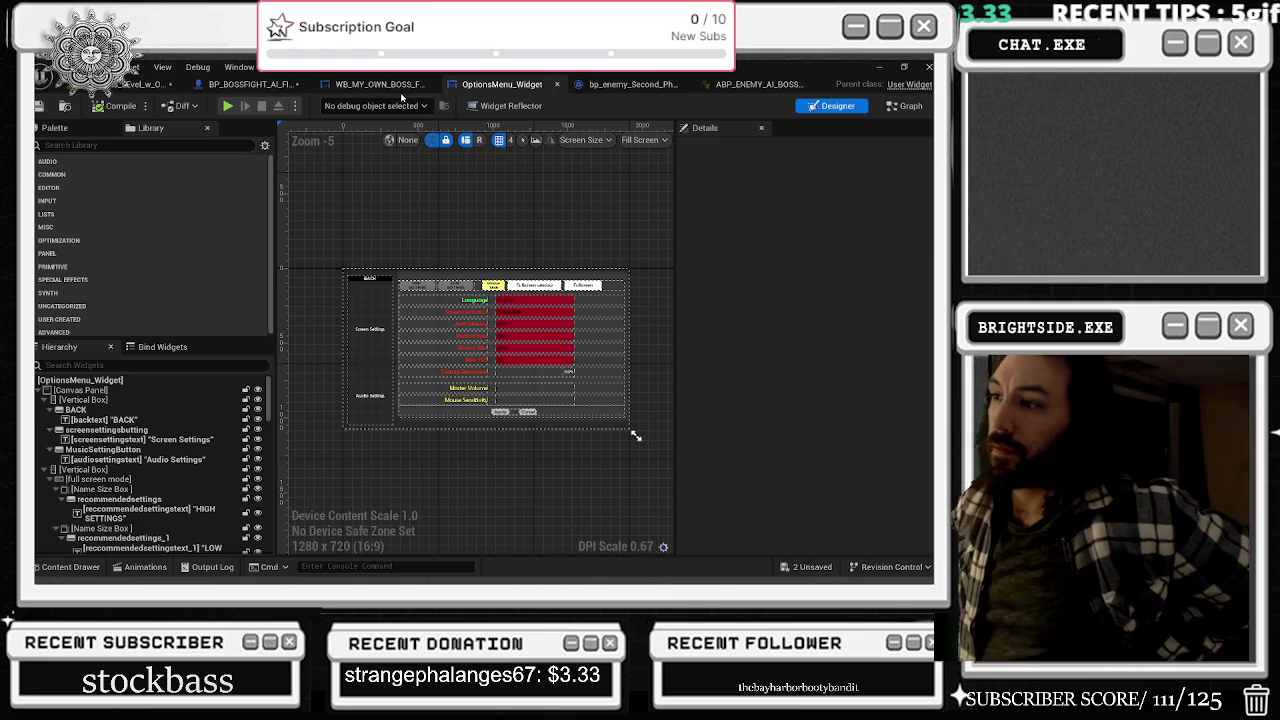
scroll(600, 254, "up", 2)
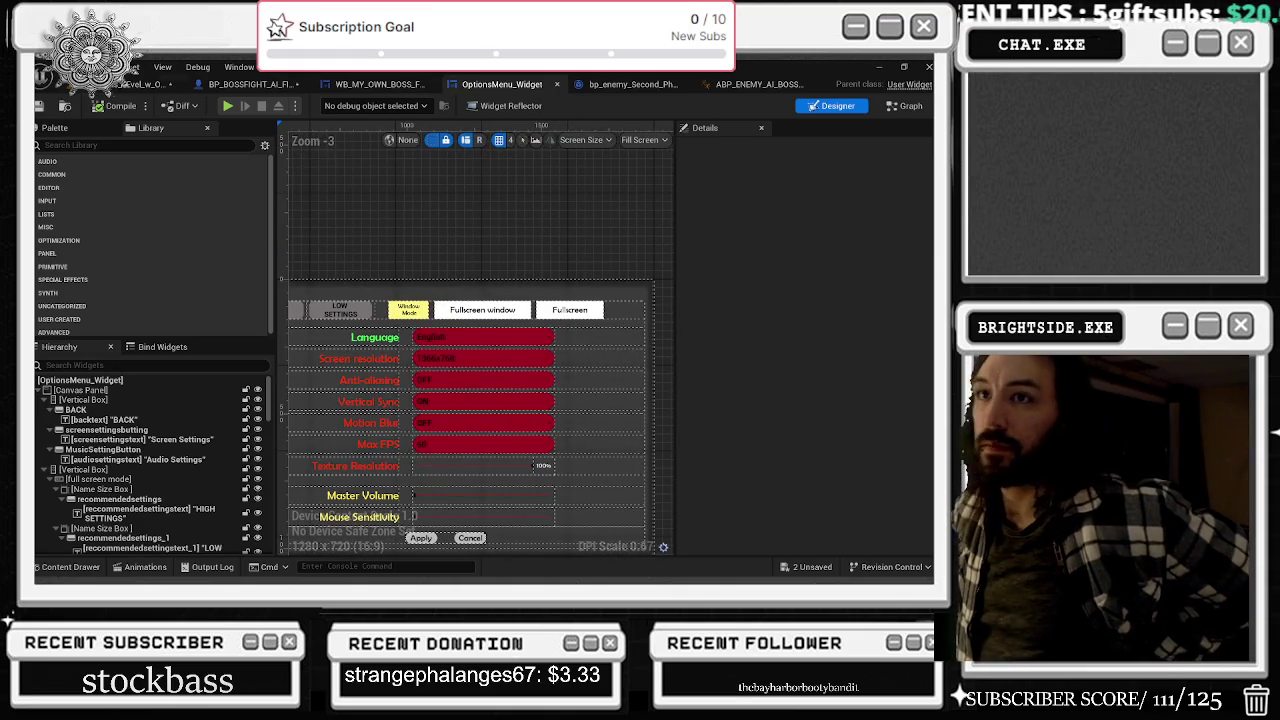
left_click(245, 84)
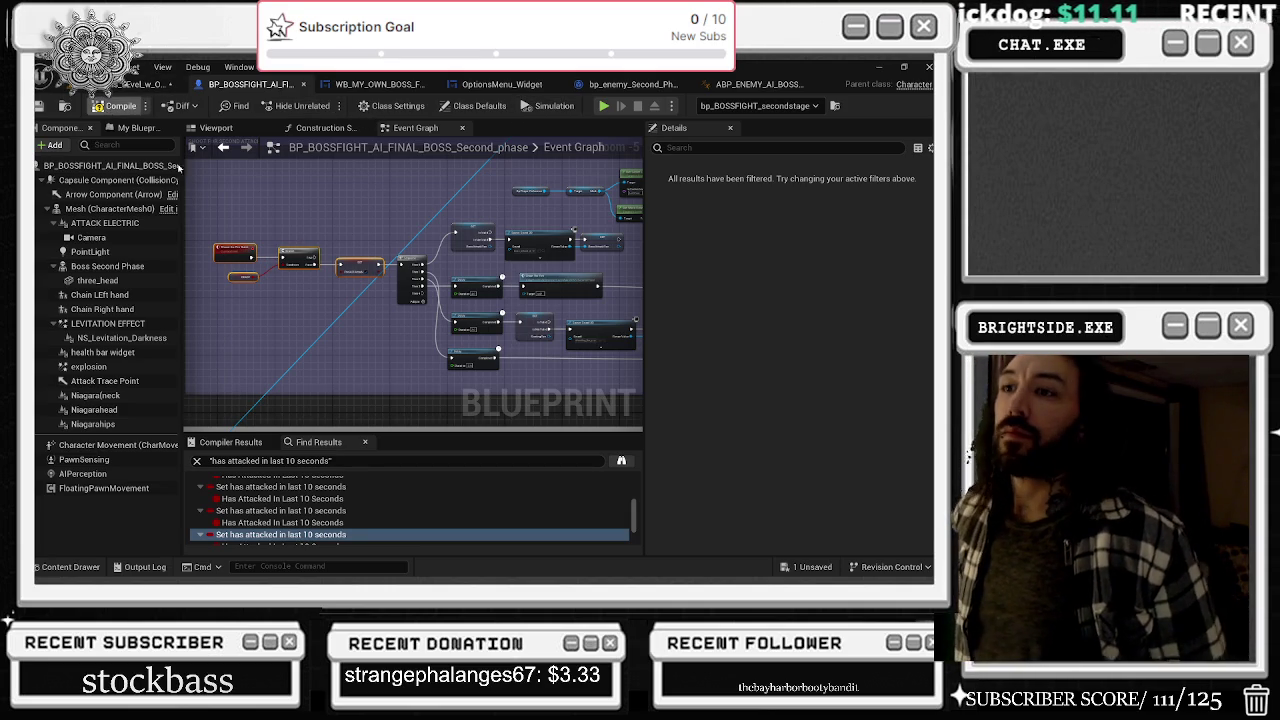
Survey the attack chain and move Get World Rotation up beside Get Socket Location
scroll(215, 226, "up", 2)
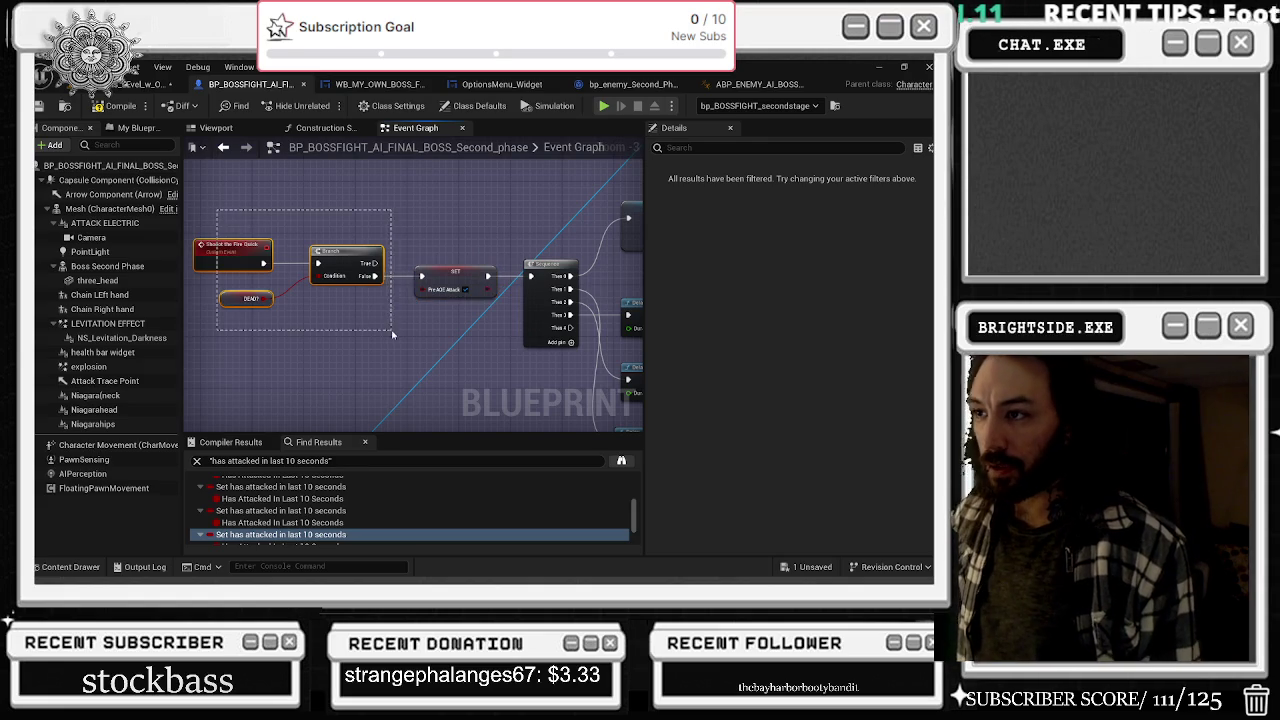
left_click_drag(420, 300, 317, 282)
left_click(350, 272)
left_click_drag(428, 367, 309, 358)
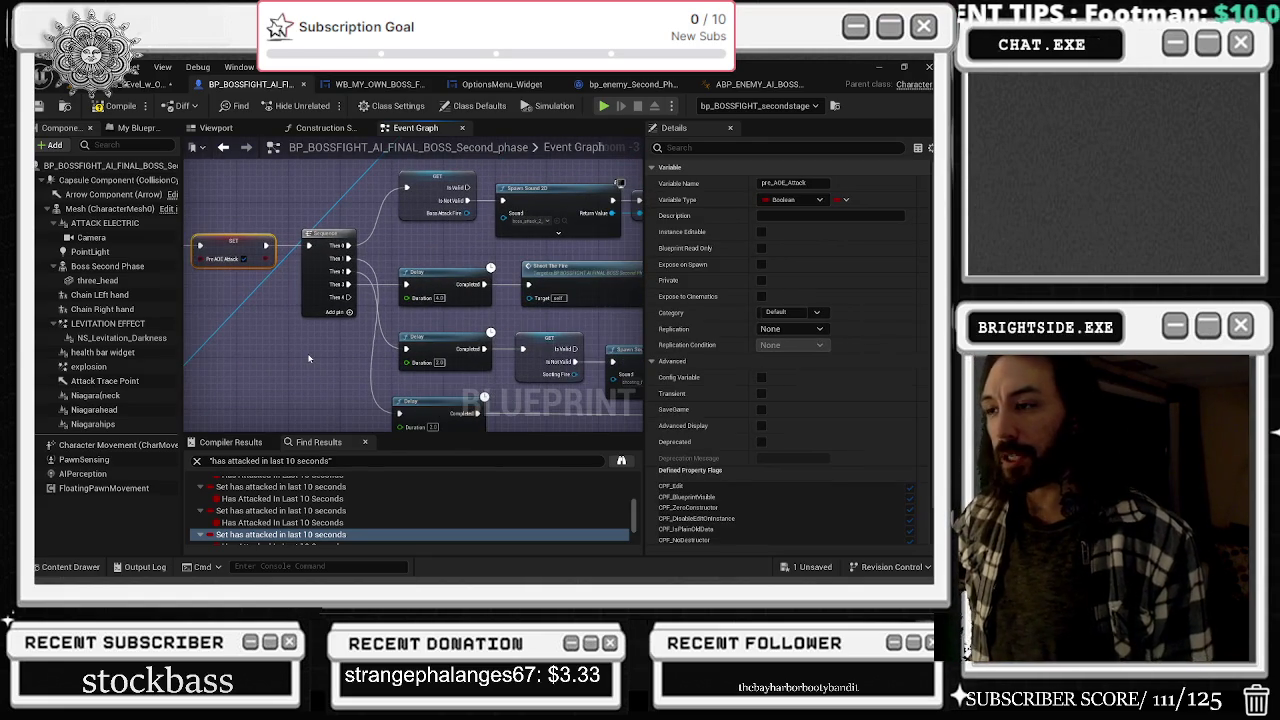
mouse_move(416, 245)
left_mouse_down()
mouse_move(309, 240)
mouse_move(500, 259)
mouse_move(407, 269)
left_mouse_up()
left_click_drag(292, 177, 545, 269)
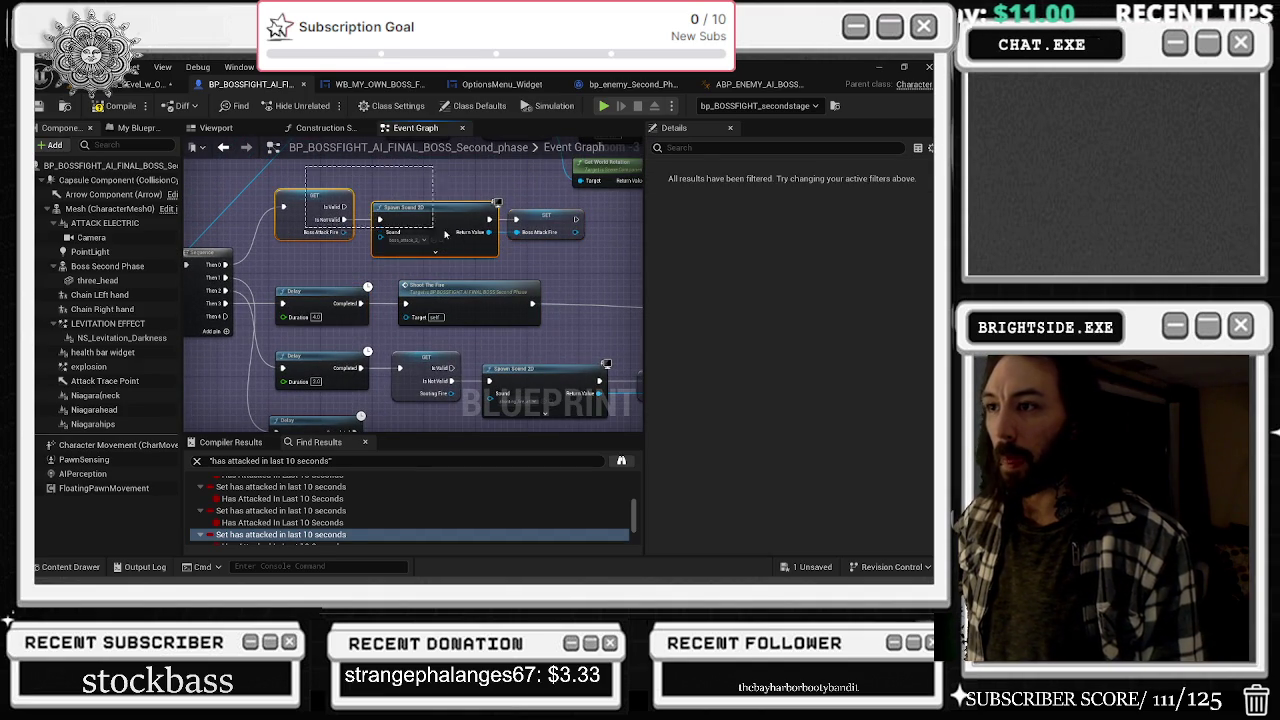
left_click_drag(606, 268, 549, 289)
left_click_drag(333, 202, 318, 302)
left_click(318, 302)
left_click_drag(568, 231, 555, 231)
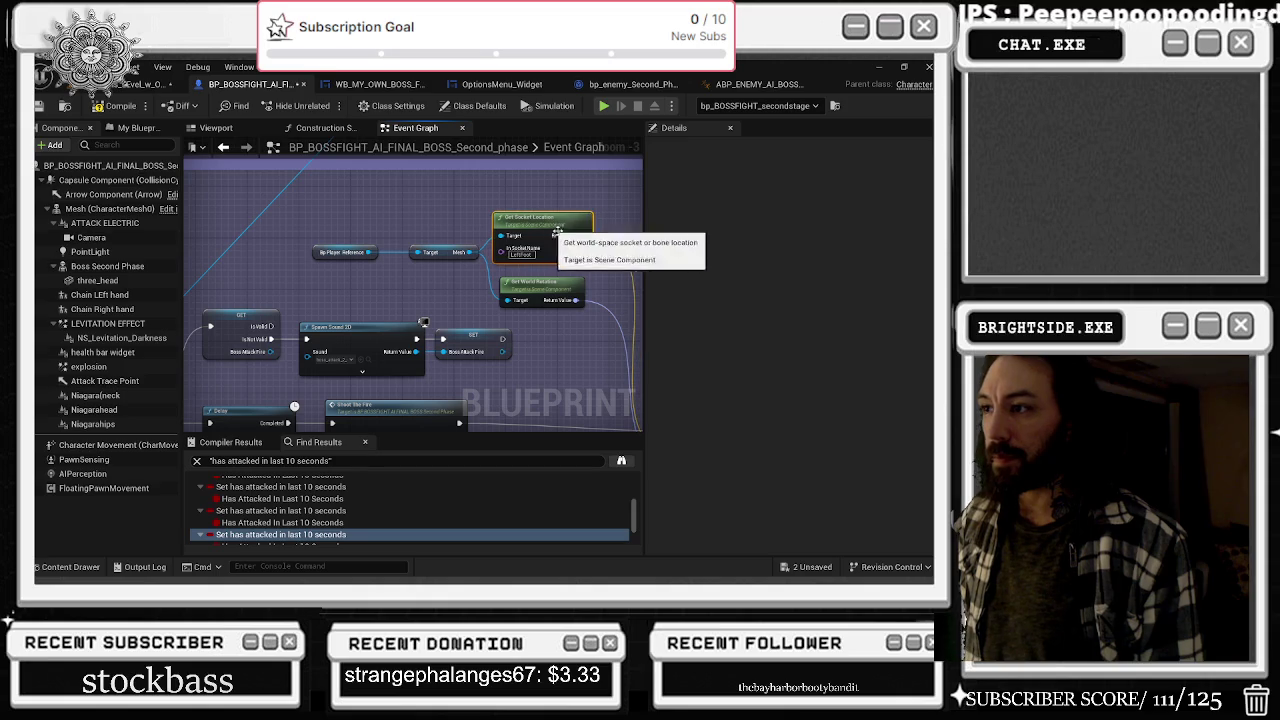
mouse_move(535, 288)
left_mouse_down()
mouse_move(545, 225)
mouse_move(379, 112)
left_mouse_up()
Box-select the Delay, SET, Spawn Sound and player transform node groups around SpawnActor
mouse_move(414, 210)
left_mouse_down()
mouse_move(430, 200)
mouse_move(450, 224)
mouse_move(518, 199)
left_mouse_up()
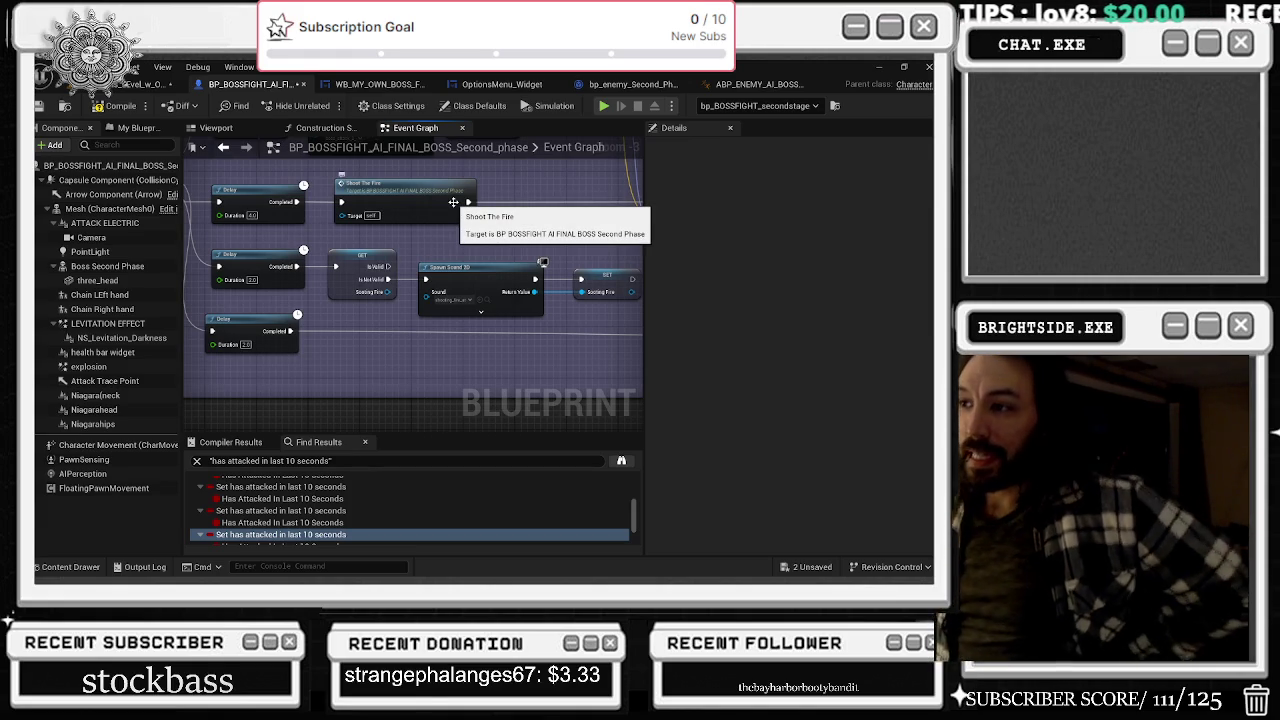
left_click_drag(268, 243, 475, 340)
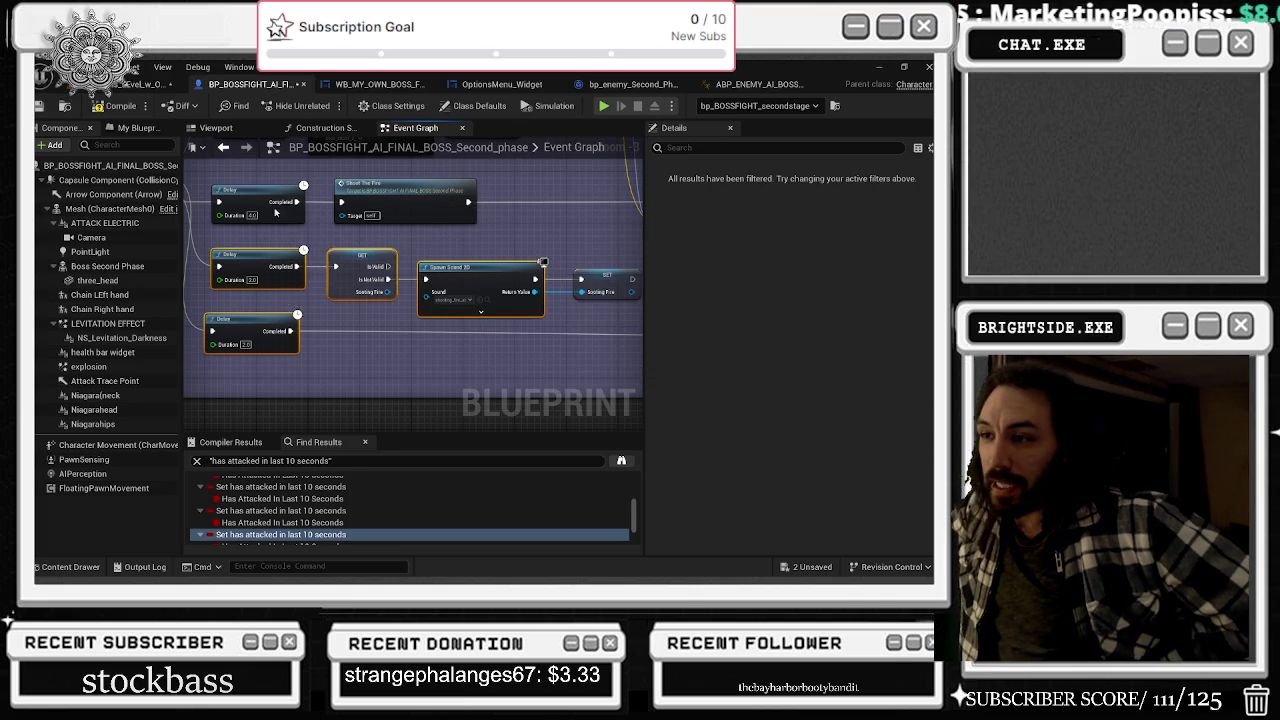
left_click_drag(439, 233, 446, 311)
left_click_drag(328, 198, 406, 285)
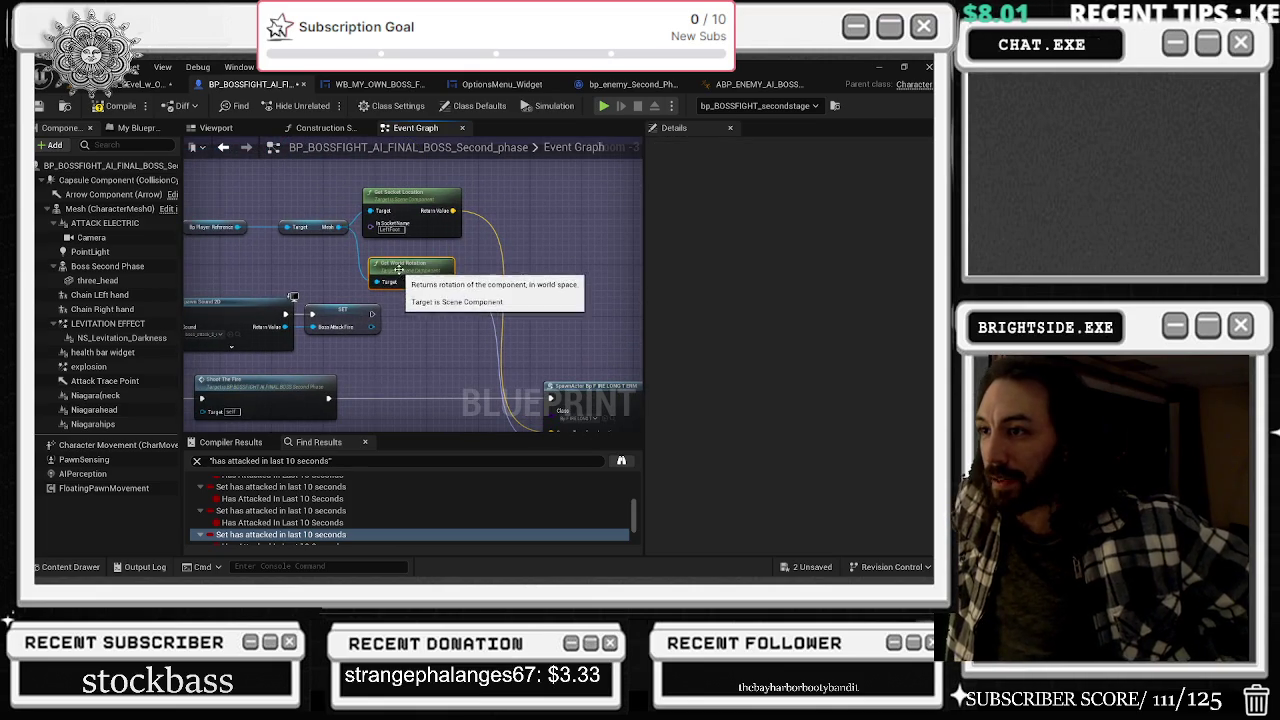
mouse_move(391, 192)
left_mouse_down()
mouse_move(423, 271)
mouse_move(268, 288)
left_mouse_up()
left_click(268, 288)
mouse_move(335, 215)
left_mouse_down()
mouse_move(560, 245)
mouse_move(605, 305)
left_mouse_up()
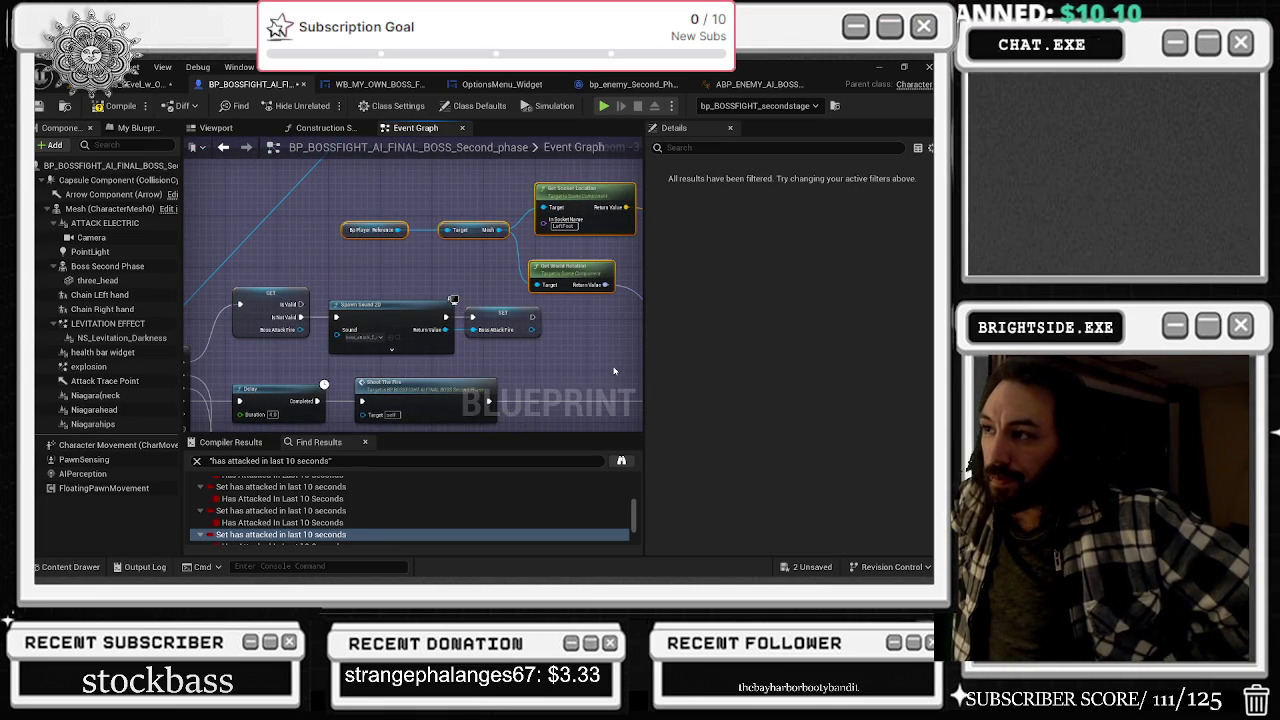
left_click_drag(440, 359, 185, 221)
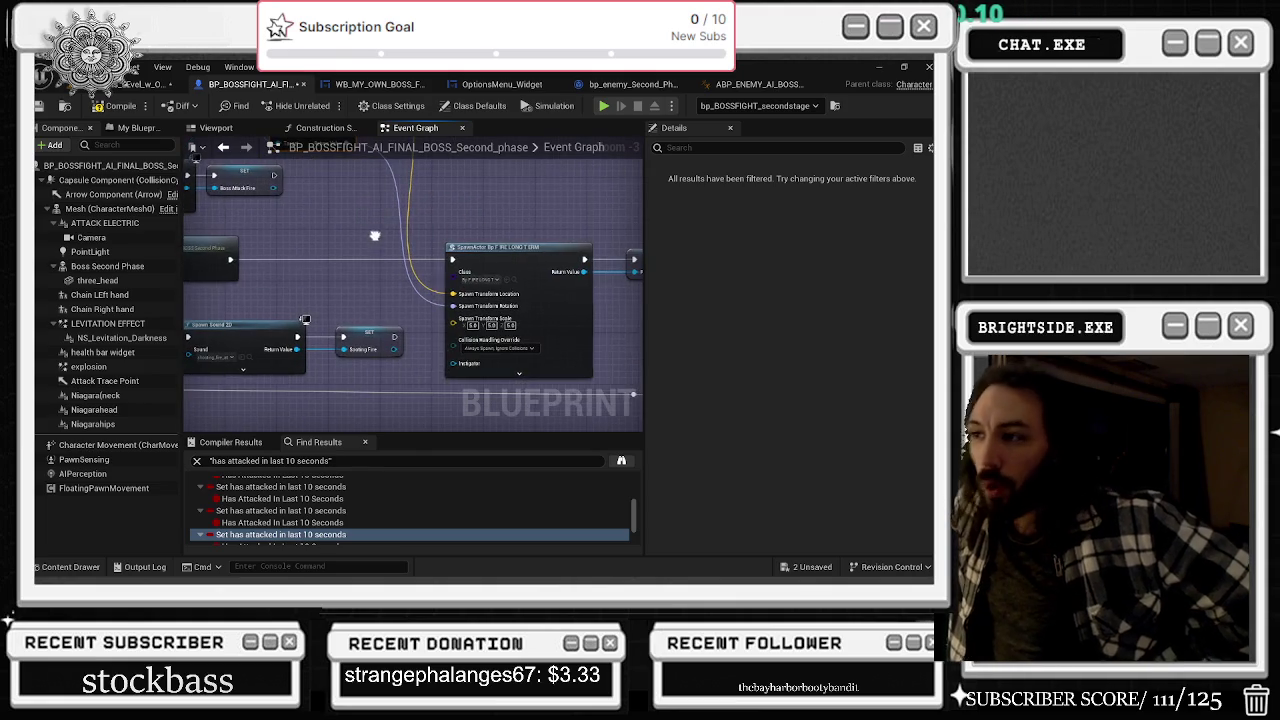
Build the Get All Widgets Of Class → For Each Loop → Remove from Parent chain
mouse_move(453, 238)
left_mouse_down()
mouse_move(683, 251)
mouse_move(459, 228)
mouse_move(52, 258)
mouse_move(101, 263)
mouse_move(131, 163)
left_mouse_up()
left_click_drag(276, 169, 274, 169)
left_click_drag(446, 241, 257, 209)
mouse_move(604, 296)
left_mouse_down()
mouse_move(240, 275)
mouse_move(339, 299)
mouse_move(320, 304)
left_mouse_up()
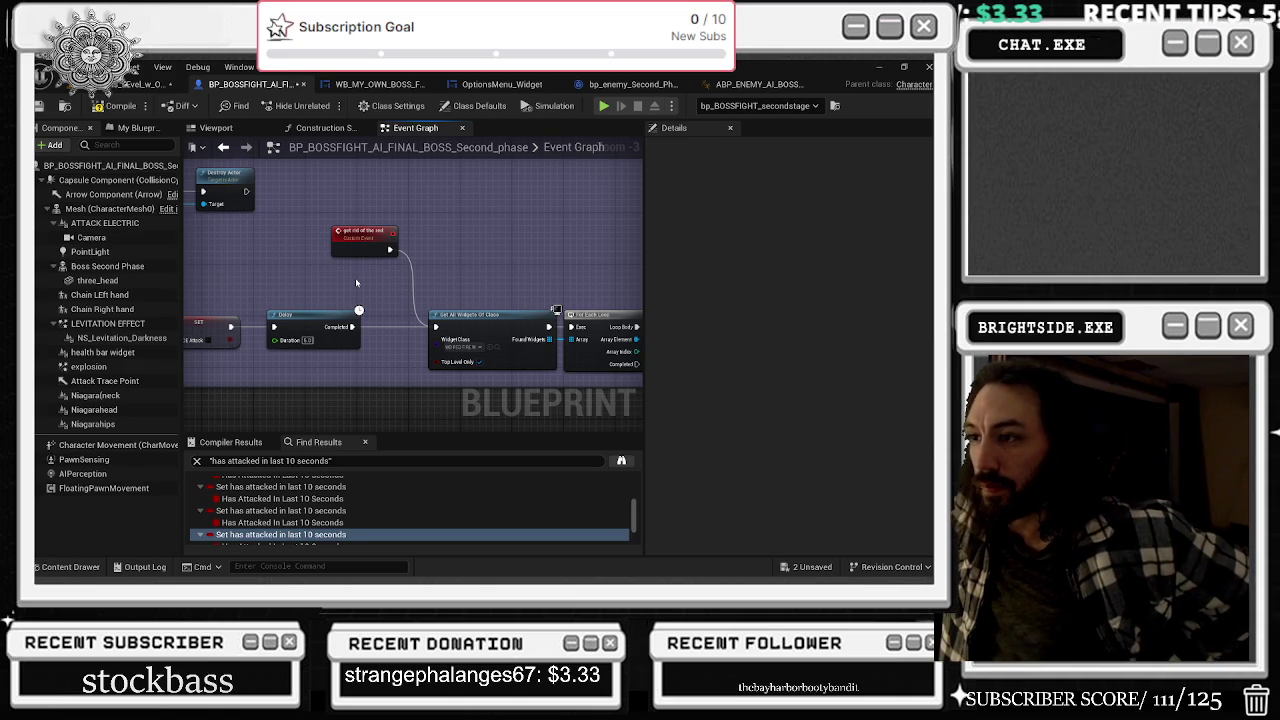
left_click_drag(413, 285, 269, 256)
left_click_drag(458, 275, 351, 285)
left_click_drag(535, 355, 439, 318)
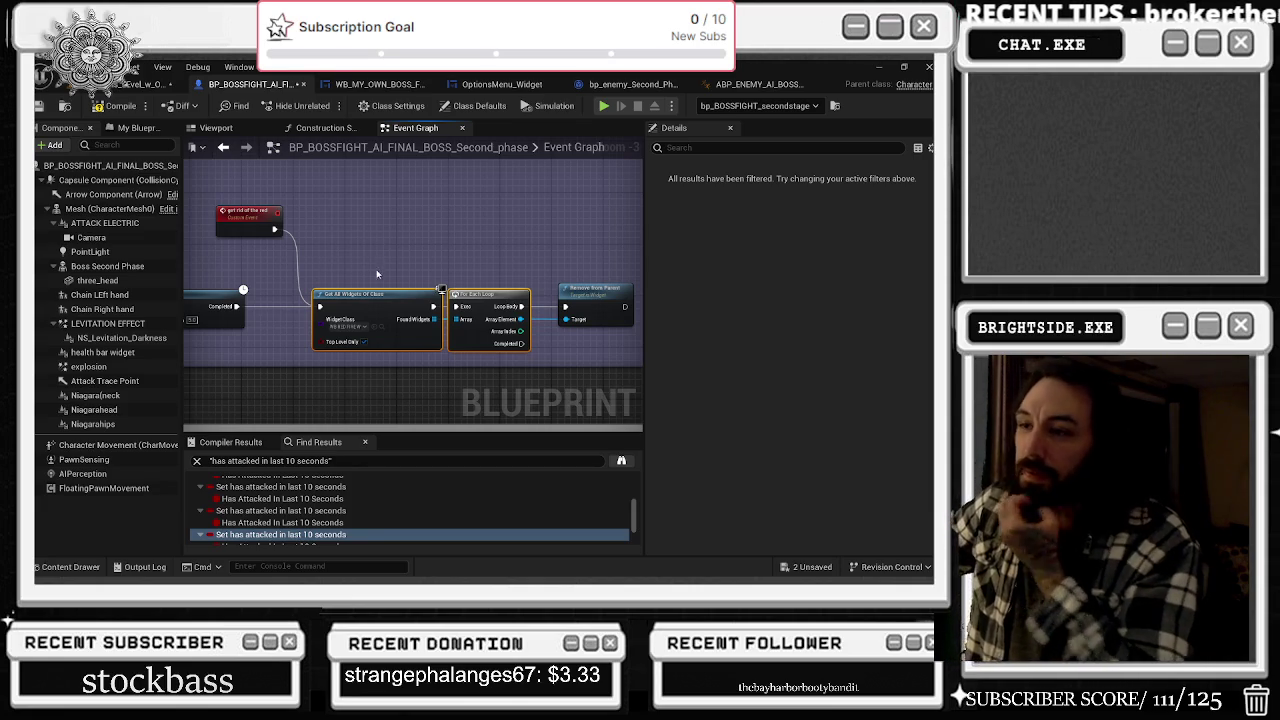
Open WB_RED_FIRE_WIDGET from the Content Drawer
left_click_drag(407, 251, 654, 233)
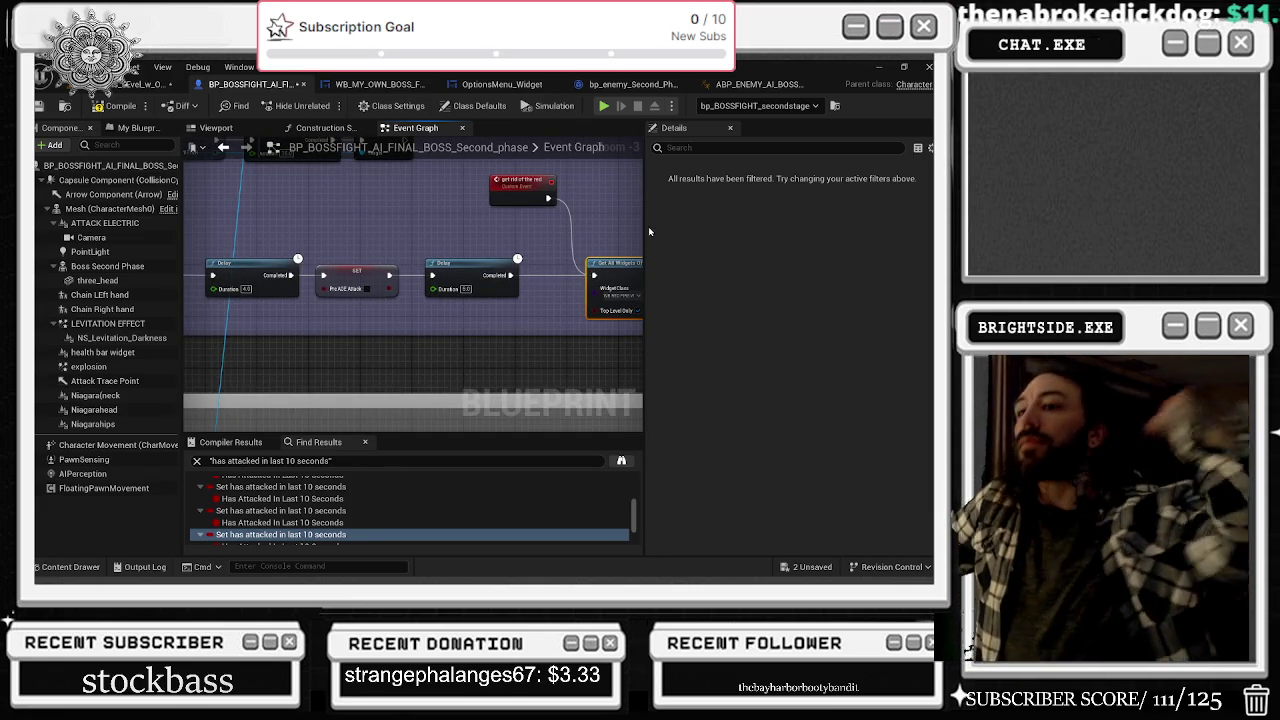
mouse_move(595, 215)
left_mouse_down()
mouse_move(572, 244)
mouse_move(442, 291)
mouse_move(480, 294)
mouse_move(335, 313)
left_mouse_up()
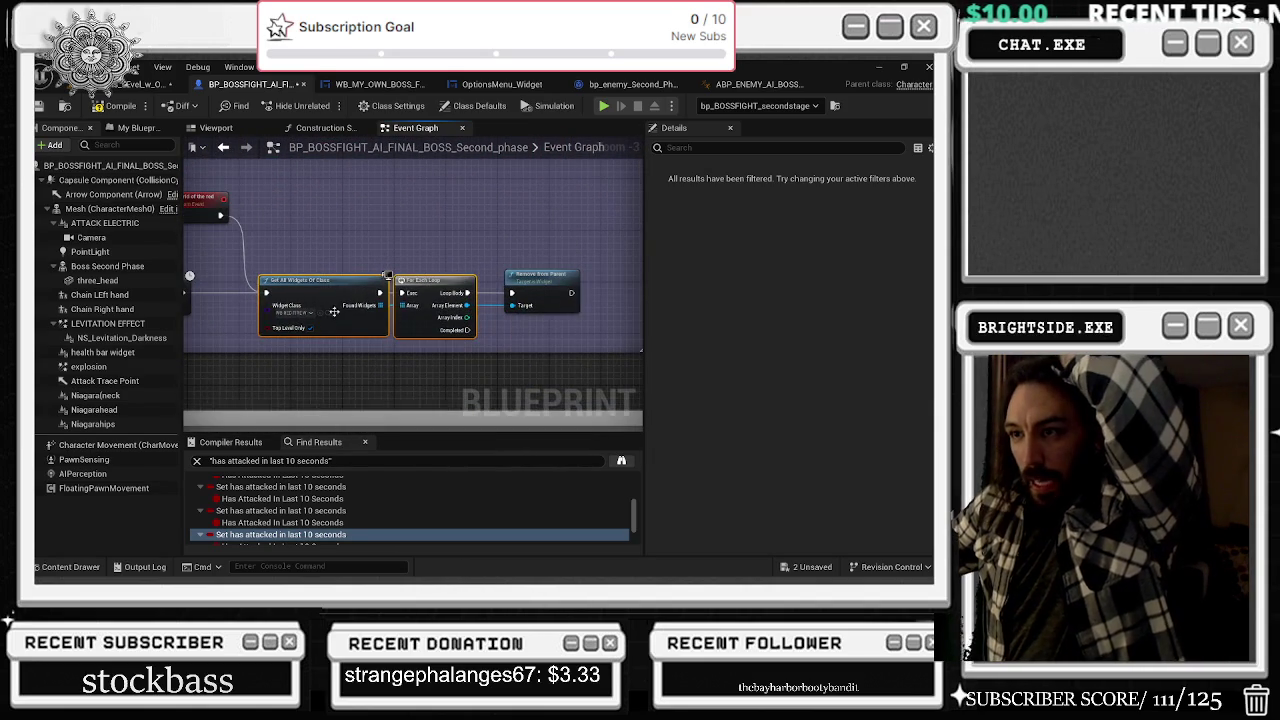
key("ctrl+space")
double_click(421, 371)
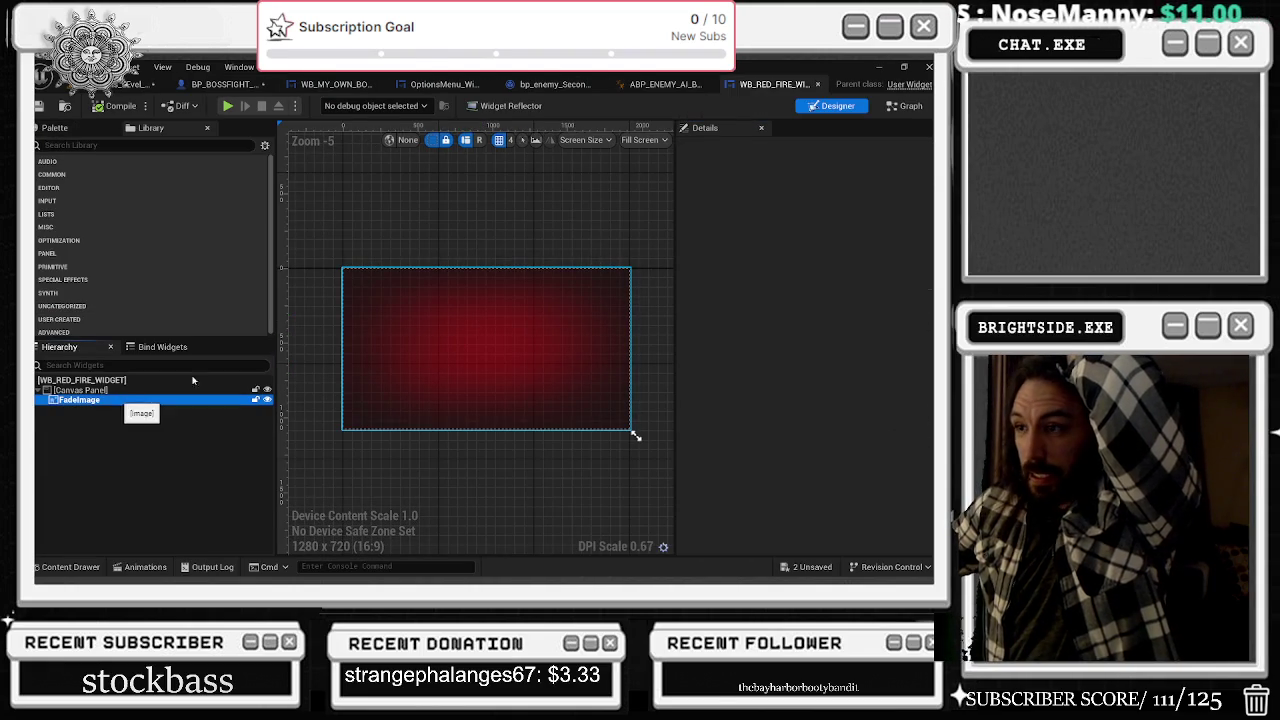
Add an Event Construct node to WB_RED_FIRE_WIDGET's event graph via a BEGIN search
left_click(905, 105)
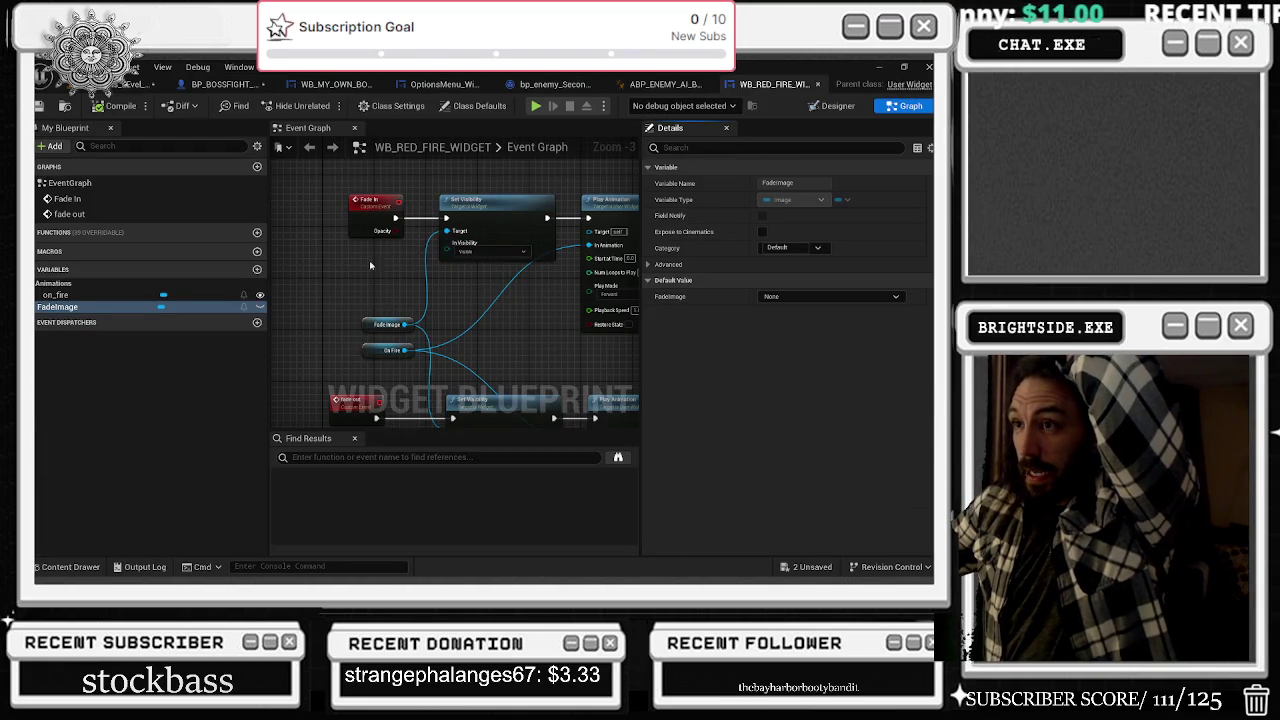
scroll(388, 277, "down", 2)
scroll(420, 227, "up", 3)
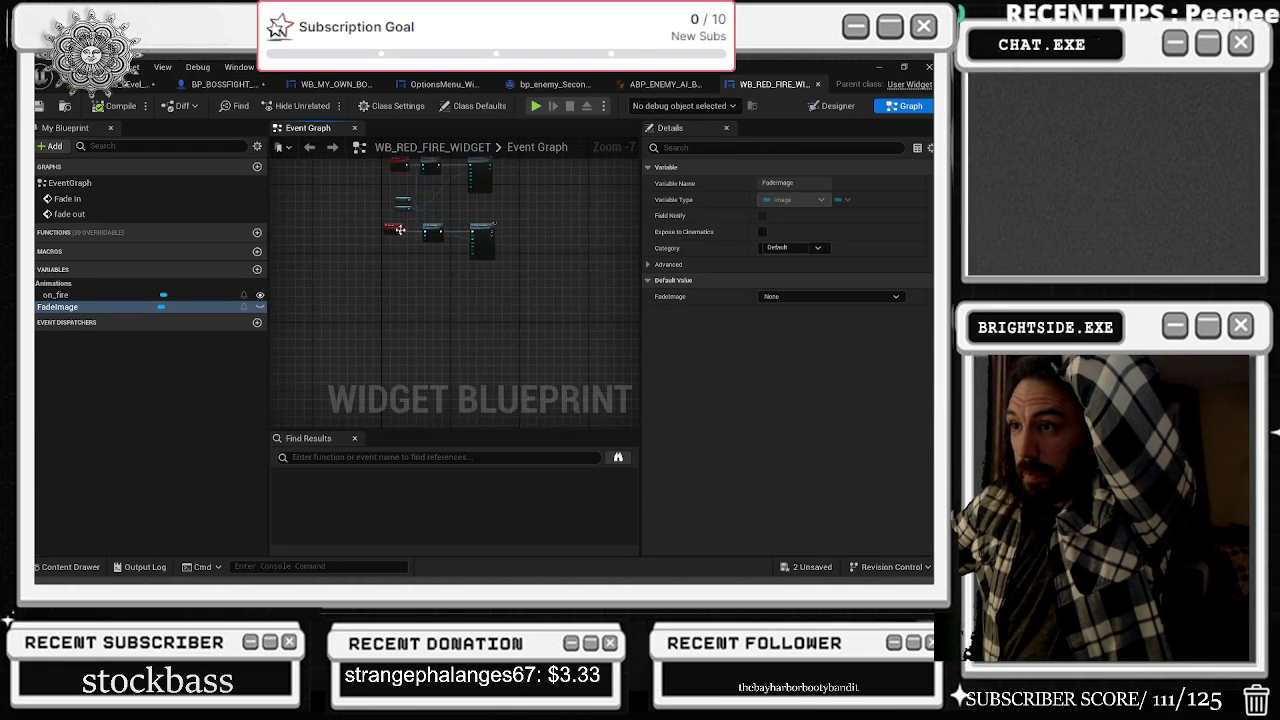
scroll(420, 227, "down", 2)
scroll(532, 336, "up", 3)
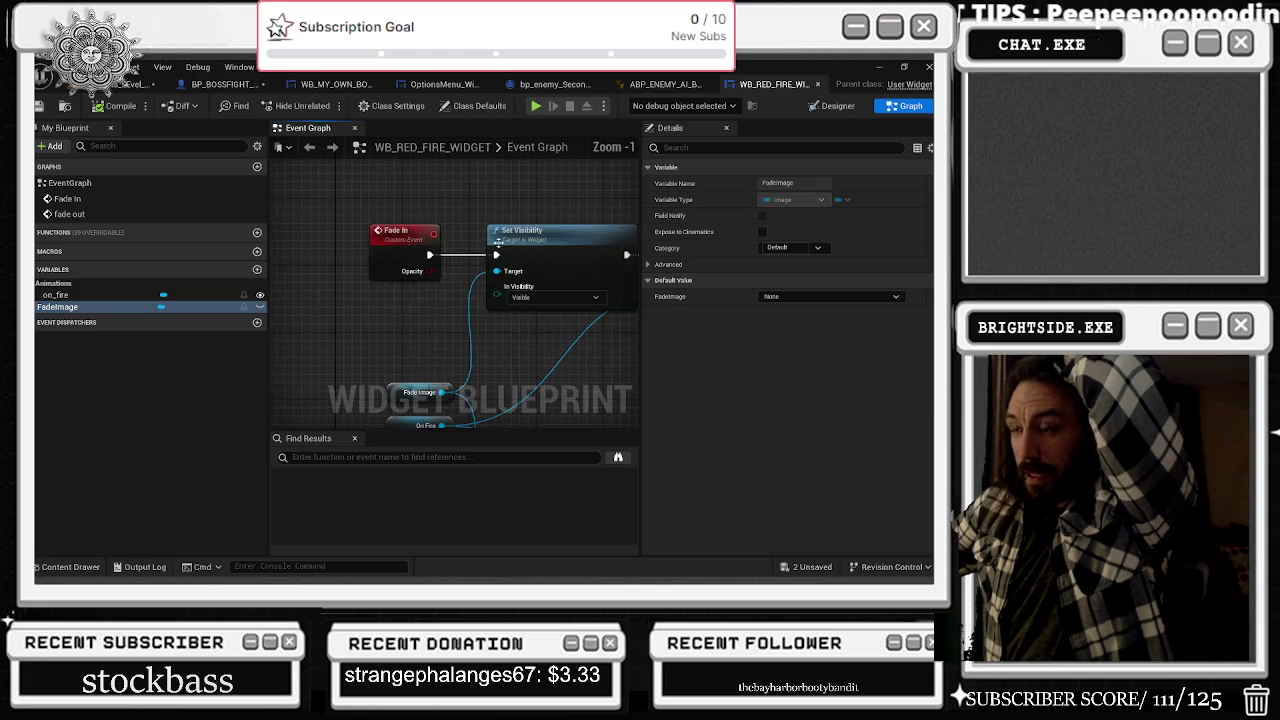
scroll(532, 336, "down", 2)
right_click(401, 214)
type("BEGIN")
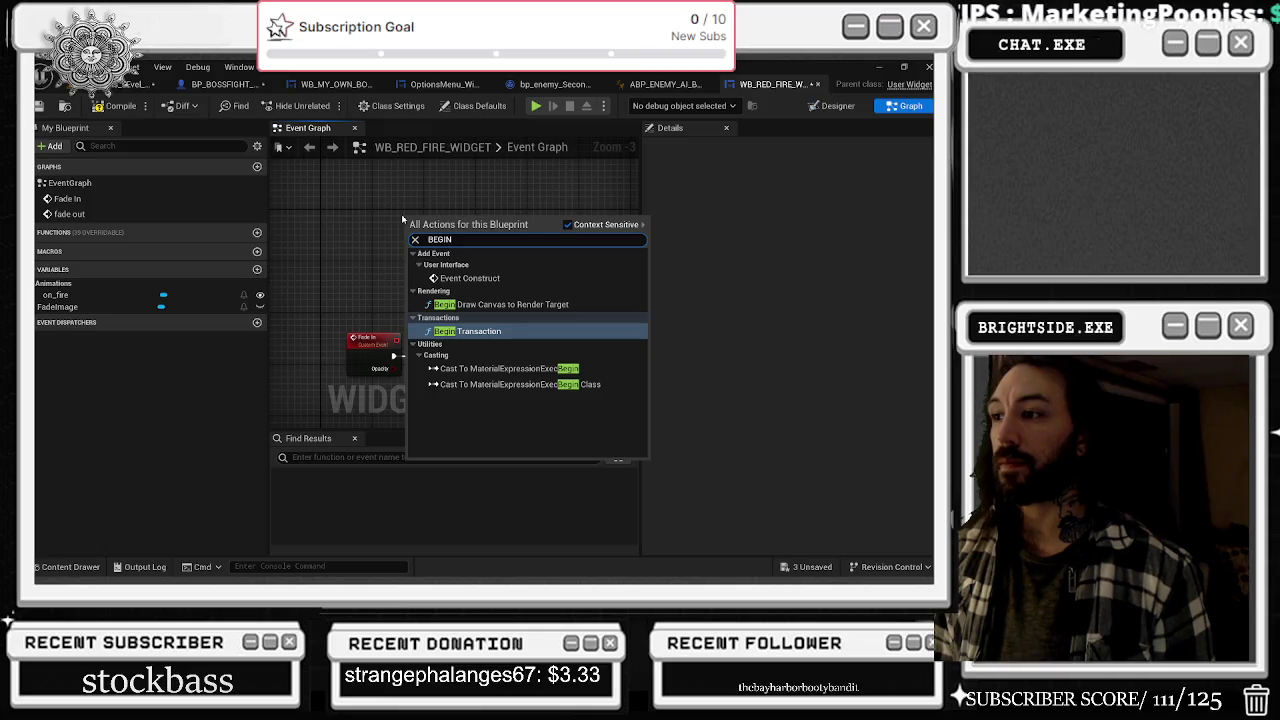
key("Up")
key("Up")
key("Return")
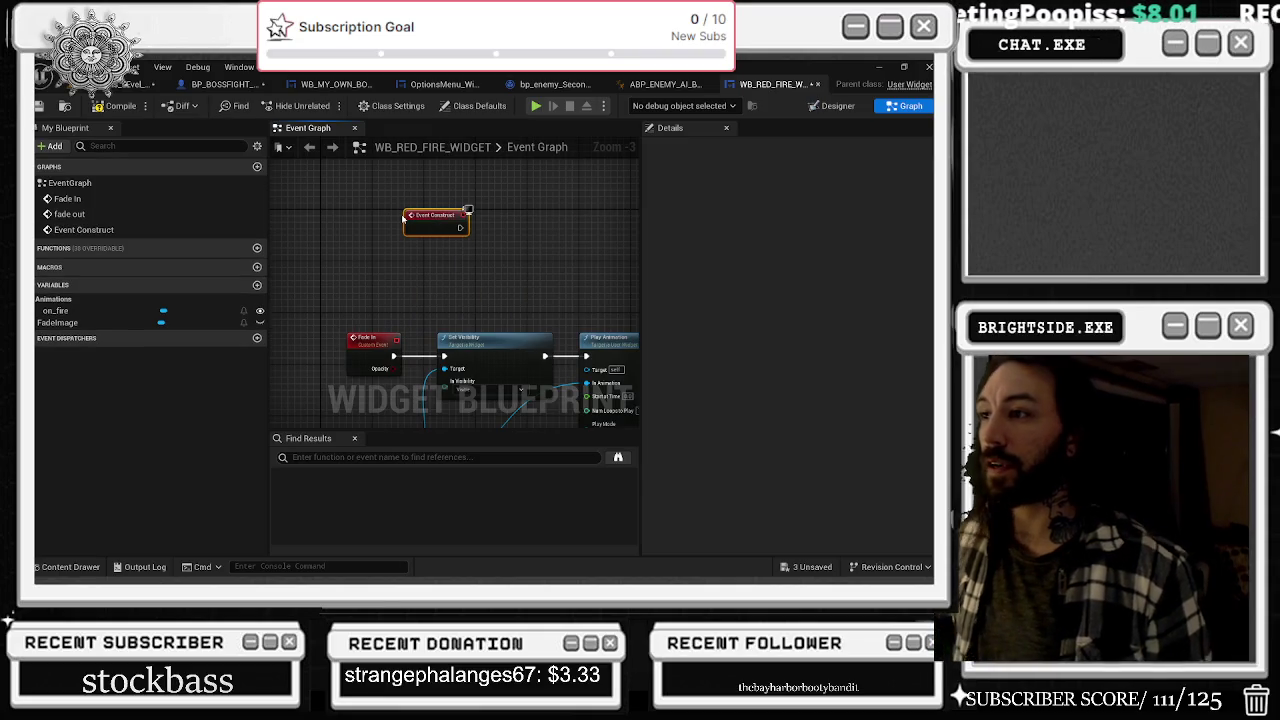
Add a Delay after Event Construct, then show the on_fire animation in the Designer
mouse_move(405, 215)
left_mouse_down()
mouse_move(325, 221)
mouse_move(405, 240)
left_mouse_up()
left_click(399, 226)
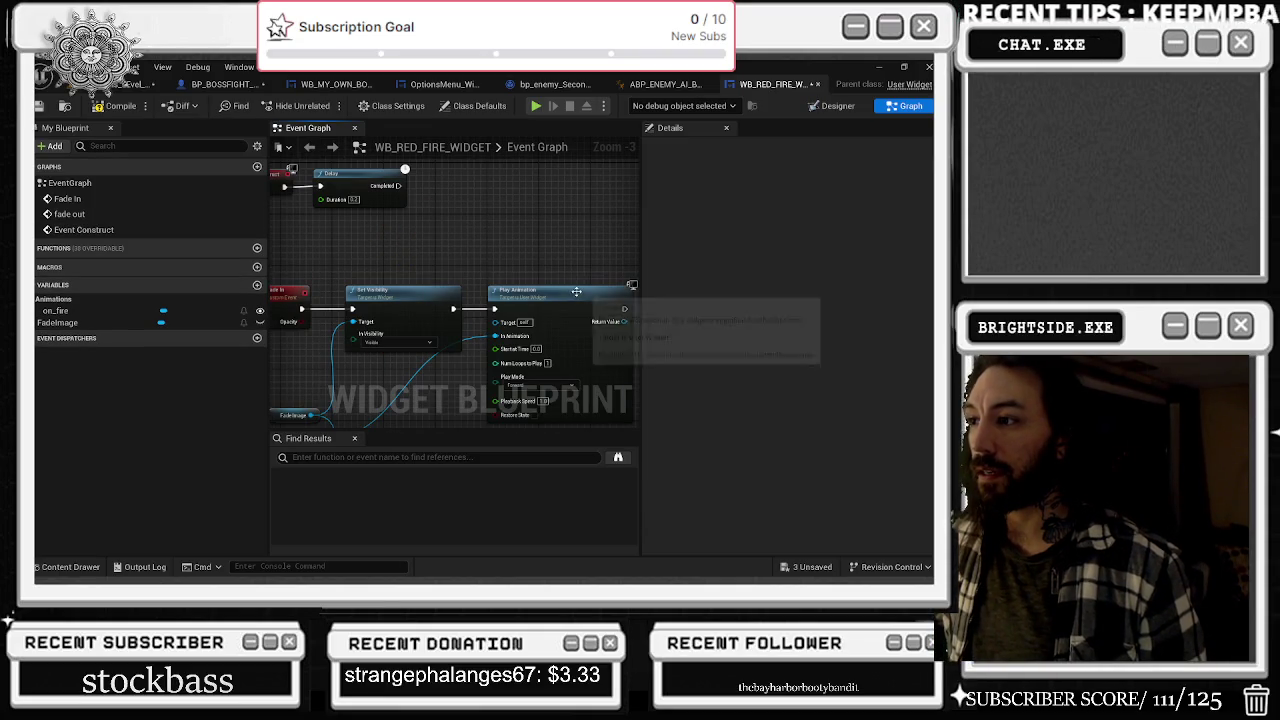
left_click(836, 105)
left_click(143, 566)
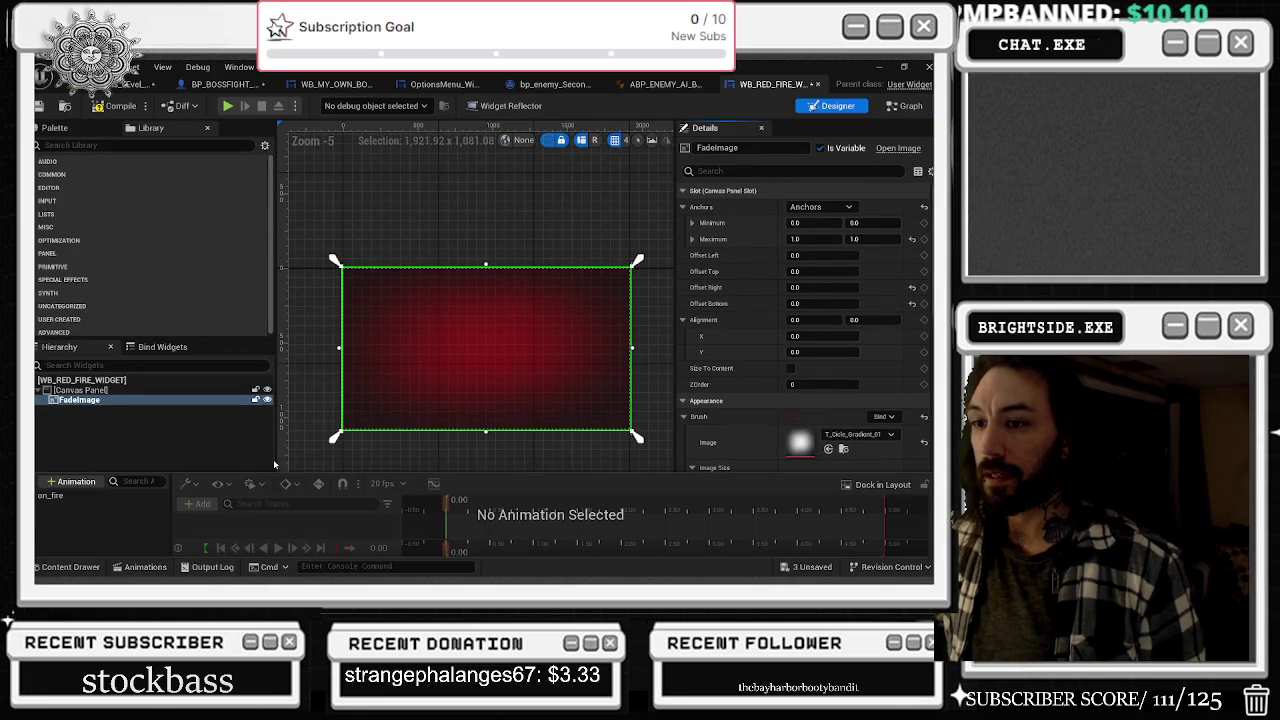
Preview the on_fire animation and recompile WB_RED_FIRE_WIDGET
left_click(55, 495)
key("space")
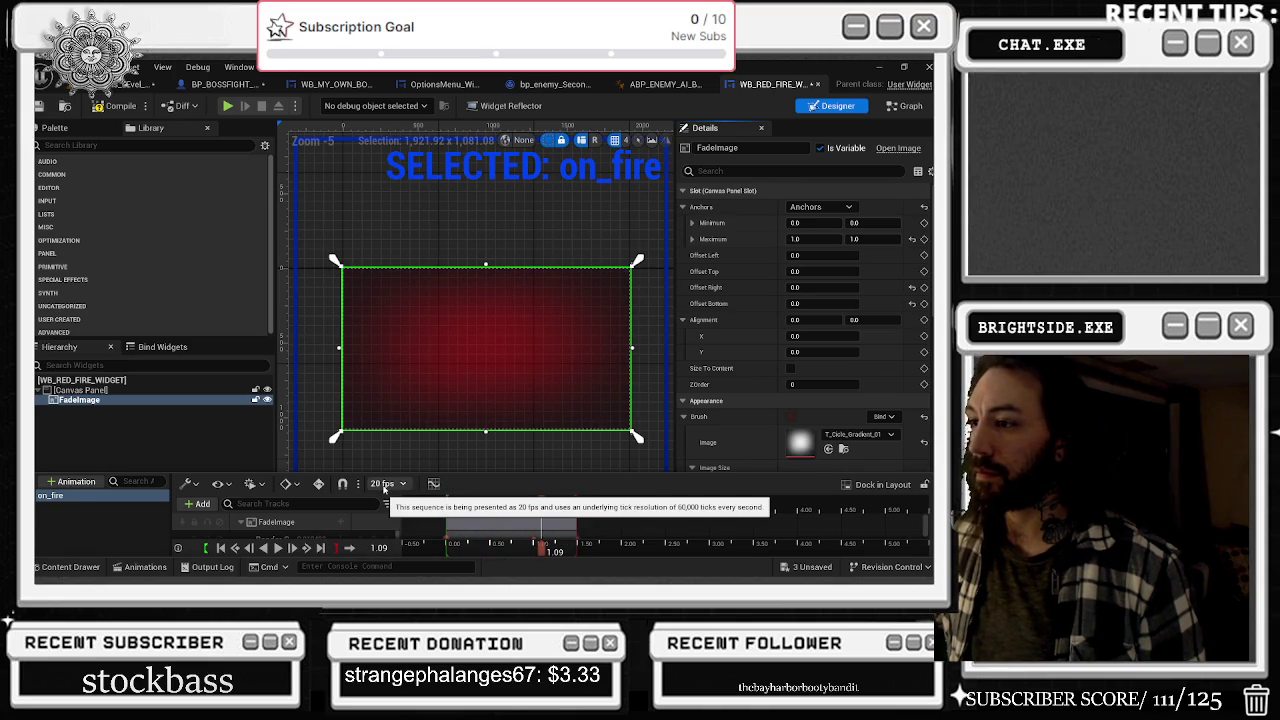
key("F7")
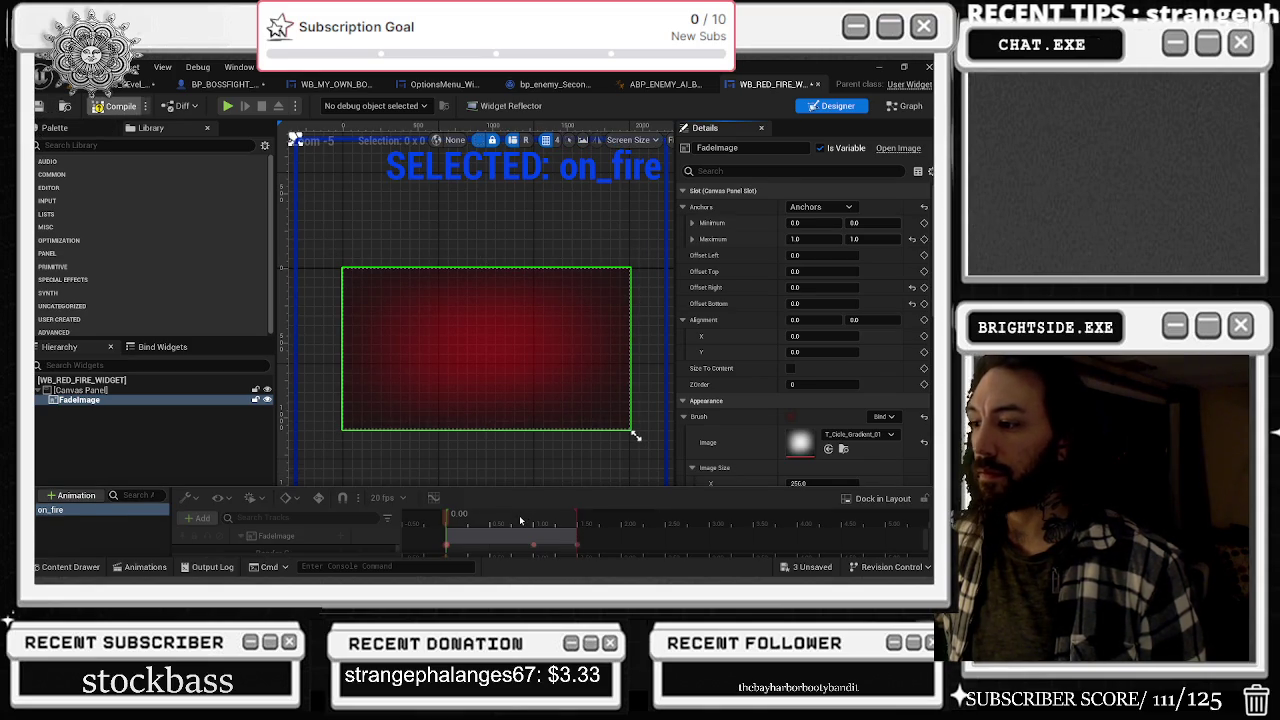
Attach Remove from Parent to the Delay's Completed pin, align it, then go to ABP_ENEMY_AI
left_click(903, 106)
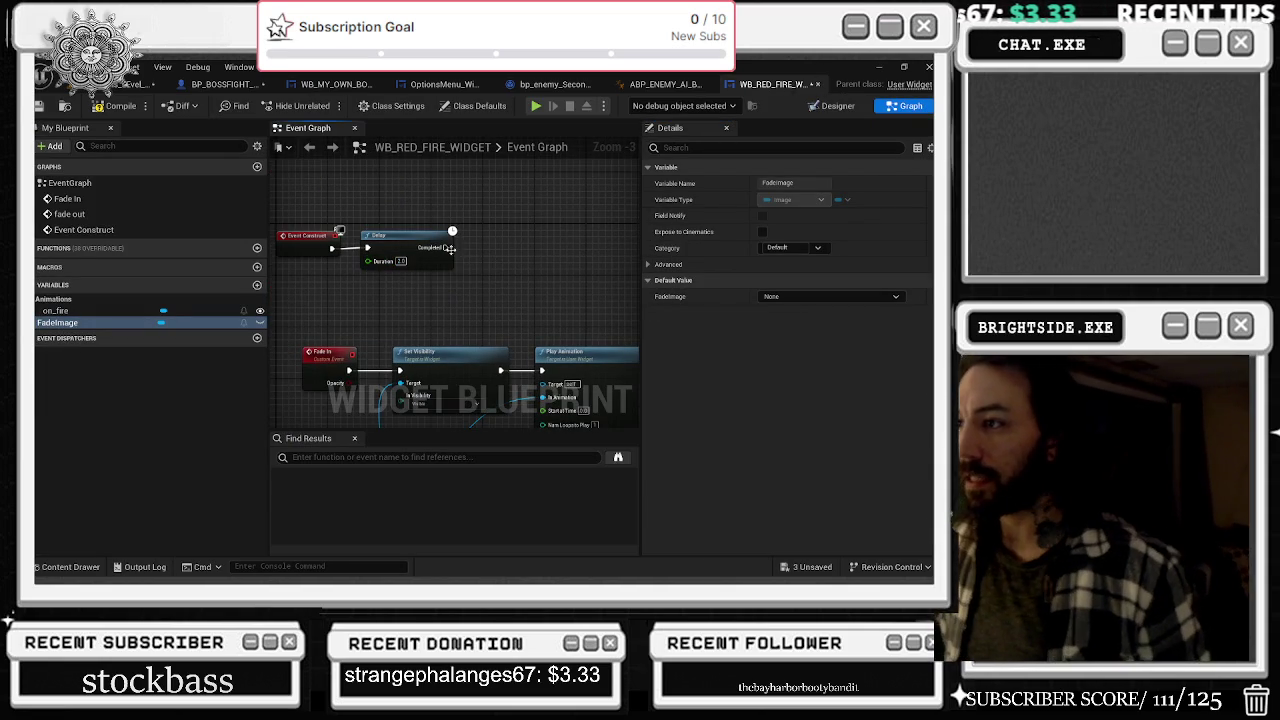
left_click_drag(446, 247, 466, 262)
type("Remove")
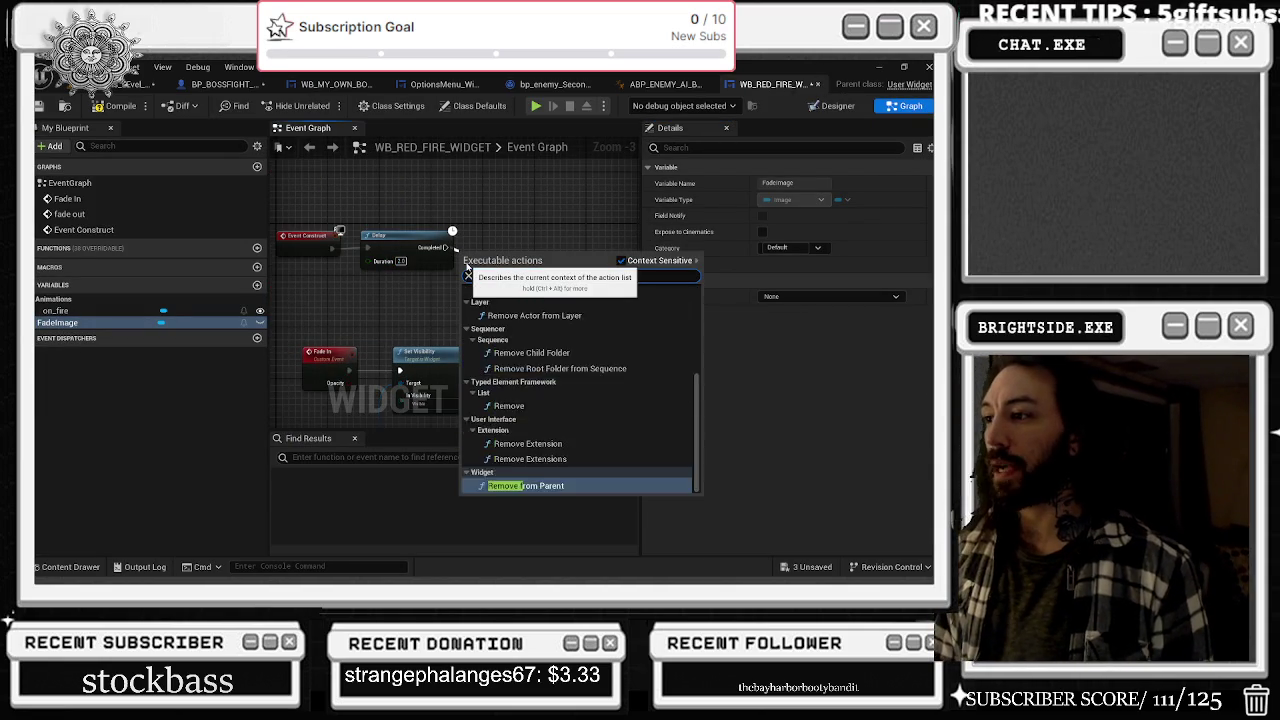
key("Return")
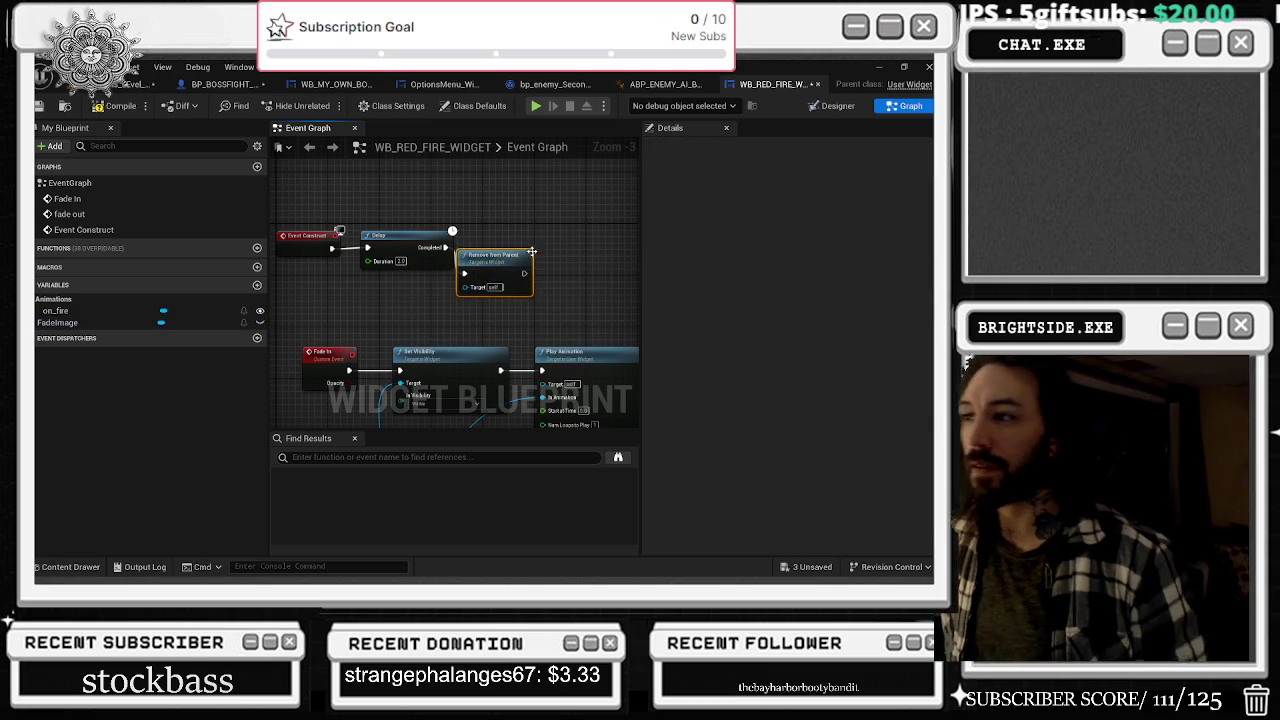
left_click_drag(530, 254, 563, 229)
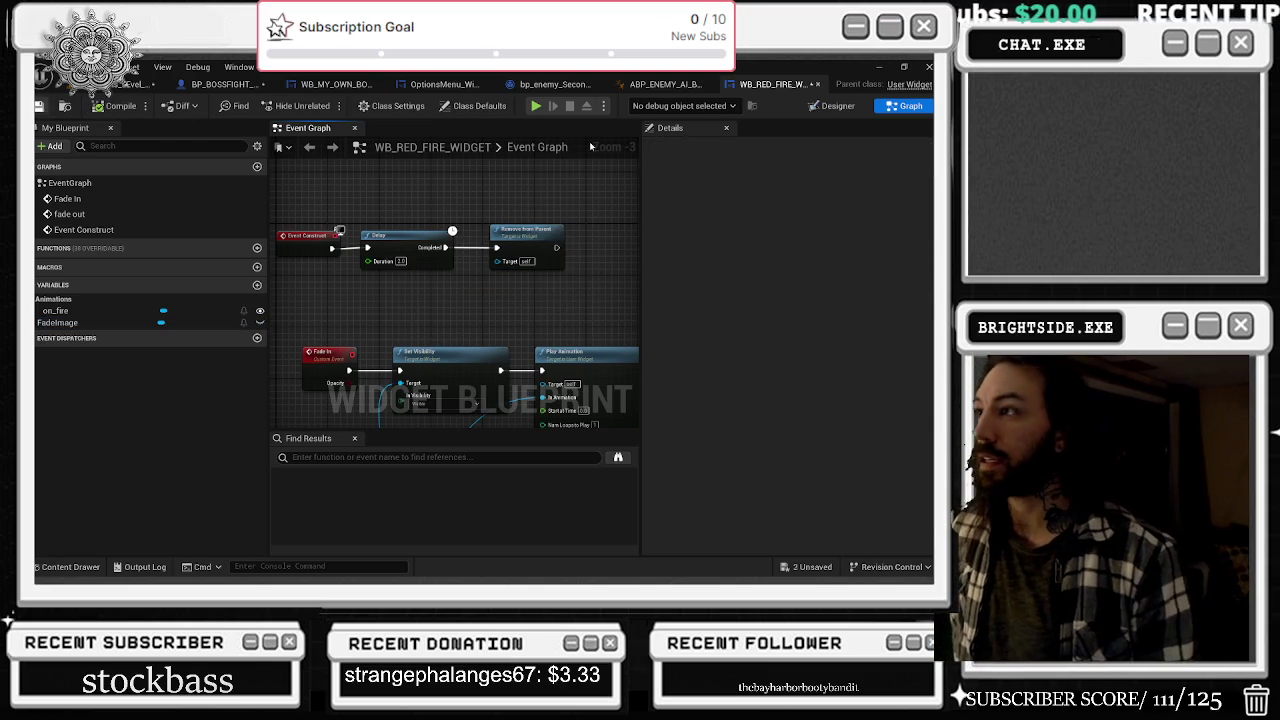
left_click(668, 86)
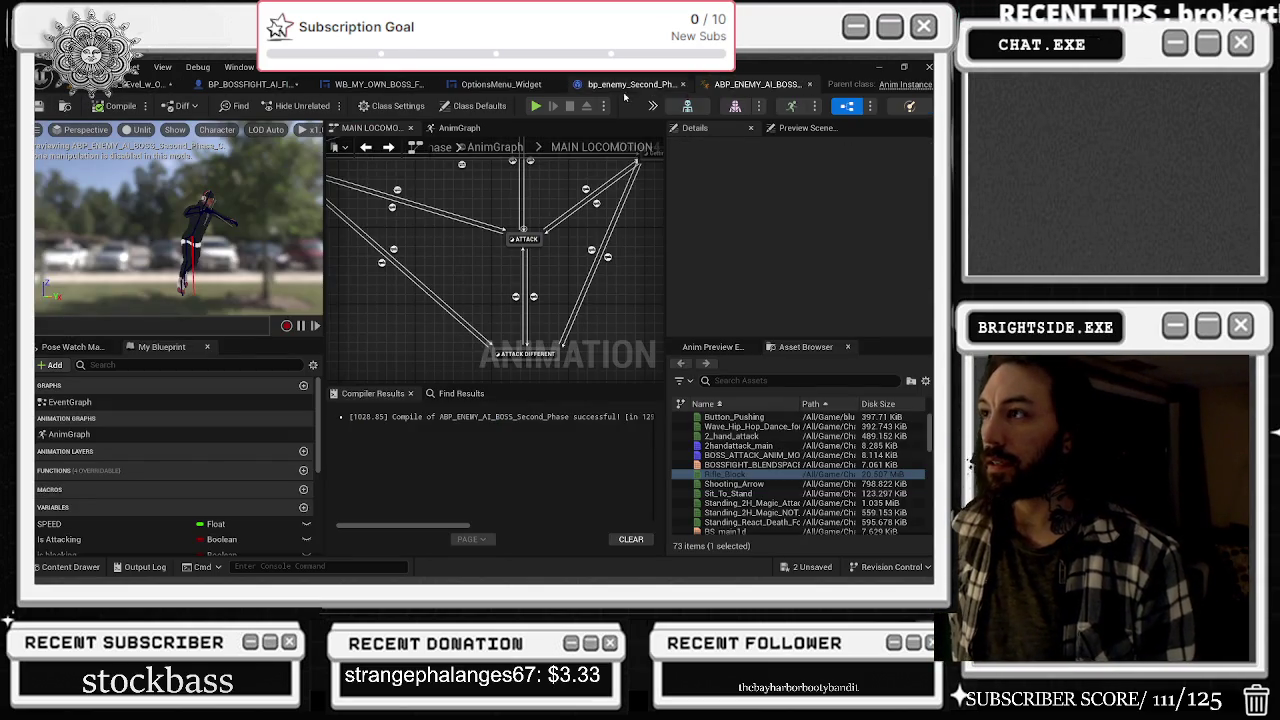
Cycle through the open tabs back to the BP_BOSSFIGHT_AI_FINAL_BOSS event graph
left_click(600, 84)
left_click(483, 84)
left_click(370, 84)
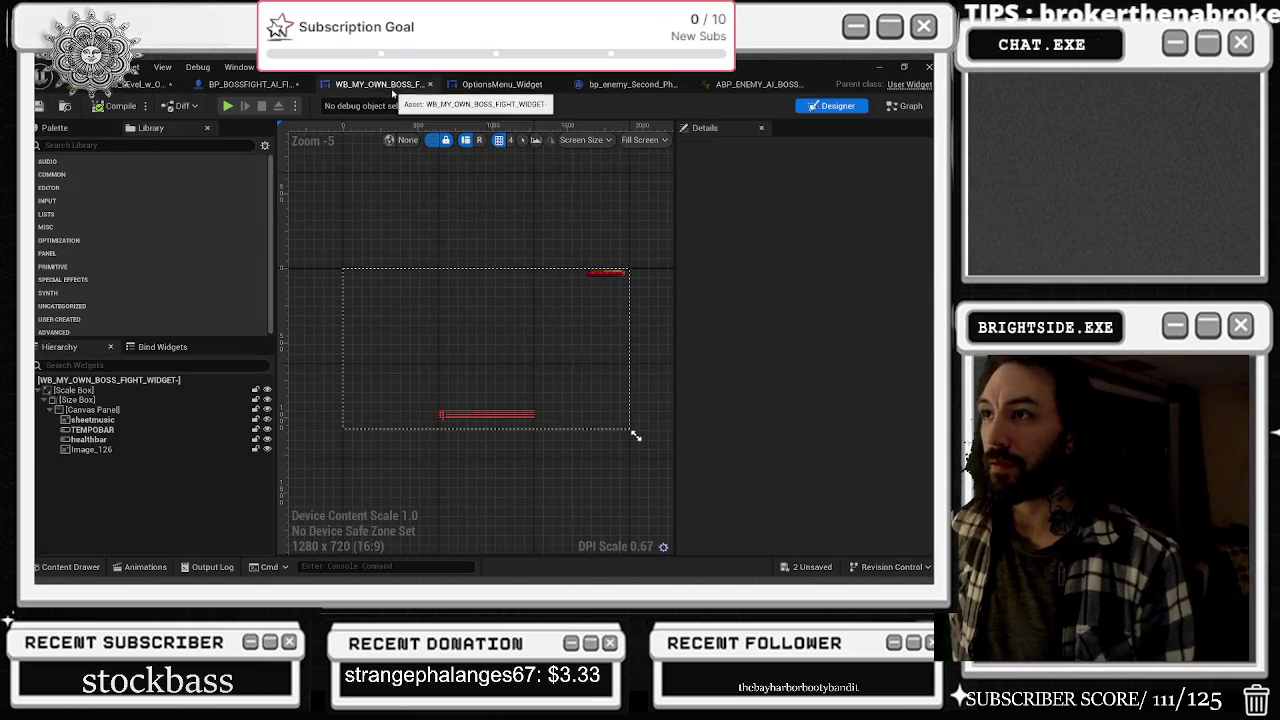
left_click(250, 84)
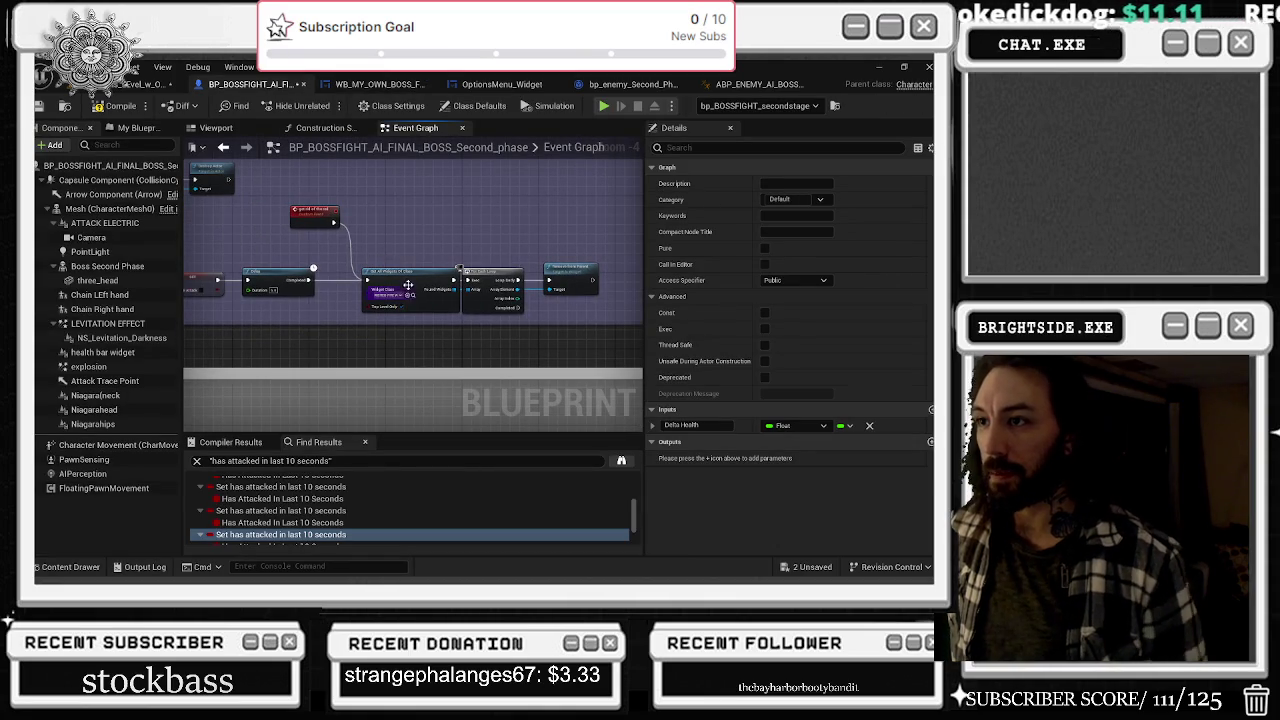
Rearrange the Get All Widgets, For Each and 'get rid of the red' event nodes more neatly
left_click_drag(390, 250, 507, 263)
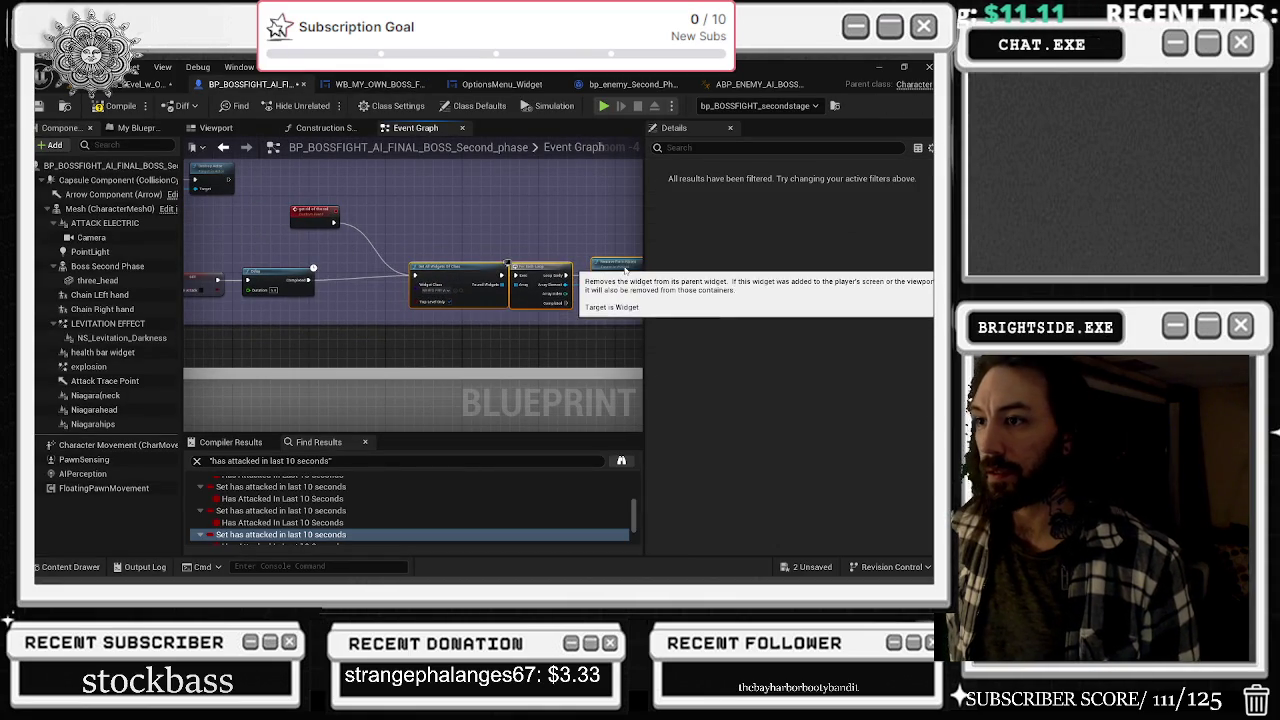
left_click_drag(411, 294, 518, 298)
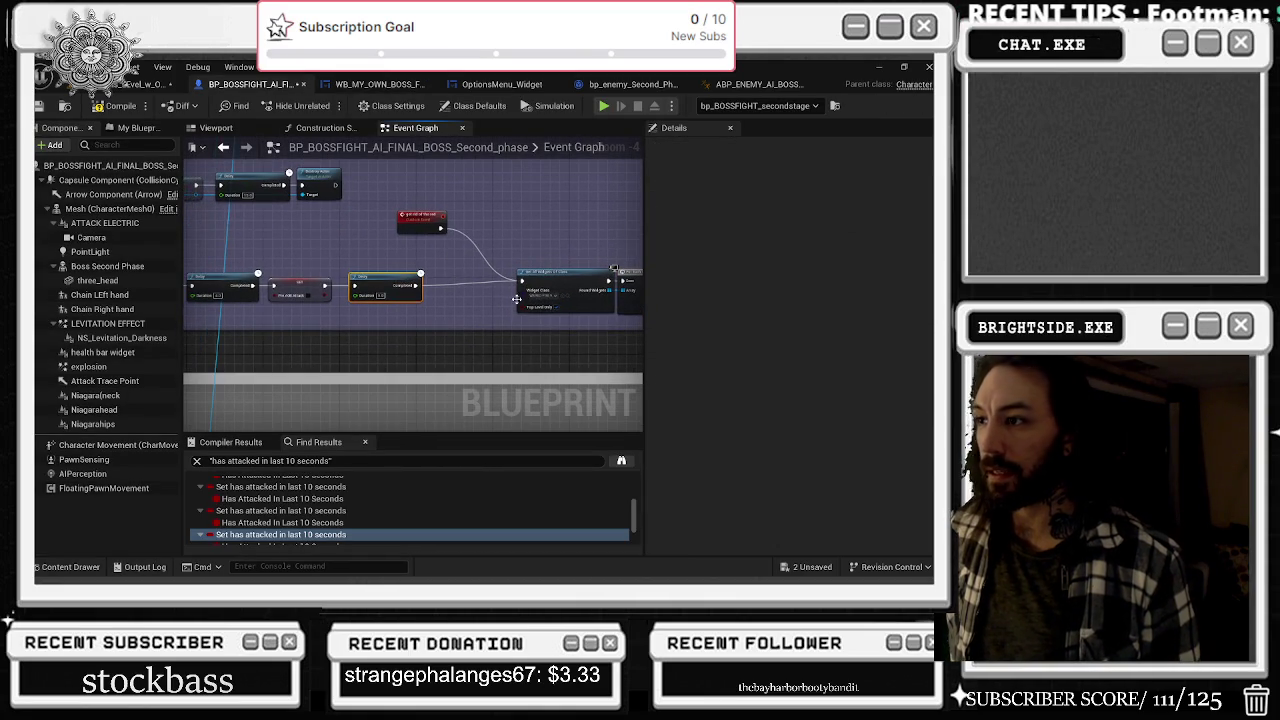
mouse_move(612, 268)
left_mouse_down()
mouse_move(392, 284)
mouse_move(469, 284)
left_mouse_up()
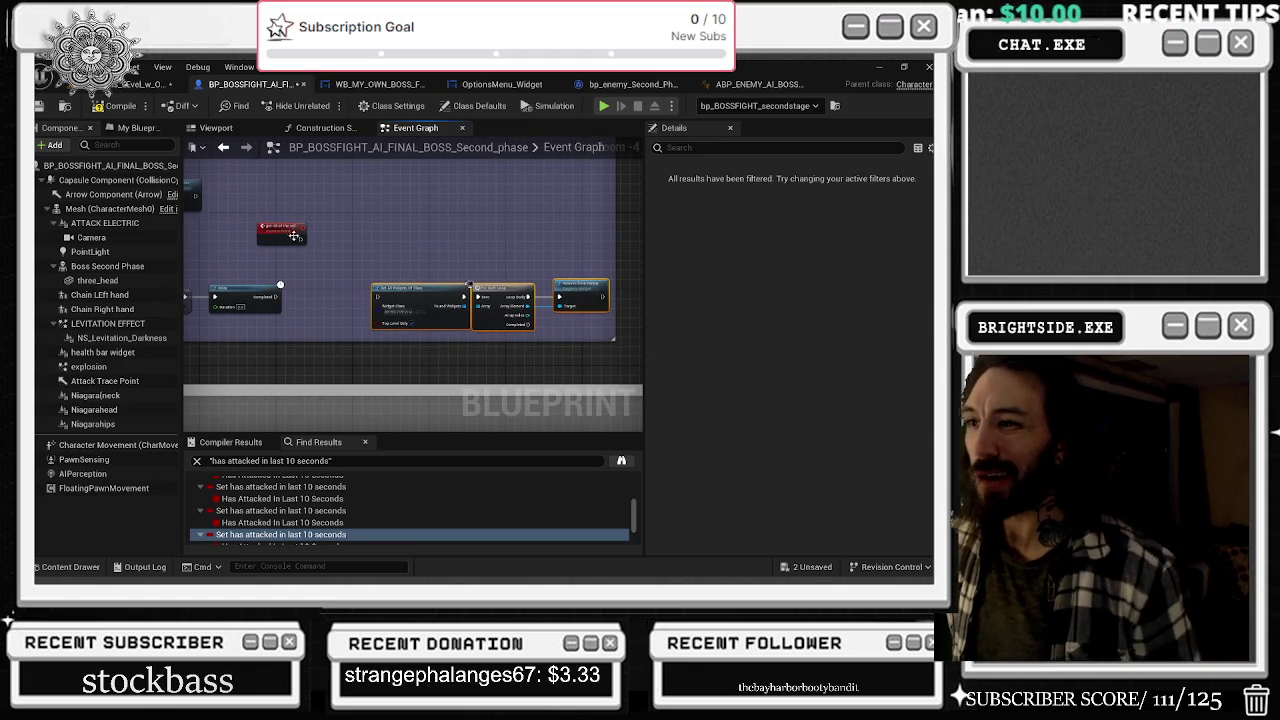
mouse_move(285, 233)
left_mouse_down()
mouse_move(310, 252)
mouse_move(500, 245)
left_mouse_up()
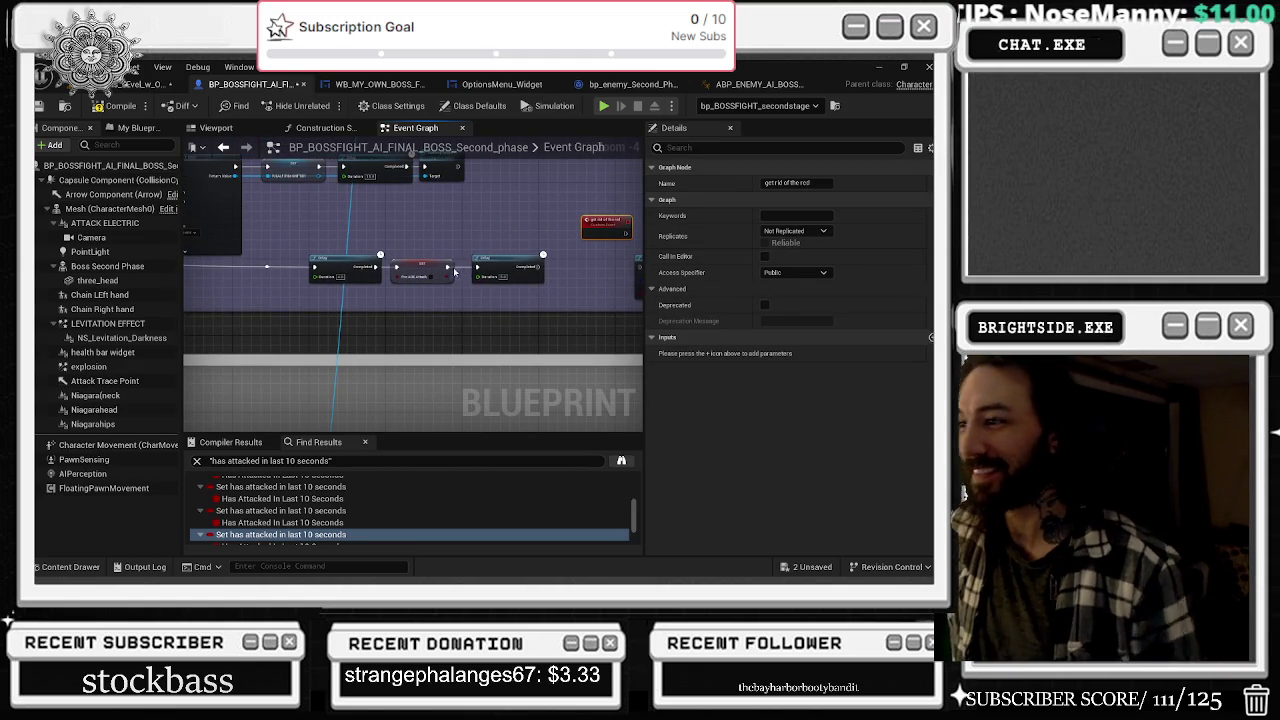
left_click(490, 258)
Find the Spawn Actor, Set and Delay nodes and realign the Delay node
mouse_move(445, 279)
left_mouse_down()
mouse_move(642, 279)
mouse_move(489, 333)
left_mouse_up()
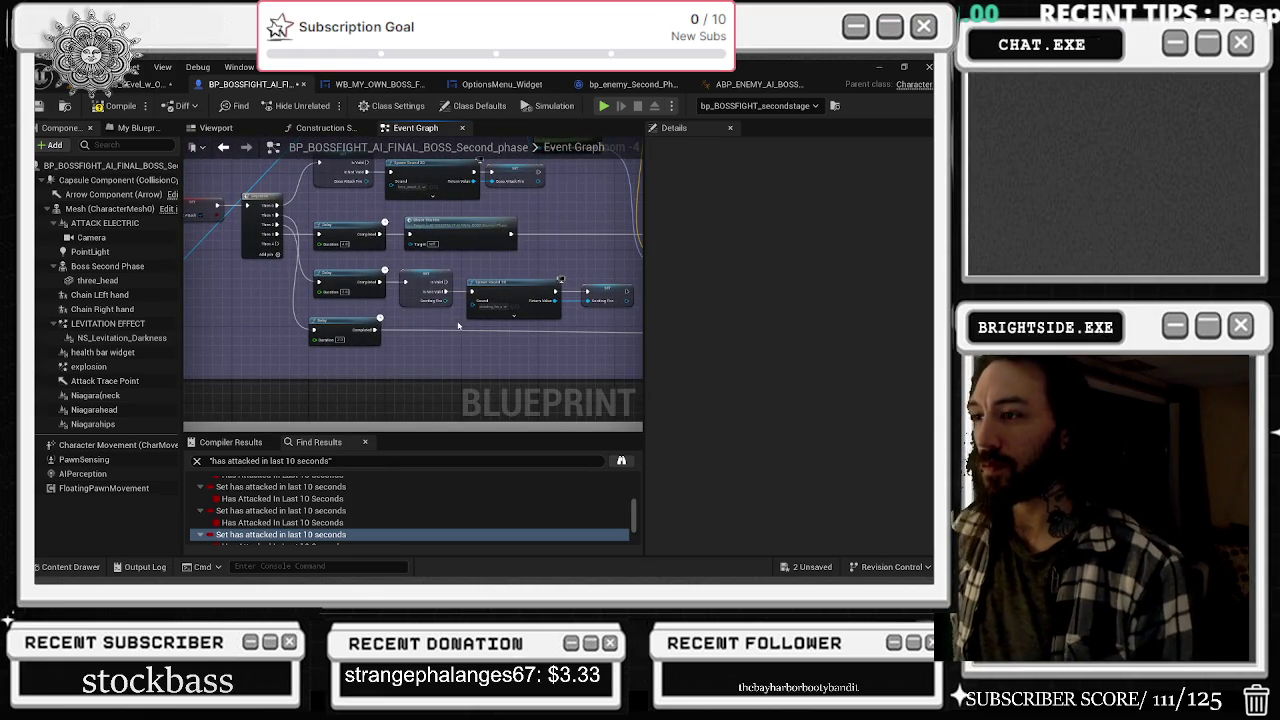
mouse_move(454, 293)
left_mouse_down()
mouse_move(440, 305)
mouse_move(479, 290)
mouse_move(403, 254)
mouse_move(285, 242)
left_mouse_up()
mouse_move(468, 234)
left_mouse_down()
mouse_move(520, 240)
mouse_move(476, 248)
mouse_move(575, 246)
left_mouse_up()
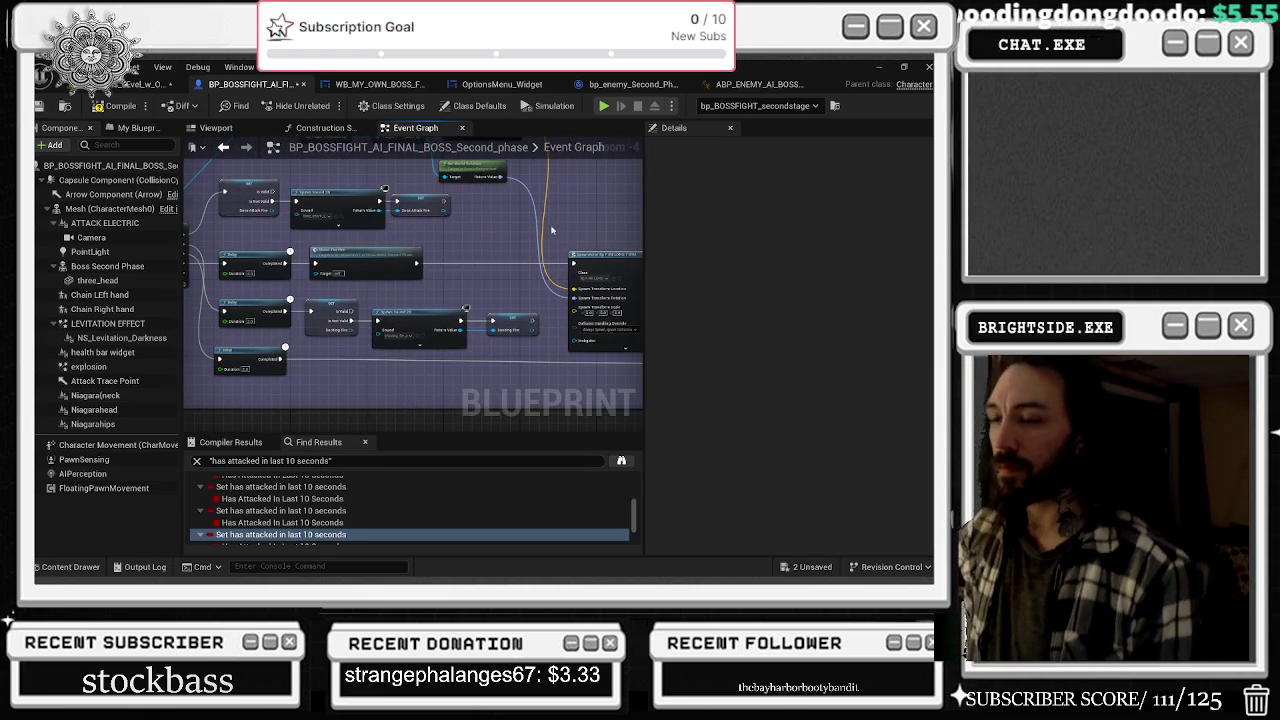
left_click_drag(640, 372, 497, 368)
left_click(450, 353)
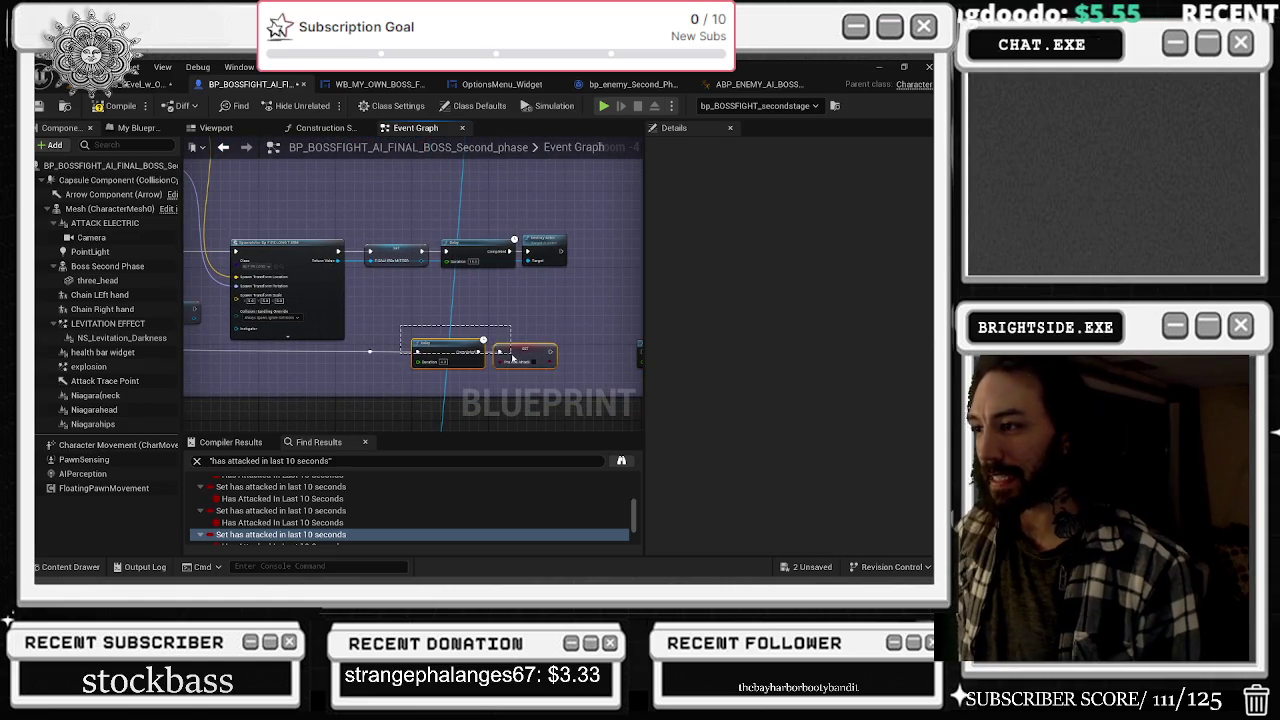
mouse_move(399, 361)
left_mouse_down()
mouse_move(573, 346)
mouse_move(431, 329)
left_mouse_up()
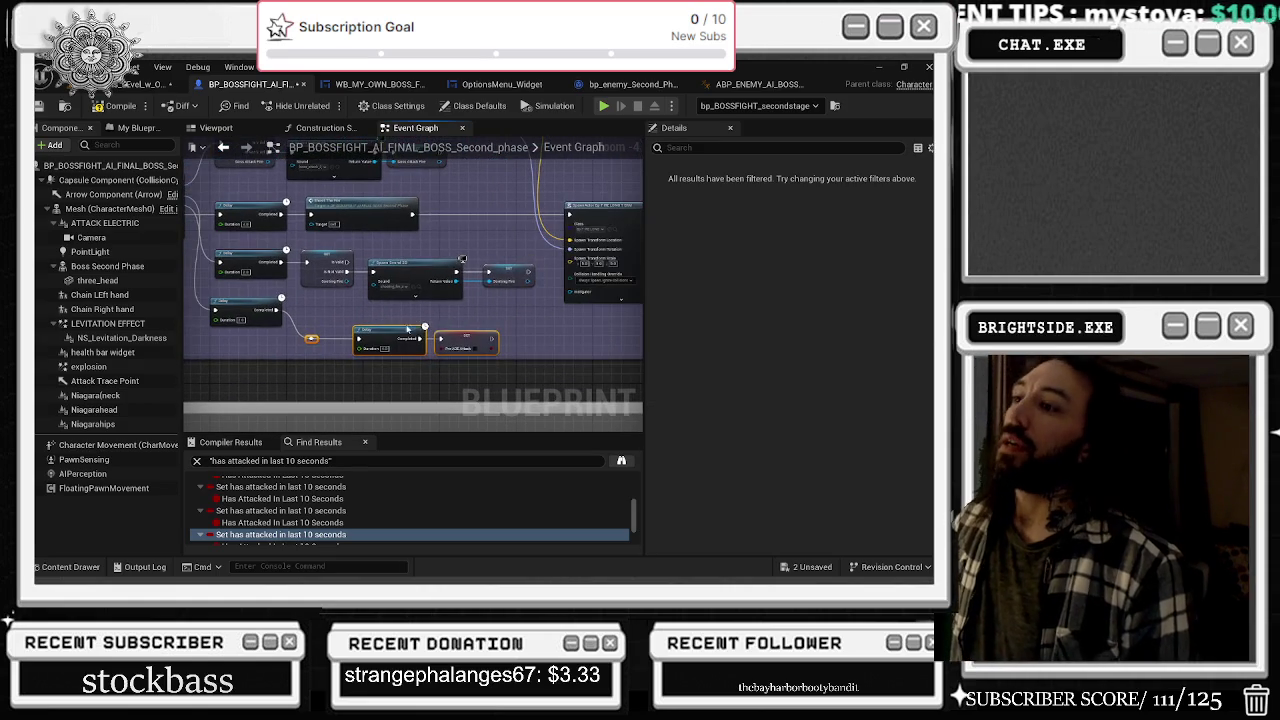
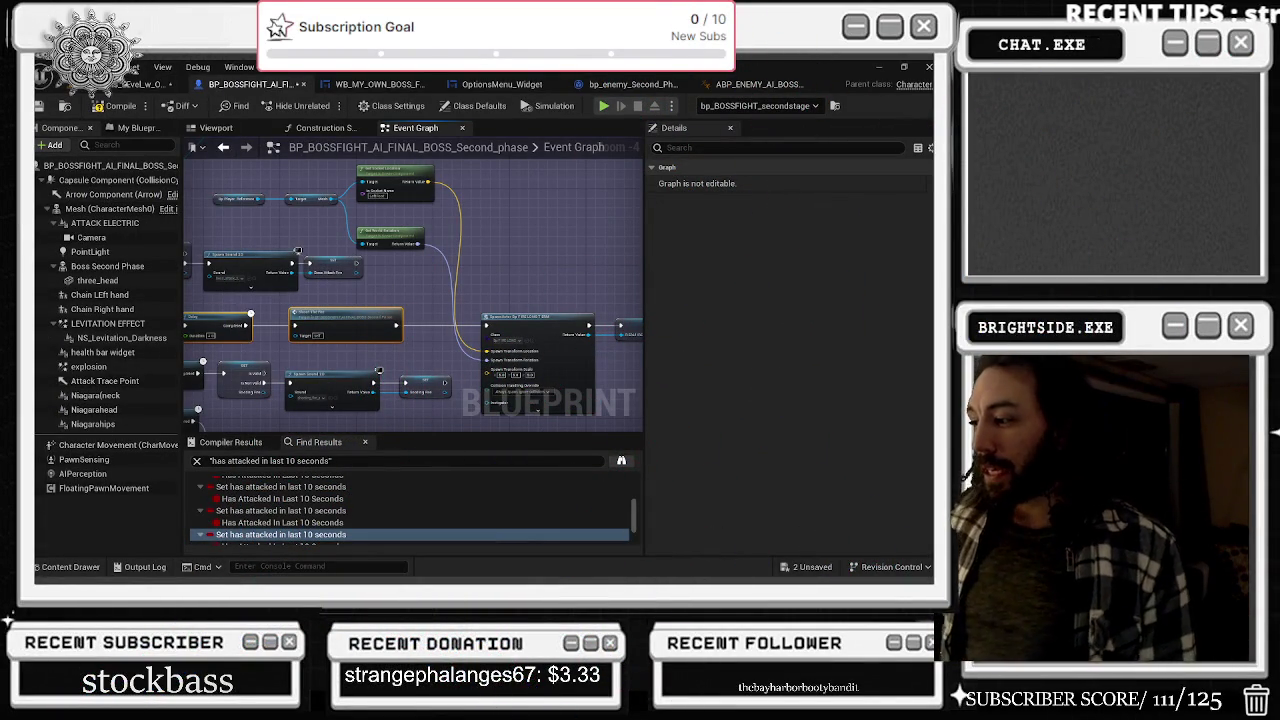
Save both unsaved assets, the boss-fight blueprint and the Windmills_LEvel_w_Opera_LAST_STAND_BOSS_FIGHT map
left_click(812, 567)
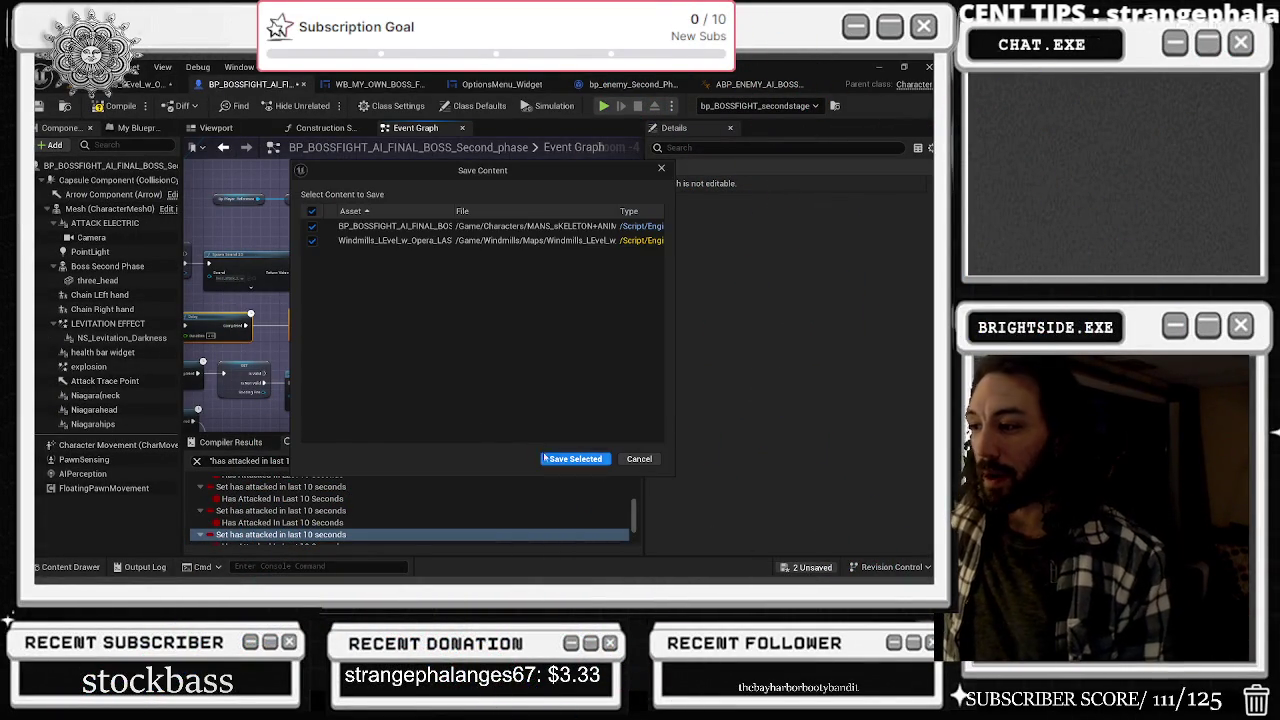
left_click(575, 458)
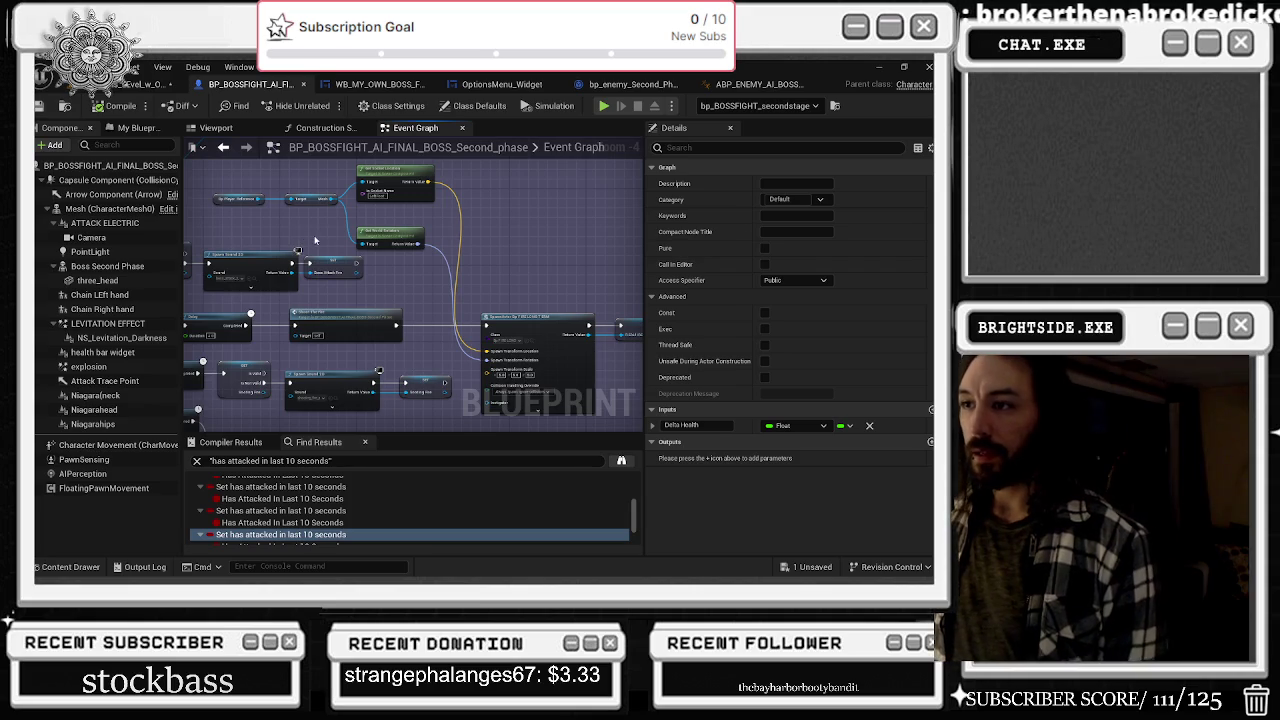
Jump from the Shoot The Fire call after the Delay node to its event definition
left_click_drag(315, 240, 366, 244)
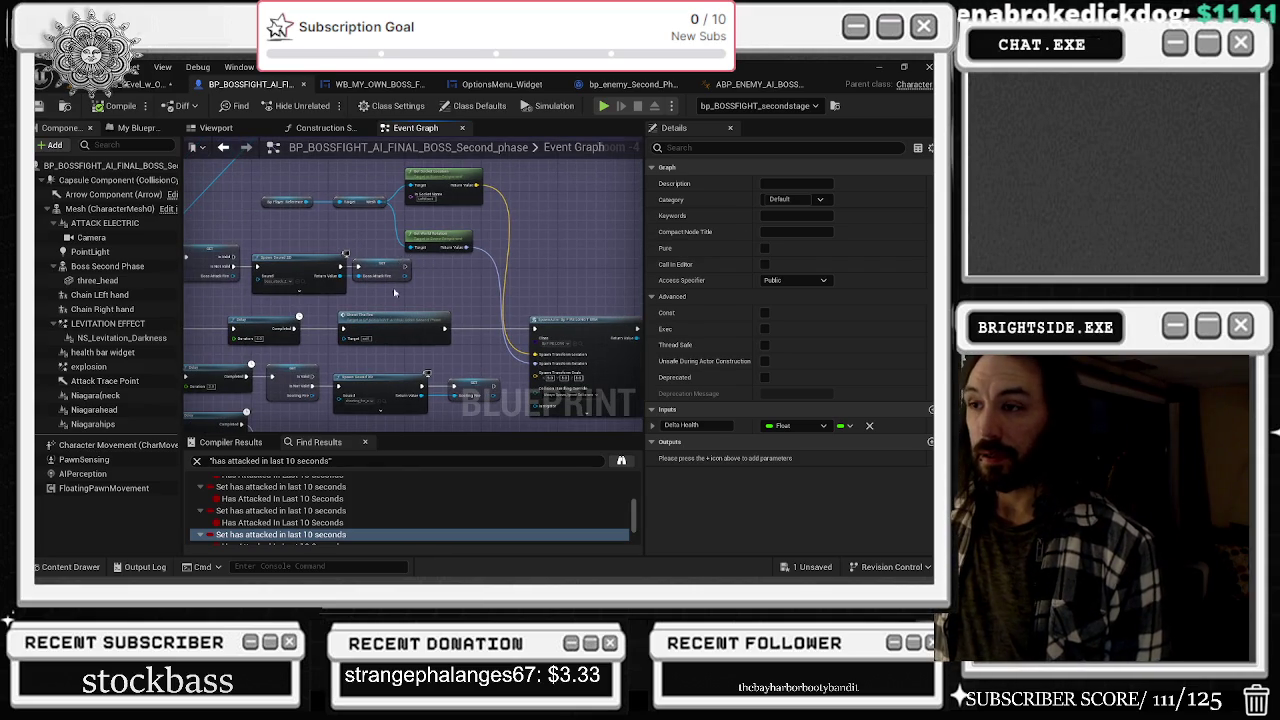
scroll(398, 277, "up", 2)
left_click(283, 280)
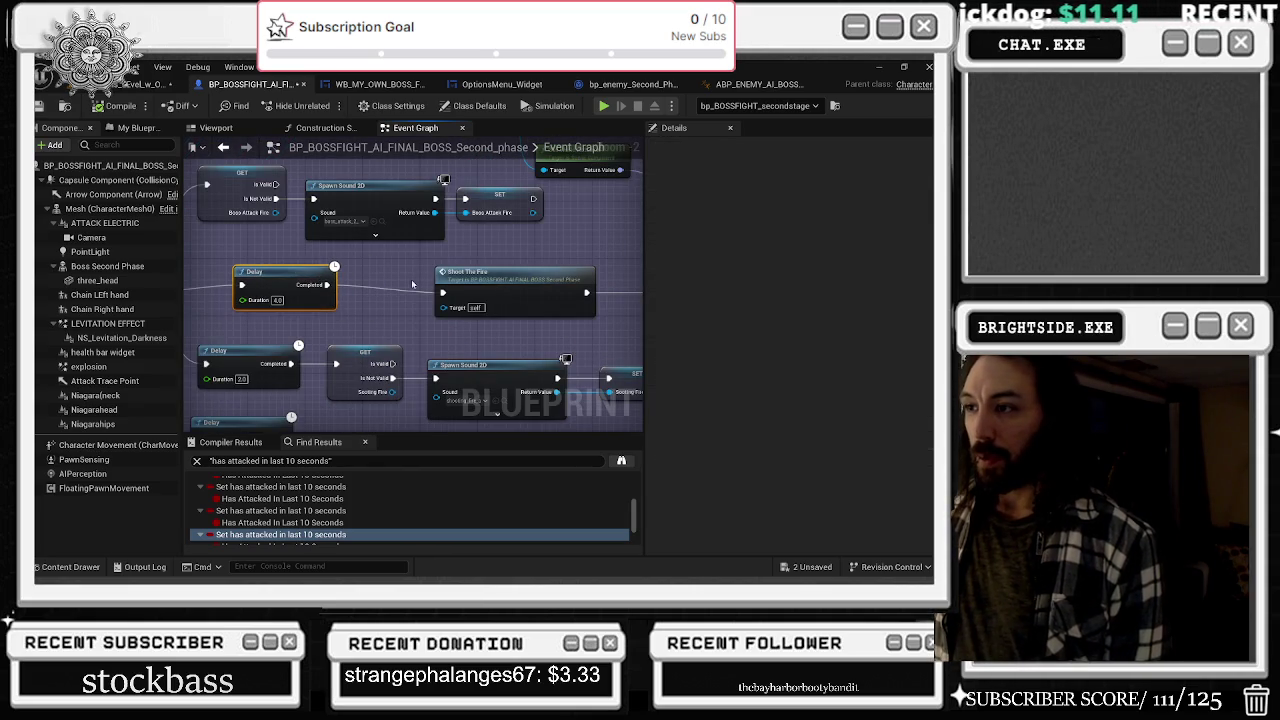
left_click(470, 272)
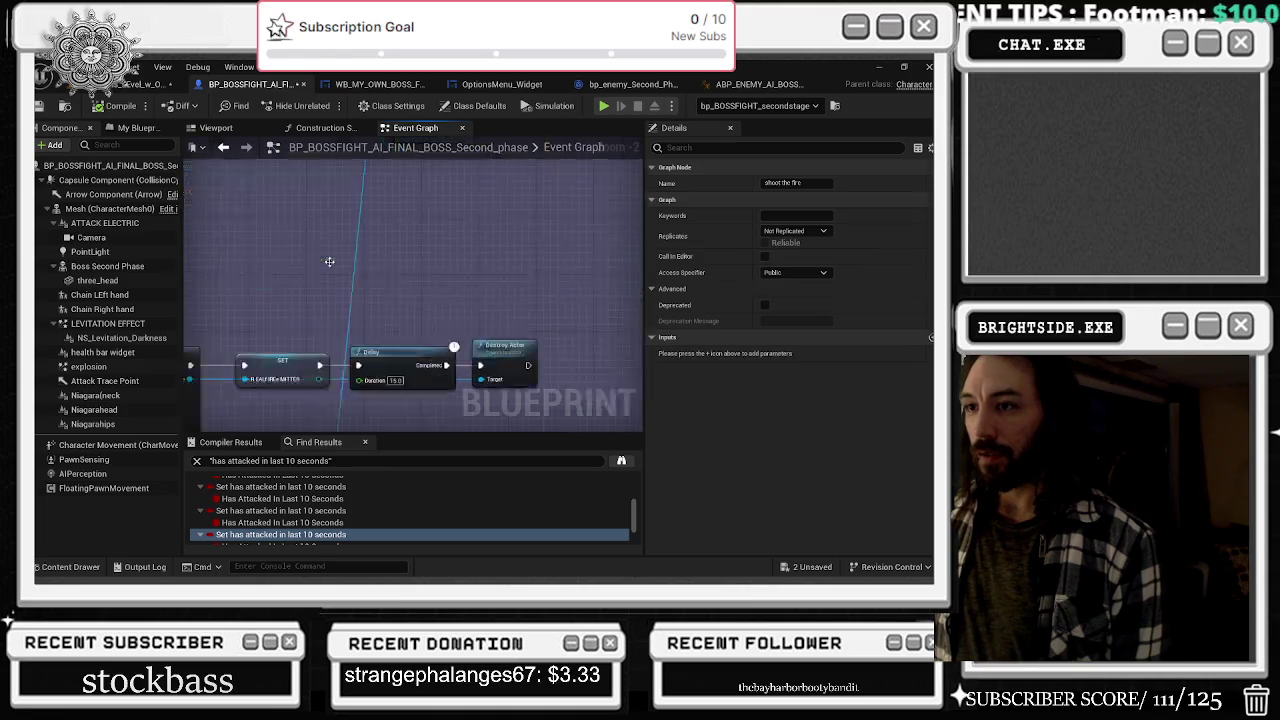
double_click(270, 275)
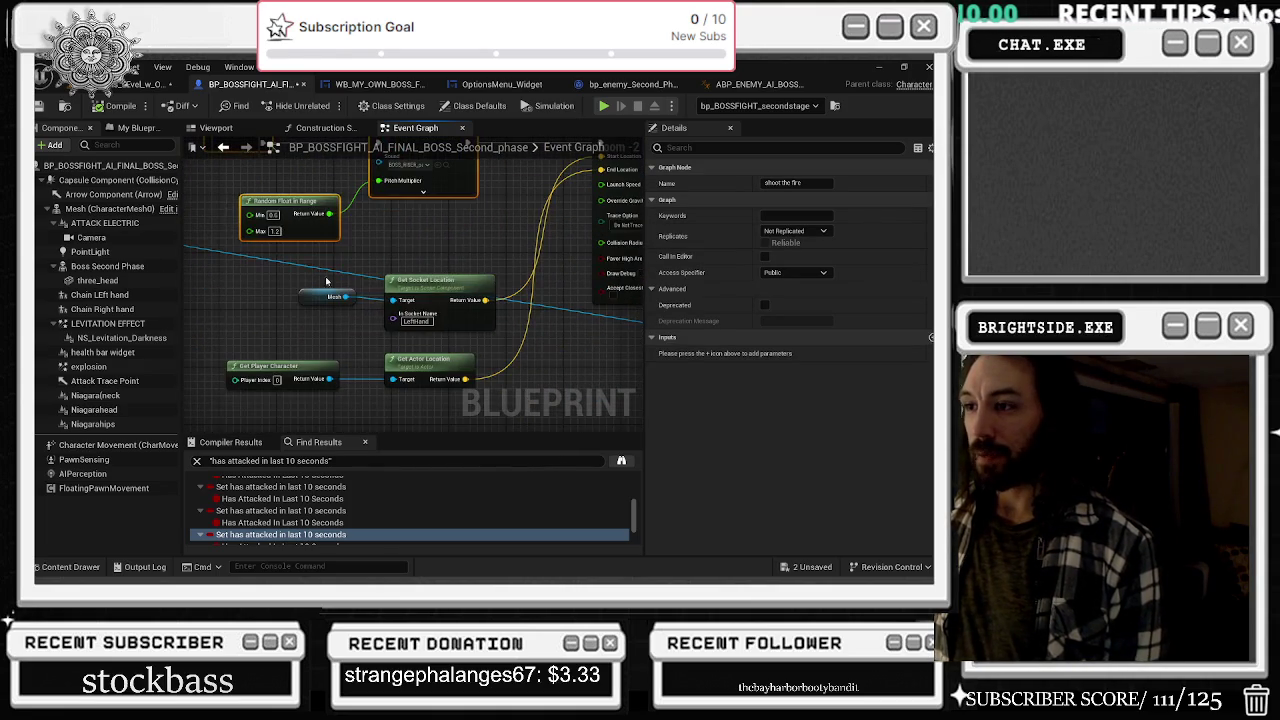
Bring Suggest Projectile Velocity and SpawnActor into view, then reveal SpawnActor's bp_fire_bossfight_projectile class asset
left_click_drag(458, 324, 421, 310)
mouse_move(290, 337)
left_mouse_down()
mouse_move(420, 352)
mouse_move(325, 337)
left_mouse_up()
mouse_move(535, 173)
left_mouse_down()
mouse_move(503, 273)
mouse_move(325, 307)
left_mouse_up()
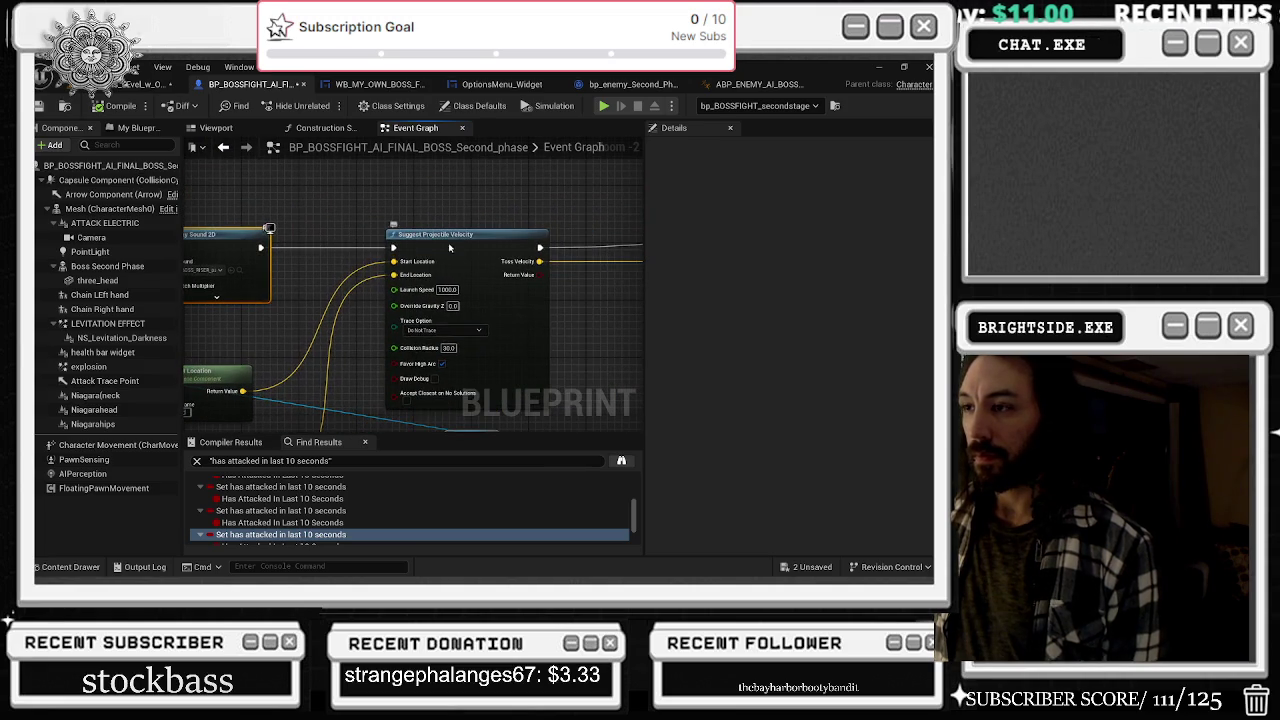
left_click_drag(450, 244, 406, 244)
mouse_move(492, 224)
left_mouse_down()
mouse_move(290, 315)
mouse_move(354, 326)
mouse_move(418, 373)
mouse_move(128, 321)
left_mouse_up()
left_click_drag(414, 249, 566, 296)
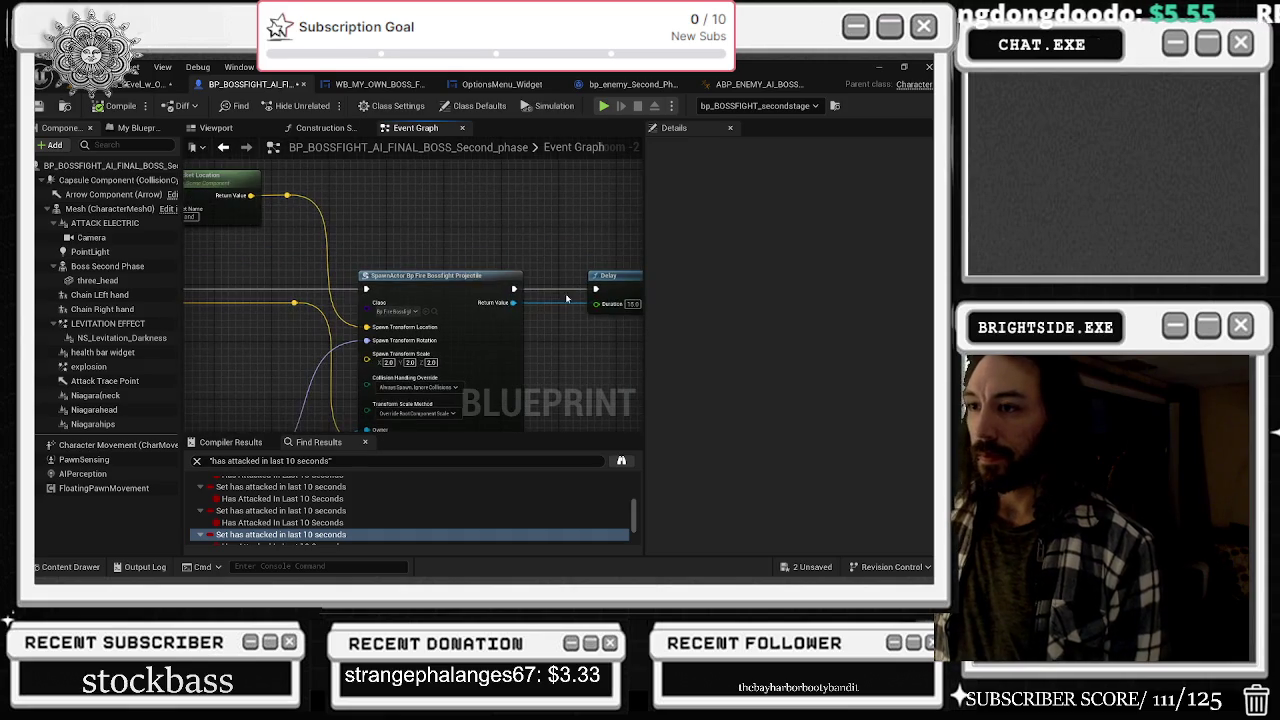
mouse_move(458, 283)
left_mouse_down()
mouse_move(287, 274)
mouse_move(435, 274)
mouse_move(287, 262)
mouse_move(463, 248)
left_mouse_up()
left_click(440, 273)
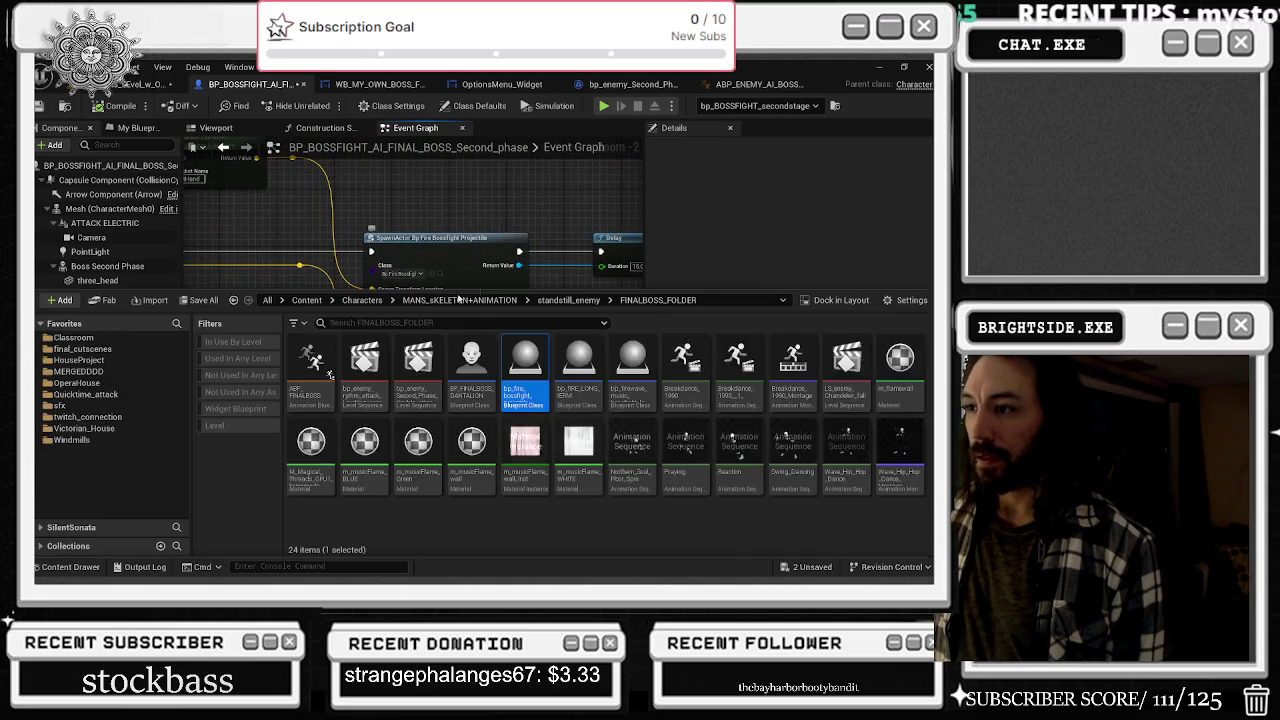
Open and close bp_fire_bossfight_projectile, then go back to BP_BOSSFIGHT's Shoot The Fire graph
double_click(541, 396)
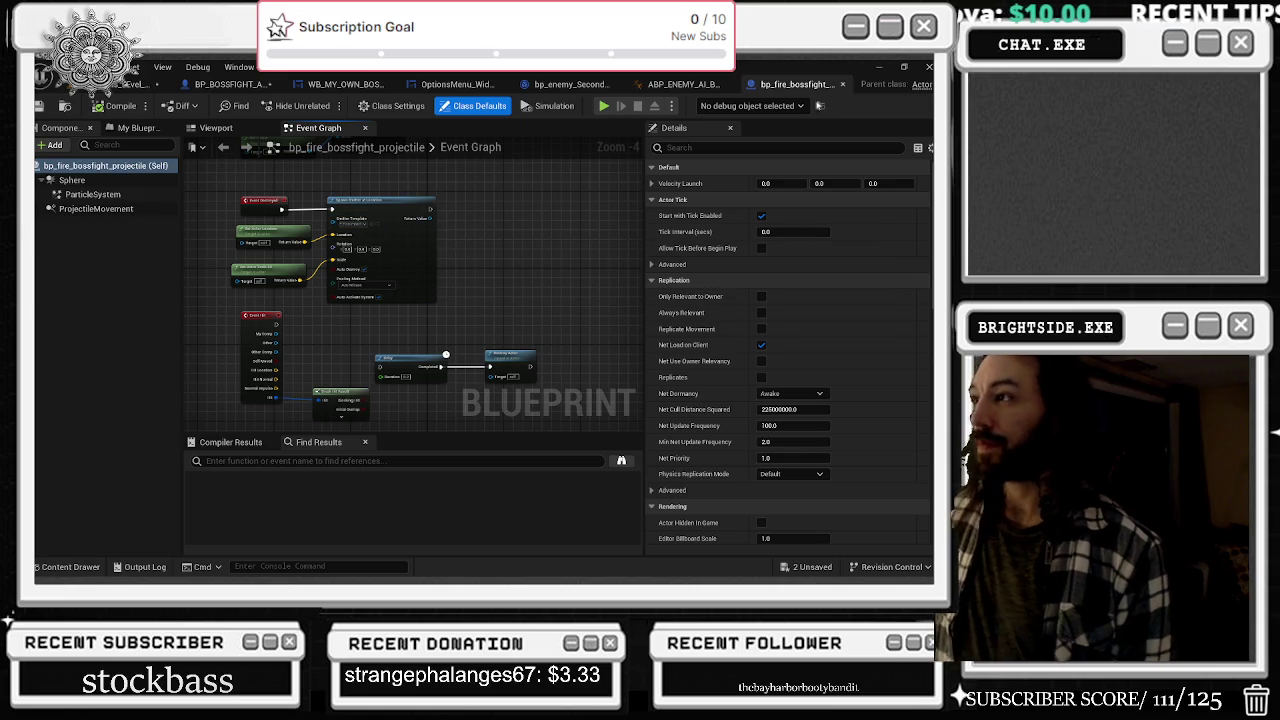
left_click(842, 84)
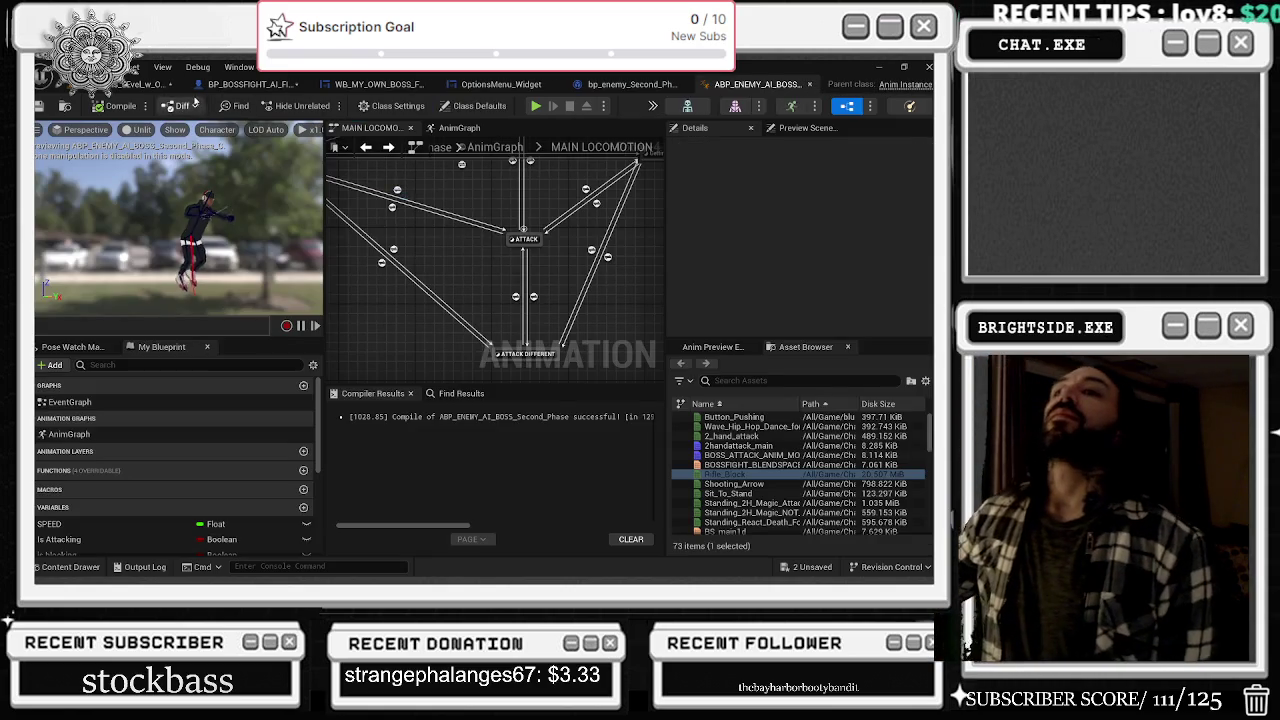
left_click(145, 84)
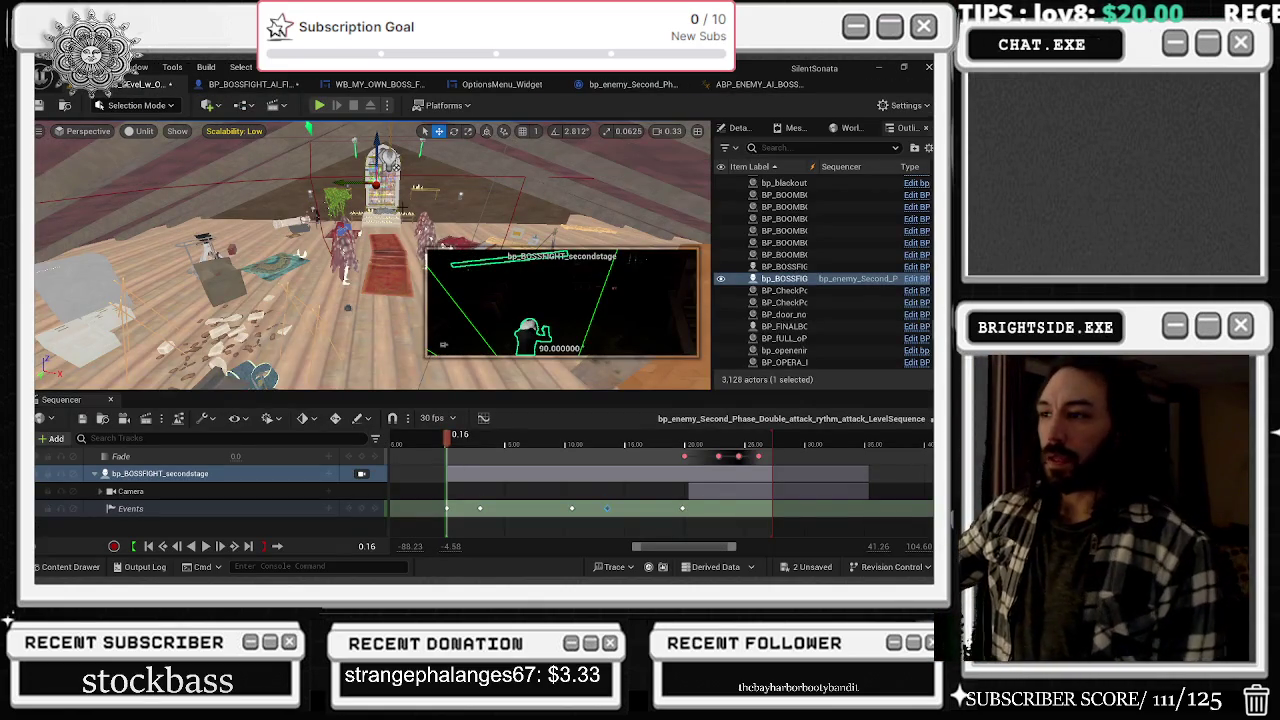
left_click(250, 84)
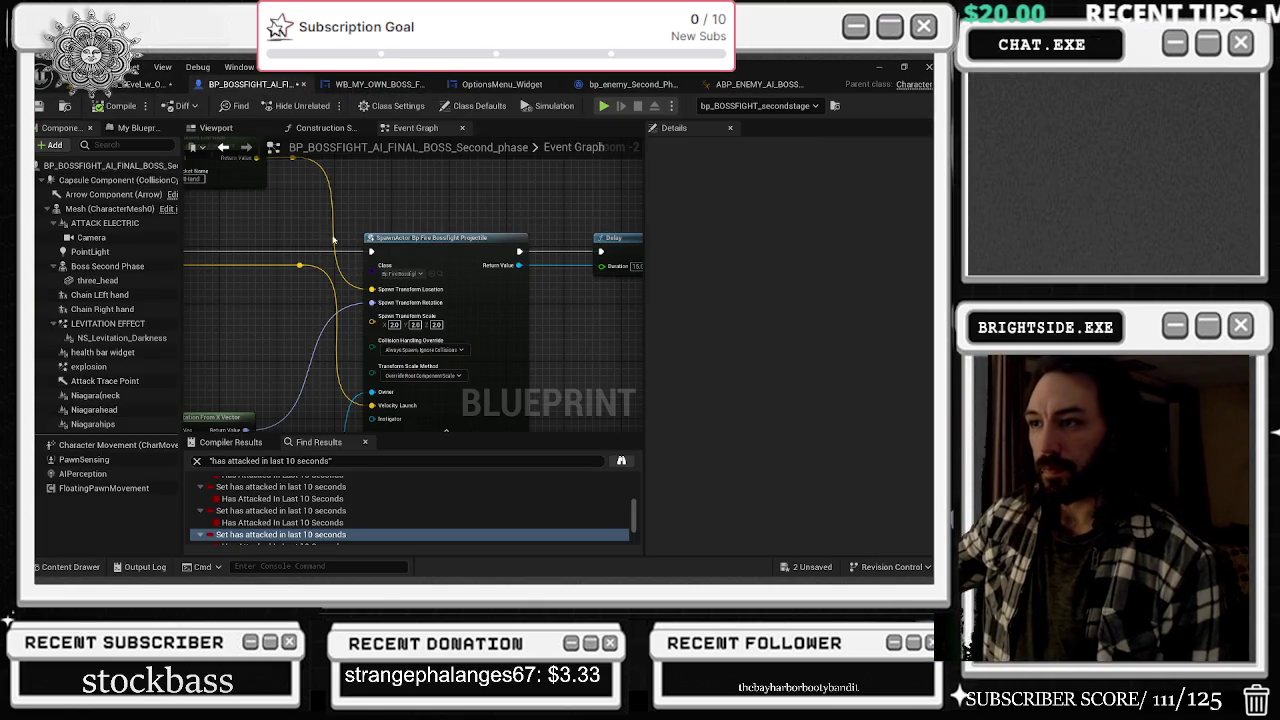
left_click(223, 147)
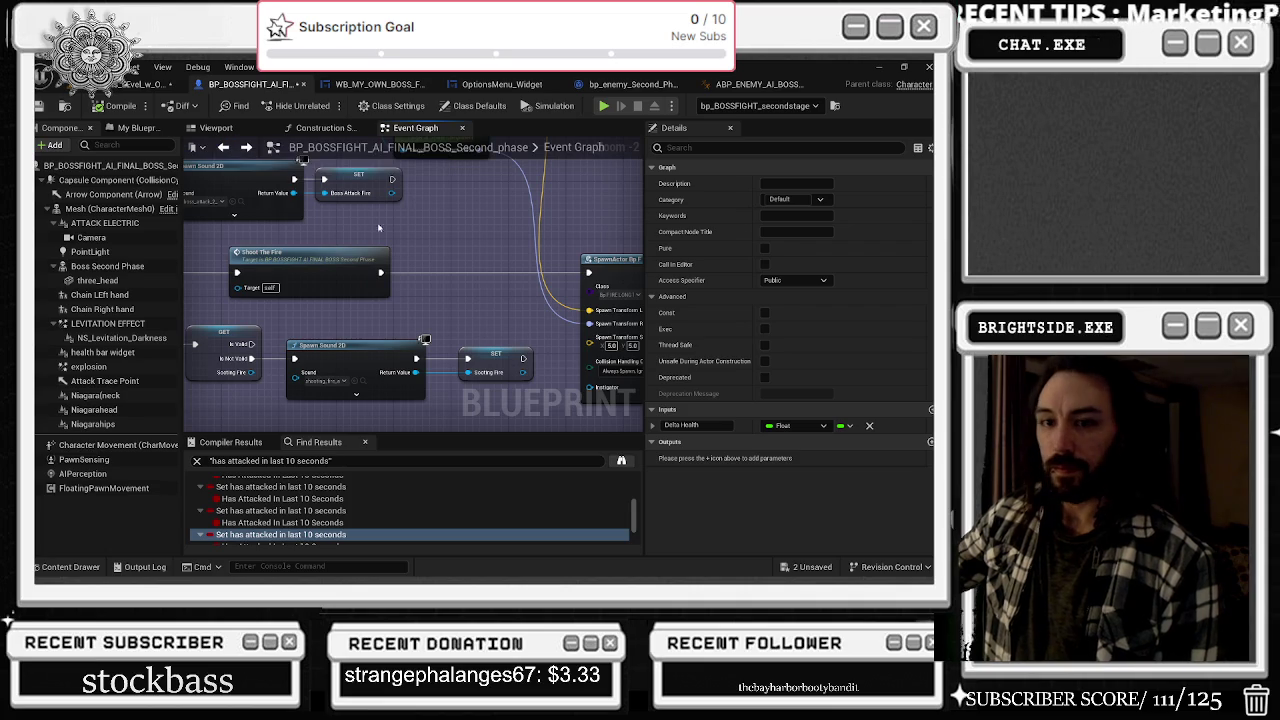
Move the left Delay node near the Spawn Sound and Sequence nodes slightly lower
left_click(246, 147)
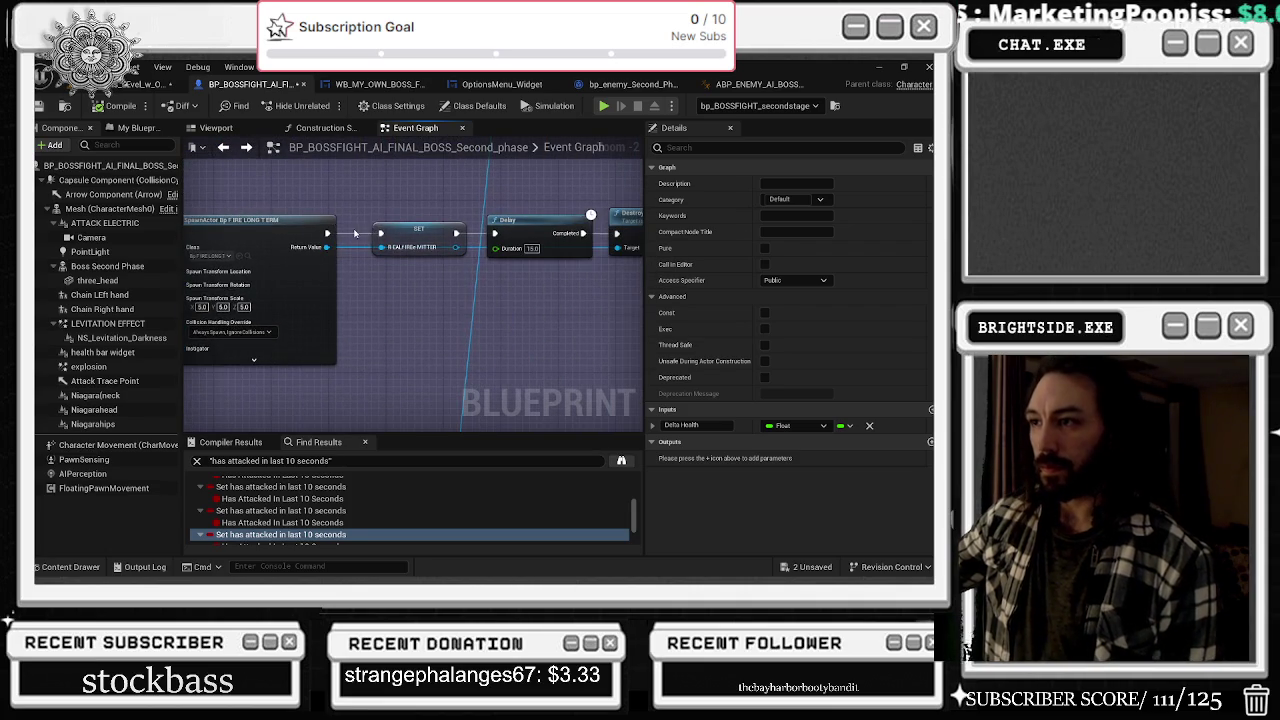
scroll(380, 220, "down", 2)
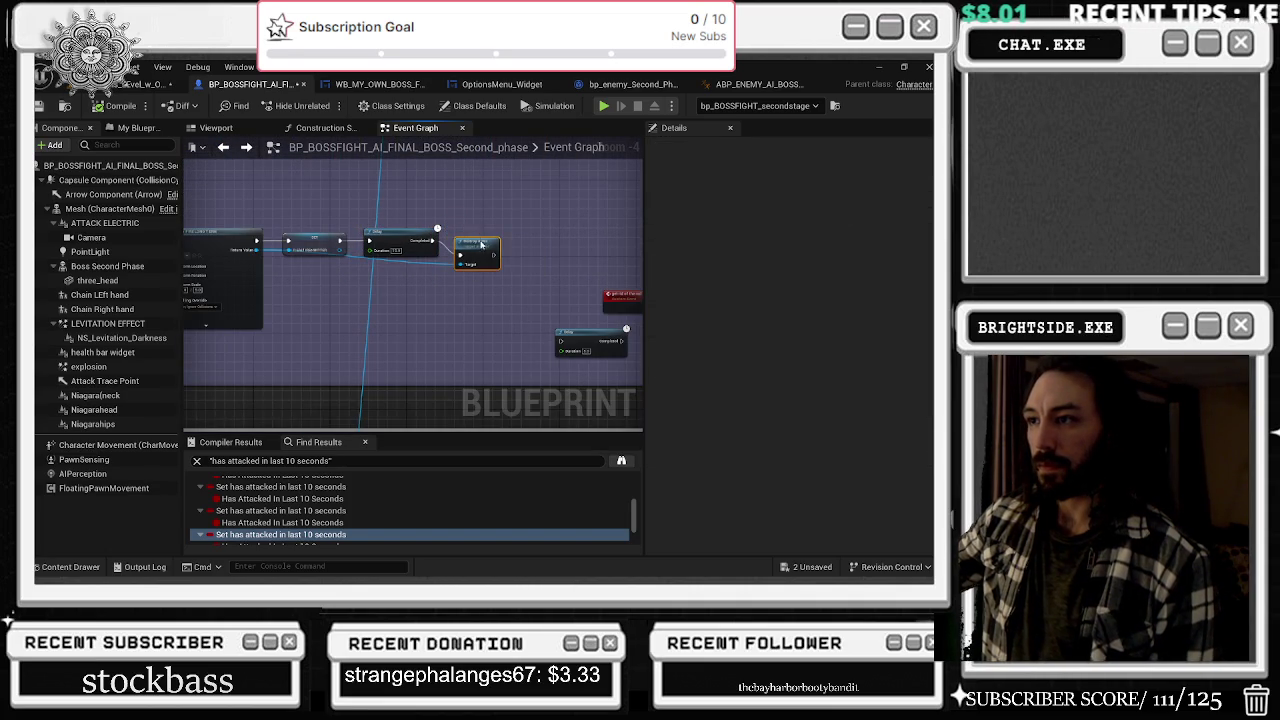
mouse_move(467, 232)
left_mouse_down()
mouse_move(547, 302)
mouse_move(567, 283)
mouse_move(563, 297)
left_mouse_up()
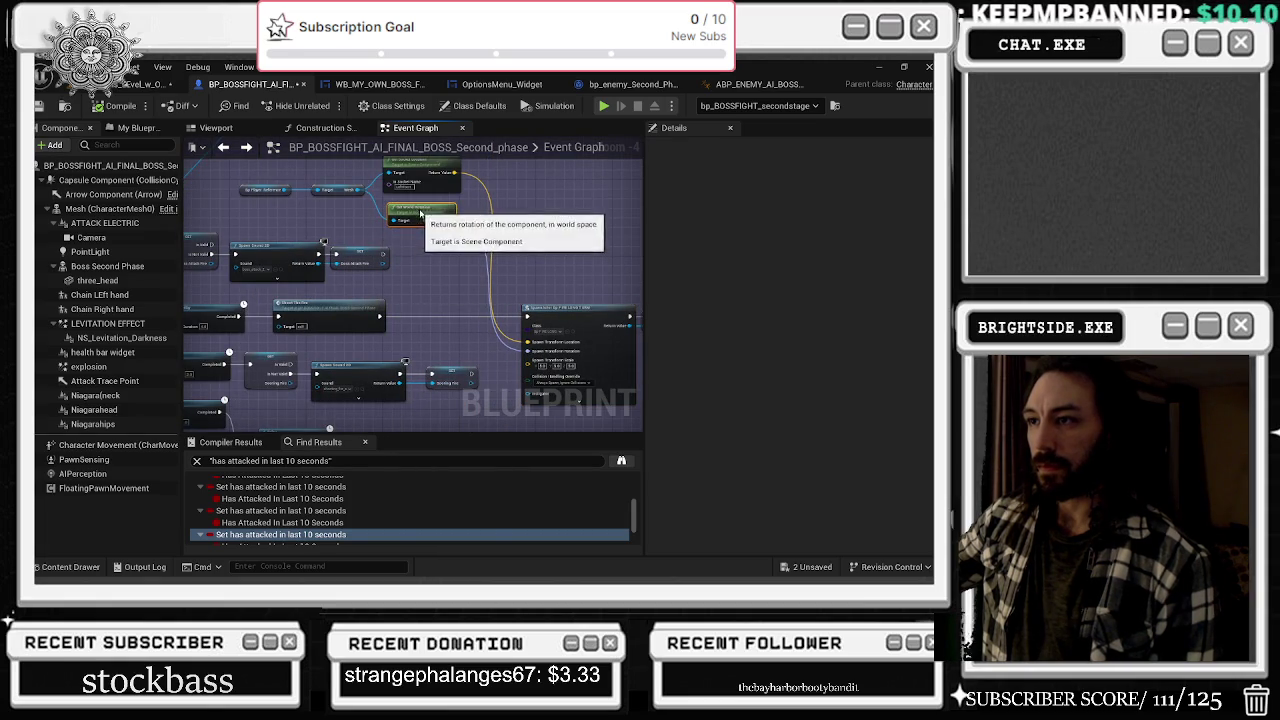
mouse_move(407, 228)
left_mouse_down()
mouse_move(529, 271)
mouse_move(454, 161)
left_mouse_up()
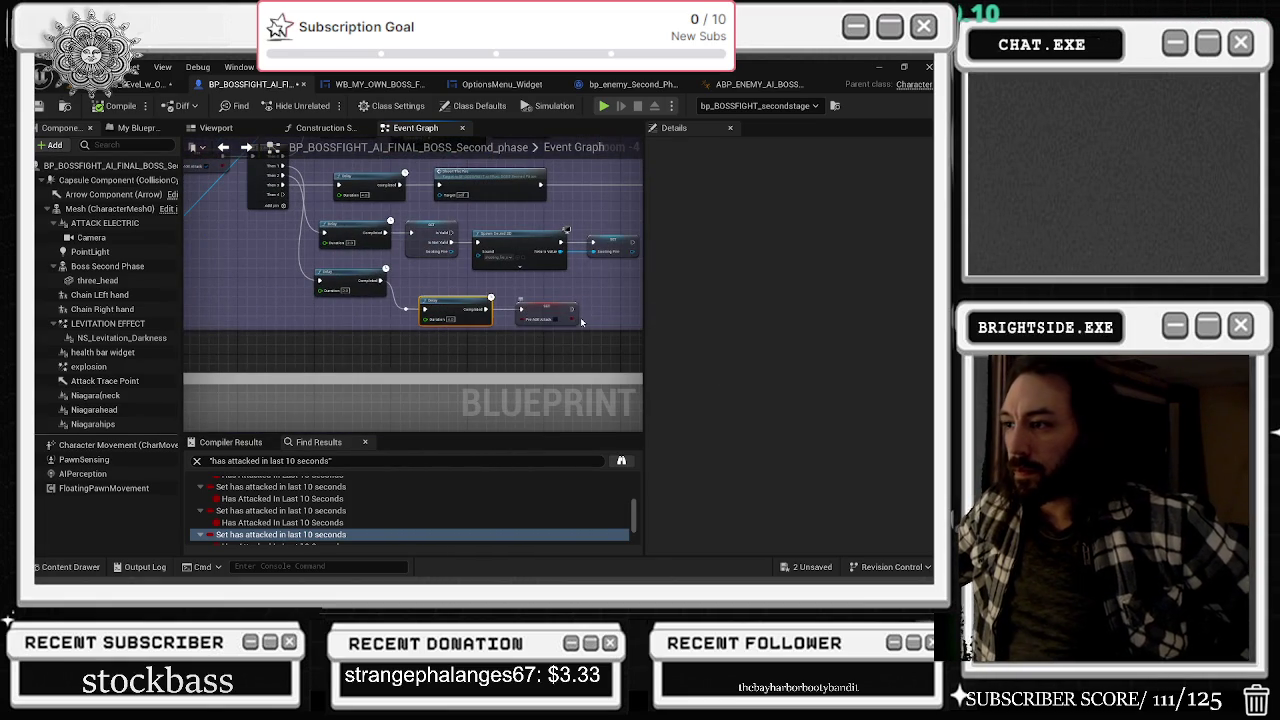
left_click_drag(340, 272, 340, 297)
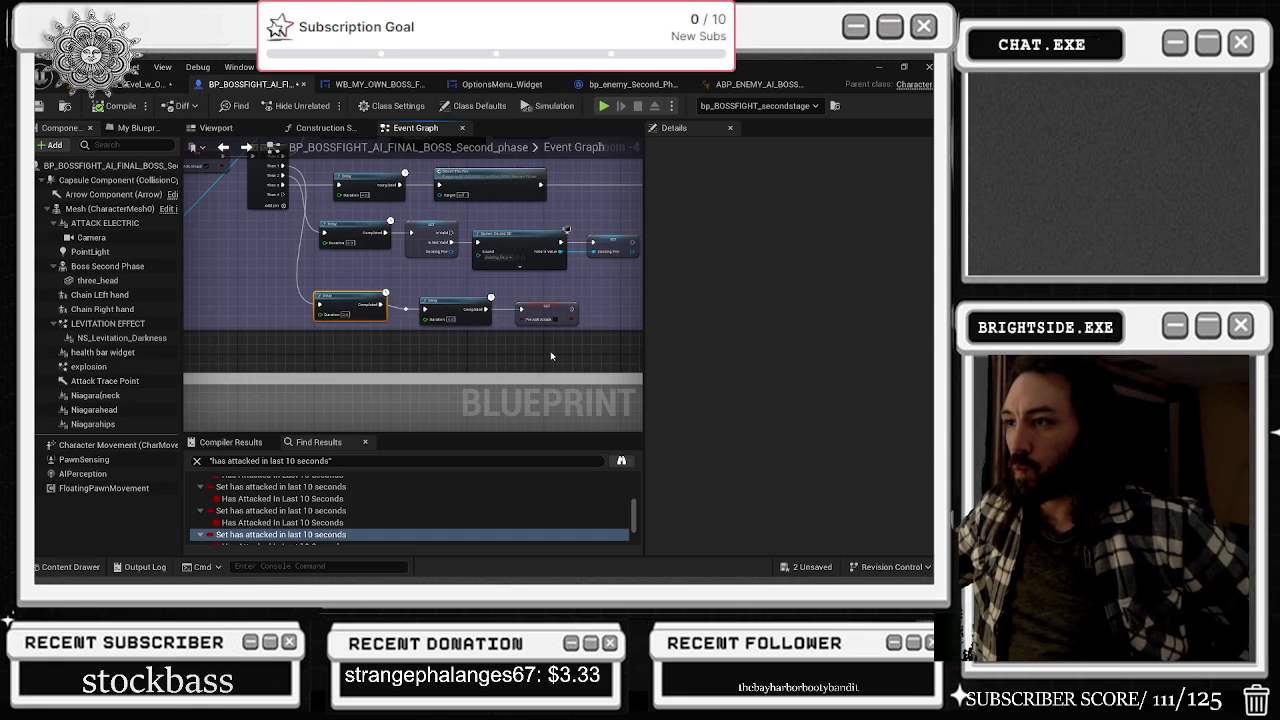
left_click_drag(356, 306, 333, 340)
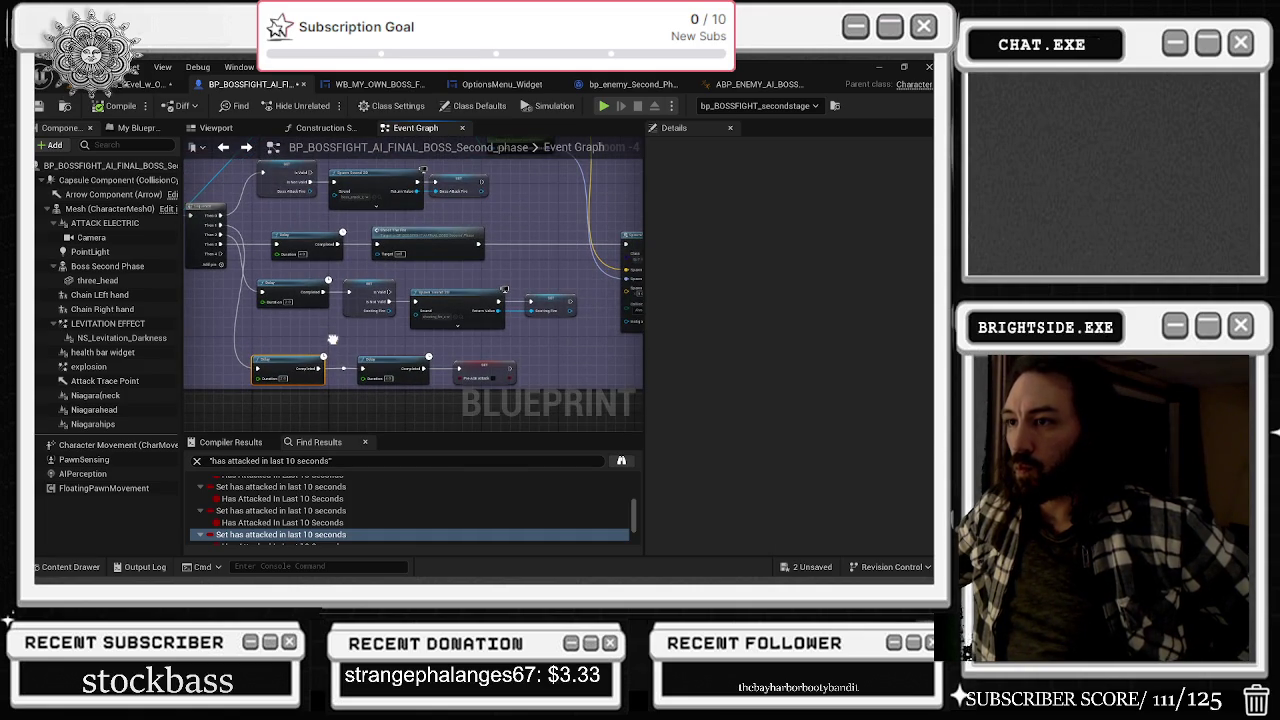
left_click_drag(397, 252, 318, 246)
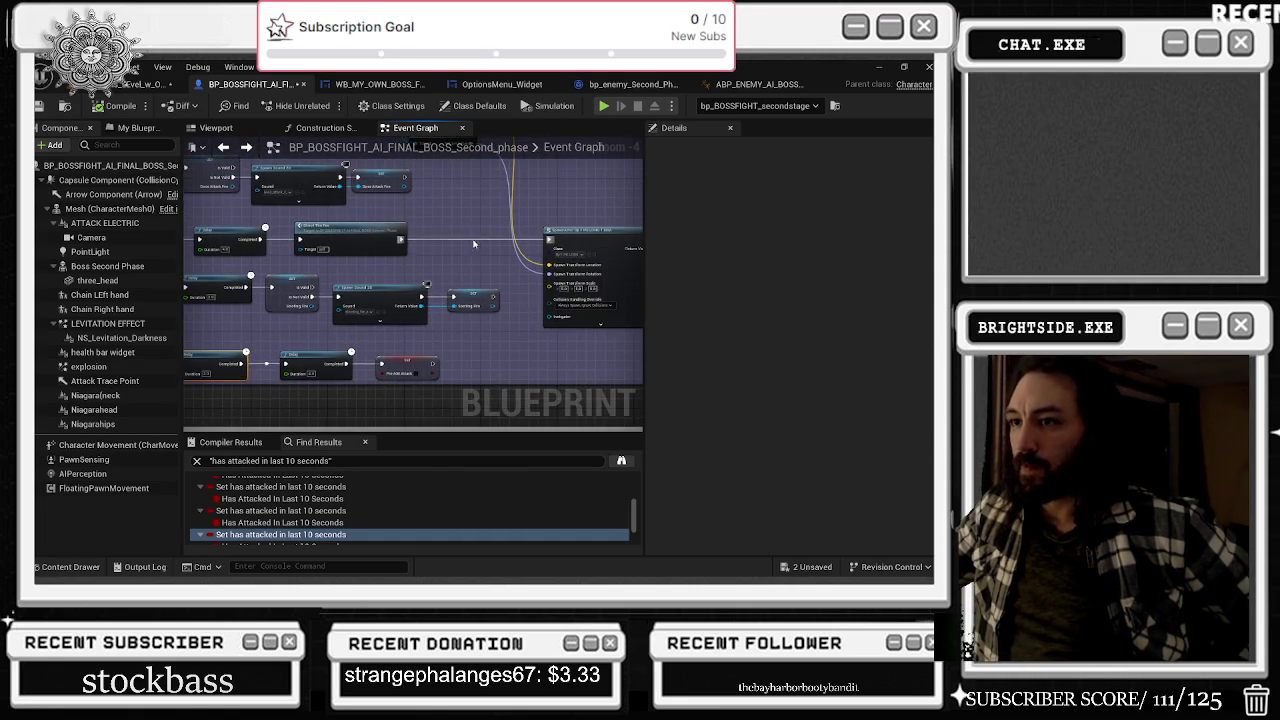
left_click(208, 229)
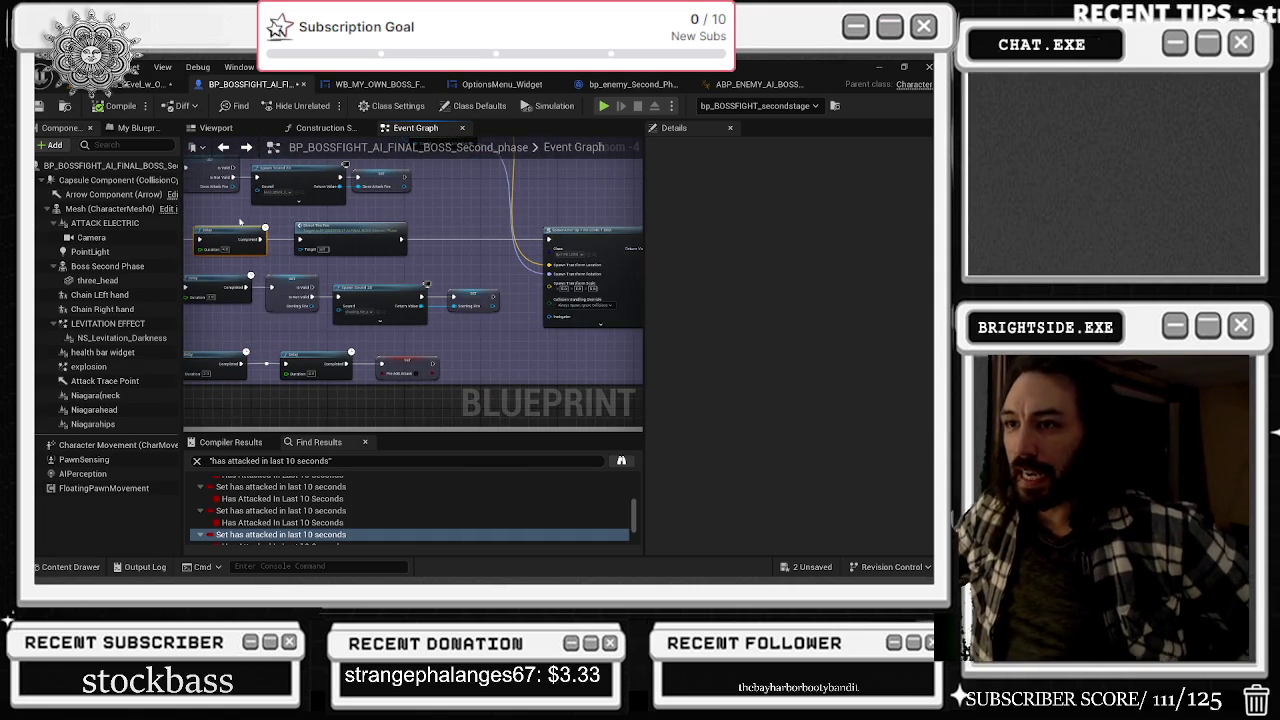
Reveal the SpawnActor classes among the assets: bp_FIRE_LONG_TERM, then bp_fire_bossfight_projectile
scroll(343, 237, "up", 1)
left_click(433, 240)
scroll(460, 300, "up", 2)
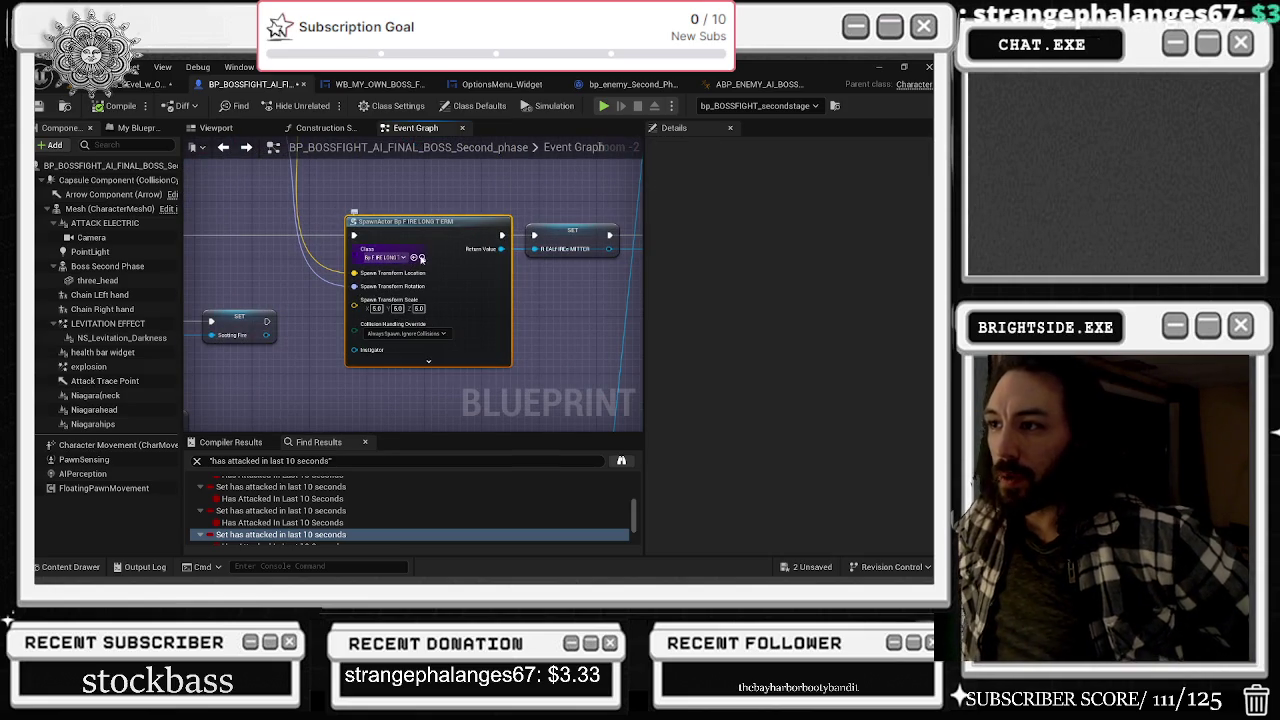
left_click(421, 258)
left_click(474, 215)
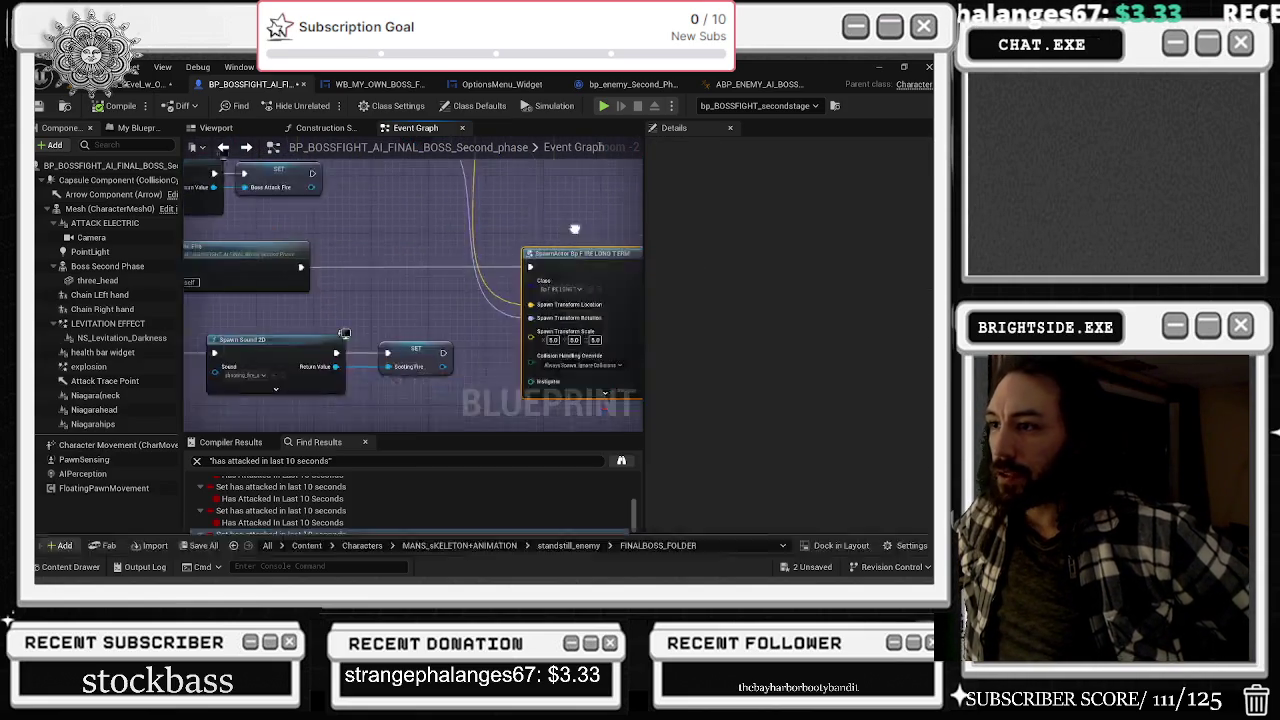
scroll(442, 272, "up", 2)
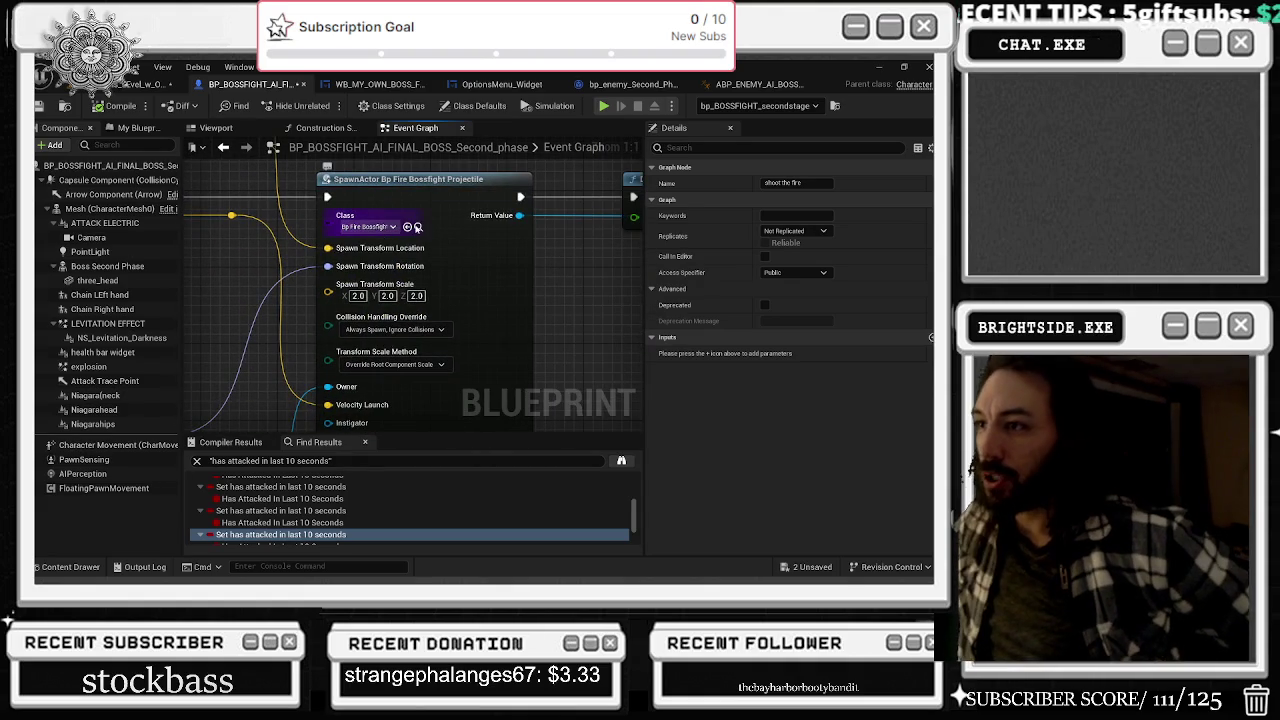
left_click(418, 227)
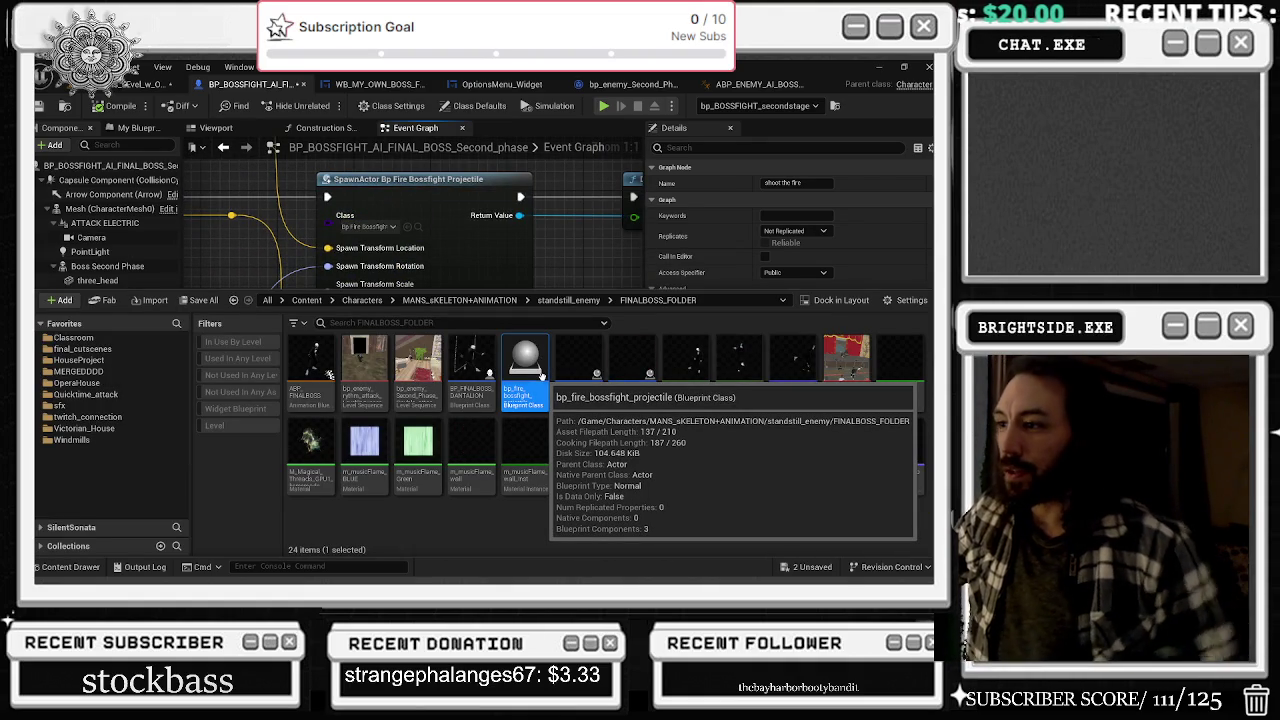
Open the bp_fIRE_LONG_tERM blueprint from the project assets
double_click(525, 360)
left_click(72, 567)
left_click(577, 384)
double_click(577, 384)
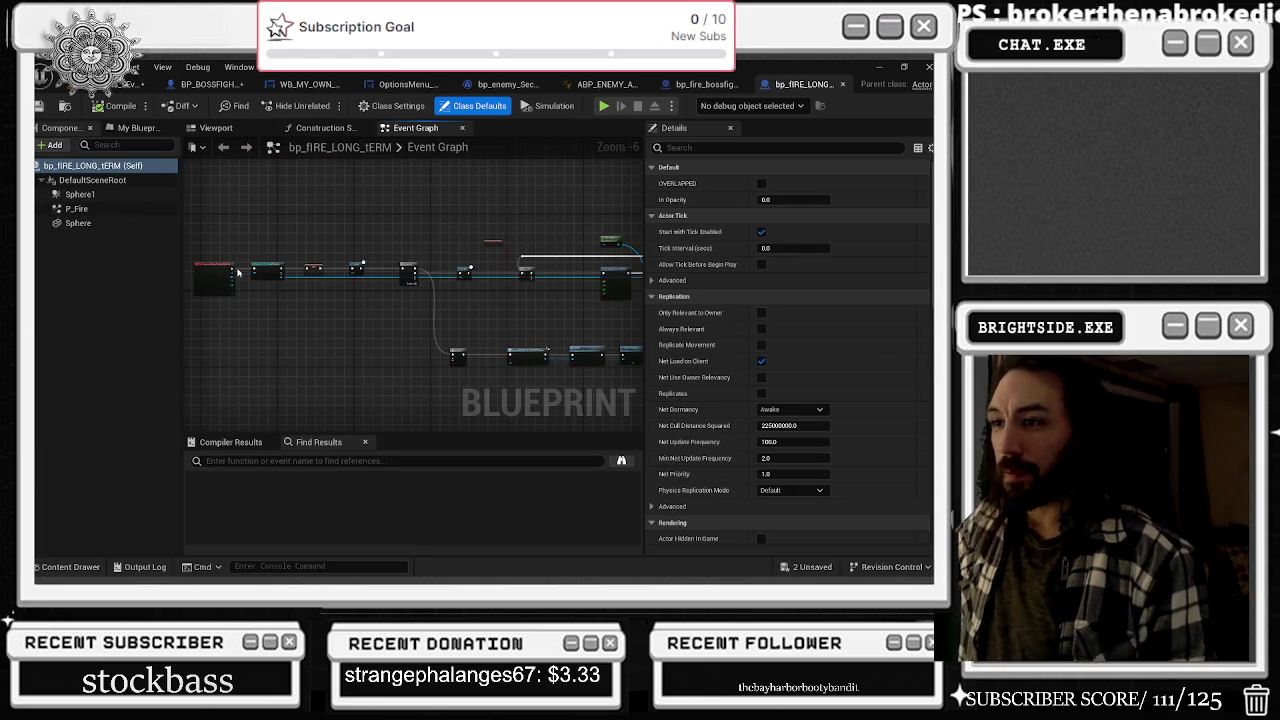
Review its Delay, Branch, OVERLAPPED, camera shake and damage nodes, then view the Construction Script
scroll(233, 268, "up", 4)
left_click_drag(455, 353, 294, 331)
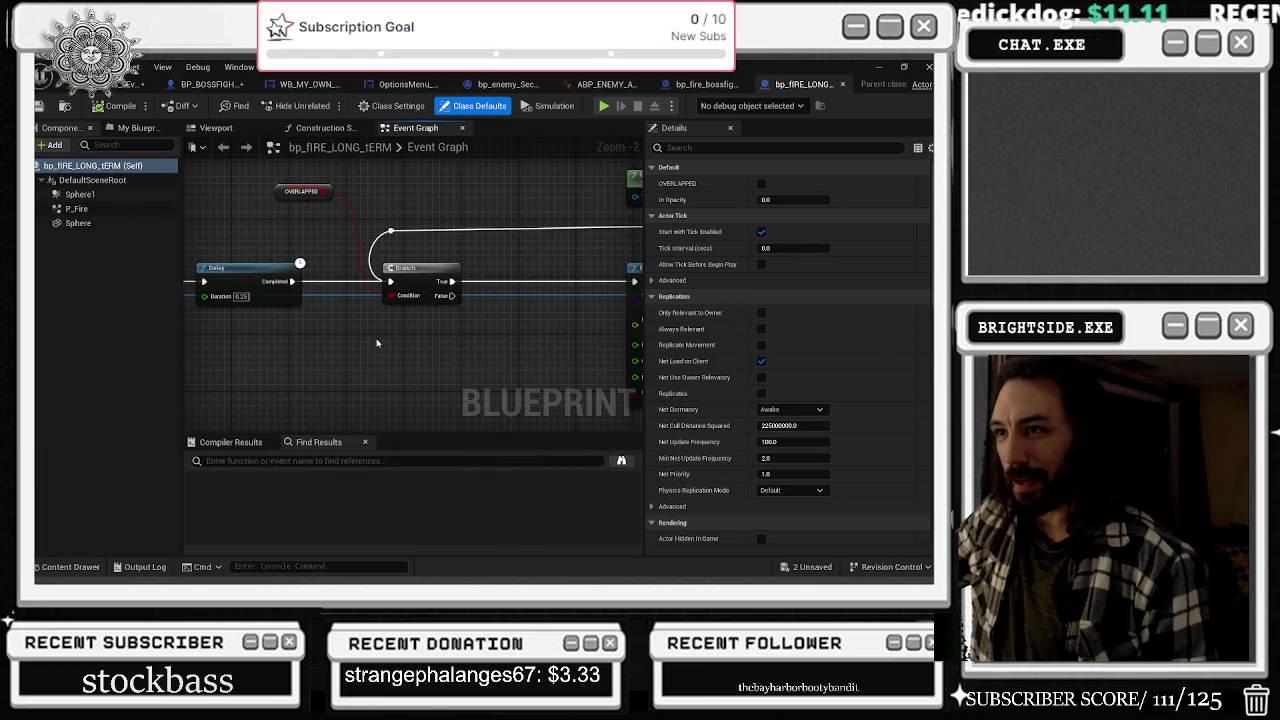
left_click_drag(433, 329, 311, 334)
mouse_move(432, 228)
left_mouse_down()
mouse_move(400, 270)
mouse_move(638, 247)
mouse_move(257, 323)
left_mouse_up()
scroll(277, 329, "down", 3)
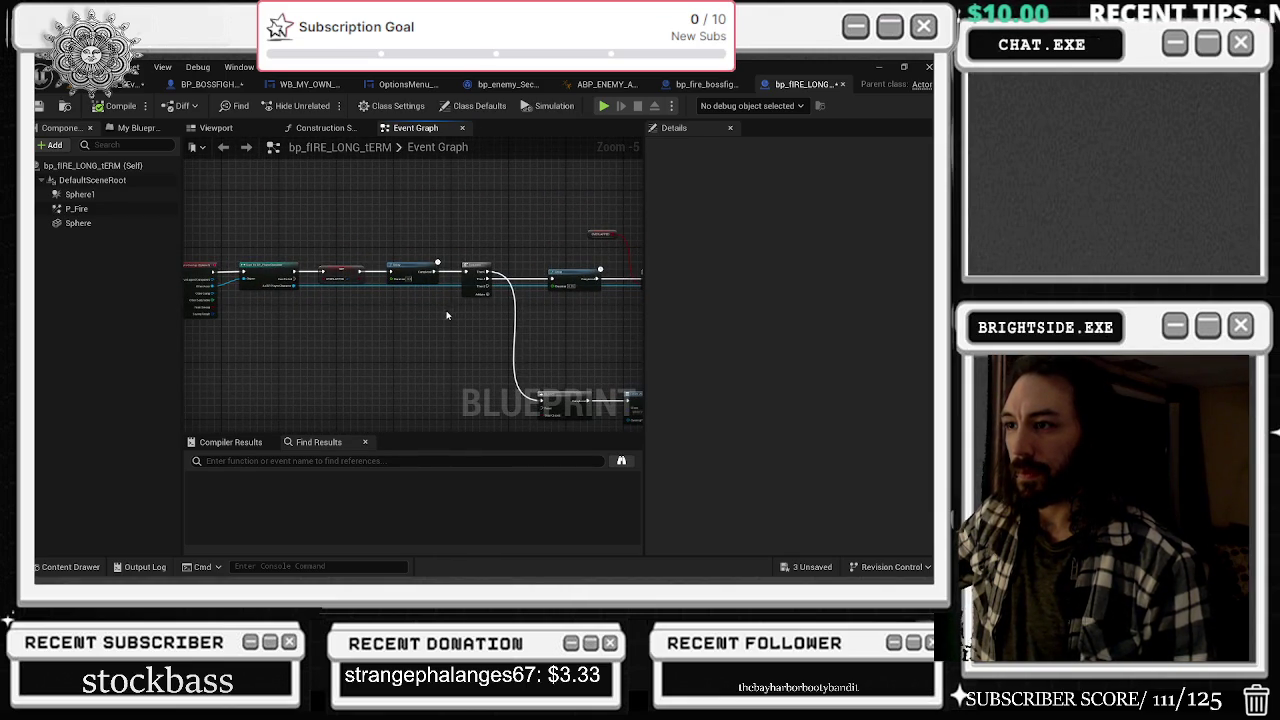
mouse_move(378, 315)
left_mouse_down()
mouse_move(200, 291)
mouse_move(479, 289)
left_mouse_up()
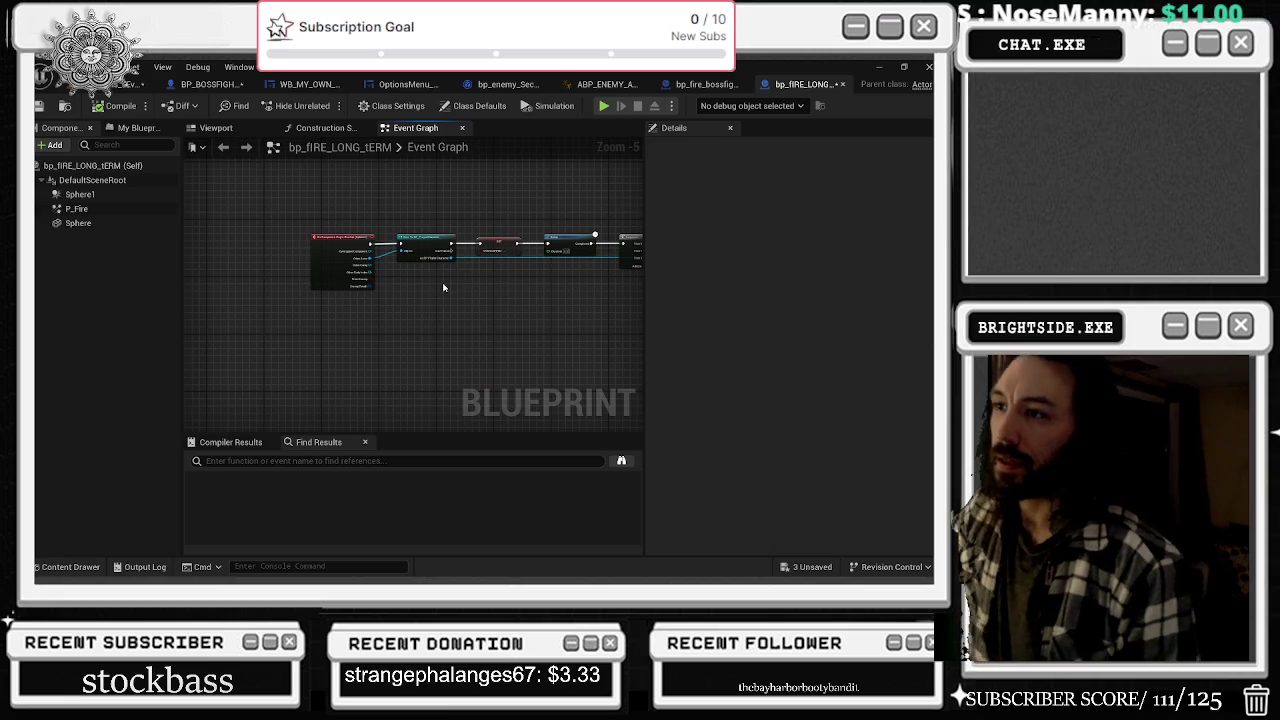
left_click(334, 129)
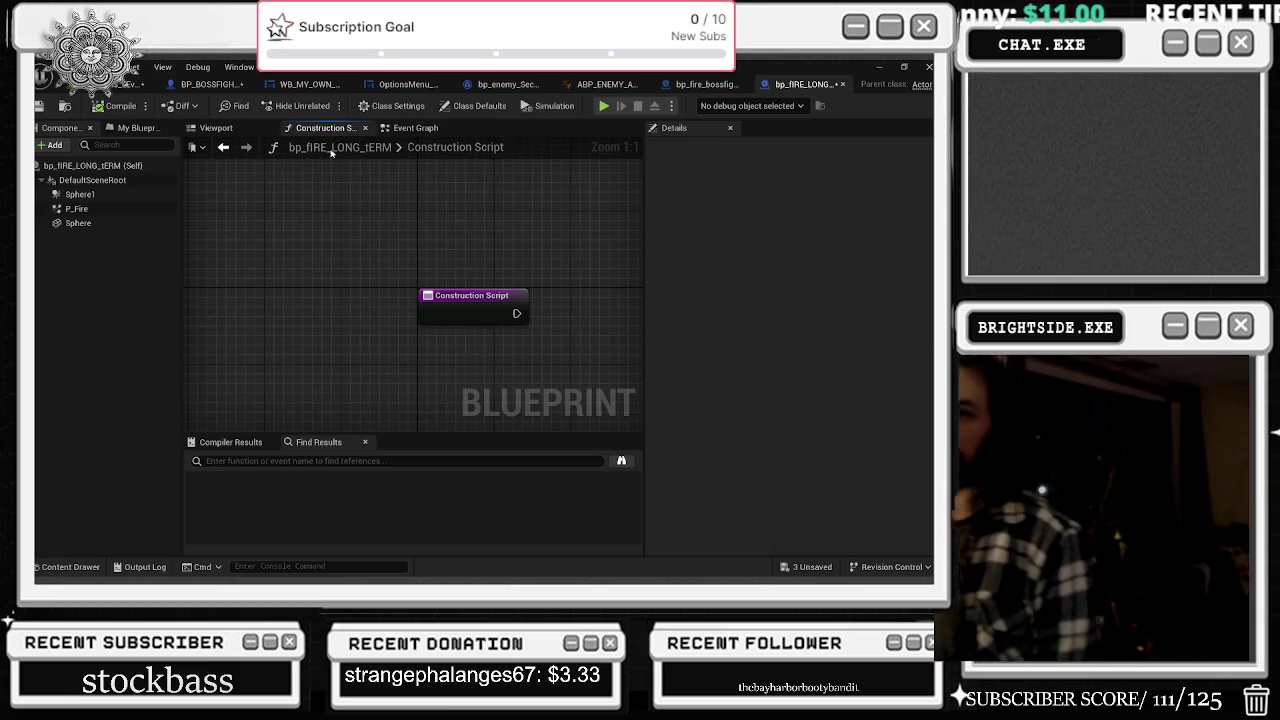
Turn off Cast Shadow on Sphere and Receive CSM Shadows on Sphere1
left_click(77, 208)
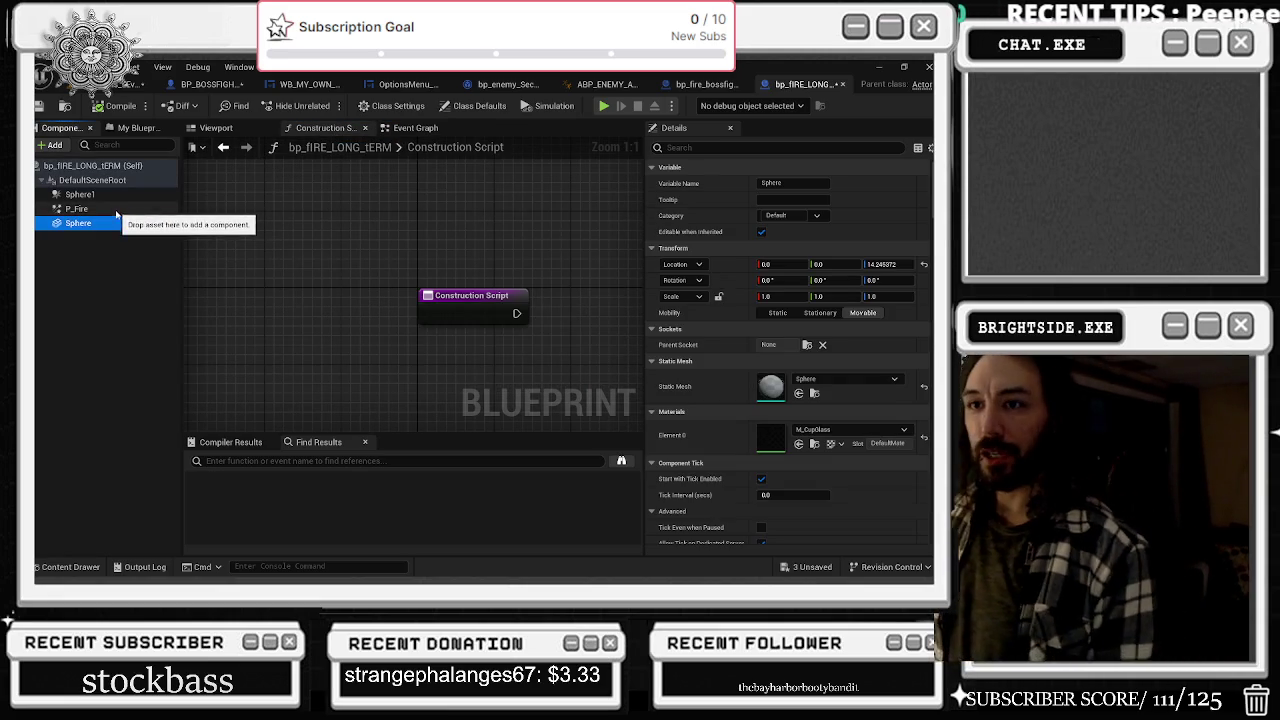
left_click(760, 148)
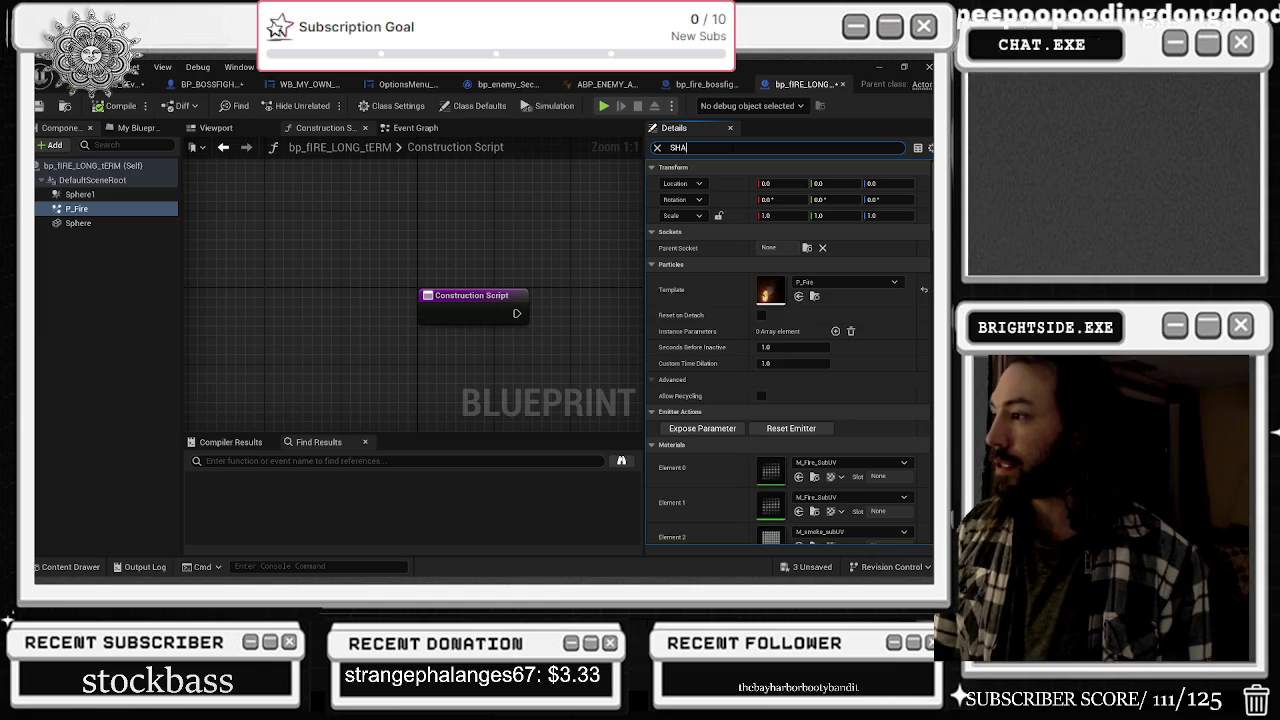
type("ADO")
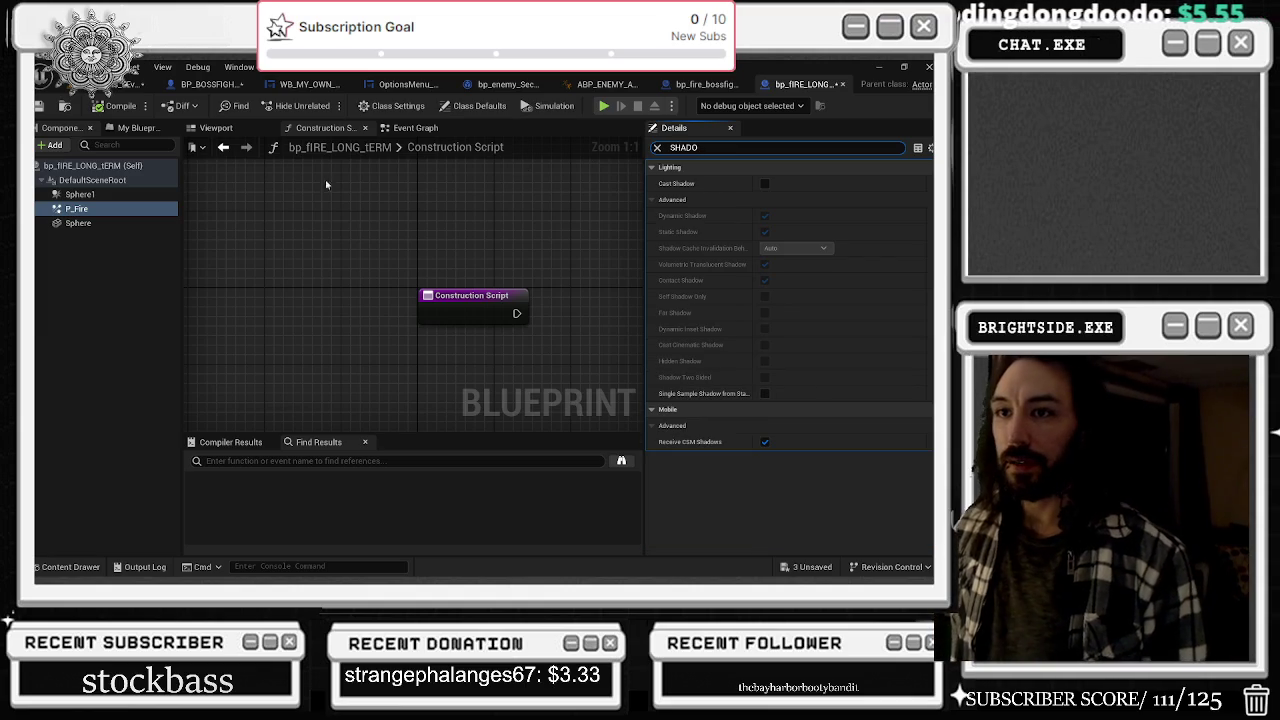
left_click(105, 223)
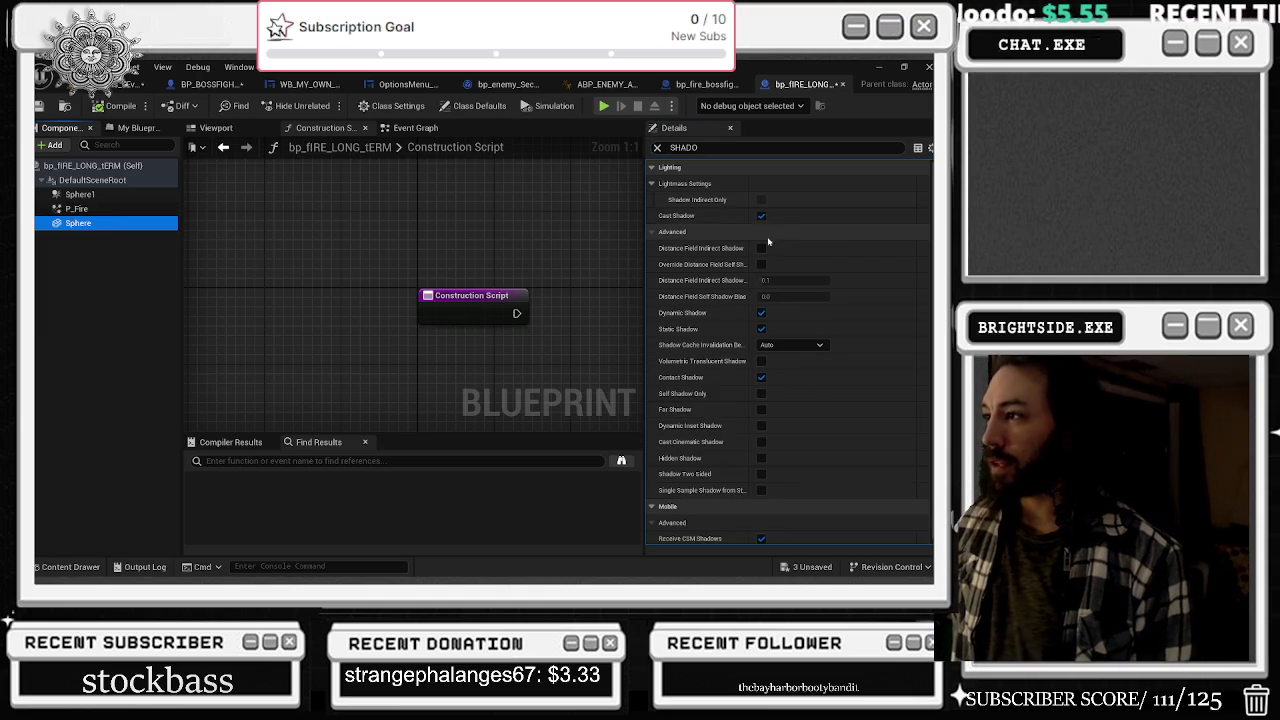
left_click(762, 216)
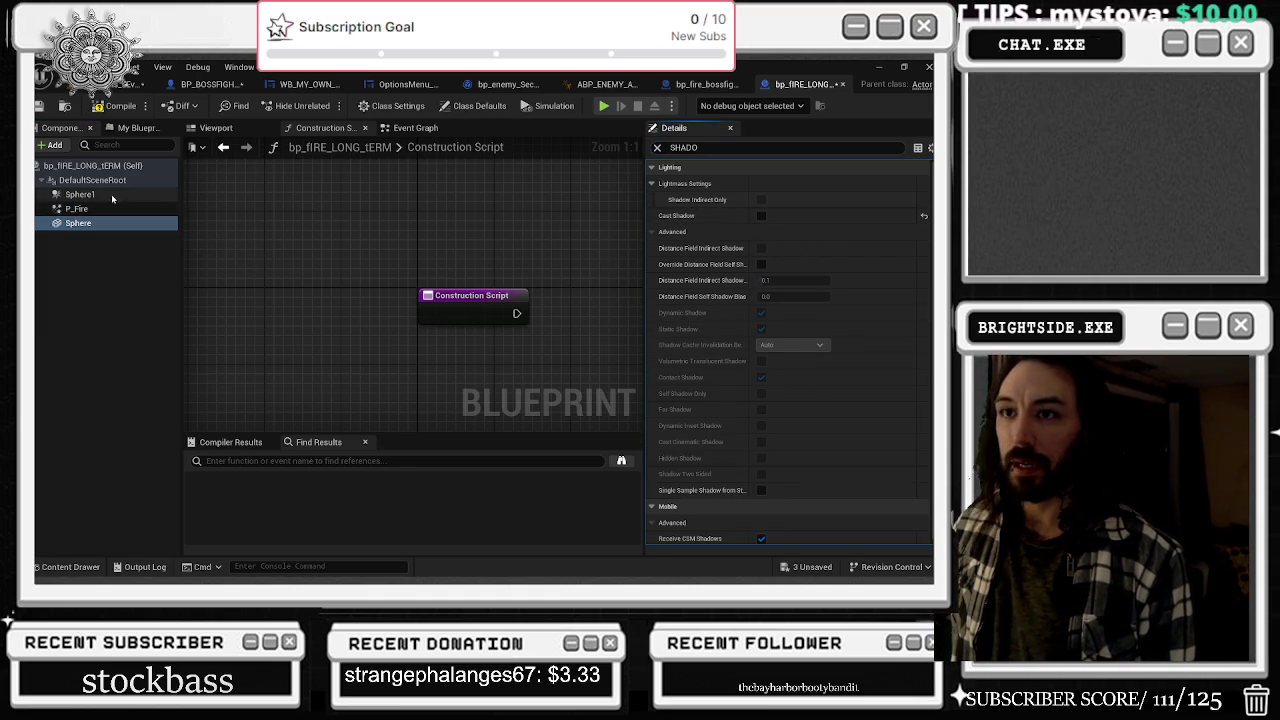
left_click(80, 194)
left_click(215, 127)
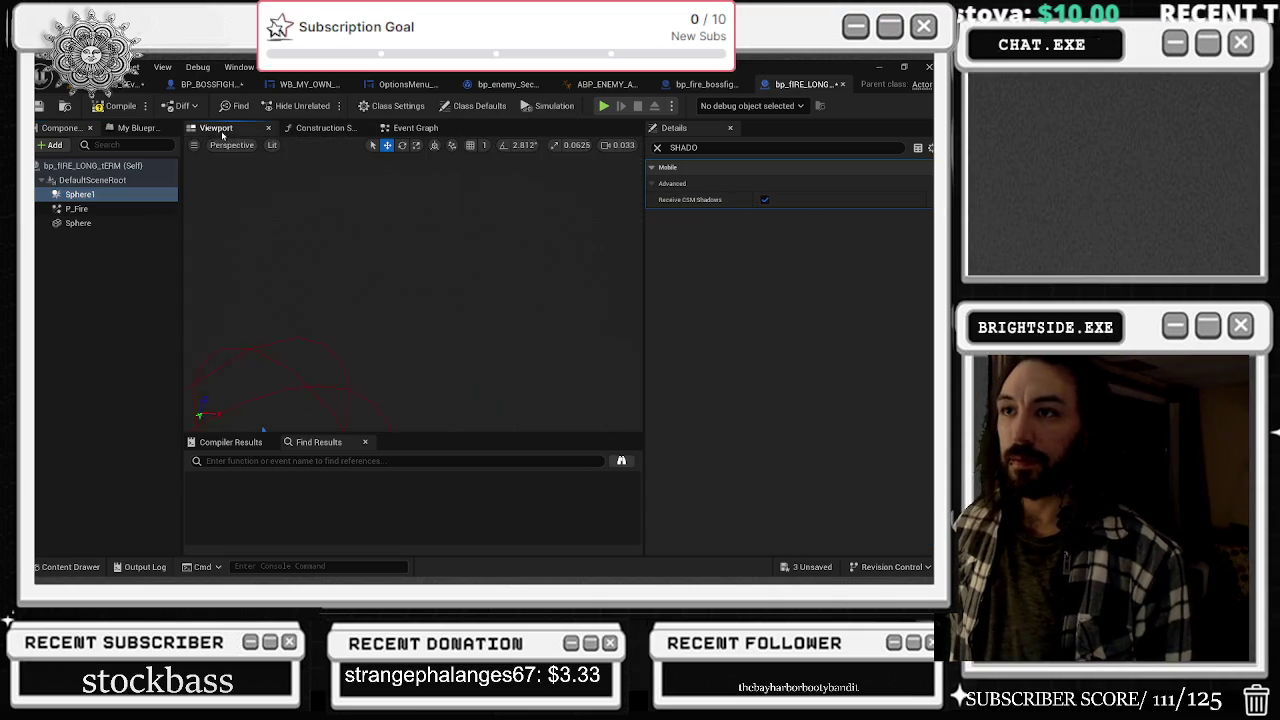
left_click(765, 199)
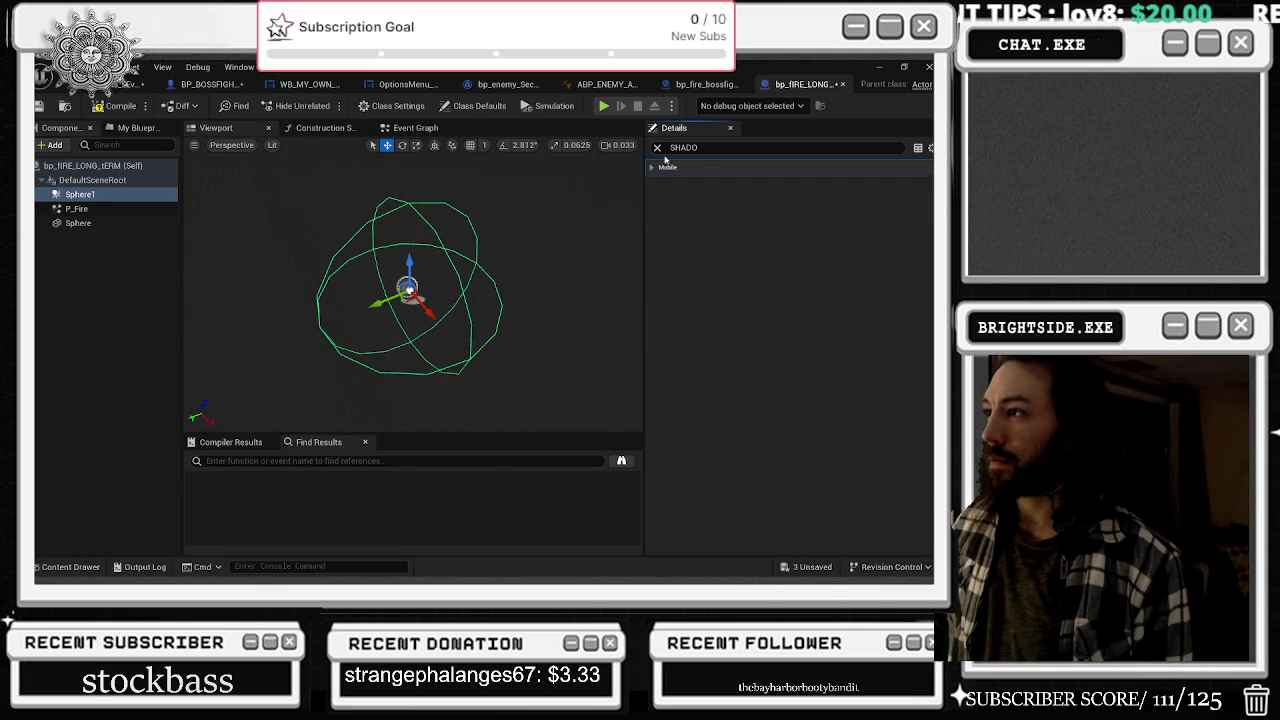
Give Sphere1 Custom collision: WorldDynamic, Query and Physics, all Ignore except Pawn Overlap; compile
left_click(657, 147)
scroll(790, 350, "down", 5)
scroll(787, 350, "down", 8)
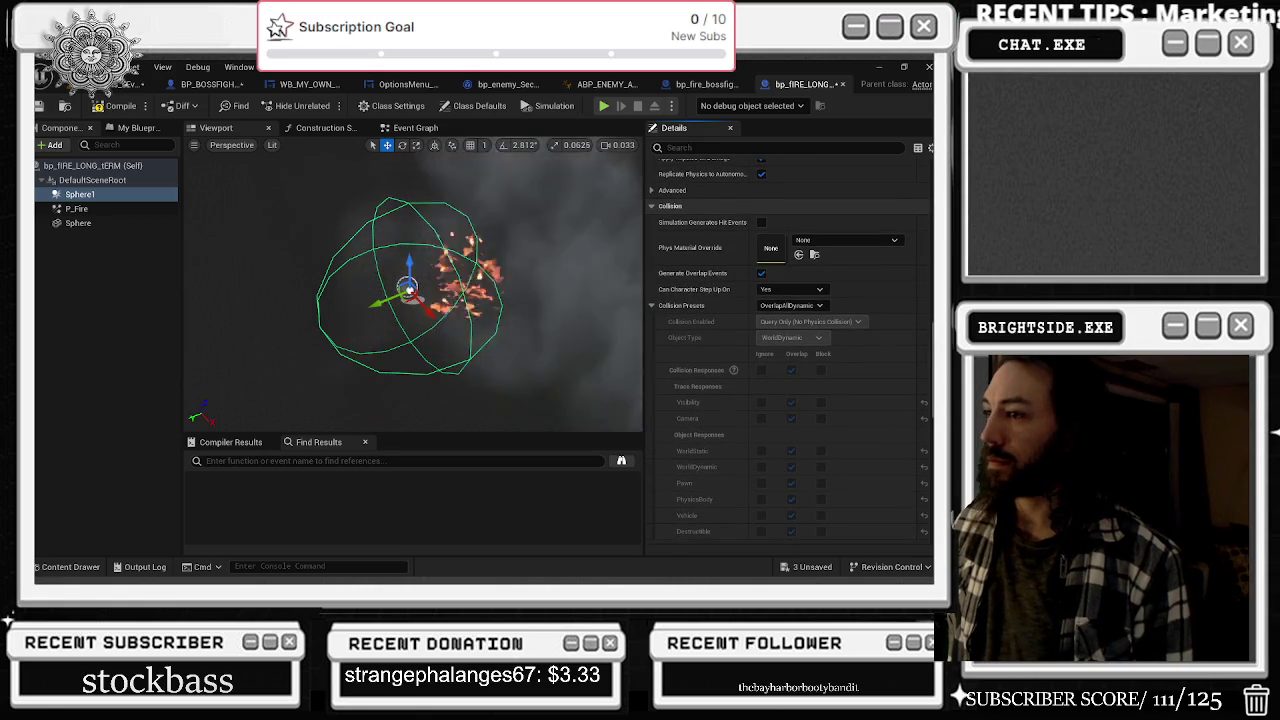
scroll(787, 350, "down", 2)
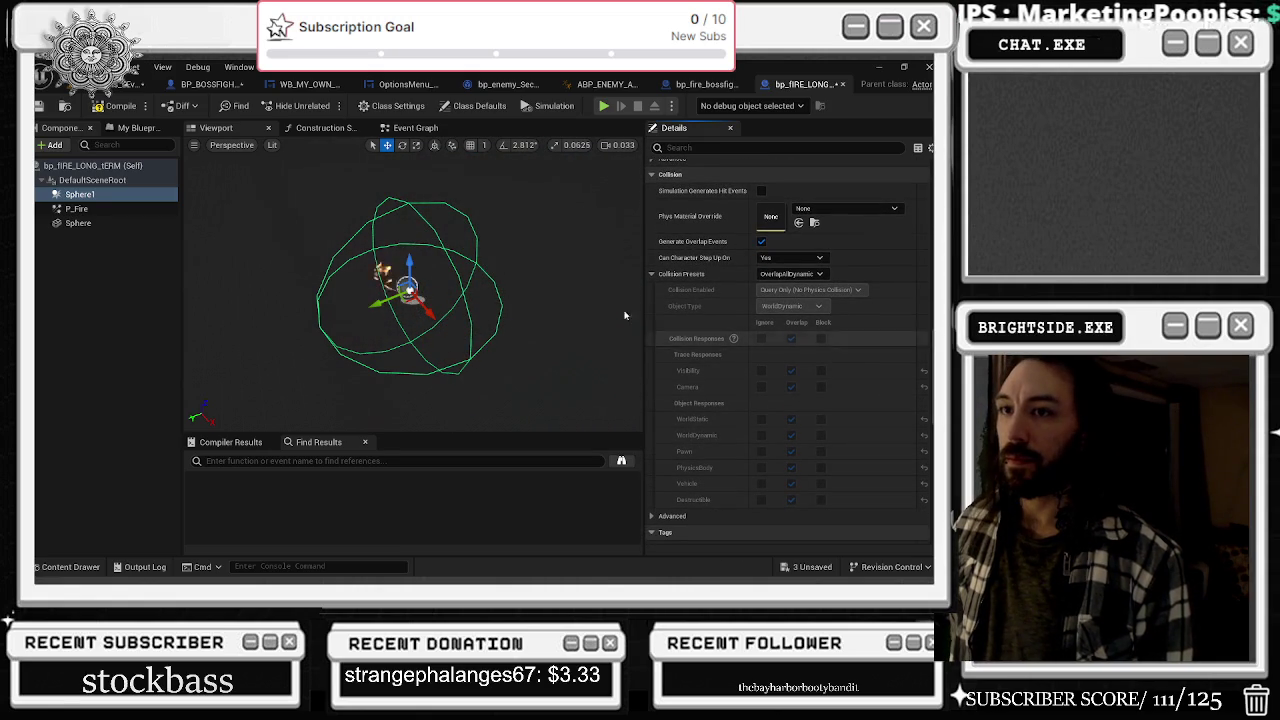
left_click(790, 273)
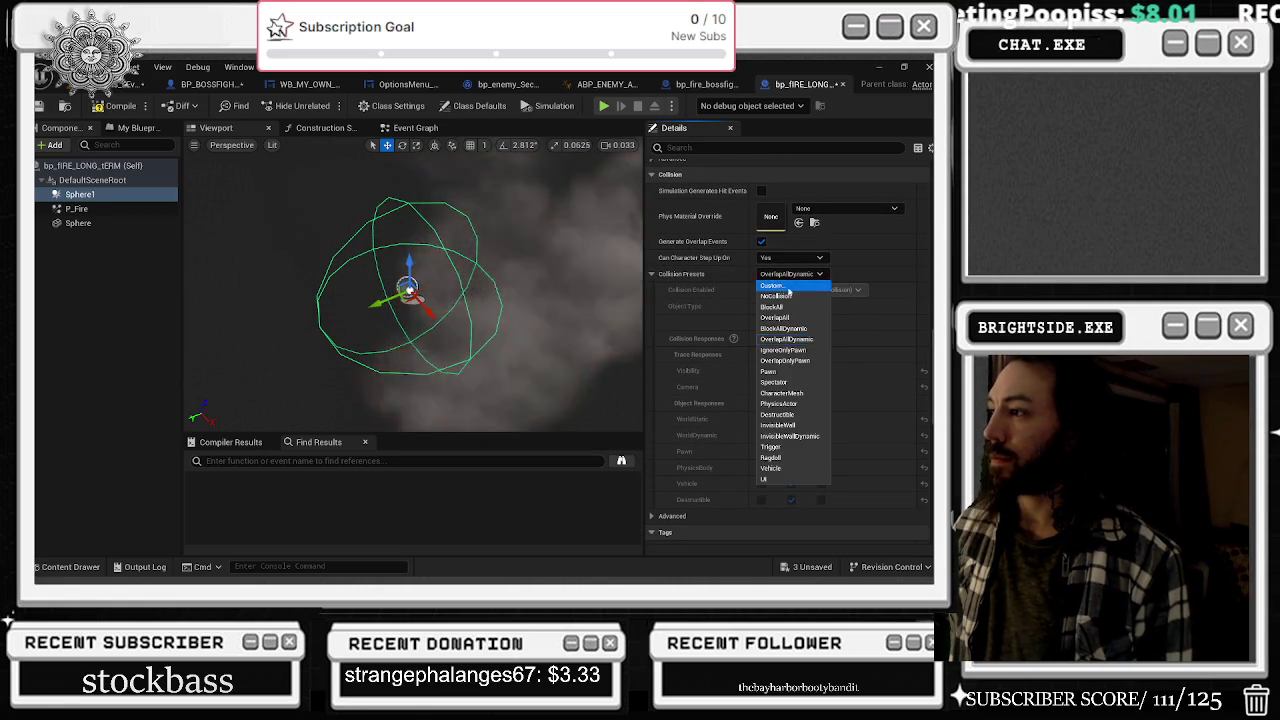
left_click(773, 285)
left_click(790, 305)
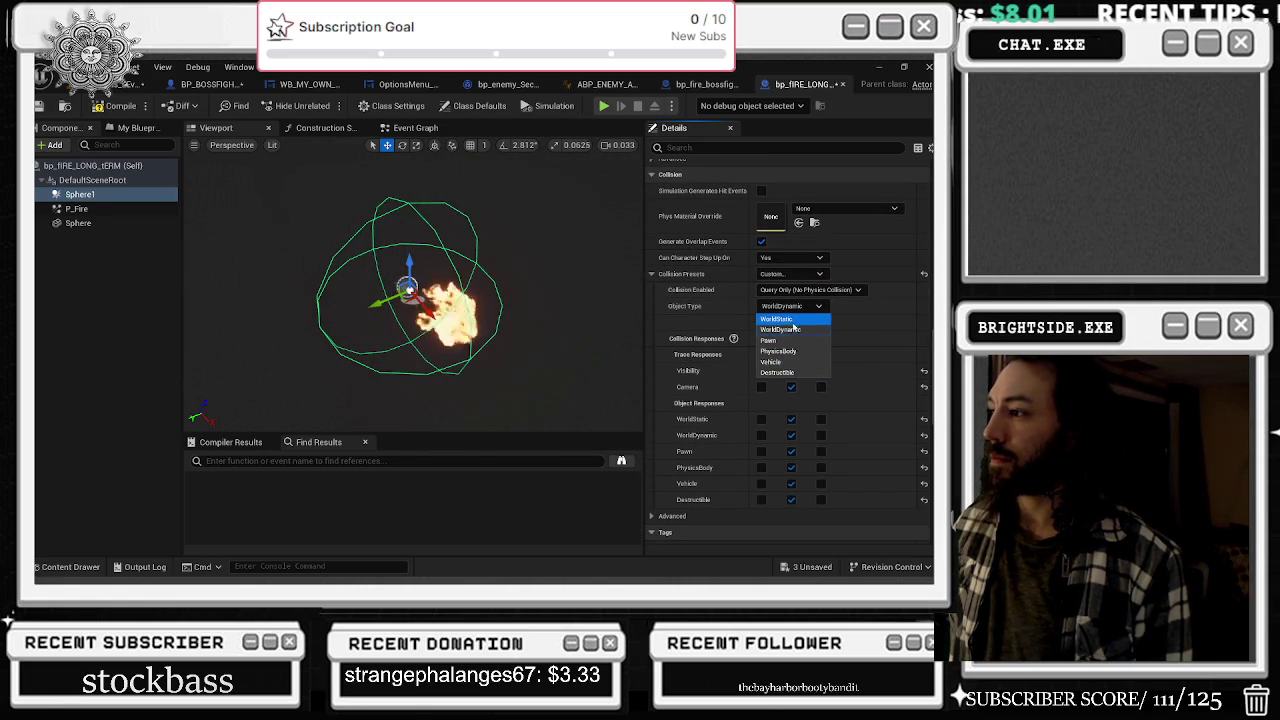
left_click(790, 305)
left_click(808, 290)
left_click(789, 334)
left_click(761, 338)
left_click(791, 451)
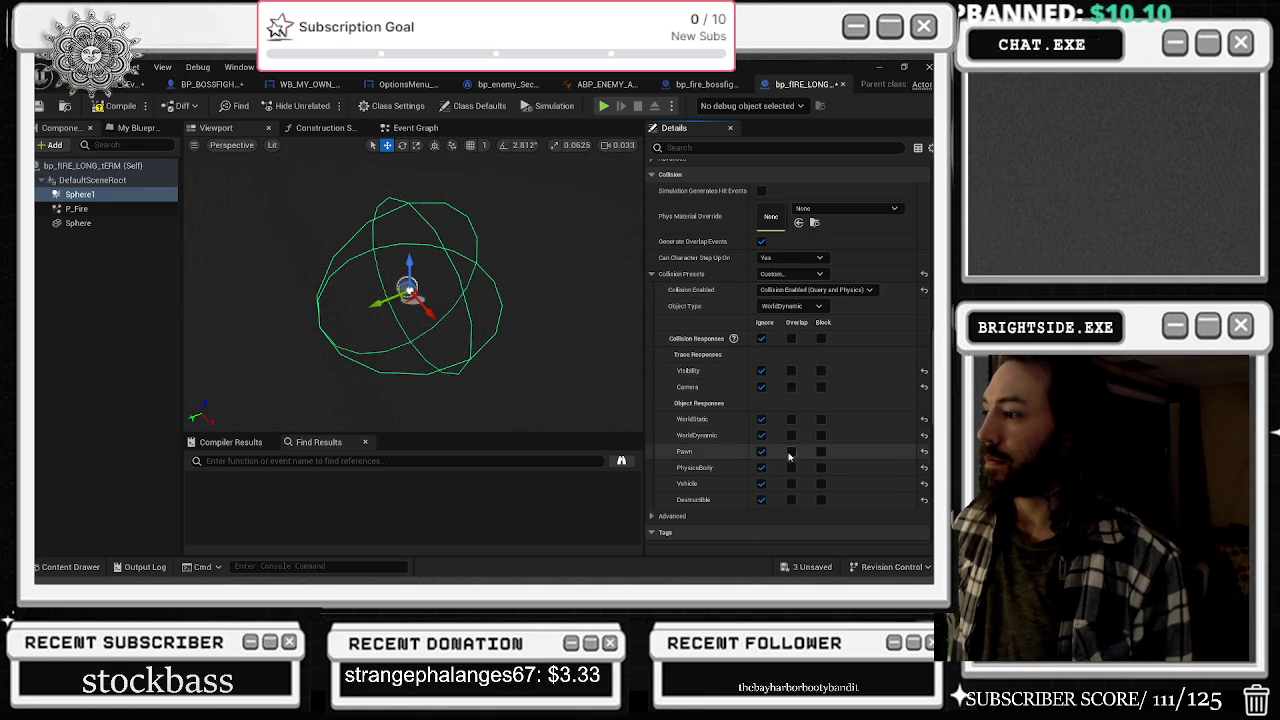
left_click(115, 105)
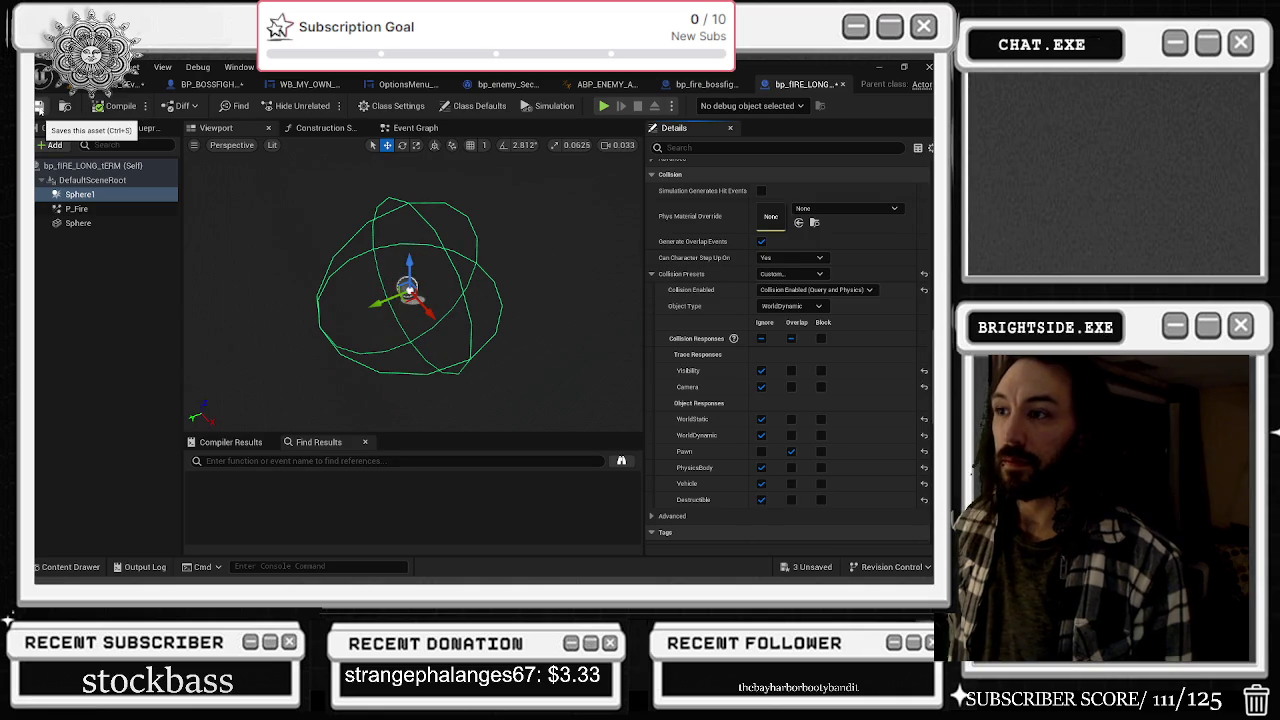
left_click(366, 128)
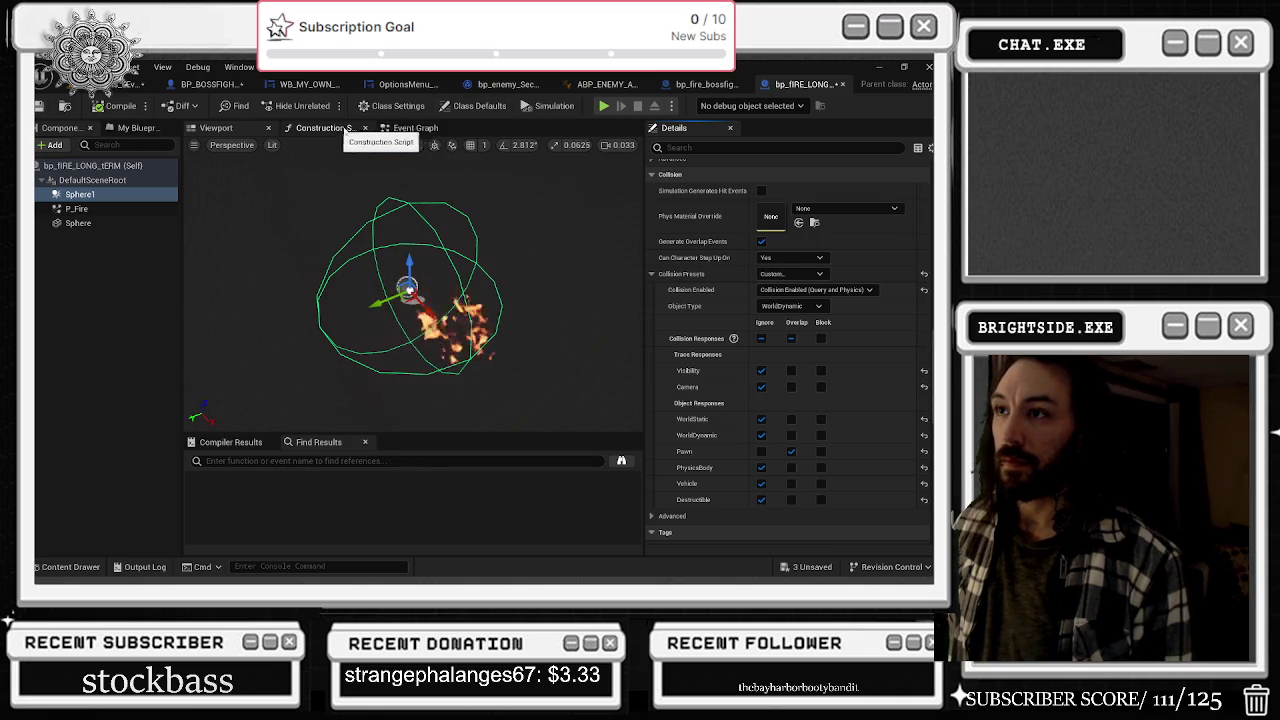
Wire the lower chain's last SET node exec output into the upper overlap chain node
left_click(340, 128)
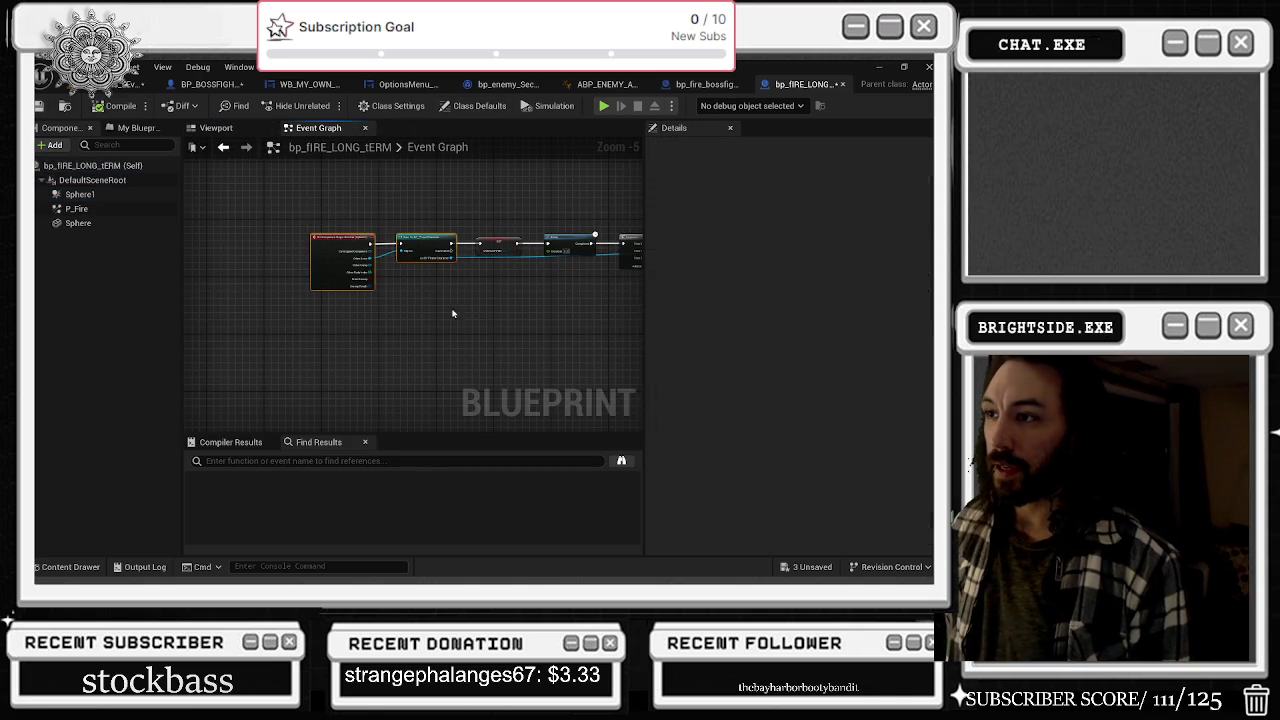
scroll(466, 274, "up", 1)
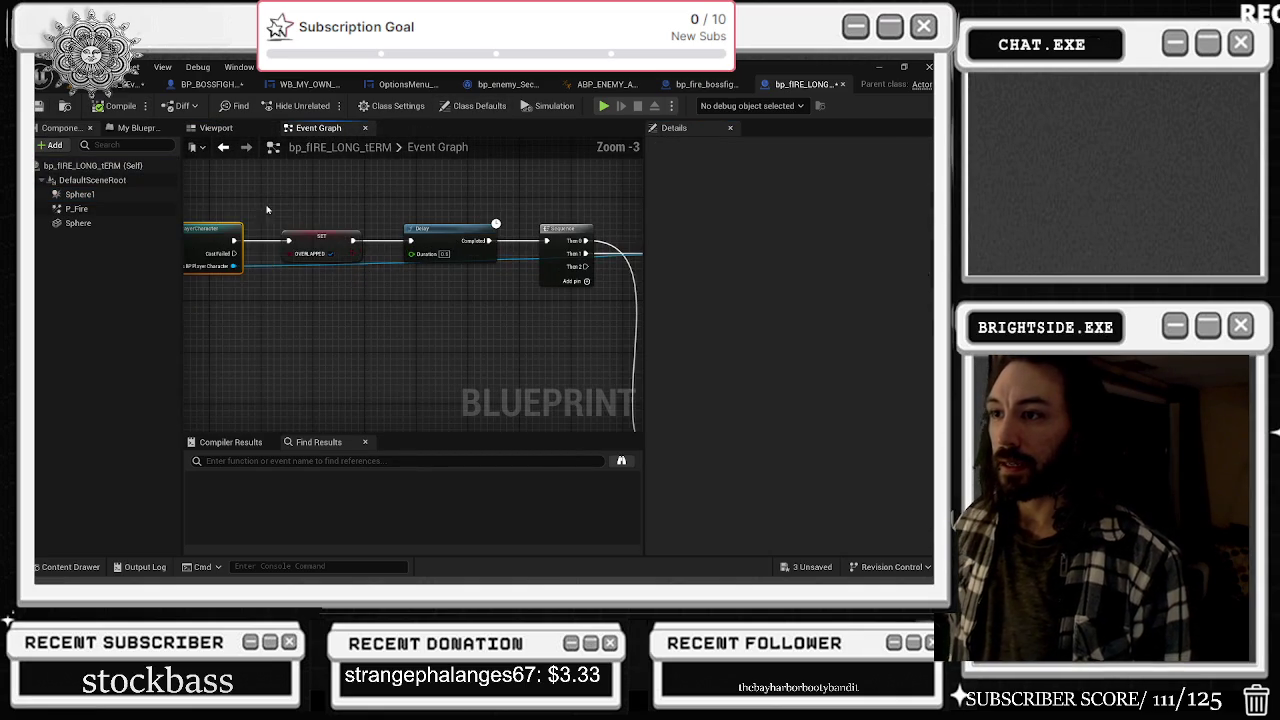
left_click(315, 243)
mouse_move(465, 374)
left_mouse_down()
mouse_move(306, 366)
mouse_move(371, 343)
mouse_move(471, 343)
mouse_move(327, 302)
left_mouse_up()
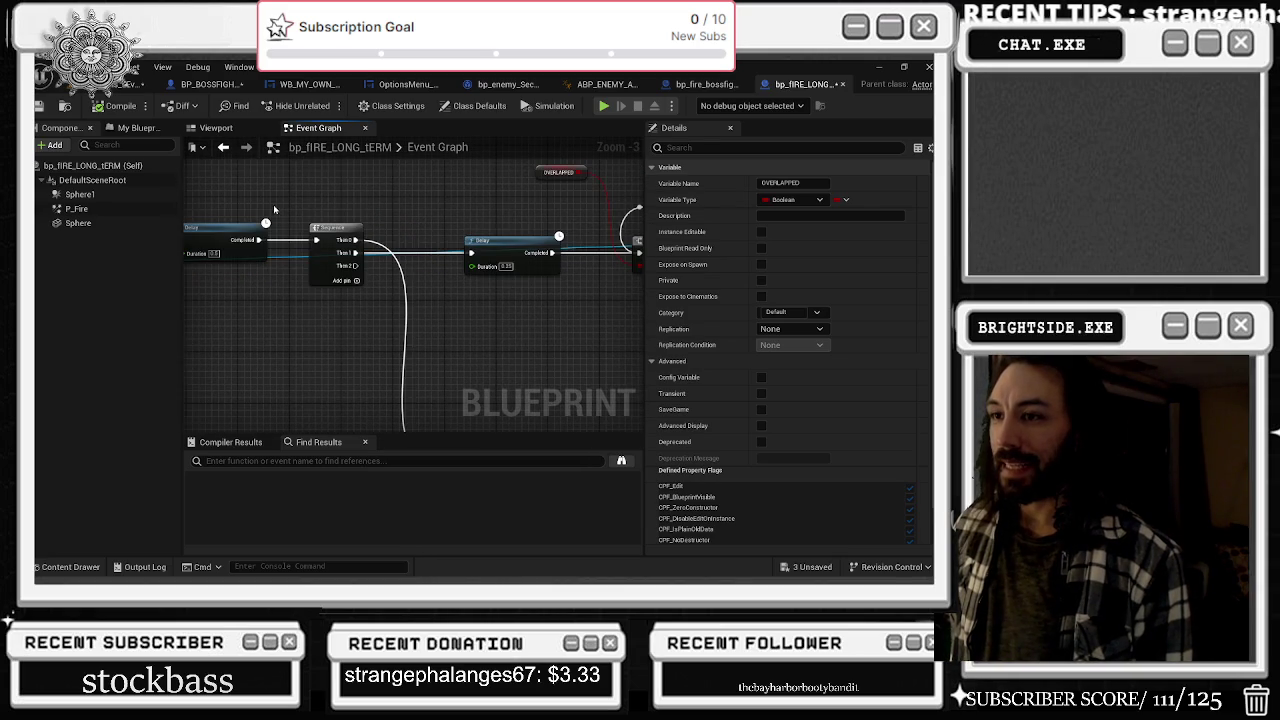
scroll(273, 212, "down", 1)
scroll(460, 259, "down", 3)
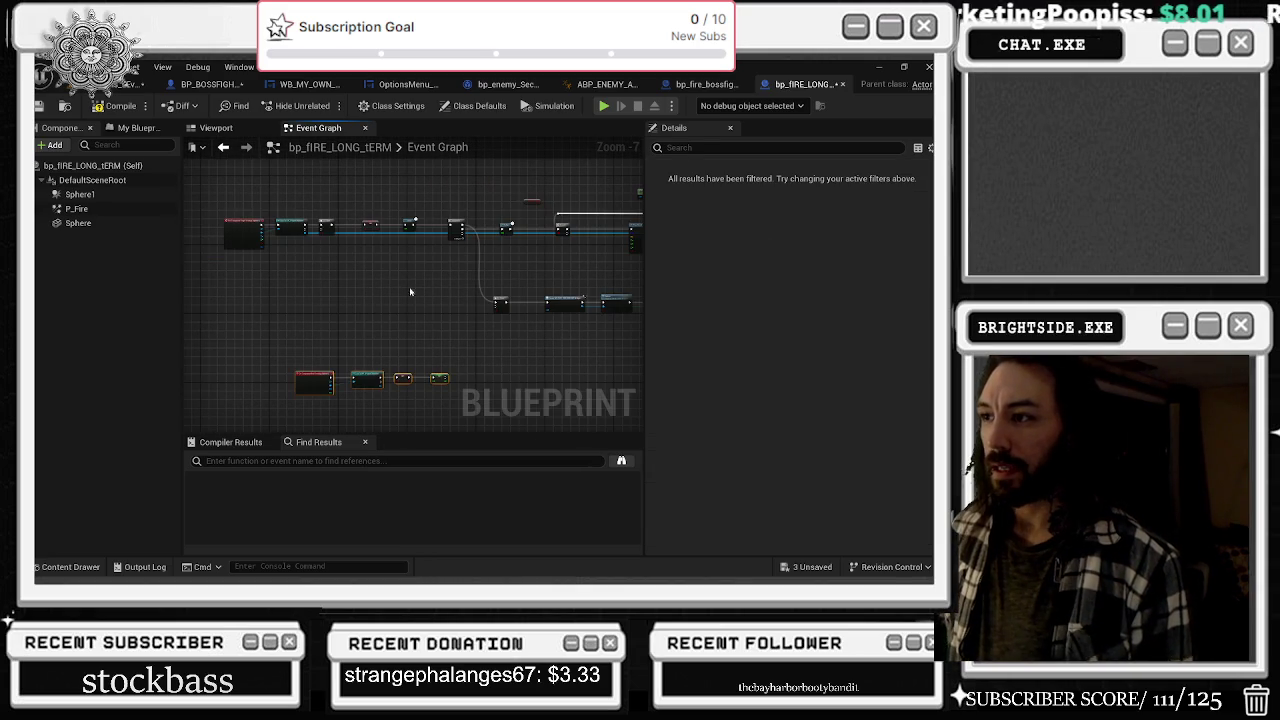
scroll(418, 364, "up", 3)
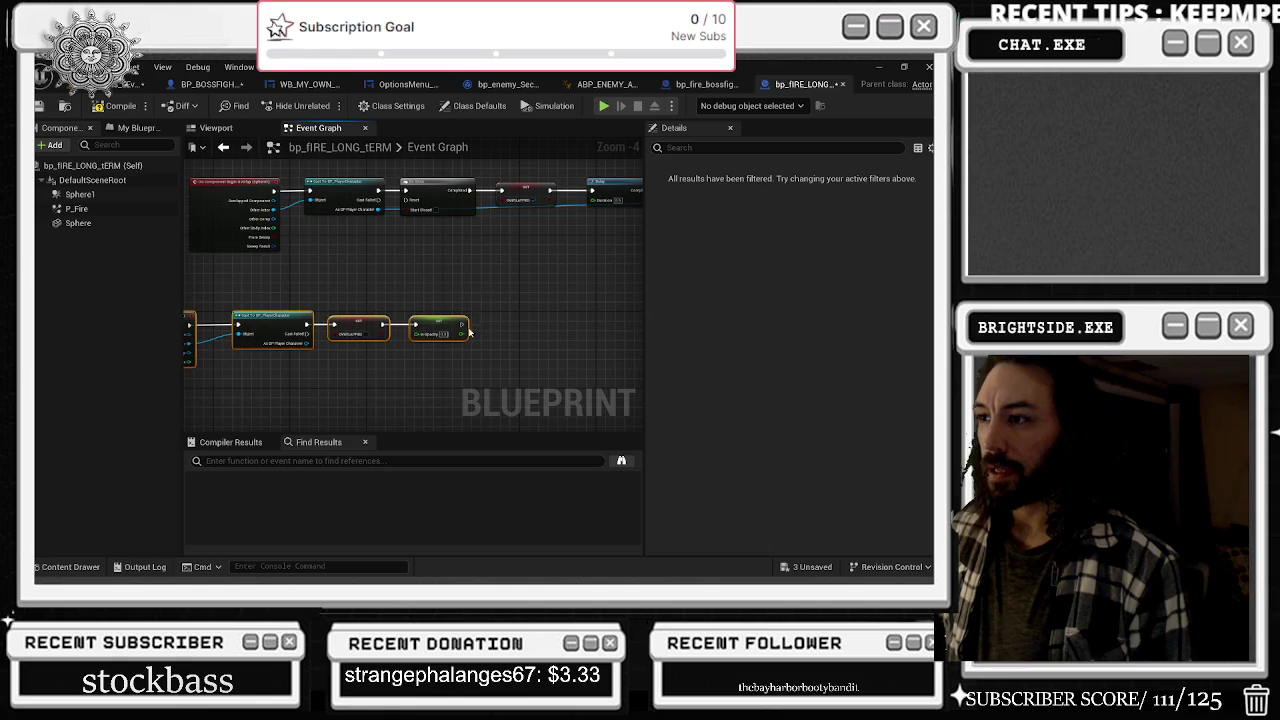
mouse_move(462, 326)
left_mouse_down()
mouse_move(365, 228)
mouse_move(410, 203)
left_mouse_up()
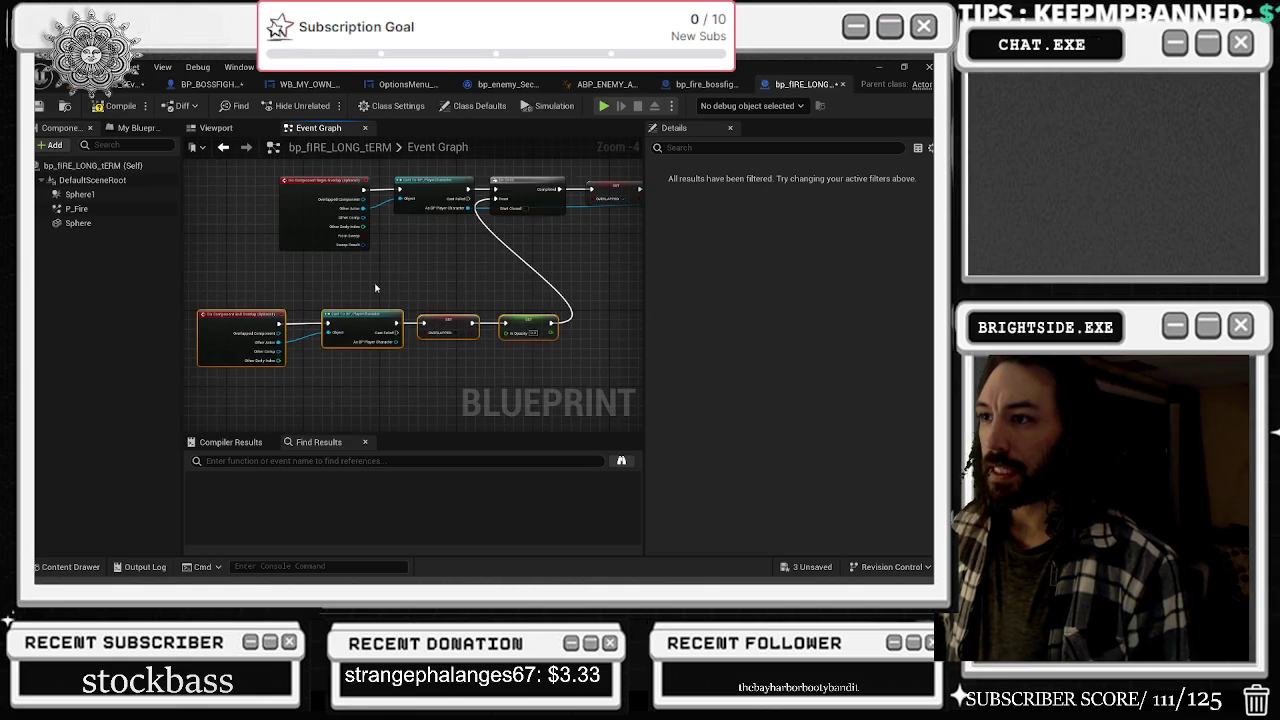
Look over the damage comment box and the fire's 3D preview, then return to the Event Graph
scroll(480, 295, "down", 3)
mouse_move(480, 295)
left_mouse_down()
mouse_move(494, 234)
mouse_move(386, 274)
mouse_move(540, 352)
left_mouse_up()
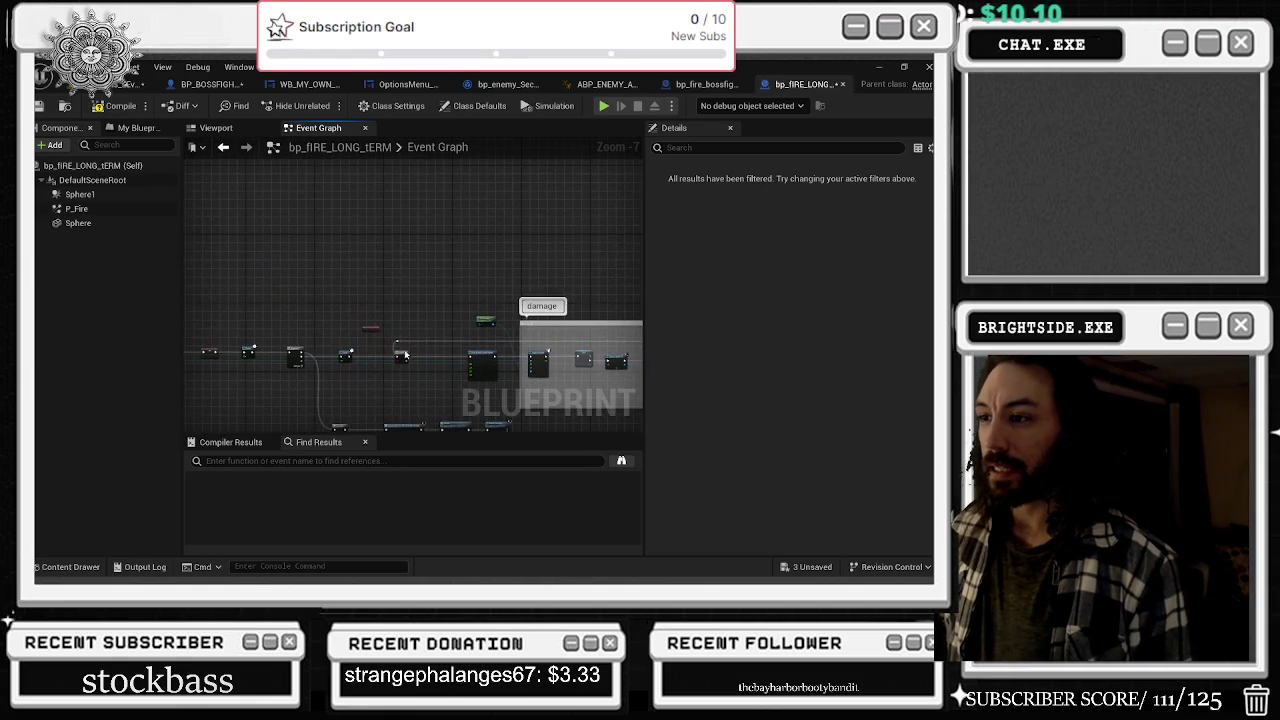
scroll(520, 300, "down", 5)
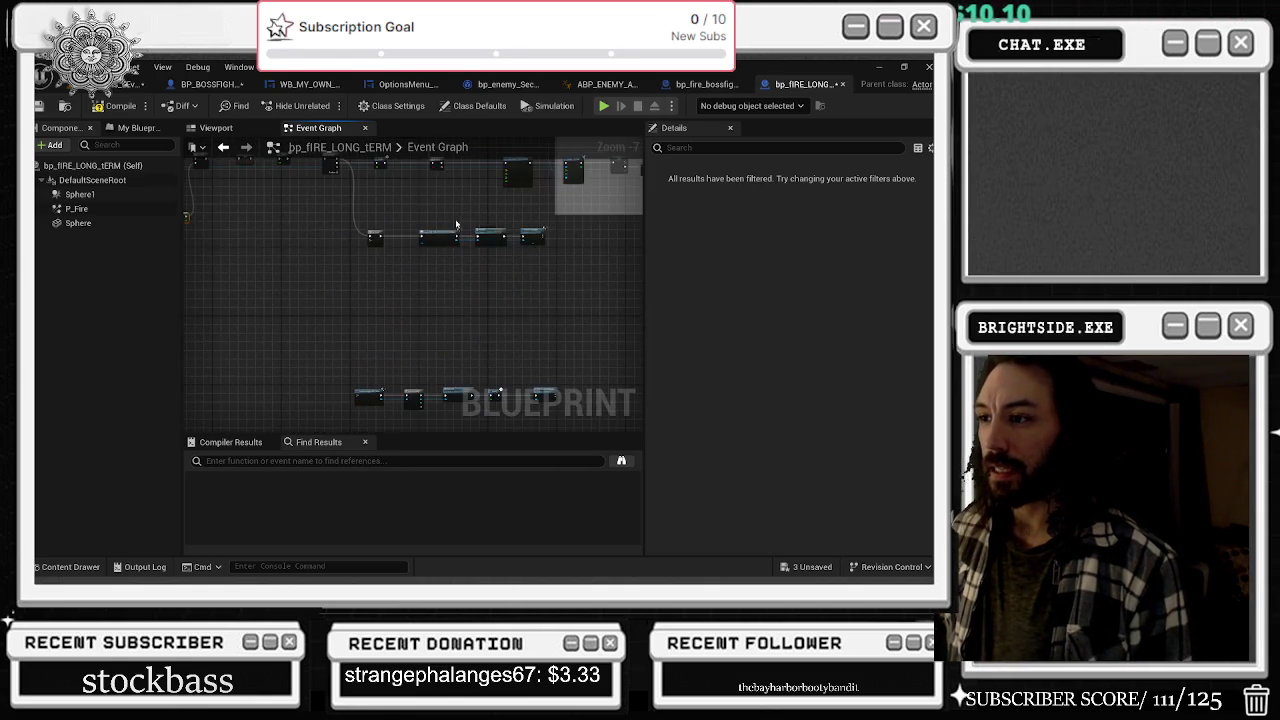
left_click(193, 131)
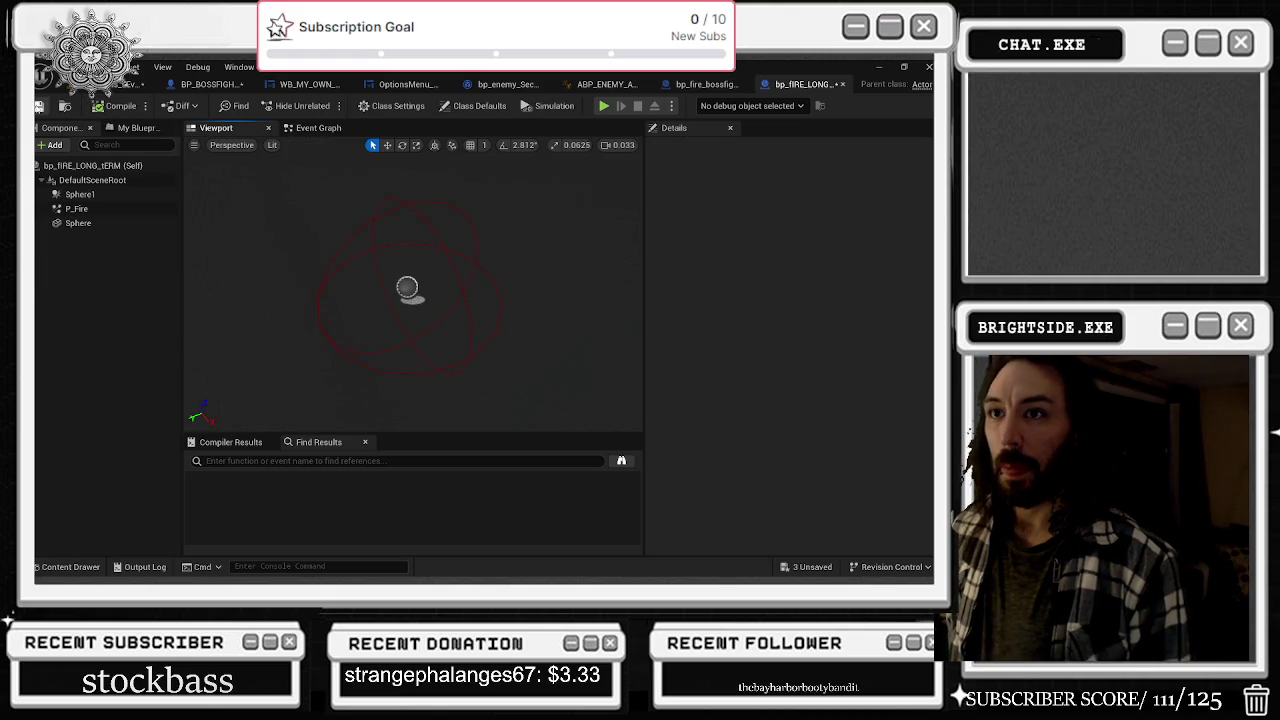
left_click(318, 128)
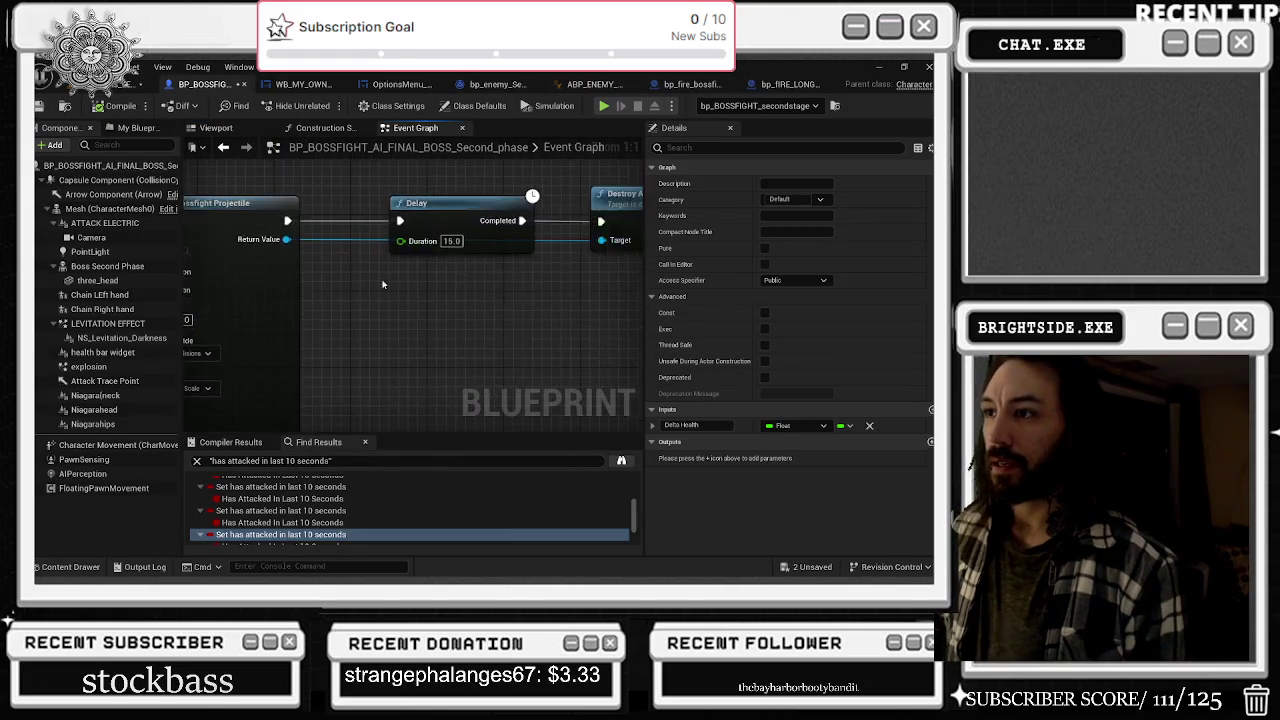
left_click_drag(321, 185, 435, 227)
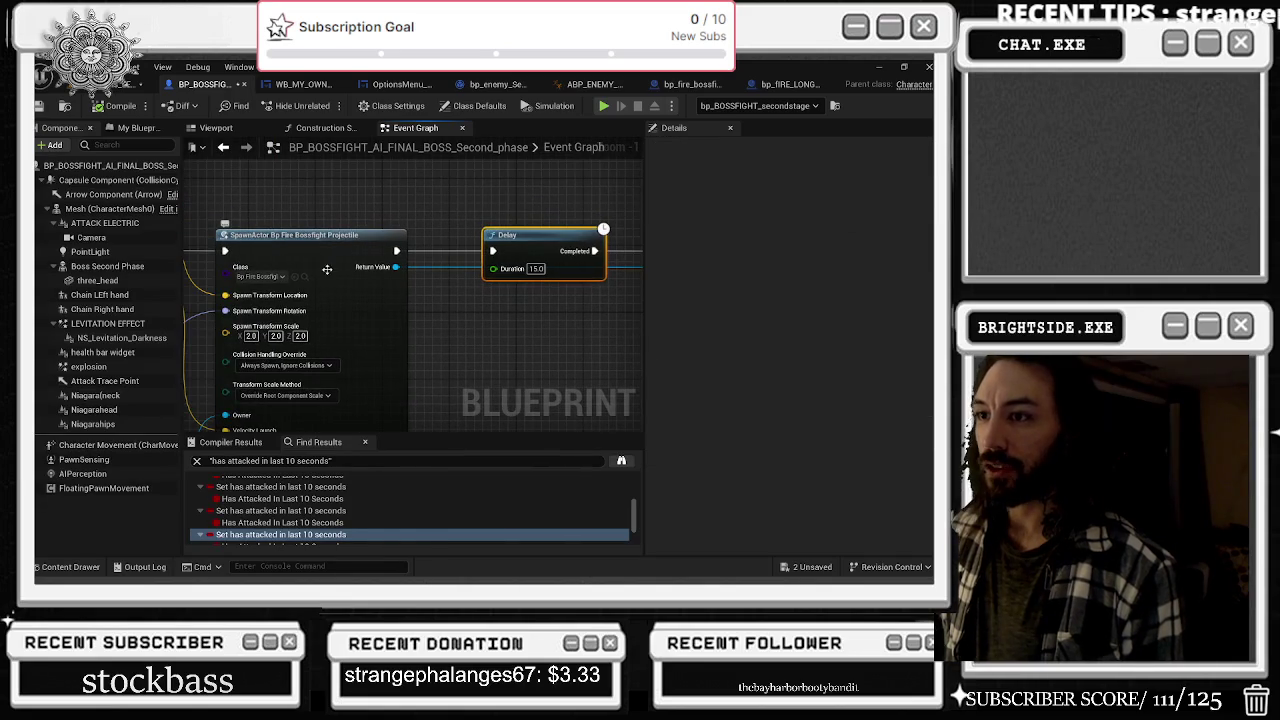
left_click(305, 277)
double_click(527, 385)
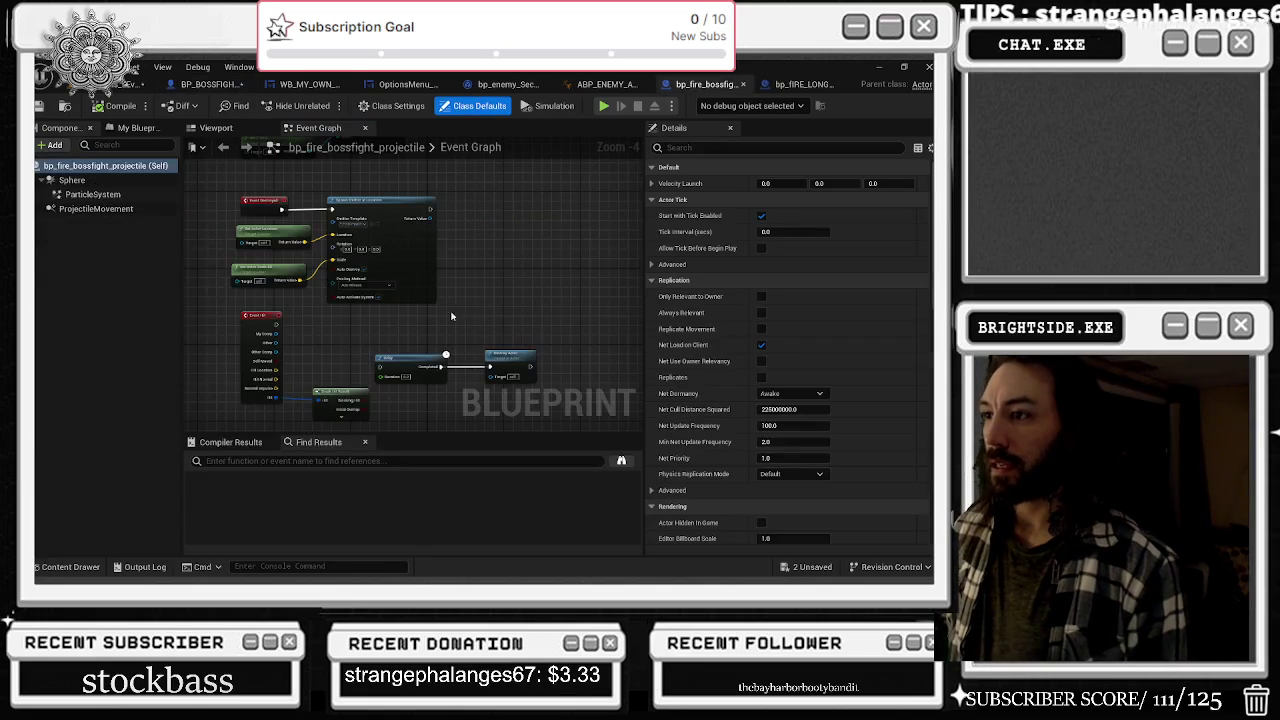
left_click(772, 87)
scroll(333, 278, "up", 3)
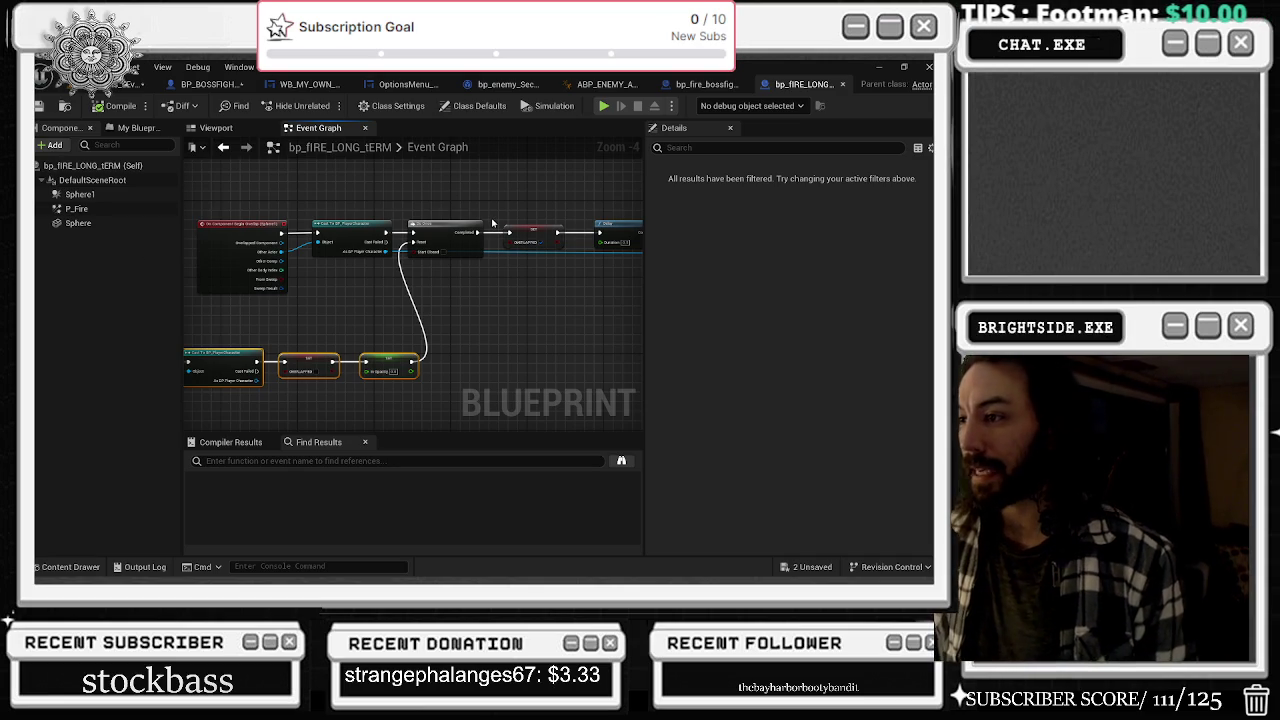
Pan across the fire blueprint's node chains and search actions for 'overlap' without adding anything
scroll(481, 298, "down", 1)
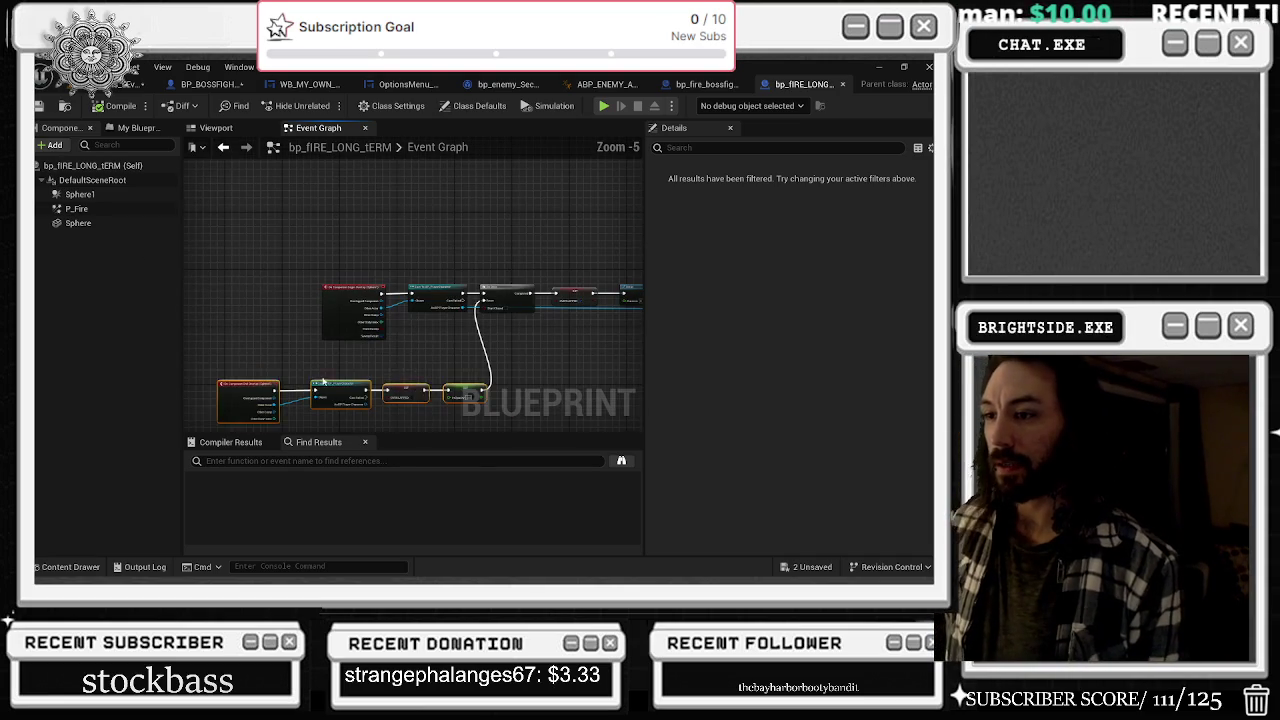
left_click_drag(433, 398, 415, 381)
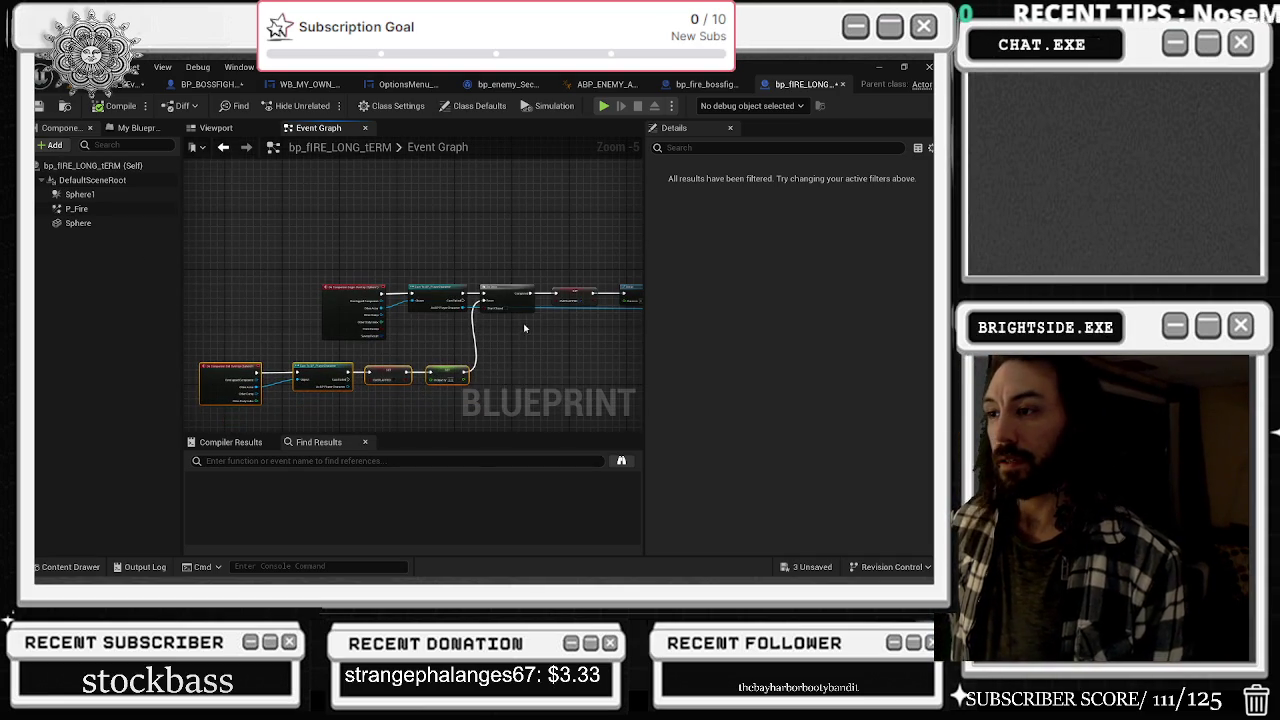
left_click_drag(529, 323, 461, 313)
left_click_drag(560, 327, 316, 355)
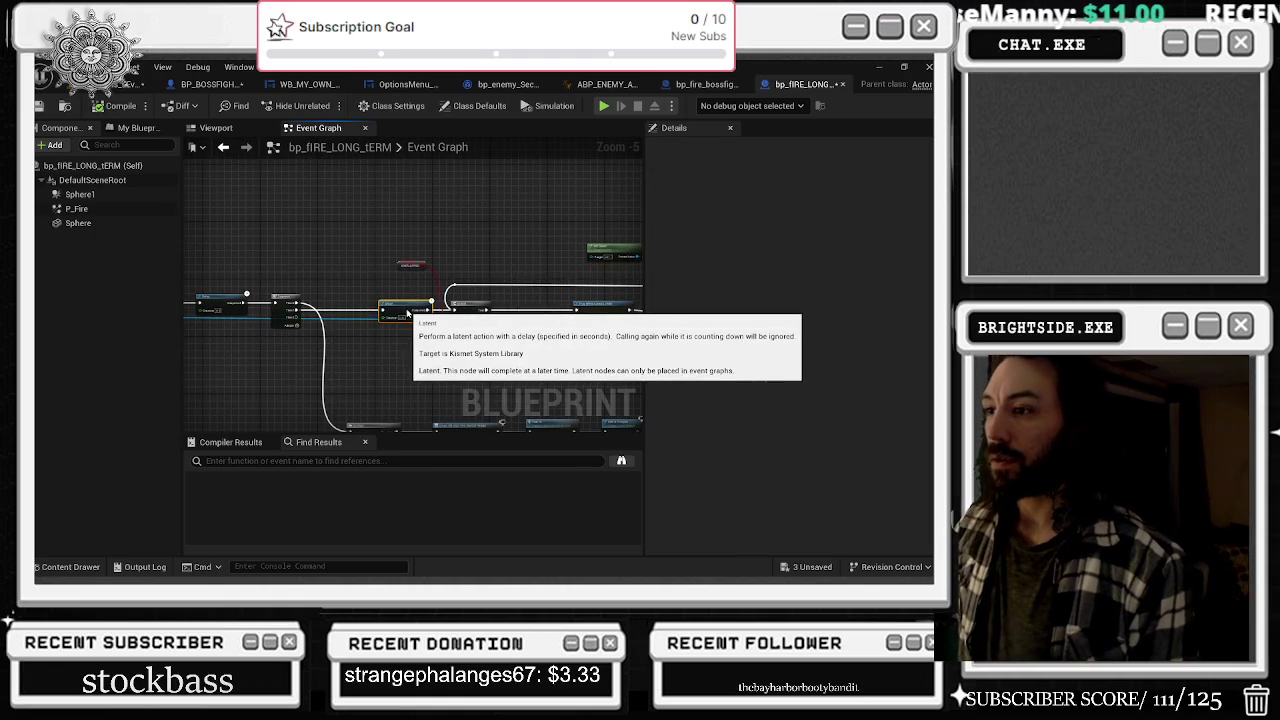
left_click_drag(600, 320, 627, 261)
left_click_drag(350, 305, 543, 308)
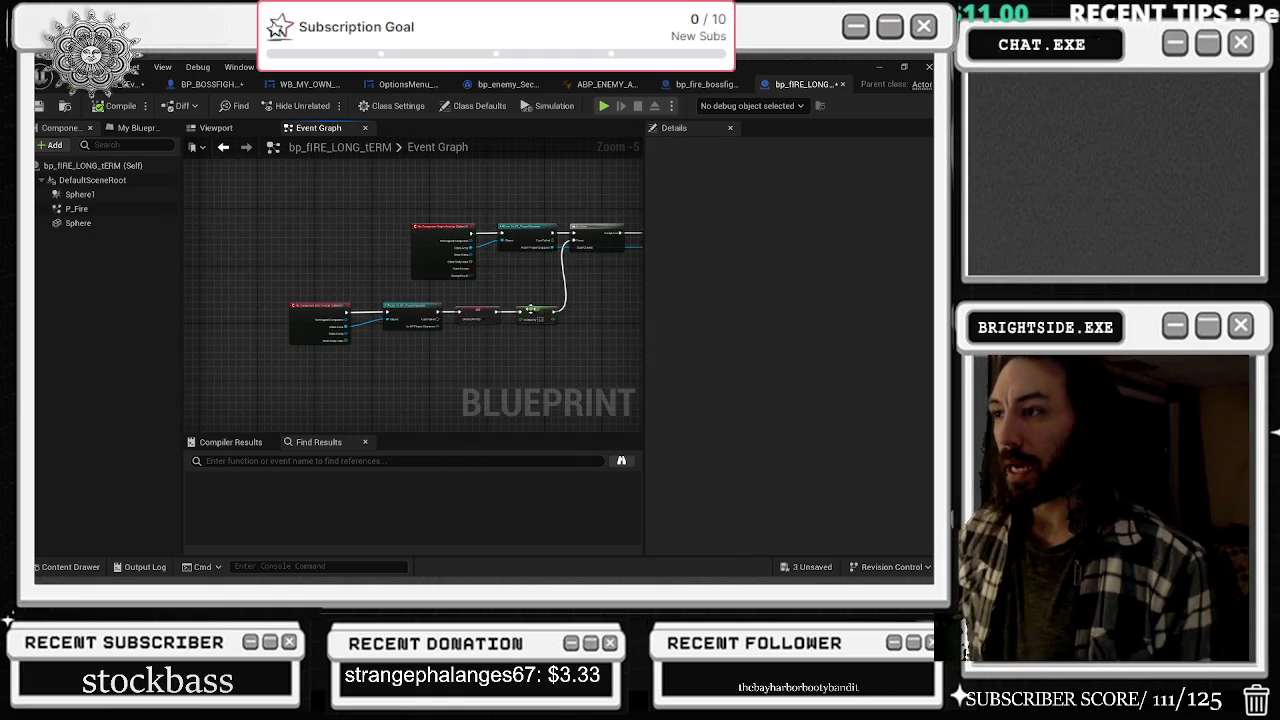
left_click_drag(531, 355, 287, 320)
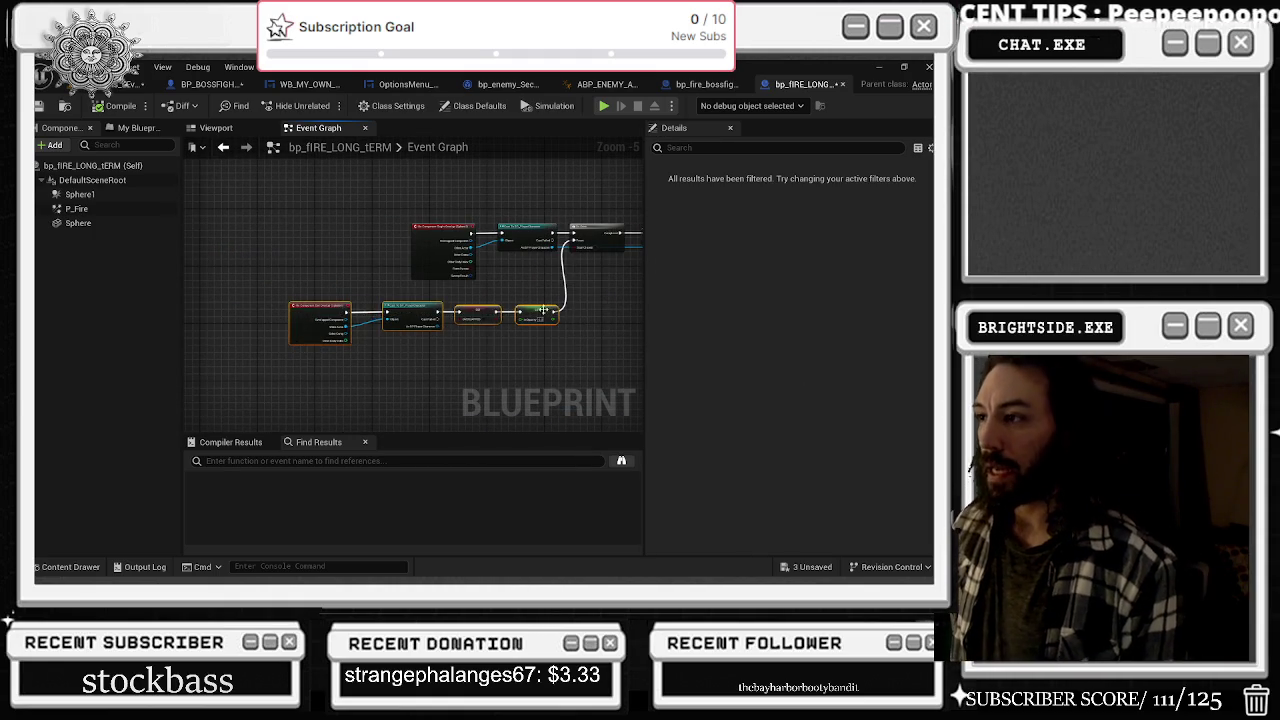
left_click_drag(511, 307, 452, 306)
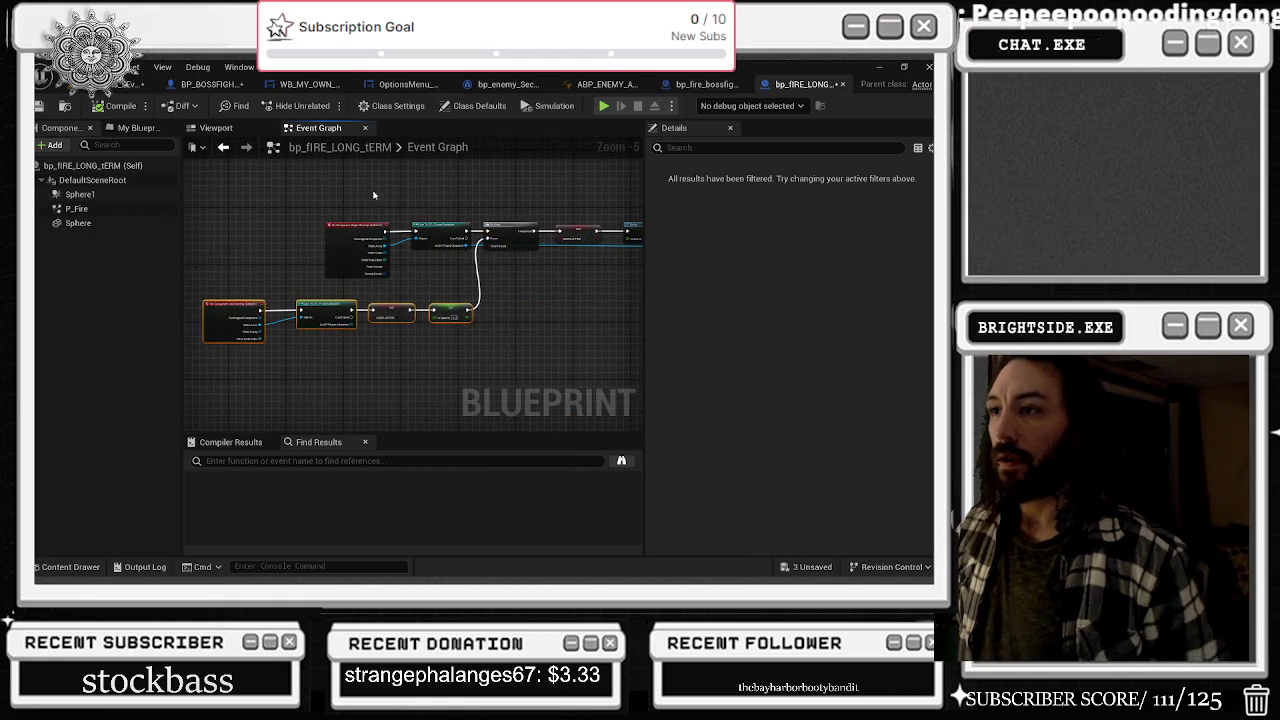
left_click_drag(326, 177, 337, 209)
right_click(336, 215)
type("overlap")
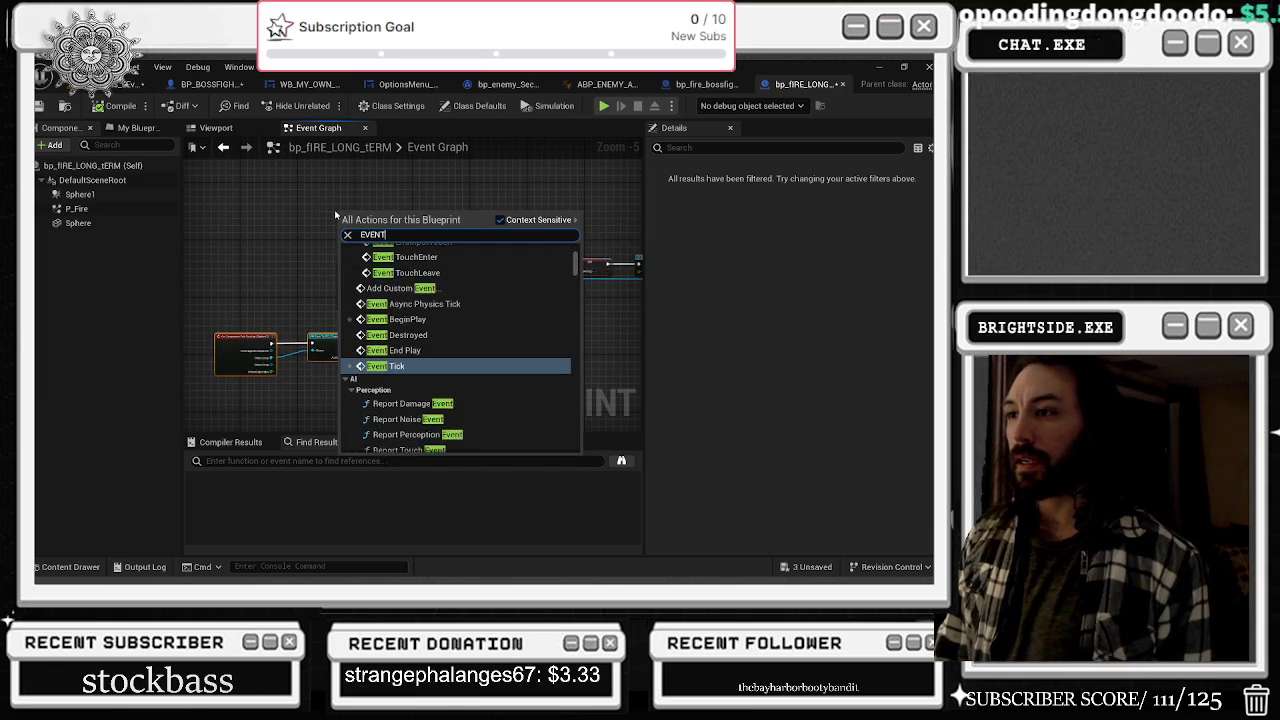
key("Escape")
Add a Destroy Actor node on the 15.0-second Delay's Completed output after Event BeginPlay
scroll(336, 215, "down", 3)
scroll(400, 277, "up", 5)
scroll(440, 259, "down", 10)
left_click_drag(440, 259, 479, 238)
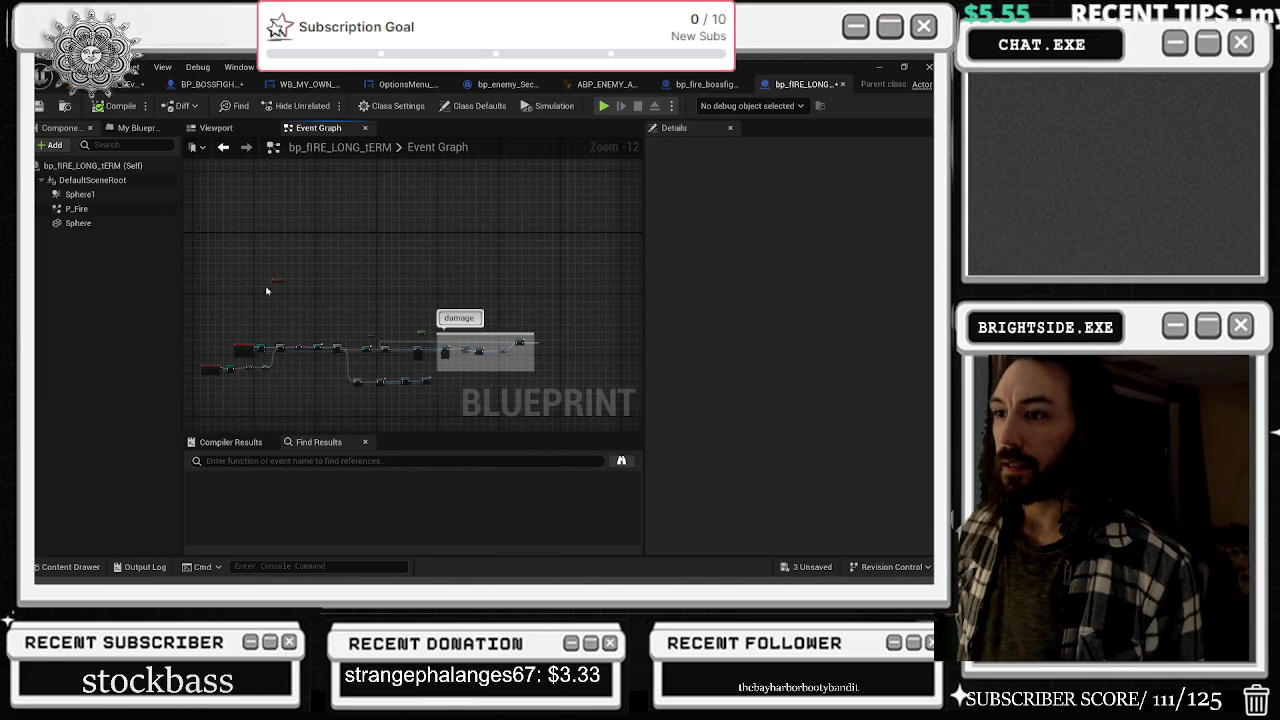
scroll(243, 289, "up", 11)
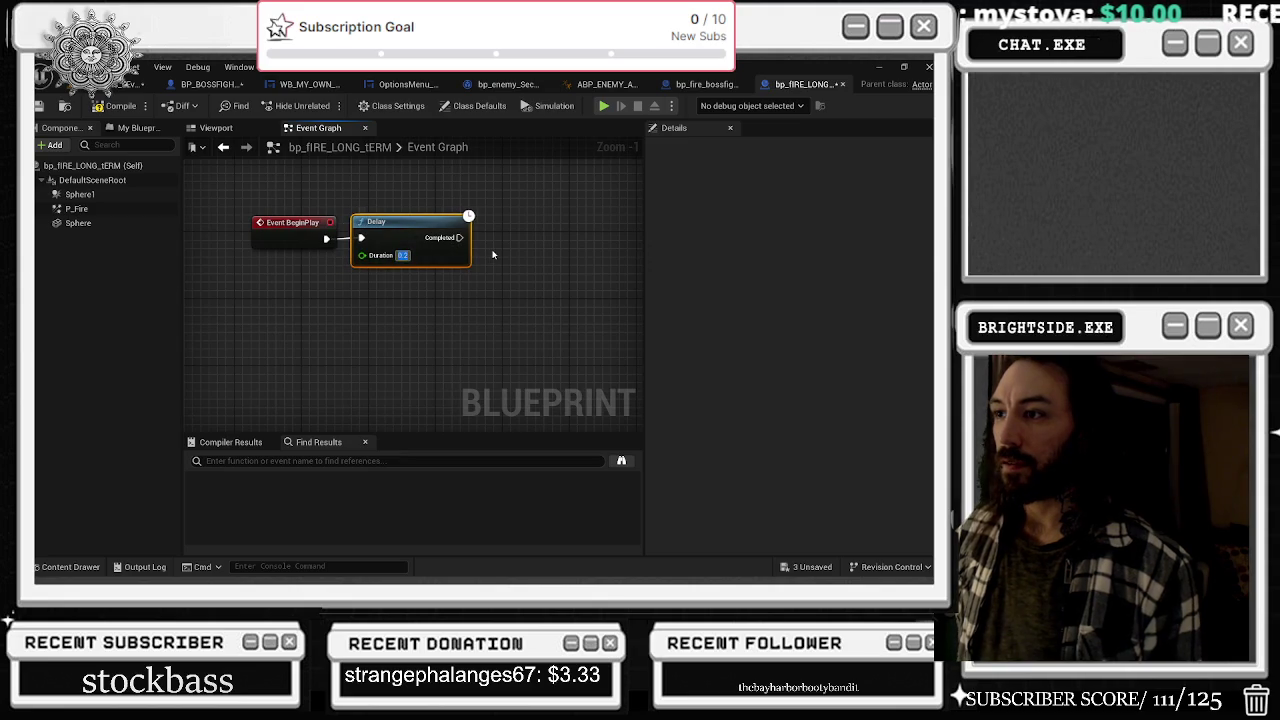
mouse_move(499, 228)
left_mouse_down()
mouse_move(430, 258)
mouse_move(473, 262)
left_mouse_up()
type("destroy")
left_click(524, 306)
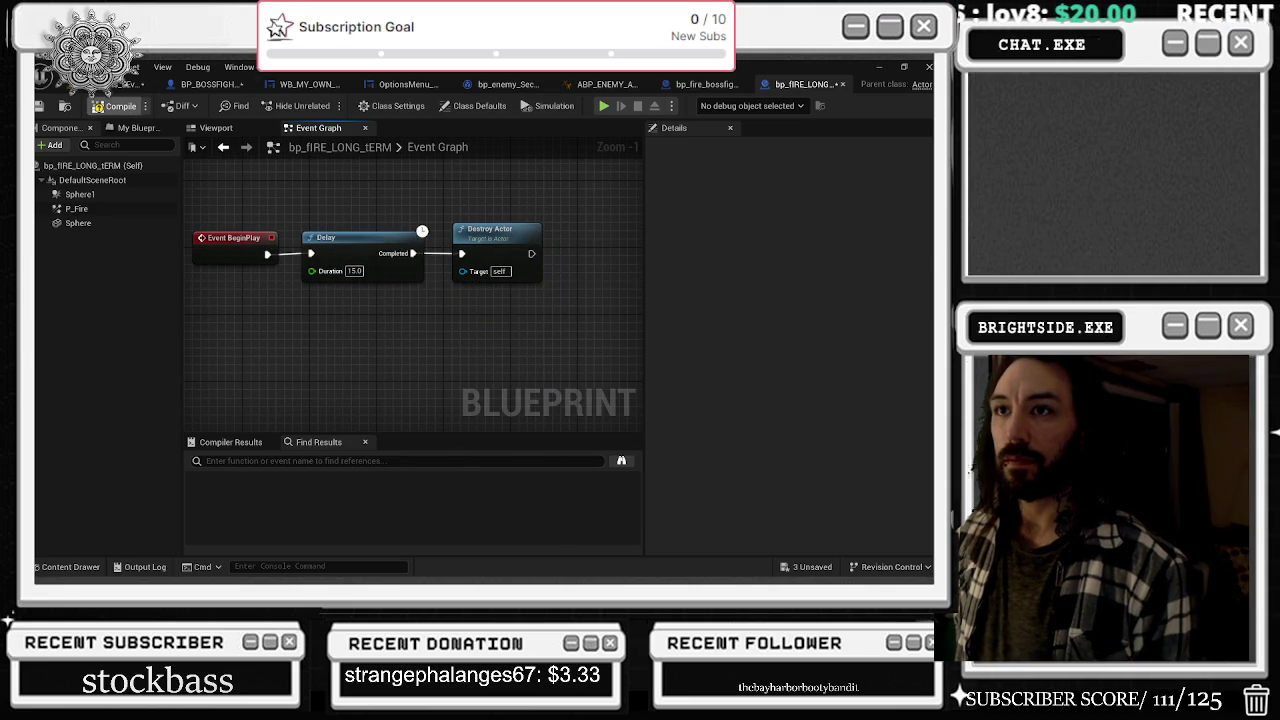
Save and close bp_fIRE_LONG_tERM, then check the projectile's Shape properties and ProjectileMovement component
left_click(39, 106)
left_click(842, 84)
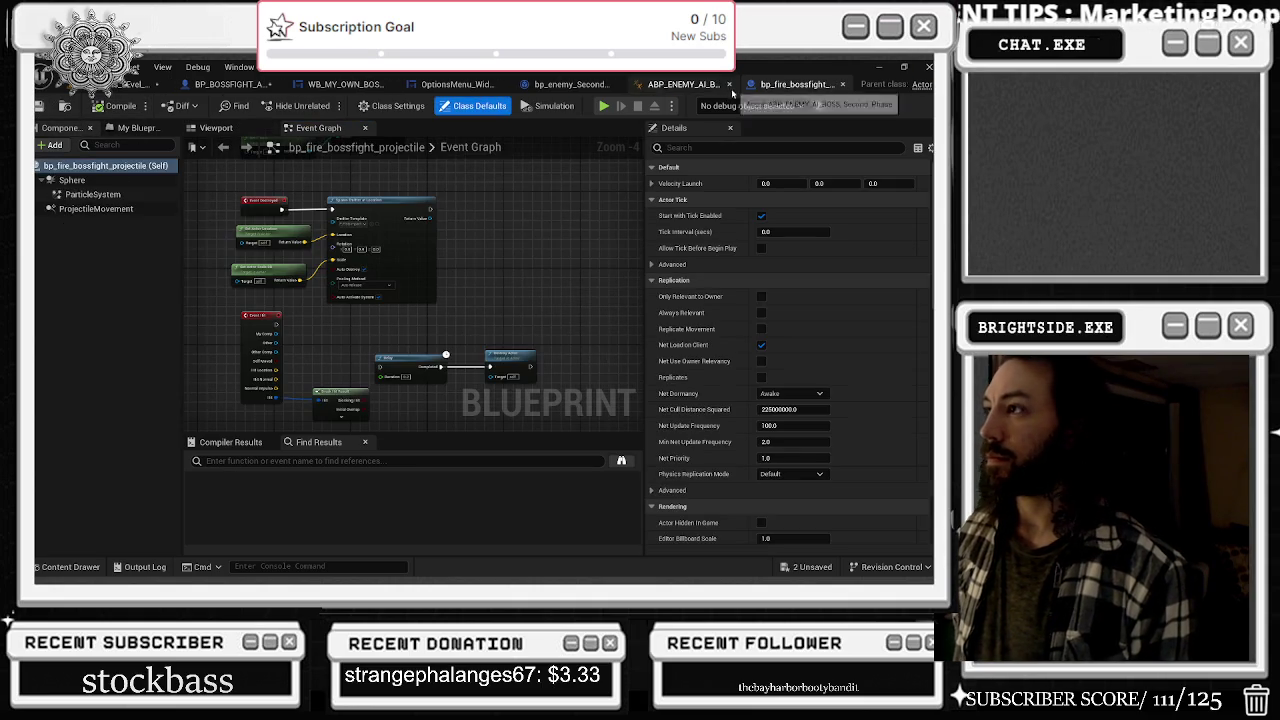
left_click(700, 147)
type("SHAD")
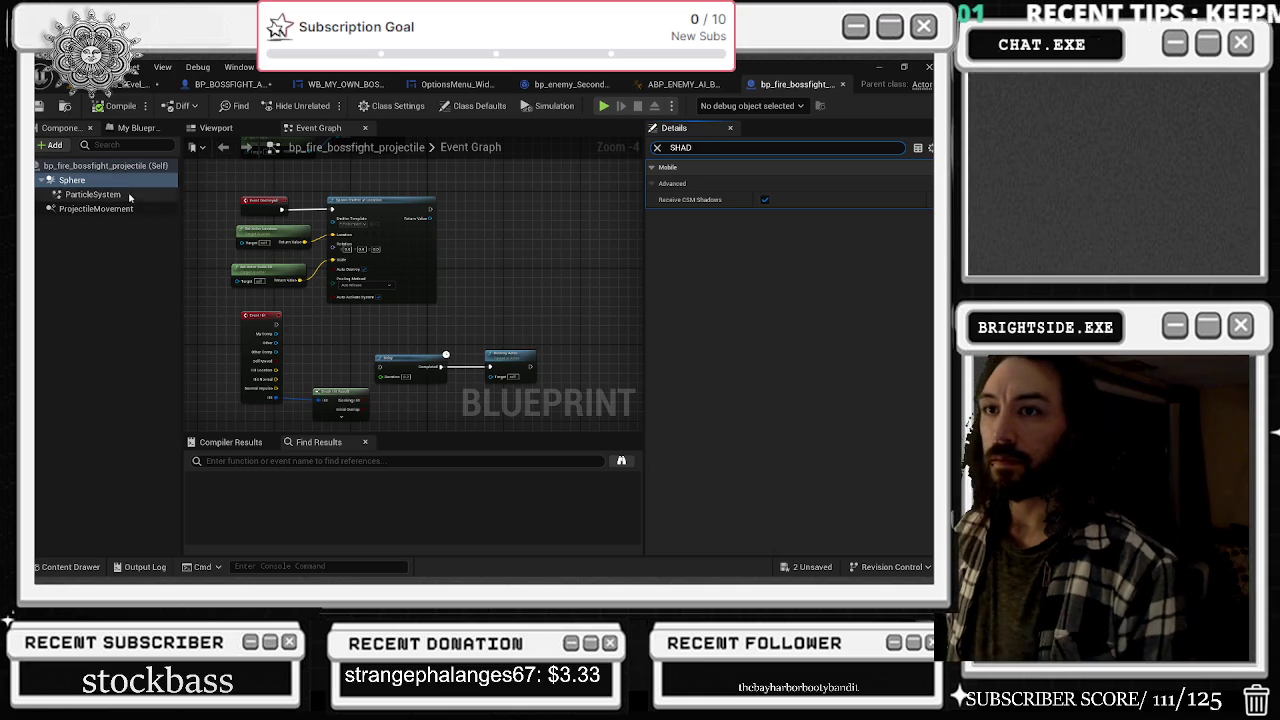
left_click(105, 208)
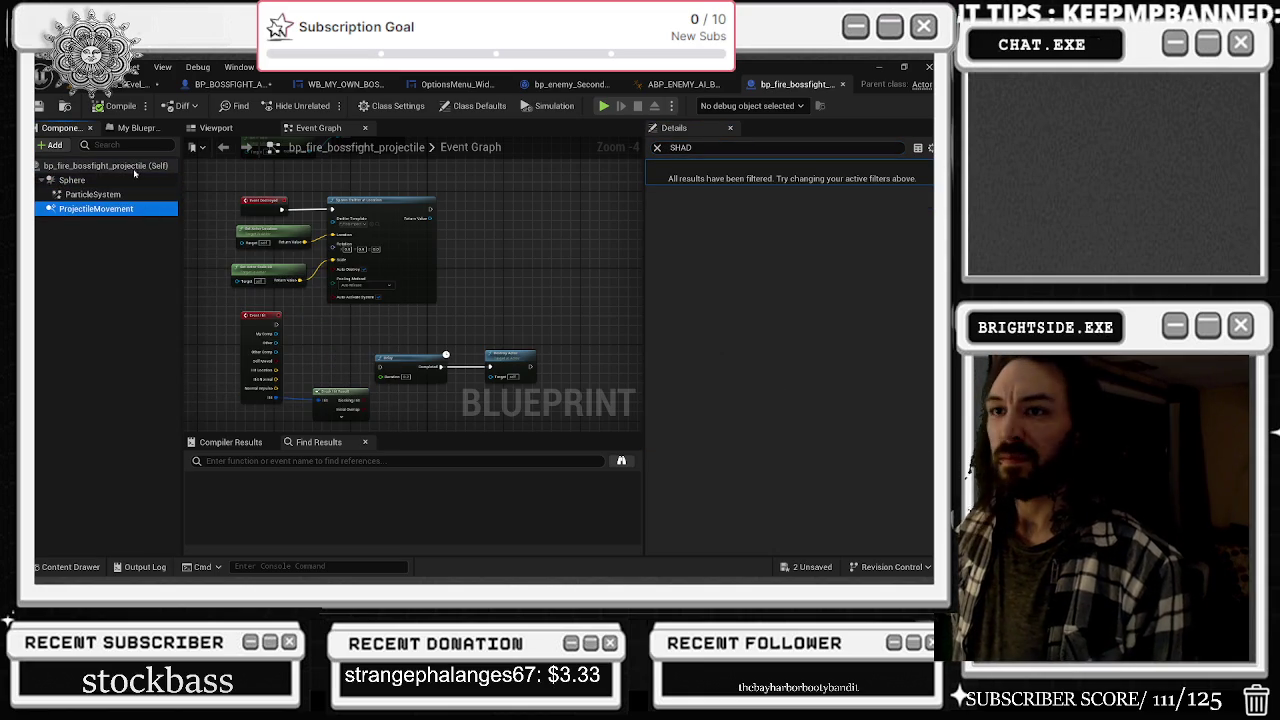
left_click(657, 147)
Select the top group of nodes in the projectile's Event Graph and open the graph action list
scroll(424, 303, "up", 2)
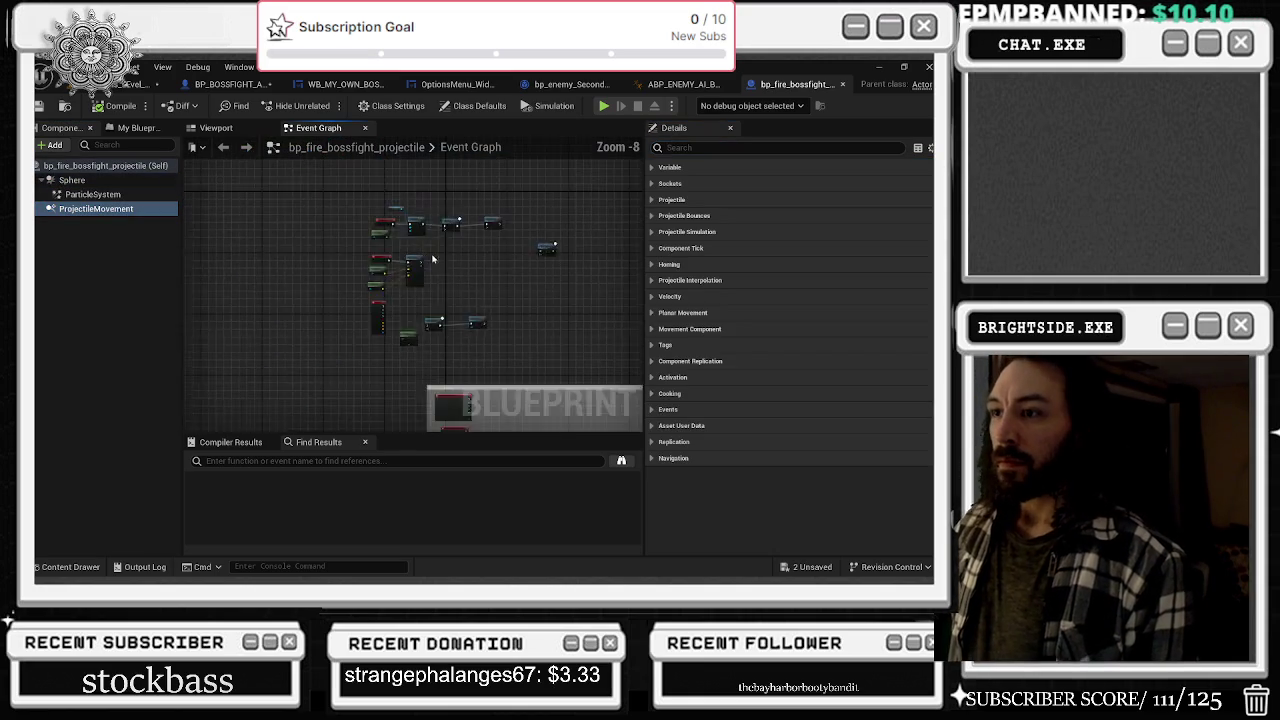
scroll(424, 303, "down", 2)
mouse_move(225, 195)
left_mouse_down()
mouse_move(547, 276)
mouse_move(537, 228)
left_mouse_up()
right_click(522, 318)
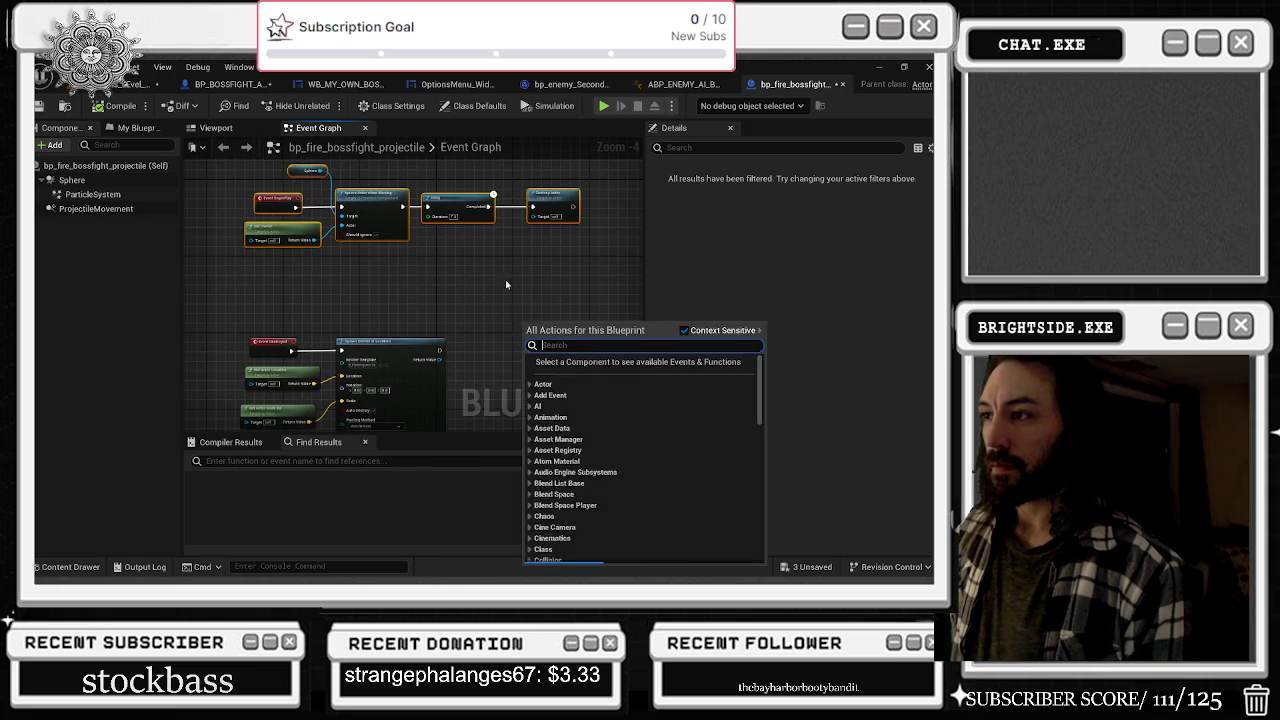
Select every projectile node except Destroy Actor and shift the group slightly right
left_click(466, 331)
scroll(441, 247, "up", 1)
left_click(441, 249)
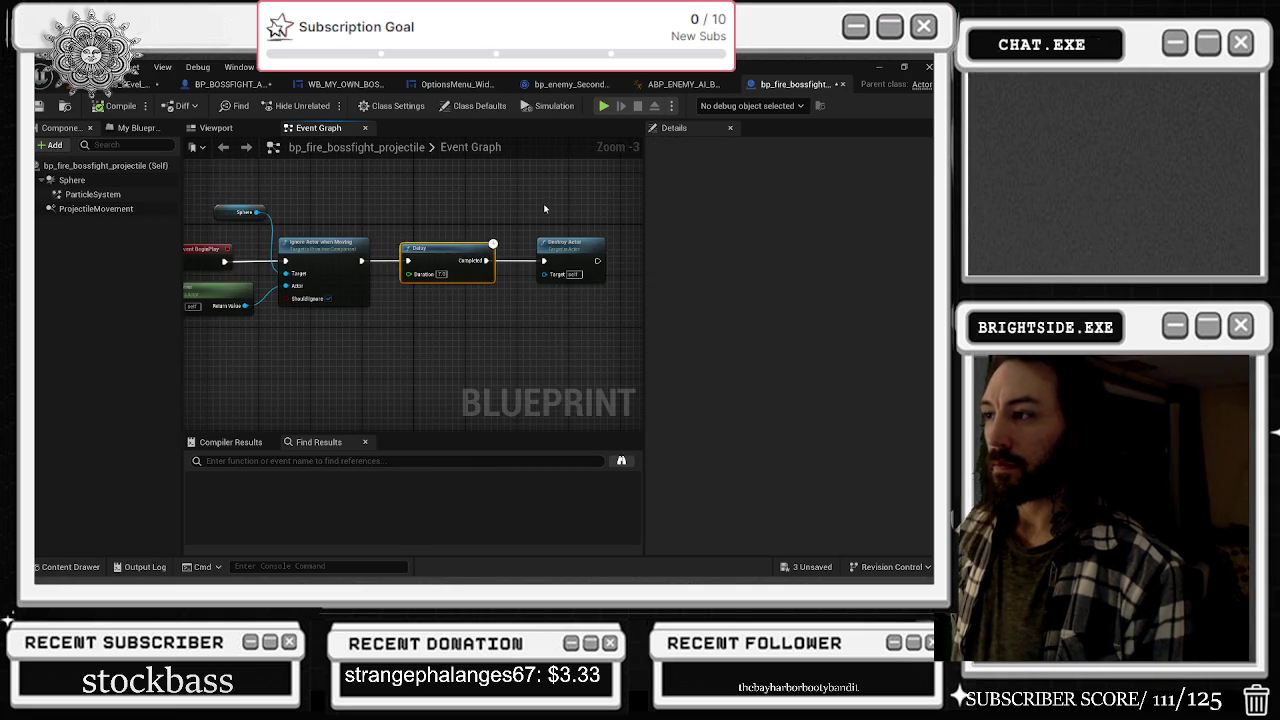
left_click_drag(579, 248, 572, 248)
left_click_drag(305, 218, 353, 222)
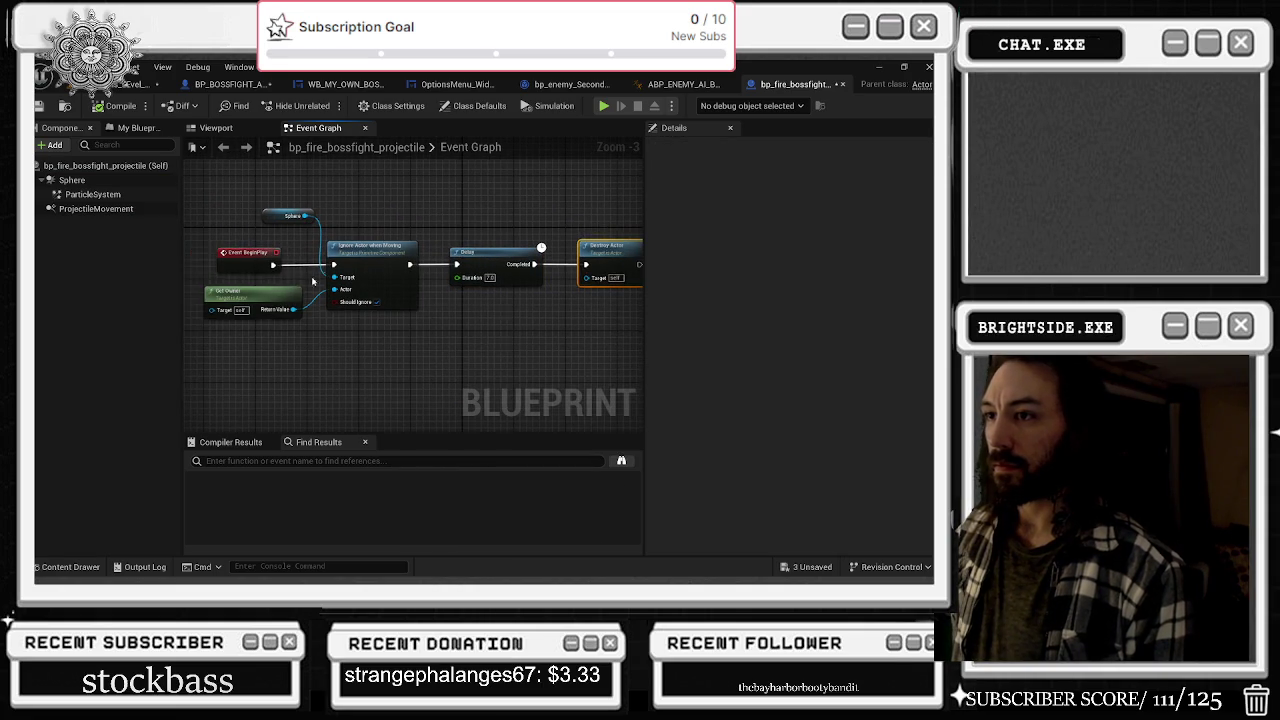
left_click(285, 326)
left_click(533, 247)
key("Home")
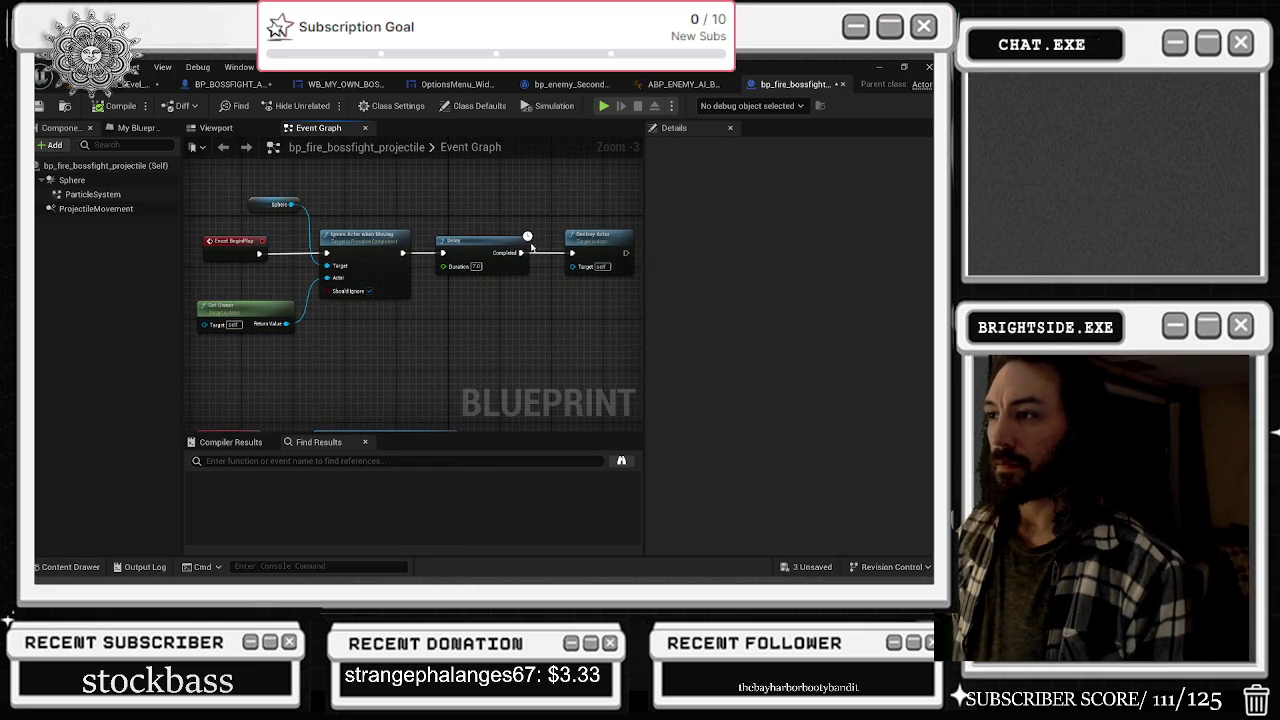
key("ctrl+a")
left_click(531, 324)
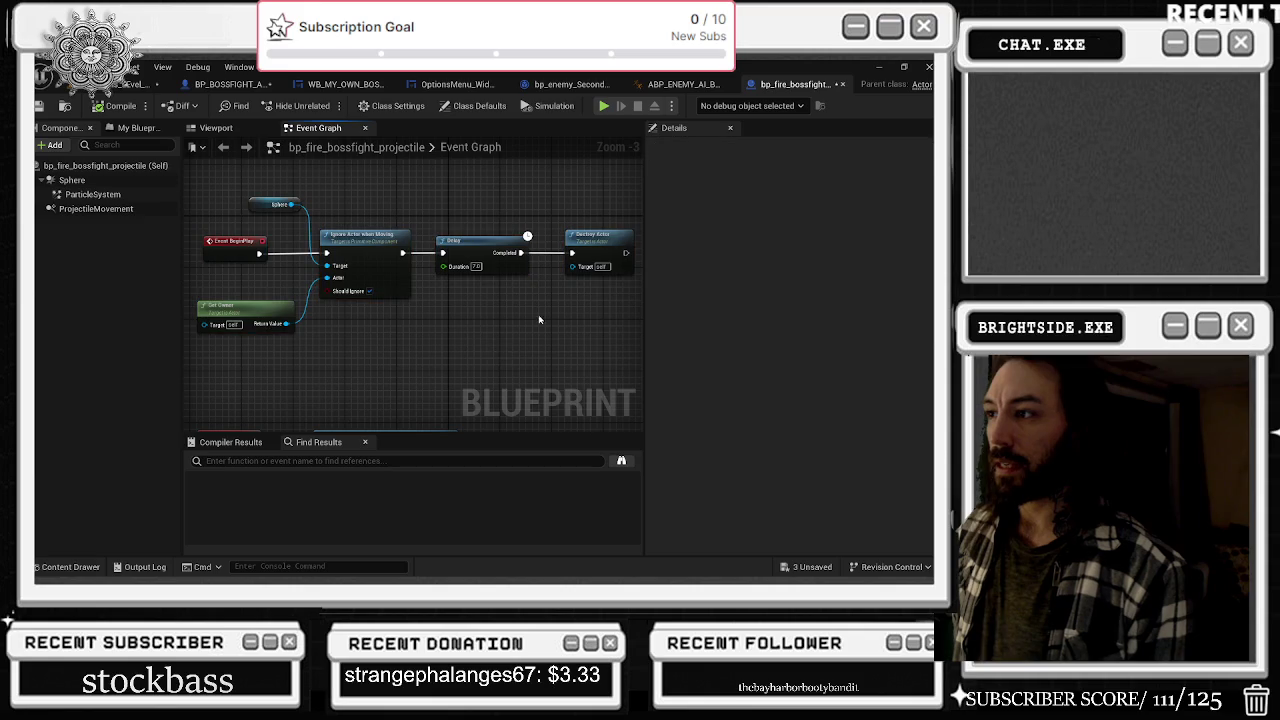
key("ctrl+a")
left_click(190, 262)
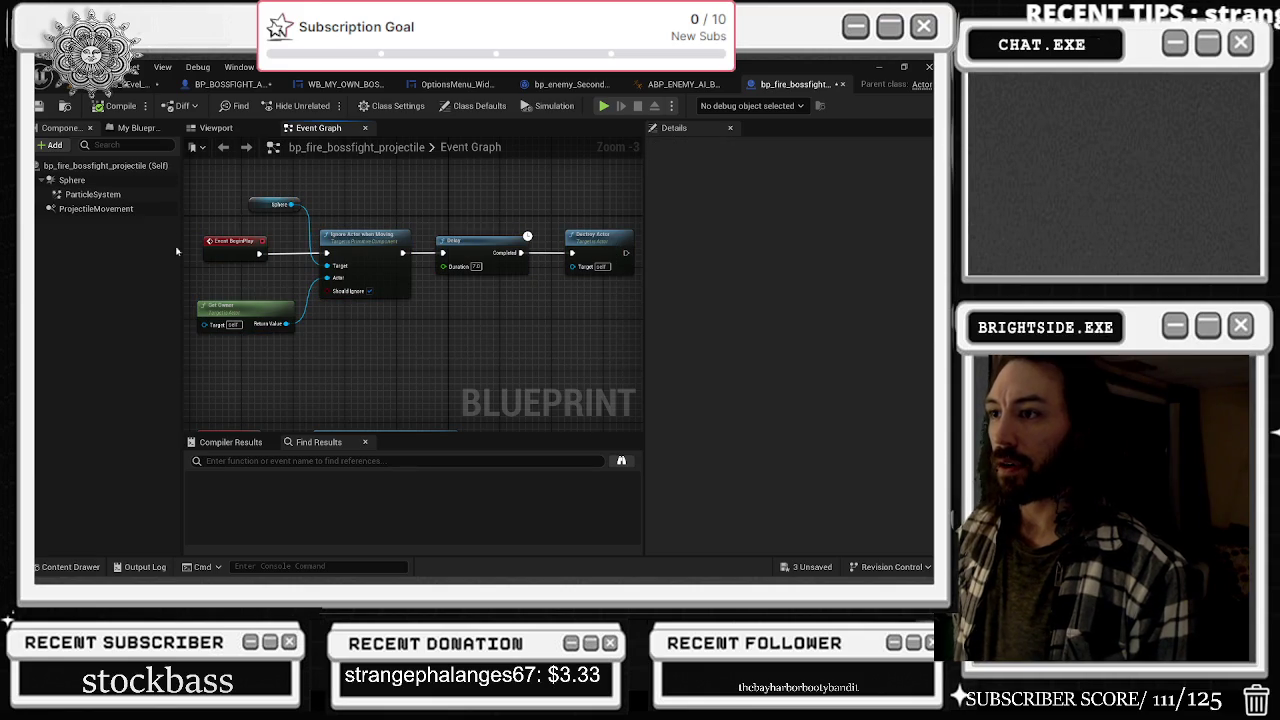
left_click_drag(213, 186, 492, 378)
scroll(509, 296, "down", 3)
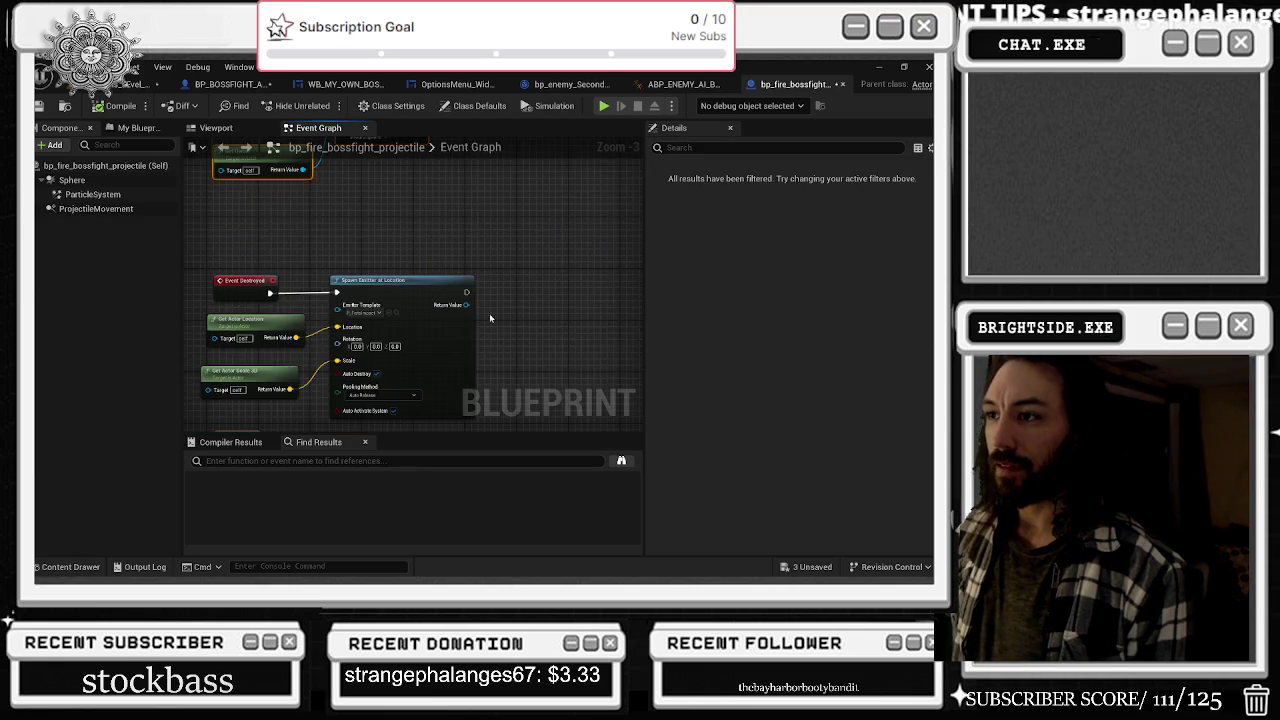
left_click_drag(215, 330, 244, 330)
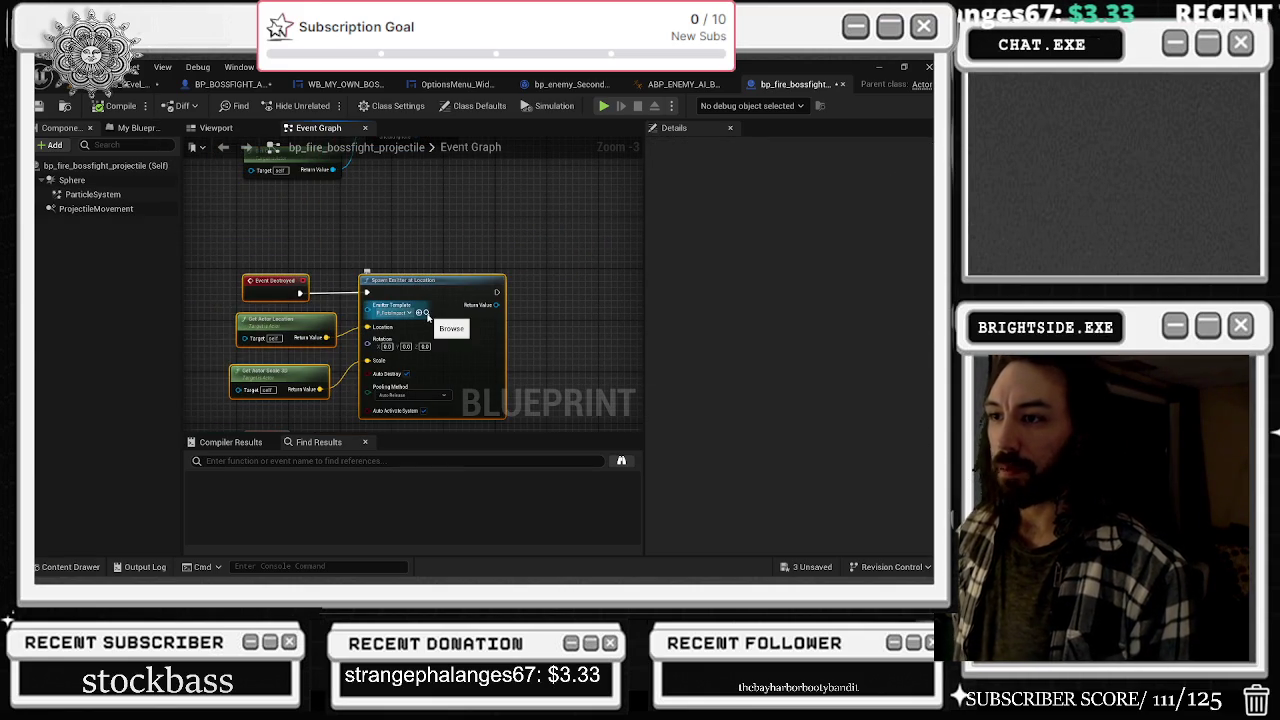
Confirm the Spawn Emitter uses P_FireImpact, then switch to the boss Anim Blueprint
left_click(426, 314)
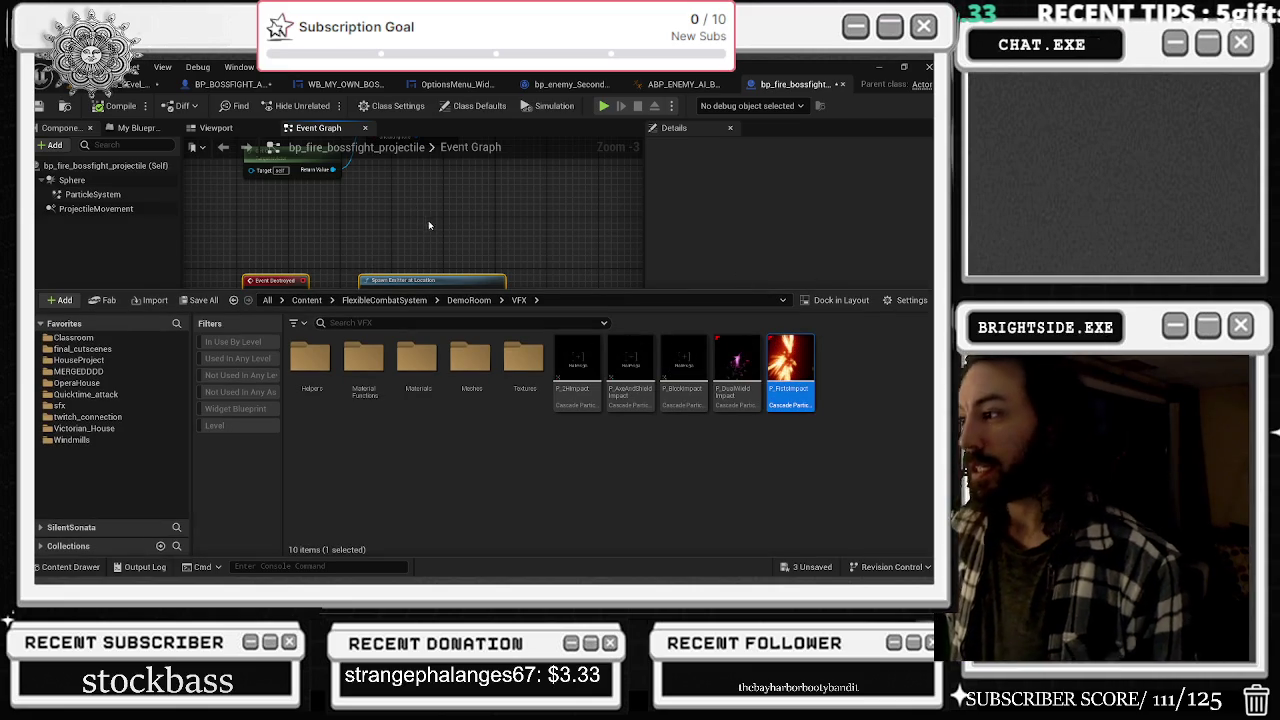
left_click(519, 247)
left_click_drag(519, 247, 531, 194)
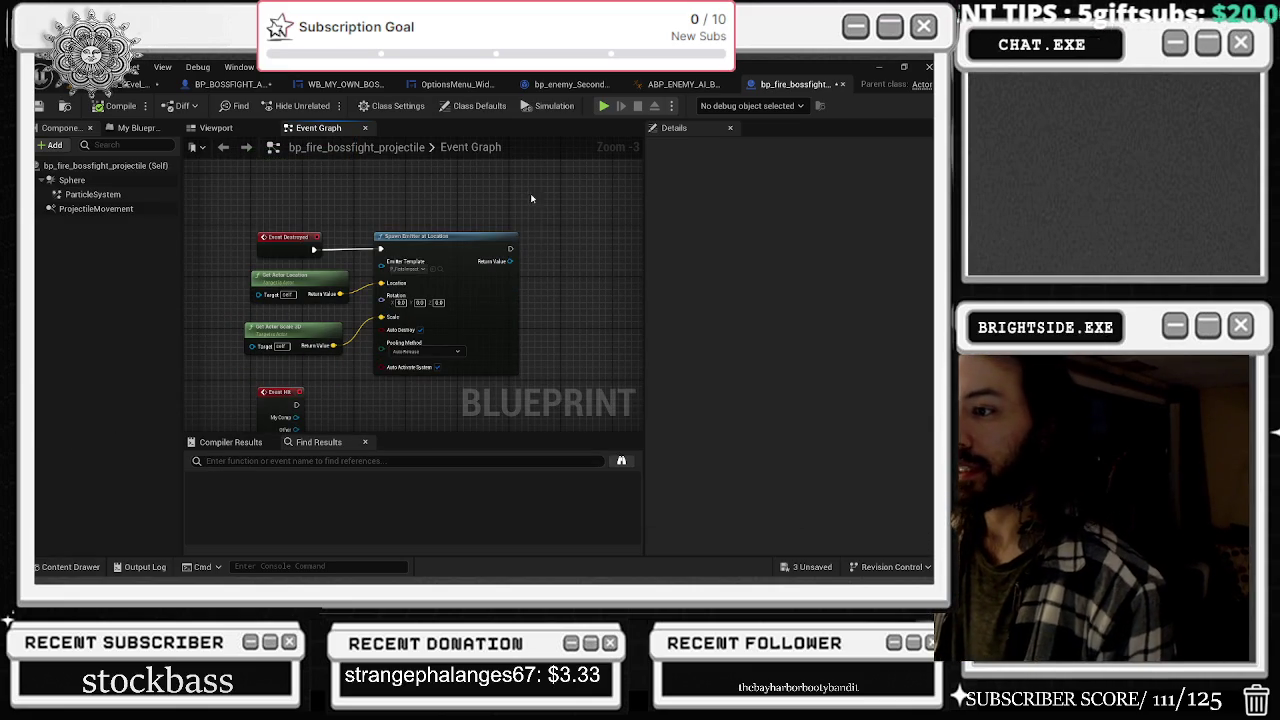
scroll(558, 249, "down", 2)
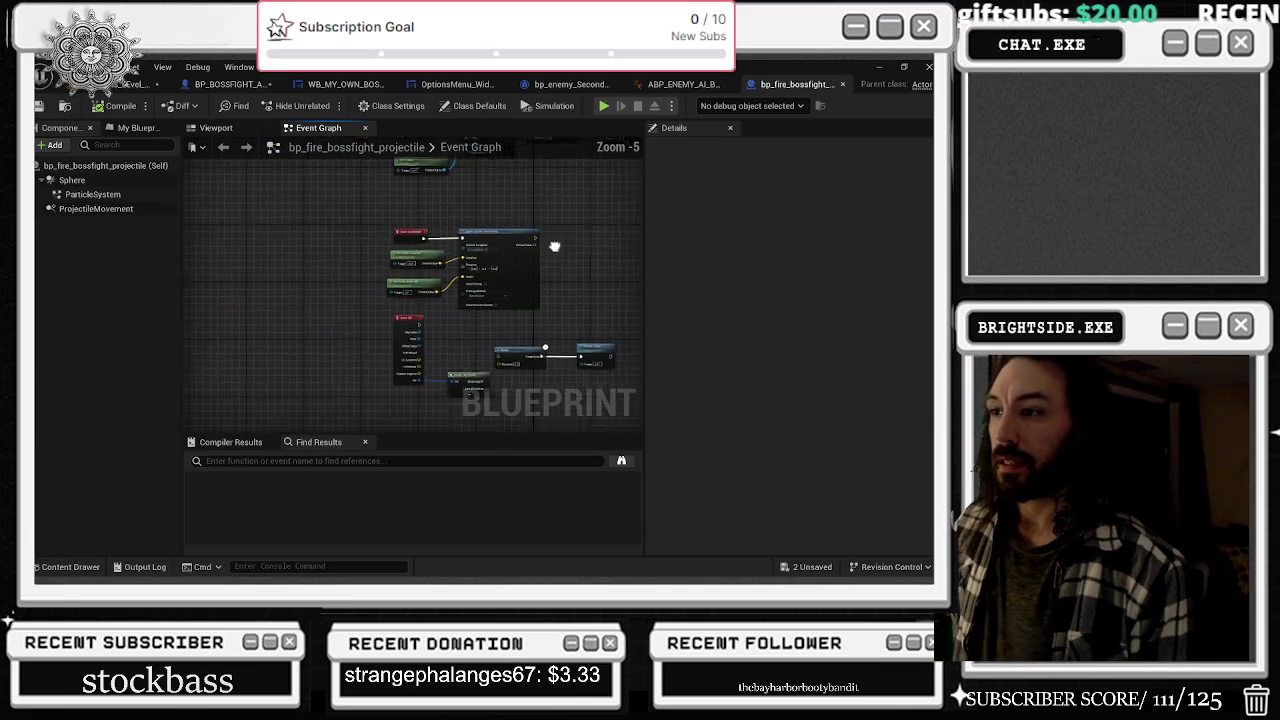
mouse_move(488, 266)
left_mouse_down()
mouse_move(478, 254)
mouse_move(438, 268)
left_mouse_up()
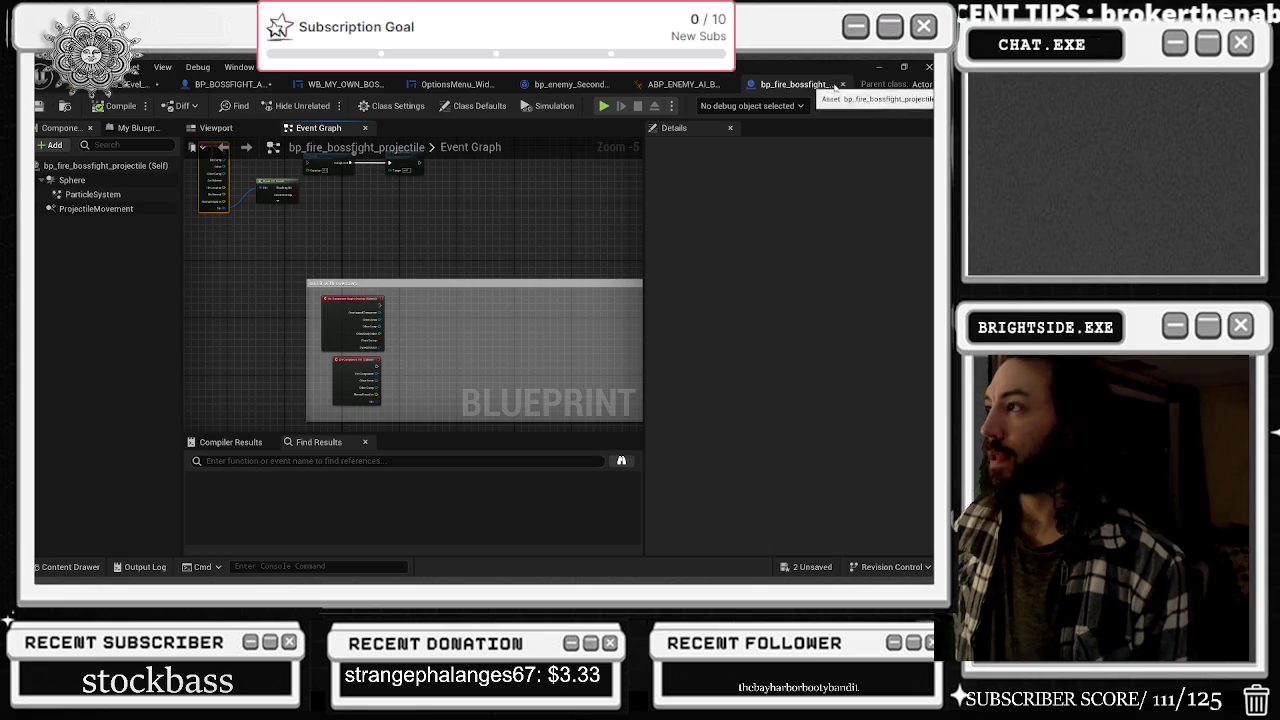
left_click(683, 84)
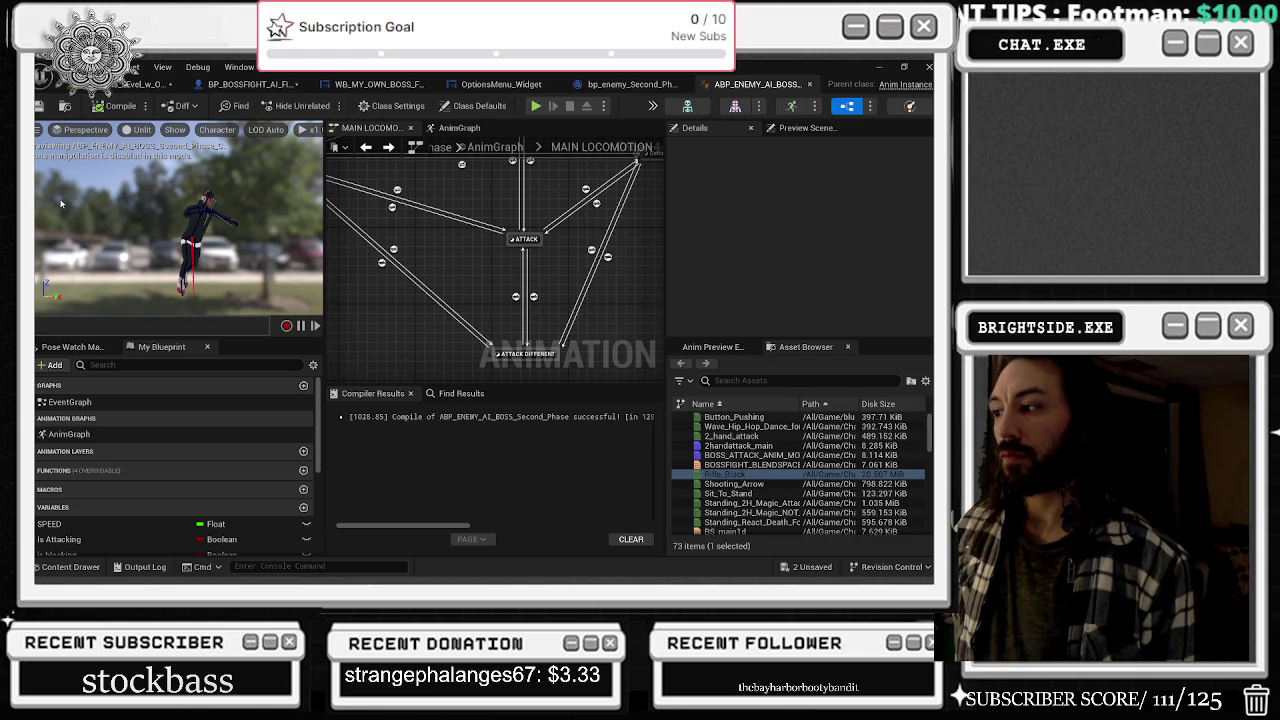
Zoom out the MAIN LOCOMOTION state machine and select the ATTACK state
mouse_move(757, 425)
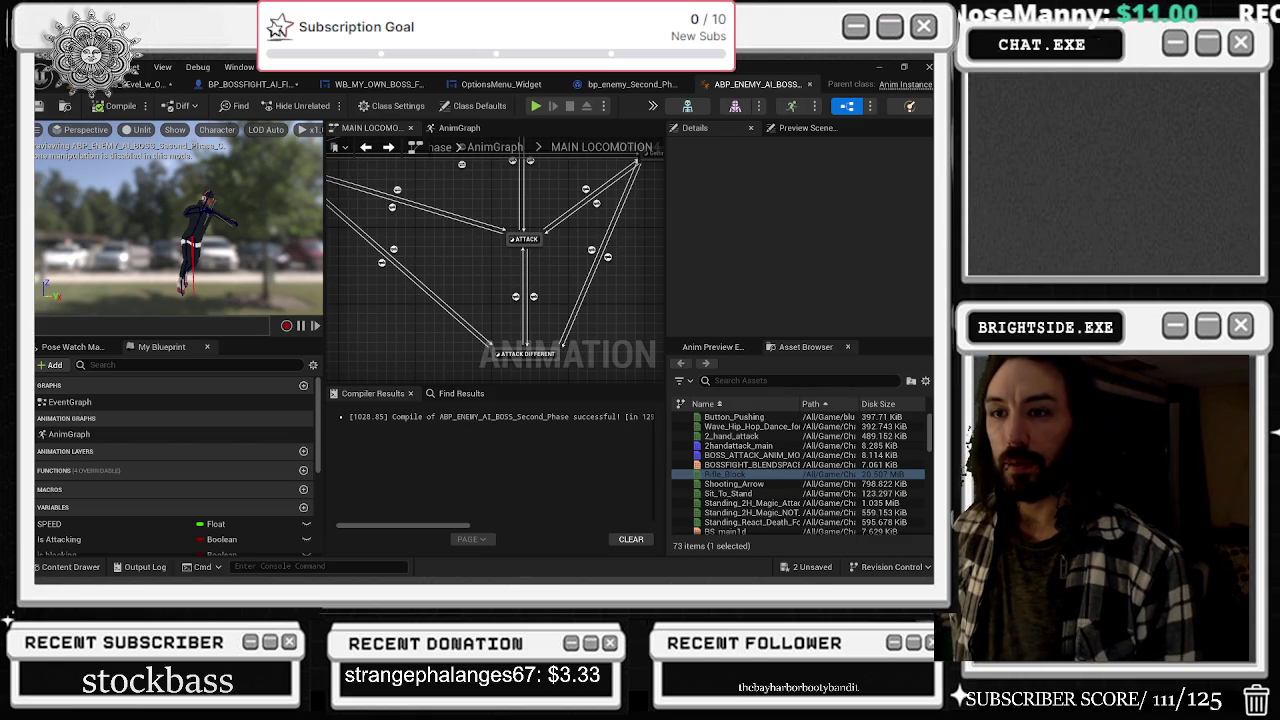
scroll(438, 268, "down", 2)
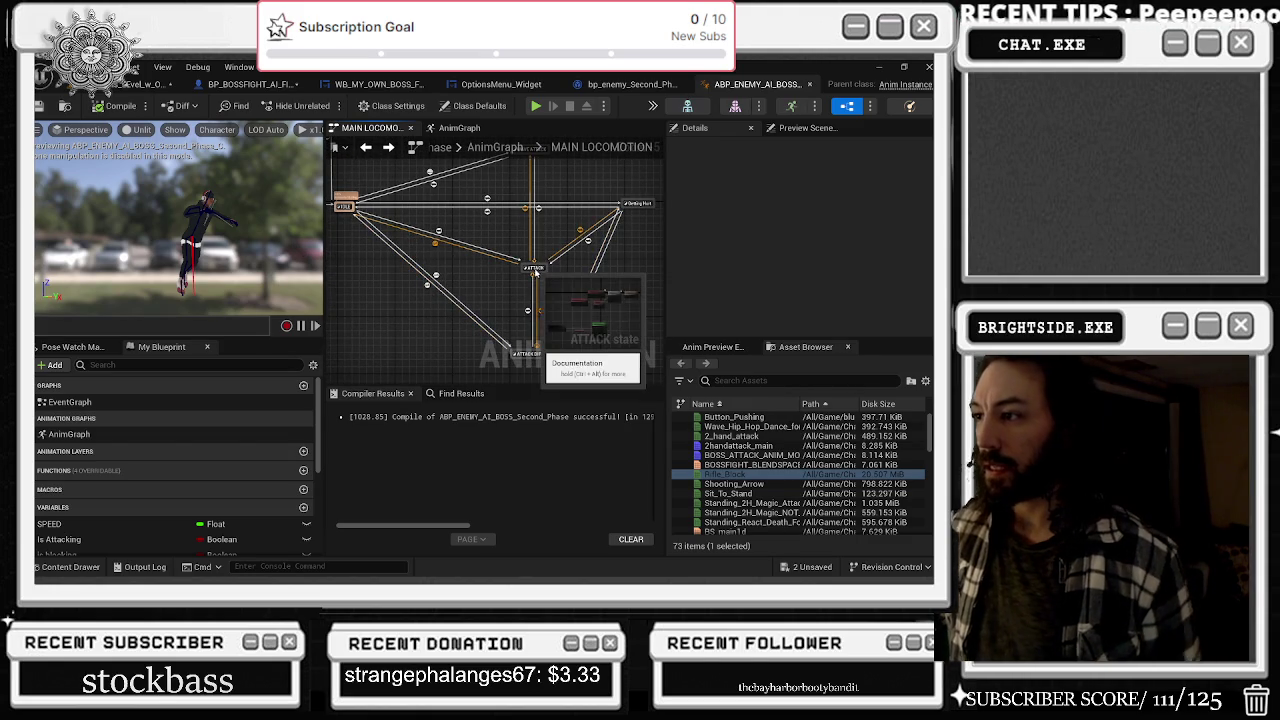
left_click(534, 267)
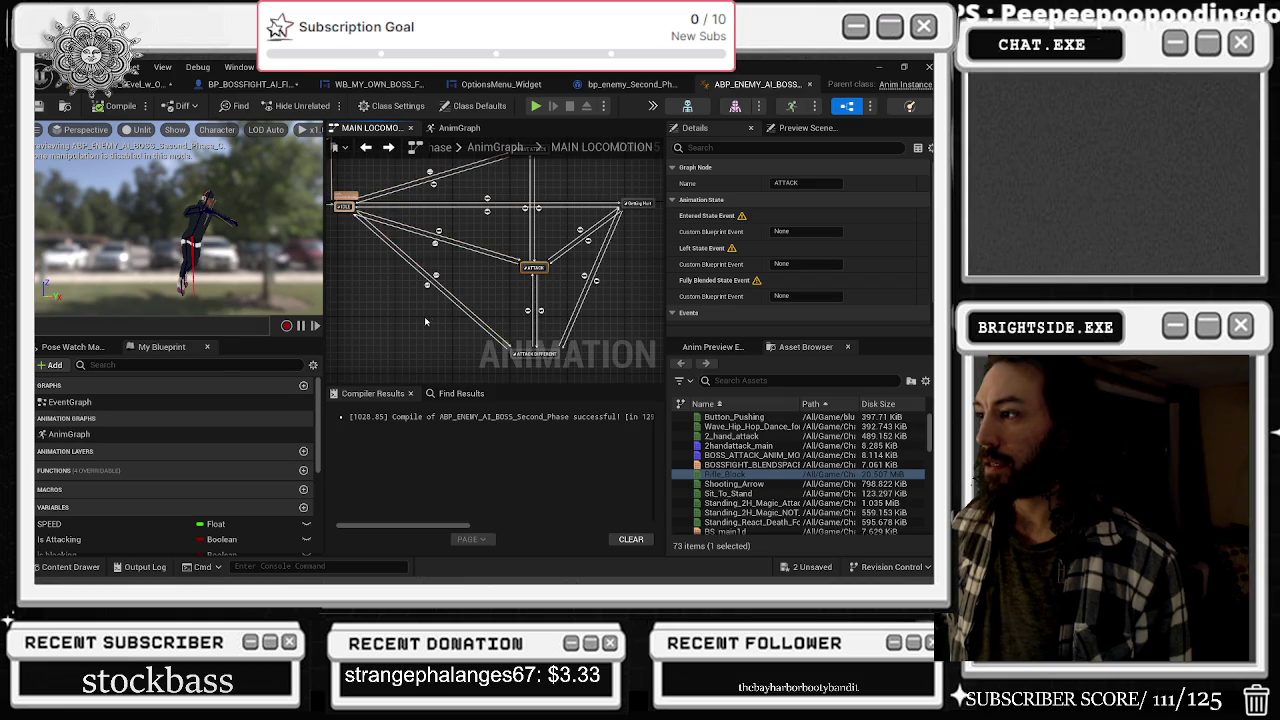
Look inside the ATTACK_1 state's graph, then return and select ATTACK_1
left_click_drag(417, 325, 442, 293)
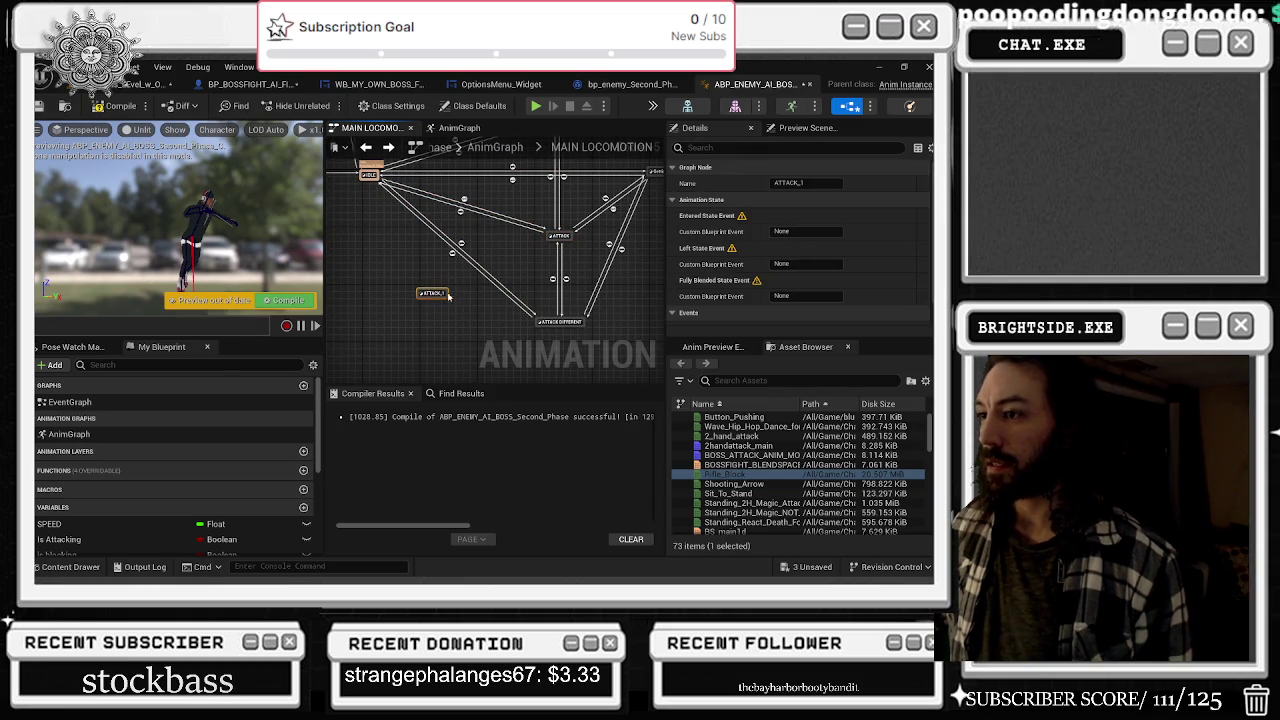
double_click(437, 297)
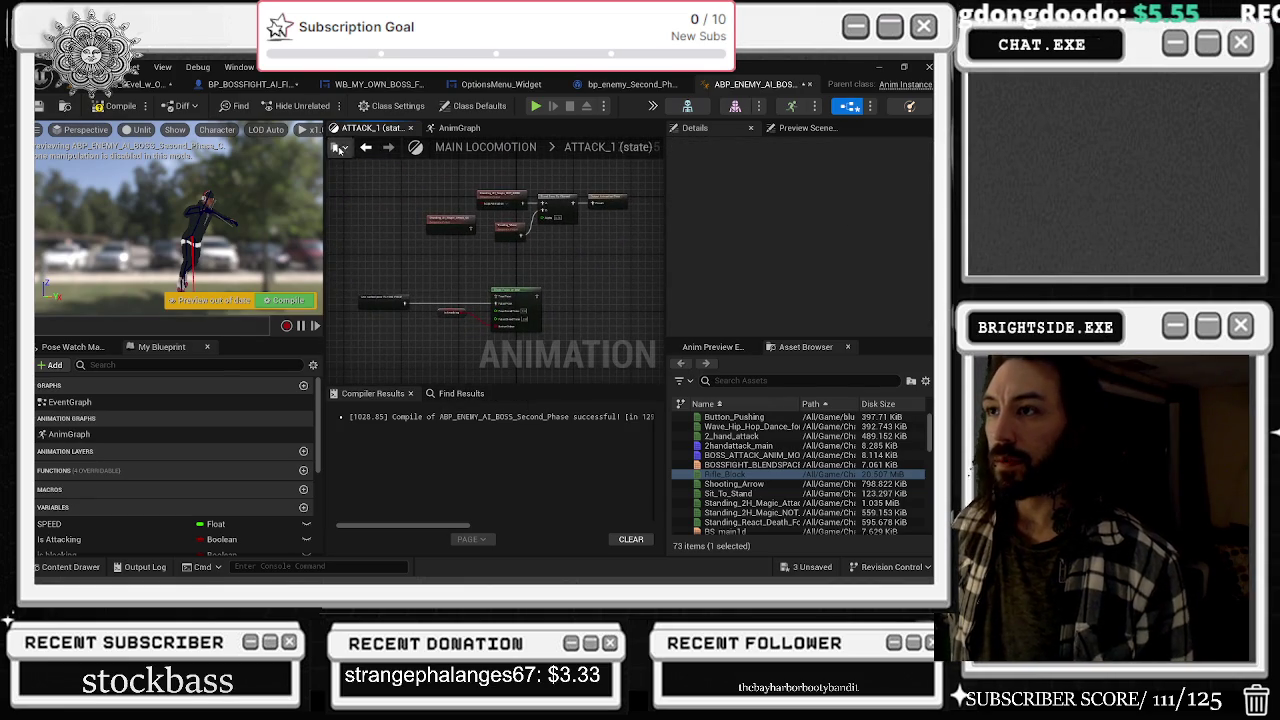
left_click(366, 147)
left_click(438, 293)
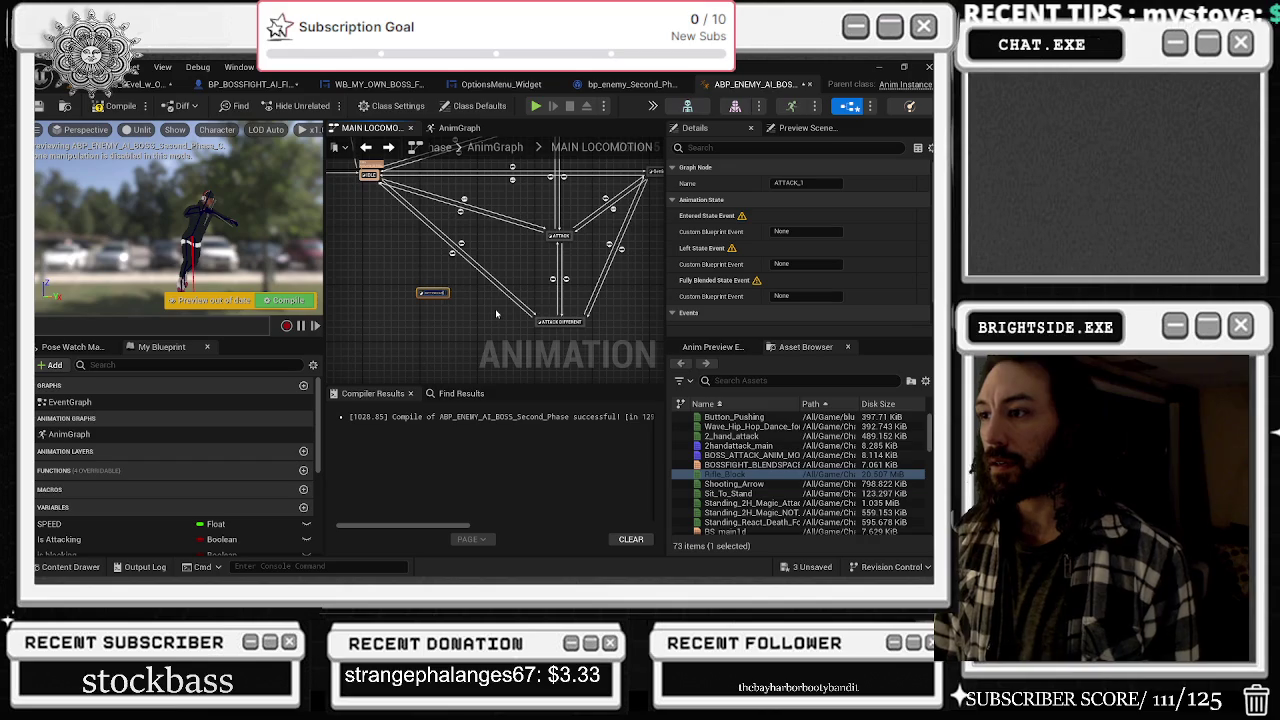
Add transitions from ATTACK and ATTACK DIFFERENT into GETTING HURT, then open GETTING HURT's graph
scroll(496, 314, "up", 2)
scroll(512, 253, "down", 3)
scroll(440, 240, "up", 1)
left_click_drag(578, 240, 445, 308)
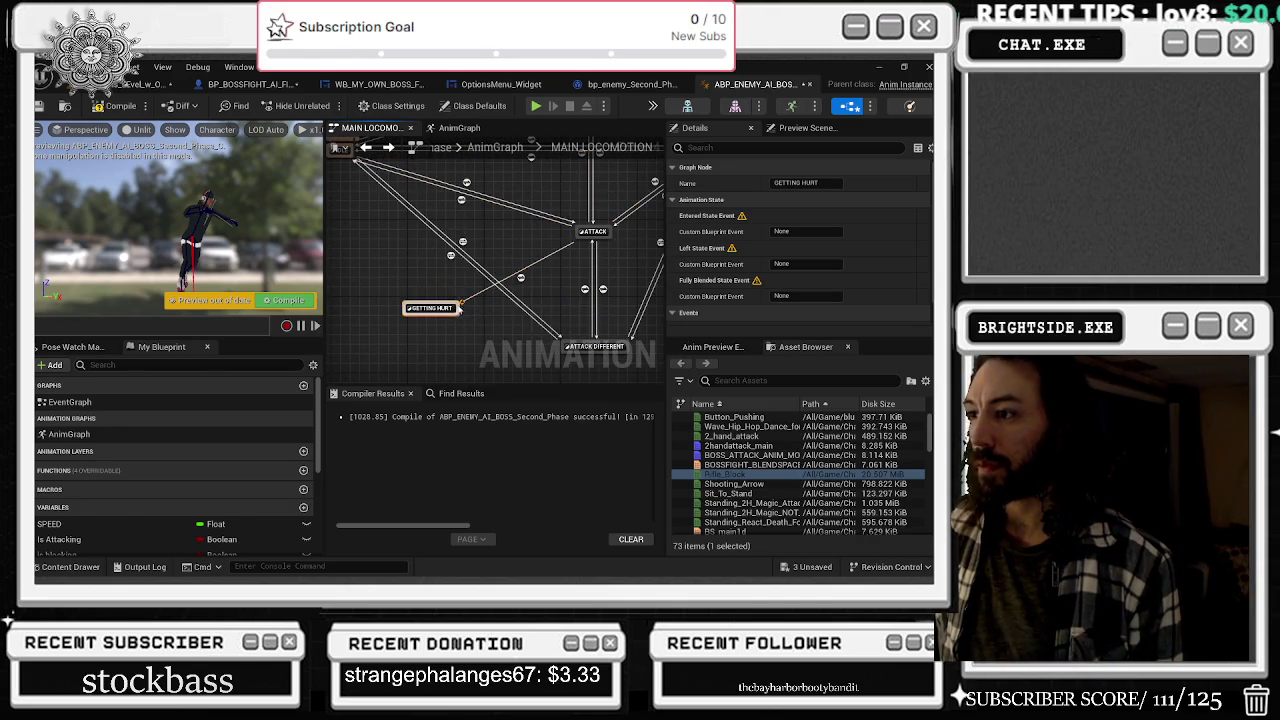
mouse_move(570, 350)
left_mouse_down()
mouse_move(432, 324)
mouse_move(460, 318)
mouse_move(445, 312)
mouse_move(373, 330)
left_mouse_up()
left_click_drag(637, 174, 577, 241)
key("Escape")
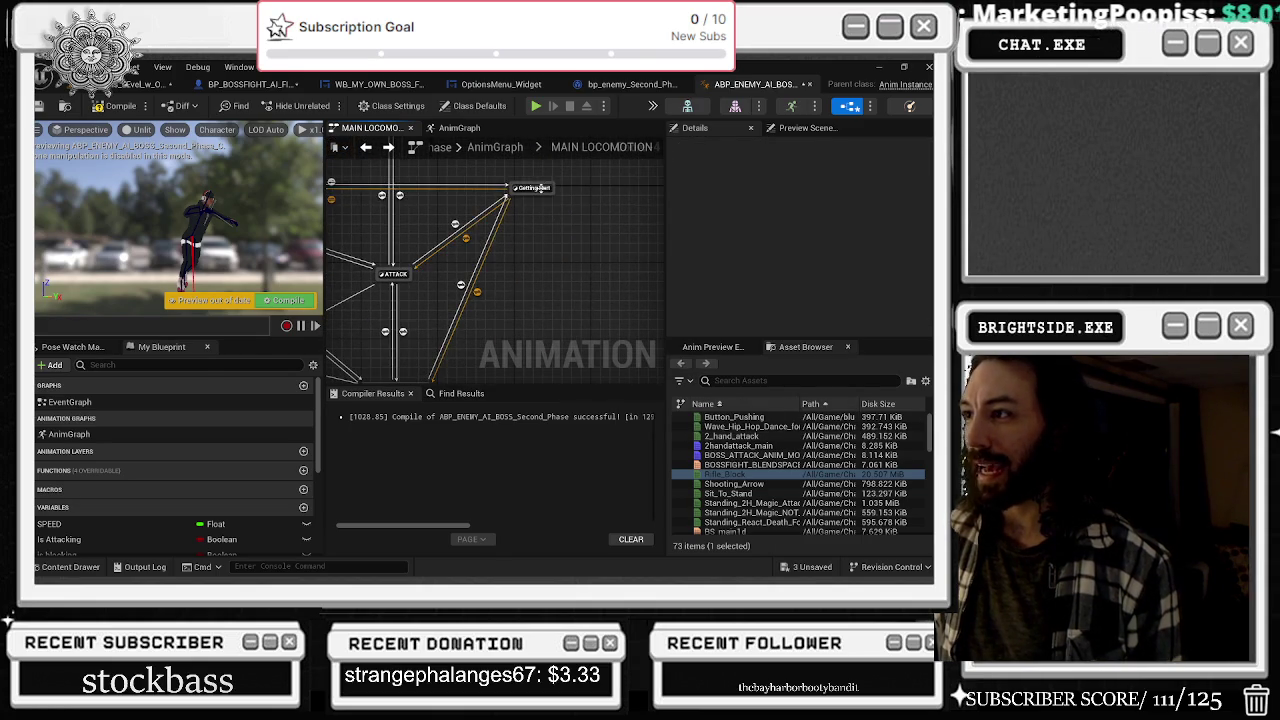
double_click(527, 190)
Check the crawling animation player, then move the Getting Hurt state to the upper right
left_click(381, 218)
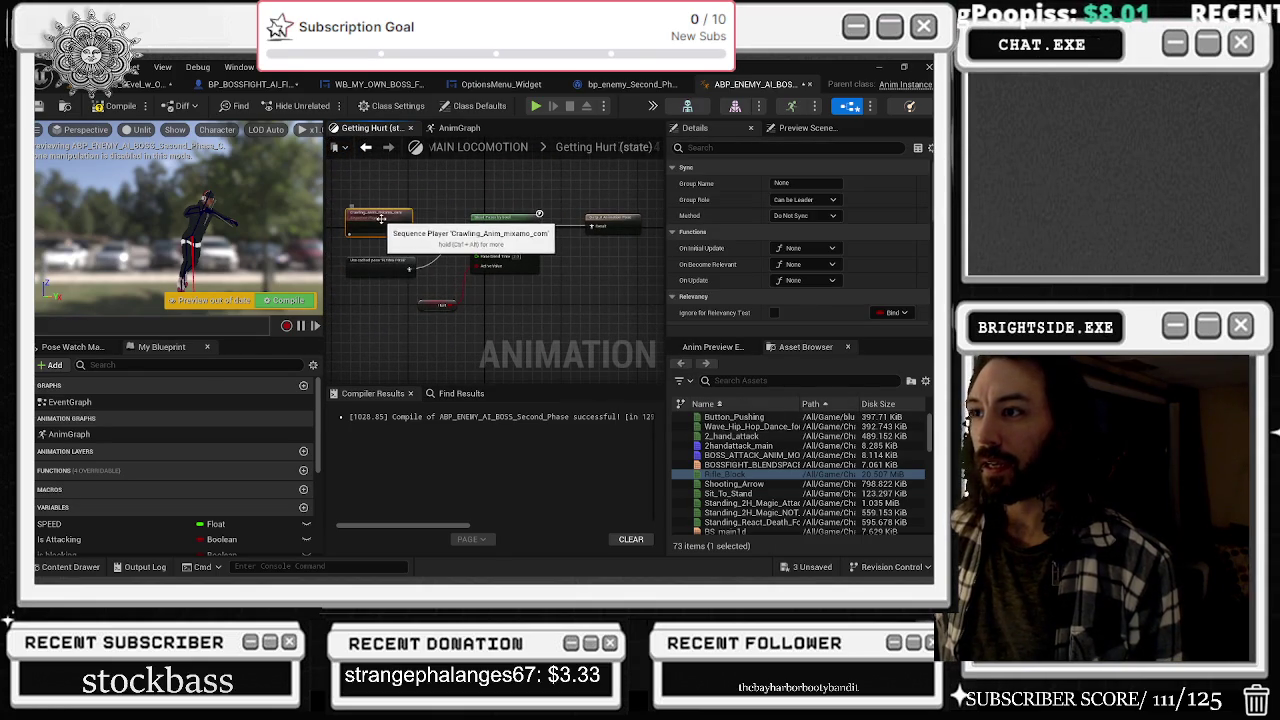
scroll(381, 218, "up", 2)
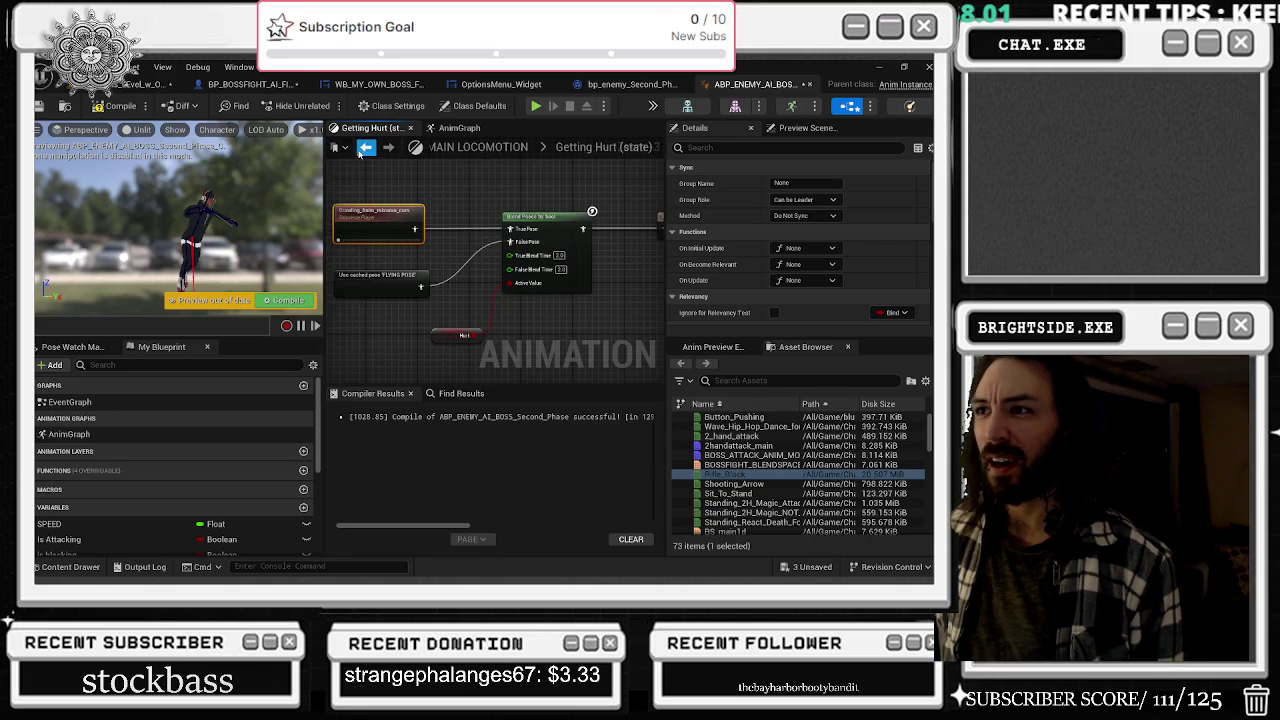
left_click(365, 147)
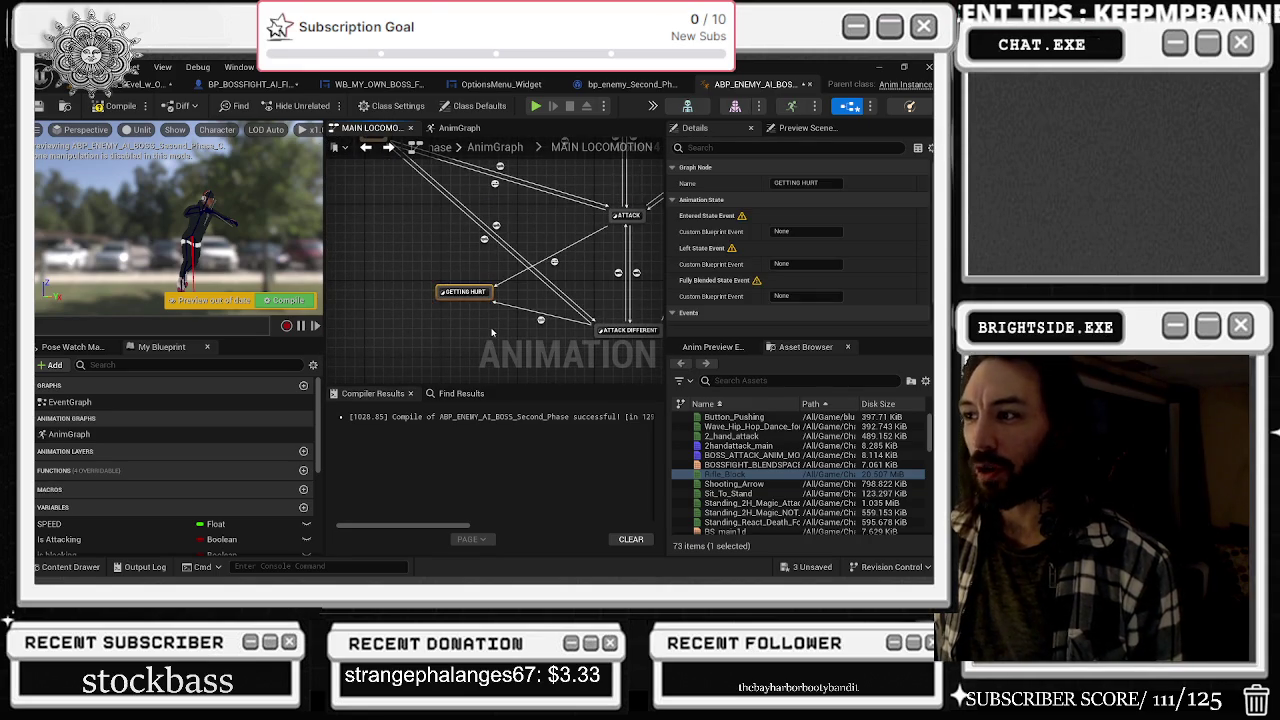
left_click(486, 327)
mouse_move(464, 291)
left_mouse_down()
mouse_move(560, 230)
mouse_move(519, 204)
left_mouse_up()
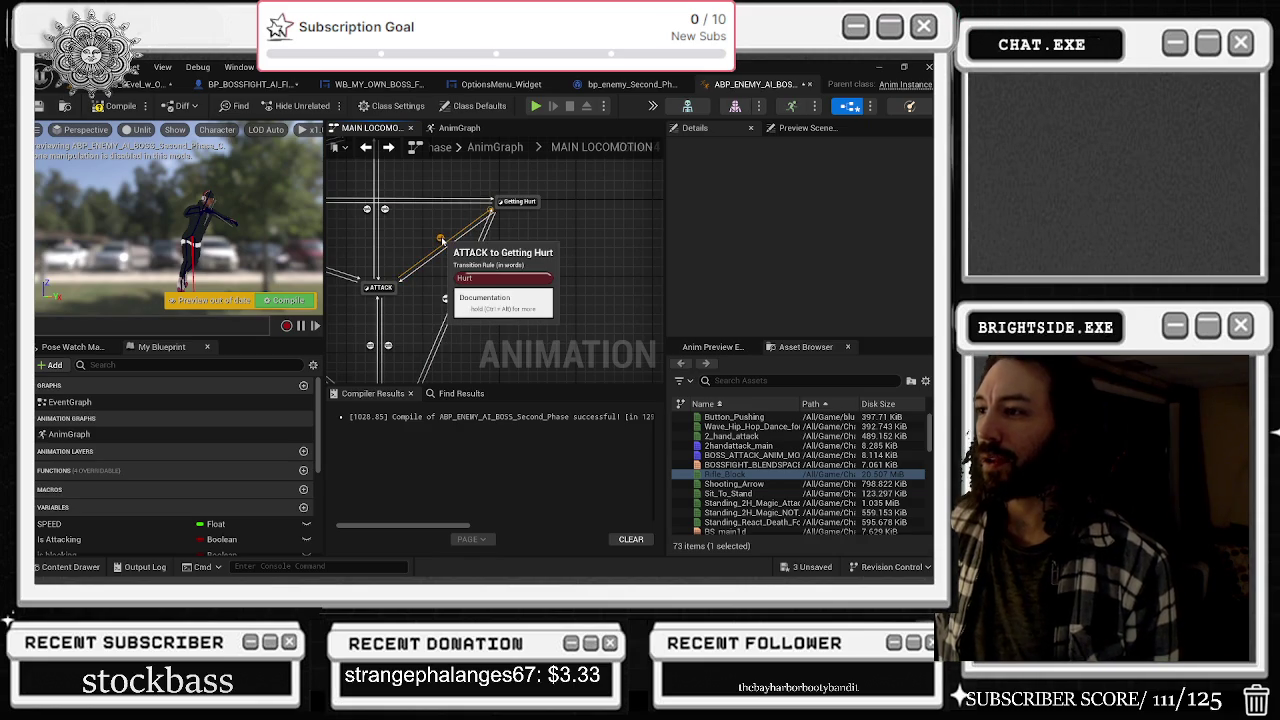
Reopen Getting Hurt's graph and inspect the Hurt, FLYING POSE and crawling animation nodes
left_click(515, 201)
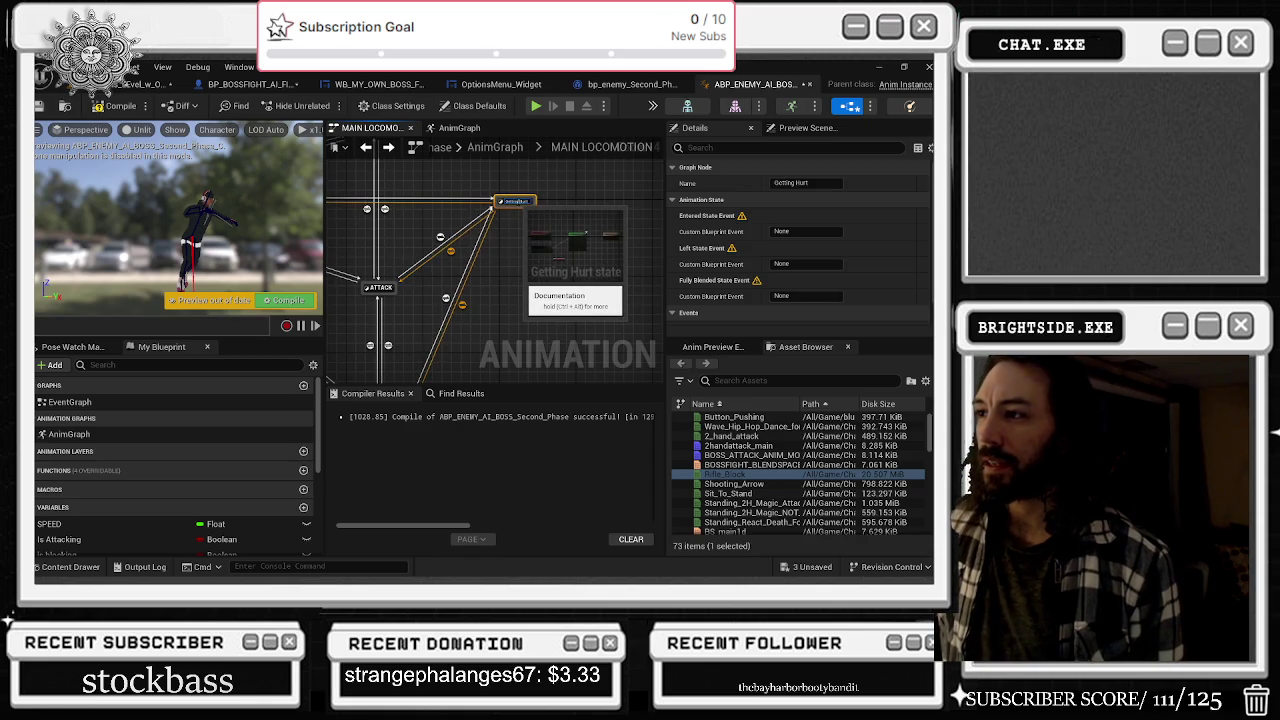
double_click(515, 201)
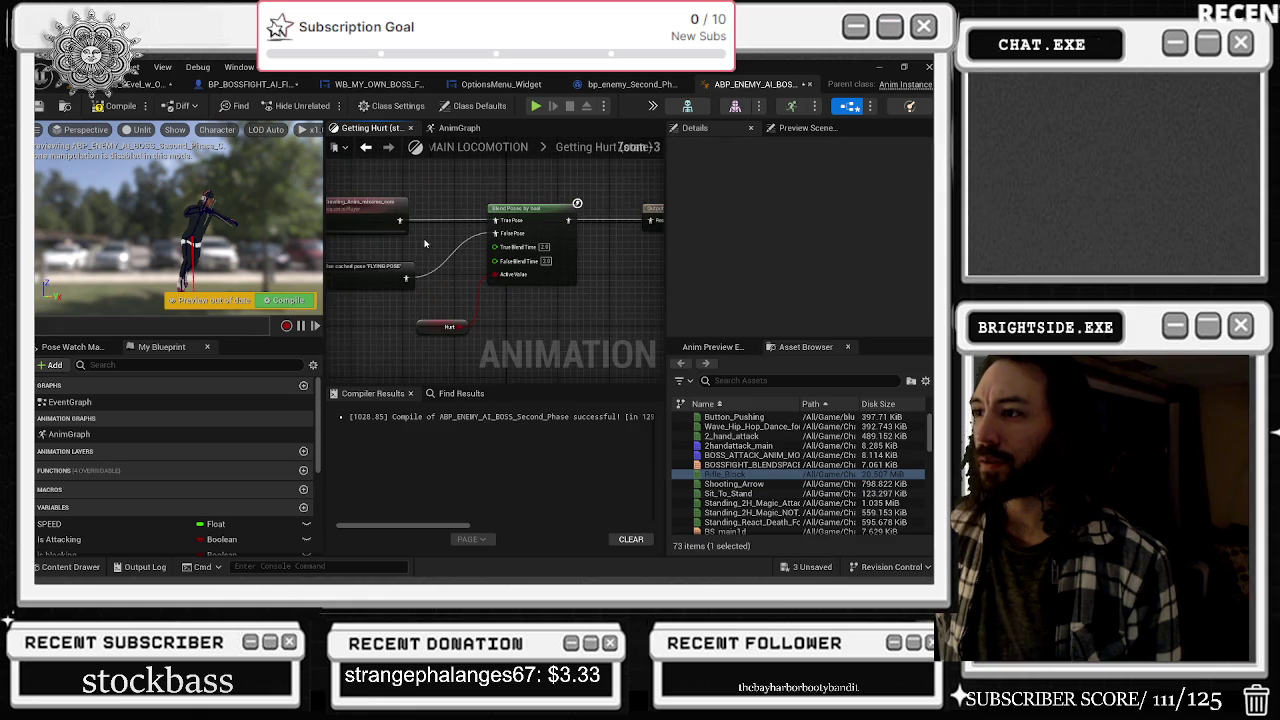
left_click(470, 324)
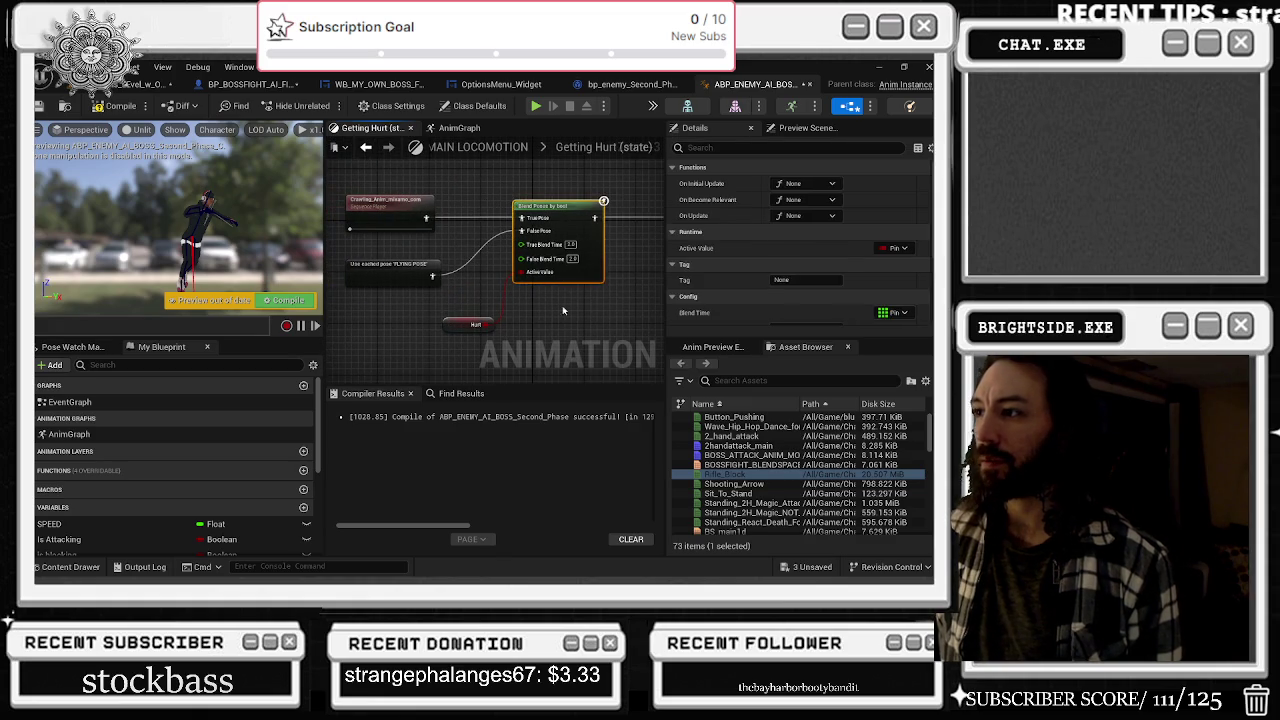
left_click(383, 264)
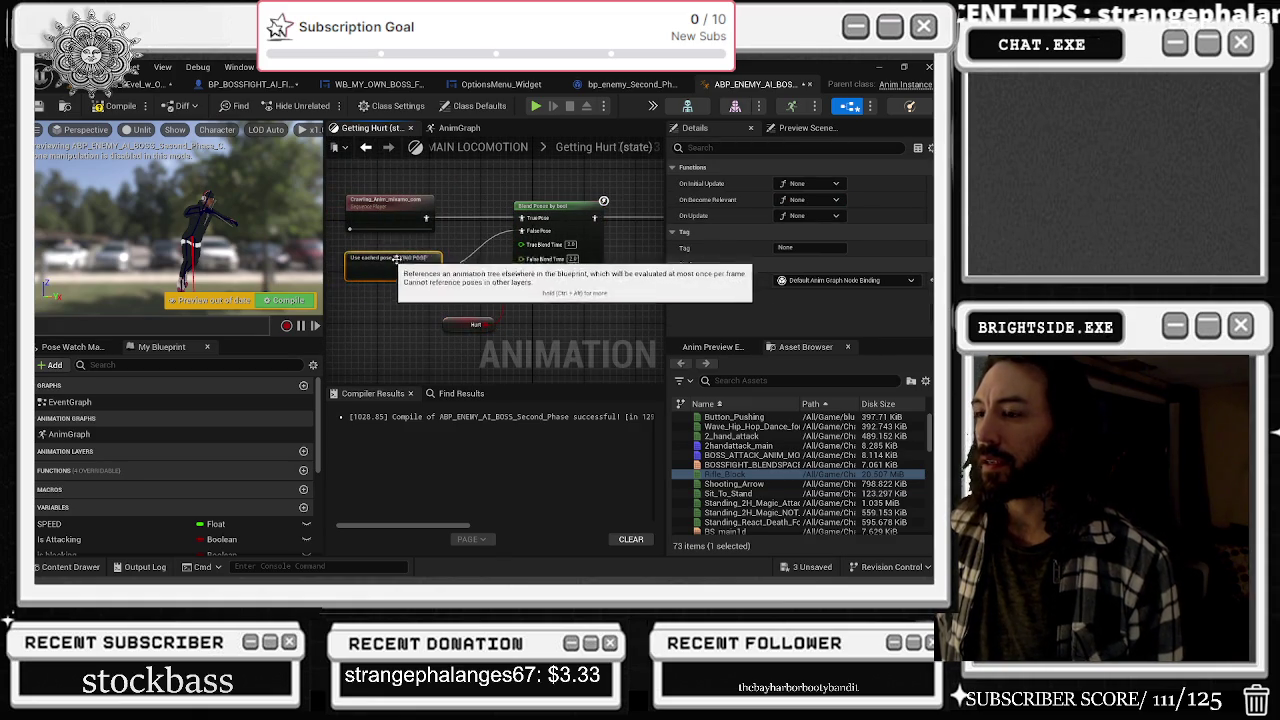
left_click(568, 315)
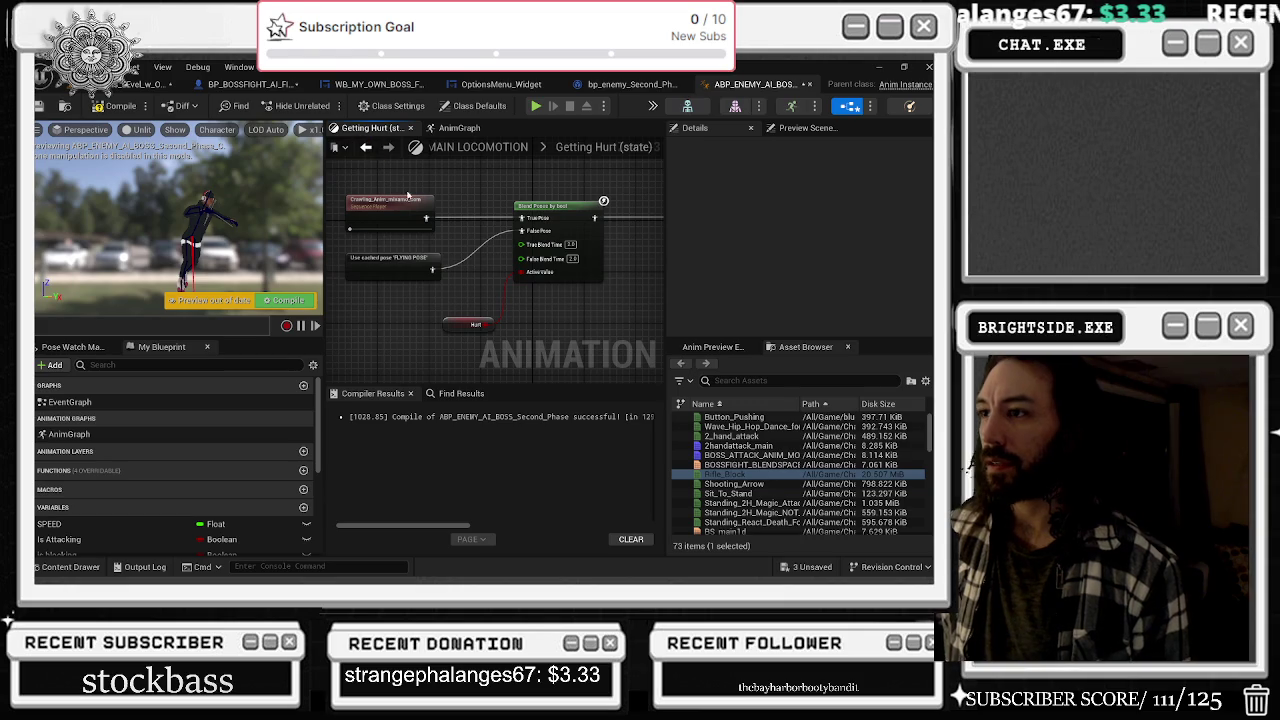
left_click(379, 214)
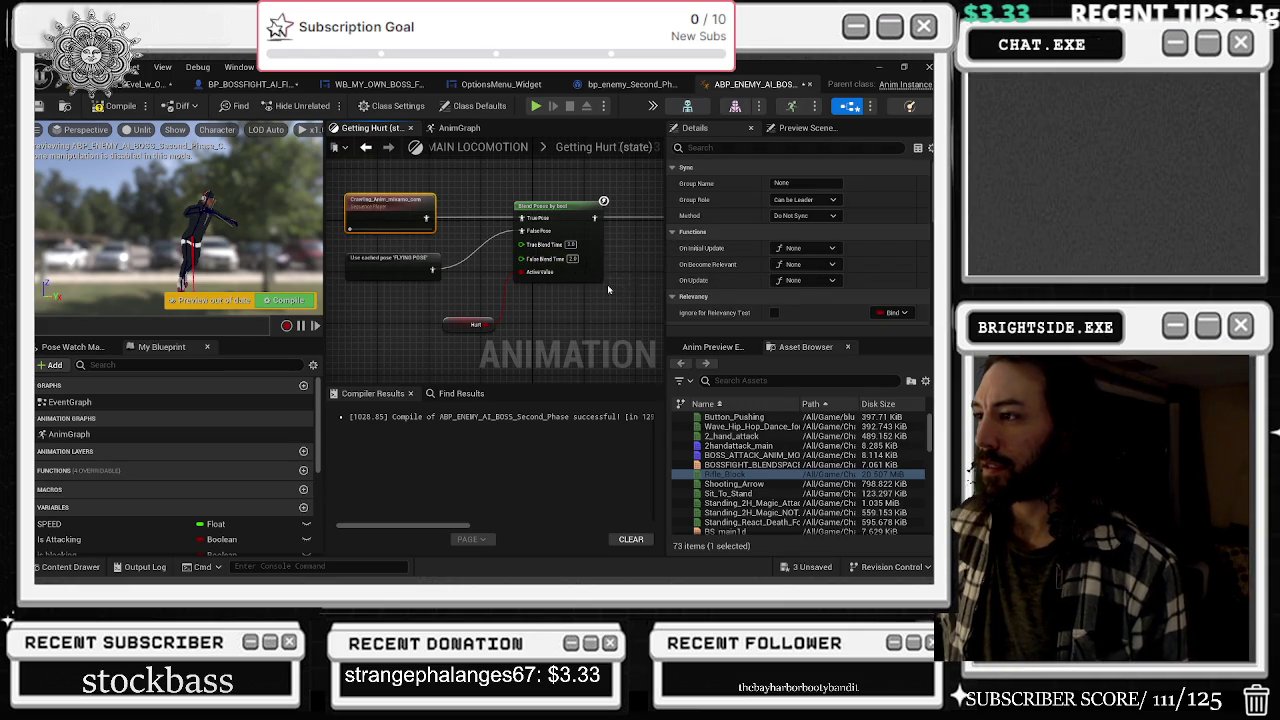
left_click_drag(623, 288, 600, 255)
right_click(600, 293)
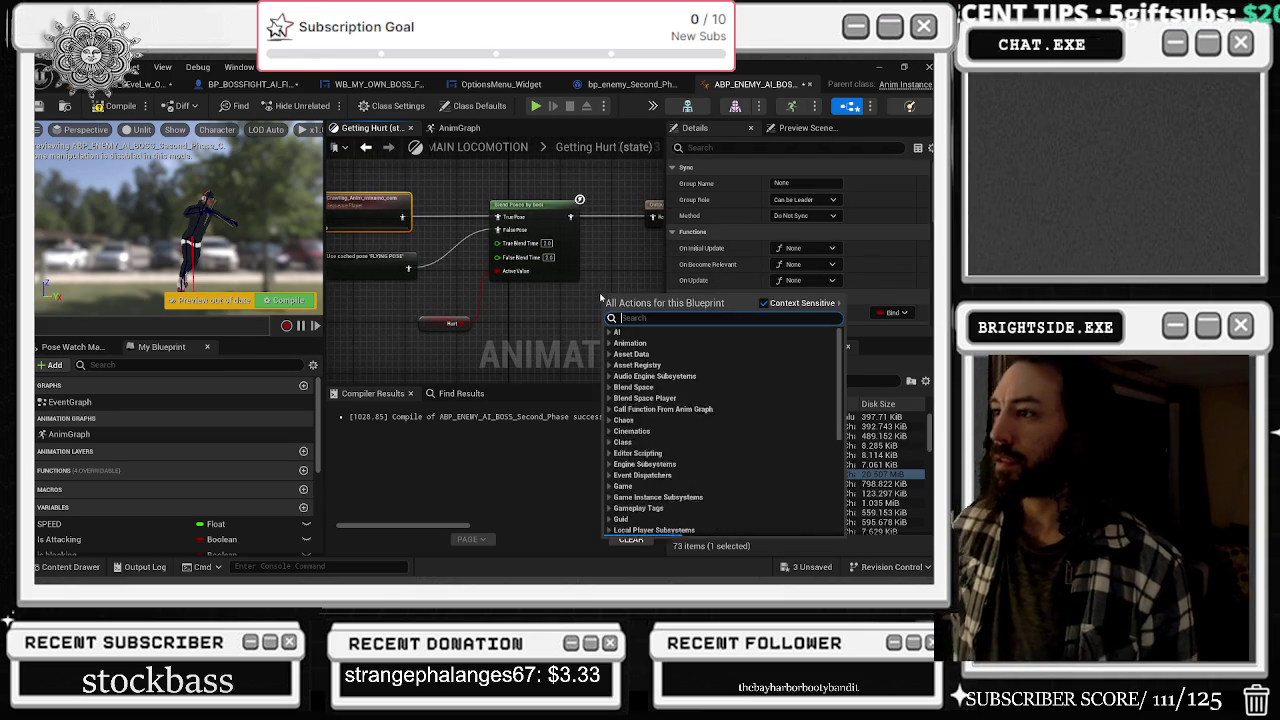
Search 'BLEND POSE' and add a Blend Poses by int node to the graph
type("BLEND POSE BY IN")
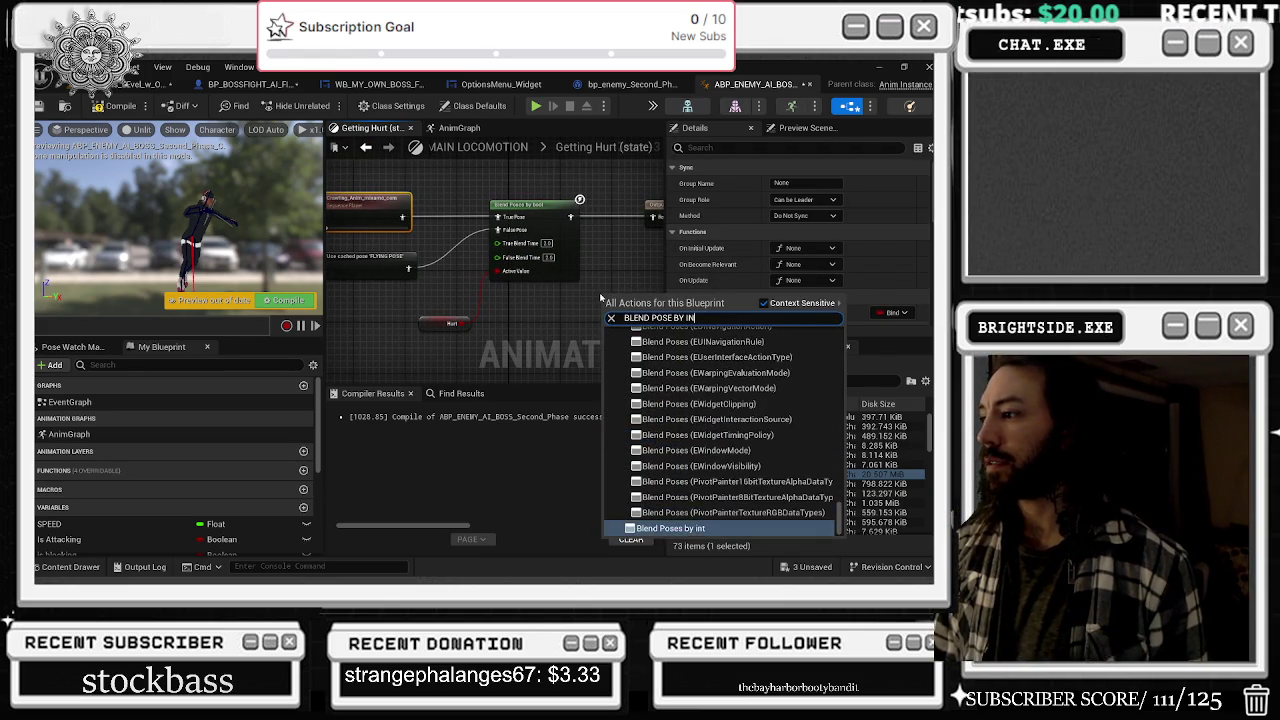
key("Escape")
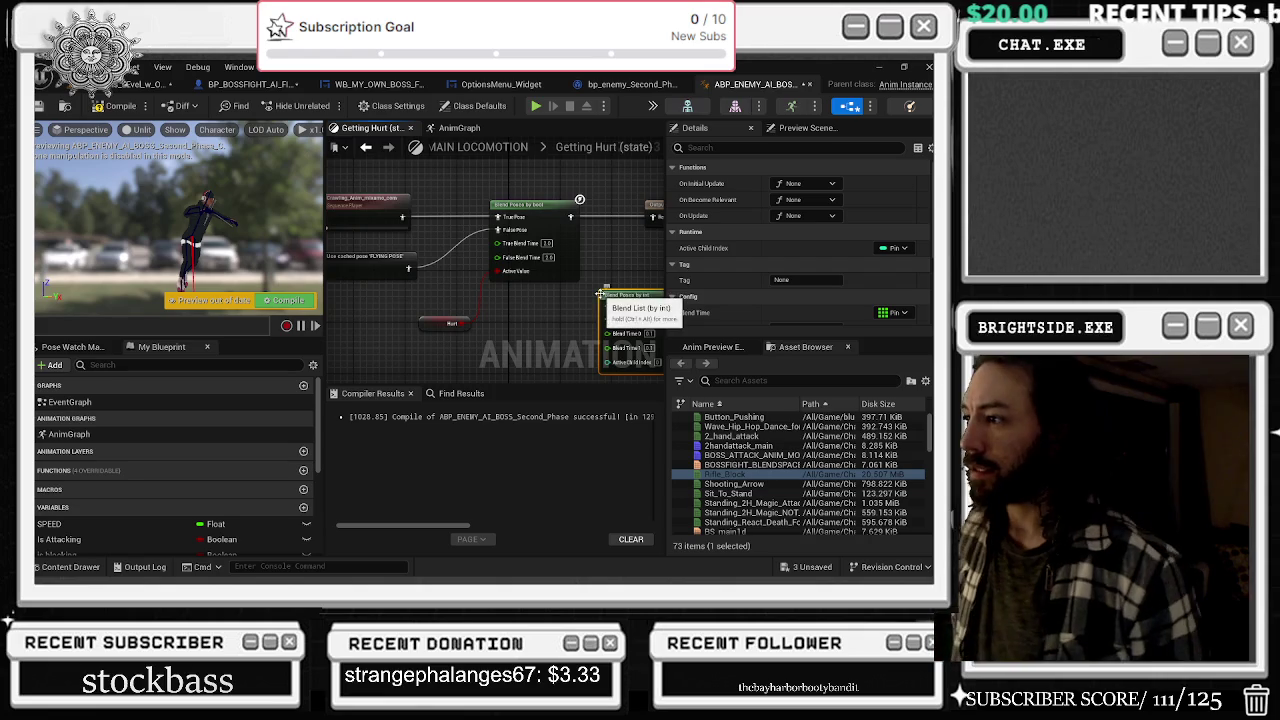
mouse_move(665, 308)
left_mouse_down()
mouse_move(543, 284)
mouse_move(586, 256)
left_mouse_up()
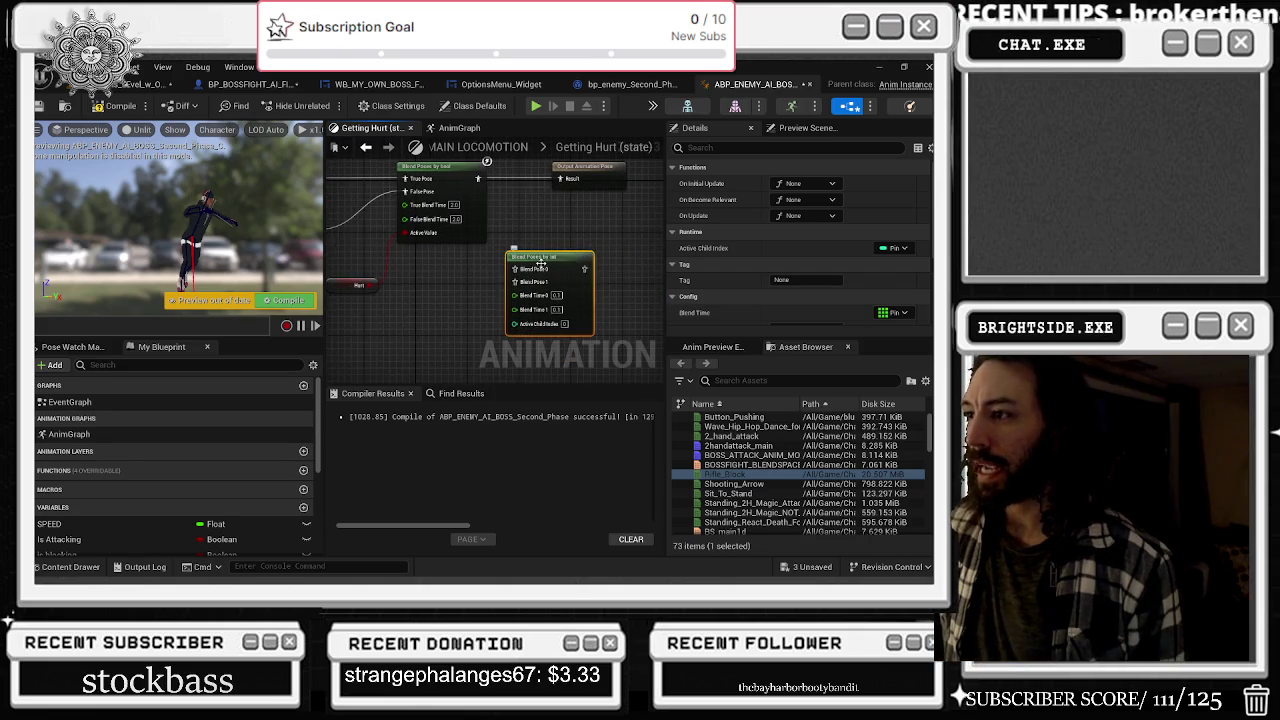
right_click(572, 252)
mouse_move(640, 442)
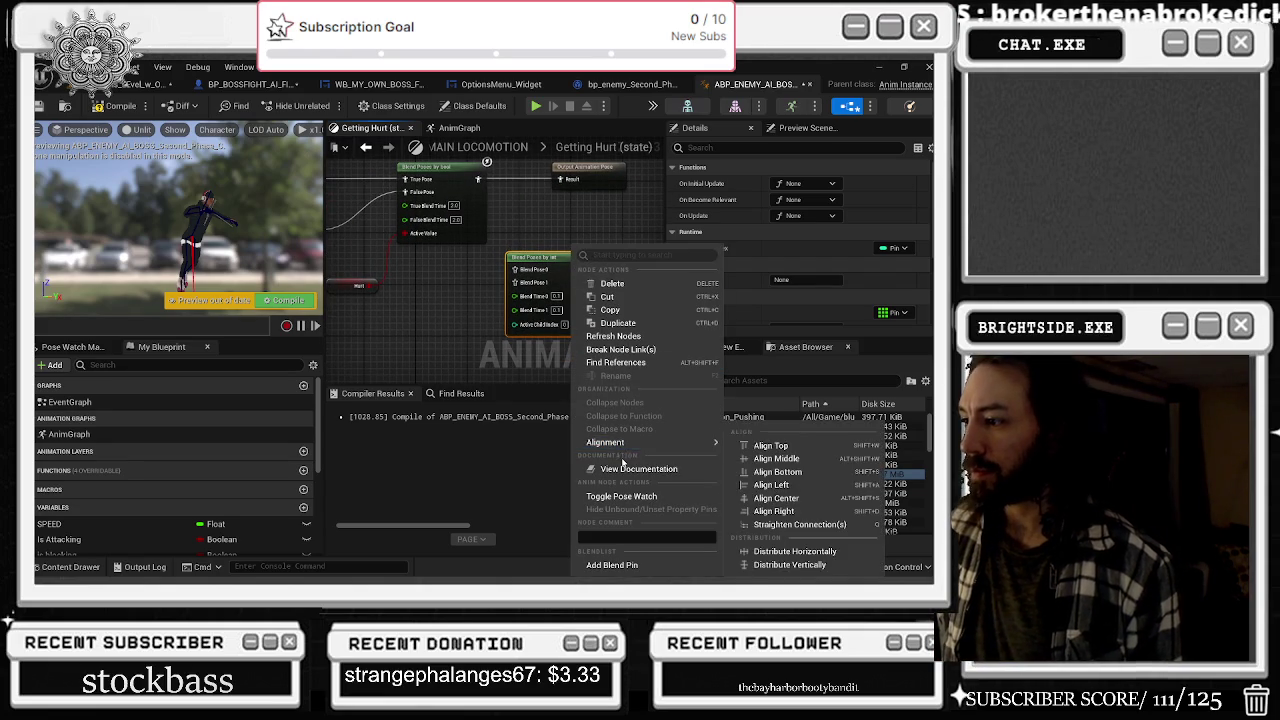
left_click(505, 315)
Remove the Blend Pose 1 input pin from the Blend Poses by int node
scroll(460, 318, "up", 1)
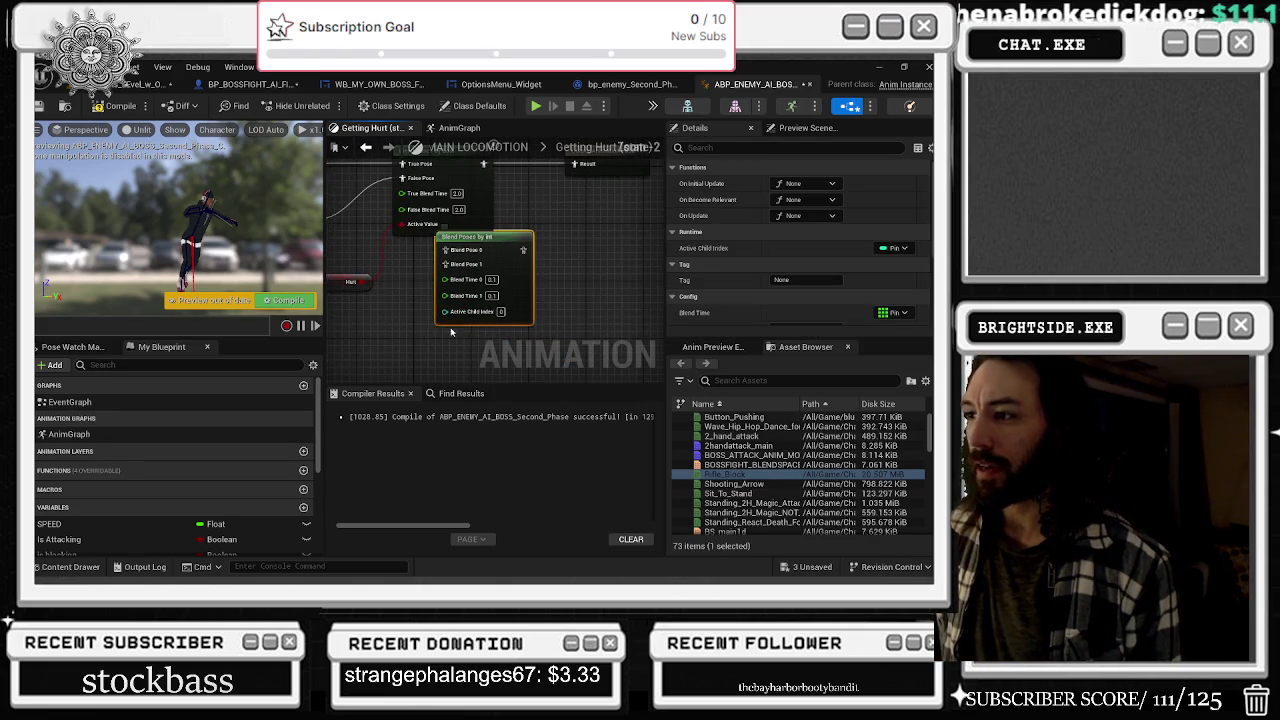
left_click_drag(460, 318, 503, 330)
left_click_drag(520, 275, 522, 290)
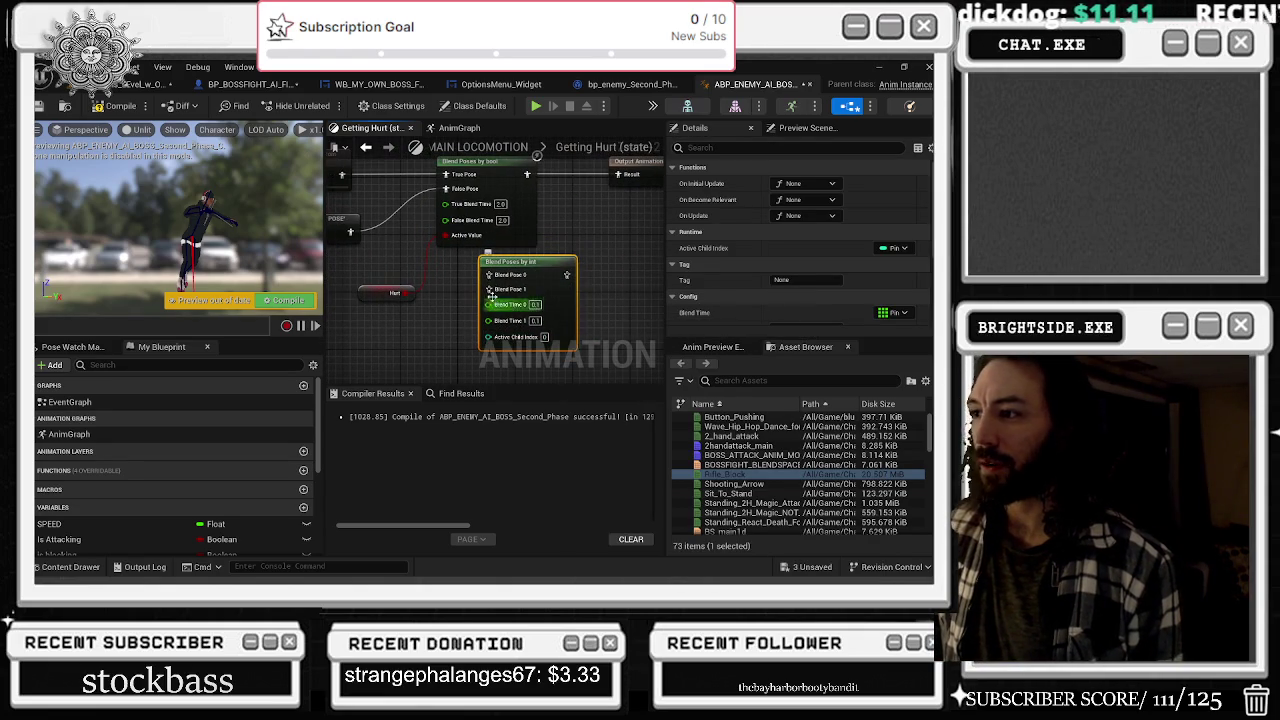
right_click(512, 291)
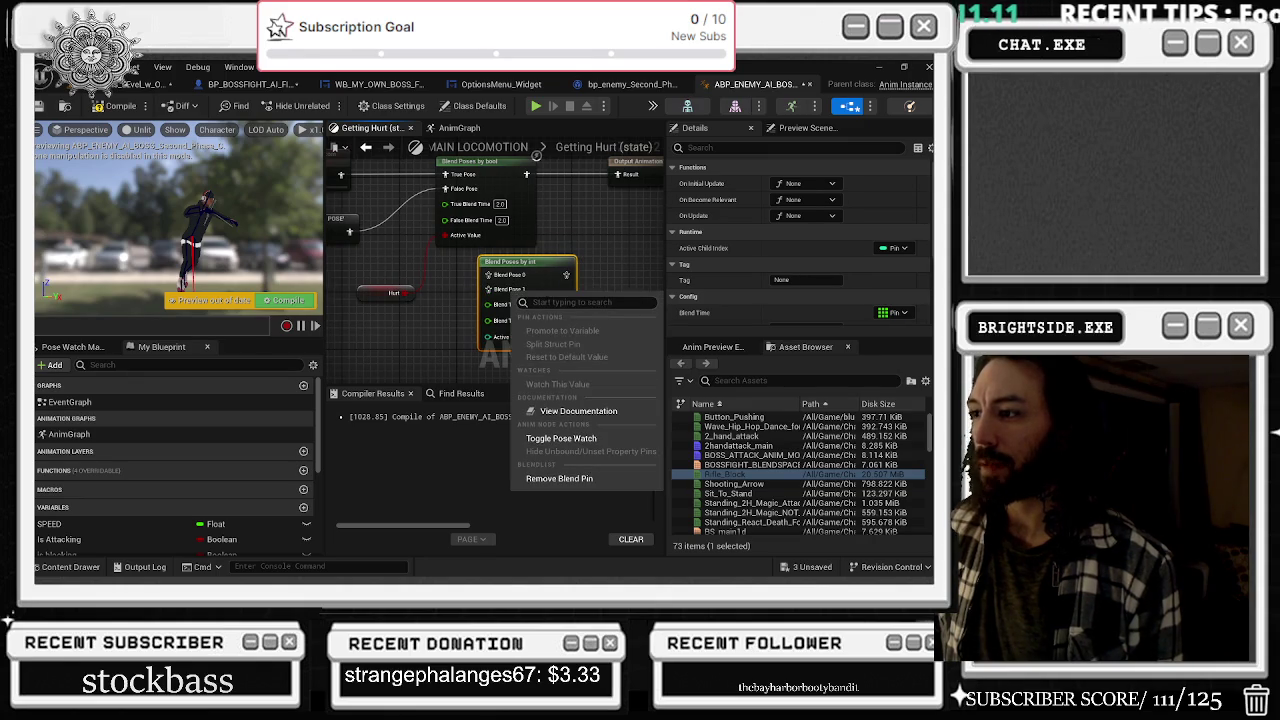
left_click(560, 478)
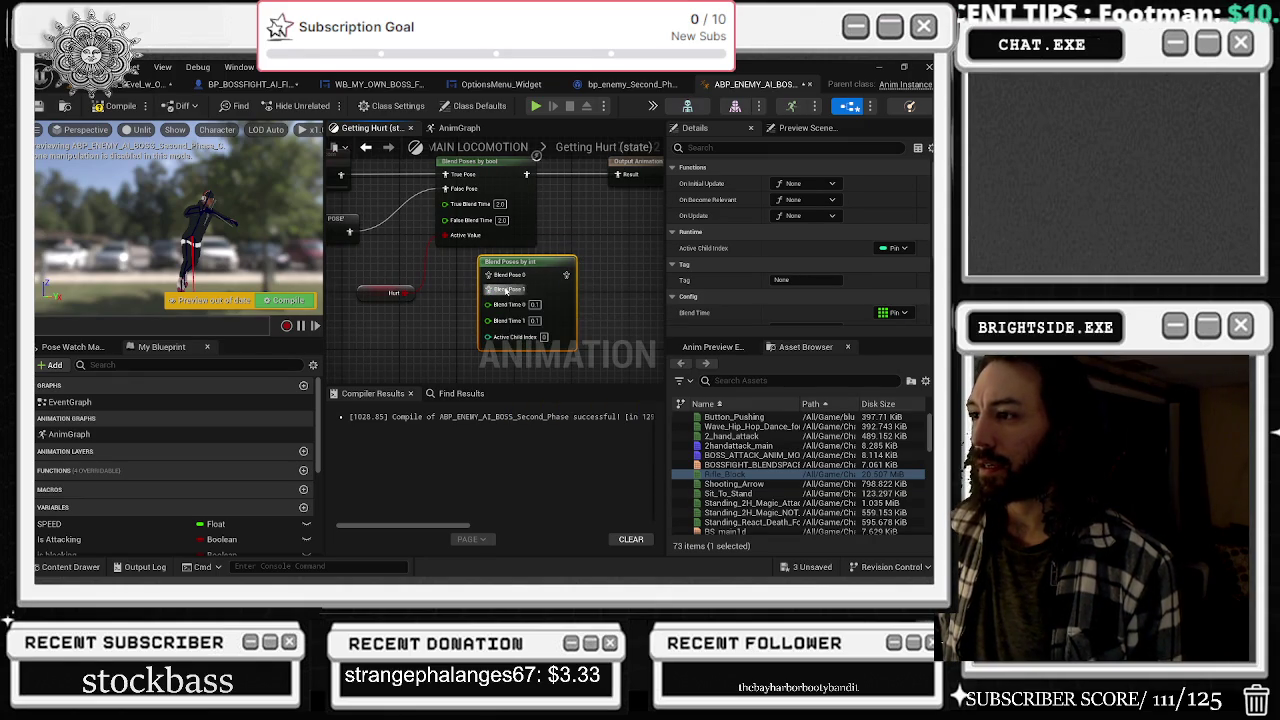
scroll(755, 246, "down", 3)
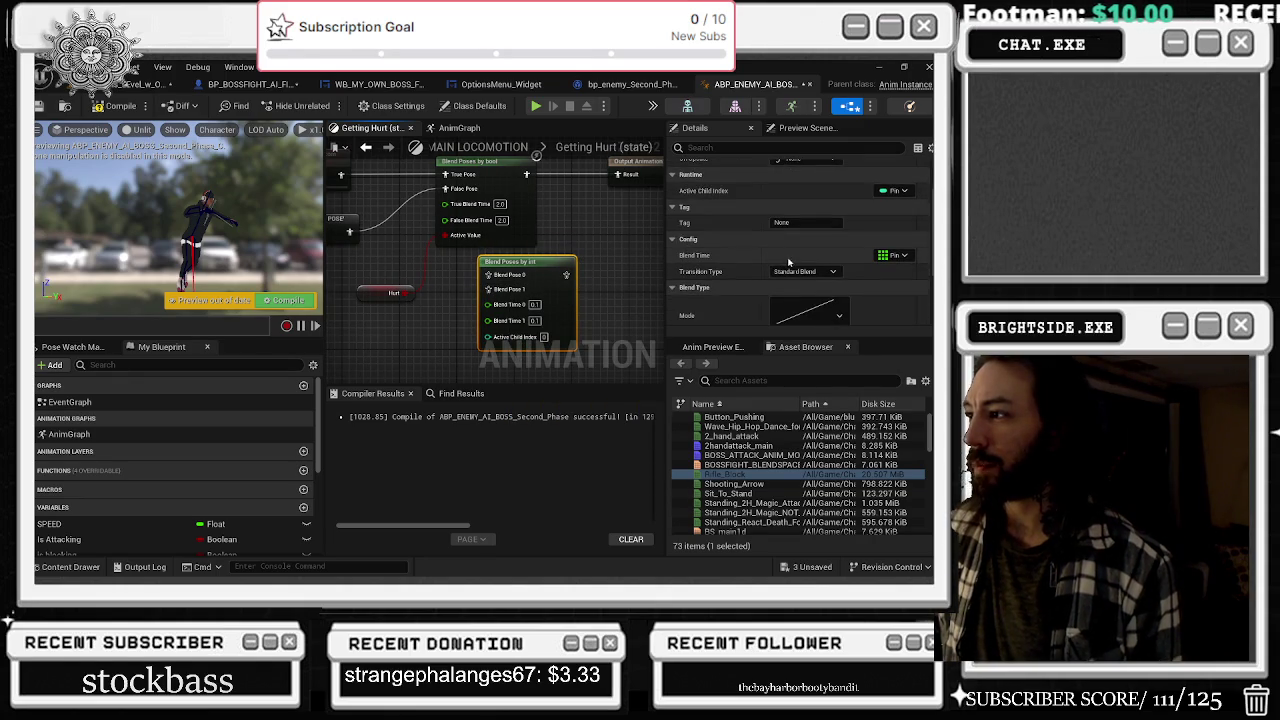
Reframe the Getting Hurt graph and deselect the Blend Poses by int node
scroll(755, 246, "down", 2)
scroll(850, 260, "up", 3)
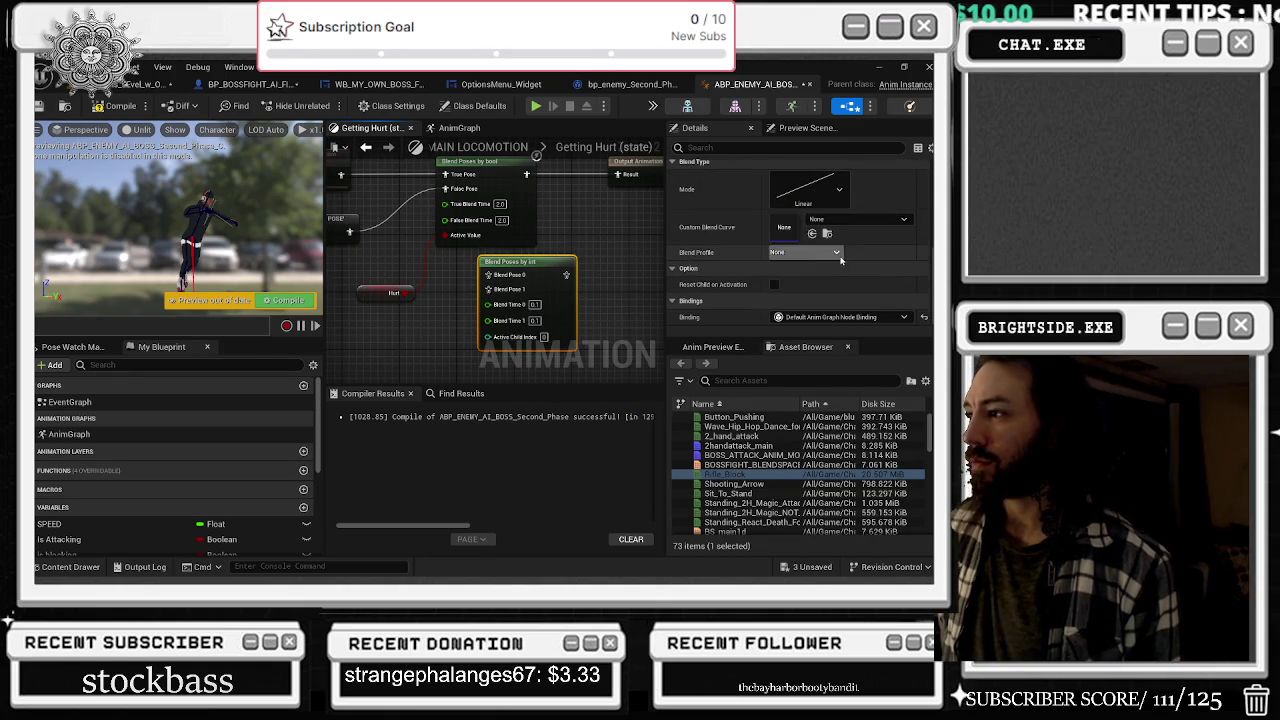
scroll(862, 304, "up", 2)
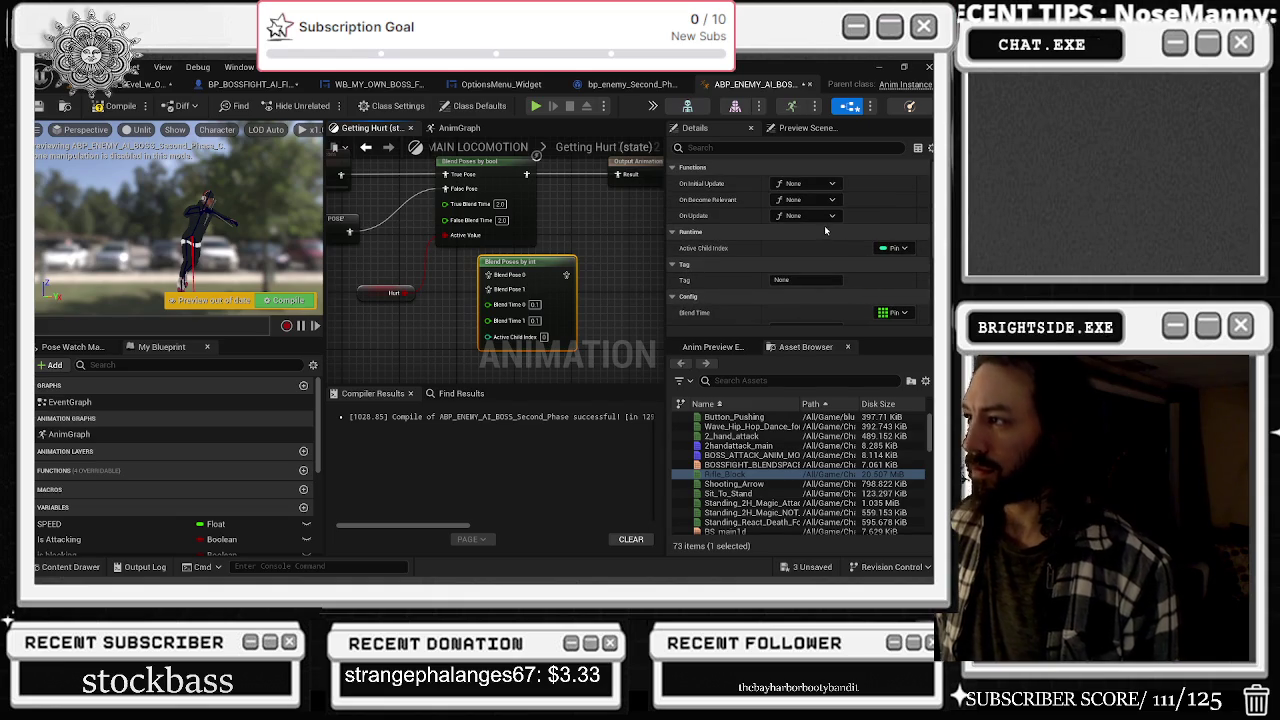
scroll(736, 270, "down", 1)
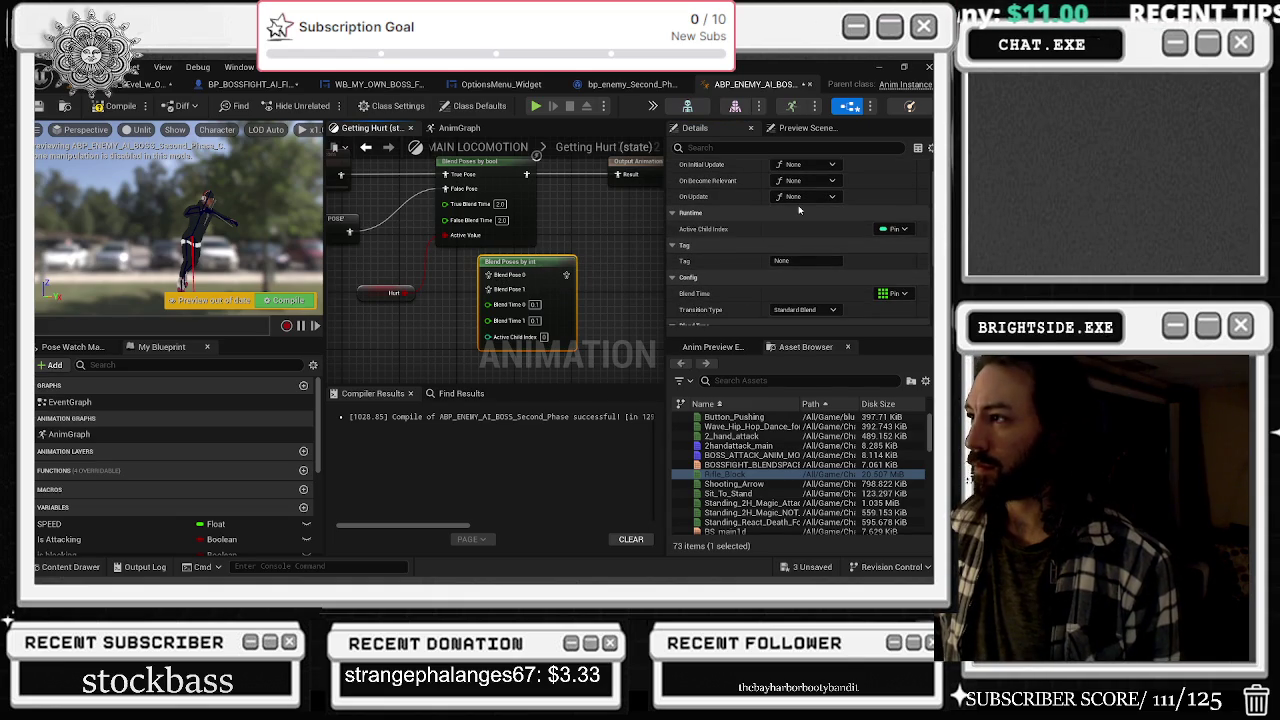
scroll(786, 226, "up", 1)
scroll(786, 226, "down", 3)
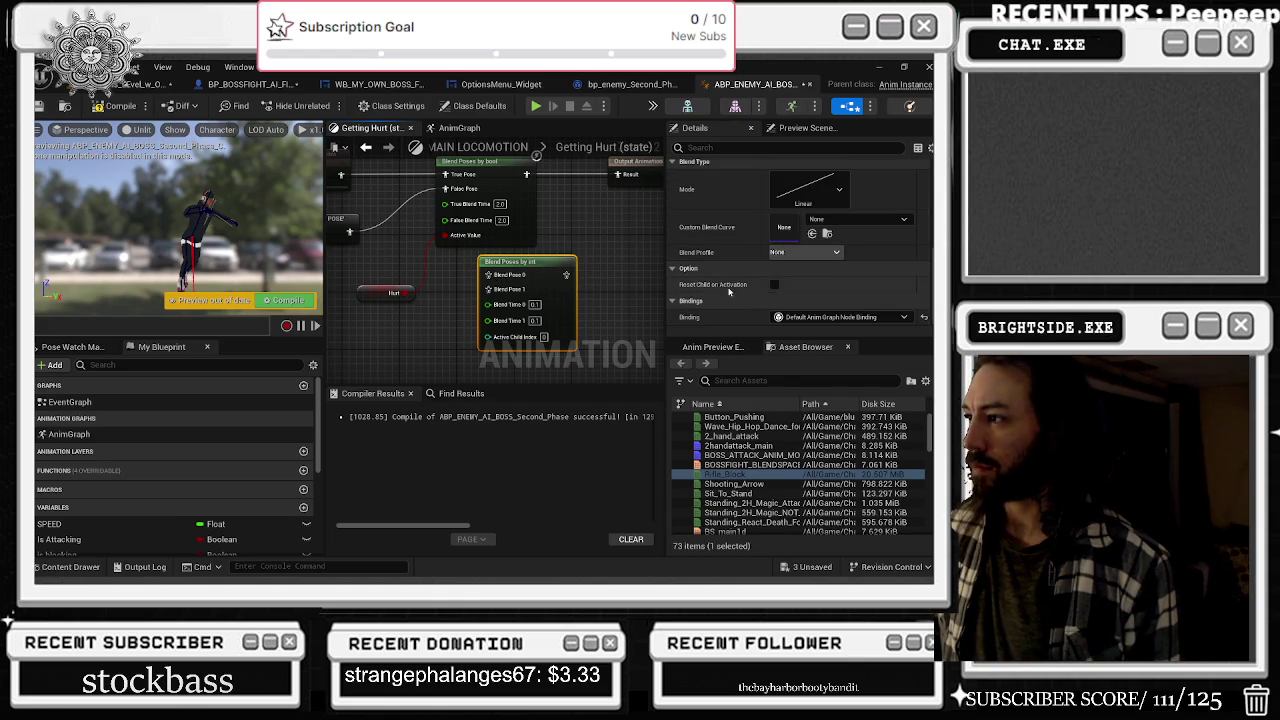
left_click_drag(610, 245, 636, 266)
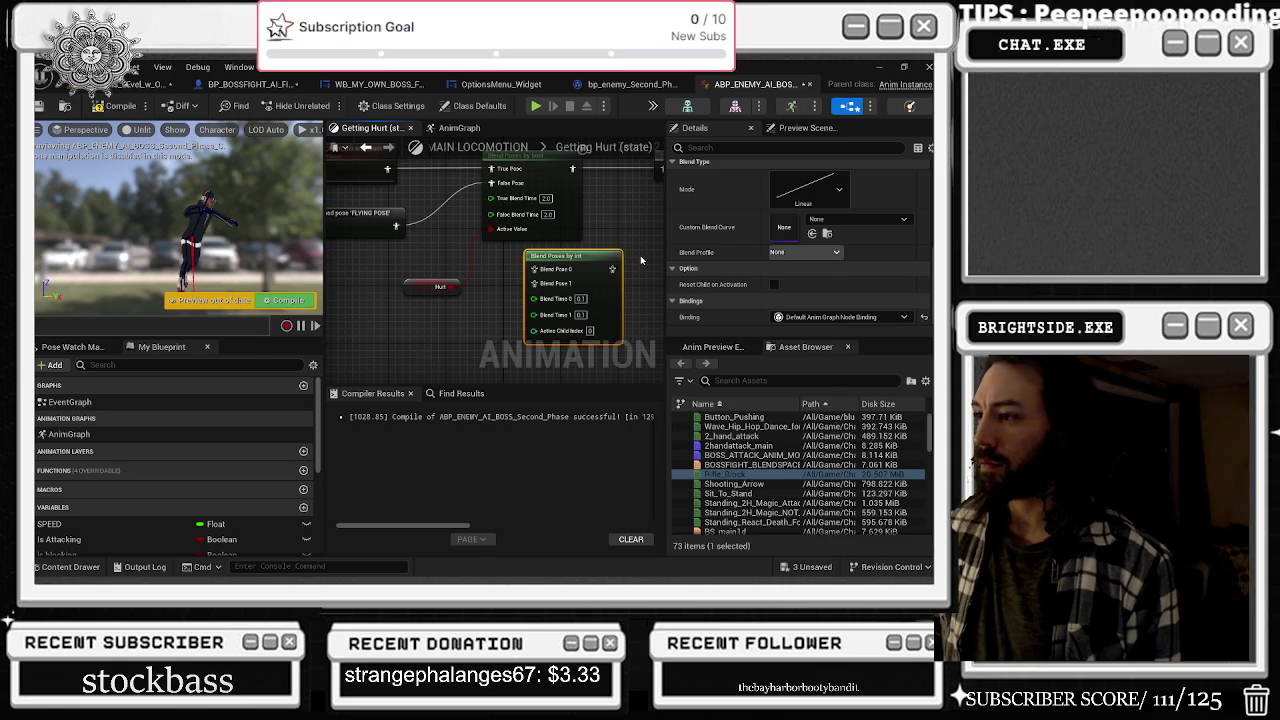
left_click(630, 300)
scroll(633, 306, "down", 6)
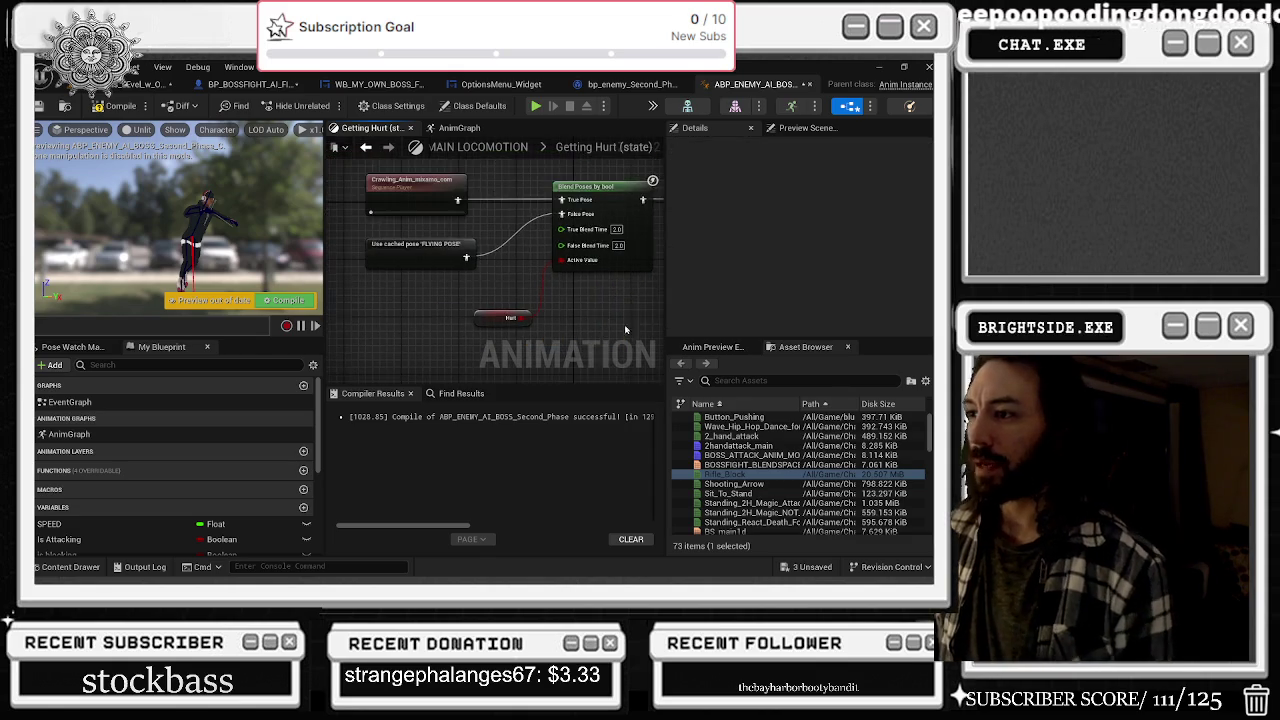
left_click_drag(633, 306, 490, 290)
Move the Hurt variable node further left of the Blend Poses by bool node
left_click(468, 252)
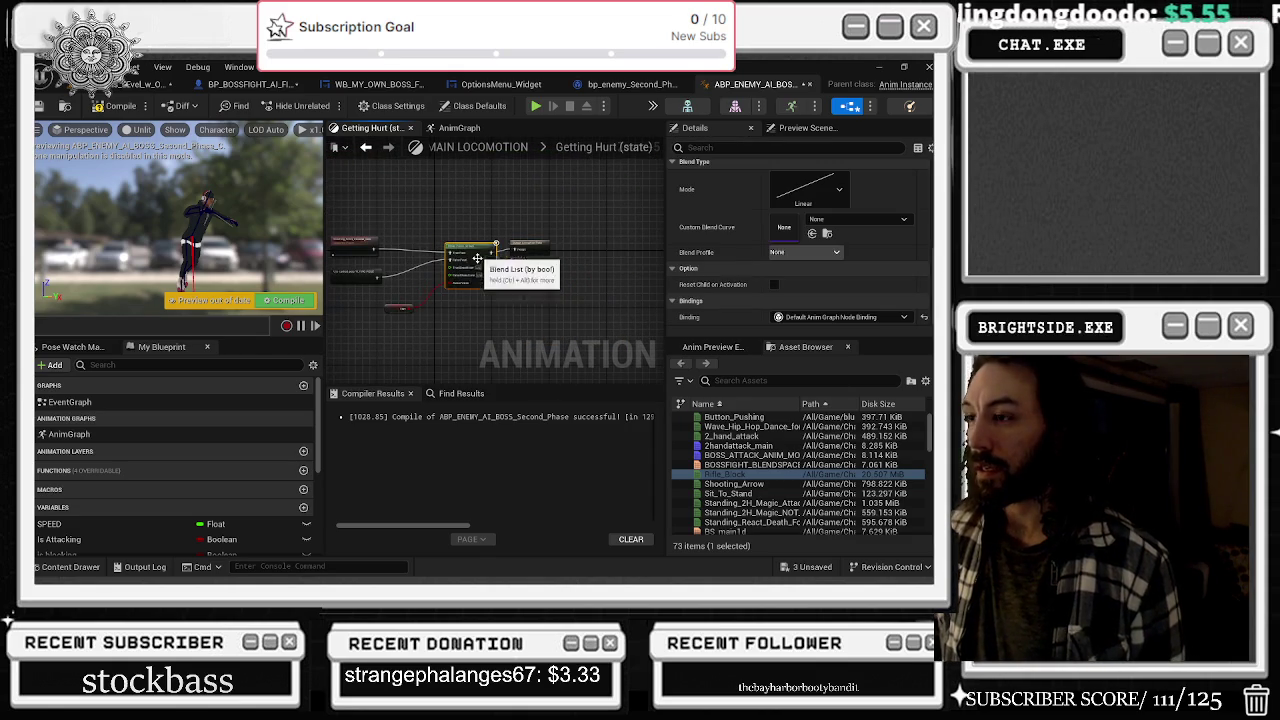
left_click(528, 246)
left_click_drag(510, 296, 589, 281)
scroll(589, 281, "up", 5)
left_click(460, 275)
left_click_drag(460, 275, 400, 276)
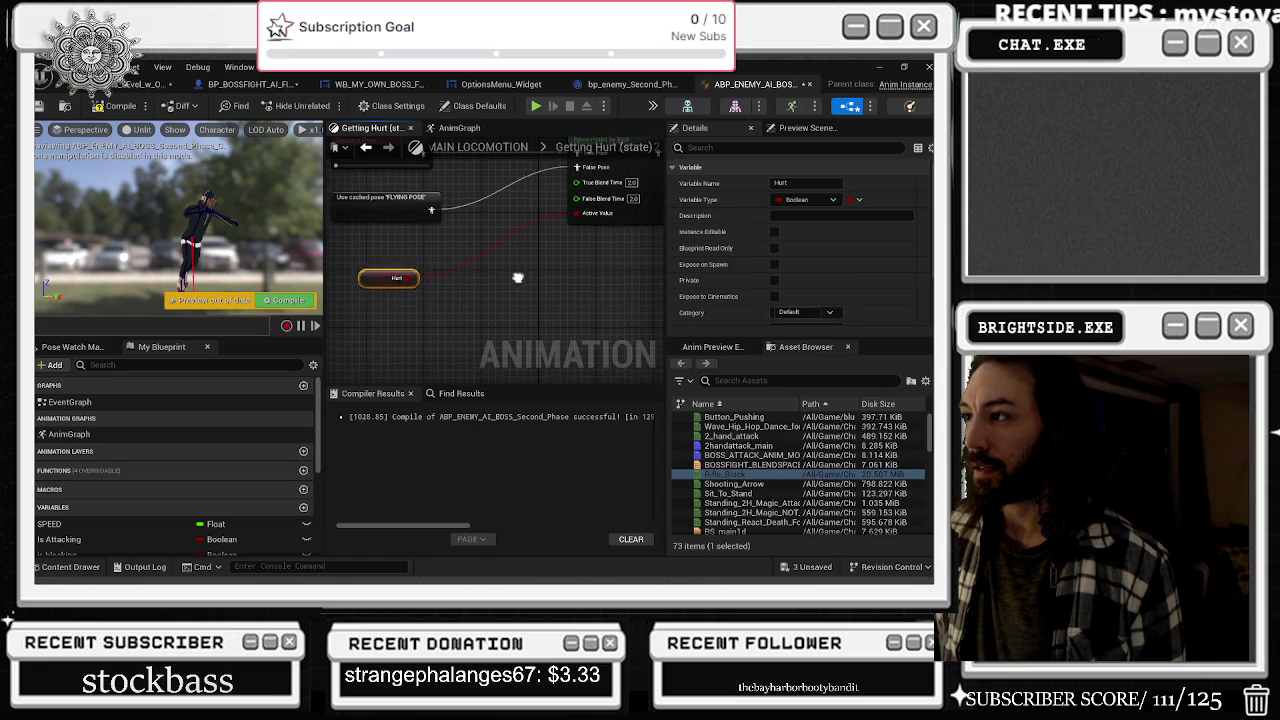
Paste a copy of Blend Poses by bool and feed it into the original's True Pose
left_click_drag(548, 187, 550, 233)
left_click(600, 212)
left_click_drag(503, 305, 531, 269)
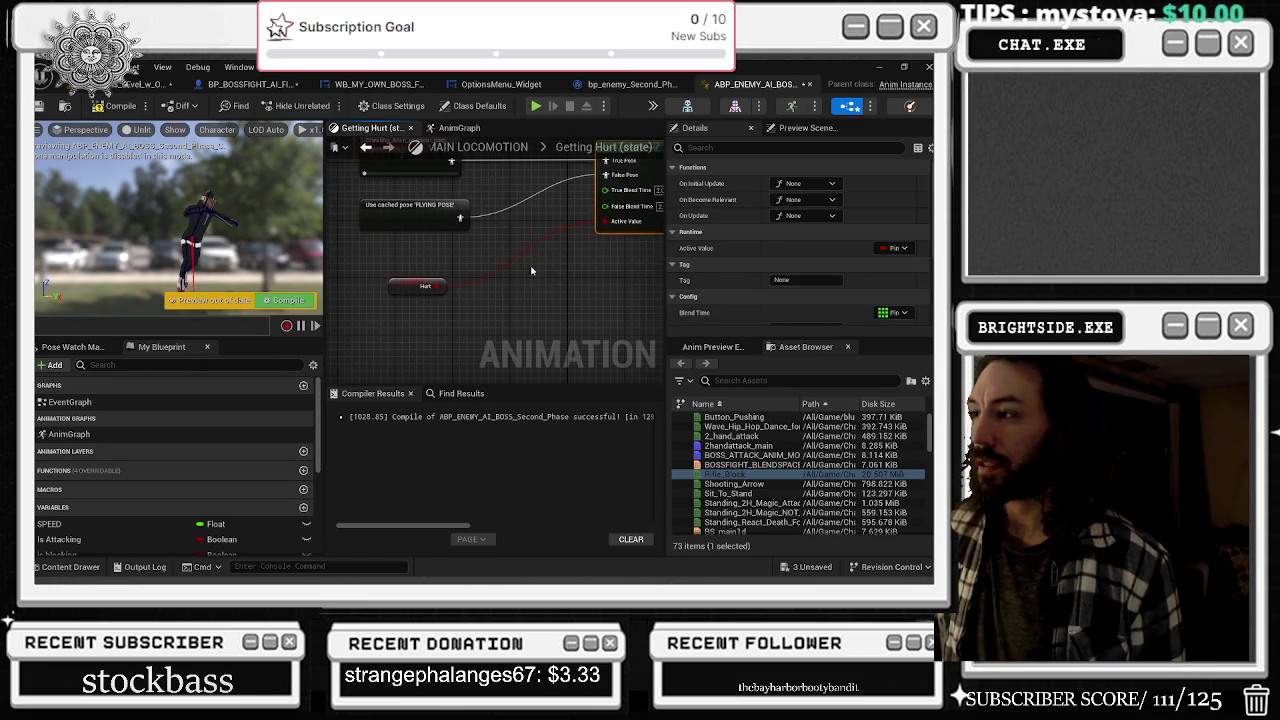
key("ctrl+v")
left_click_drag(593, 297, 604, 175)
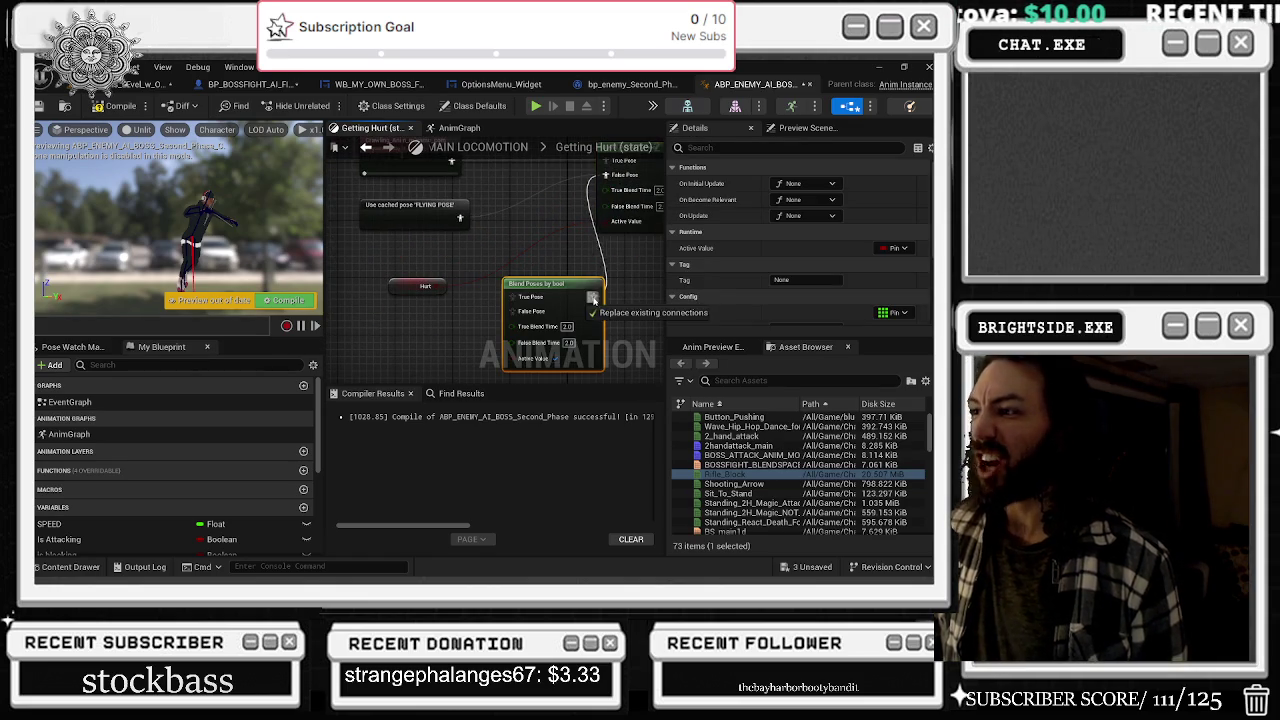
left_click_drag(575, 281, 553, 266)
Move FLYING POSE lower left and Hurt below the blend node, then return to MAIN LOCOMOTION
left_click_drag(437, 227, 416, 255)
scroll(486, 247, "down", 1)
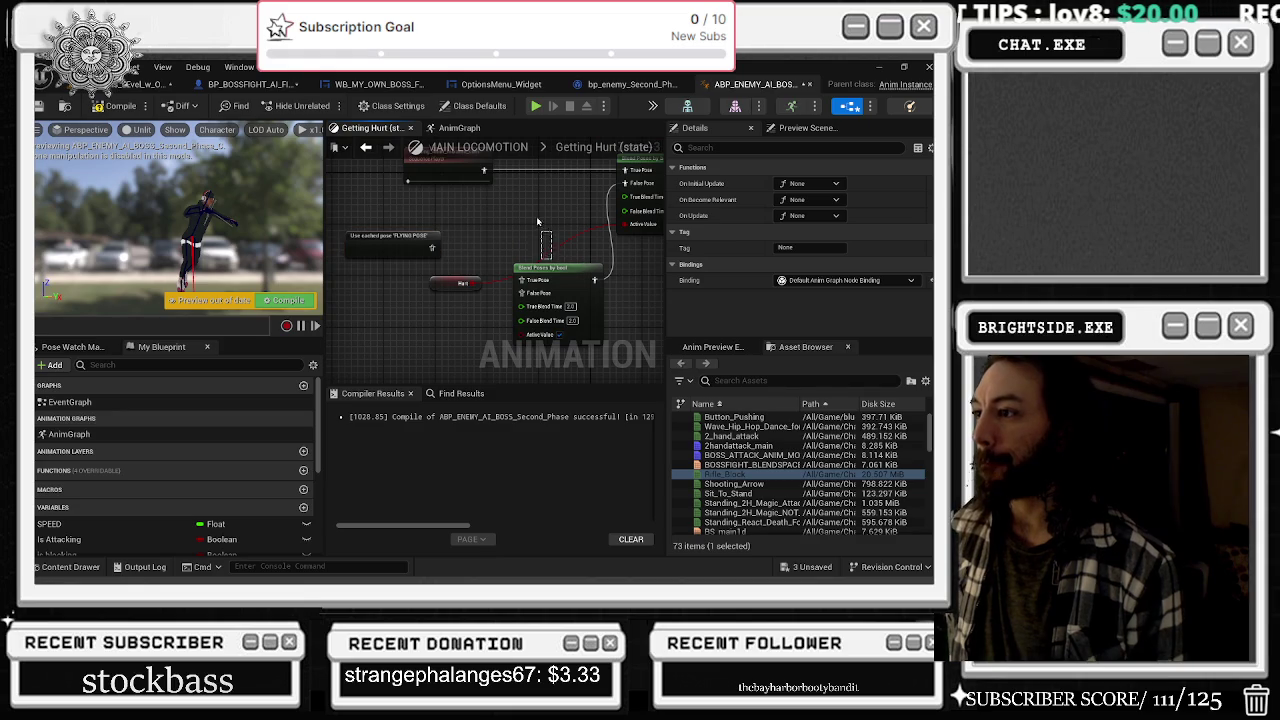
left_click_drag(541, 268, 543, 210)
left_click_drag(481, 286, 559, 337)
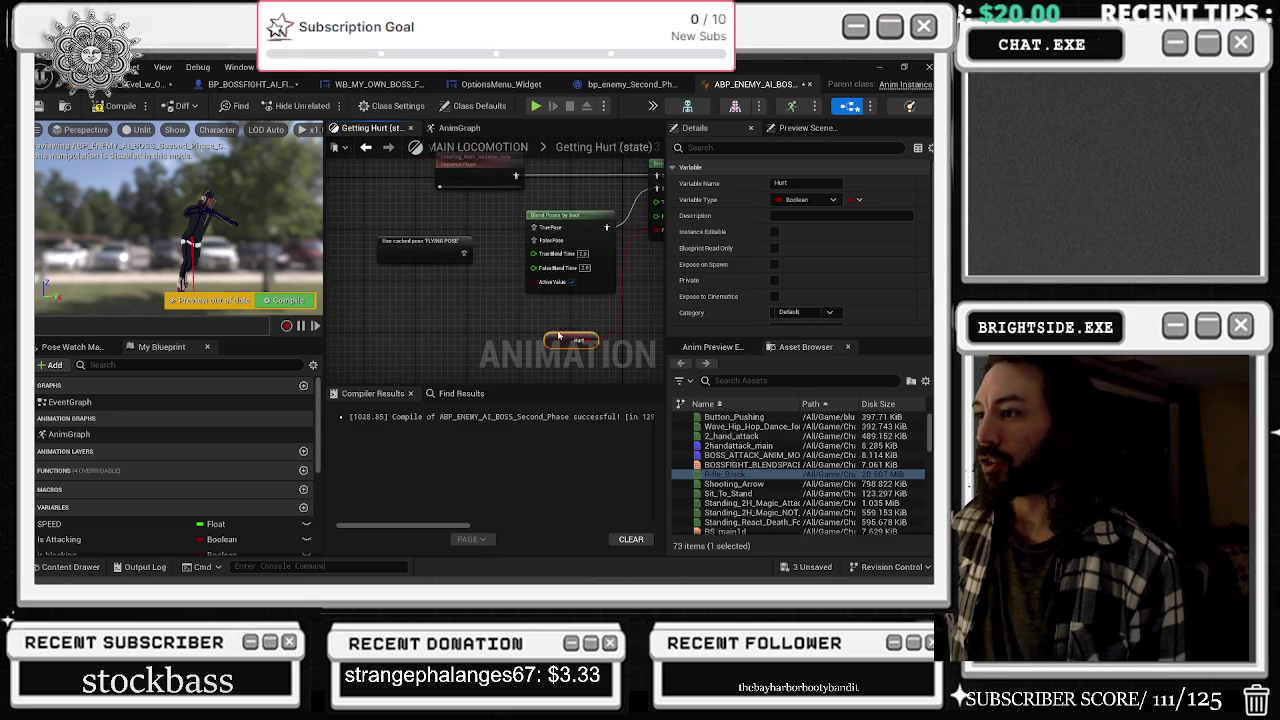
left_click(366, 146)
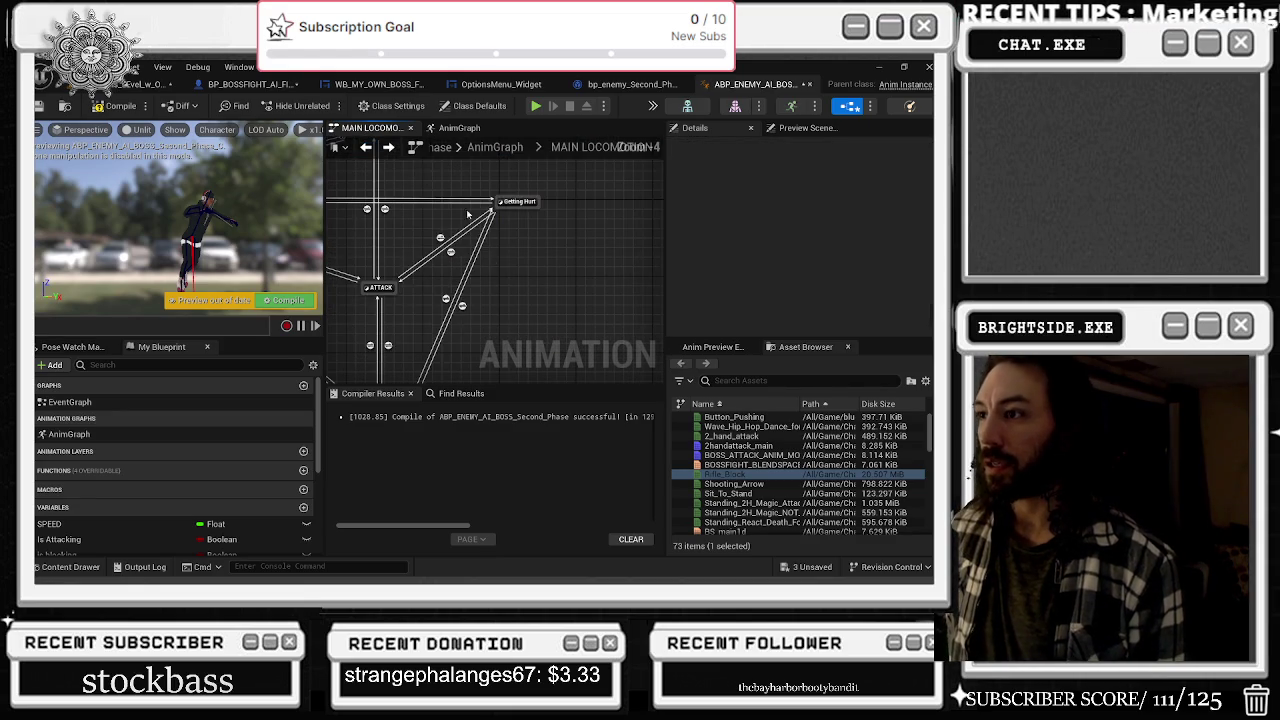
Wire the NOT node into Can Enter Transition of the Getting Hurt→ATTACK rule
mouse_move(452, 258)
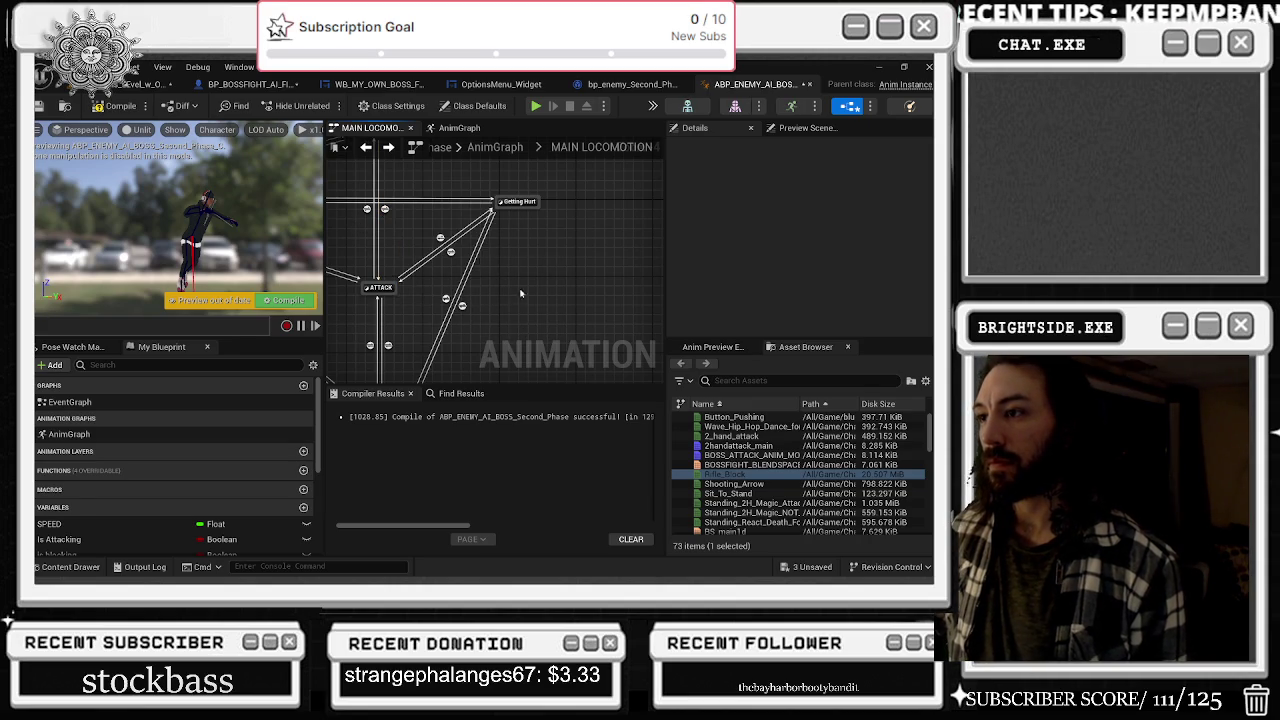
scroll(462, 307, "down", 1)
scroll(476, 229, "up", 1)
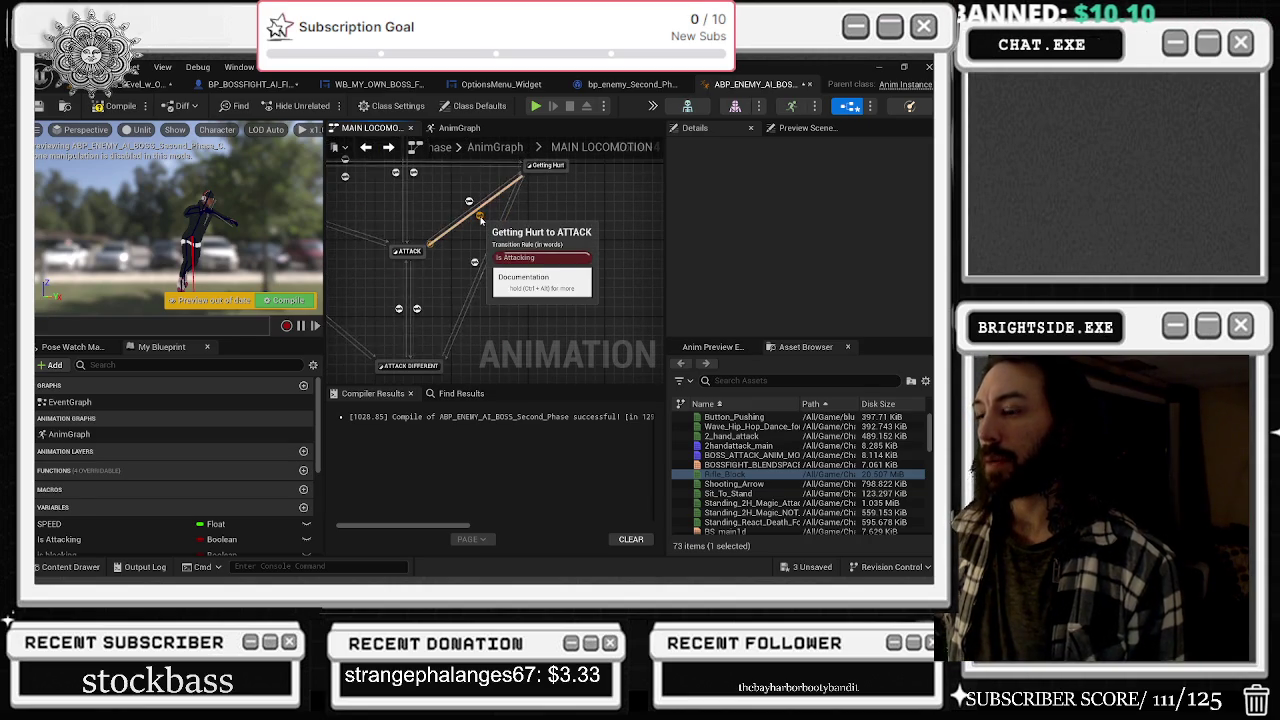
double_click(480, 217)
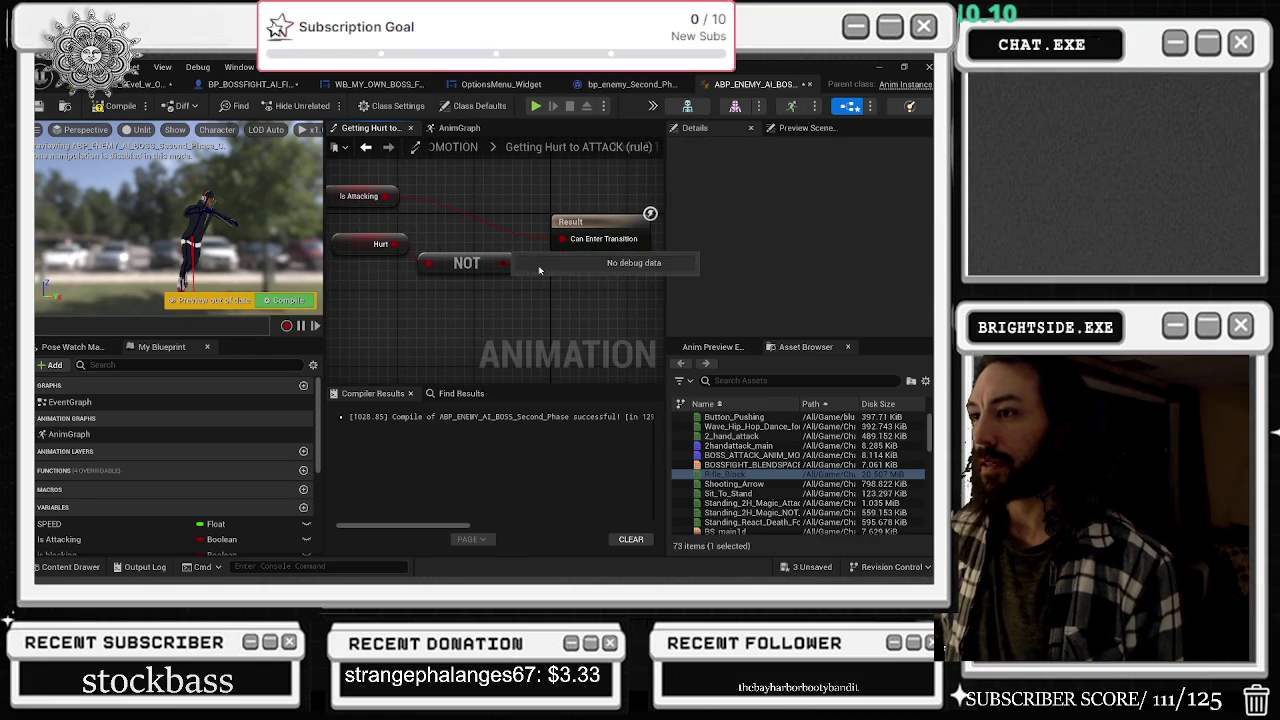
left_click_drag(504, 263, 562, 239)
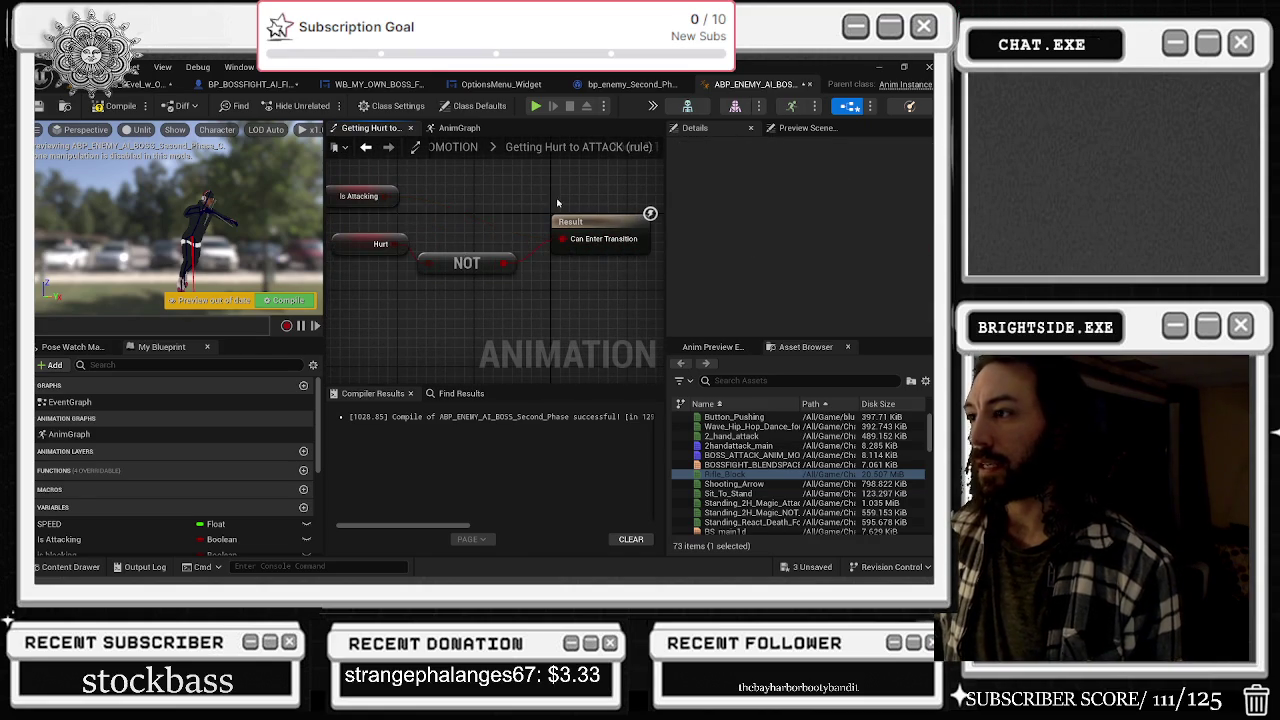
left_click(366, 147)
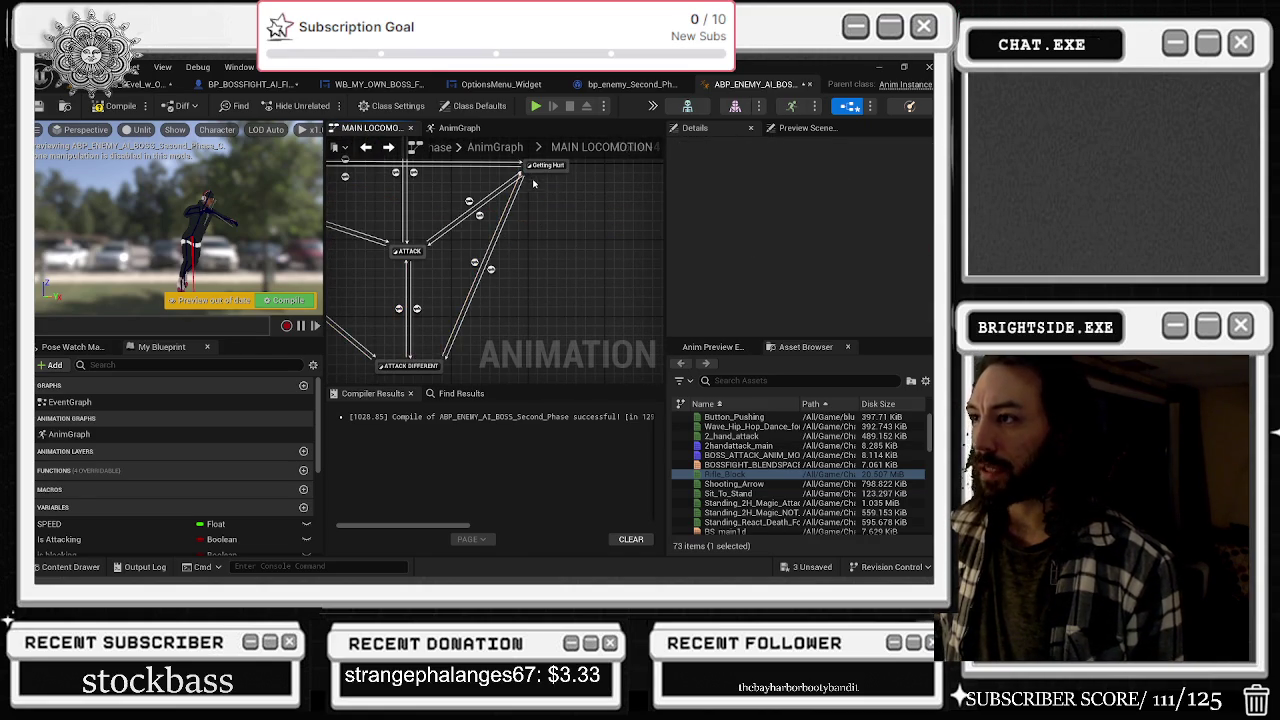
mouse_move(545, 172)
left_mouse_down()
mouse_move(500, 340)
mouse_move(510, 357)
mouse_move(569, 281)
left_mouse_up()
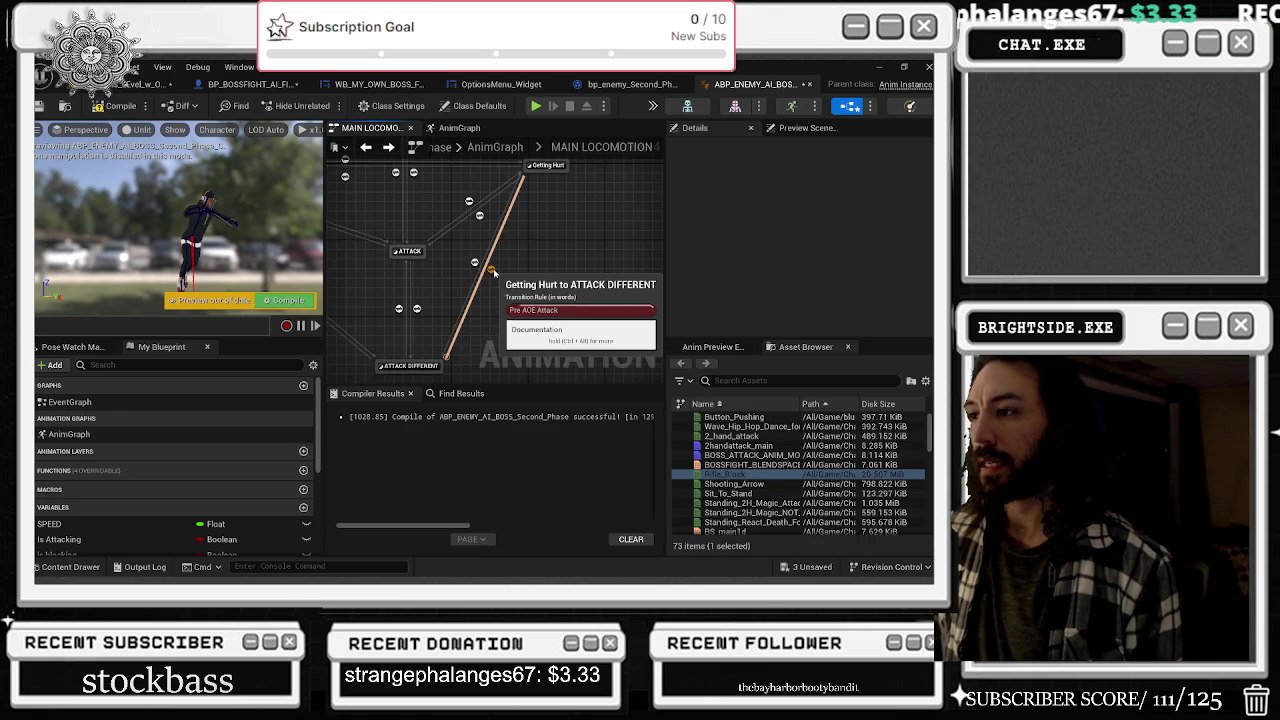
left_click_drag(480, 218, 522, 262)
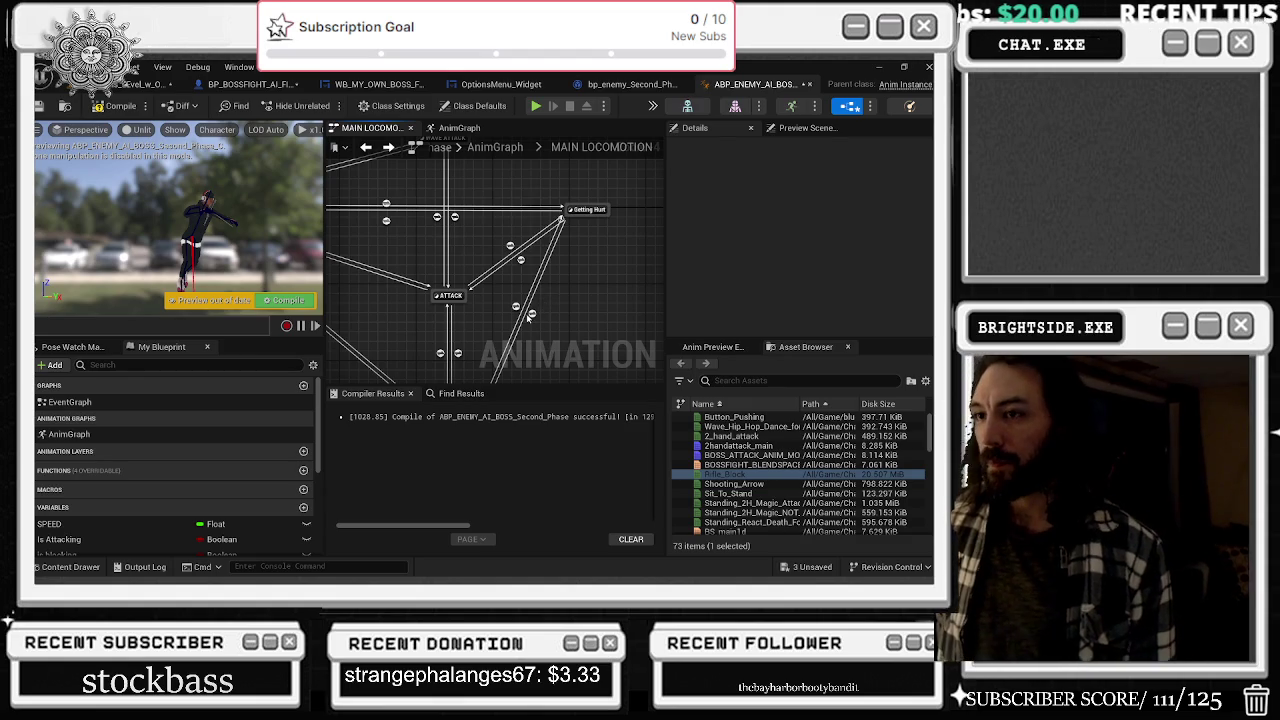
Check the crawling sequence player's Start Position and Loop Animation, then open Crawling_Anim
double_click(585, 210)
left_click(420, 208)
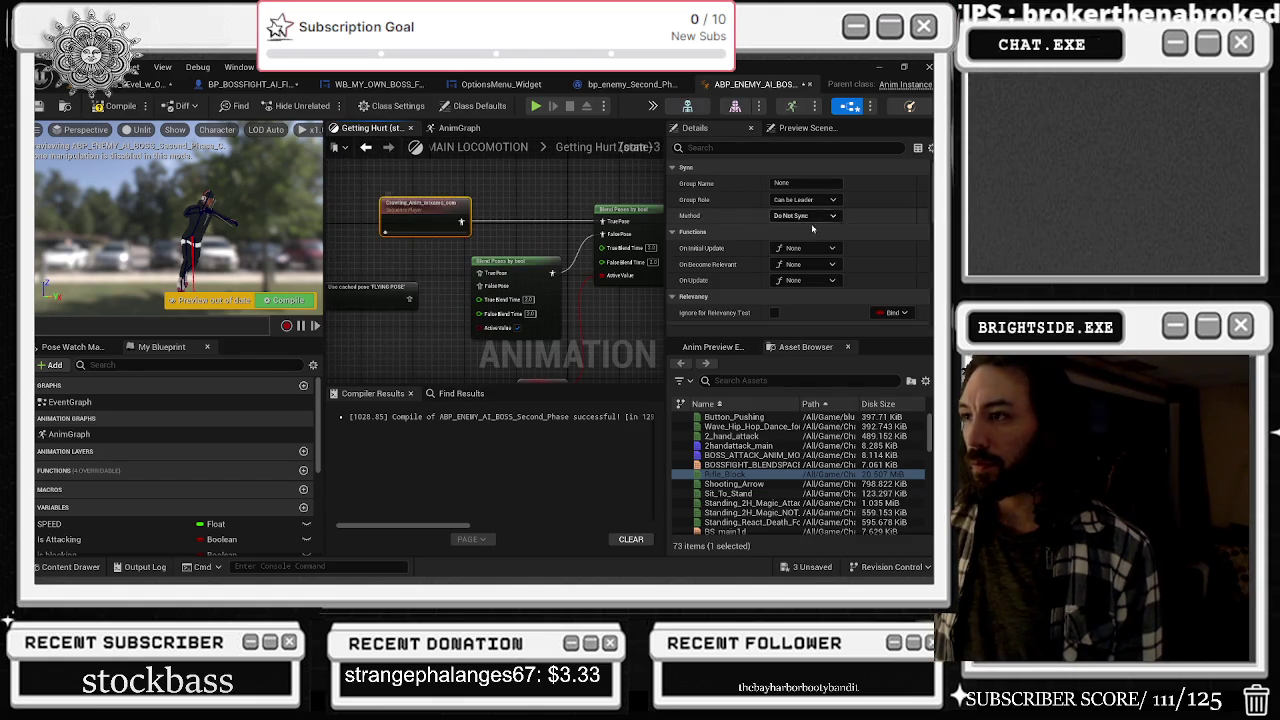
scroll(787, 320, "down", 6)
scroll(787, 323, "down", 1)
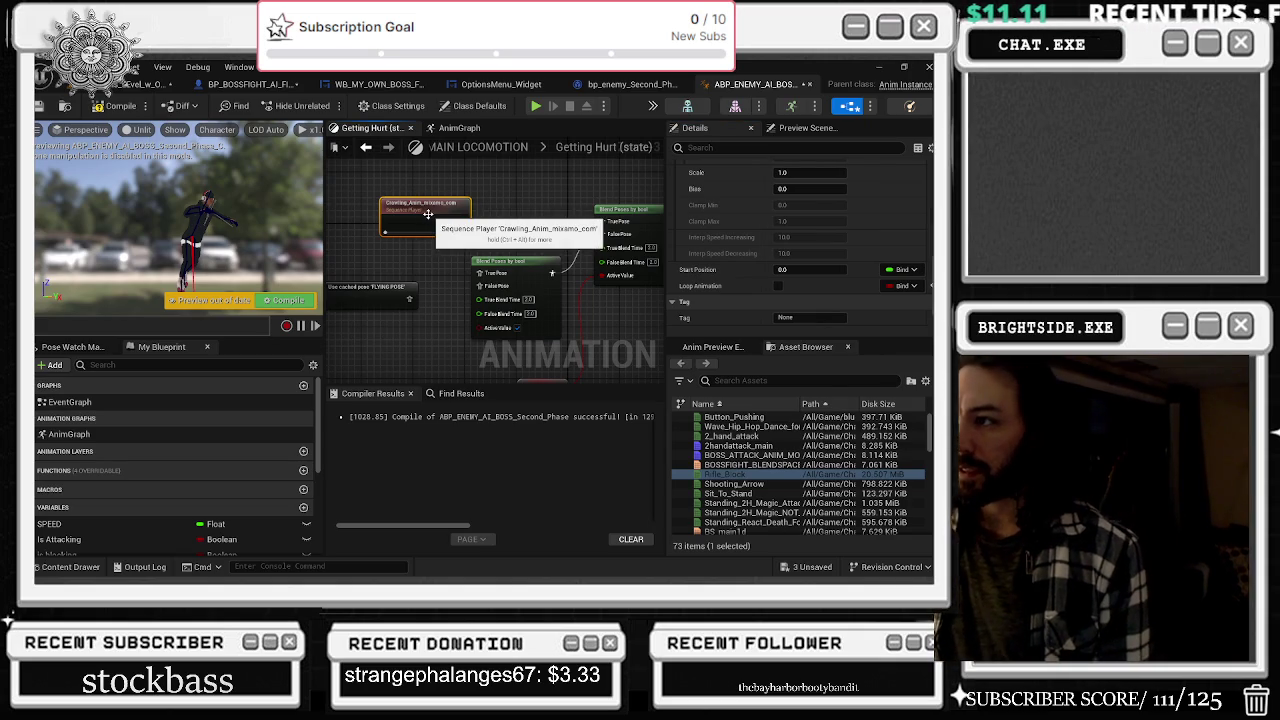
double_click(427, 213)
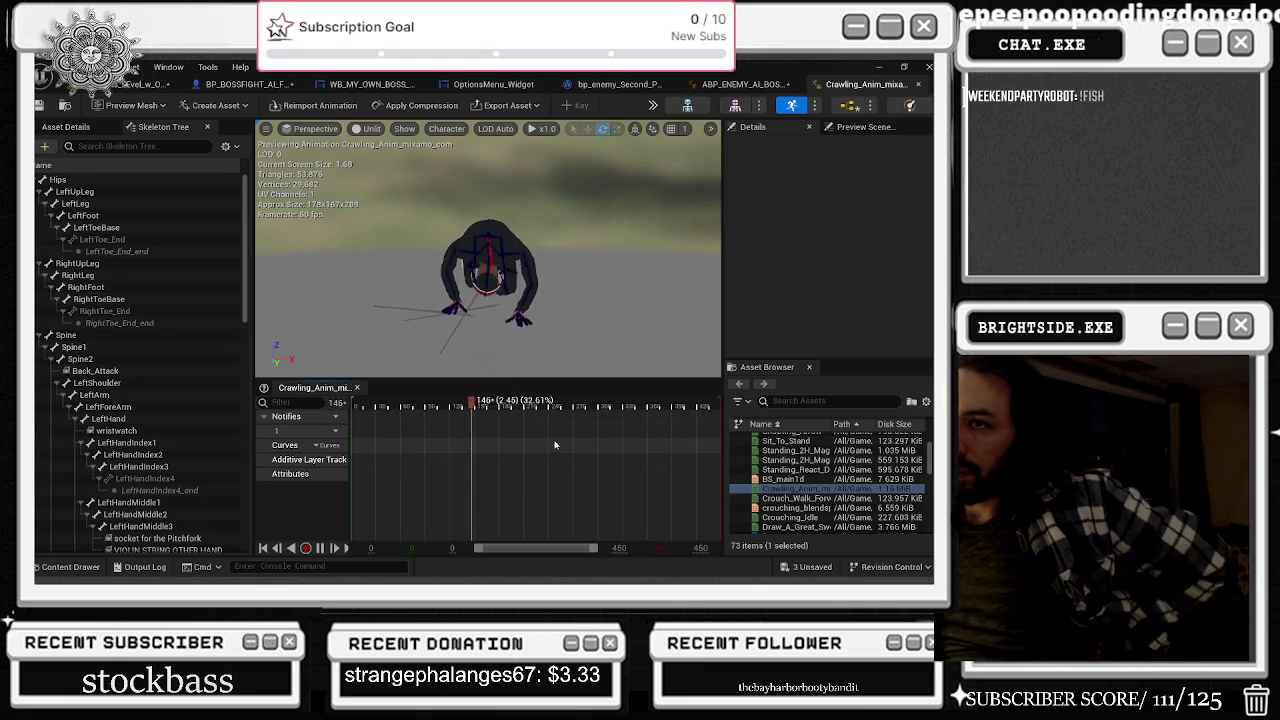
Remove frames 307 to 451 from the Crawling_Anim sequence
left_click_drag(555, 412, 600, 406)
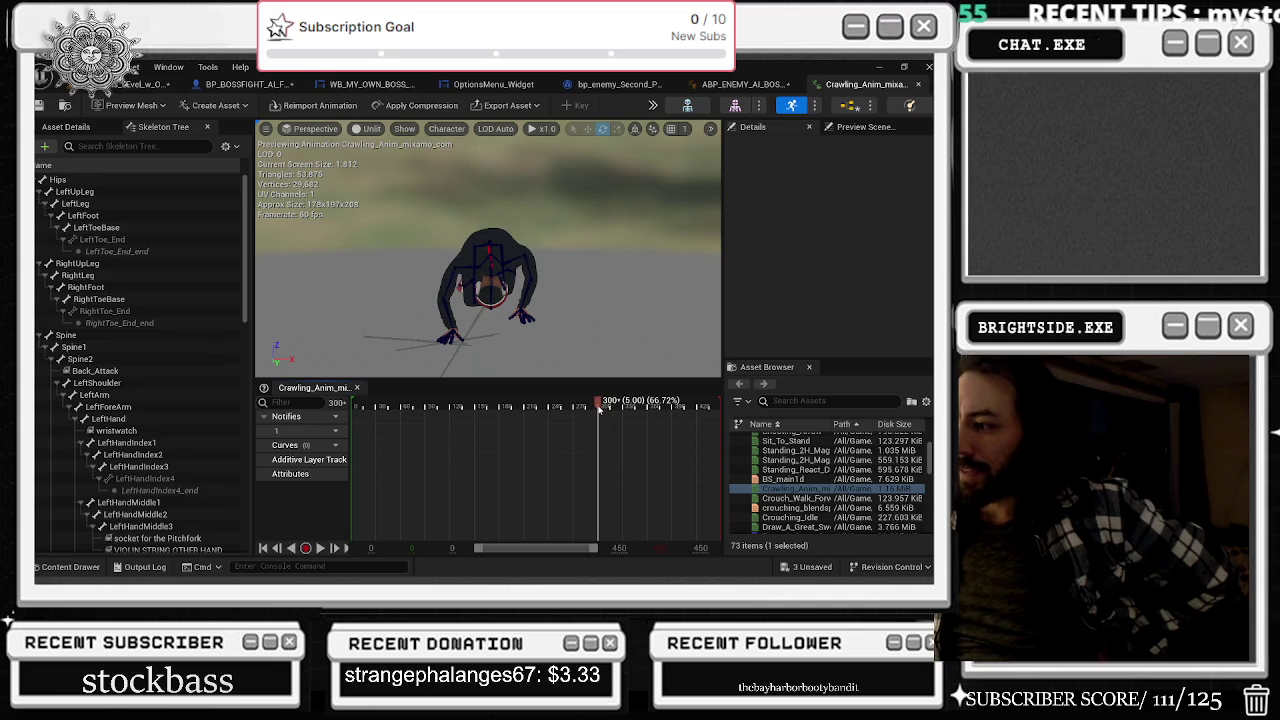
right_click(600, 410)
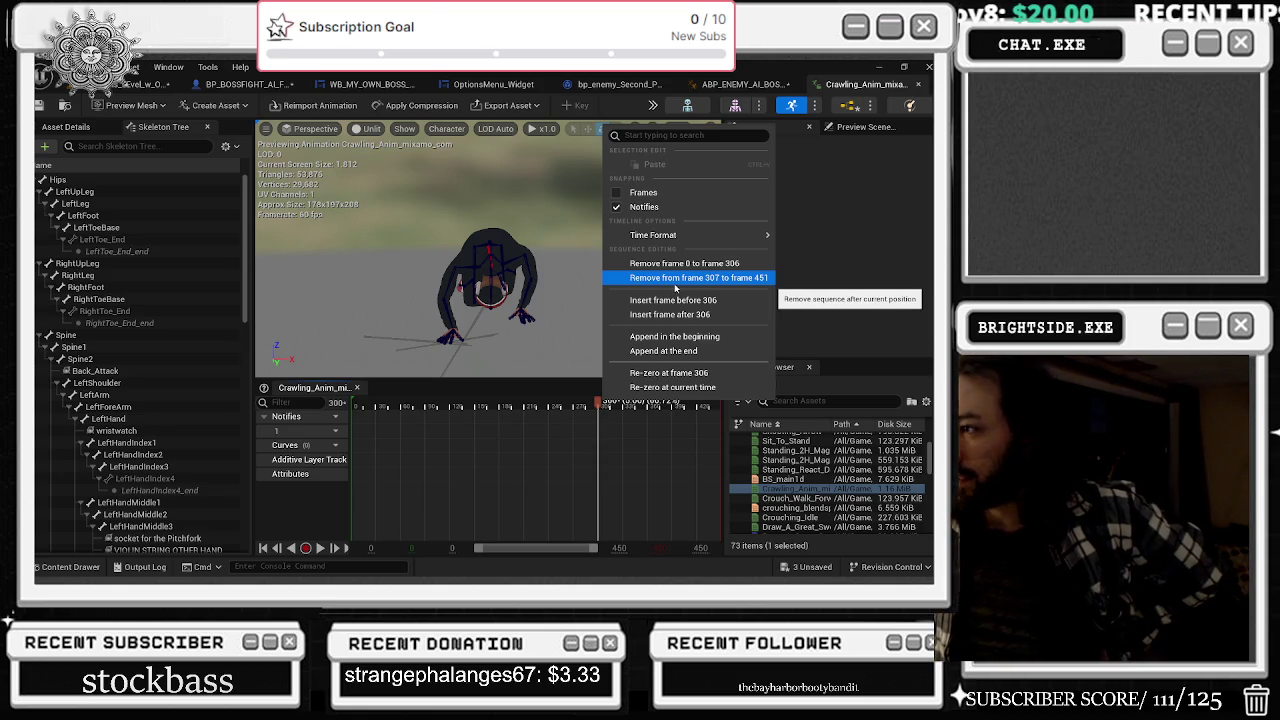
left_click(675, 286)
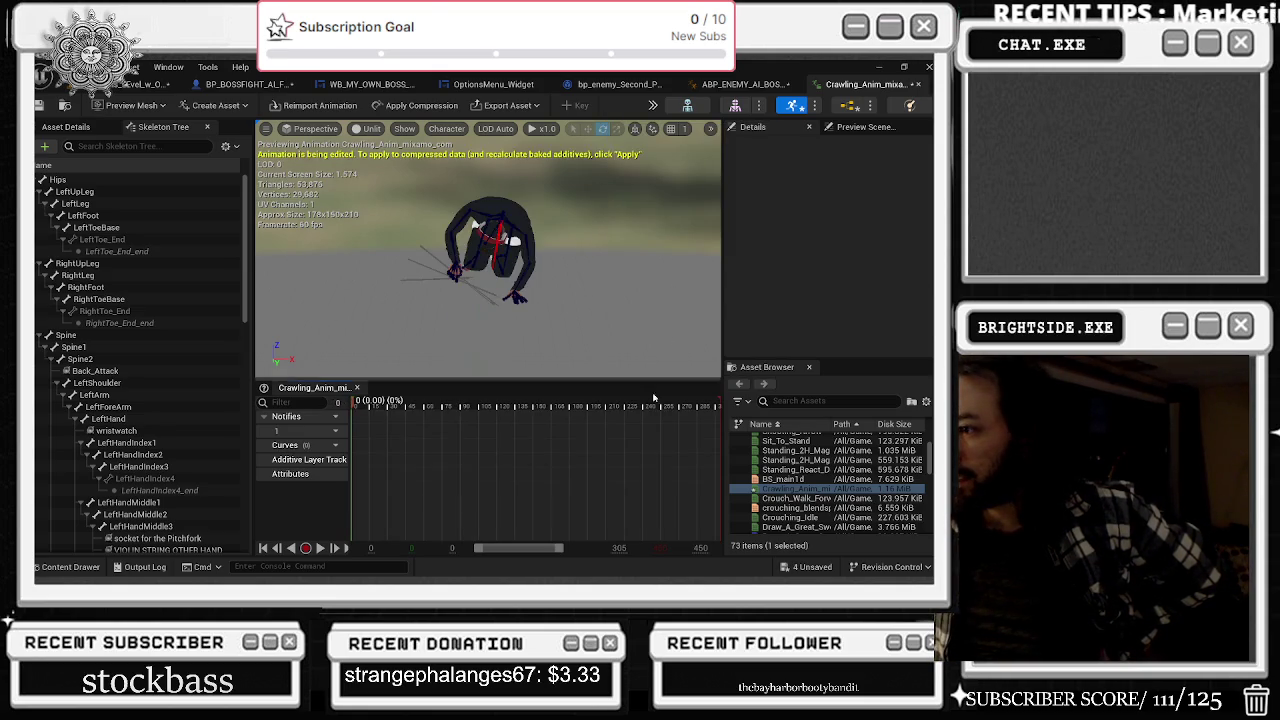
Remove frames 302 to 305 so the crawl ends at frame 301
left_click(718, 407)
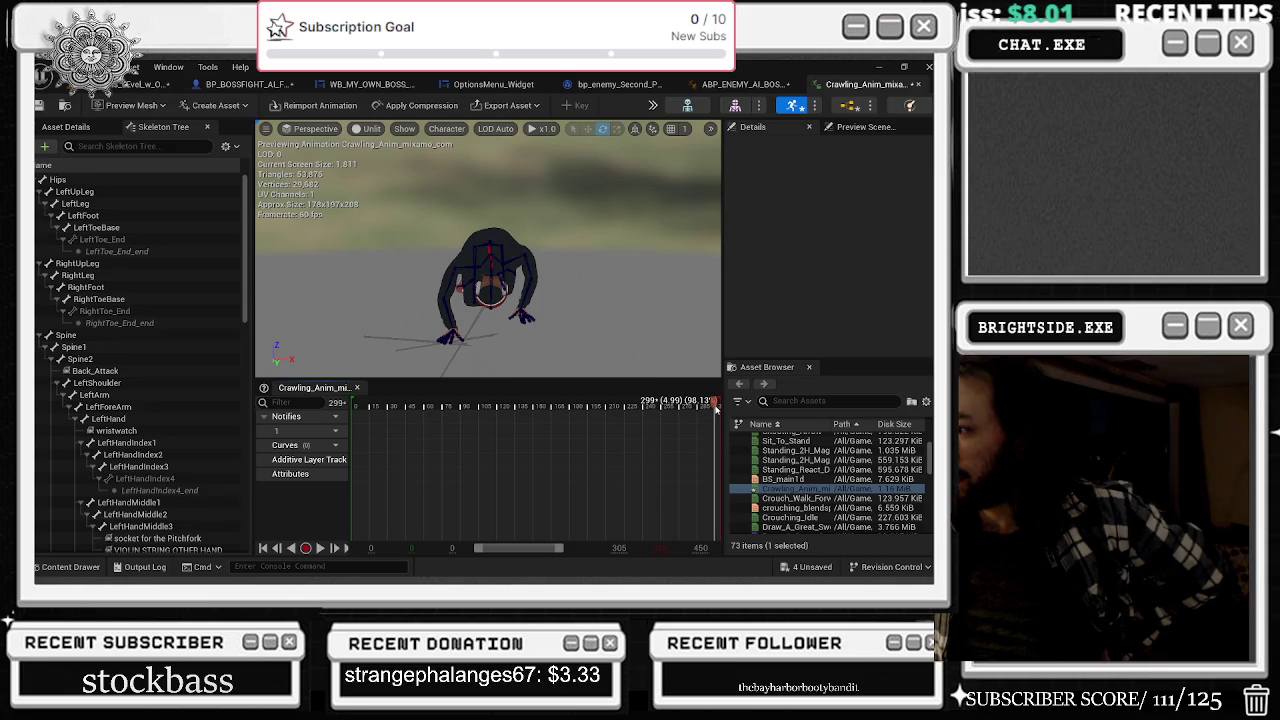
left_click_drag(716, 408, 715, 409)
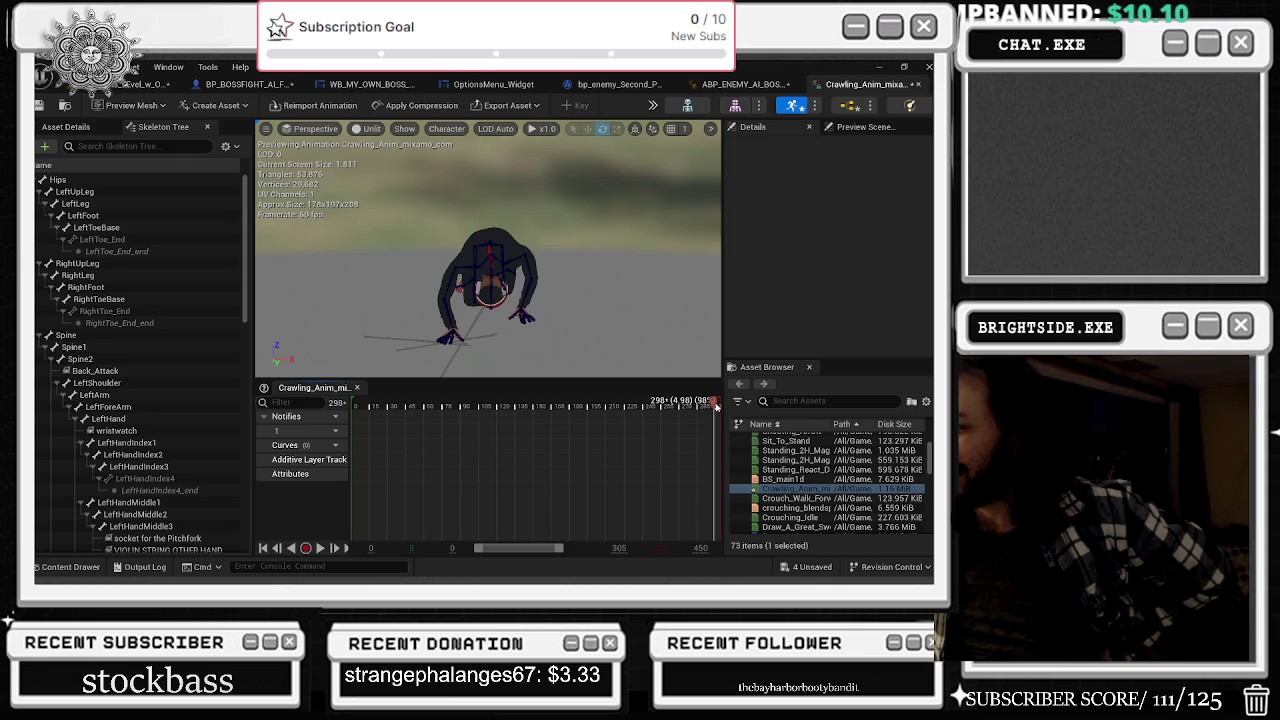
left_click_drag(716, 407, 718, 407)
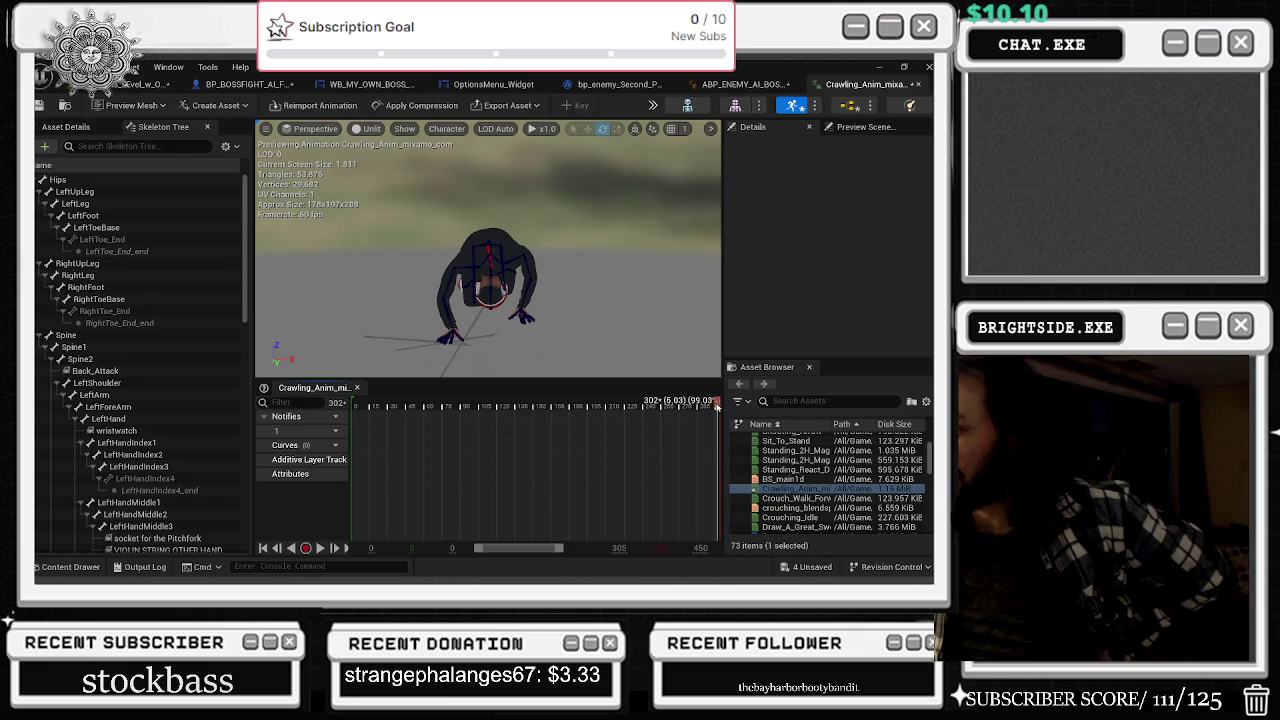
right_click(716, 408)
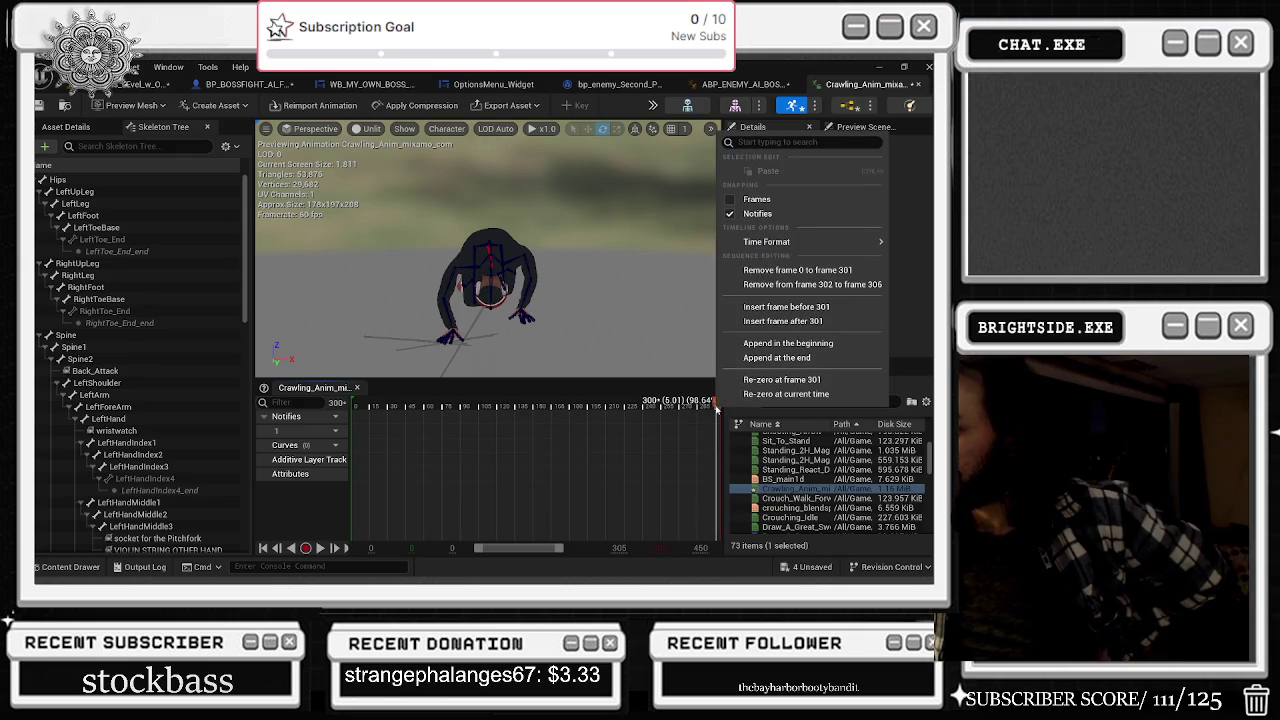
left_click(800, 285)
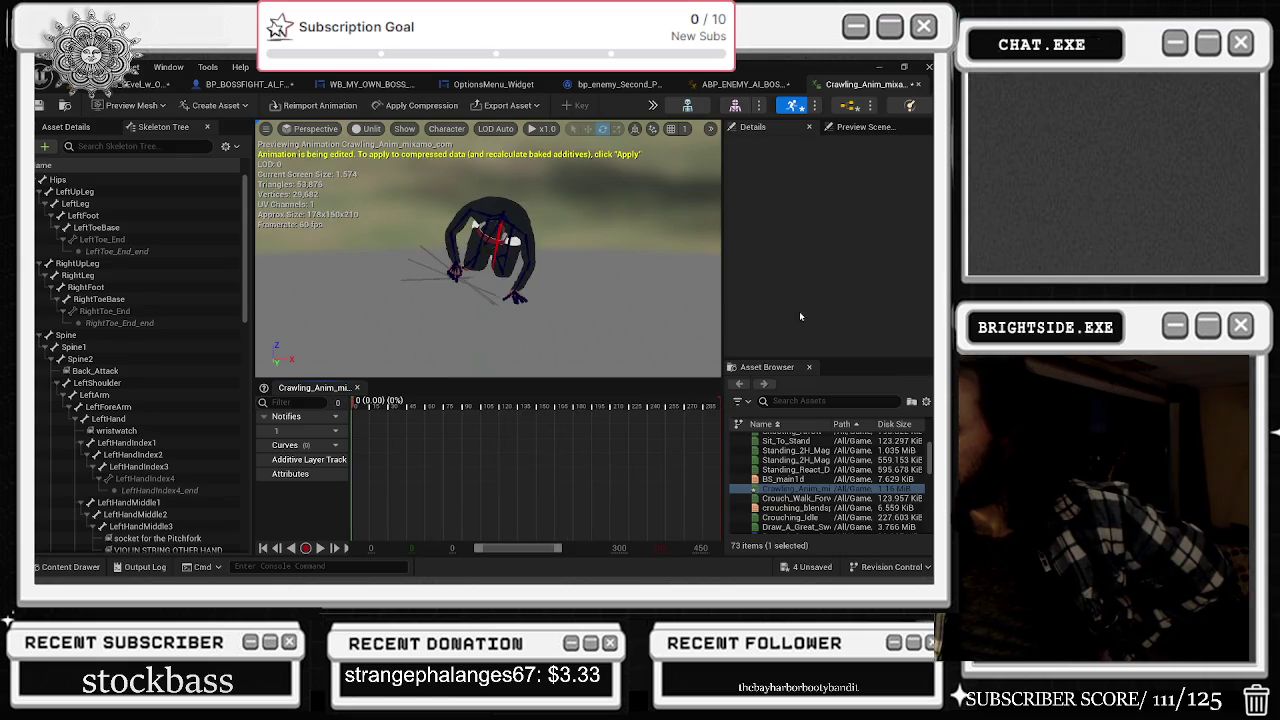
left_click(716, 402)
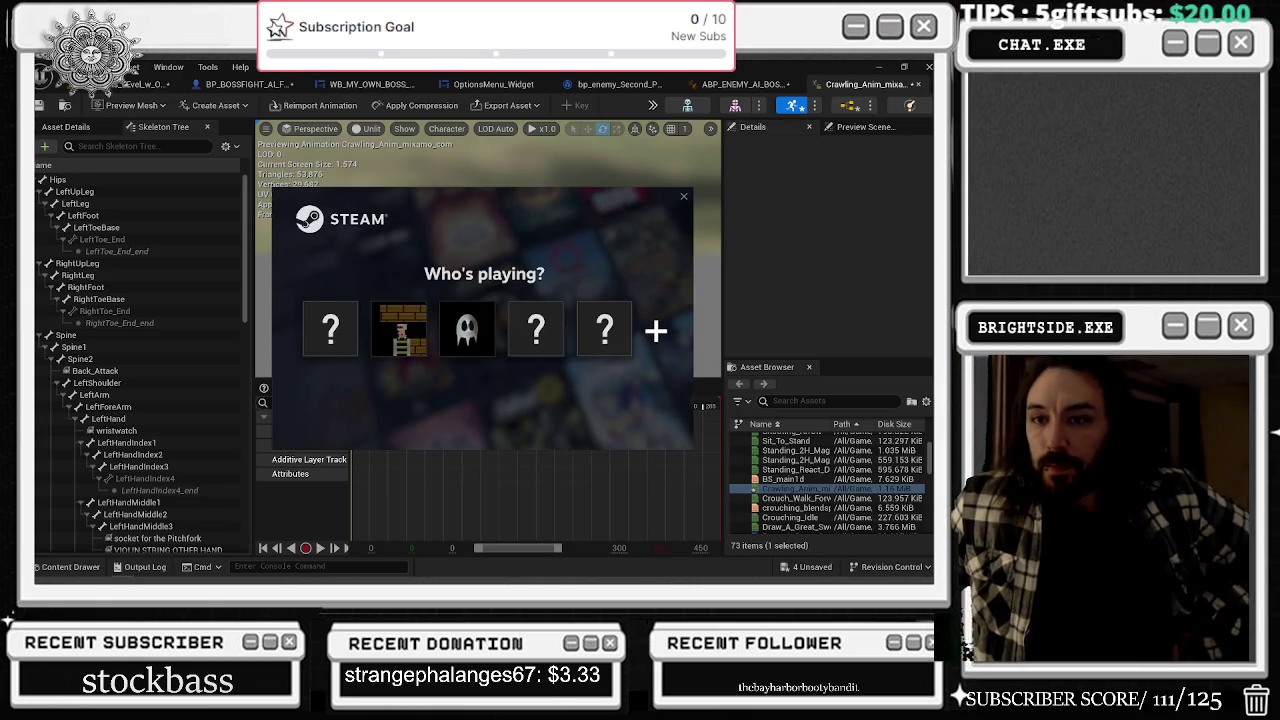
Sign in to a Steam profile and launch LurkBait from the Library
left_click(330, 326)
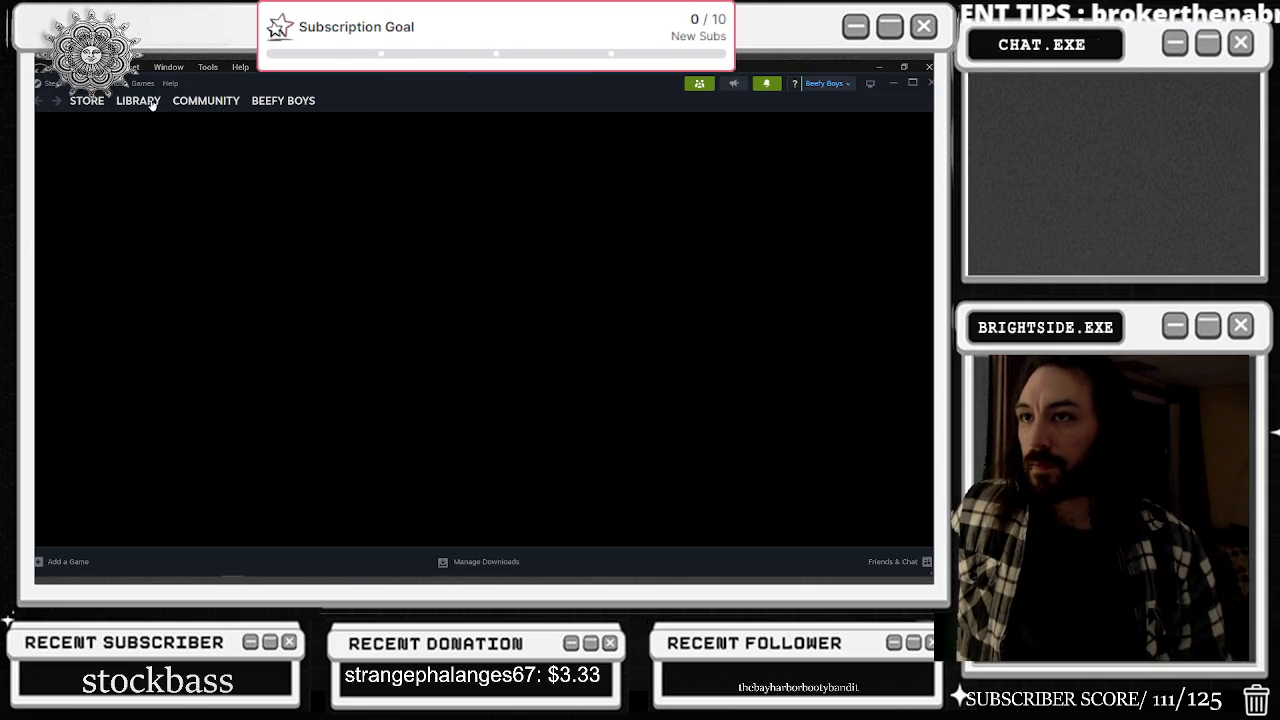
left_click(150, 104)
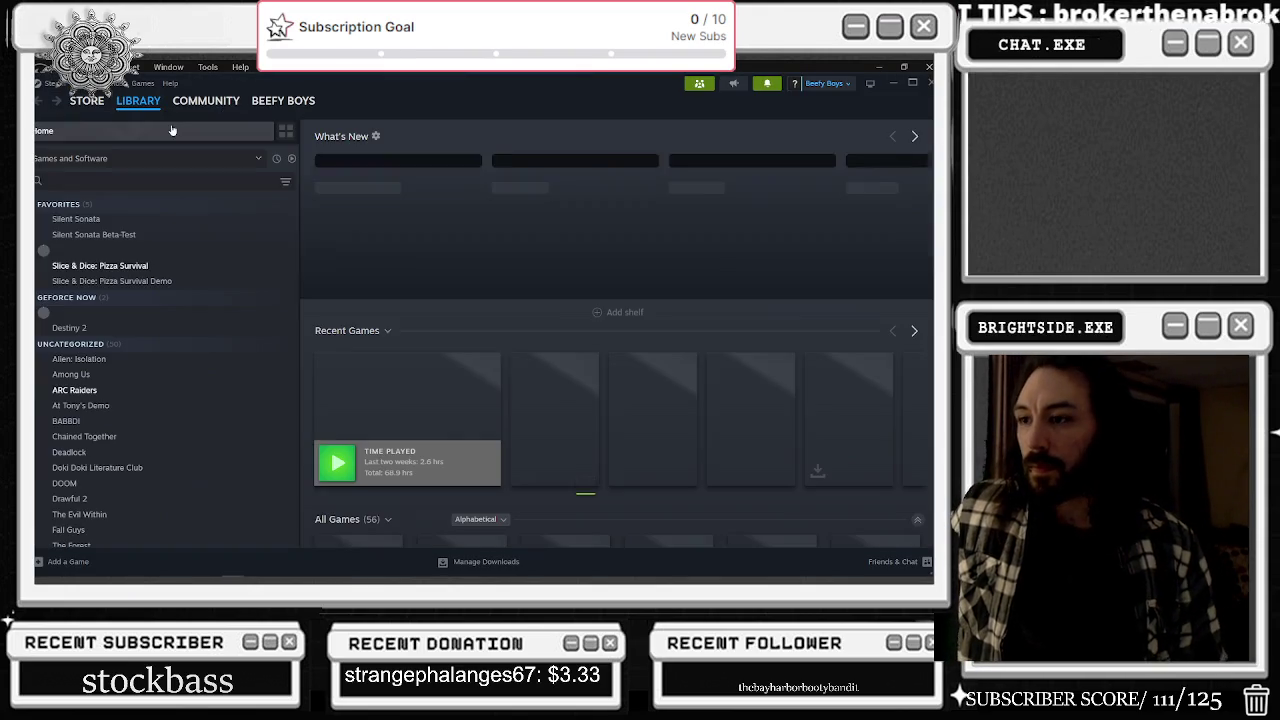
left_click(341, 460)
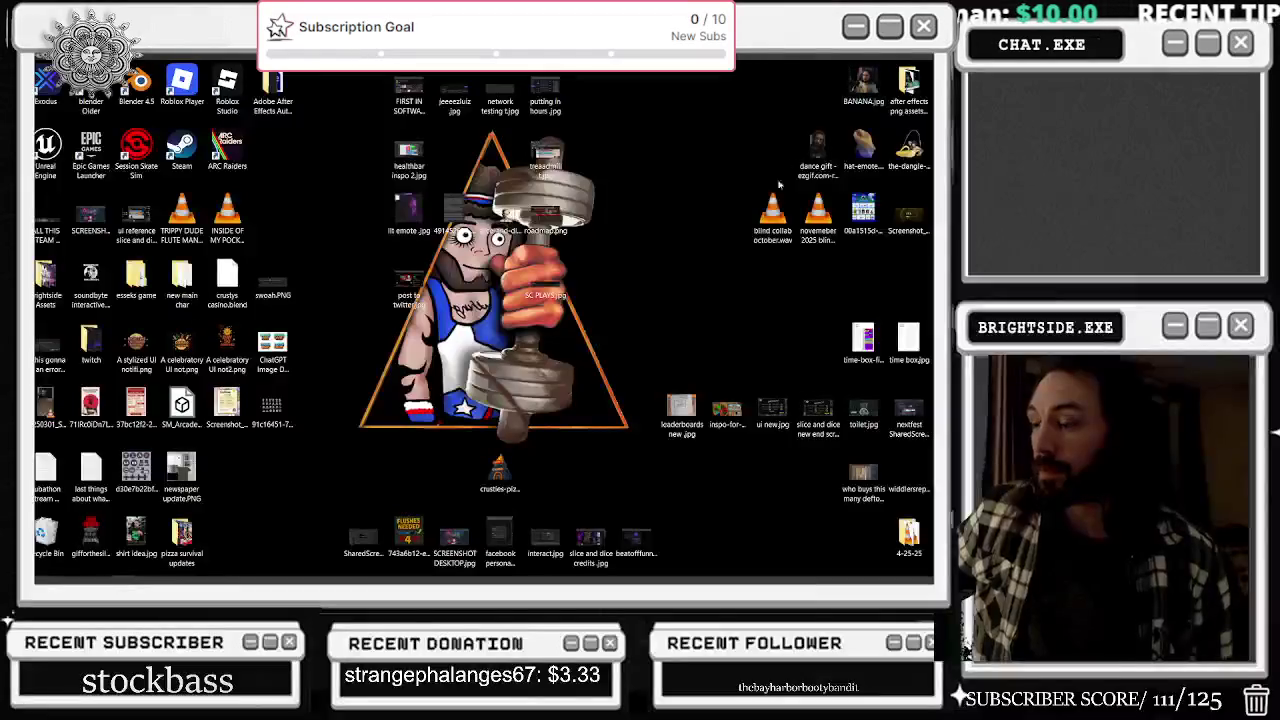
Switch back to the Unreal Editor window with Alt+Tab
key("alt+Tab")
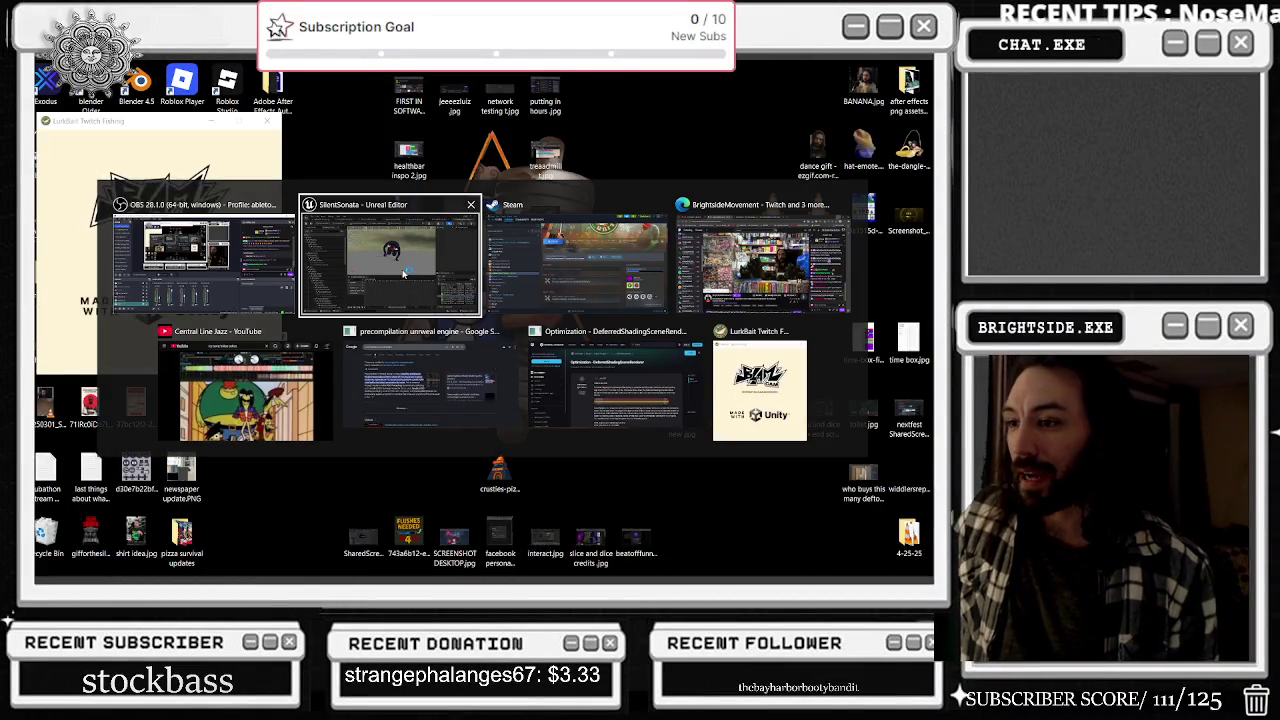
left_click(357, 231)
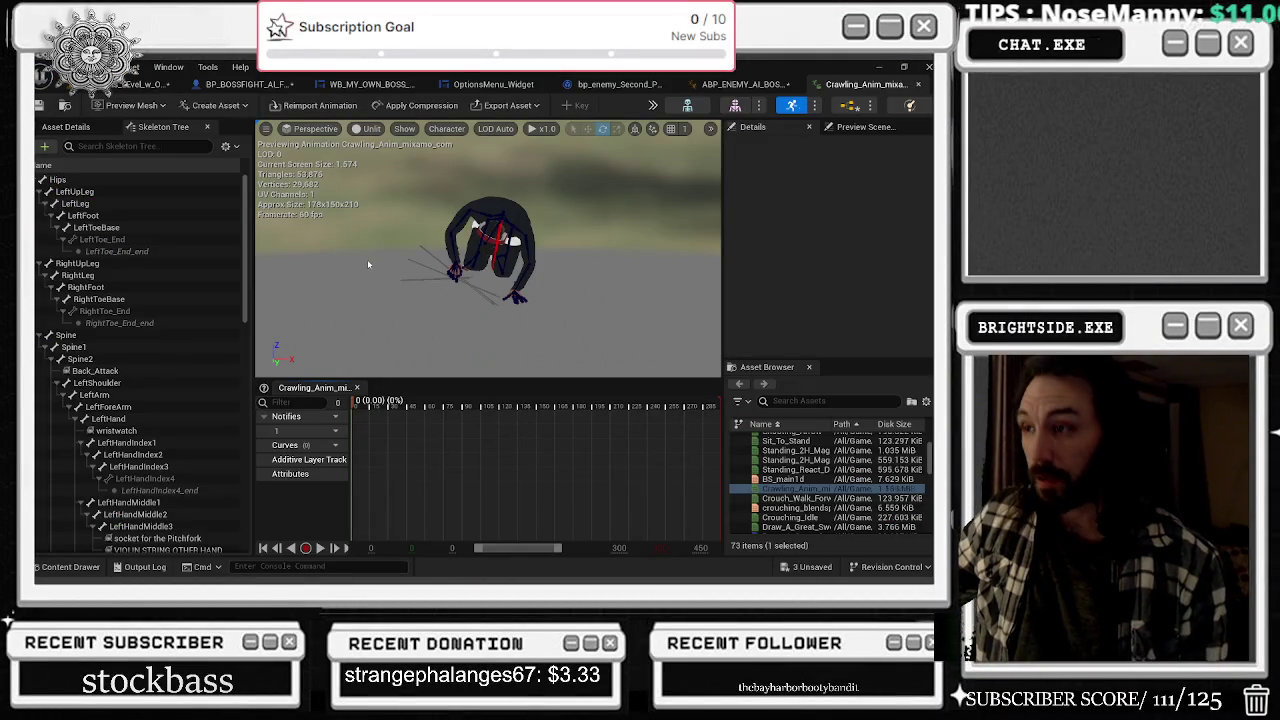
key("alt+Tab")
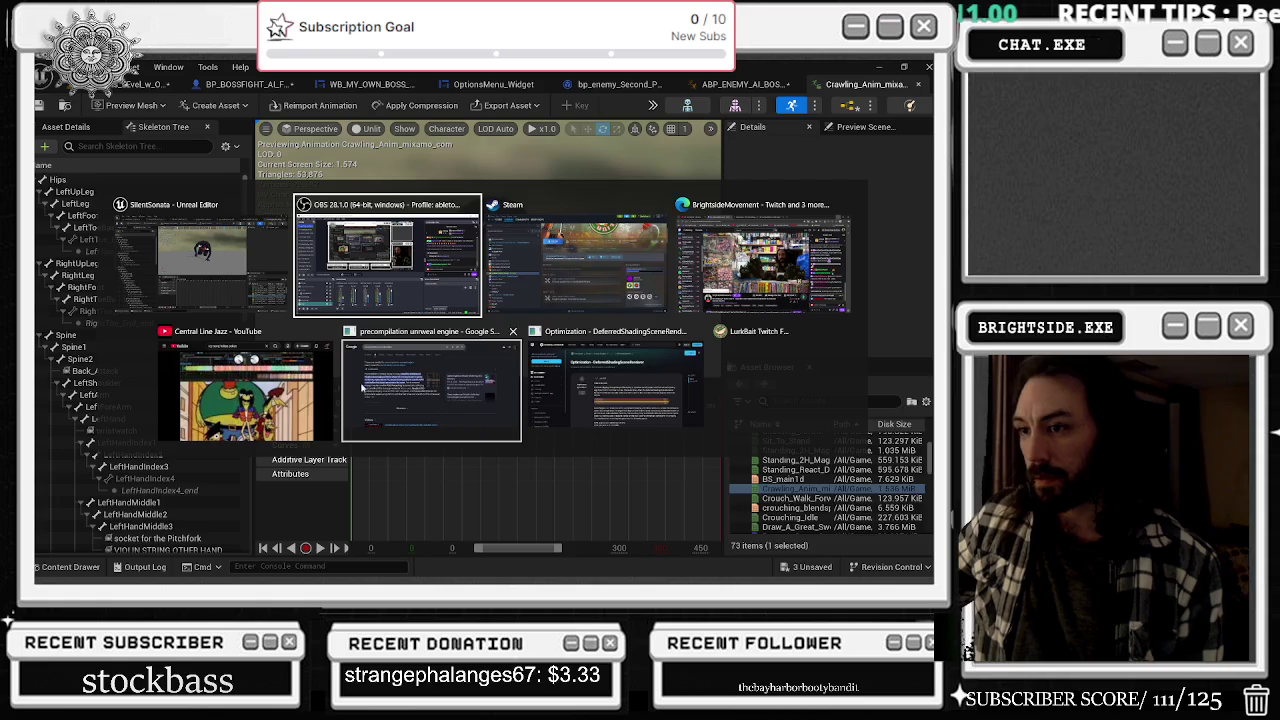
left_click(140, 250)
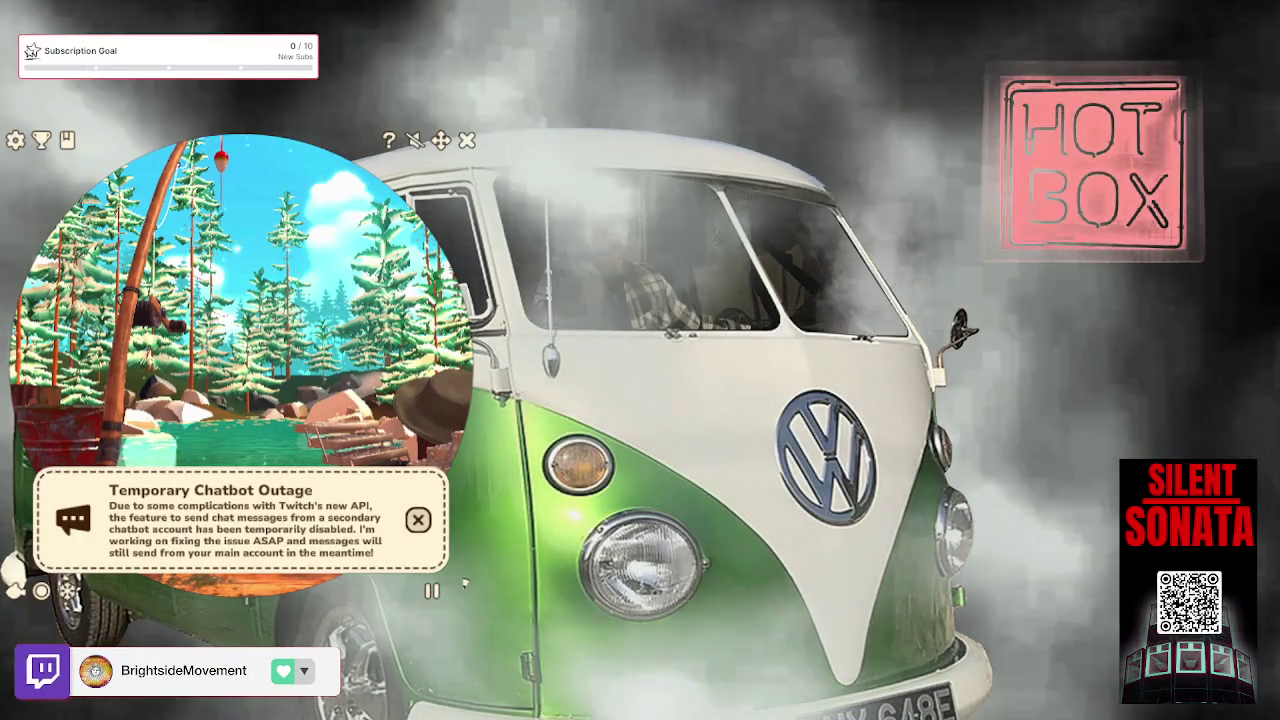
left_click(418, 520)
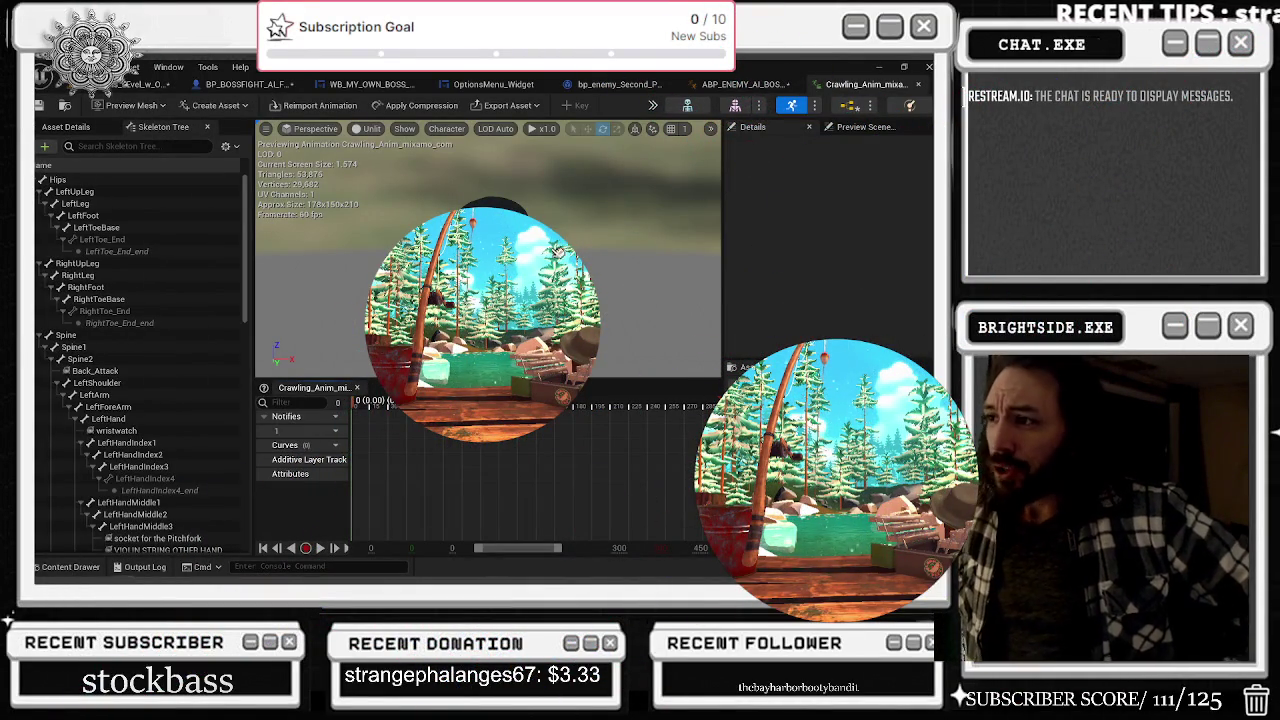
Close the floating fishing game window and orbit the level viewport
left_click(594, 212)
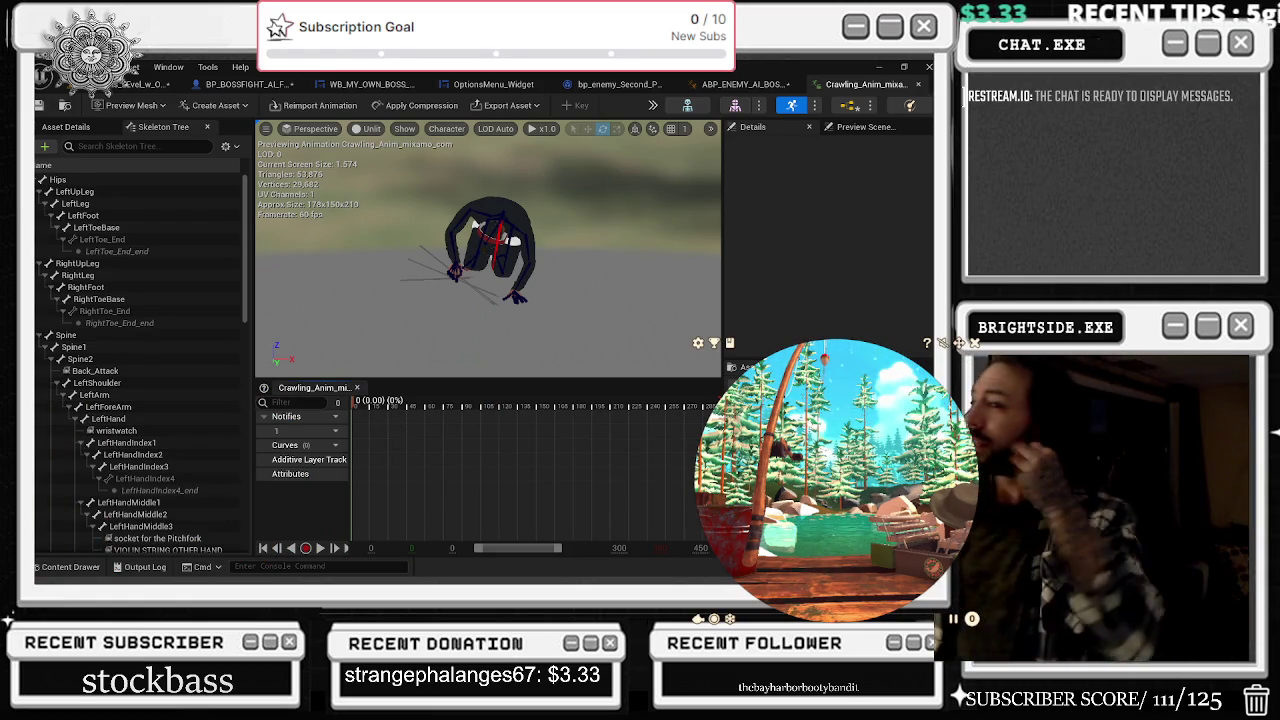
left_click(150, 84)
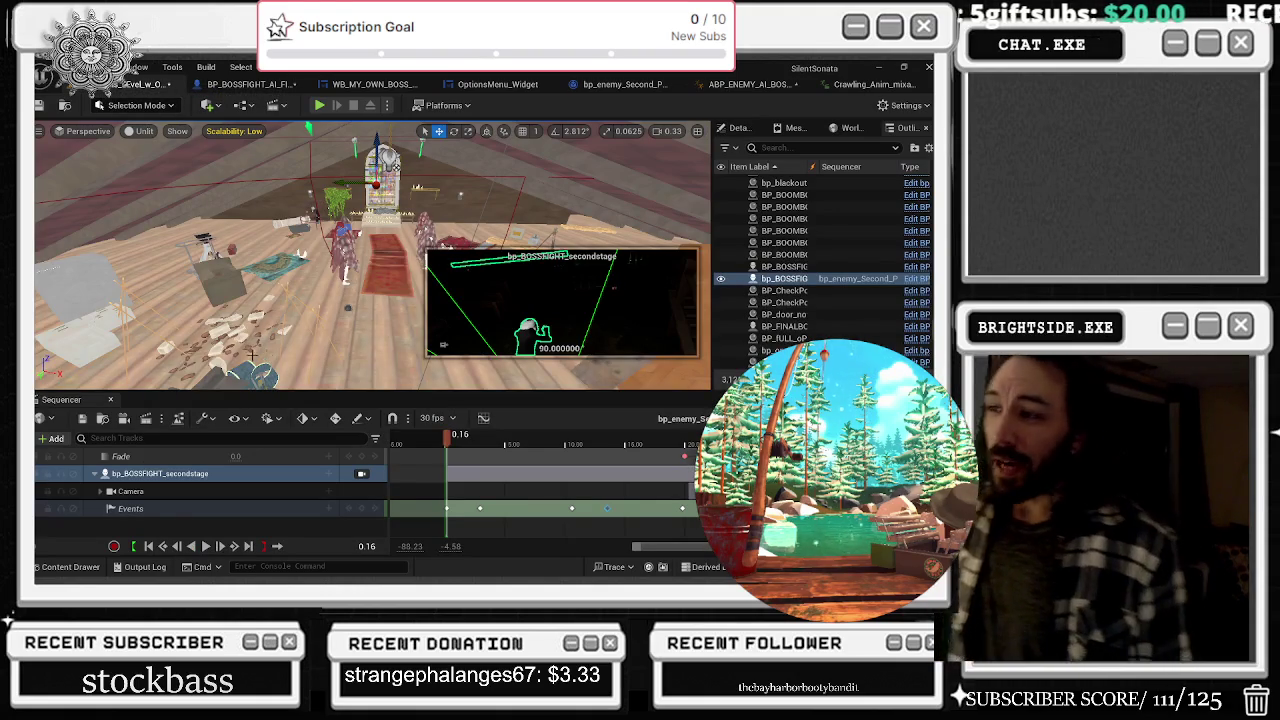
left_click_drag(266, 355, 300, 340)
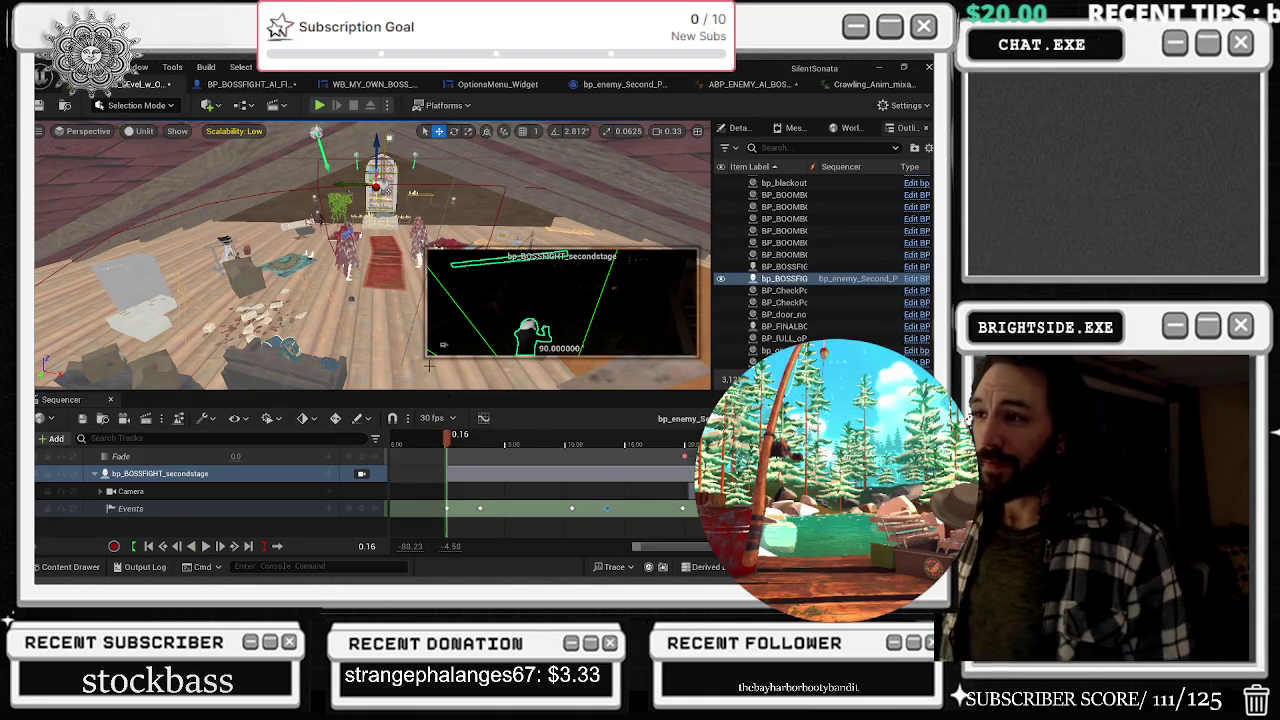
key("alt+Tab")
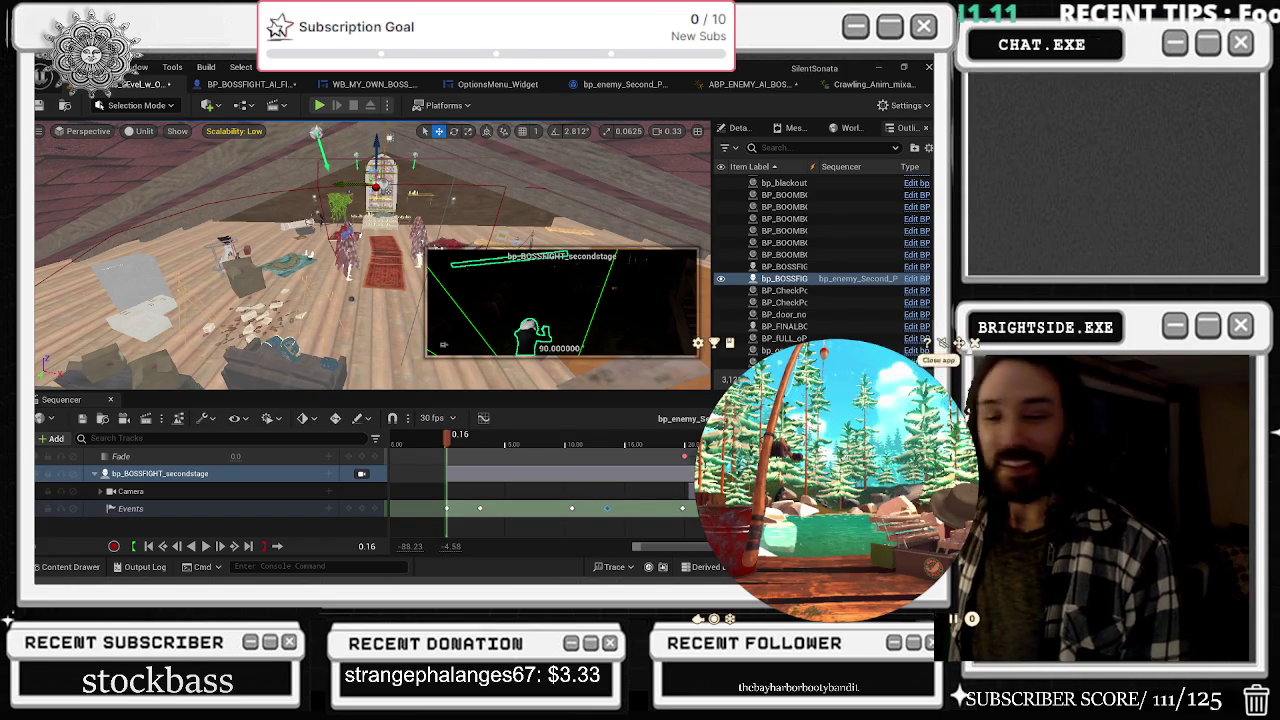
Play the boss fight second-stage sequence, then return to the Crawling_Anim_mixamo editor
left_click_drag(452, 437, 450, 439)
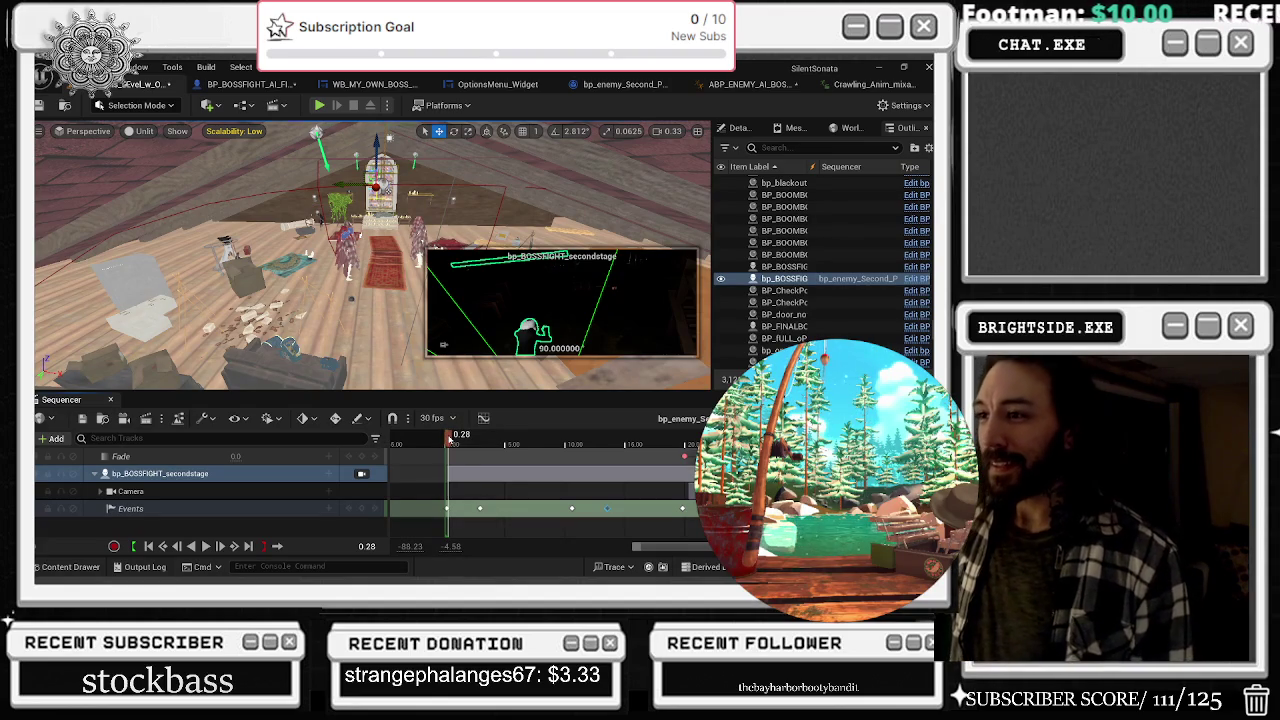
key("space")
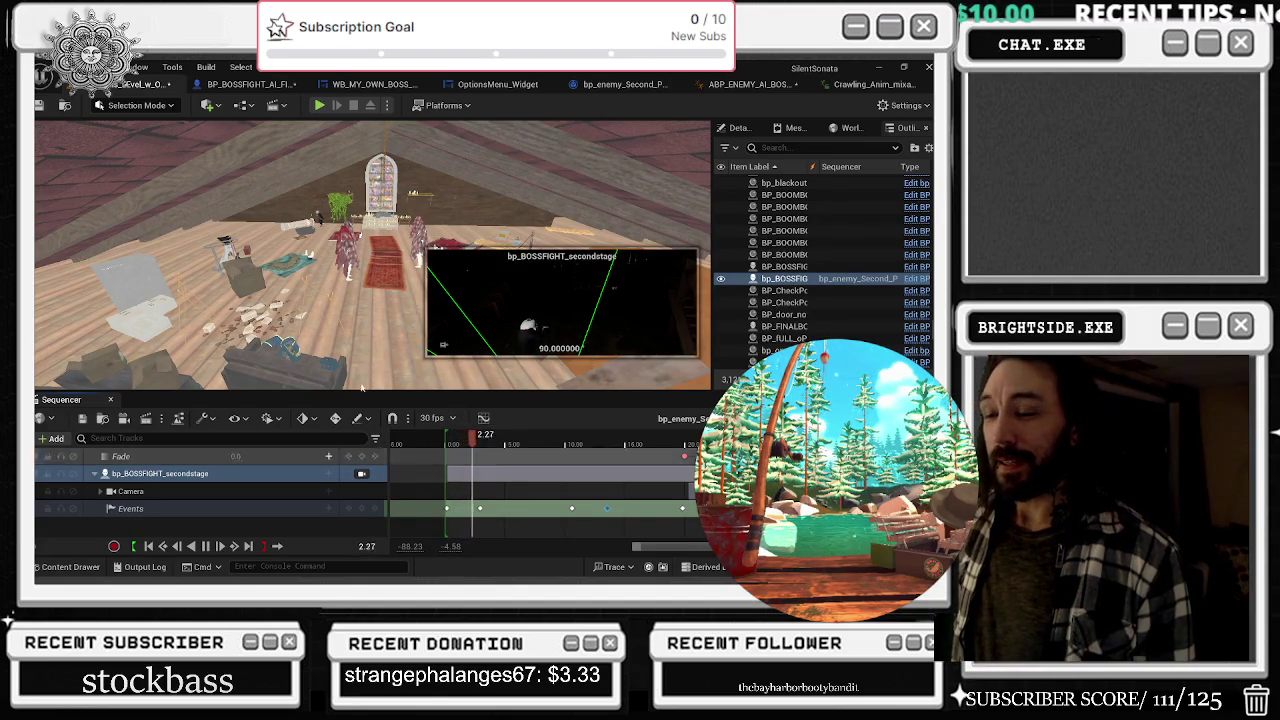
left_click(865, 84)
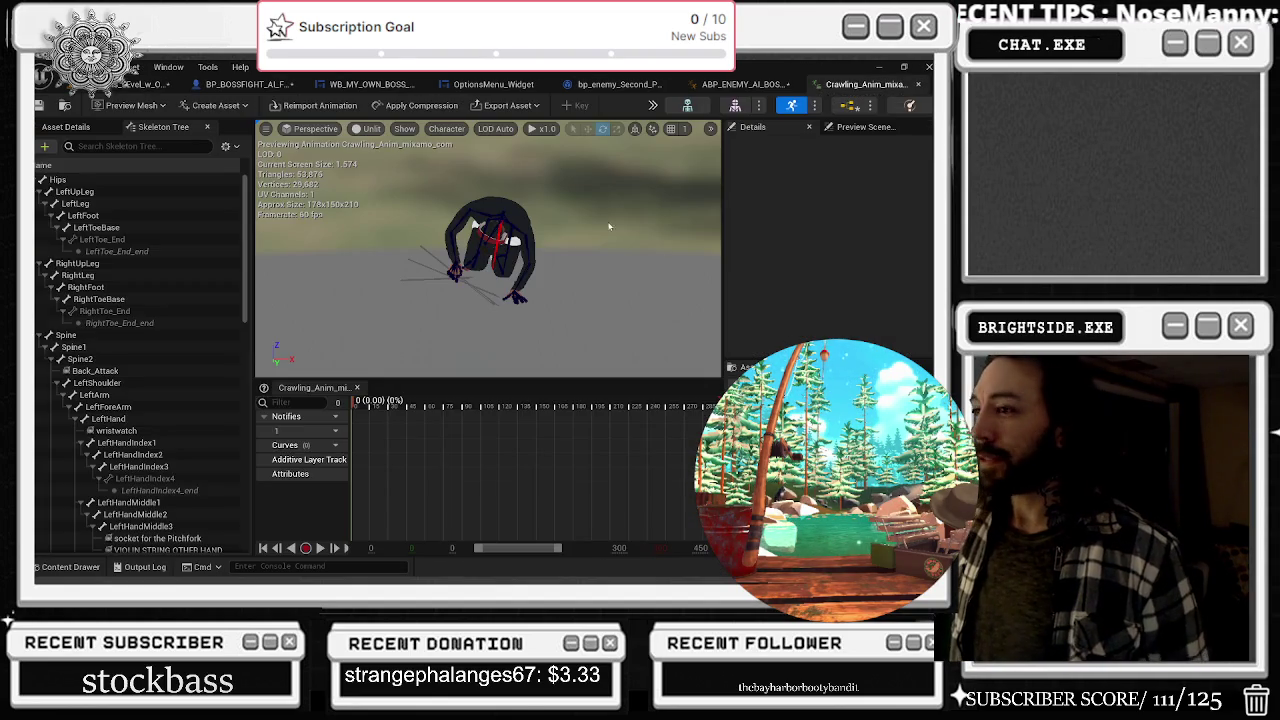
In the boss anim blueprint, unhook the Hurt wire from Active Value and select FLYING POSE
left_click(752, 84)
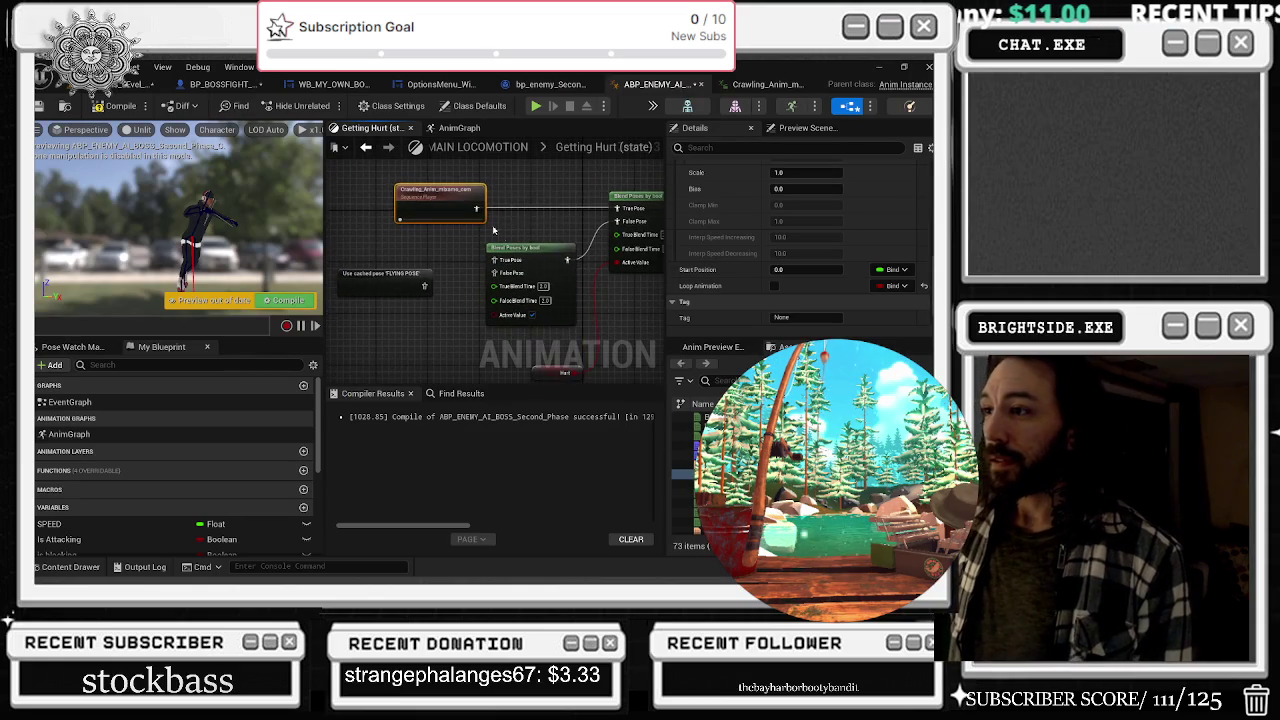
left_click(522, 186)
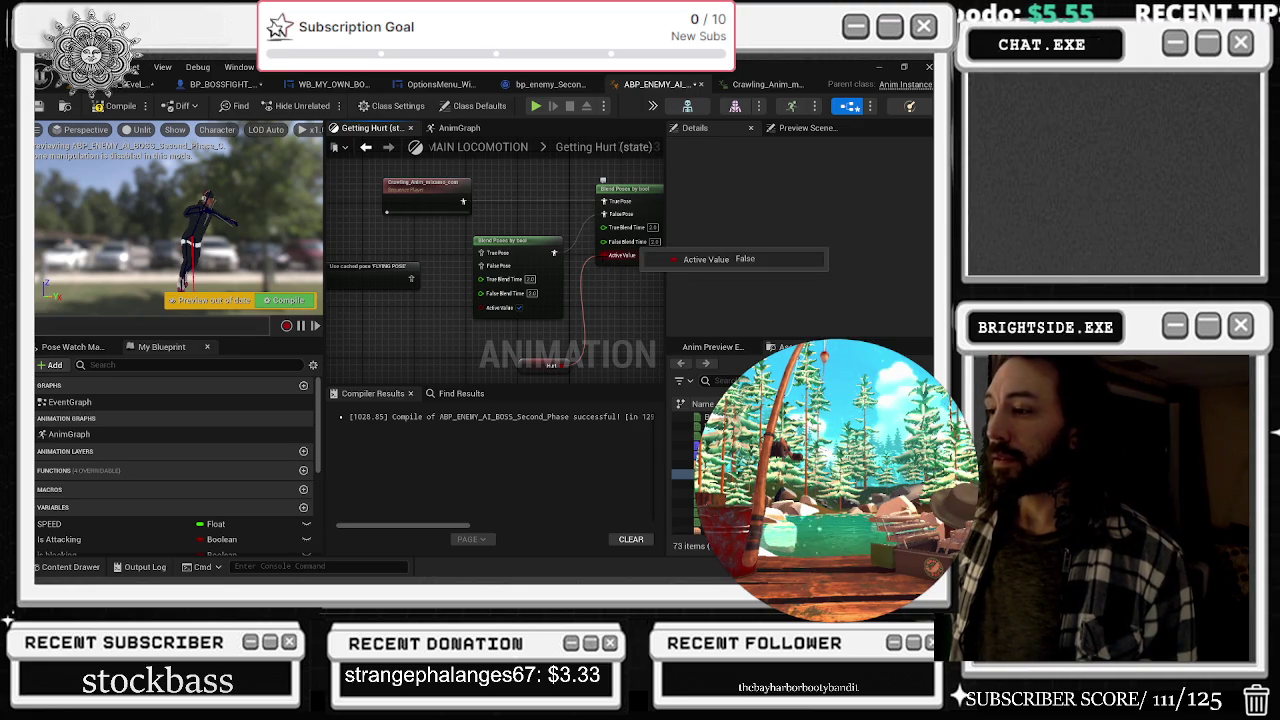
left_click_drag(598, 257, 581, 257)
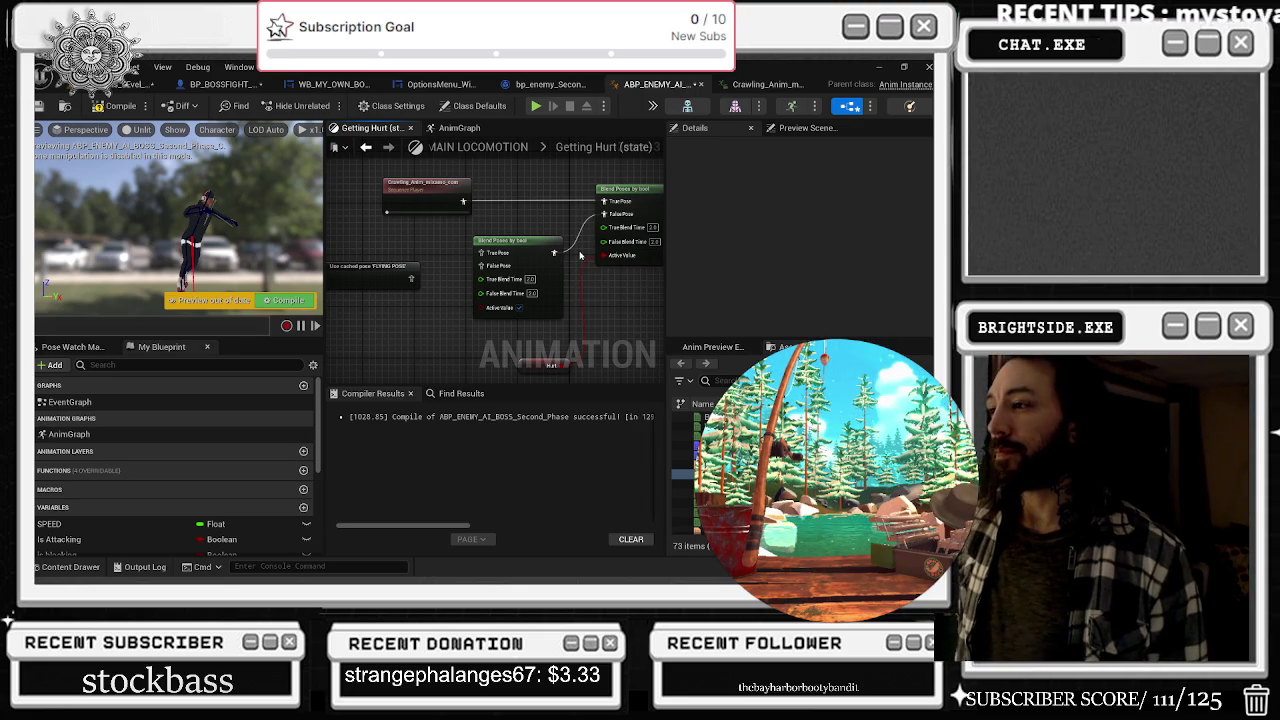
left_click(415, 272)
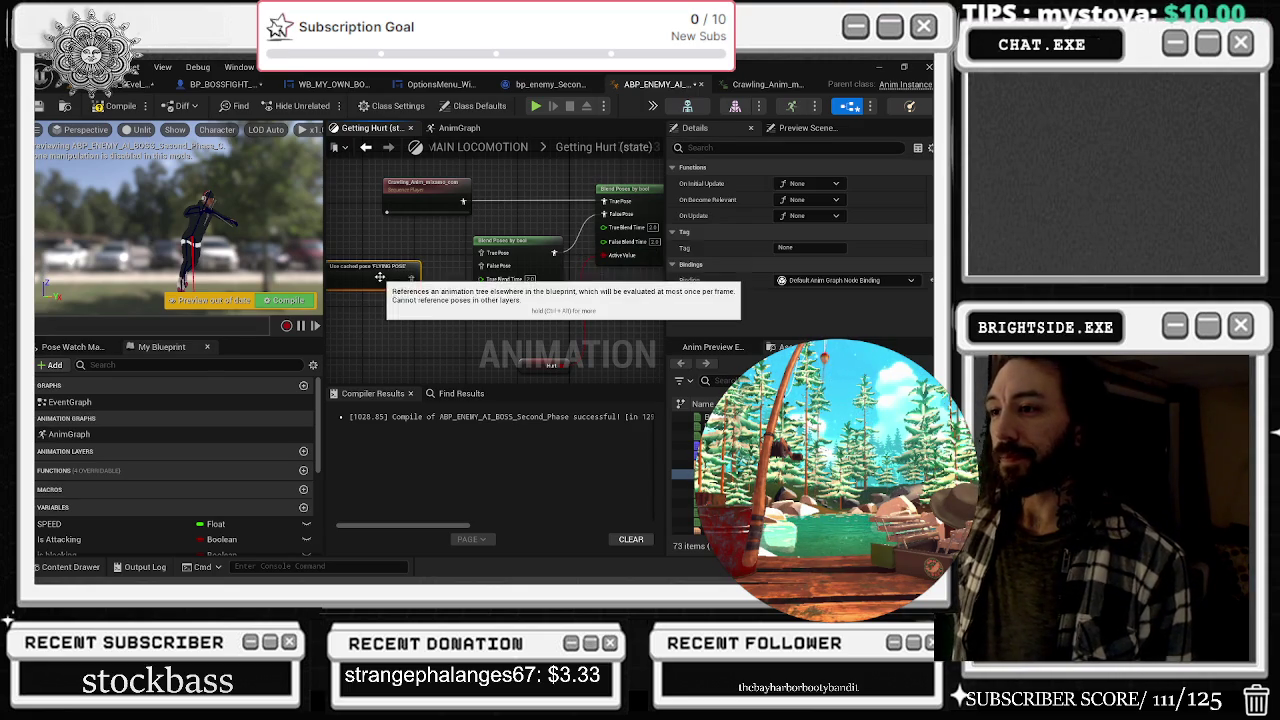
mouse_move(414, 227)
left_mouse_down()
mouse_move(440, 214)
mouse_move(375, 207)
left_mouse_up()
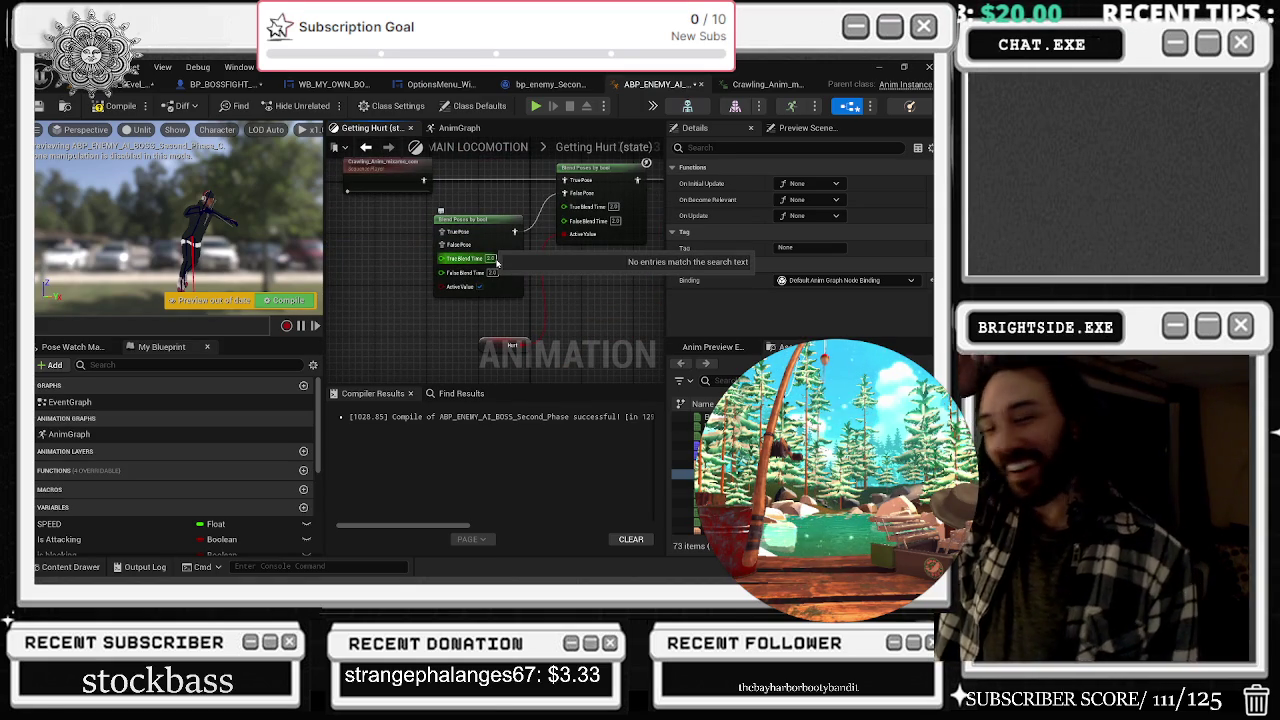
Bring the blend and crawling sequence nodes into view and open the add-node list
left_click_drag(490, 265, 565, 258)
mouse_move(690, 440)
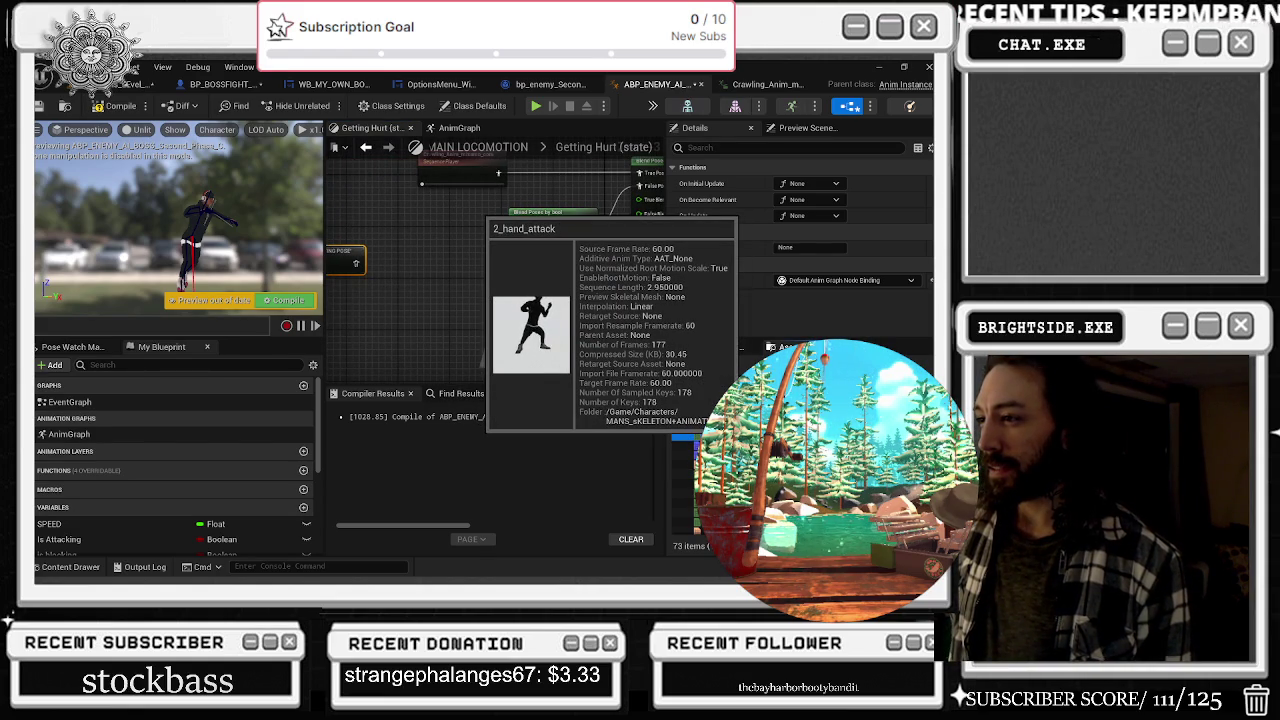
left_click_drag(454, 295, 467, 340)
left_click(455, 222)
mouse_move(560, 268)
left_mouse_down()
mouse_move(502, 190)
mouse_move(530, 223)
mouse_move(404, 252)
mouse_move(507, 204)
mouse_move(482, 190)
left_mouse_up()
right_click(482, 190)
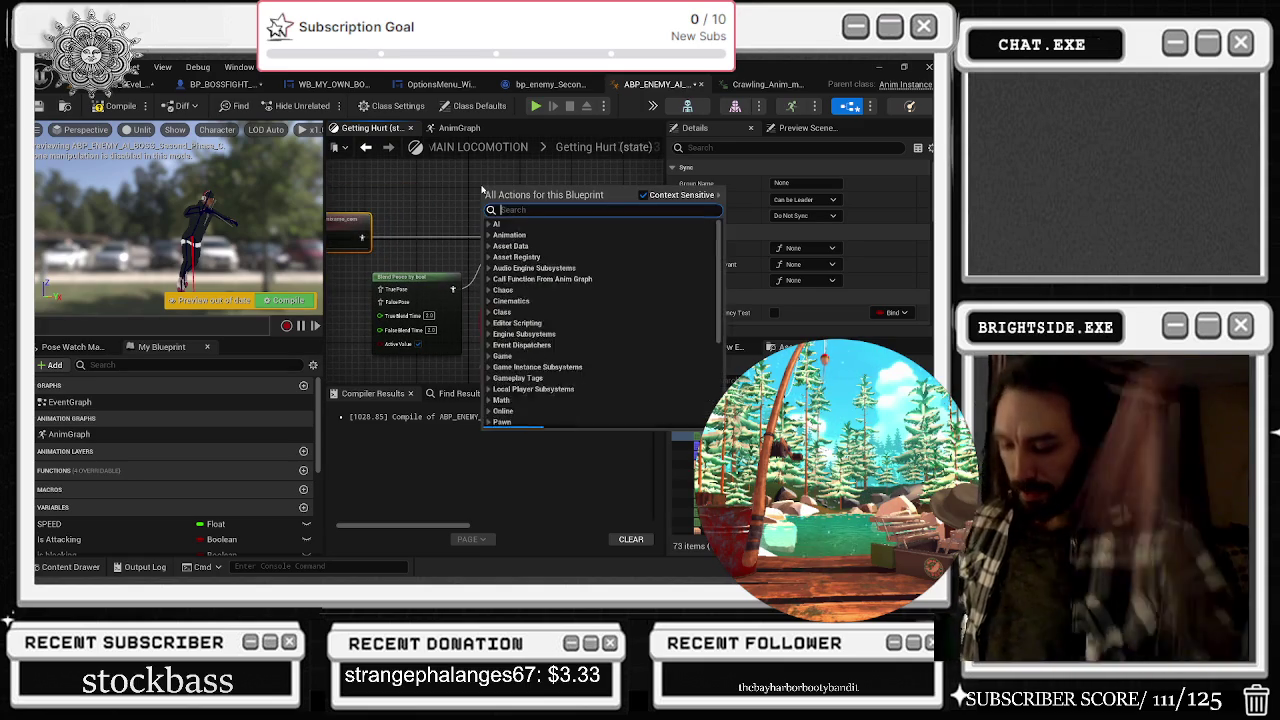
Search the node list for 'Blend by', move down to Blend Poses by int, then dismiss it
type("BLEND B")
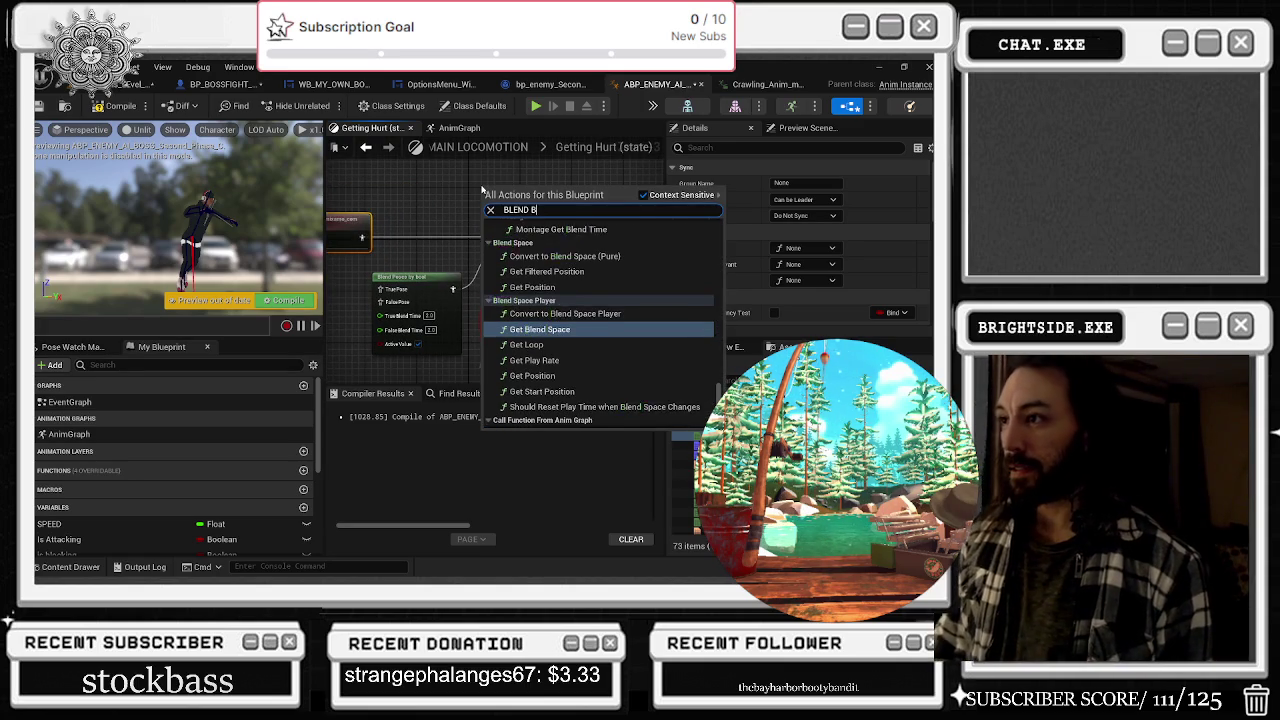
type("Y IND")
key("BackSpace")
key("BackSpace")
key("BackSpace")
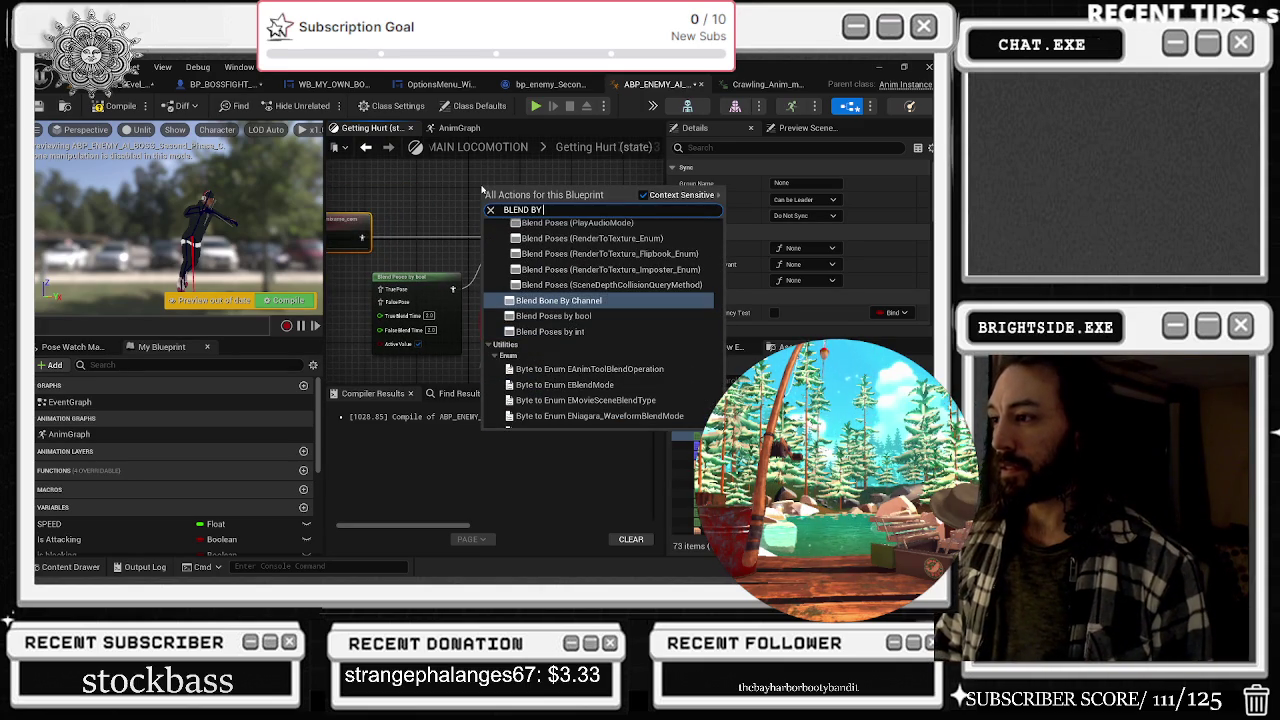
key("Down")
key("Down")
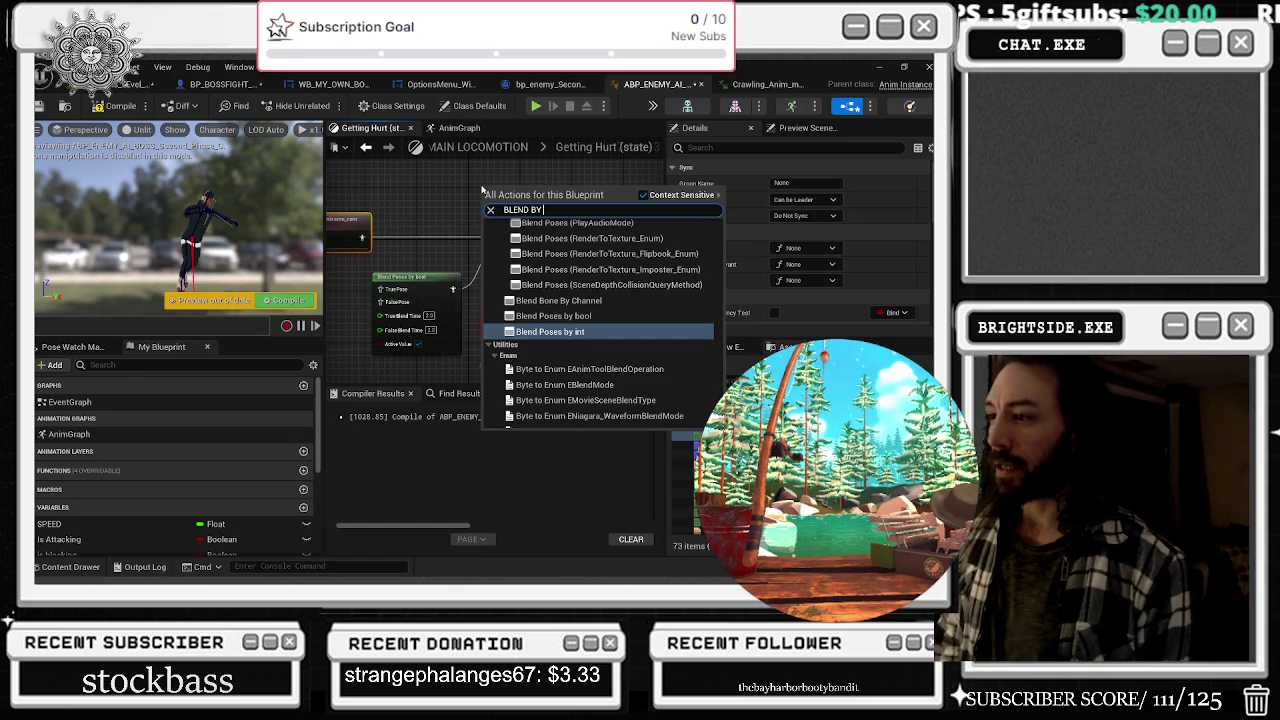
key("Return")
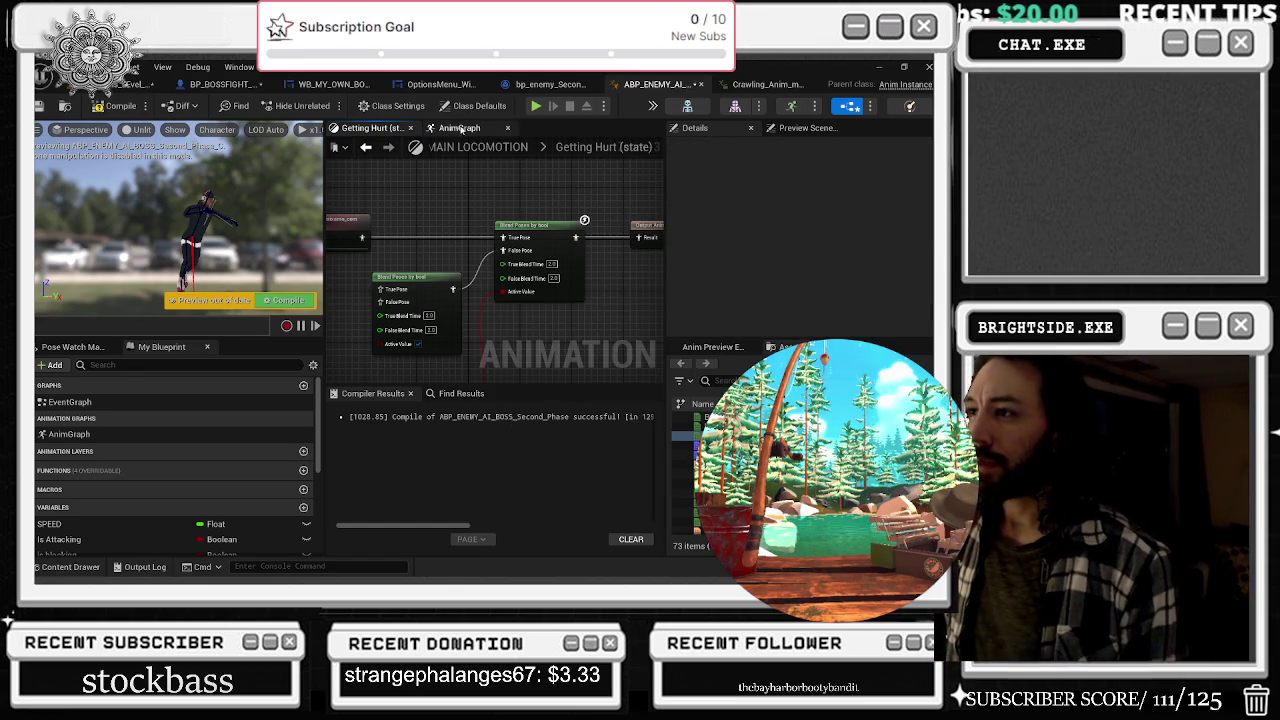
Navigate from the AnimGraph back through MAIN LOCOMOTION into the WAVE ATTACK state graph
left_click(467, 311)
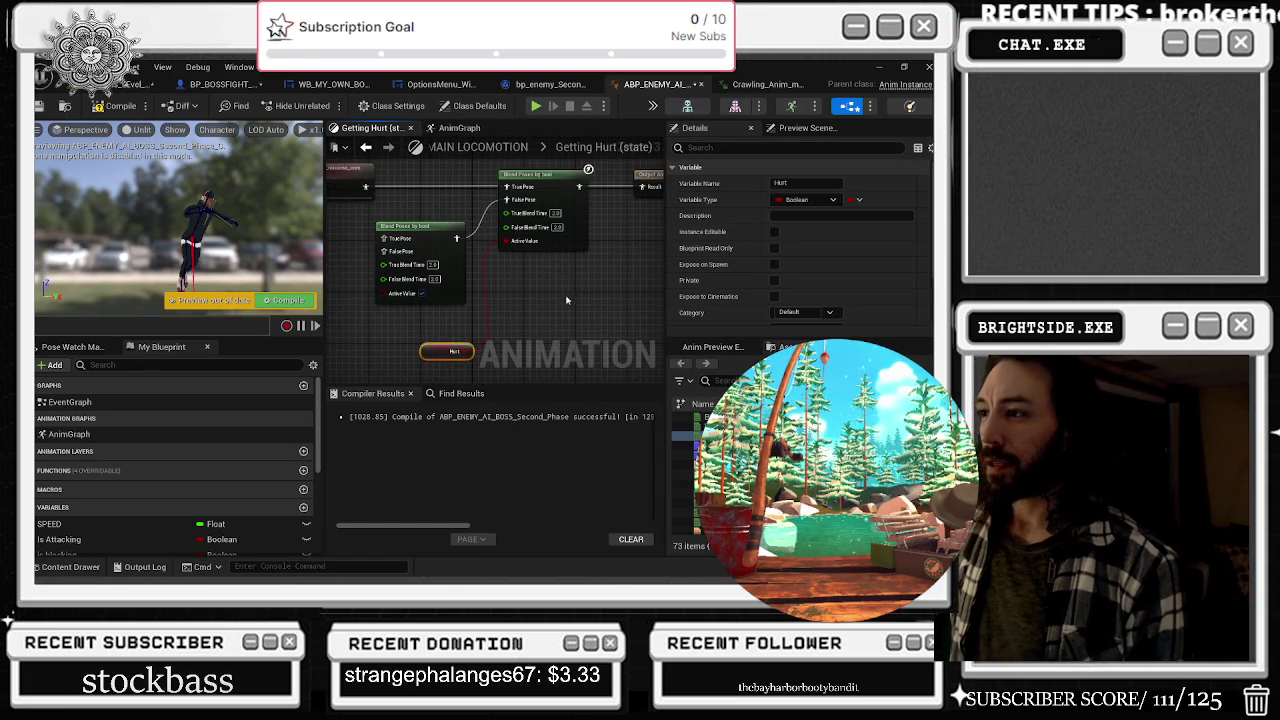
left_click(459, 128)
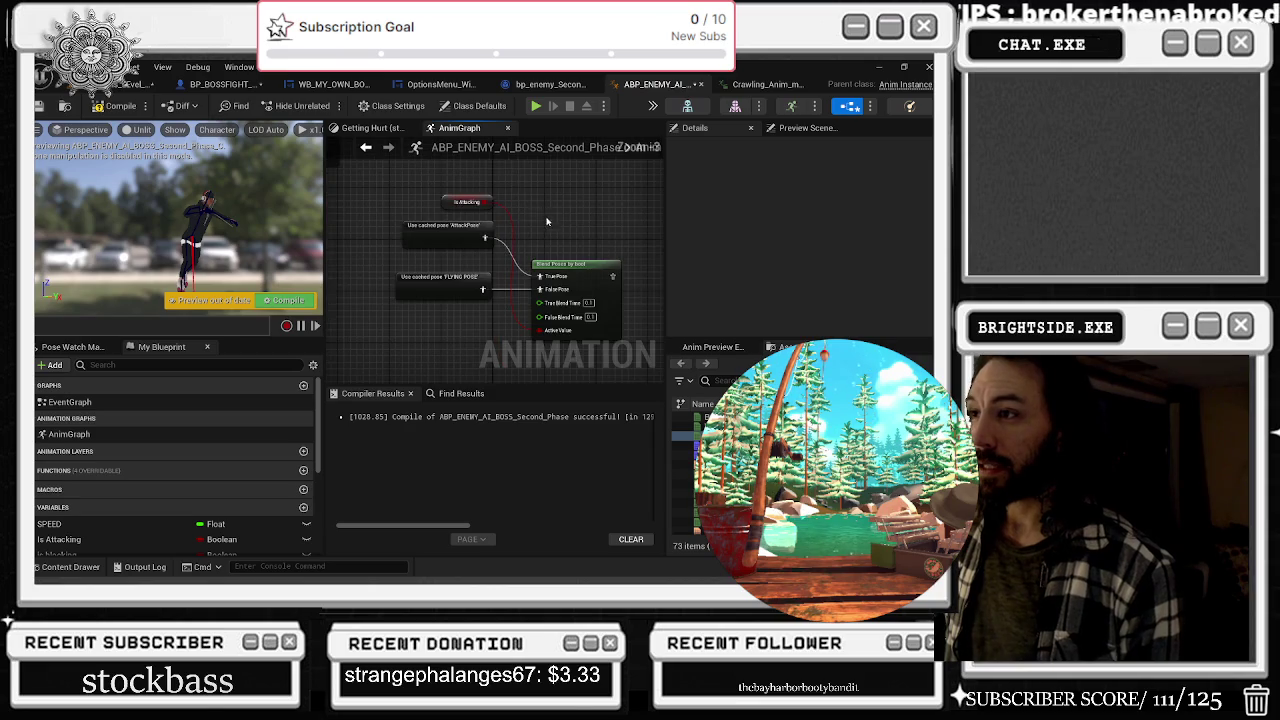
left_click(367, 147)
left_click(367, 147)
left_click(367, 147)
left_click(367, 147)
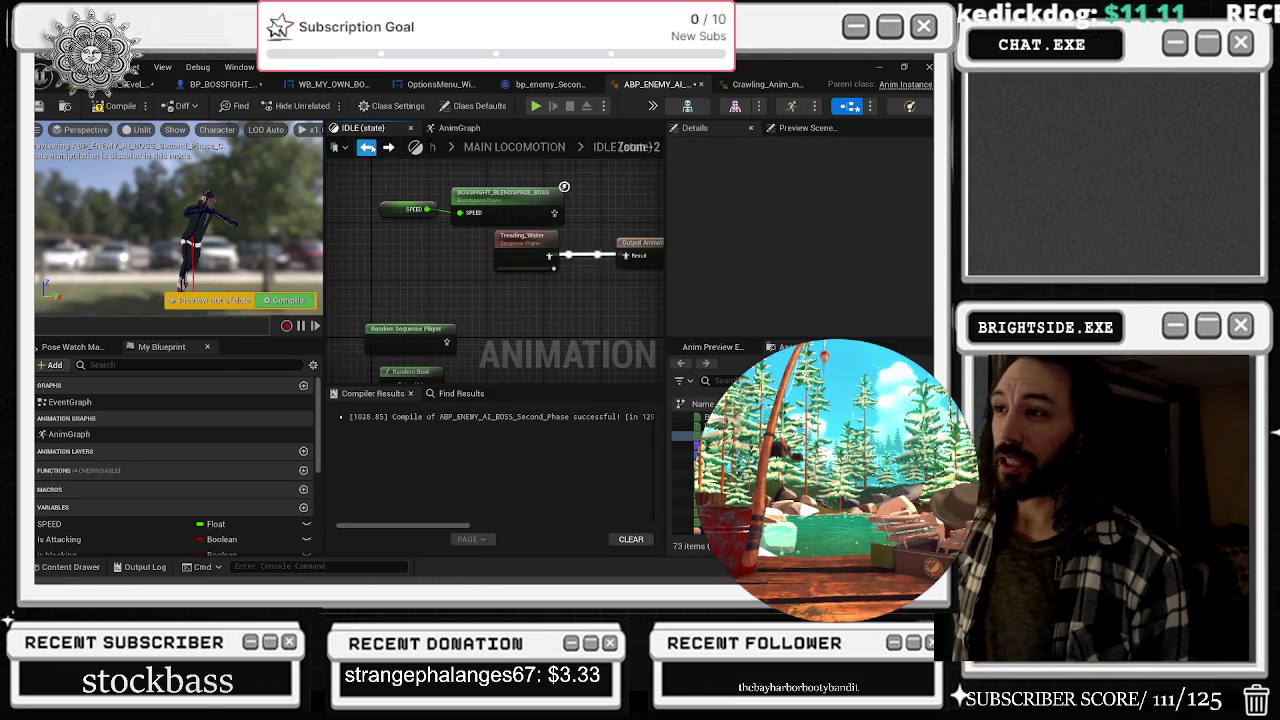
left_click(367, 147)
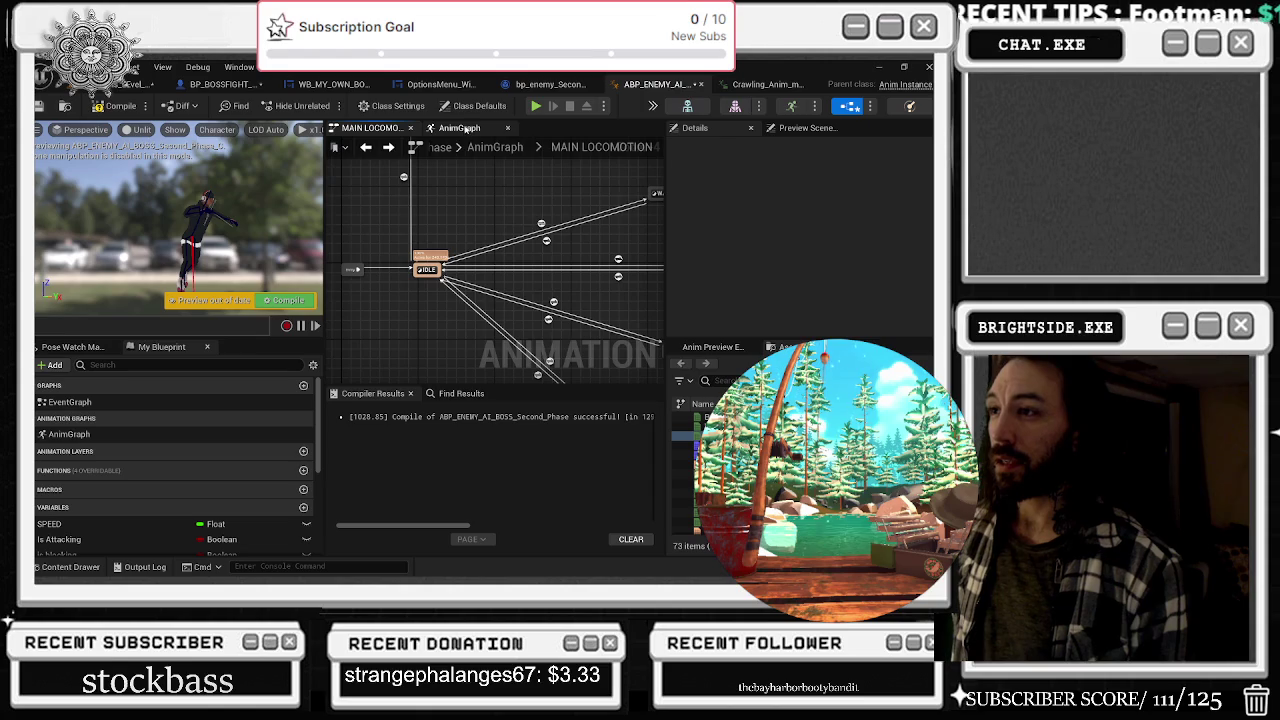
left_click(367, 147)
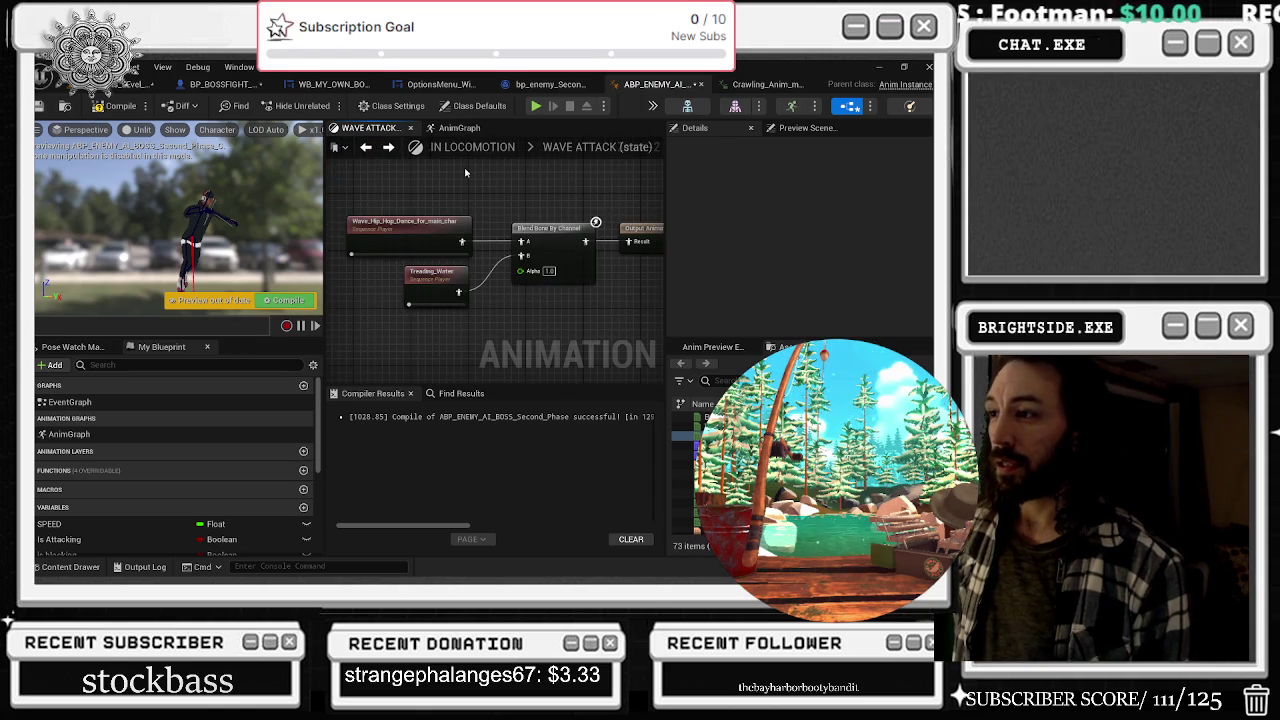
Select all WAVE ATTACK nodes, compare with the AnimGraph, then expand the EventGraph
key("ctrl+a")
left_click_drag(560, 229, 500, 229)
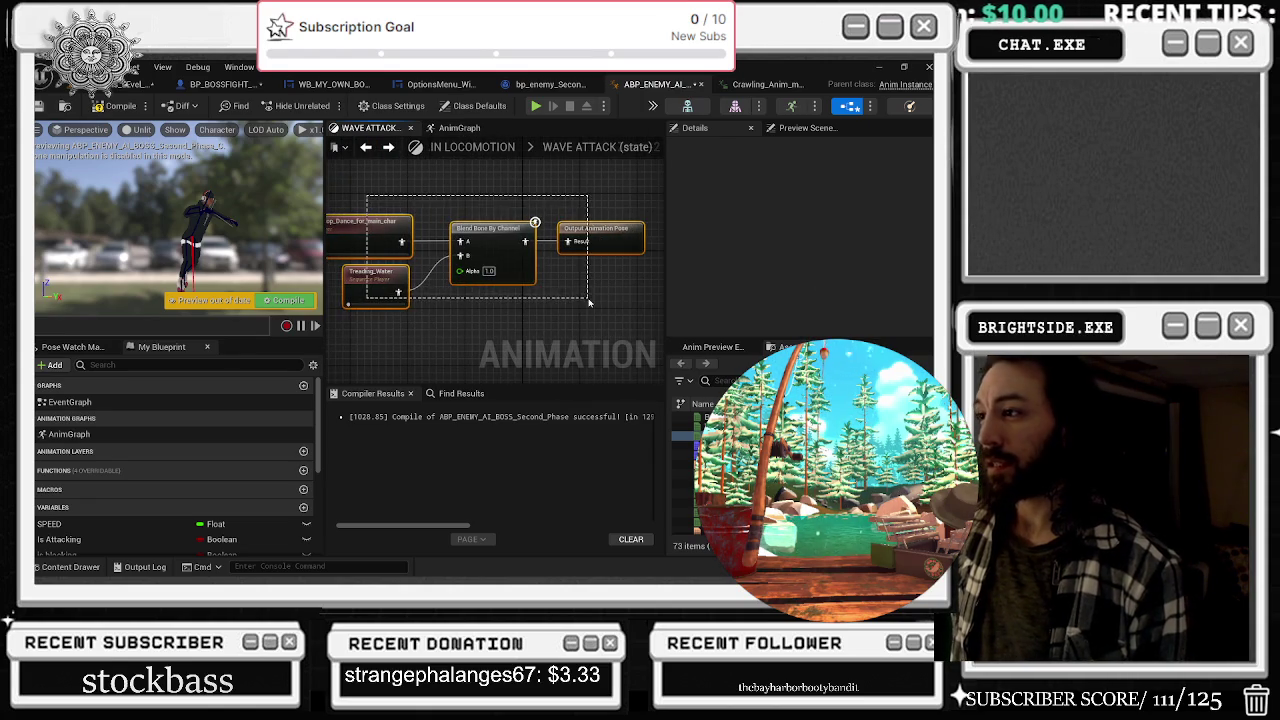
left_click(459, 128)
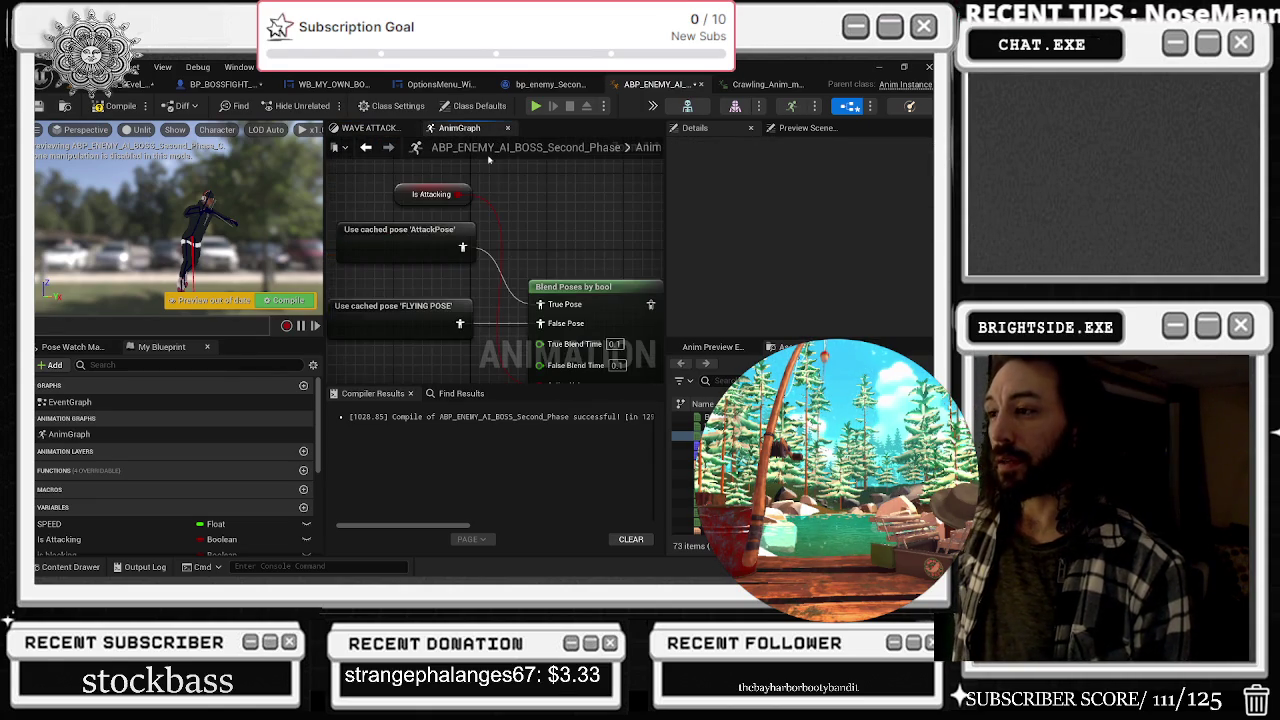
scroll(566, 198, "down", 1)
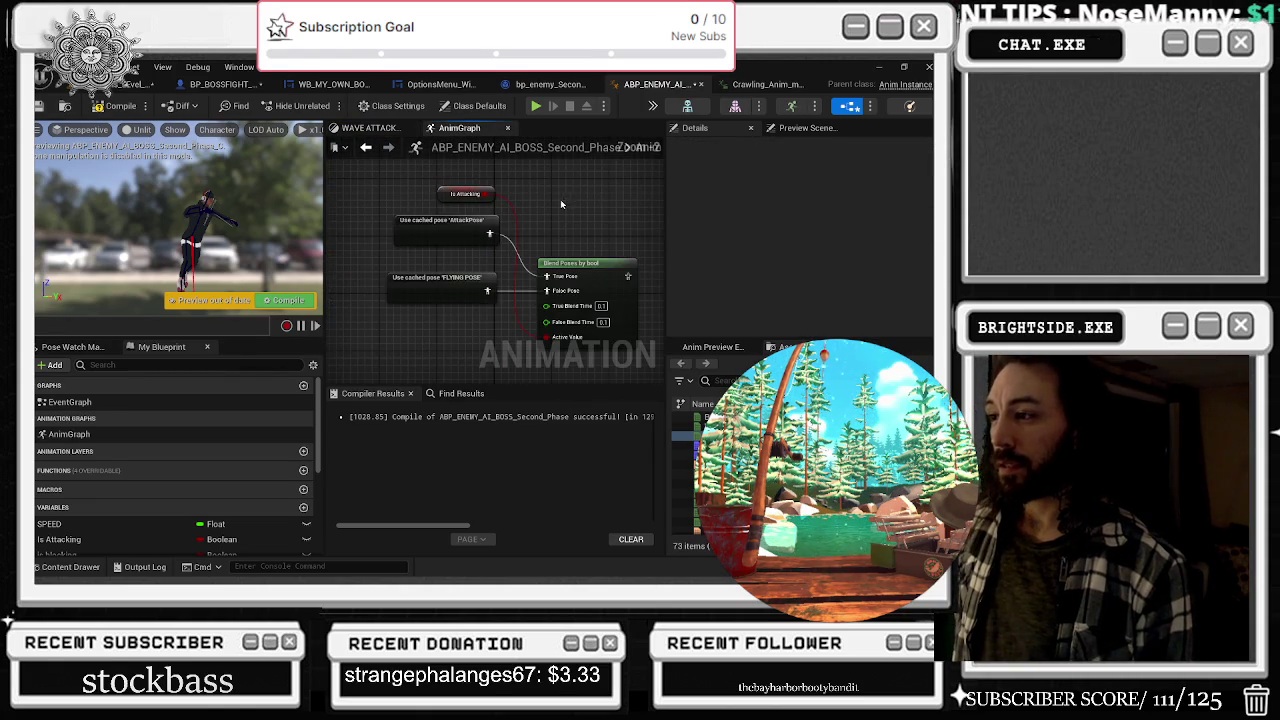
left_click(370, 128)
scroll(555, 240, "down", 2)
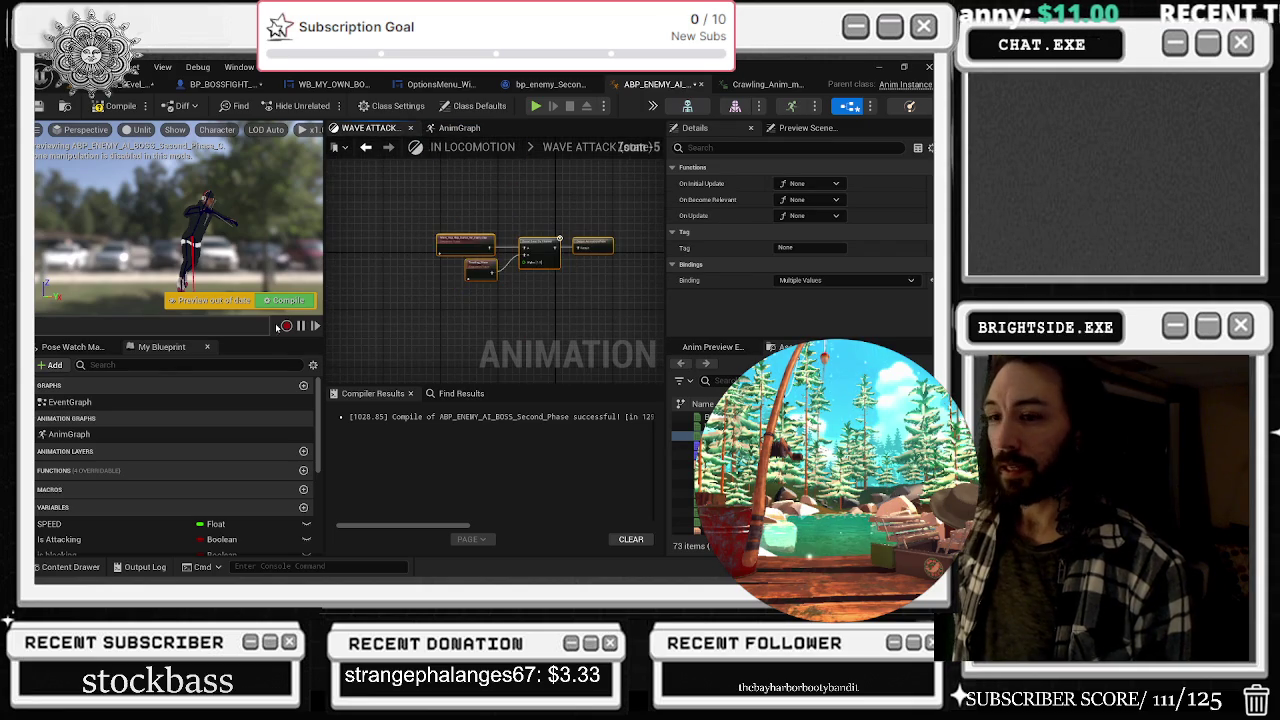
left_click(36, 401)
In the Event Graph, move the Try Get Pawn Owner node down and to the left
key("Home")
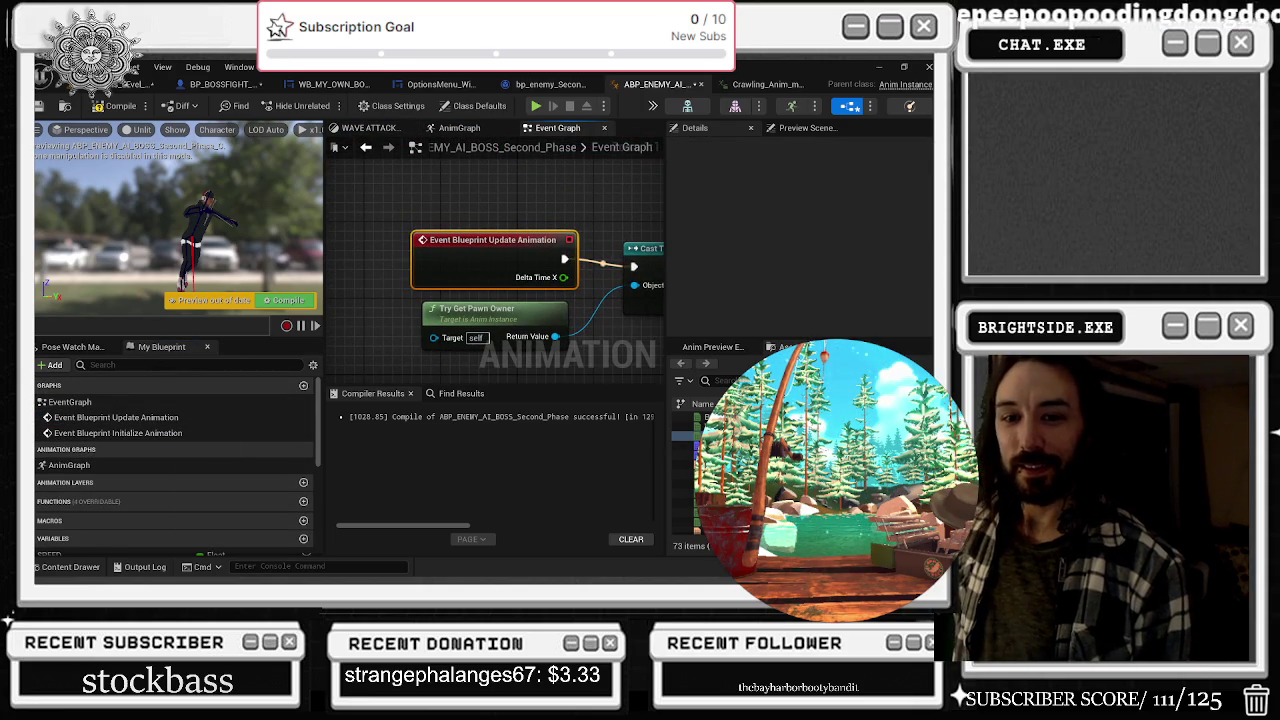
scroll(407, 228, "down", 3)
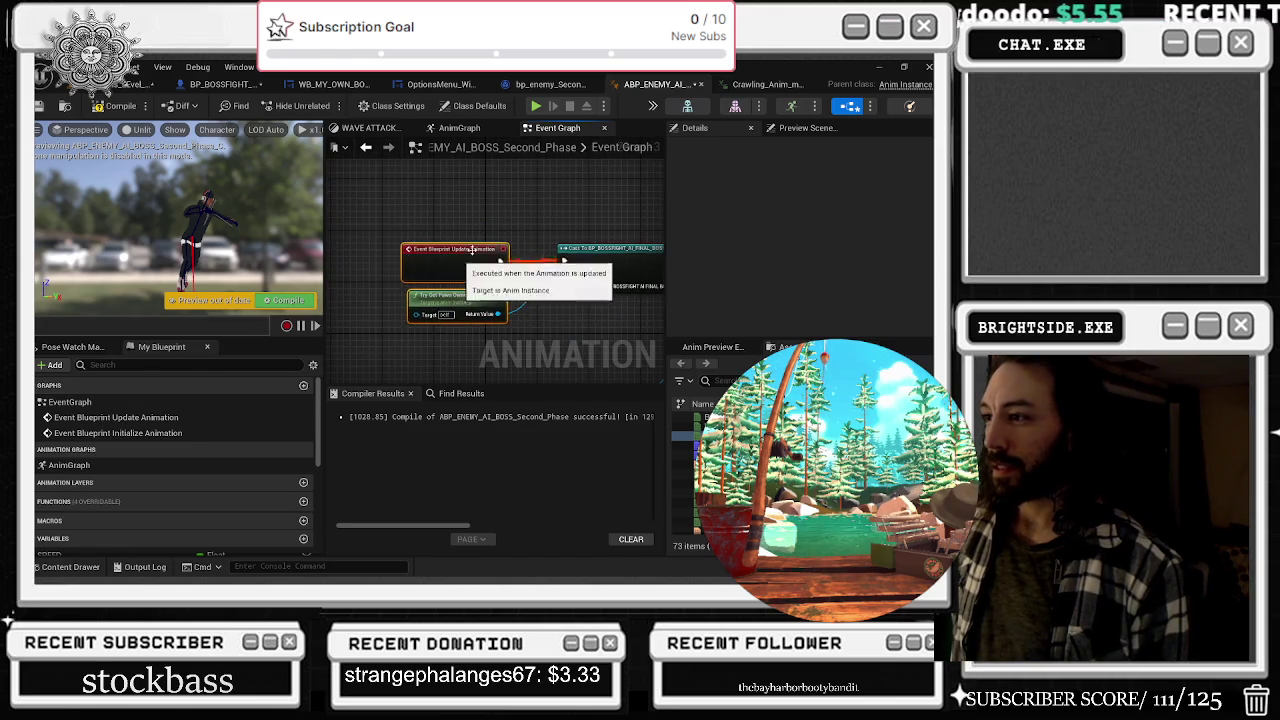
scroll(468, 286, "up", 3)
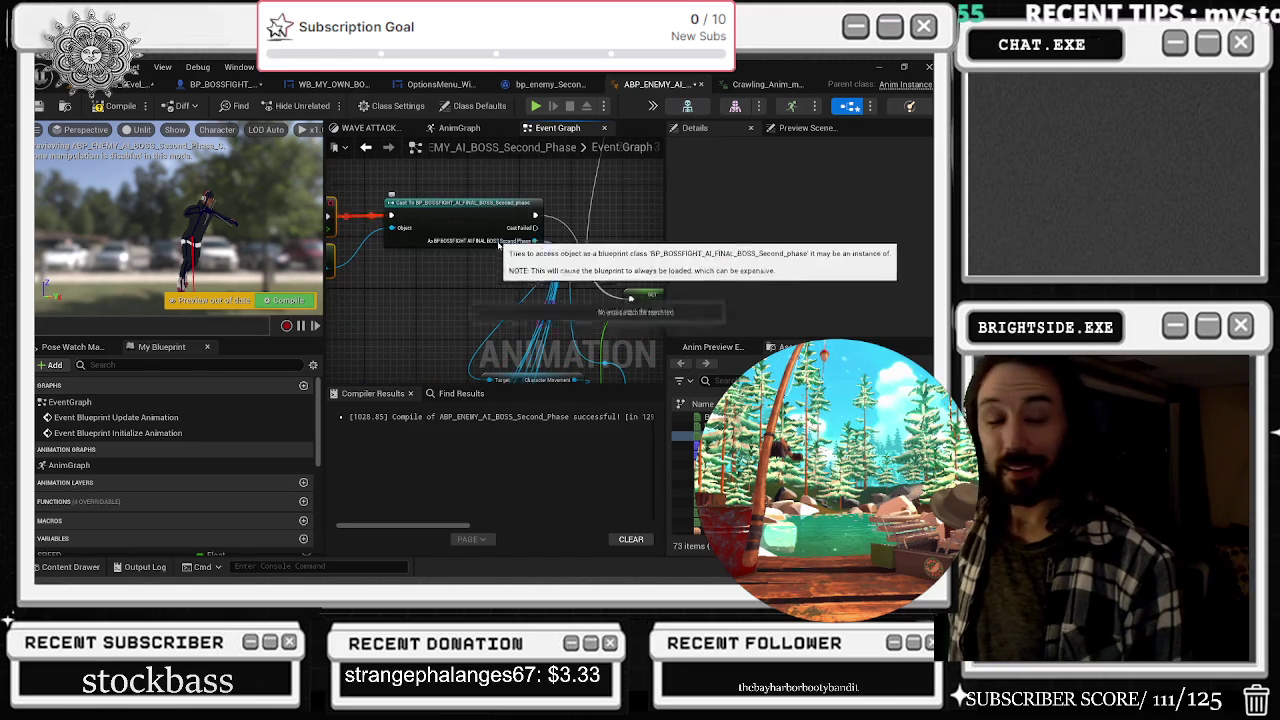
scroll(513, 284, "down", 1)
scroll(513, 284, "down", 3)
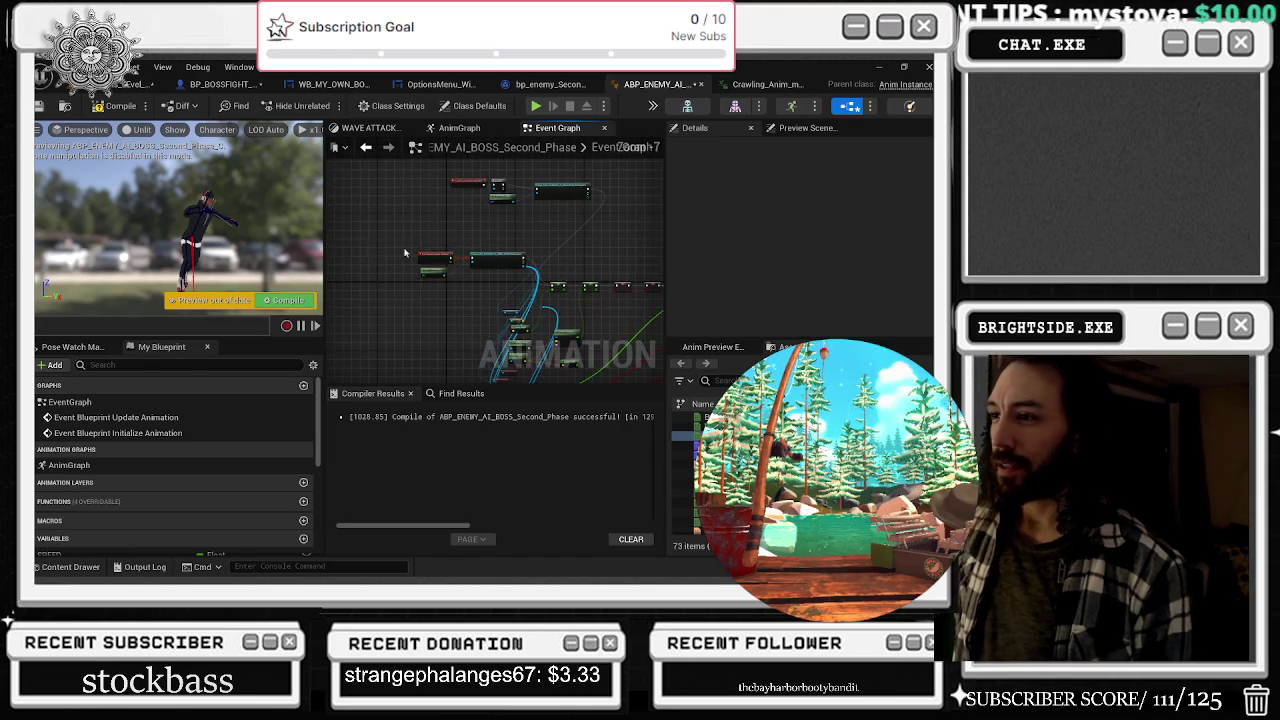
left_click(459, 291)
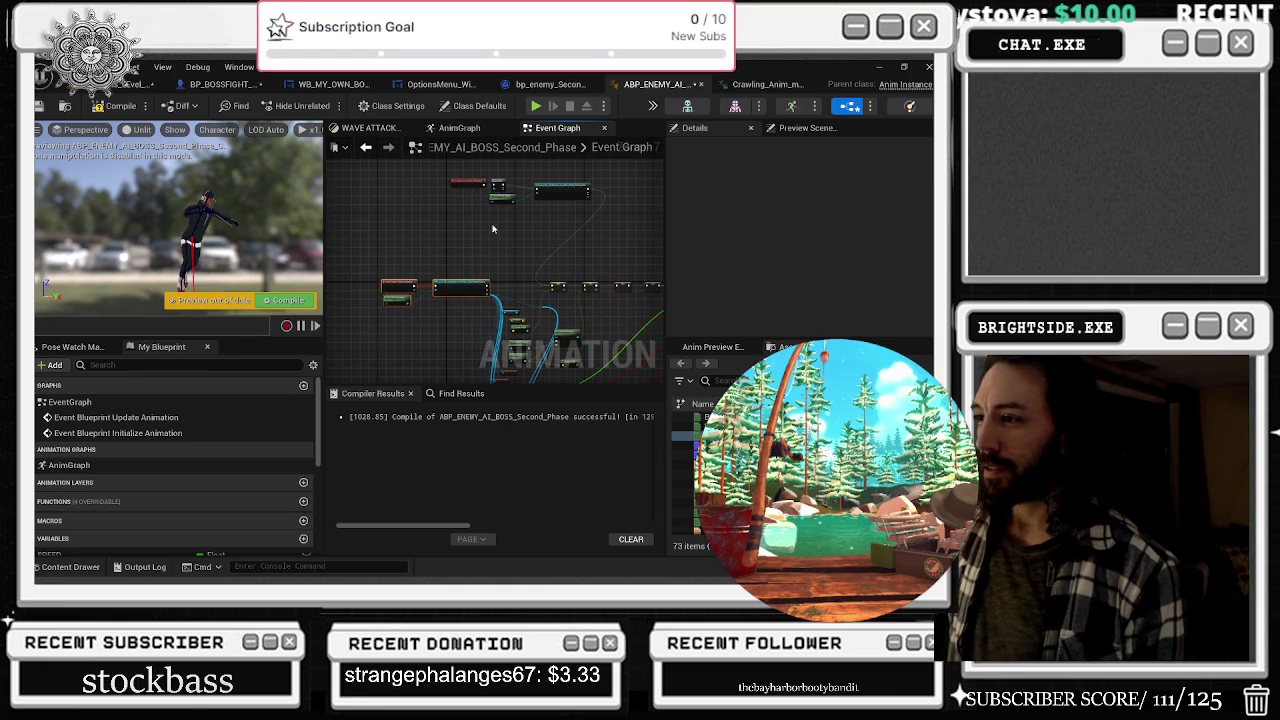
scroll(435, 189, "up", 4)
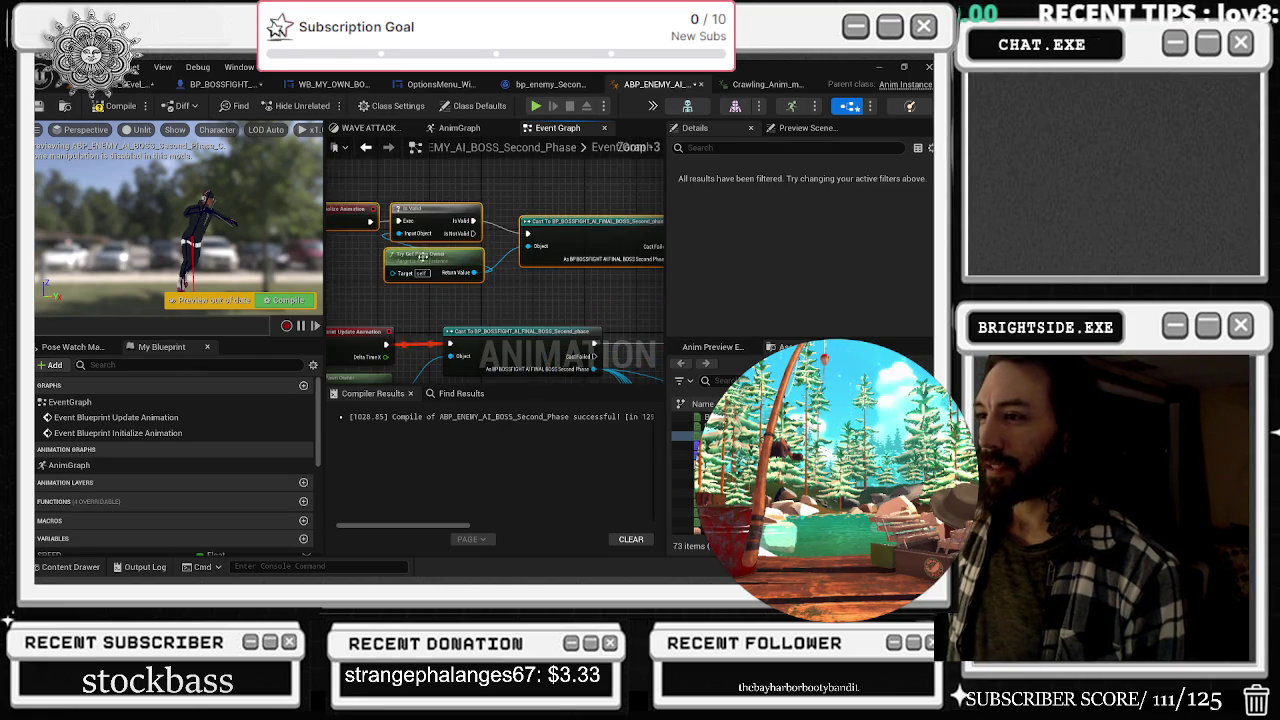
left_click(550, 198)
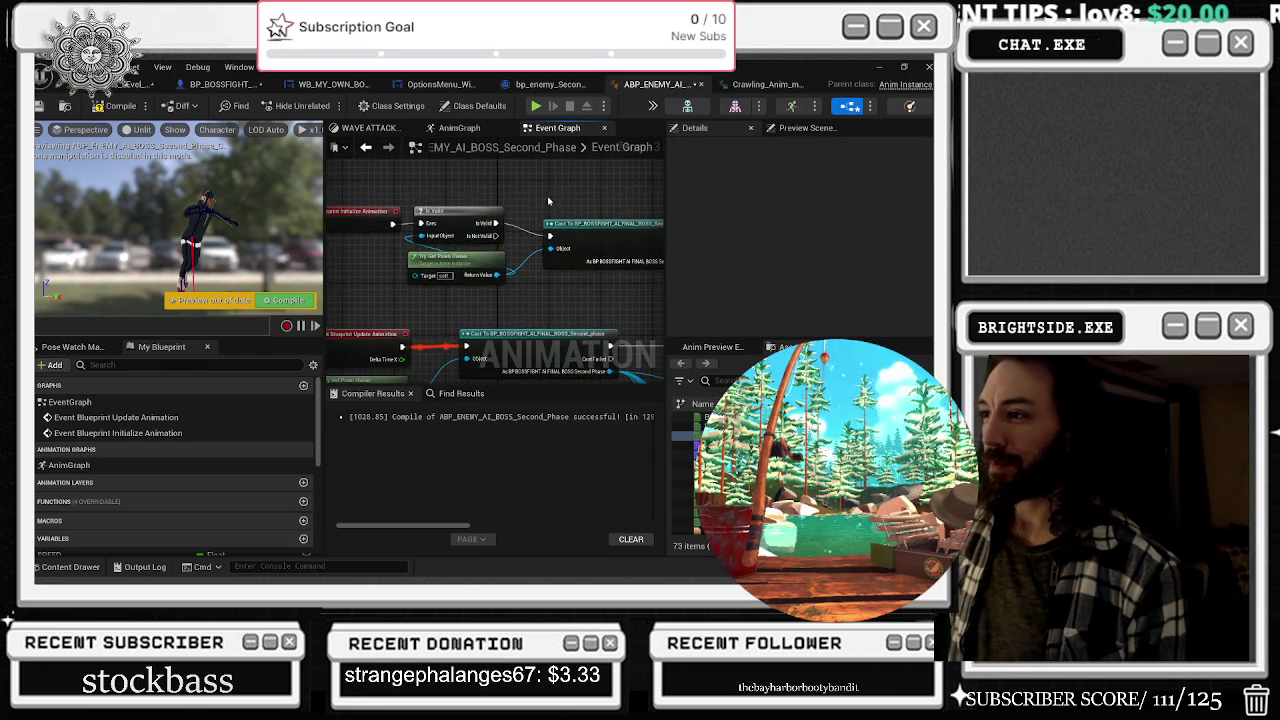
left_click_drag(445, 257, 360, 274)
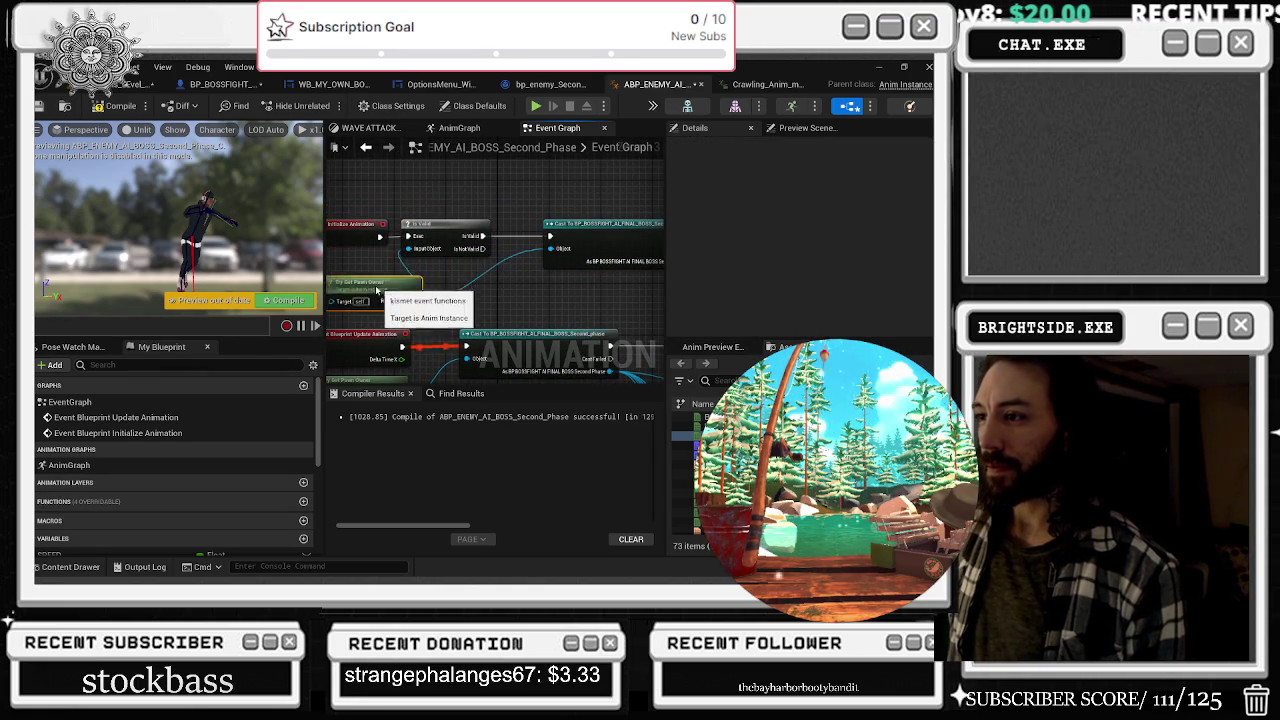
Connect Blueprint Initialize Animation's execution to the boss cast node and compile
mouse_move(544, 300)
left_mouse_down()
mouse_move(437, 240)
mouse_move(480, 251)
mouse_move(629, 229)
mouse_move(656, 254)
mouse_move(372, 244)
mouse_move(544, 260)
mouse_move(455, 259)
left_mouse_up()
scroll(640, 250, "down", 1)
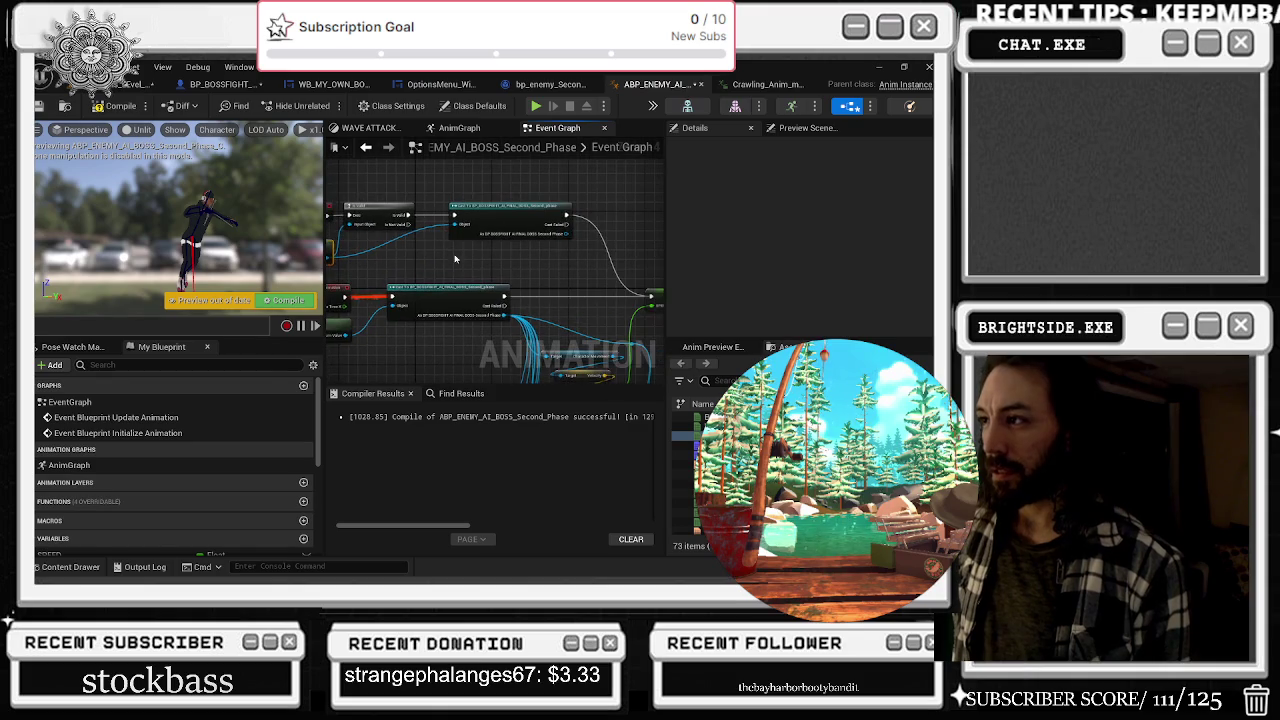
mouse_move(575, 249)
left_mouse_down()
mouse_move(500, 251)
mouse_move(448, 213)
mouse_move(624, 290)
left_mouse_up()
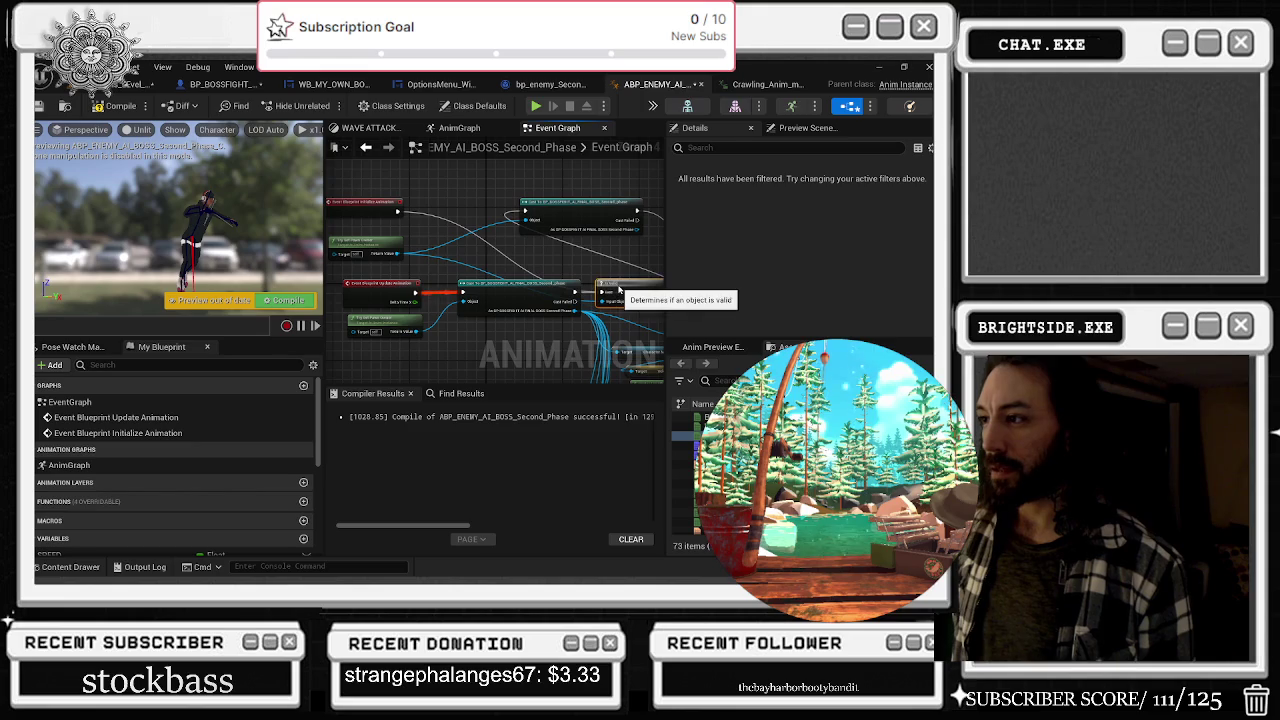
left_click_drag(400, 211, 460, 284)
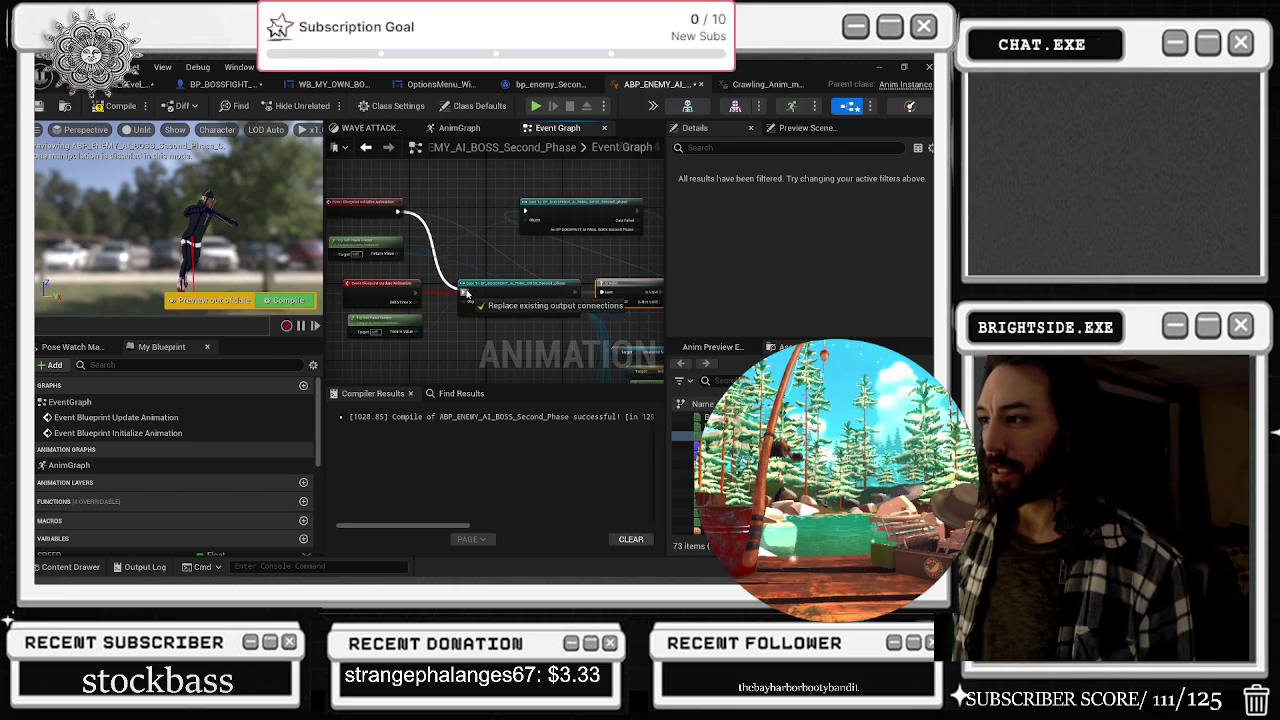
left_click(573, 291)
mouse_move(573, 291)
left_mouse_down()
mouse_move(524, 286)
mouse_move(612, 287)
left_mouse_up()
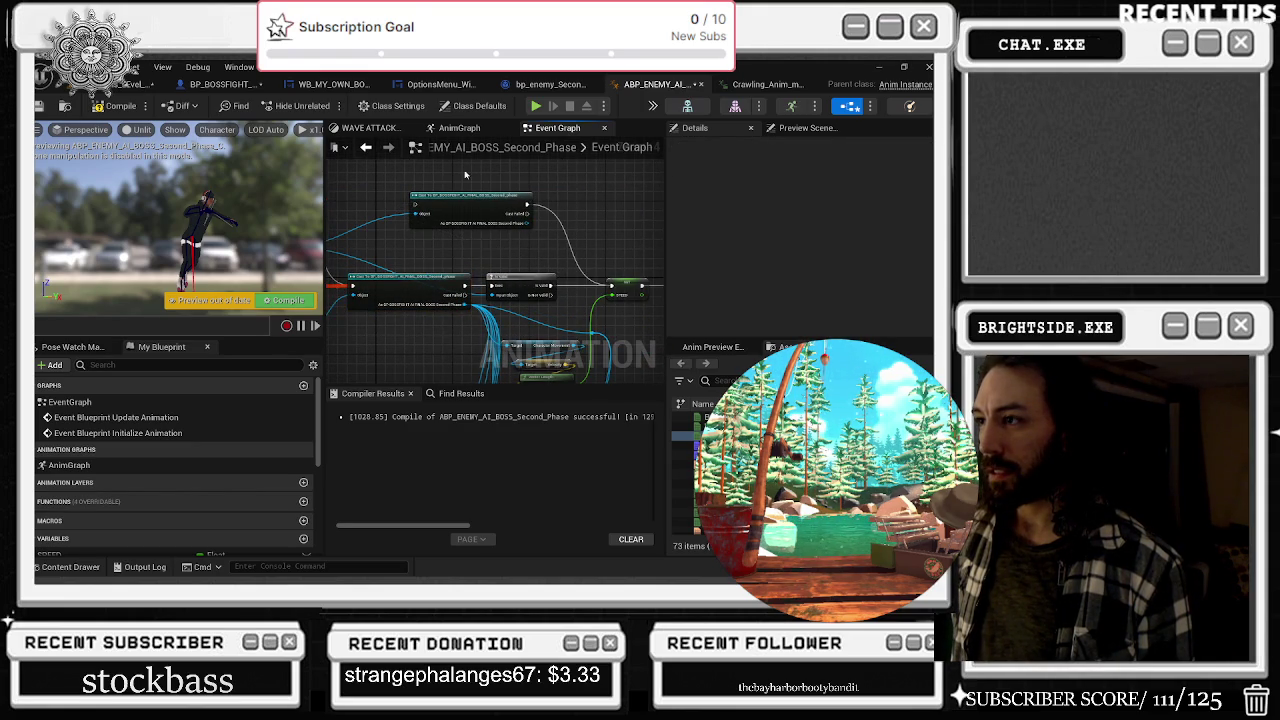
left_click(118, 106)
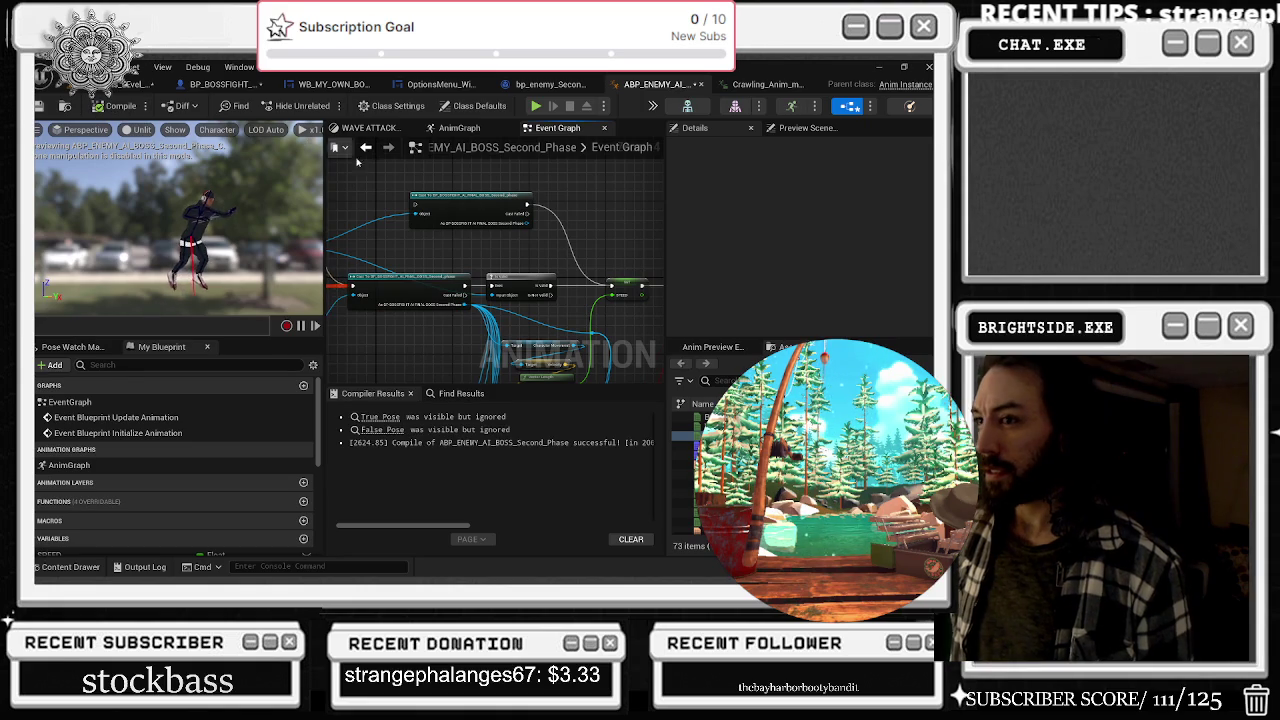
Delete the redundant upper Cast To node and recompile the anim blueprint
left_click(503, 203)
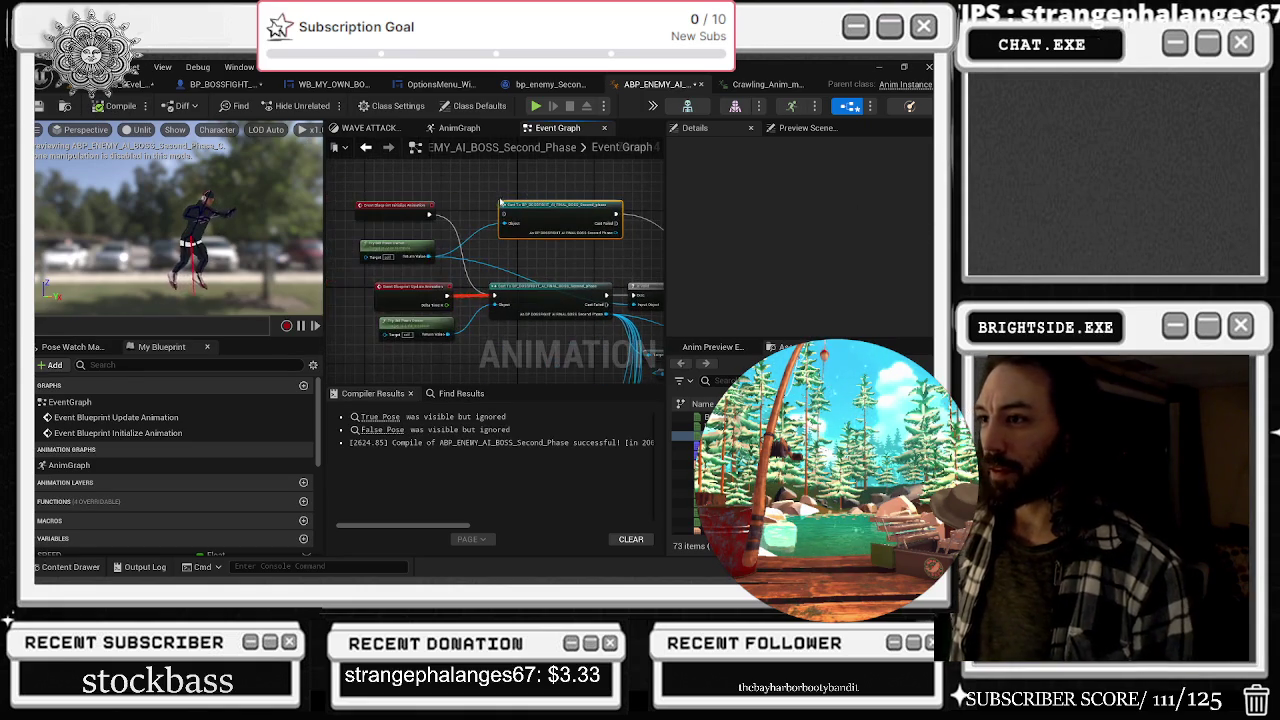
left_click_drag(573, 193, 486, 181)
key("Delete")
mouse_move(440, 282)
left_mouse_down()
mouse_move(606, 249)
mouse_move(405, 223)
left_mouse_up()
key("F7")
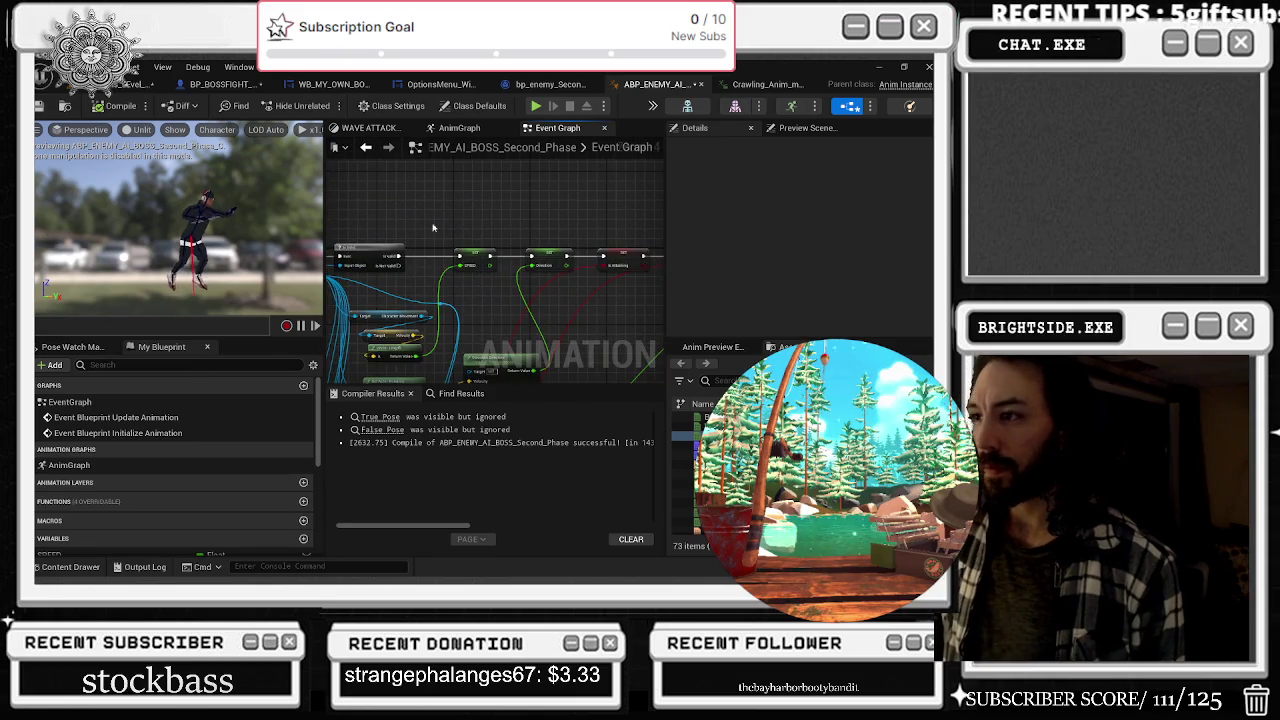
Pan across the getter nodes over to the Set node chain holding the Hurt variable
mouse_move(449, 322)
left_mouse_down()
mouse_move(440, 205)
mouse_move(500, 195)
left_mouse_up()
right_click(503, 198)
left_click_drag(425, 345, 415, 305)
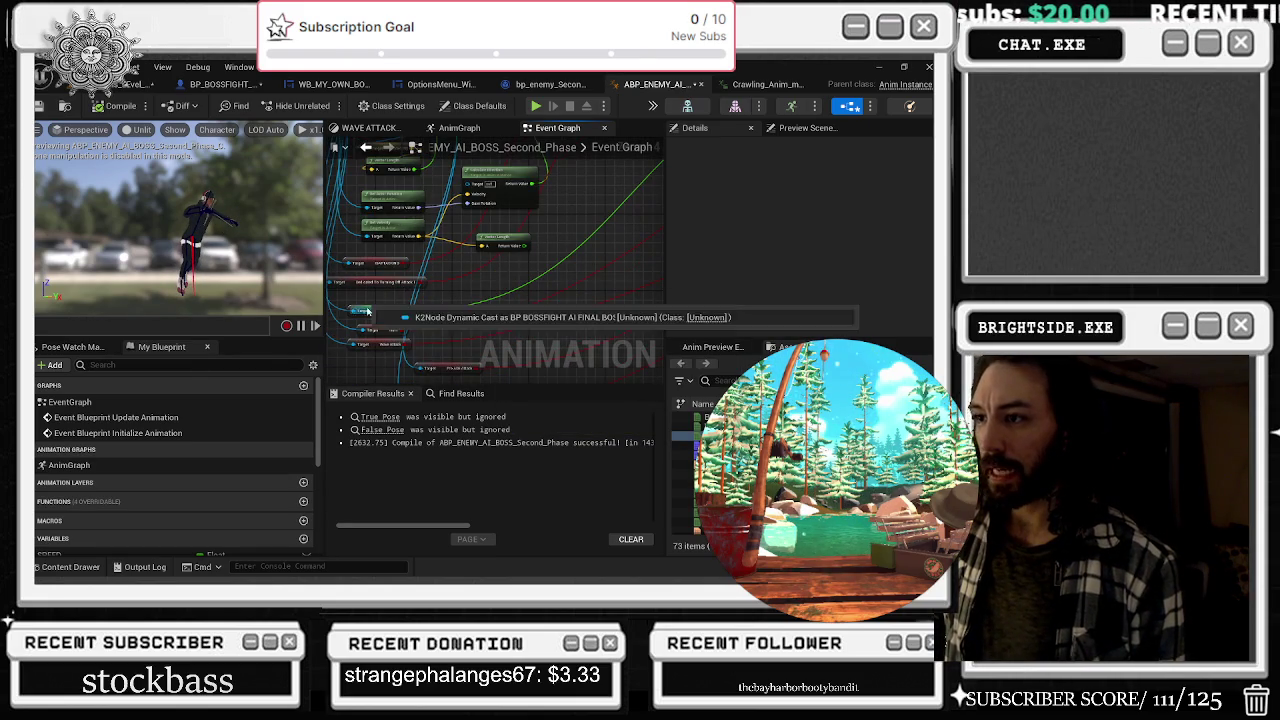
scroll(415, 305, "up", 2)
mouse_move(450, 308)
left_mouse_down()
mouse_move(448, 238)
mouse_move(270, 308)
mouse_move(470, 270)
mouse_move(445, 295)
mouse_move(472, 300)
mouse_move(426, 286)
mouse_move(633, 250)
left_mouse_up()
scroll(426, 286, "down", 1)
Duplicate the SET Hurt node, browse the side panels, then delete the duplicate
right_click(438, 257)
right_click(445, 250)
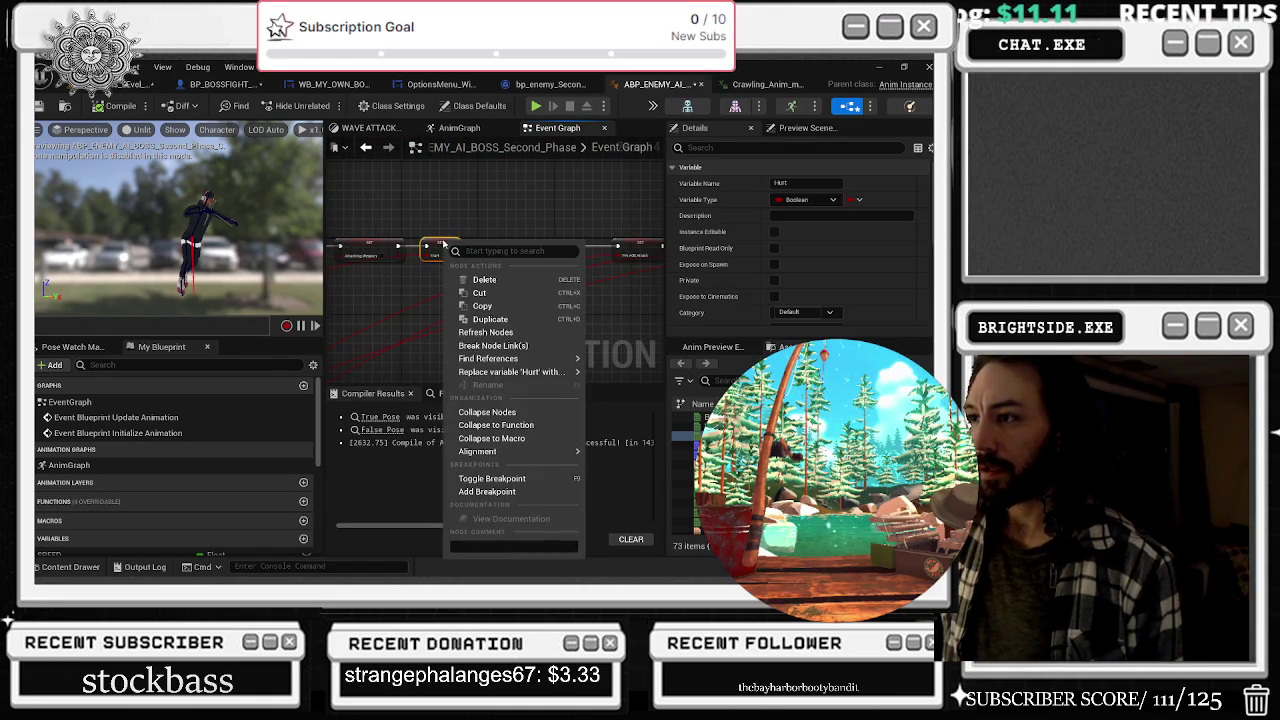
left_click(480, 331)
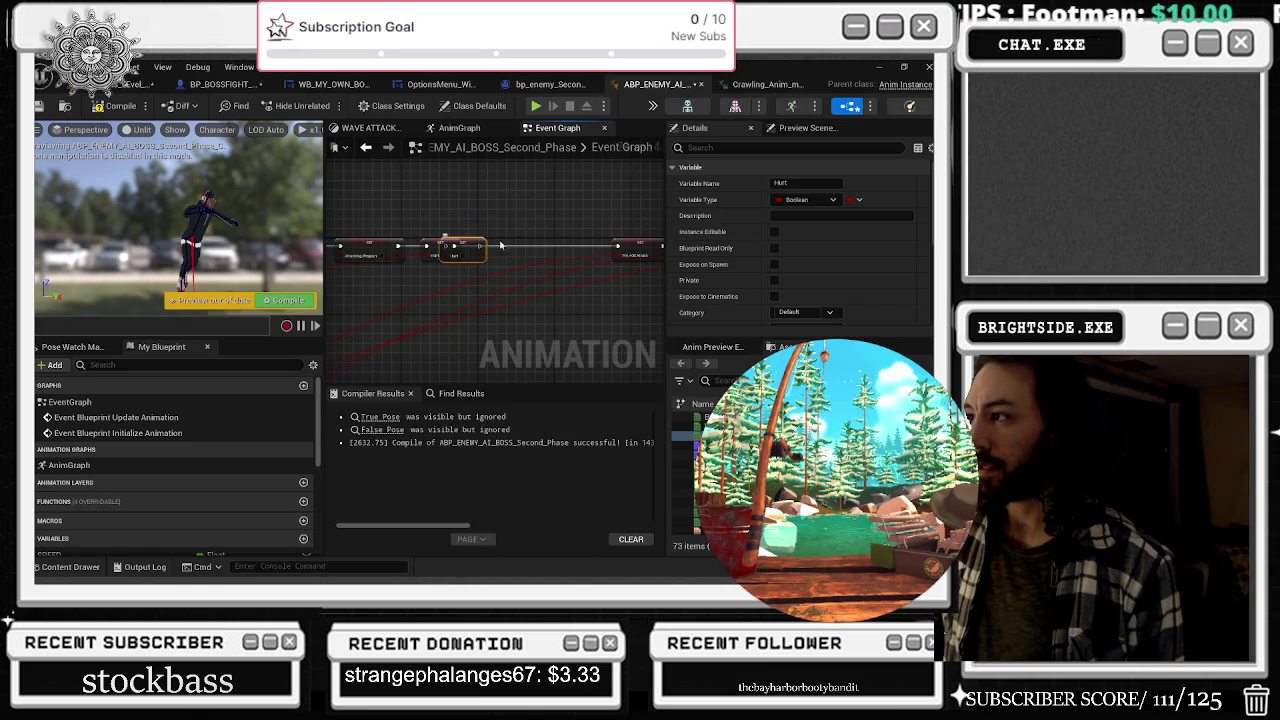
scroll(470, 250, "up", 2)
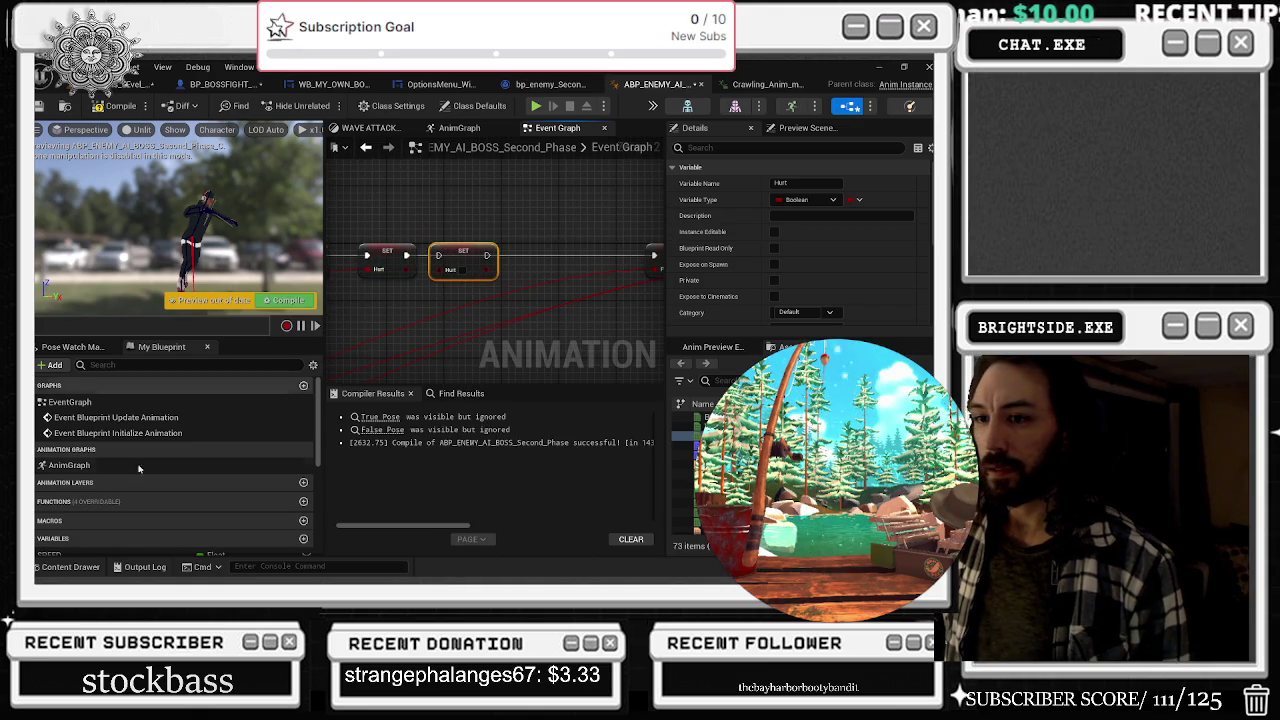
left_click(85, 346)
left_click(158, 348)
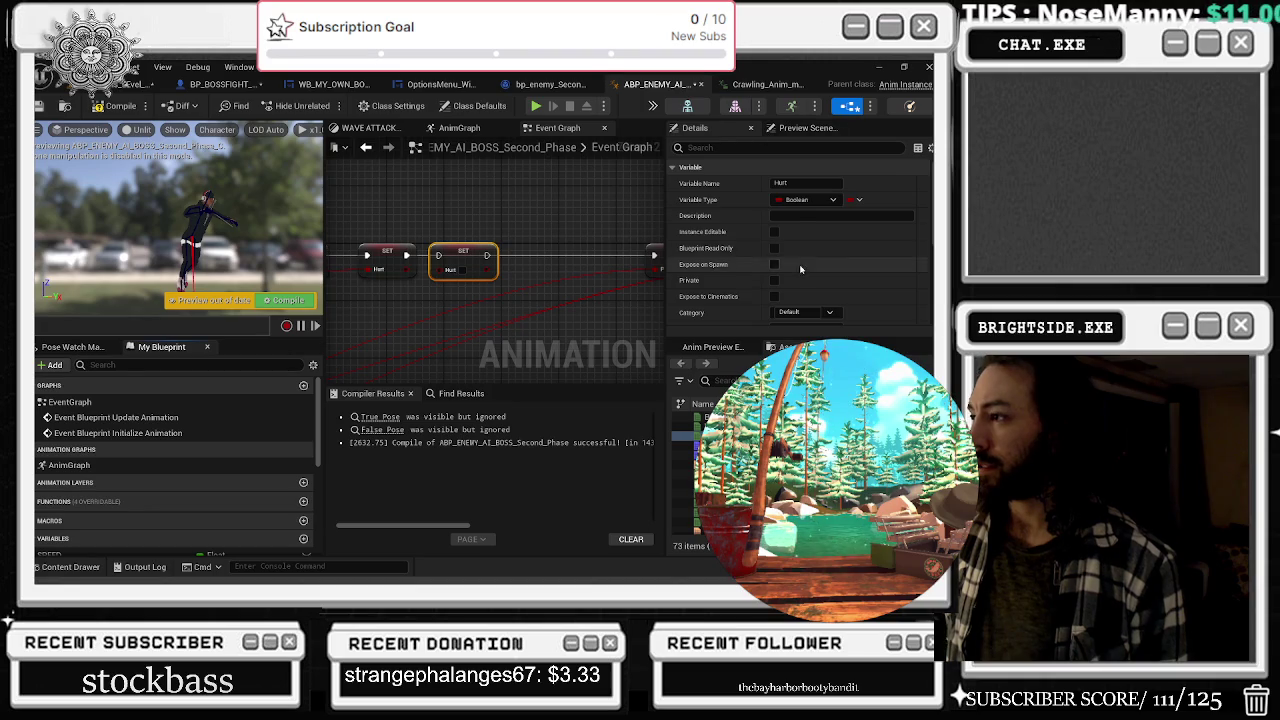
left_click(808, 128)
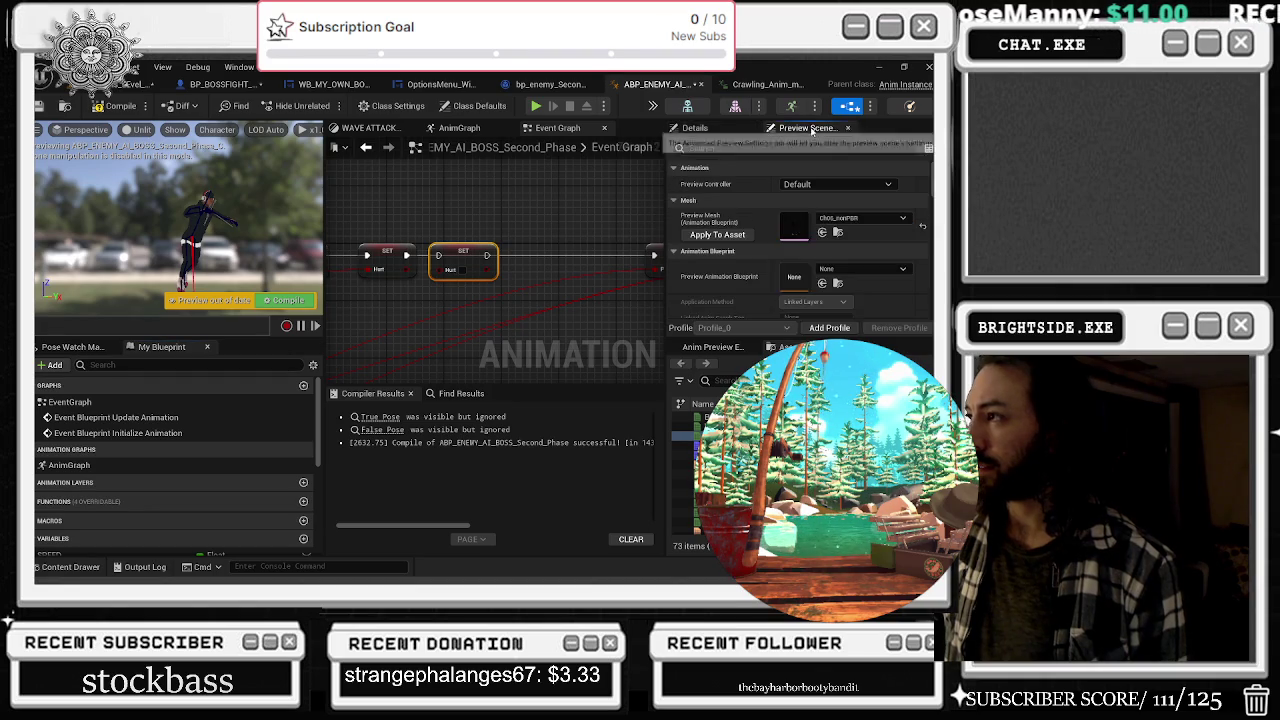
left_click(714, 129)
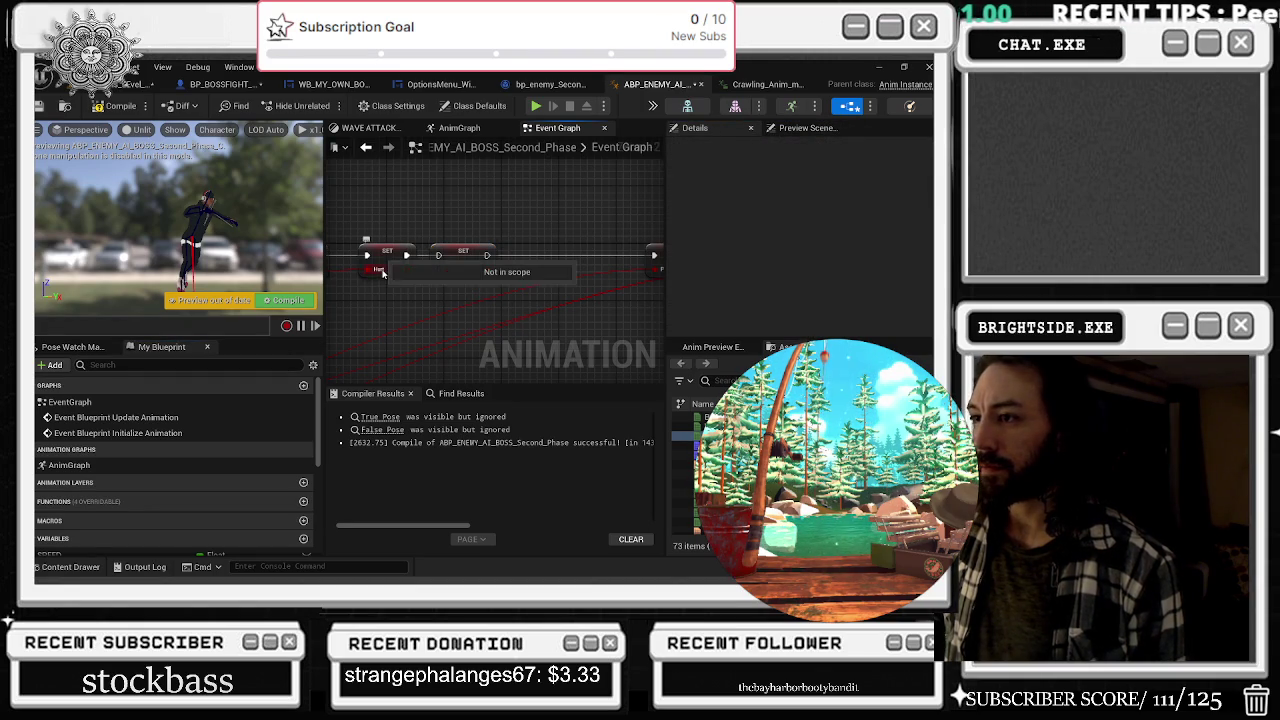
left_click(457, 254)
key("Delete")
Create a Hurt1 boolean variable from Hurt, then duplicate it as Hurt2
right_click(380, 270)
left_click(440, 364)
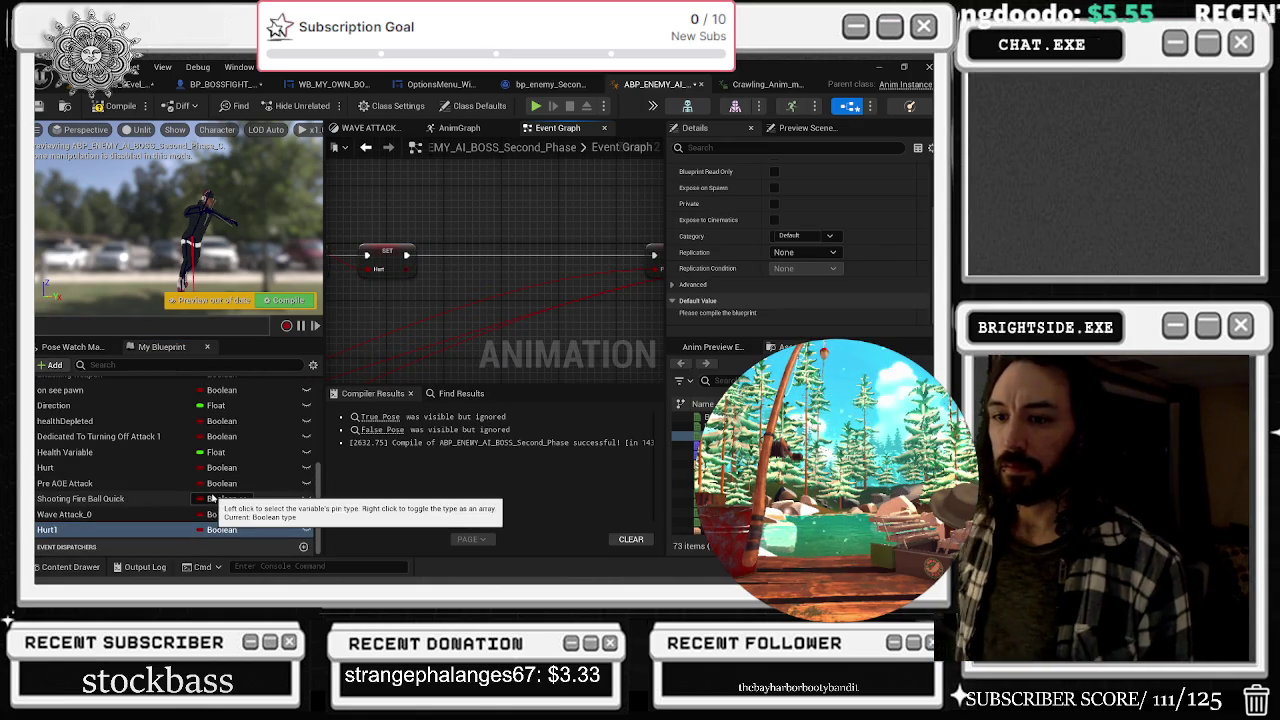
key("Return")
right_click(112, 529)
mouse_move(160, 456)
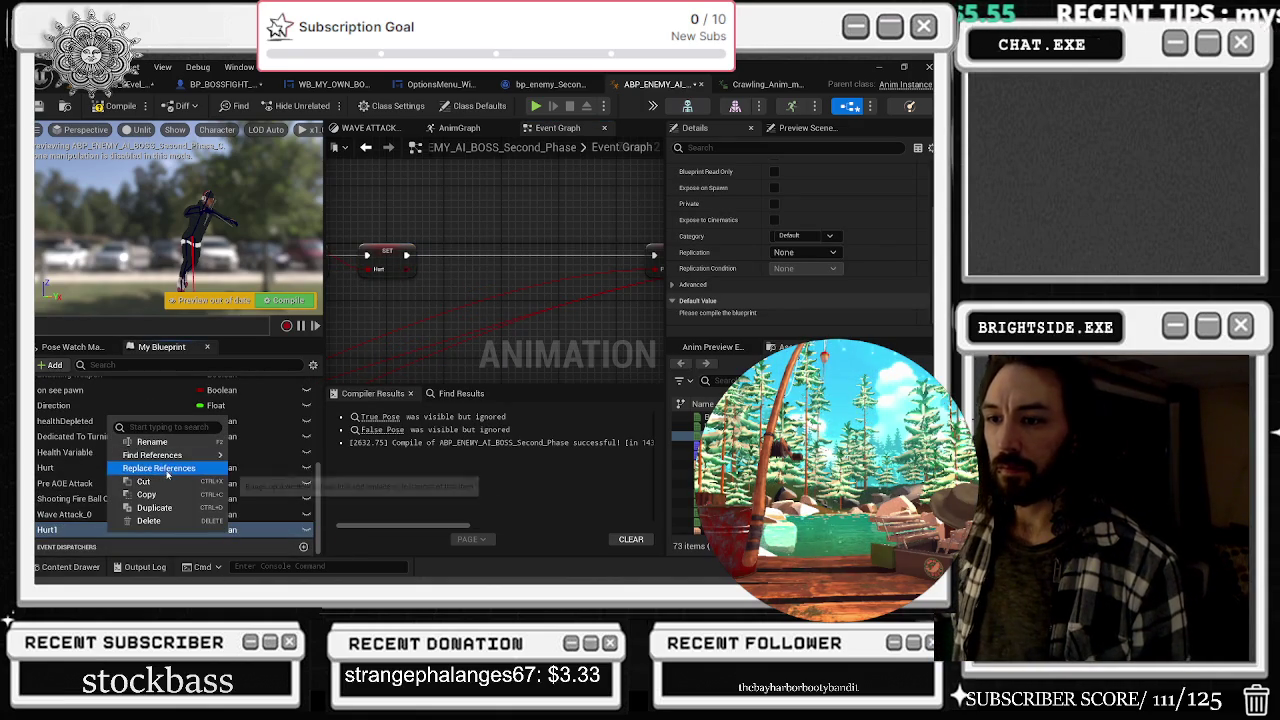
left_click(154, 507)
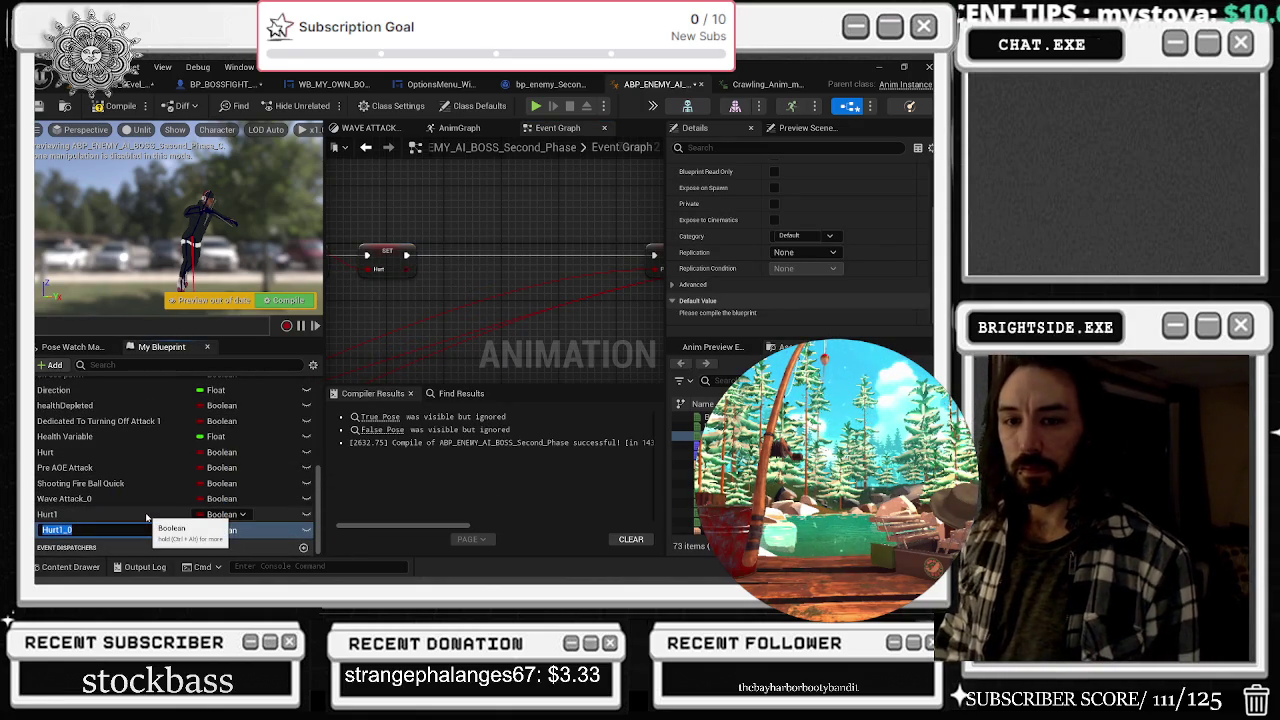
type("2")
key("Return")
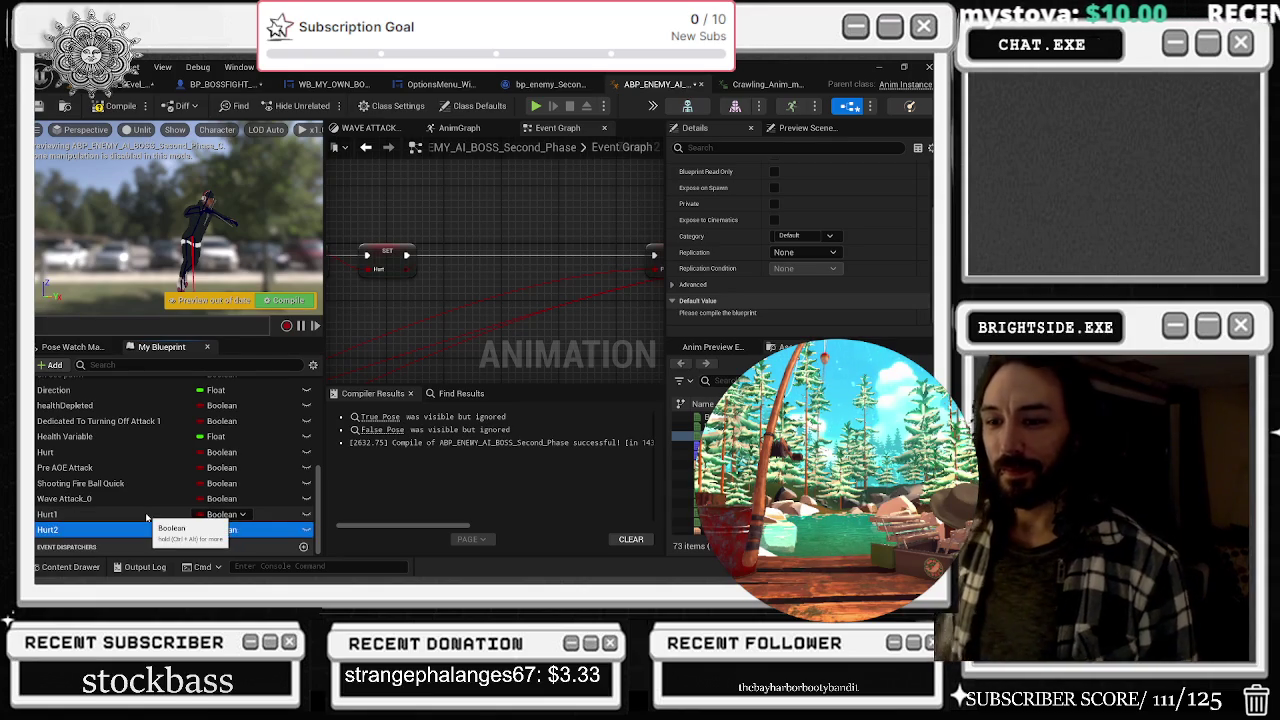
Place SET Hurt1 and SET Hurt2 nodes after SET Hurt, setting Hurt 2 to true
mouse_move(100, 529)
left_mouse_down()
mouse_move(200, 522)
mouse_move(440, 306)
mouse_move(446, 256)
mouse_move(597, 236)
mouse_move(560, 256)
mouse_move(640, 258)
left_mouse_up()
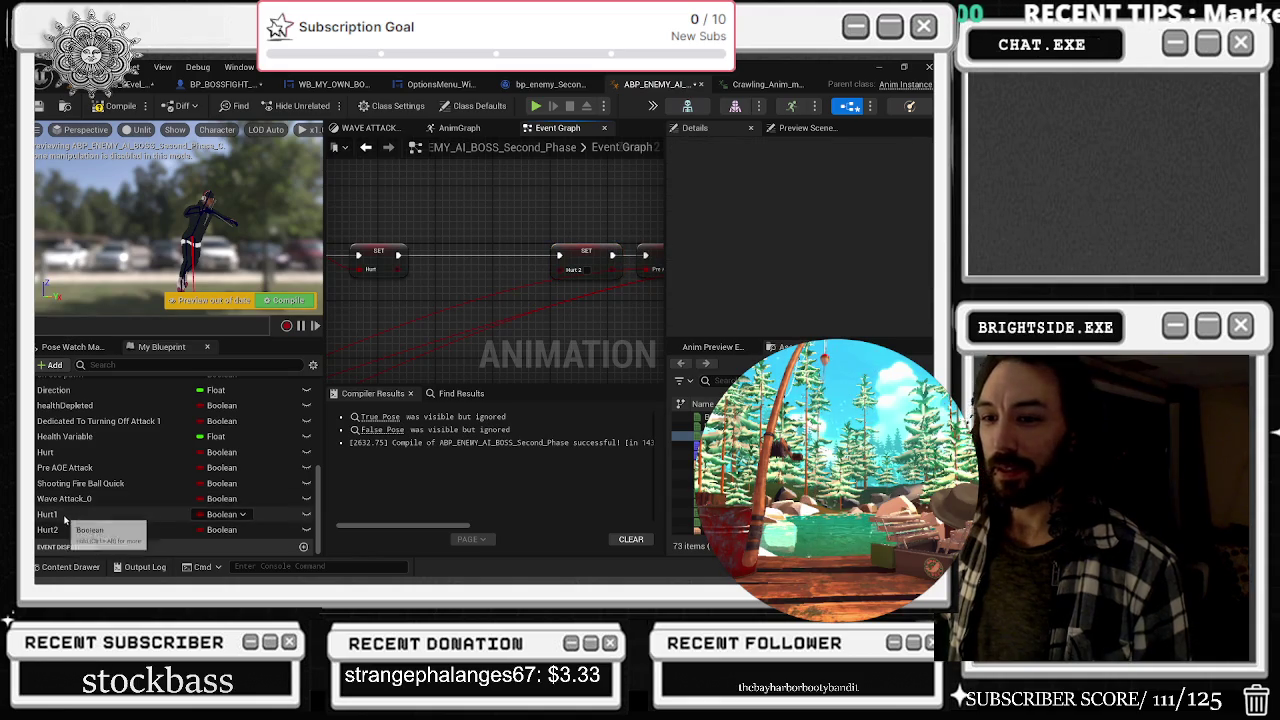
left_click(90, 514)
left_click(82, 515)
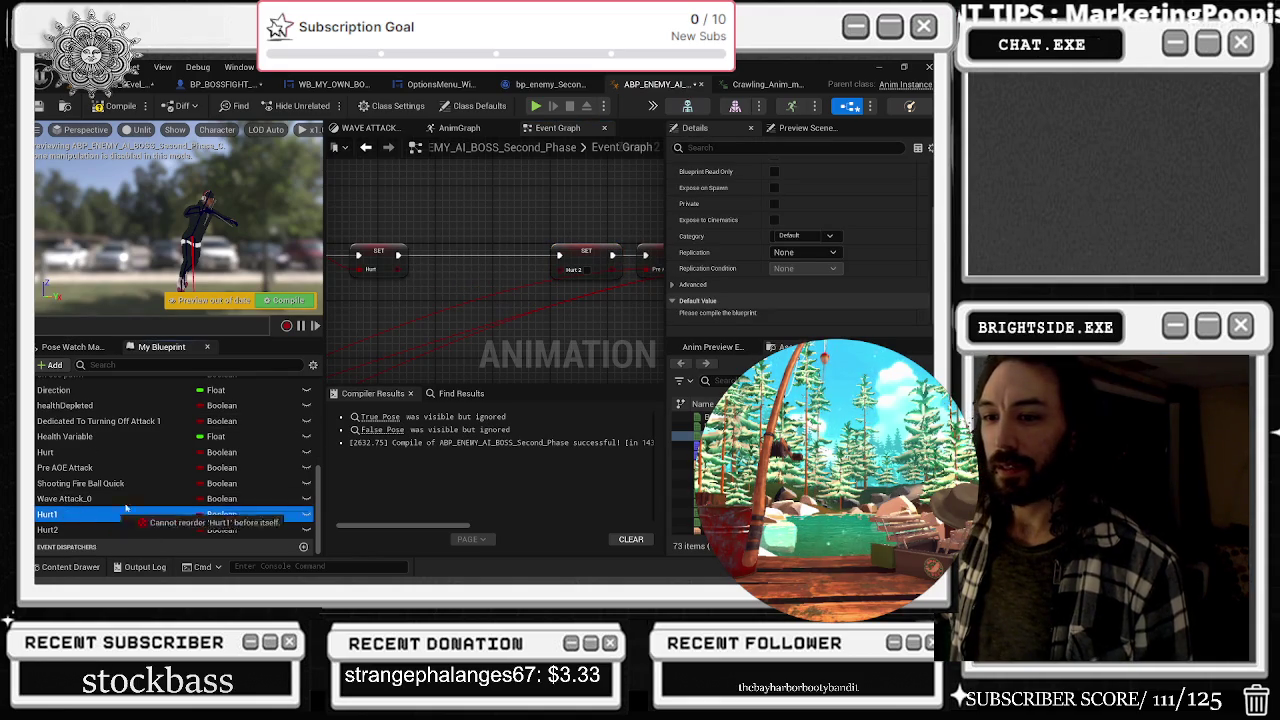
left_click_drag(427, 246, 440, 257)
left_click(406, 262)
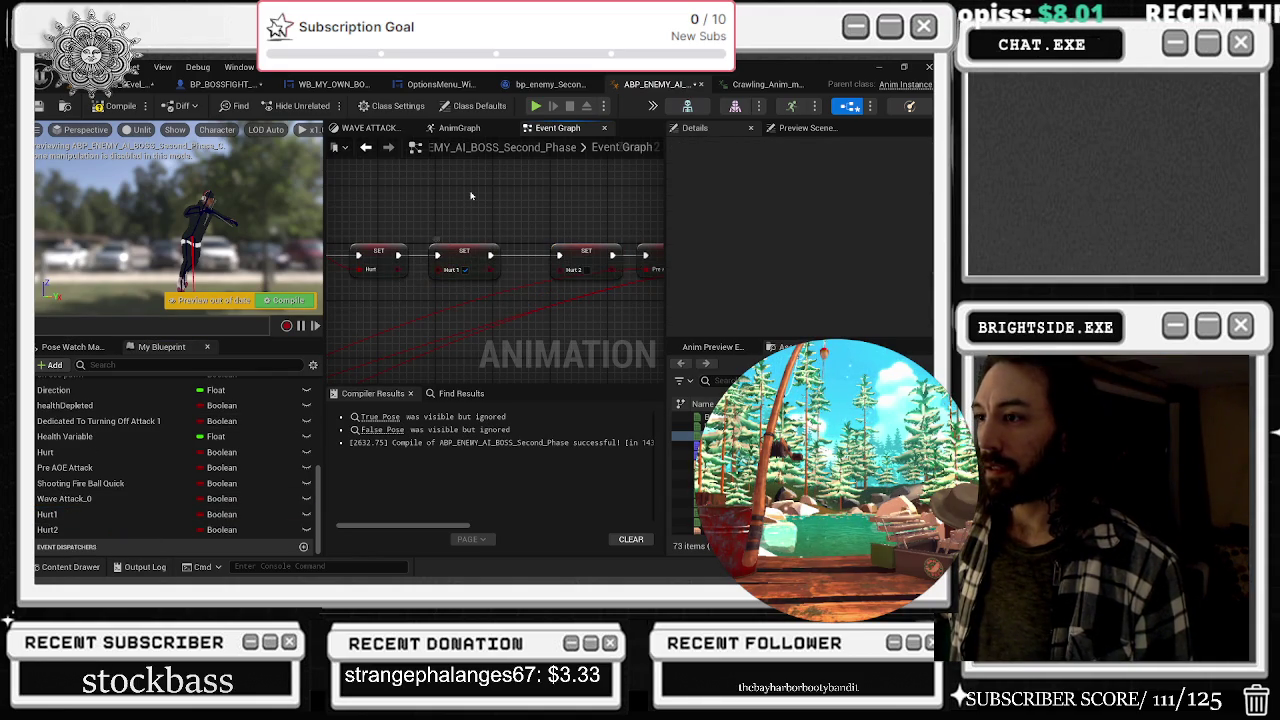
left_click(586, 270)
Set Hurt 1 to false, then open the Getting Hurt state and move its Hurt getter
left_click(465, 270)
scroll(556, 270, "down", 4)
scroll(556, 290, "down", 2)
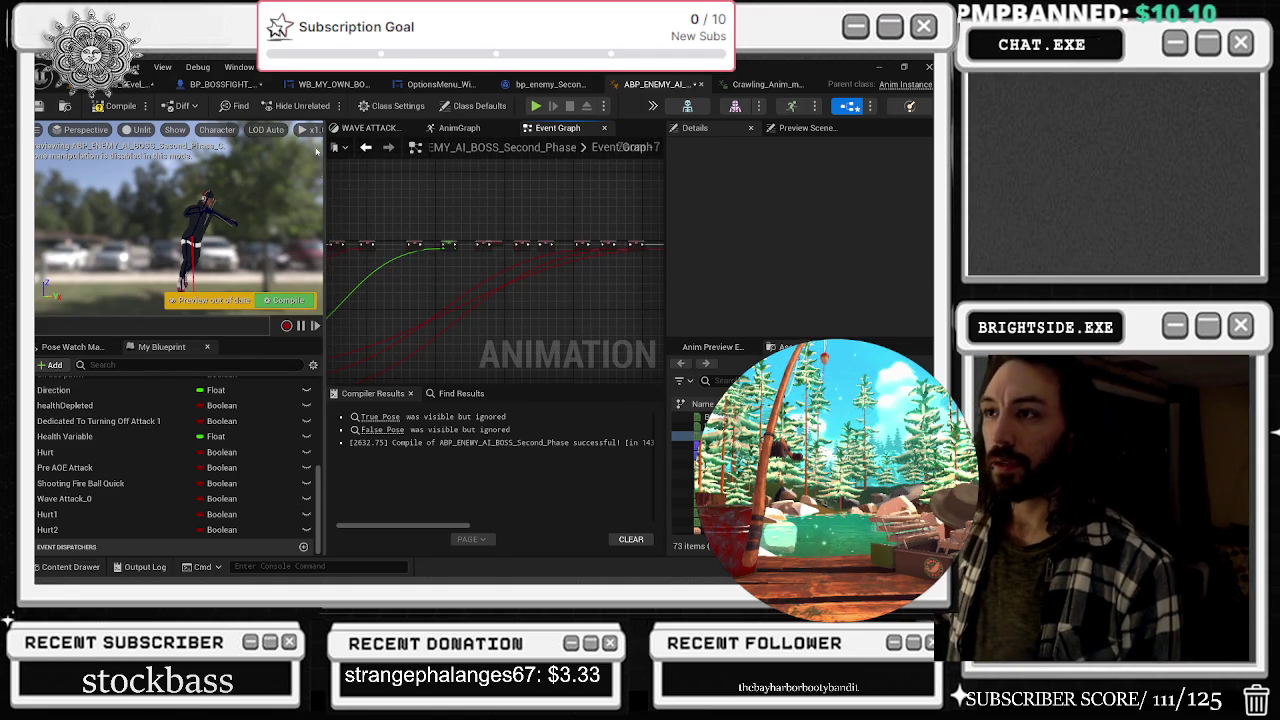
left_click(367, 127)
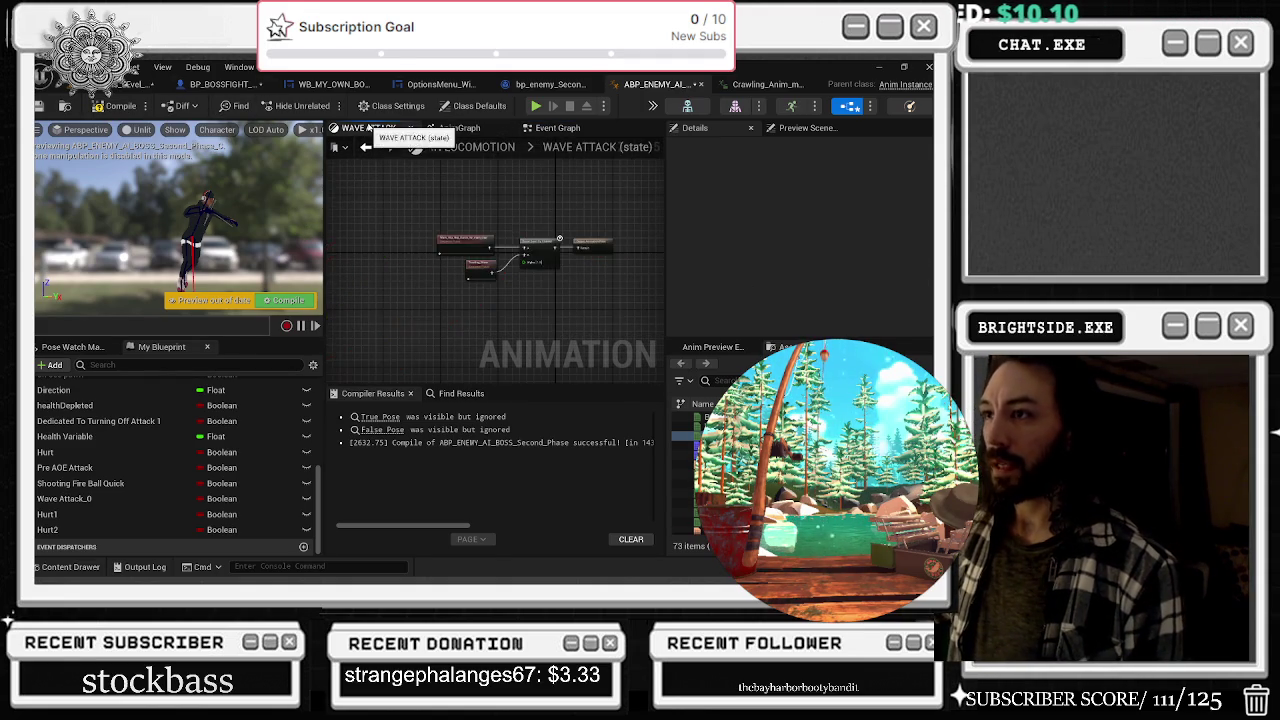
scroll(500, 268, "up", 1)
left_click(472, 147)
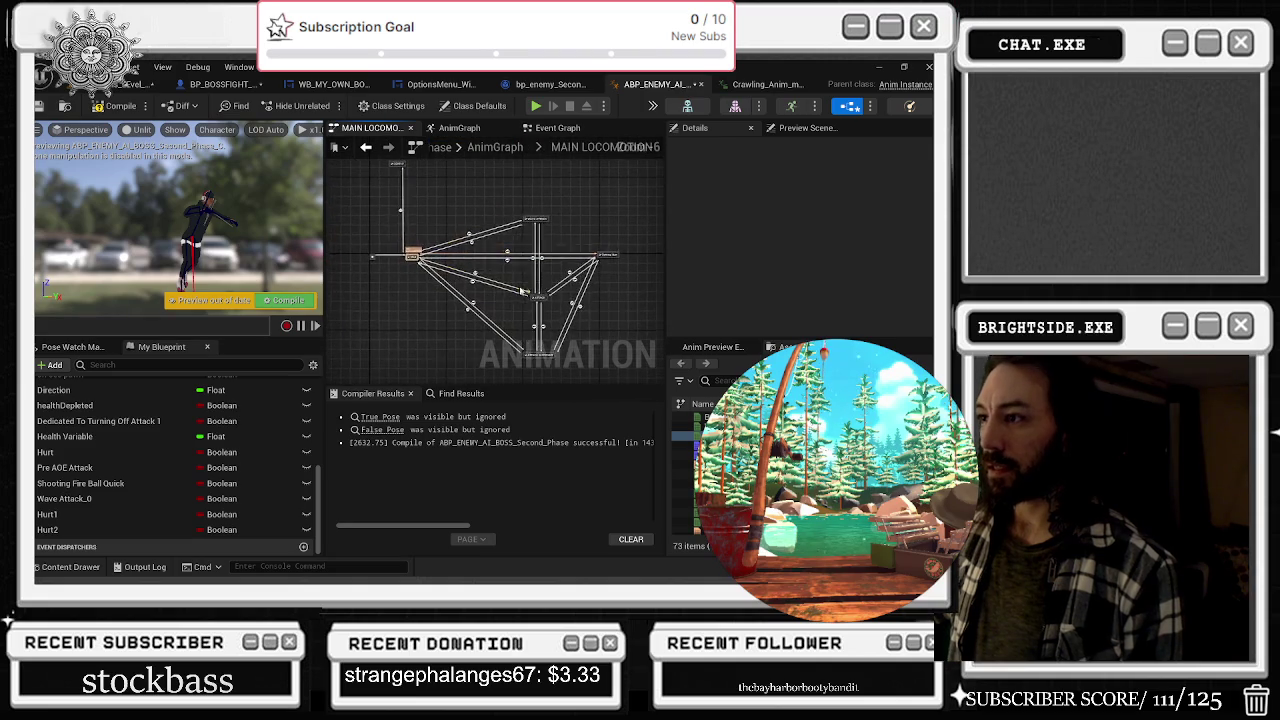
scroll(516, 219, "up", 3)
double_click(522, 246)
scroll(507, 330, "up", 2)
left_click(489, 300)
left_click_drag(489, 300, 451, 327)
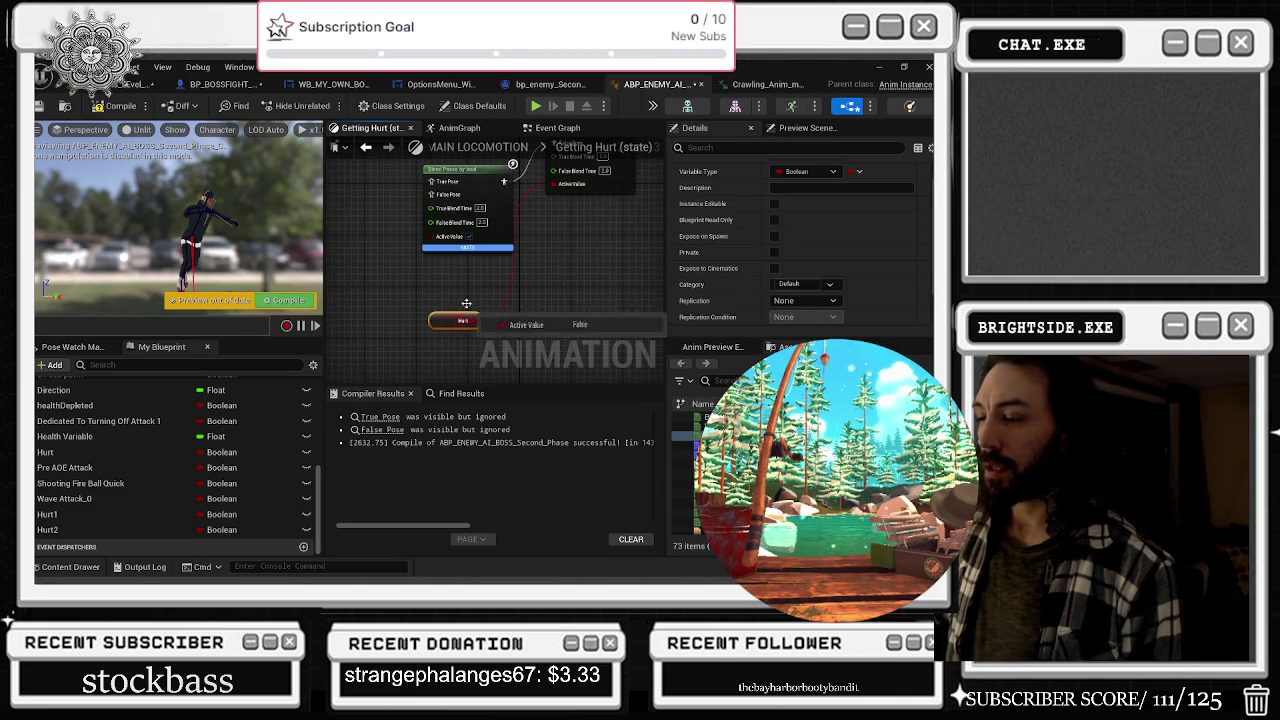
In the ATTACK to Getting Hurt rule, add an OR Boolean node feeding Can Enter Transition
left_click(366, 148)
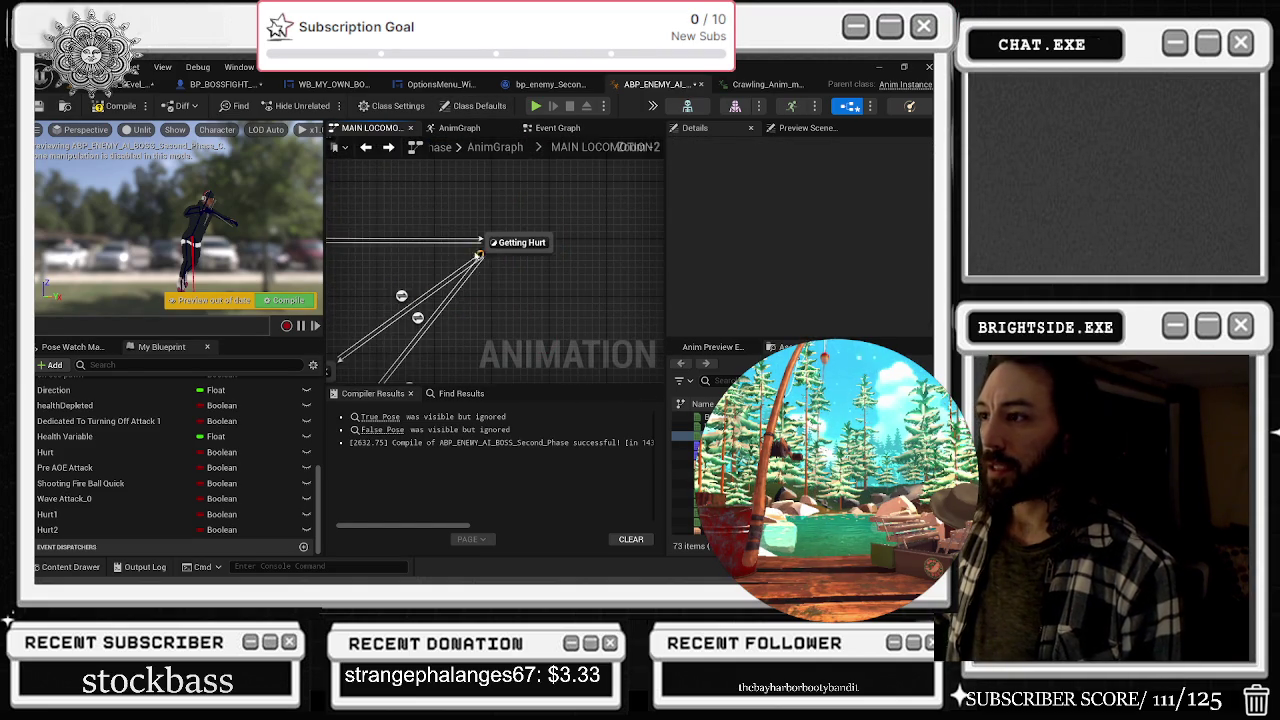
double_click(503, 240)
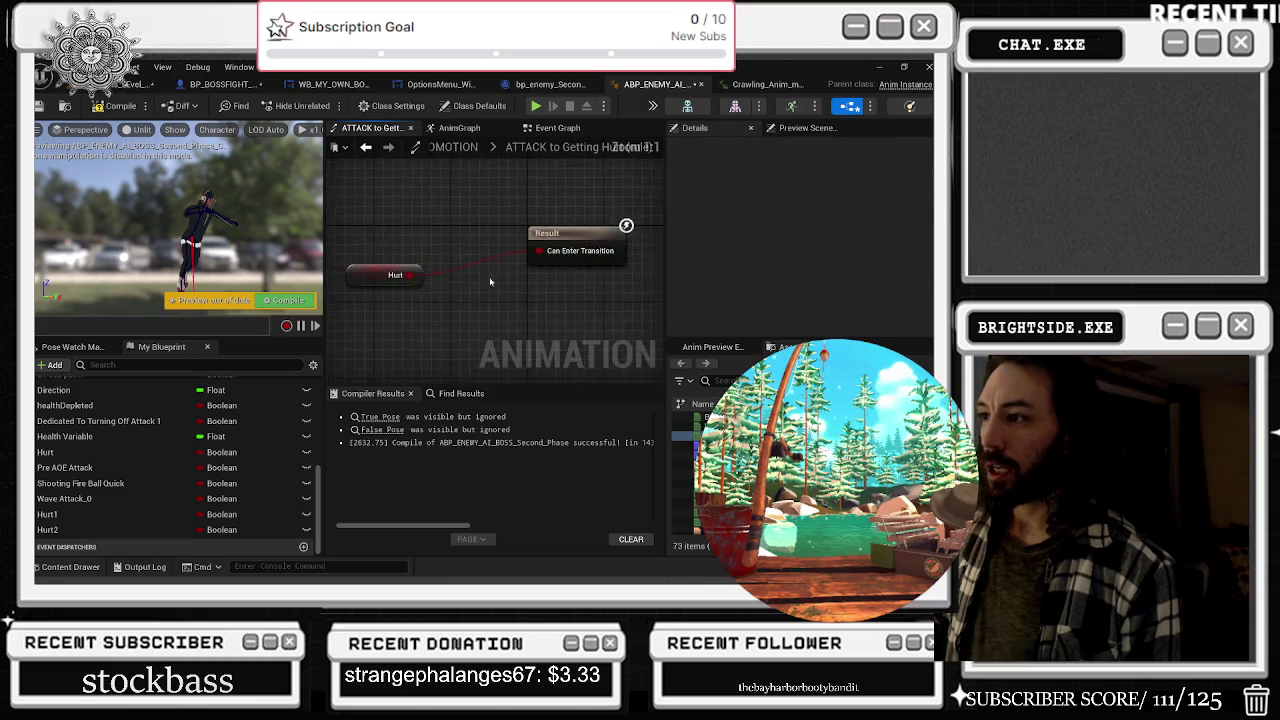
left_click_drag(585, 205, 533, 243)
type("OR BOOLE")
key("Return")
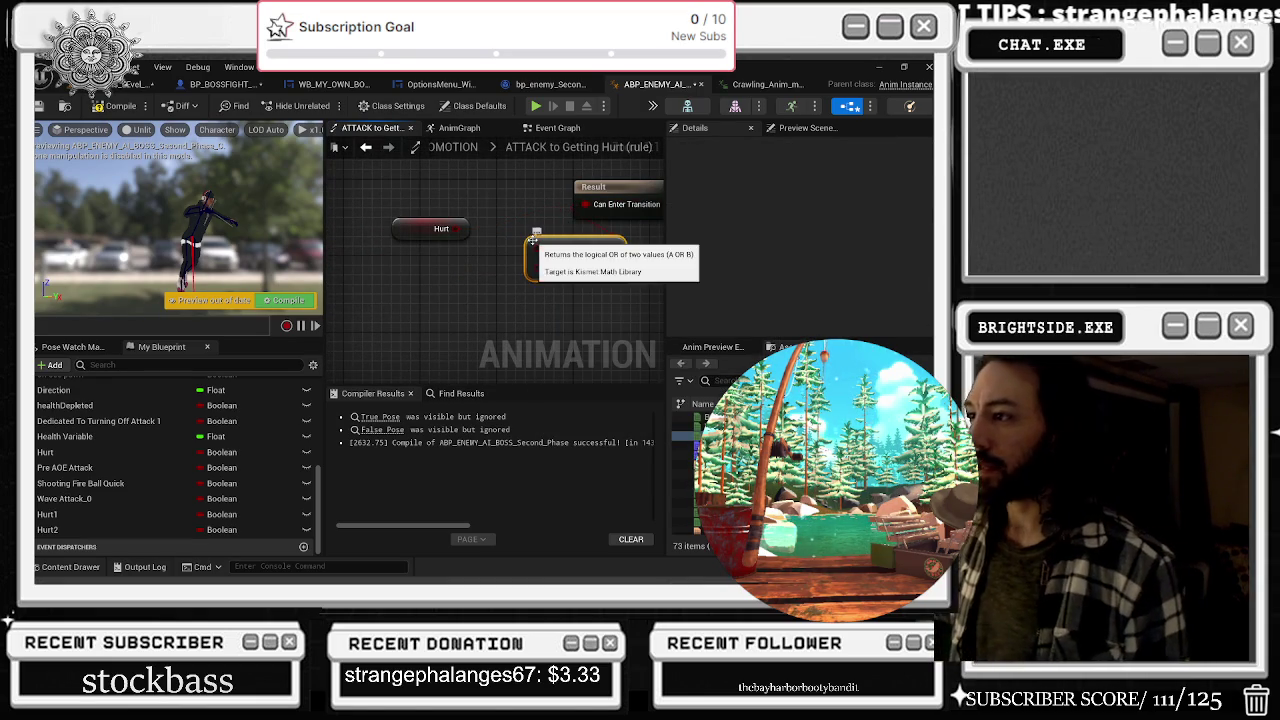
left_click_drag(570, 258, 518, 278)
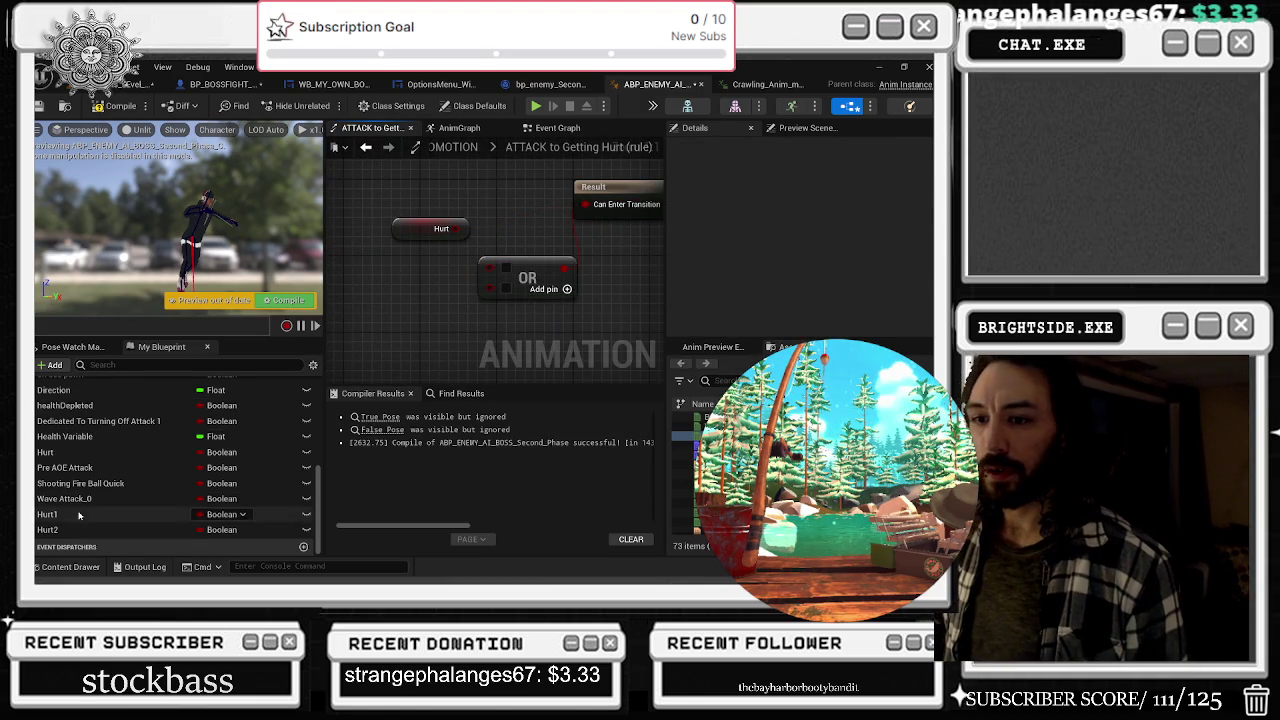
Add Hurt 1 and Hurt 2 getters to the rule and wire Hurt into the OR node
left_click(225, 514)
left_click(225, 529)
mouse_move(396, 295)
left_mouse_down()
mouse_move(470, 258)
mouse_move(488, 266)
mouse_move(478, 258)
left_mouse_up()
left_click(573, 309)
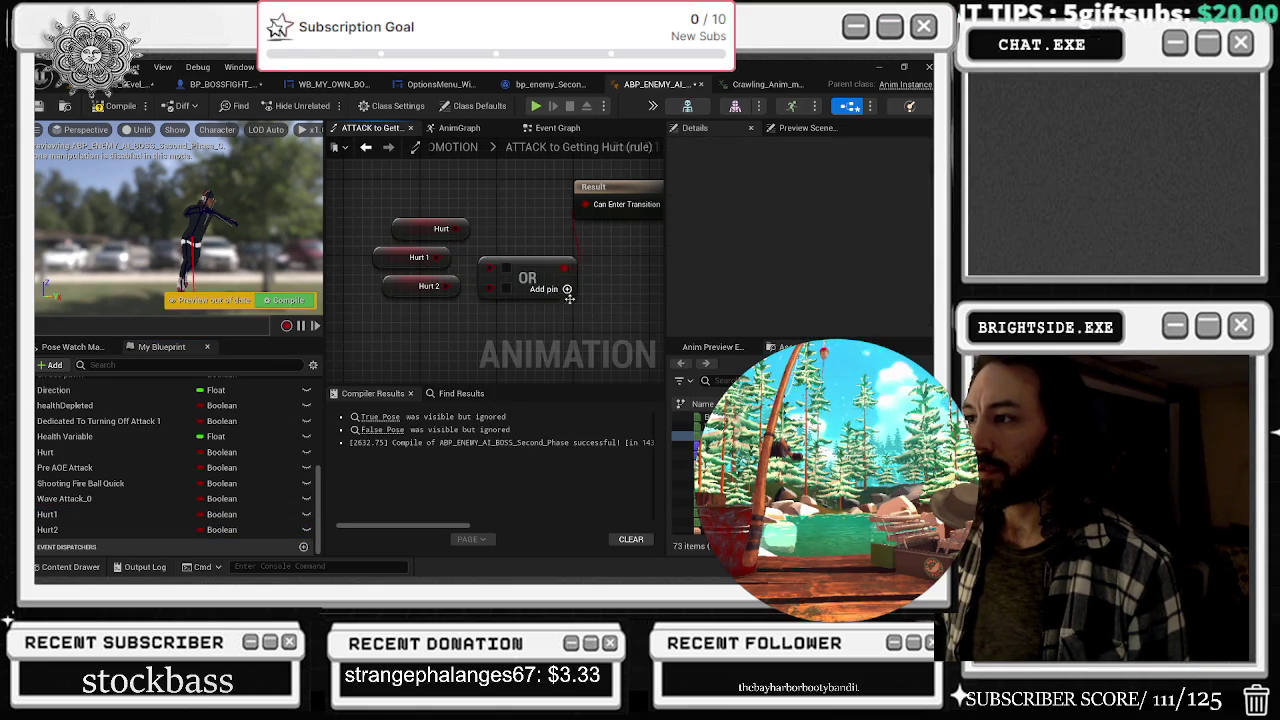
mouse_move(463, 229)
left_mouse_down()
mouse_move(500, 277)
mouse_move(492, 287)
left_mouse_up()
left_click(366, 146)
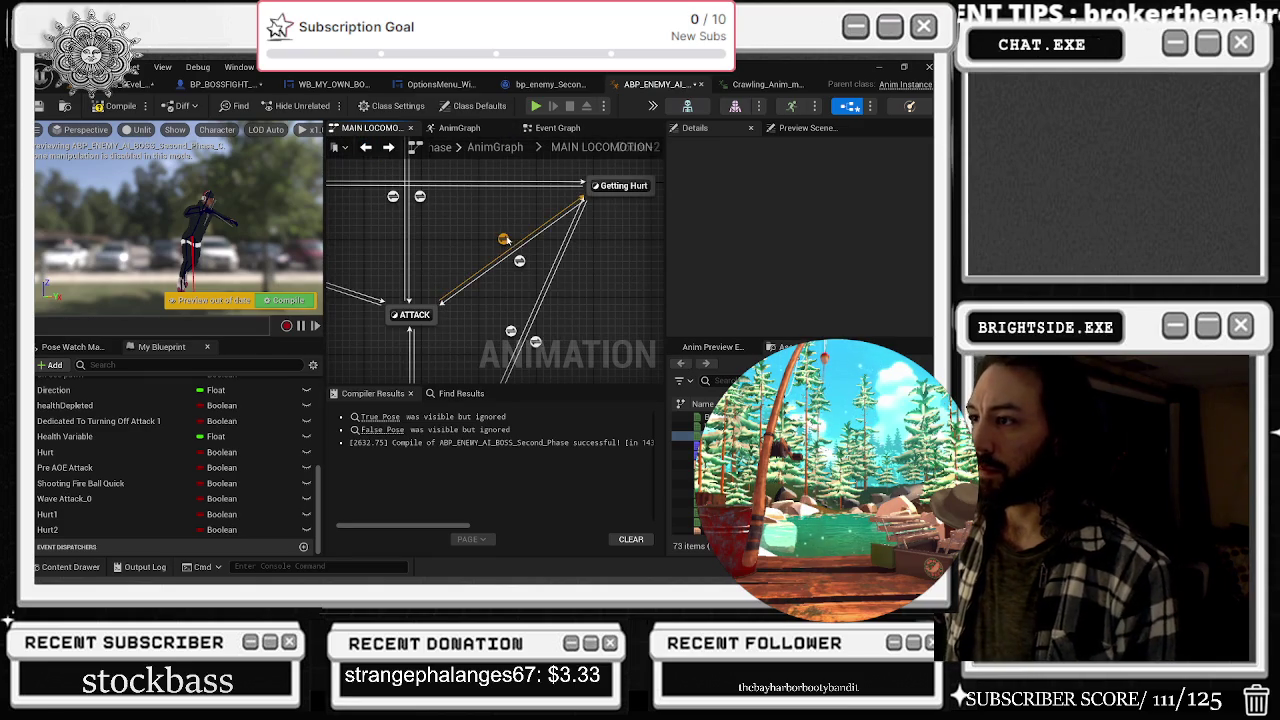
In the Getting Hurt to ATTACK rule, add an OR Boolean node feeding Can Enter Transition
mouse_move(519, 263)
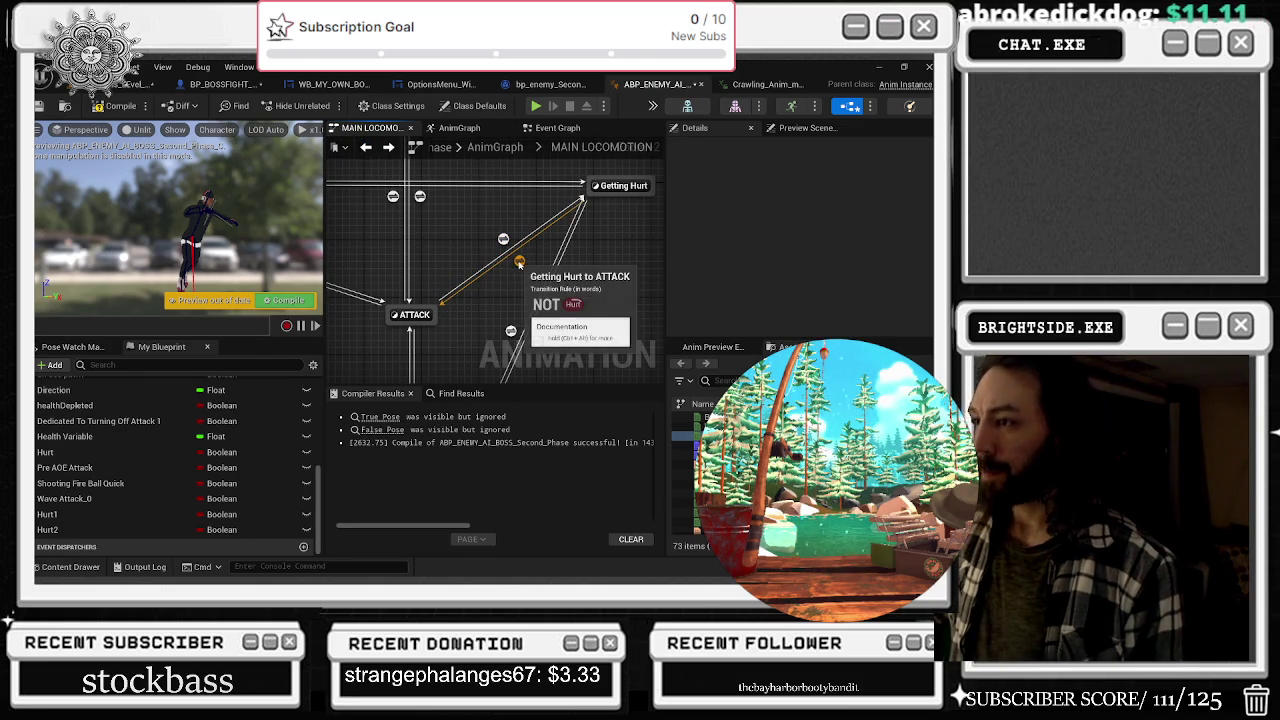
double_click(519, 263)
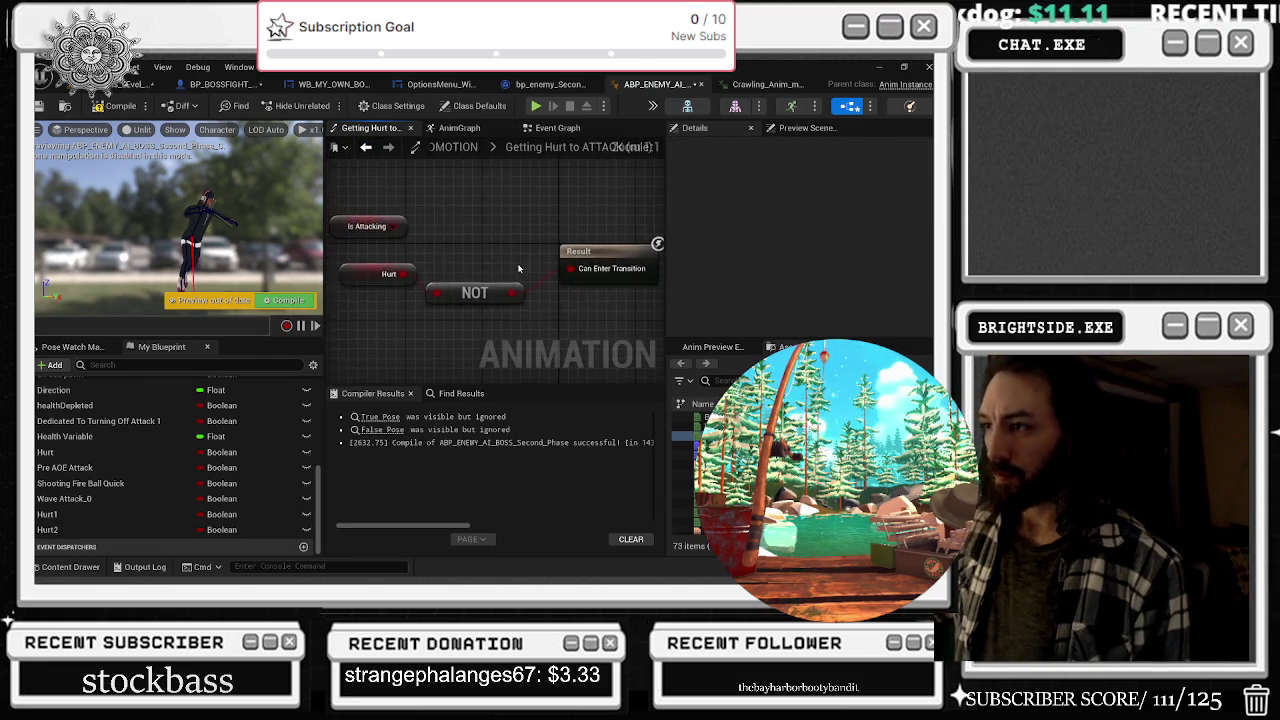
left_click_drag(469, 295, 450, 333)
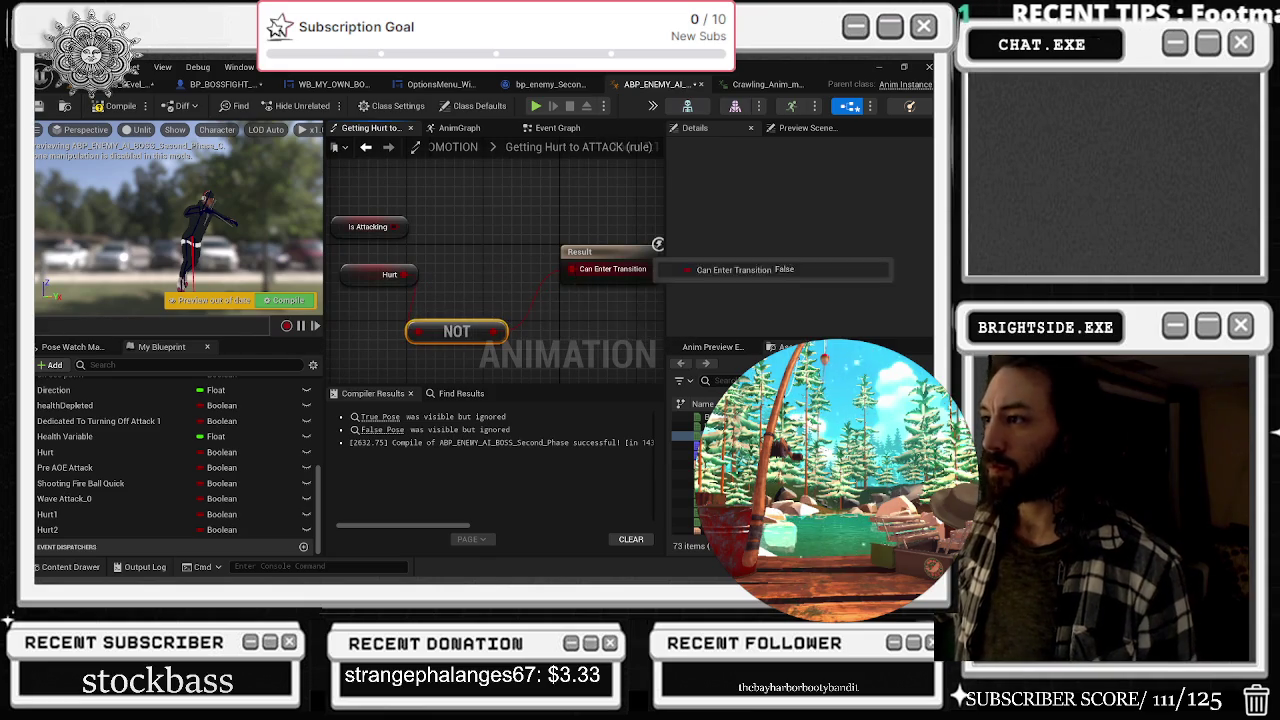
left_click_drag(572, 269, 559, 313)
type("OR B")
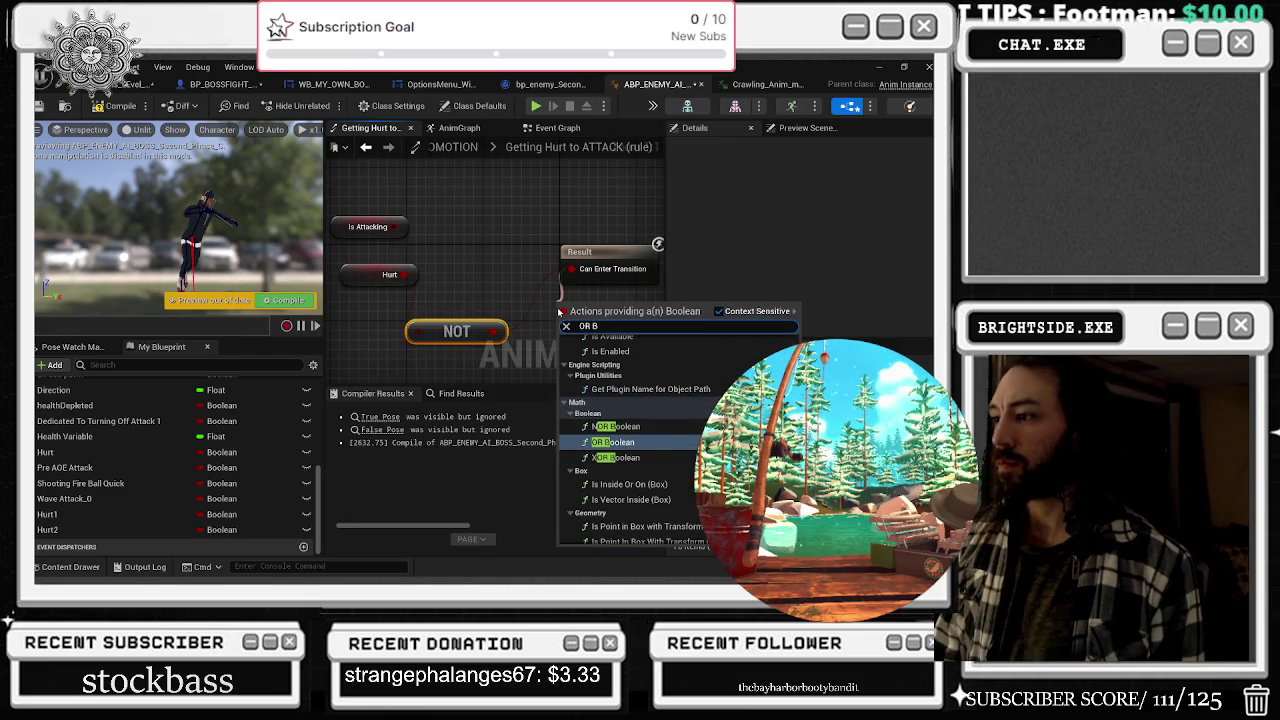
key("Return")
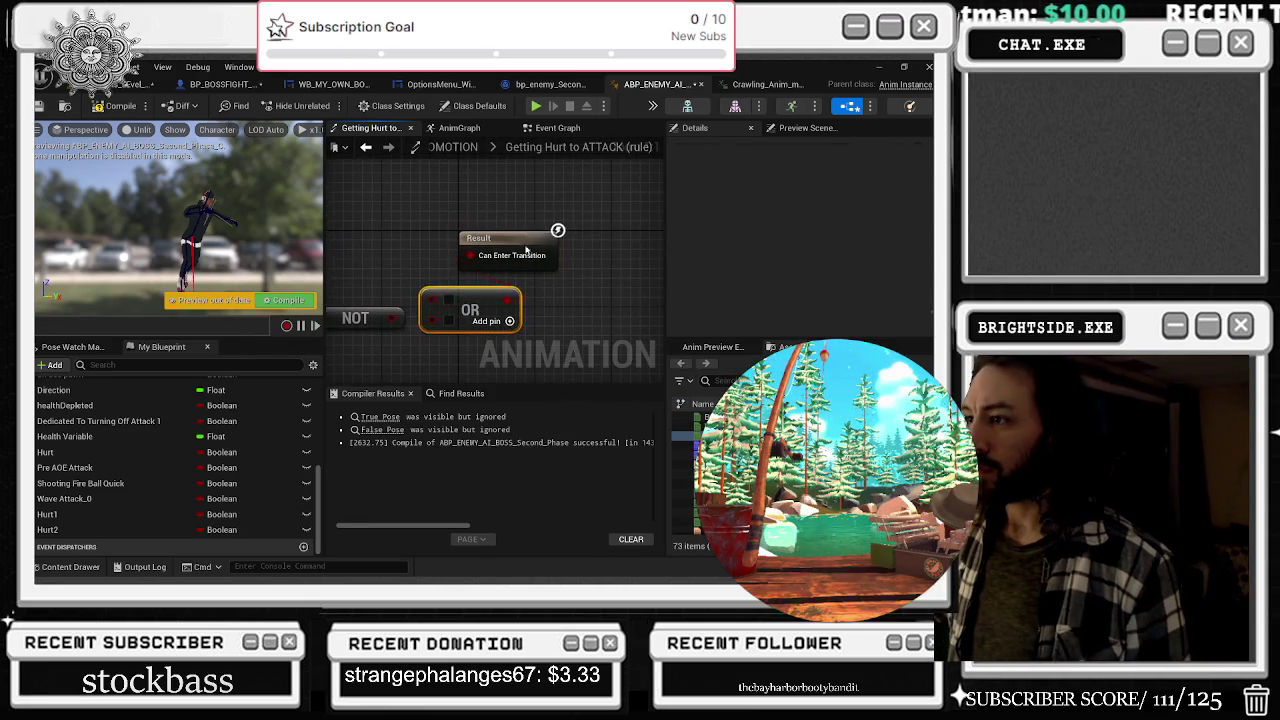
left_click_drag(516, 245, 590, 262)
left_click(490, 280)
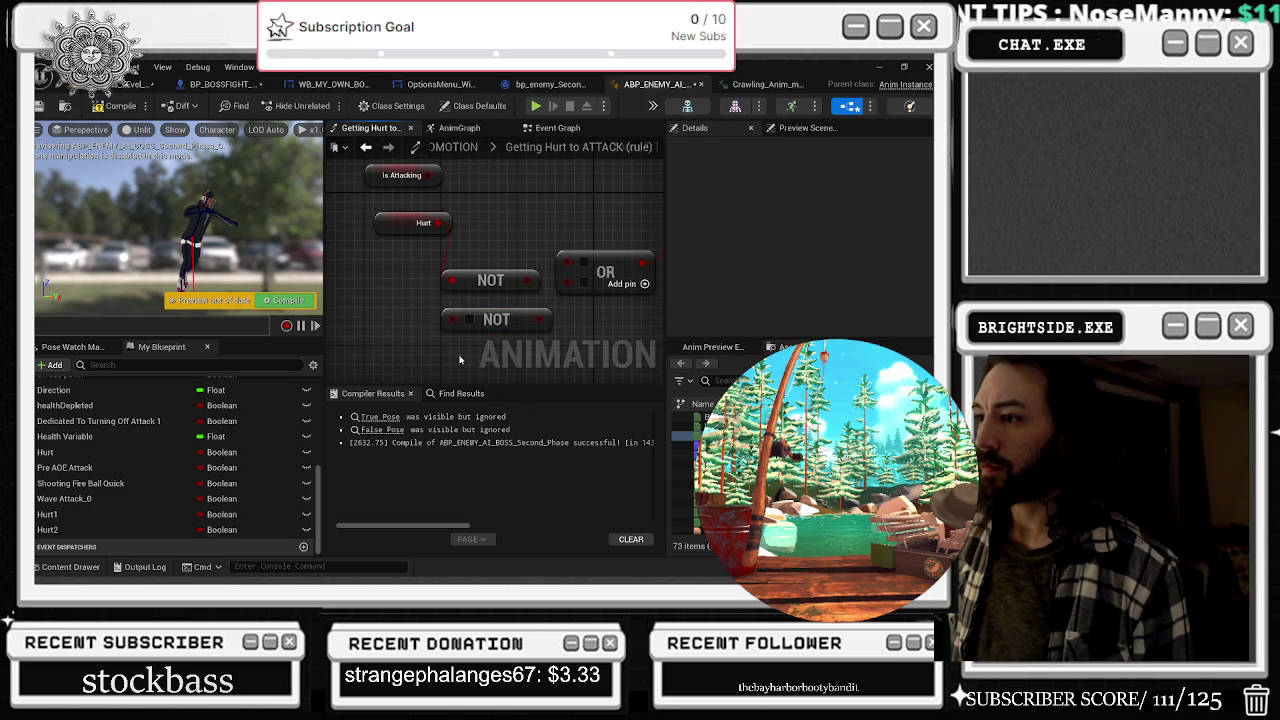
Paste a second NOT node and join it to the OR node's lower input
key("ctrl+v")
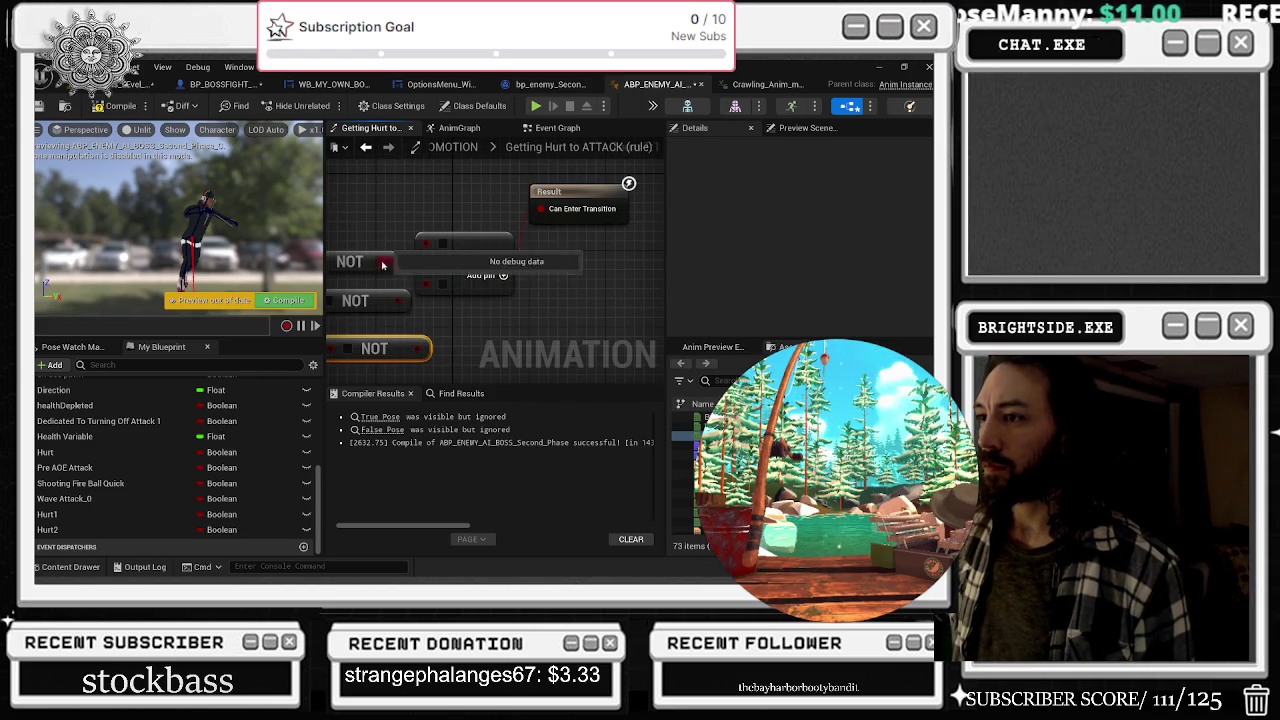
mouse_move(427, 264)
left_mouse_down()
mouse_move(429, 306)
mouse_move(408, 299)
mouse_move(428, 300)
mouse_move(417, 347)
left_mouse_up()
key("Escape")
left_click_drag(514, 232, 528, 288)
Bring in Hurt 1 and Hurt 2 getters, each wired through its own NOT node
left_click_drag(47, 514, 448, 253)
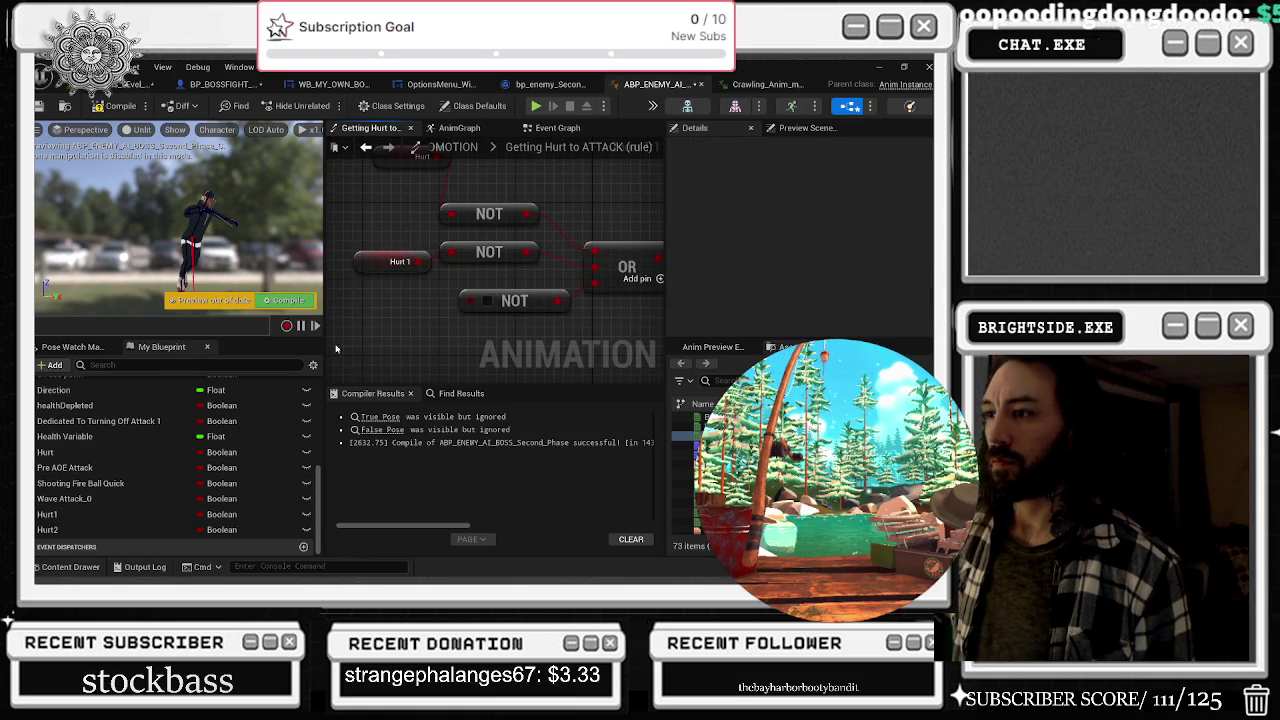
mouse_move(47, 529)
left_mouse_down()
mouse_move(350, 413)
mouse_move(452, 306)
mouse_move(551, 300)
mouse_move(509, 297)
left_mouse_up()
key("ctrl+v")
left_click(435, 262)
left_click_drag(435, 266, 487, 328)
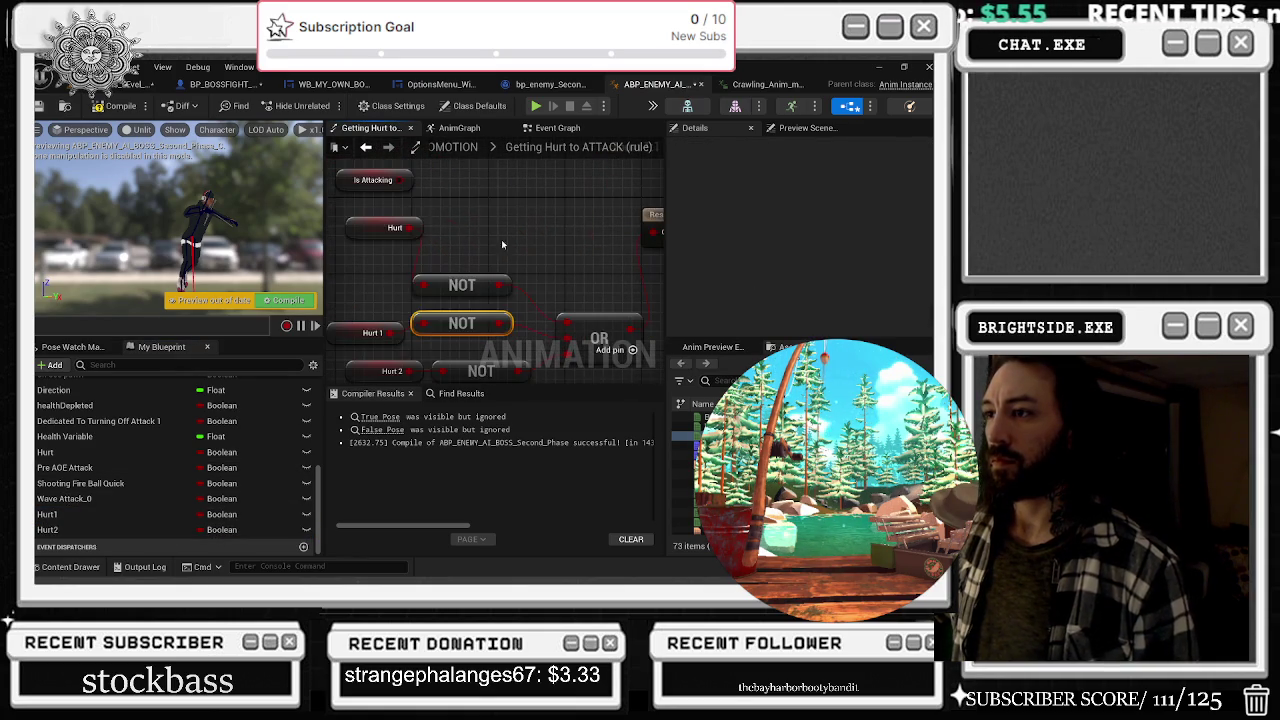
left_click_drag(340, 280, 470, 287)
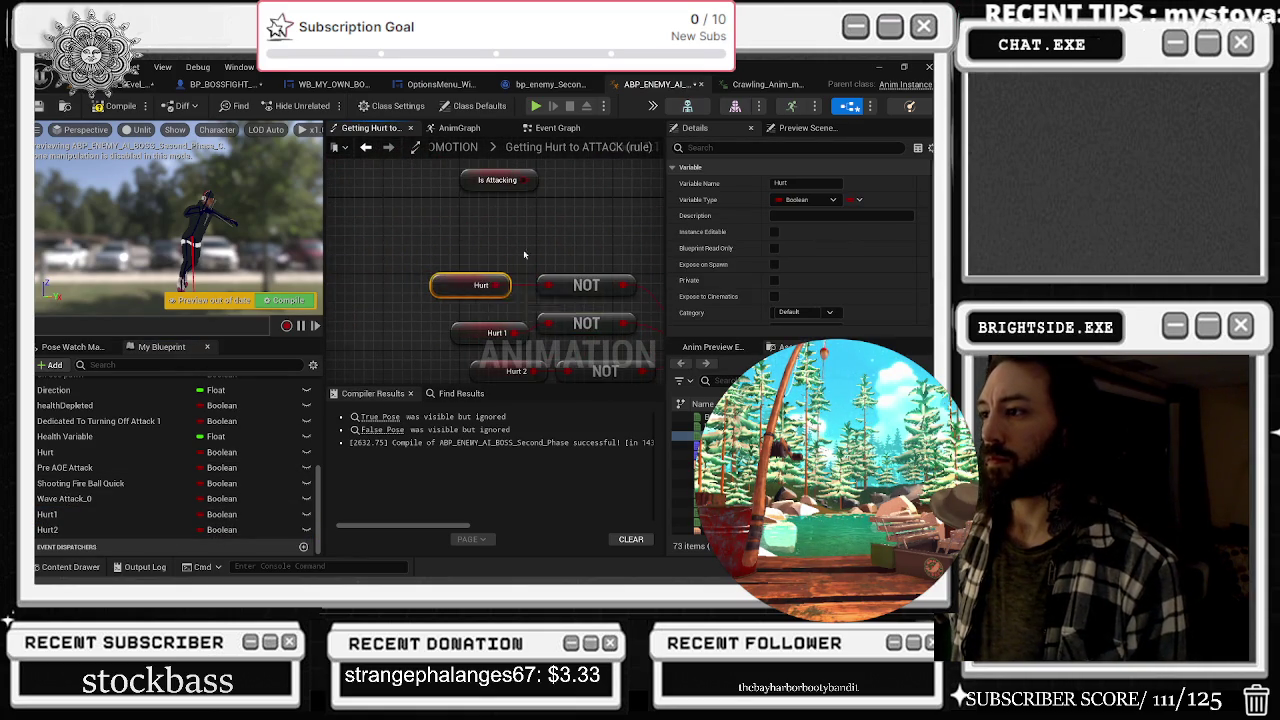
left_click(366, 147)
scroll(465, 229, "down", 4)
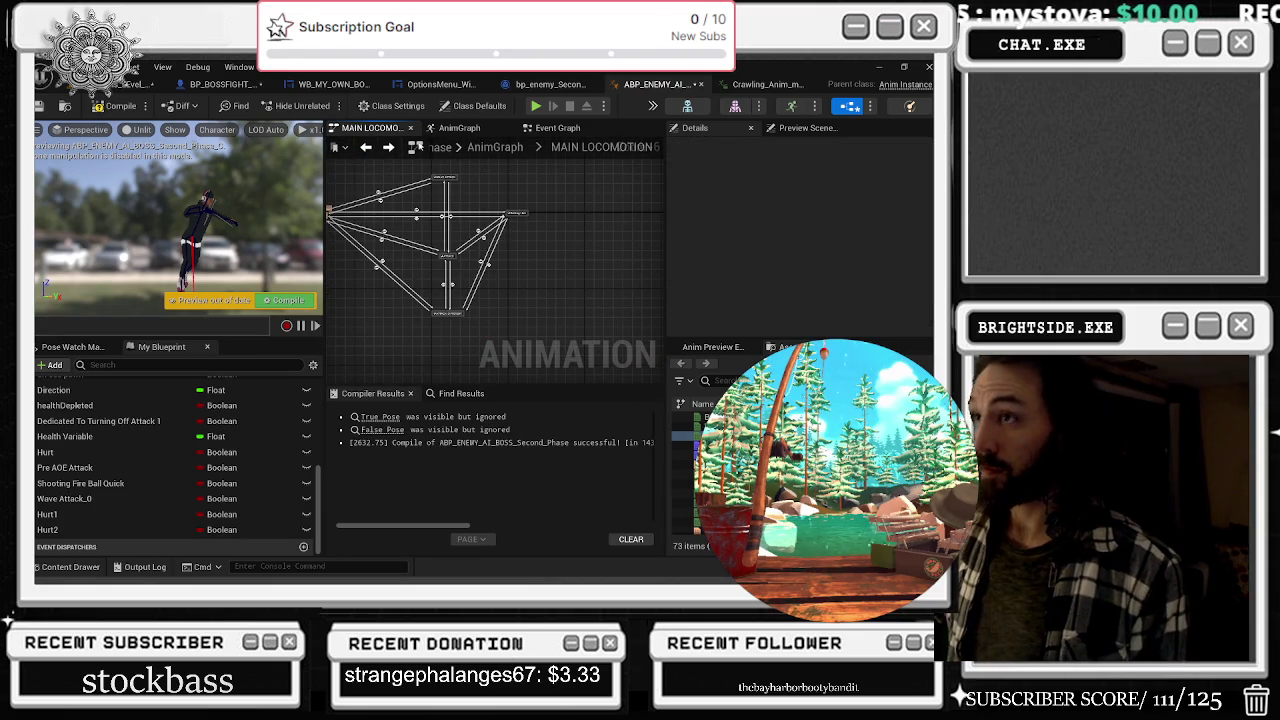
Compile and save the anim blueprint, save the OptionsMenu widget, then move to the boss blueprint
left_click(120, 105)
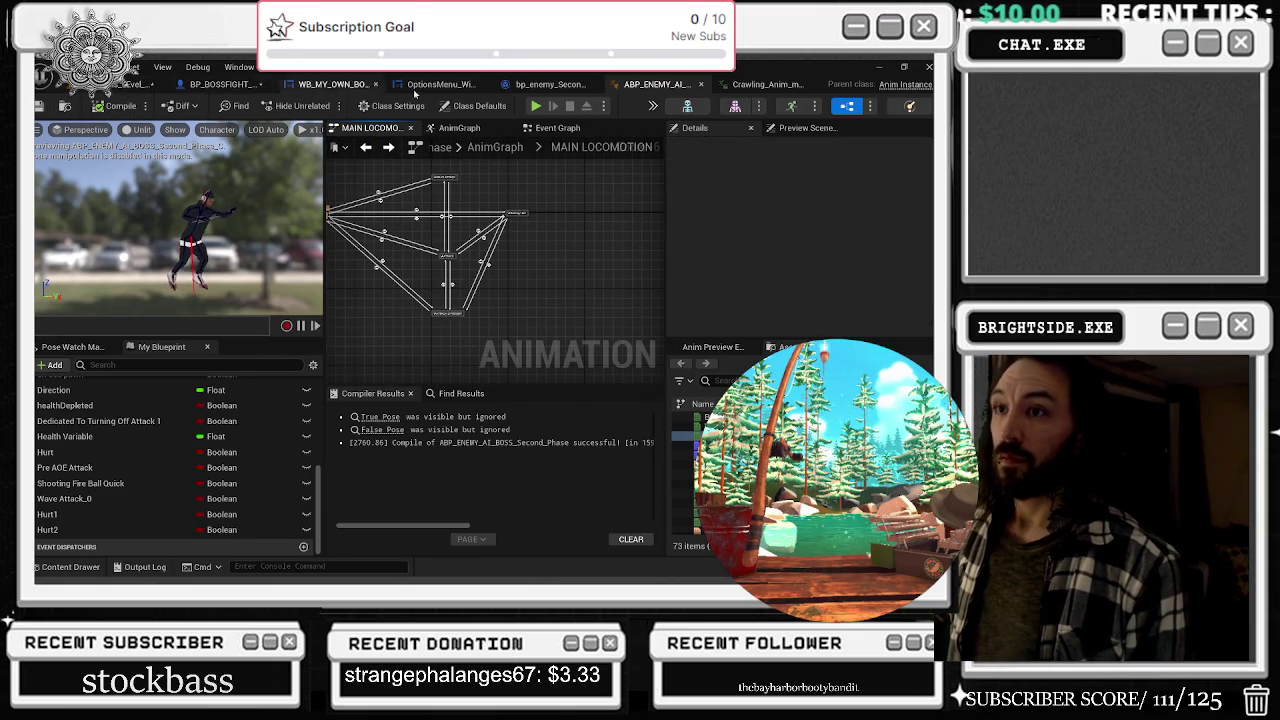
left_click(751, 84)
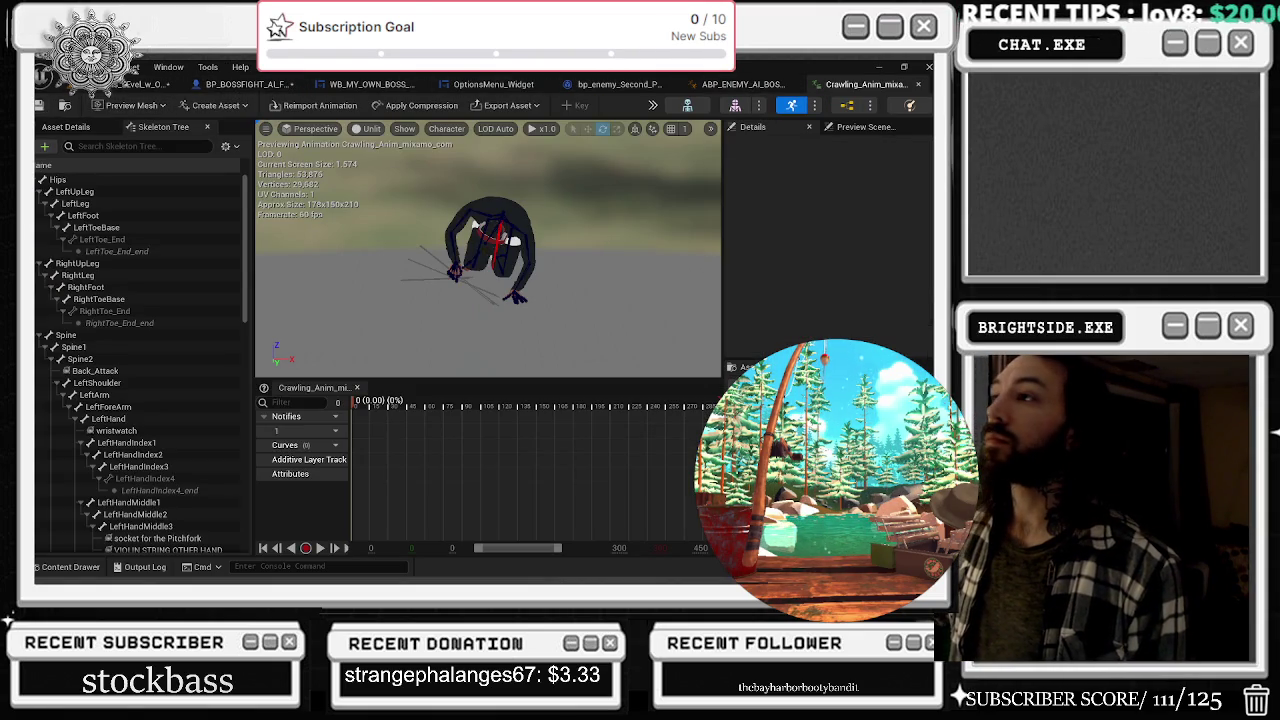
left_click(492, 84)
left_click(40, 105)
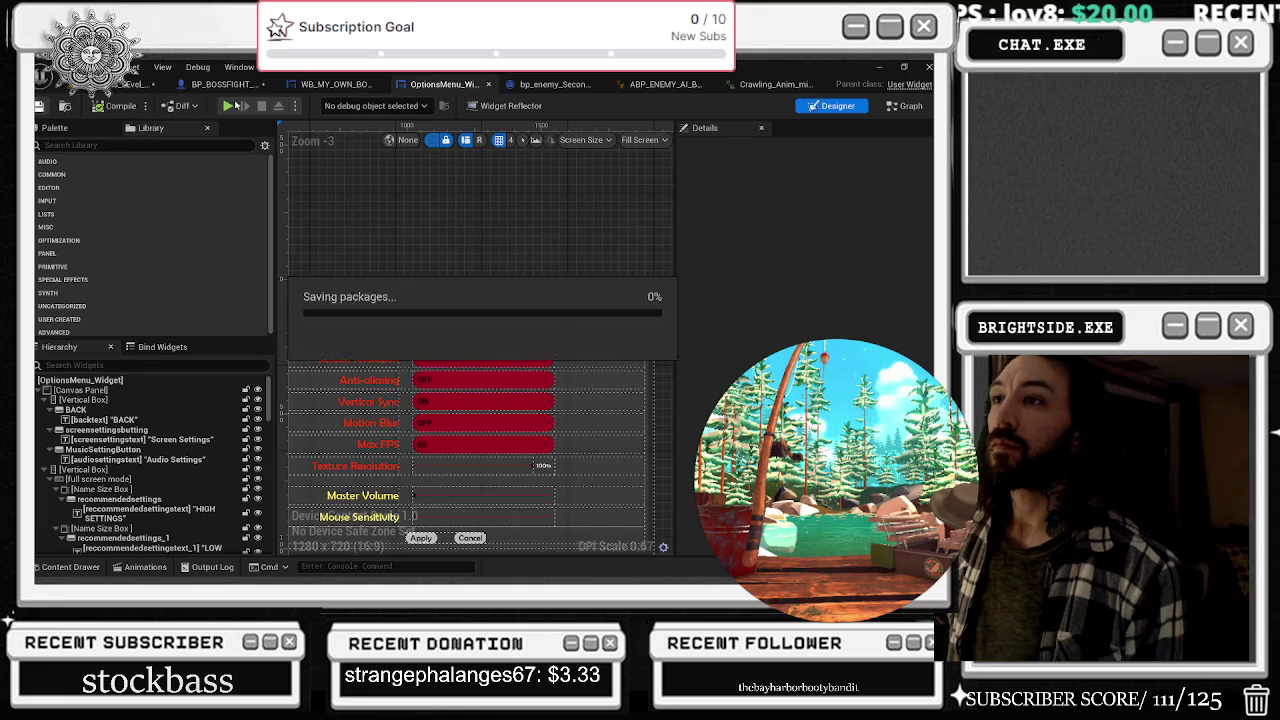
left_click(360, 85)
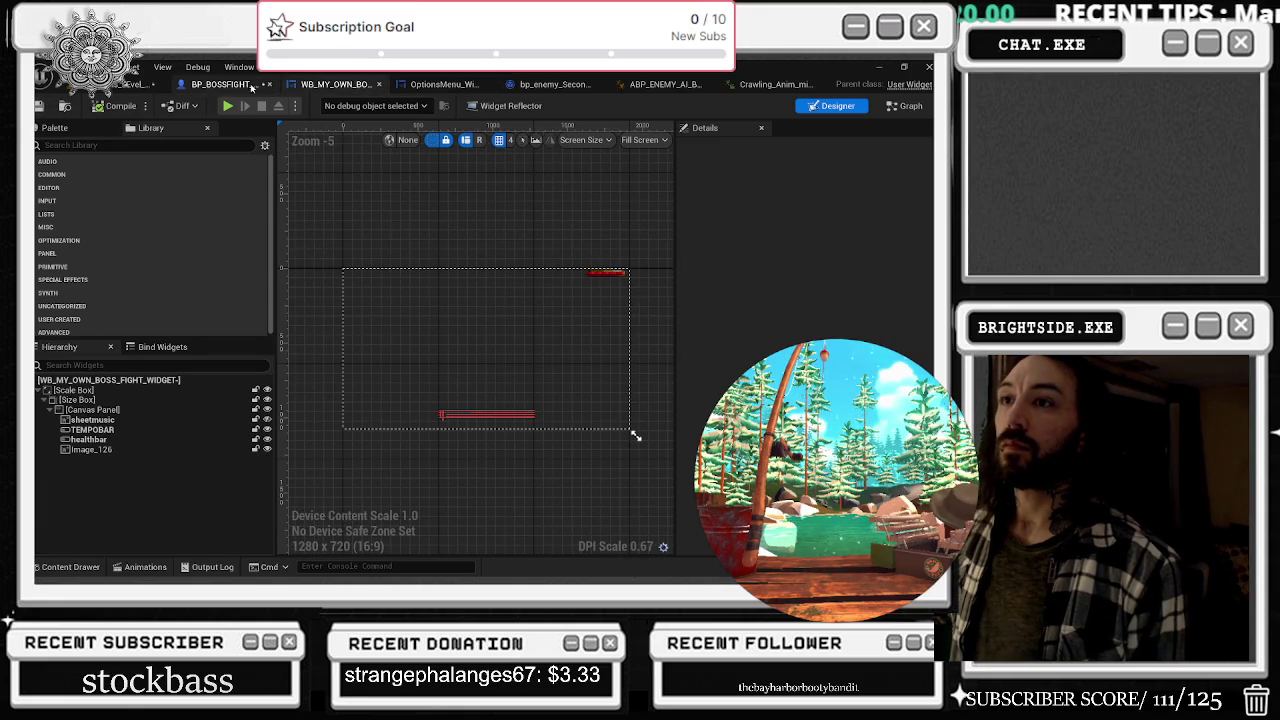
left_click(238, 89)
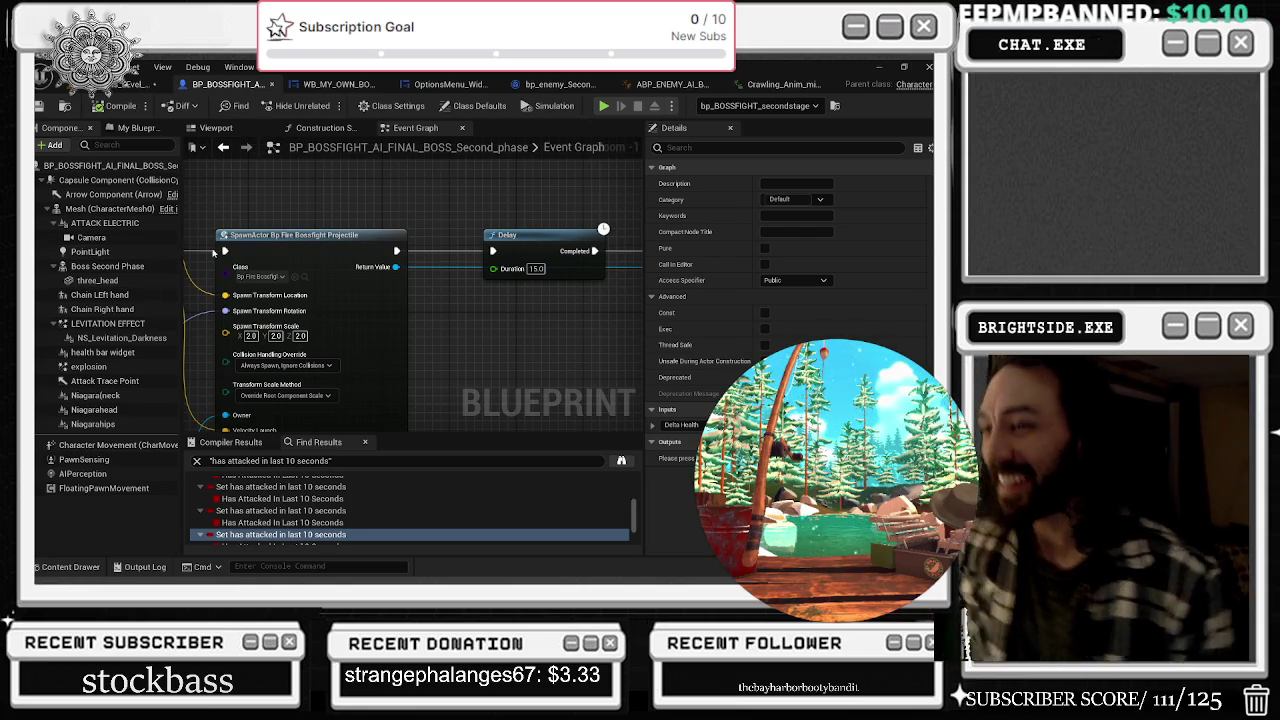
Rearrange the Delay, Rotation From X Vector and Get Actor Location nodes, briefly checking the Sequencer
left_click_drag(536, 240, 526, 240)
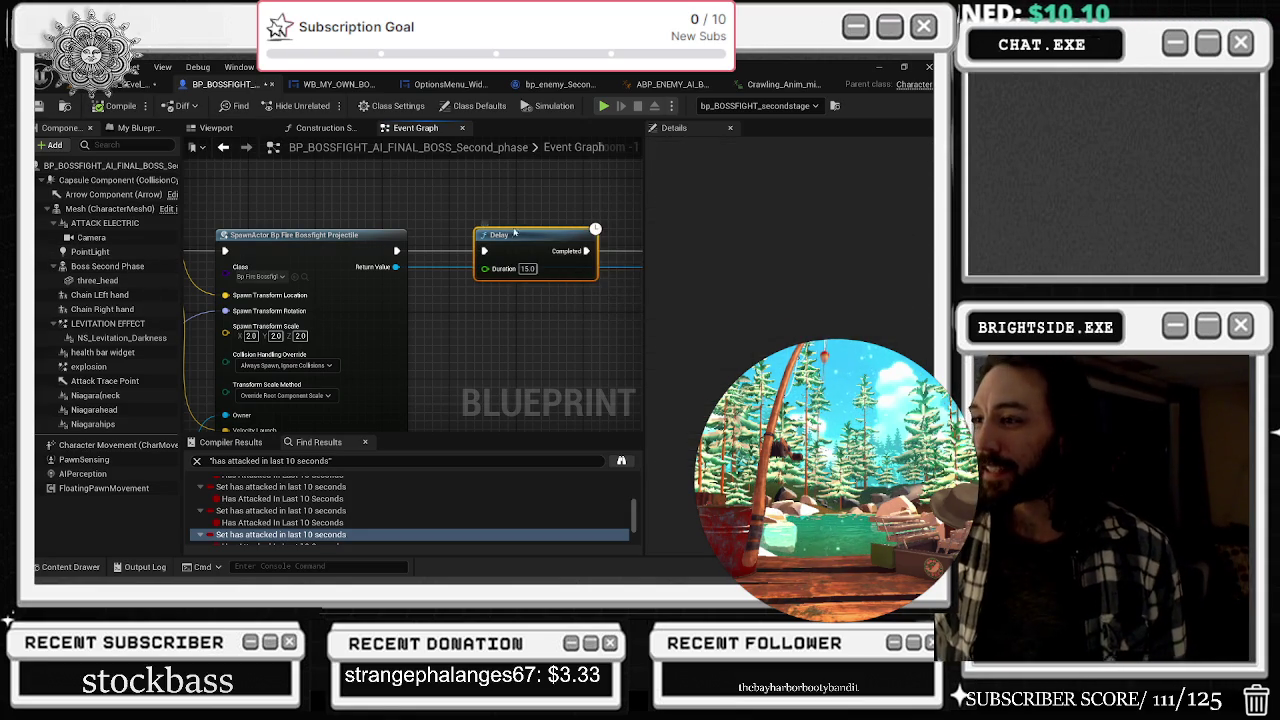
left_click_drag(237, 347, 502, 247)
mouse_move(378, 322)
left_mouse_down()
mouse_move(412, 314)
mouse_move(472, 244)
left_mouse_up()
left_click(348, 349)
mouse_move(348, 349)
left_mouse_down()
mouse_move(463, 249)
mouse_move(330, 326)
left_mouse_up()
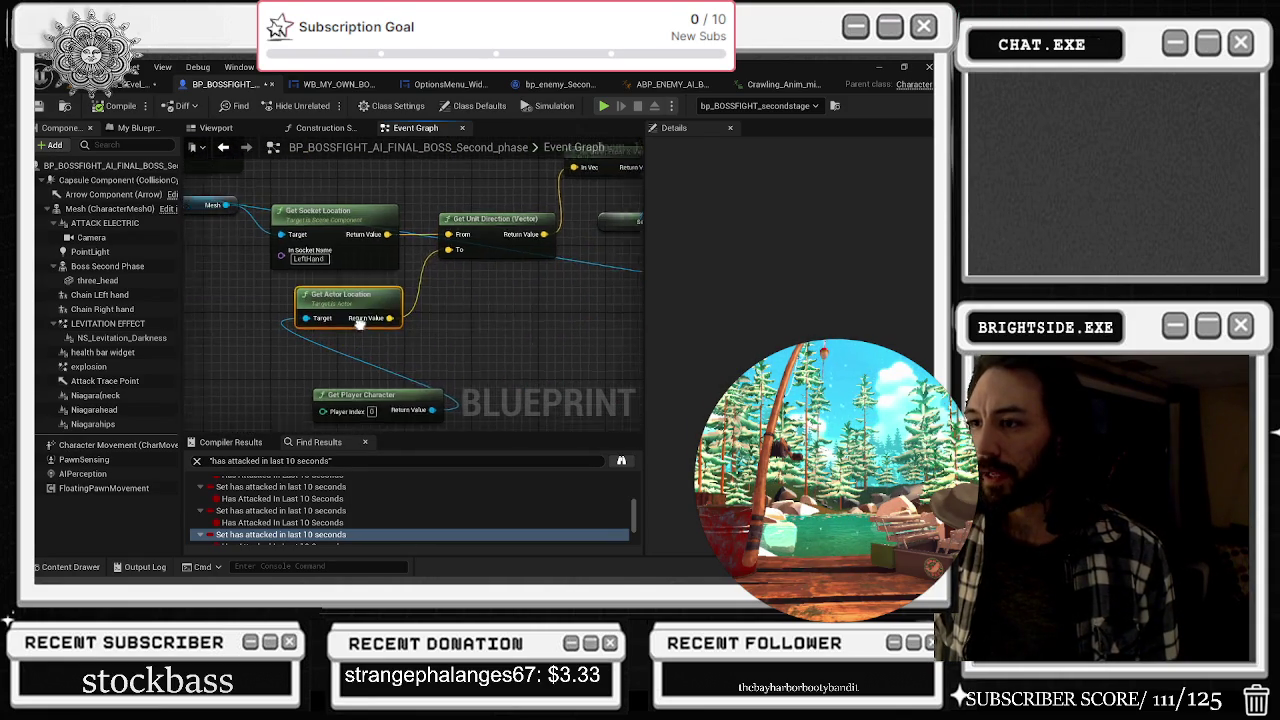
left_click_drag(340, 250, 452, 365)
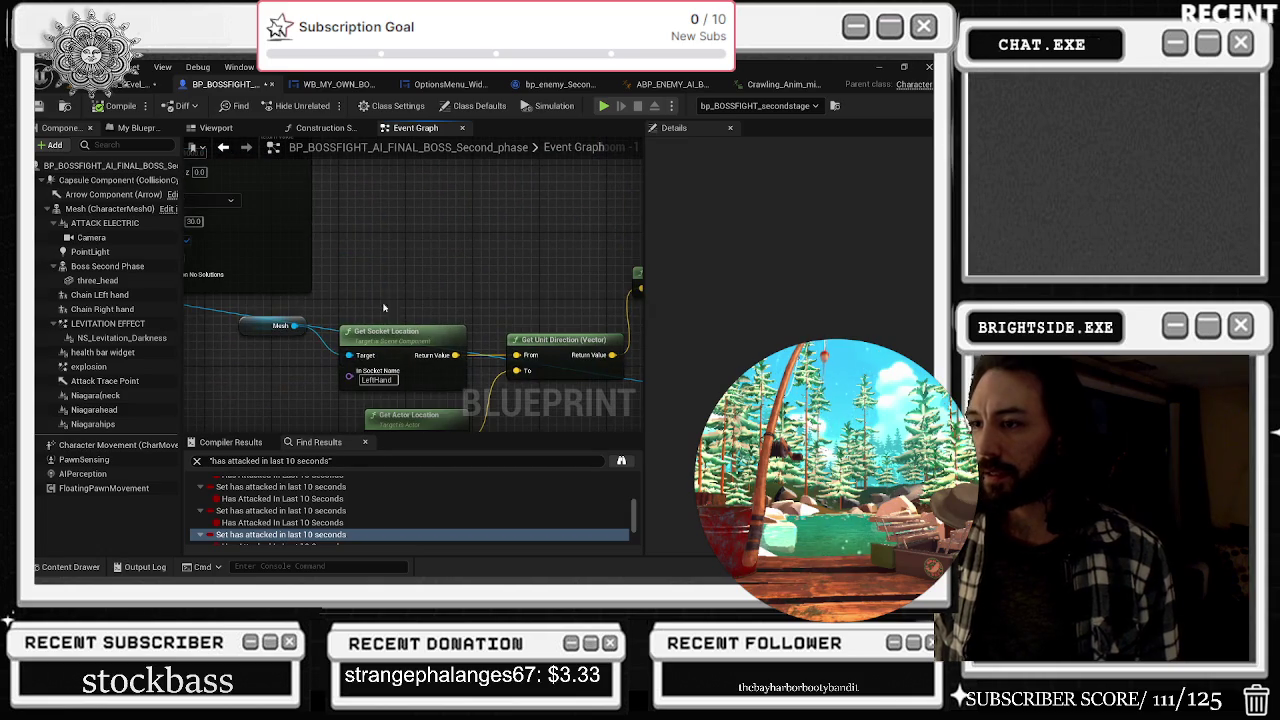
scroll(577, 290, "down", 5)
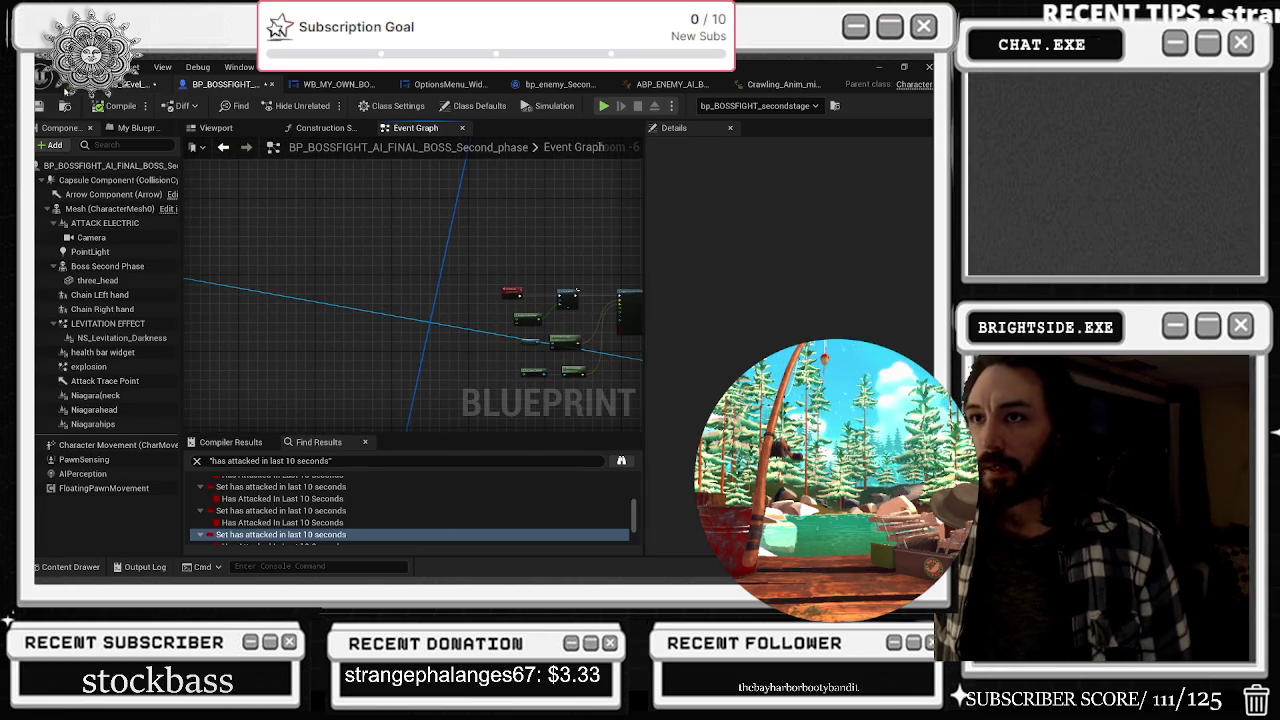
left_click(150, 84)
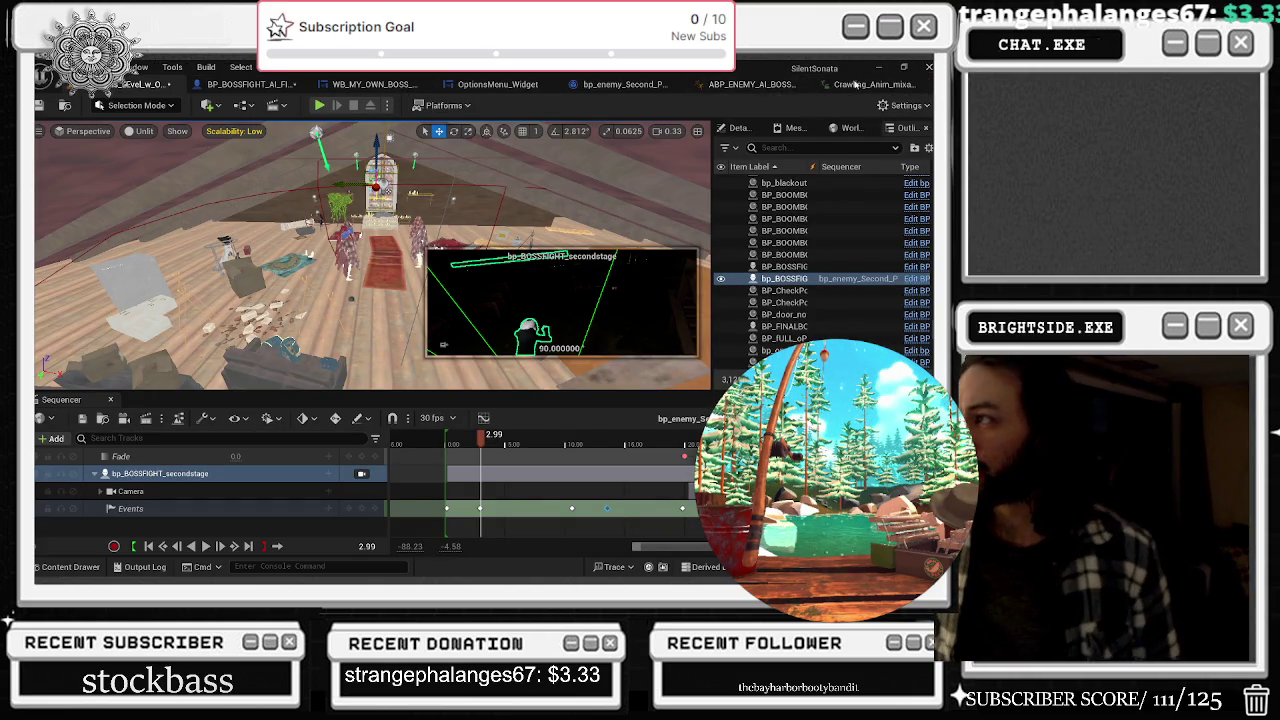
left_click(255, 85)
scroll(545, 303, "down", 5)
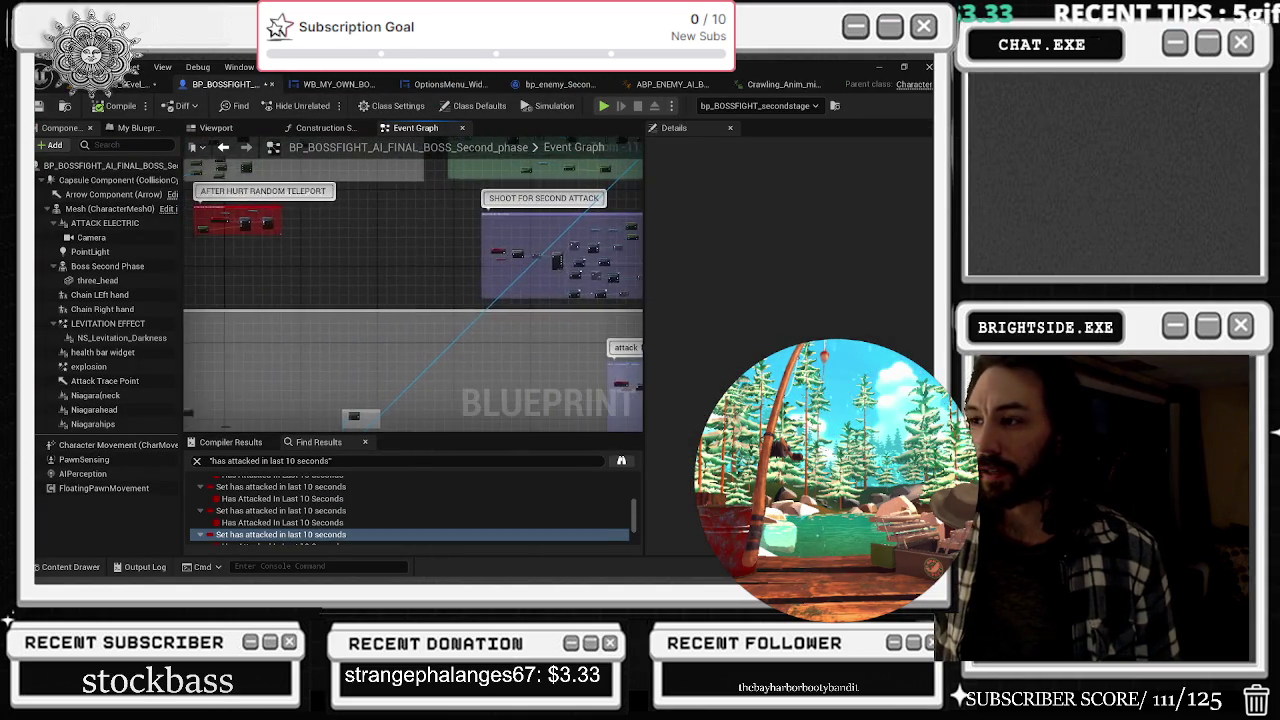
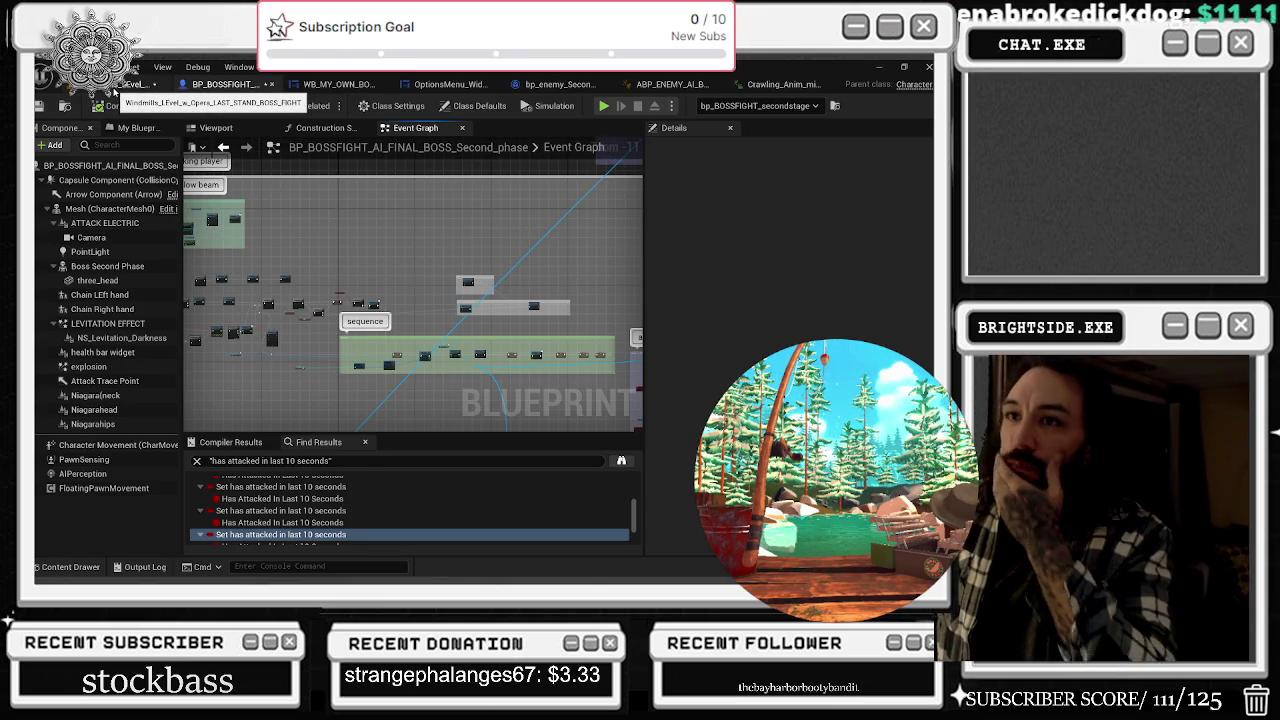
Locate the hurt variable in the blueprint's My Blueprint variables list
left_click(68, 566)
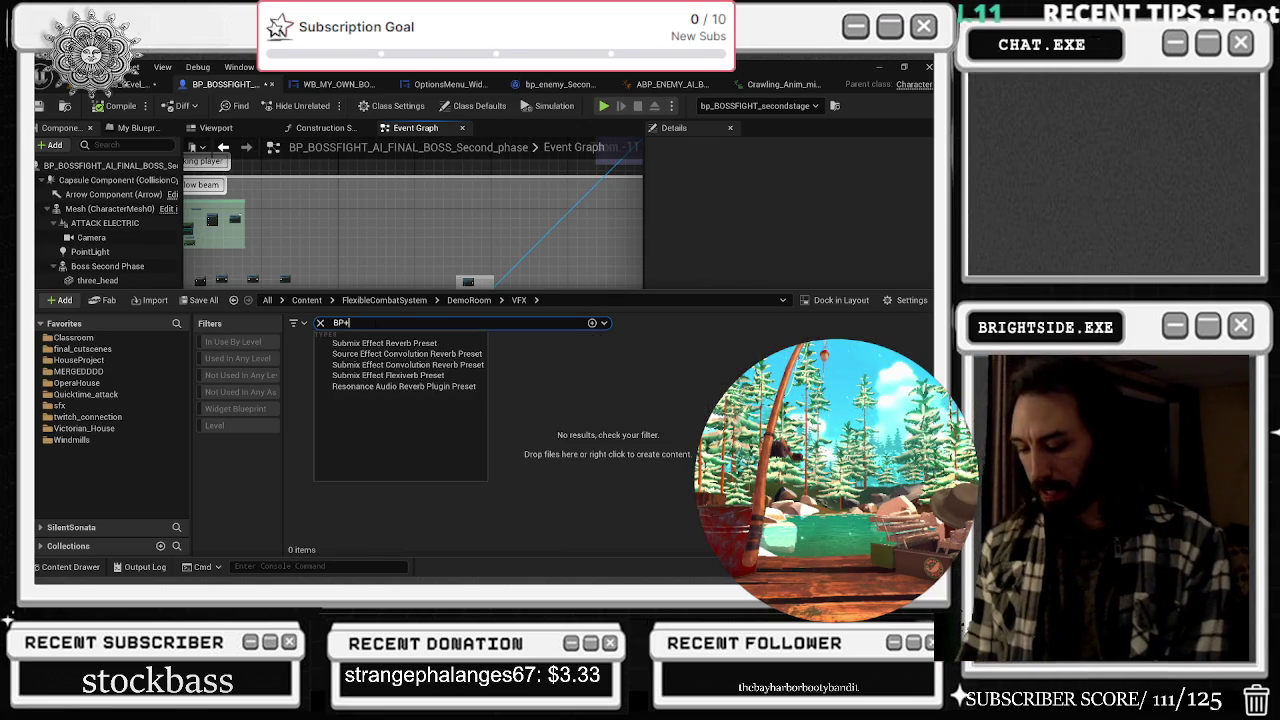
type("BULLET")
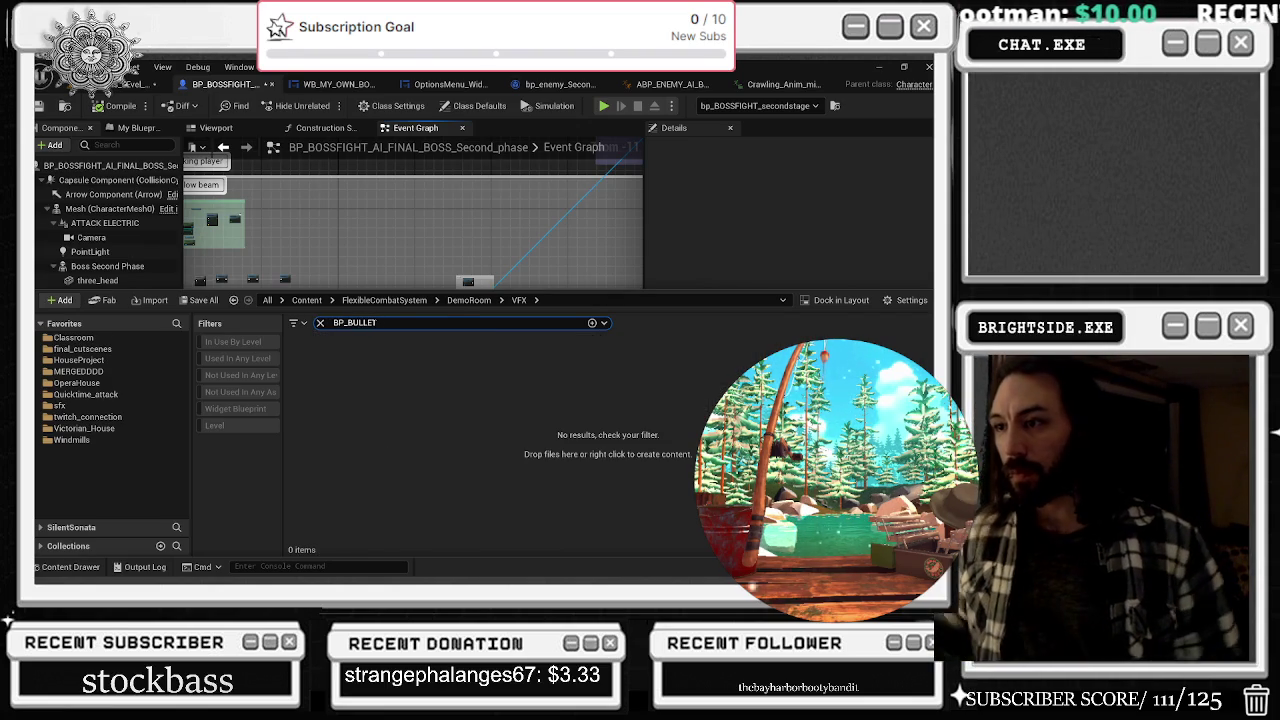
left_click(433, 150)
left_click(134, 128)
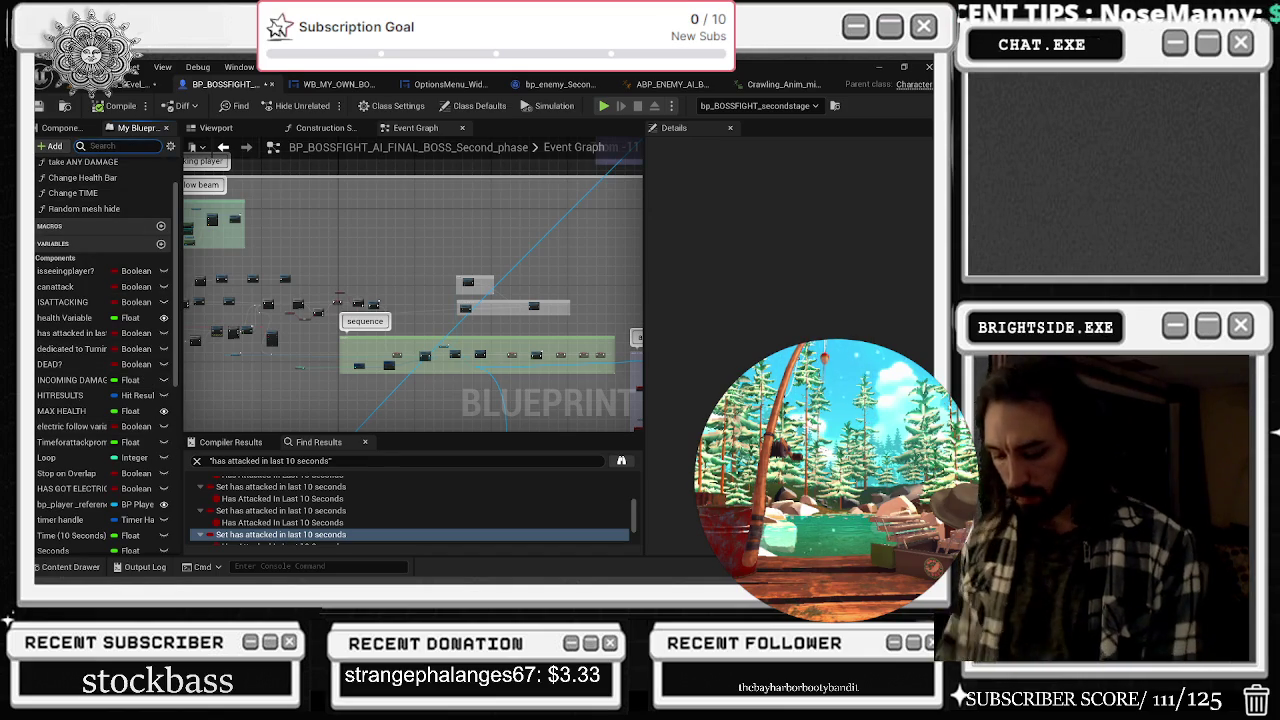
type("HURTT")
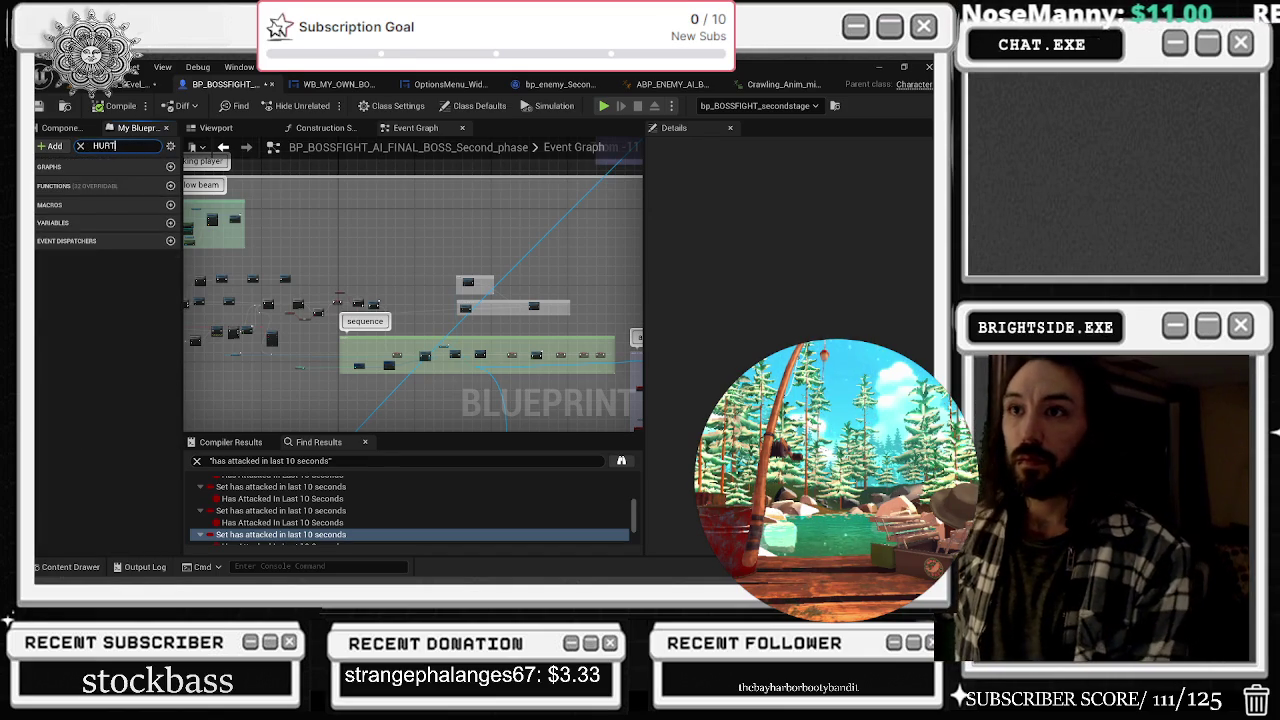
Find references to hurt by name and jump to the Set hurt node in Take Damage
right_click(42, 293)
mouse_move(100, 329)
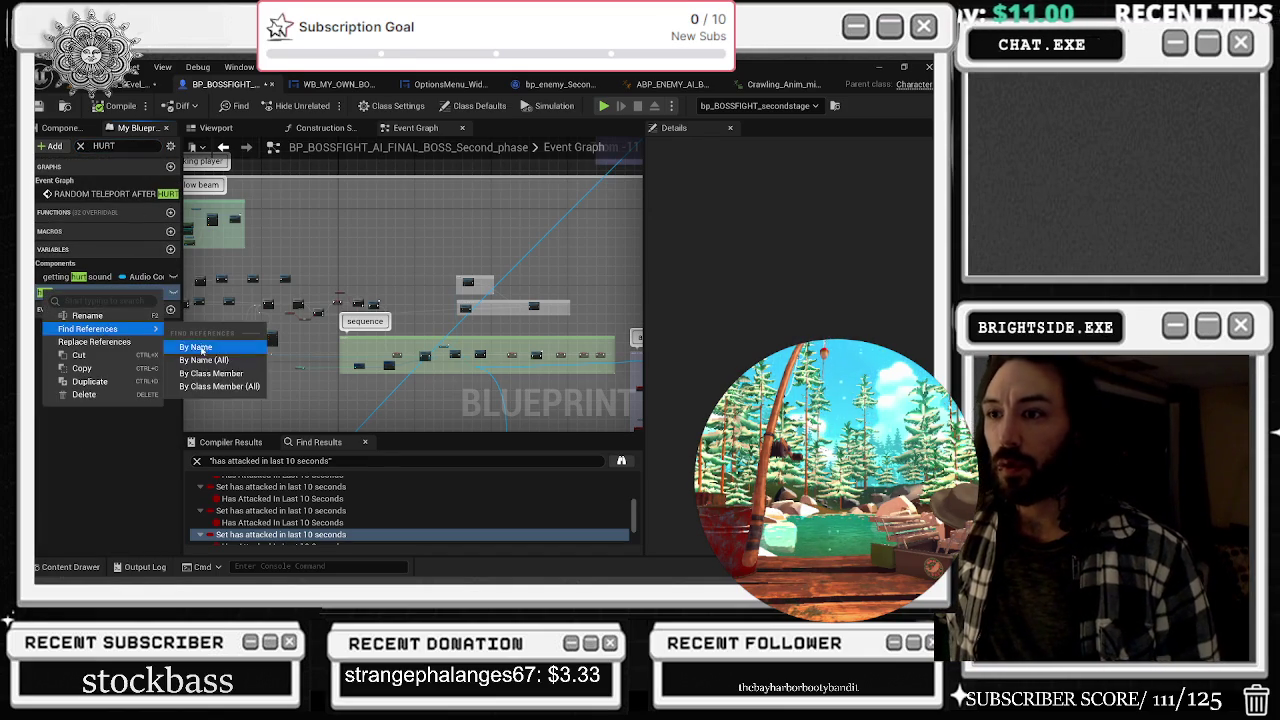
left_click(201, 348)
left_click(265, 503)
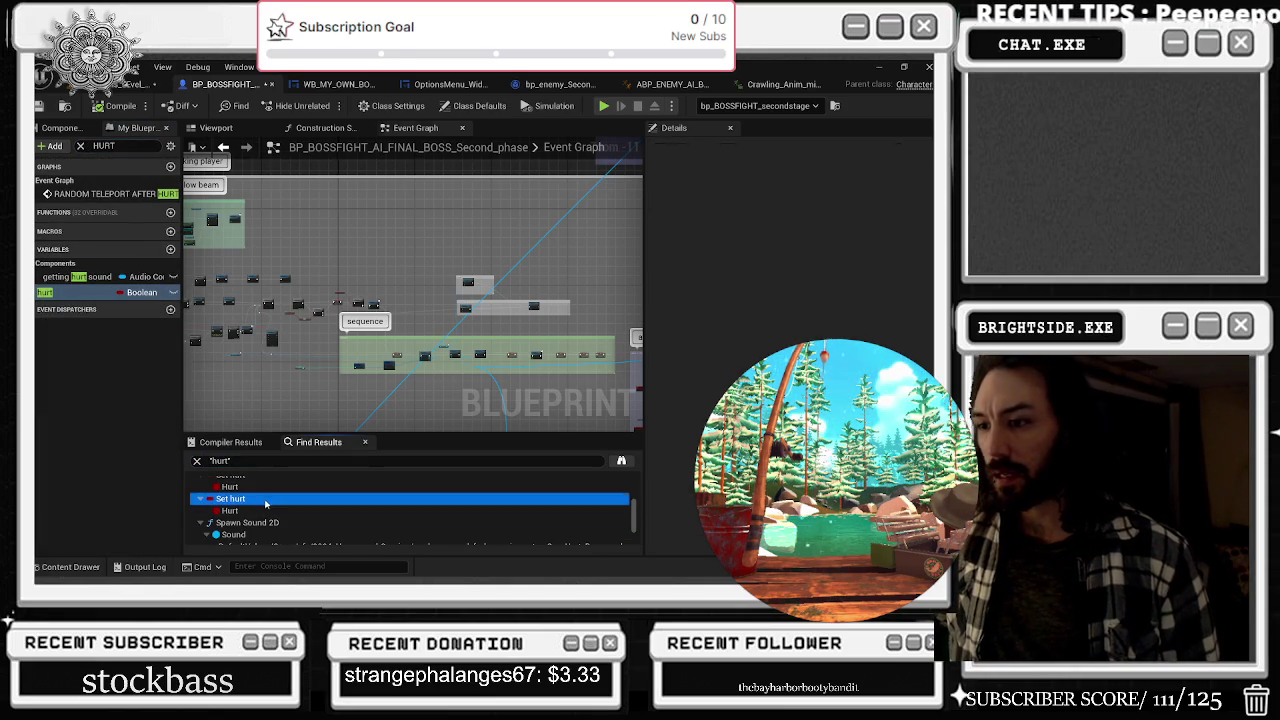
double_click(265, 503)
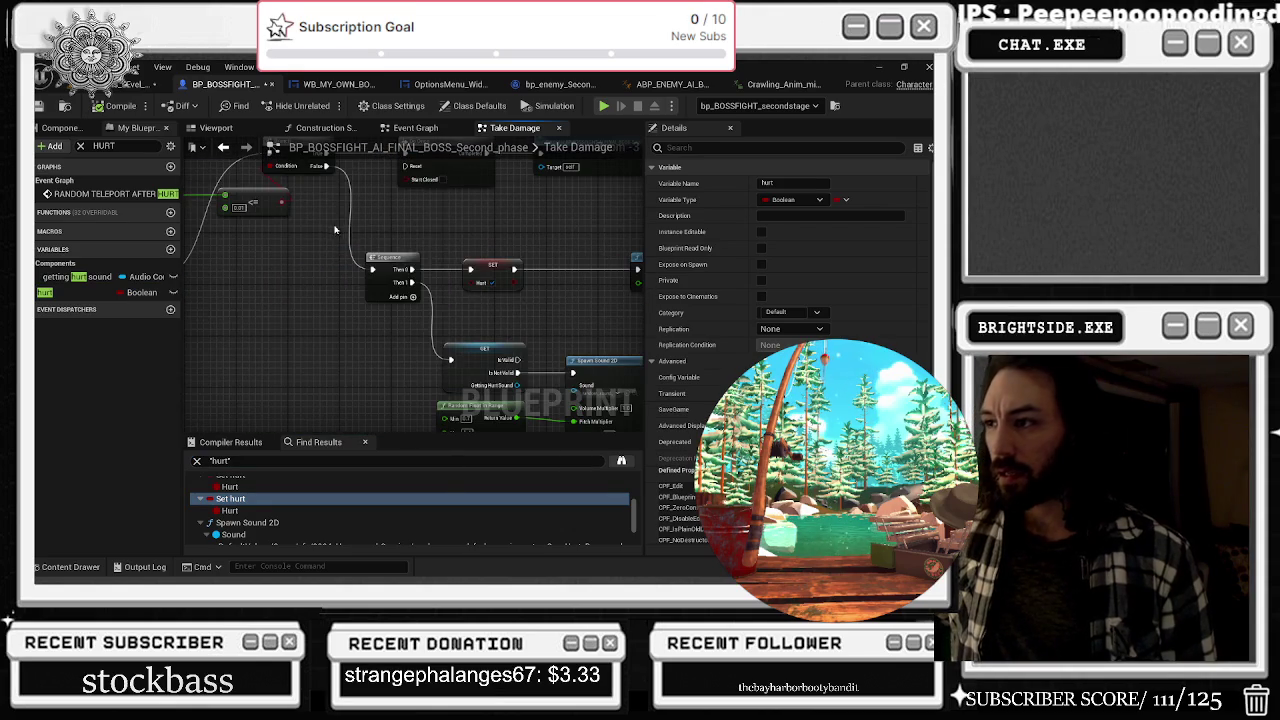
Raise the Take Any Damage, Branch and Retriggerable Delay nodes into a tidier line
left_click(335, 231)
scroll(412, 328, "down", 3)
scroll(412, 328, "up", 2)
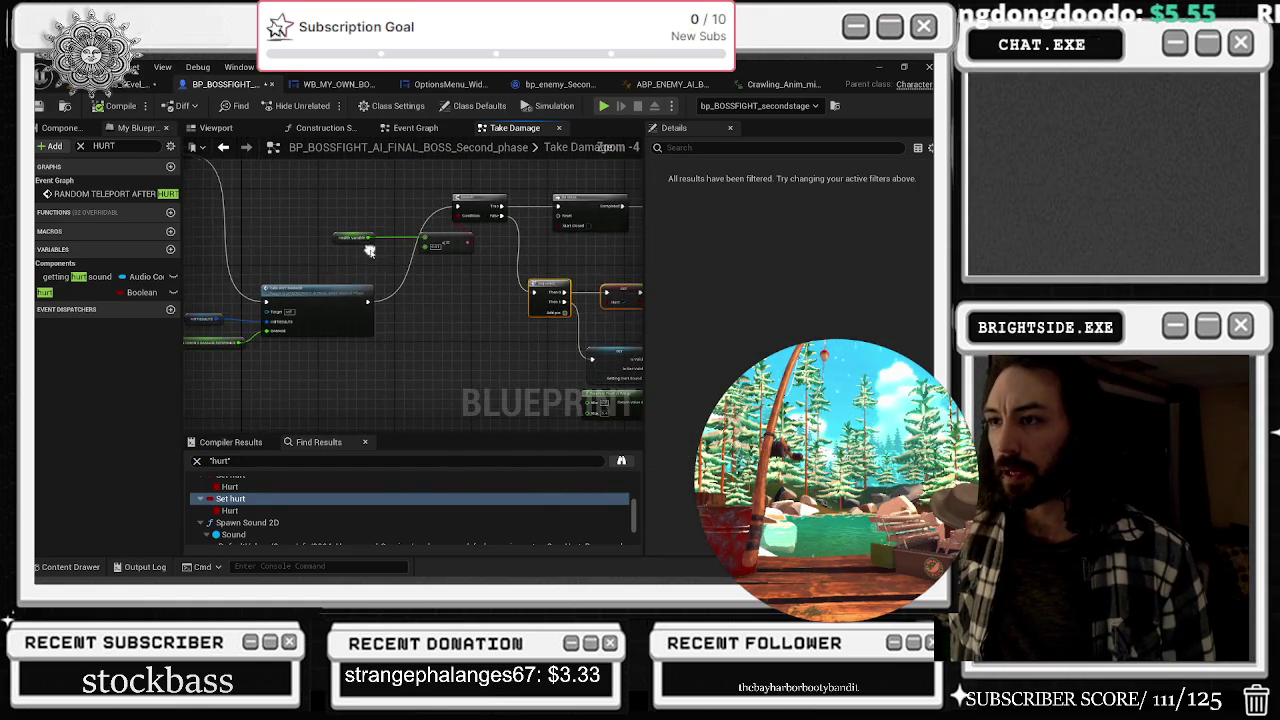
mouse_move(301, 293)
left_mouse_down()
mouse_move(289, 170)
mouse_move(287, 199)
left_mouse_up()
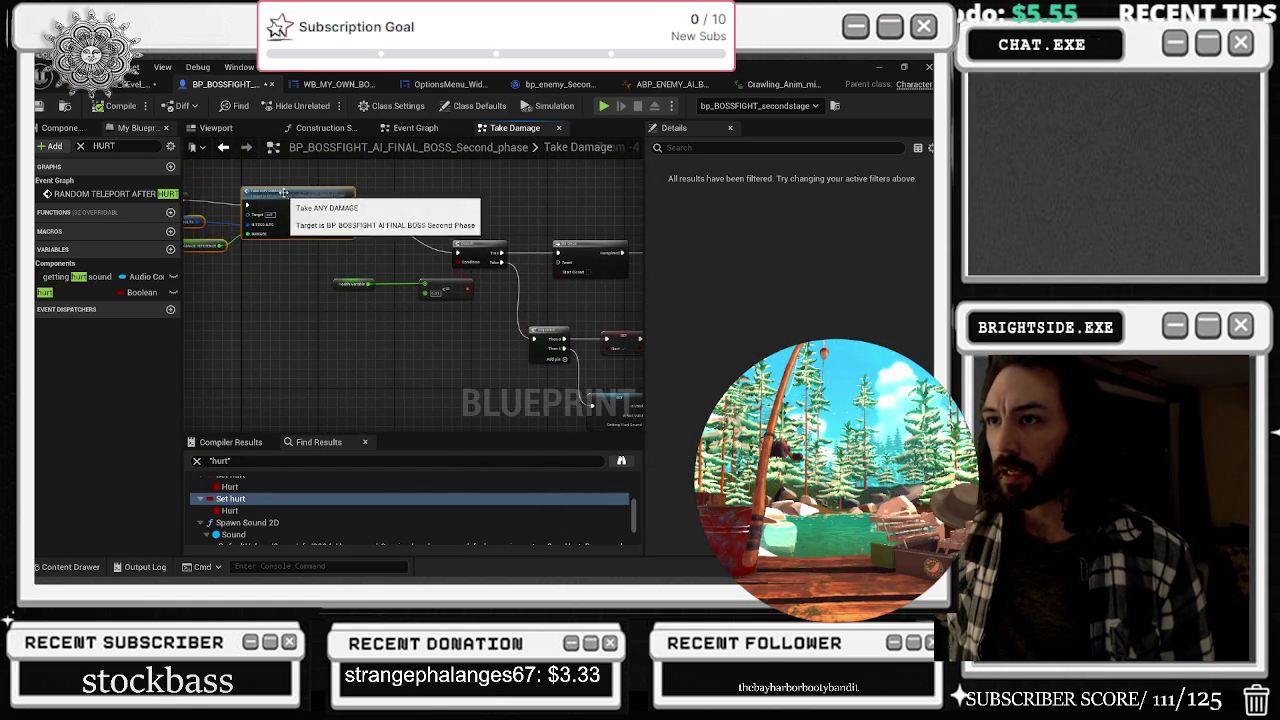
left_click_drag(405, 252, 404, 208)
left_click_drag(364, 291, 303, 282)
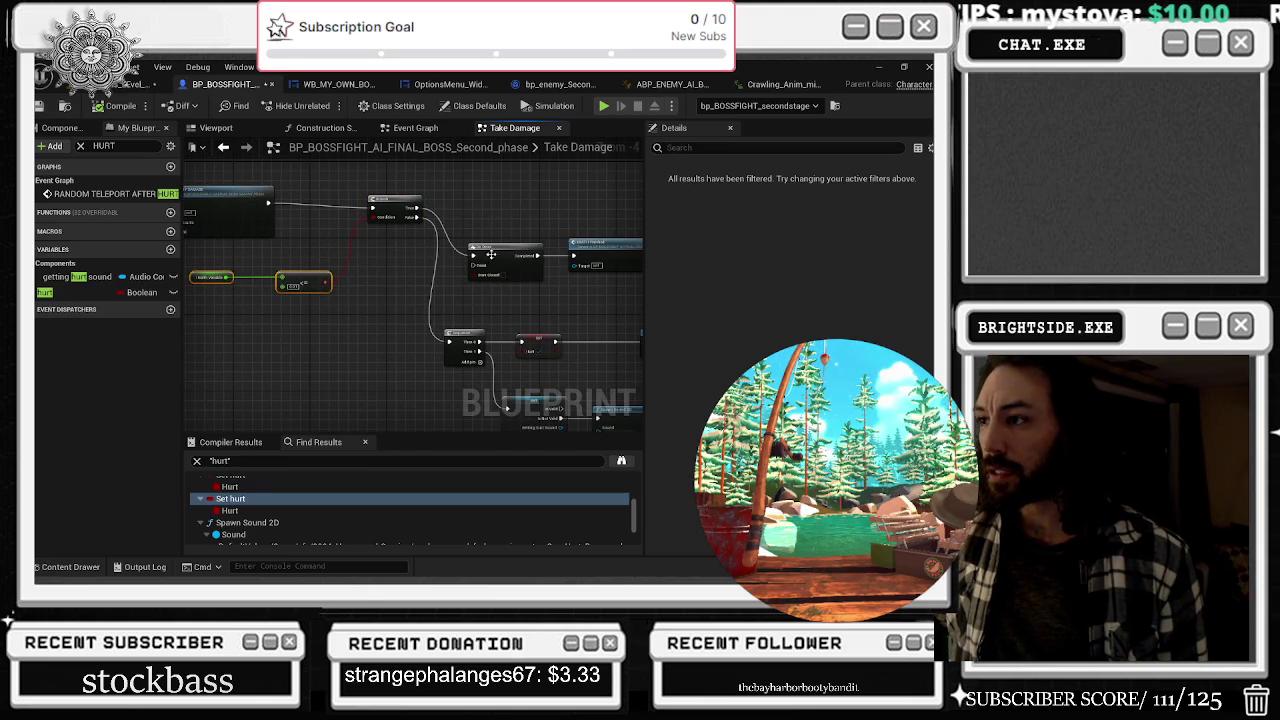
left_click_drag(507, 256, 506, 206)
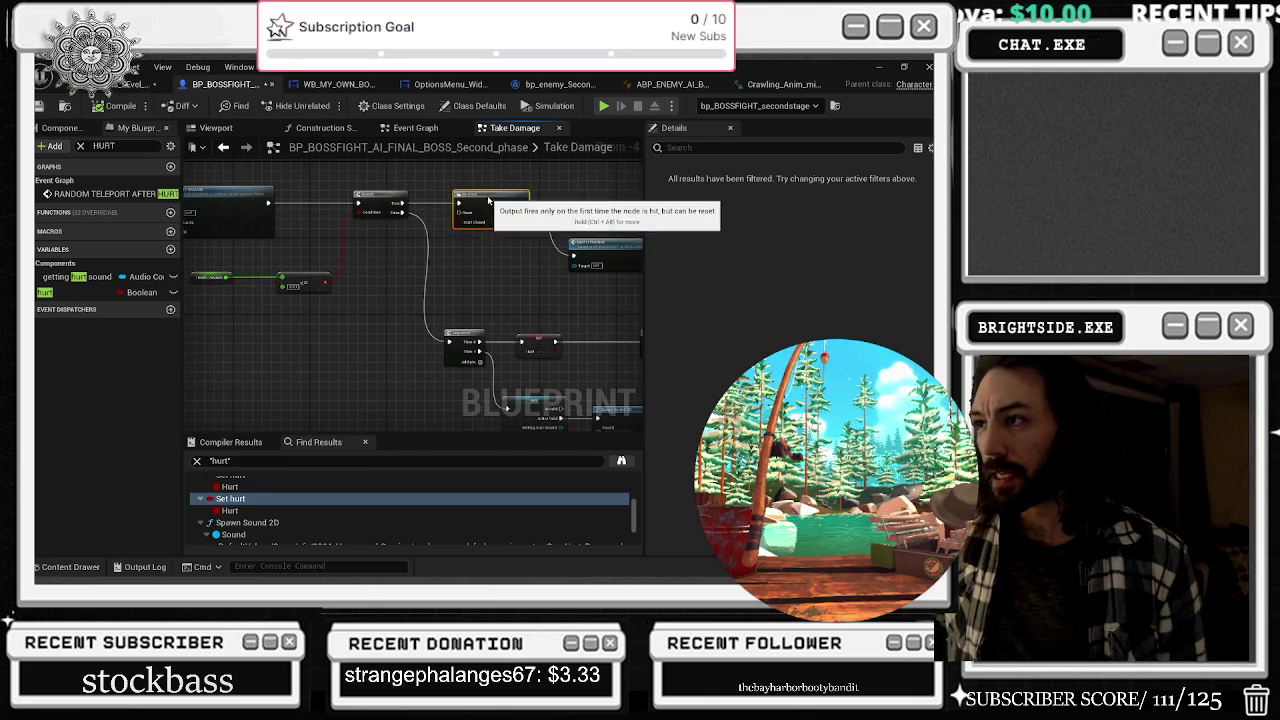
left_click_drag(500, 252, 518, 198)
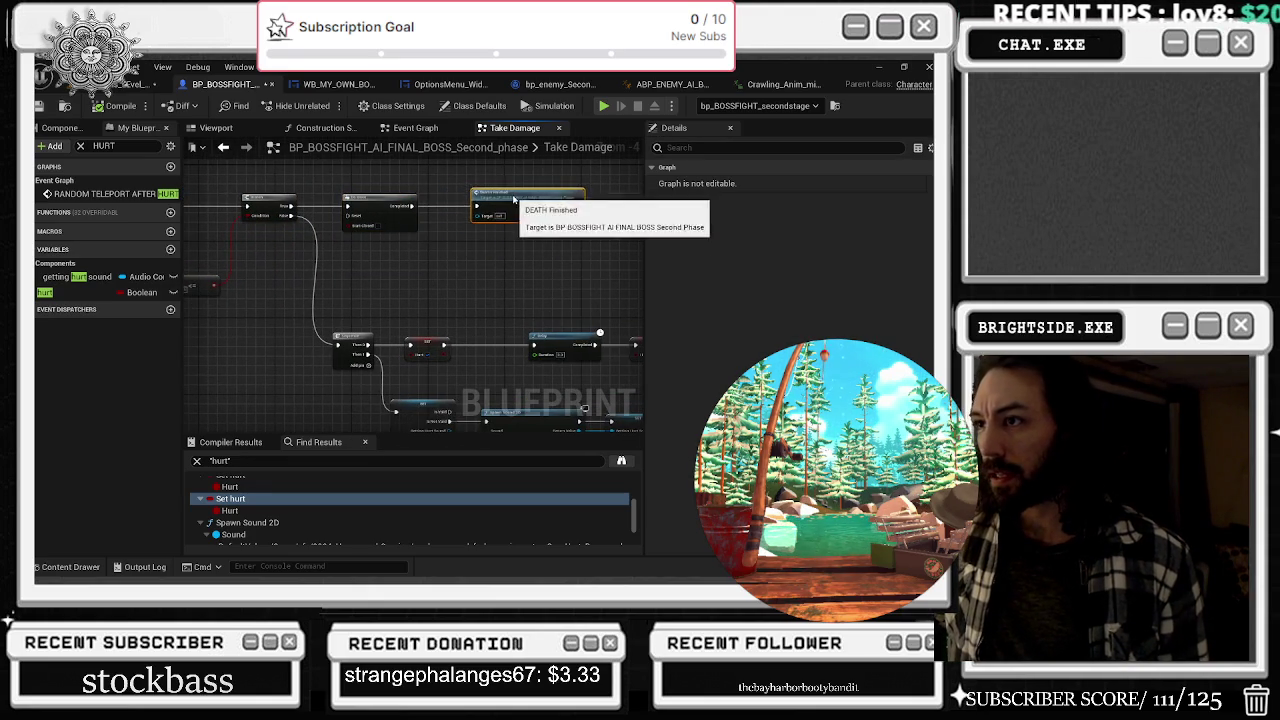
Change the Delay after Set hurt from 3.3 to 5.0 seconds
left_click(300, 298)
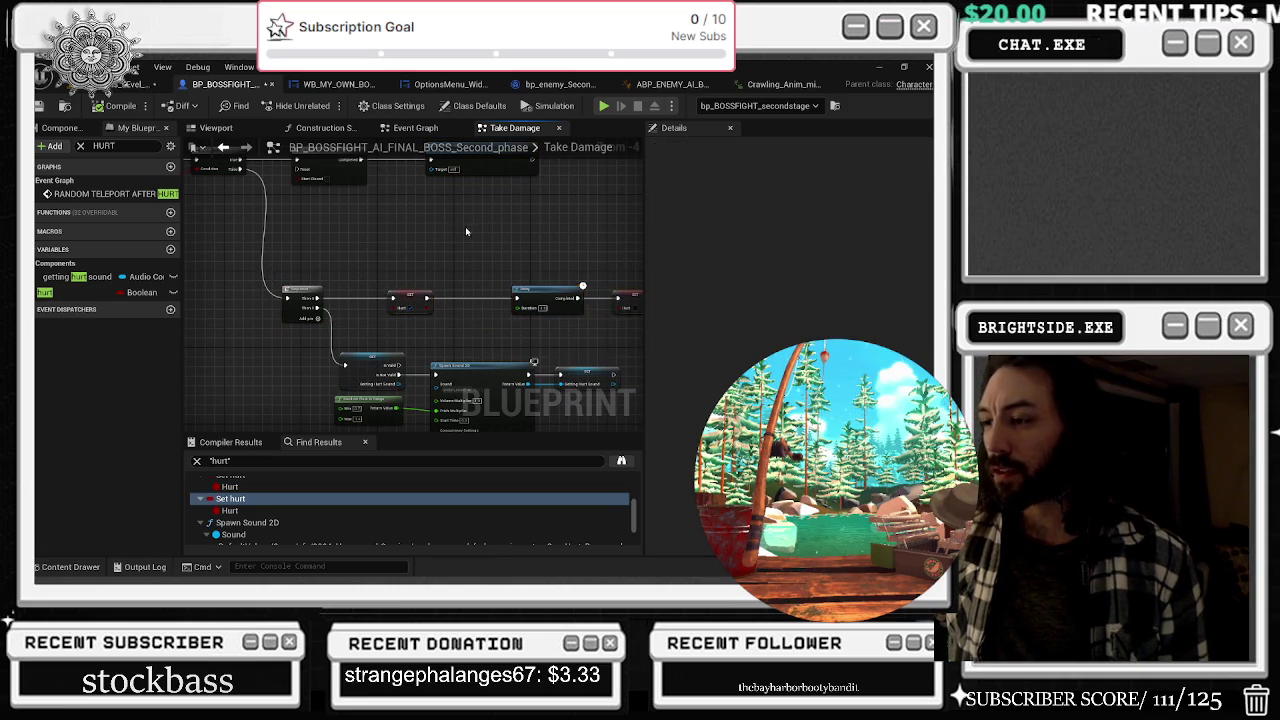
scroll(446, 250, "up", 1)
left_click_drag(449, 297, 457, 316)
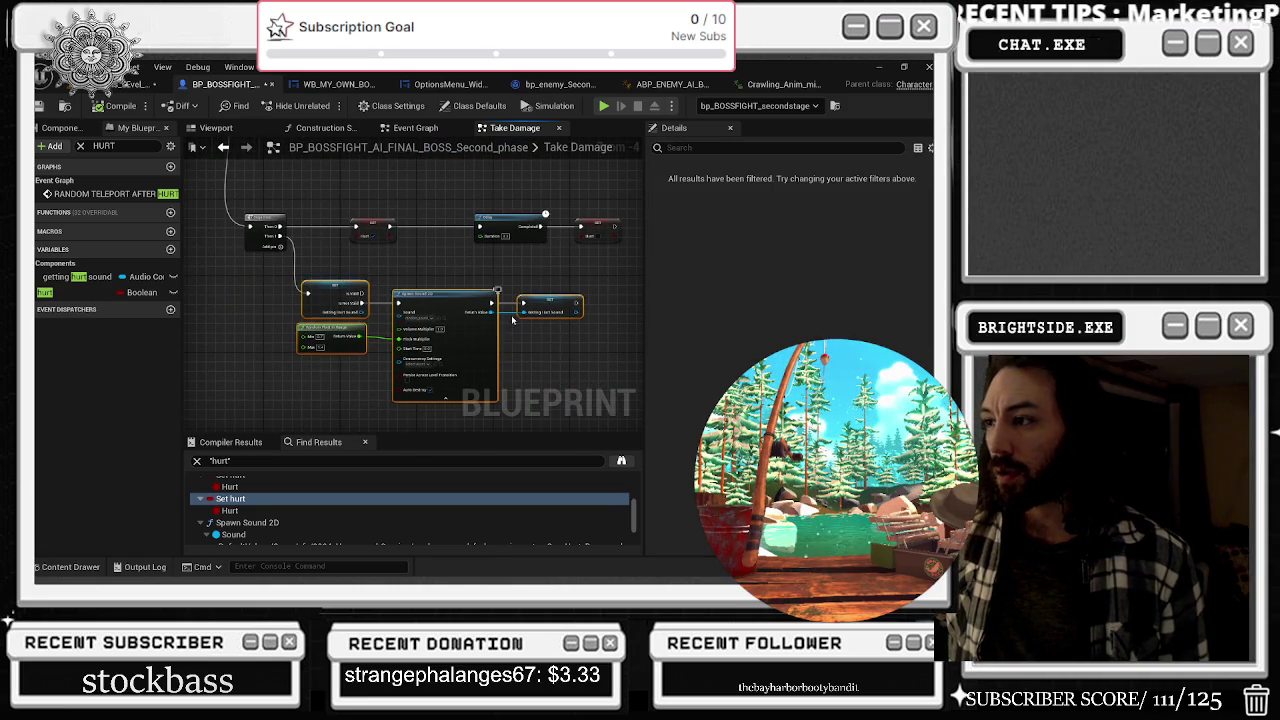
scroll(499, 251, "up", 3)
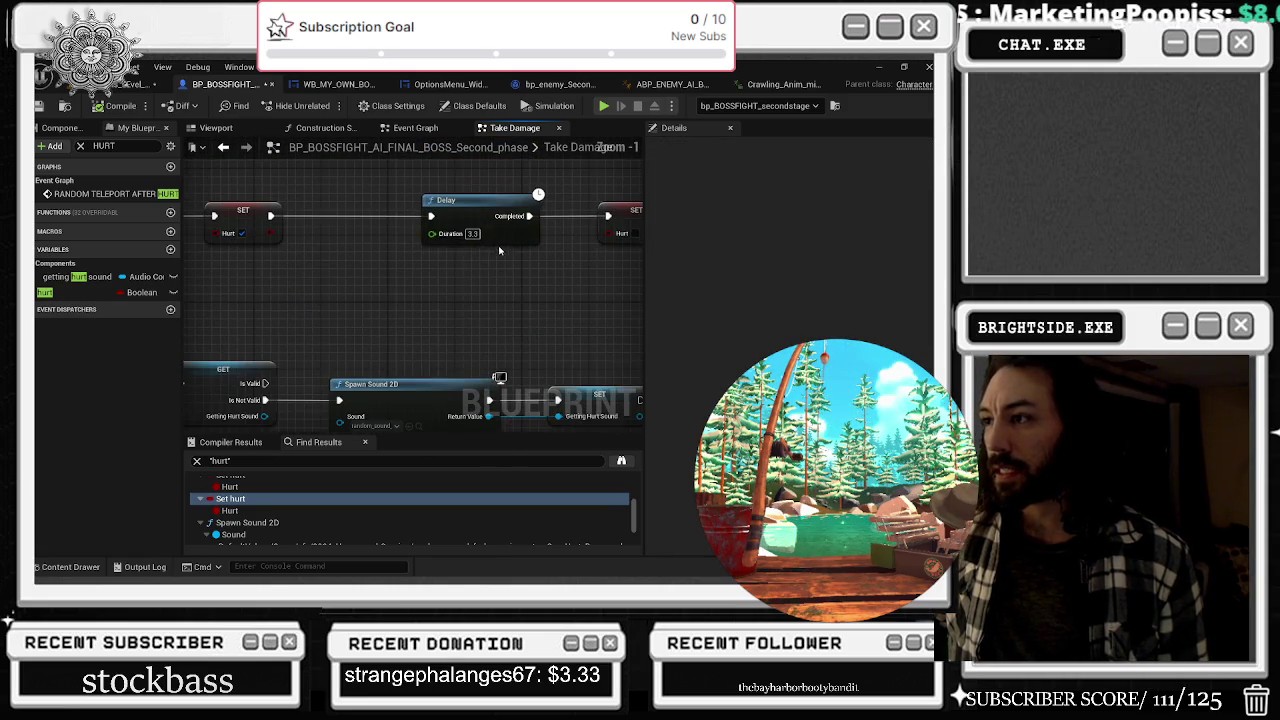
type("5")
key("Return")
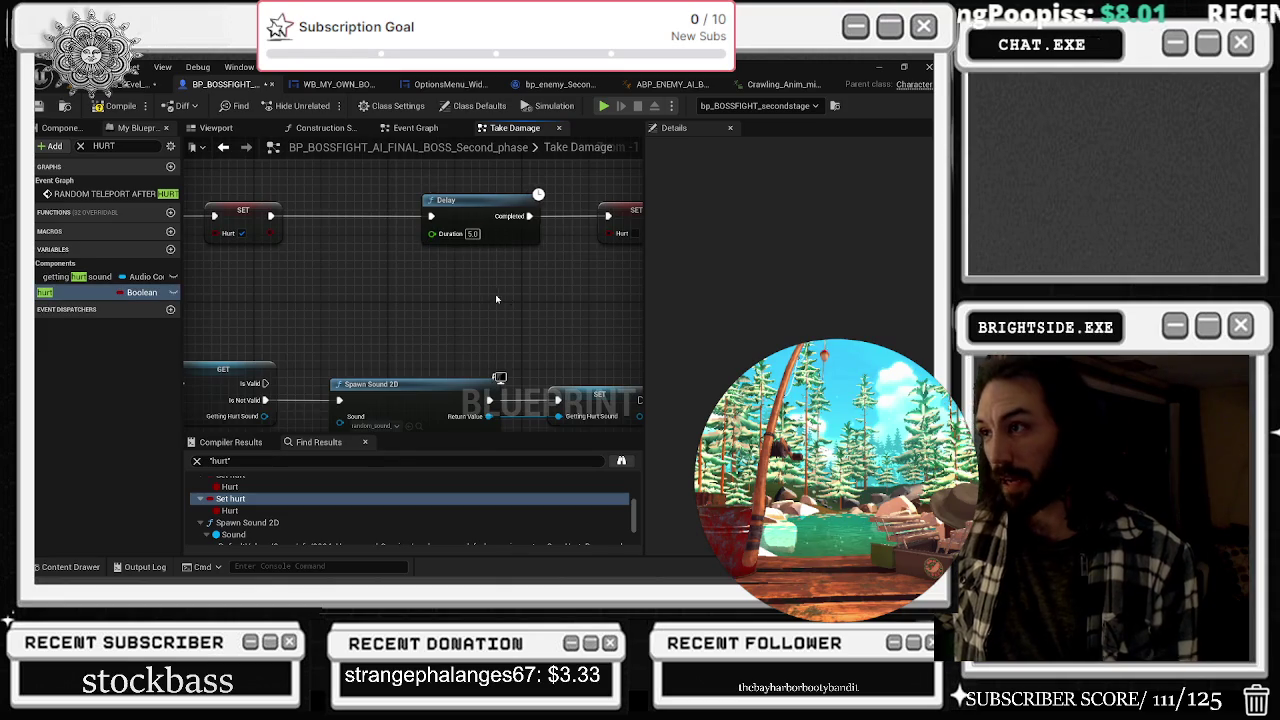
left_click_drag(497, 220, 569, 271)
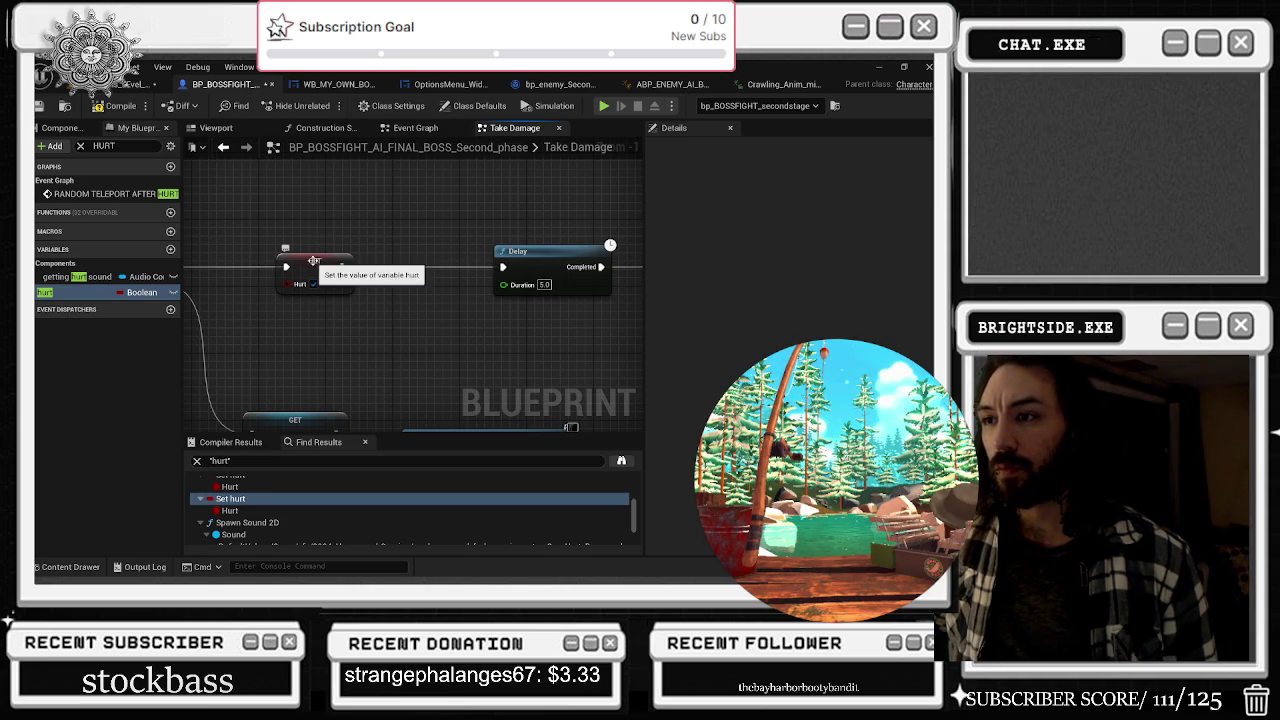
left_click_drag(306, 262, 376, 251)
Add a Select Int node to the Take Damage graph
left_click_drag(224, 256, 272, 289)
type("lect")
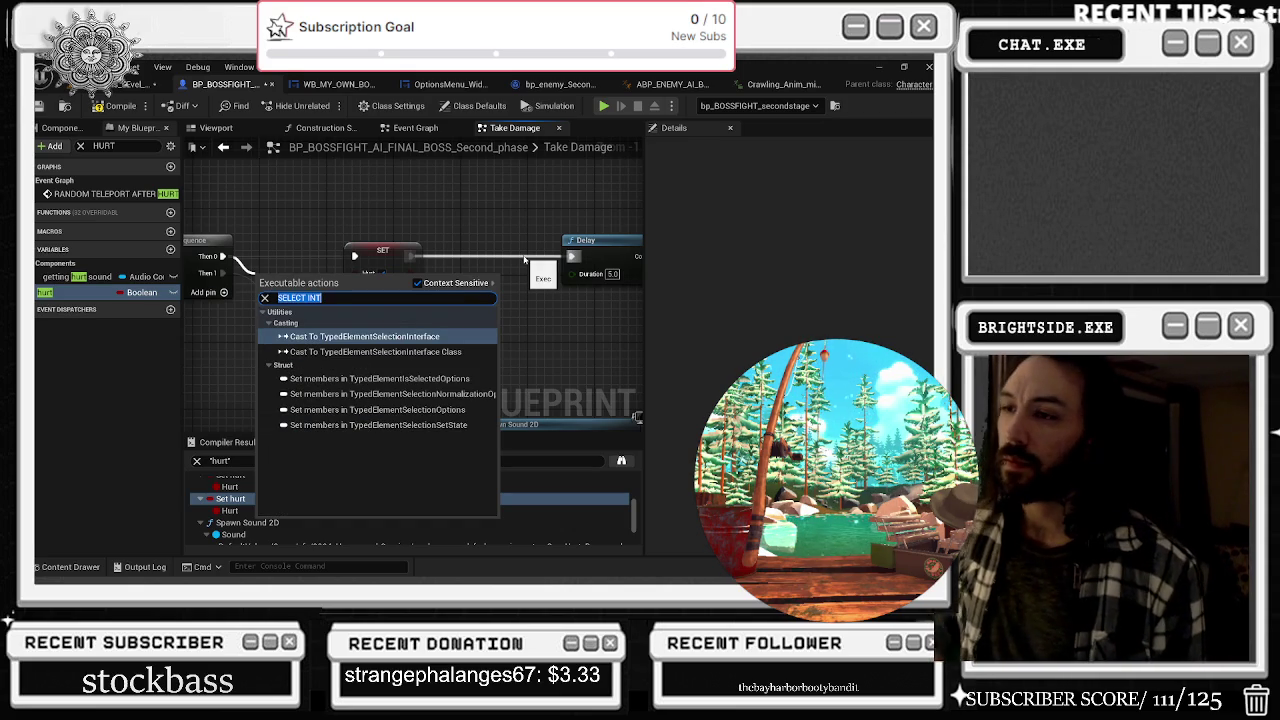
type("INT")
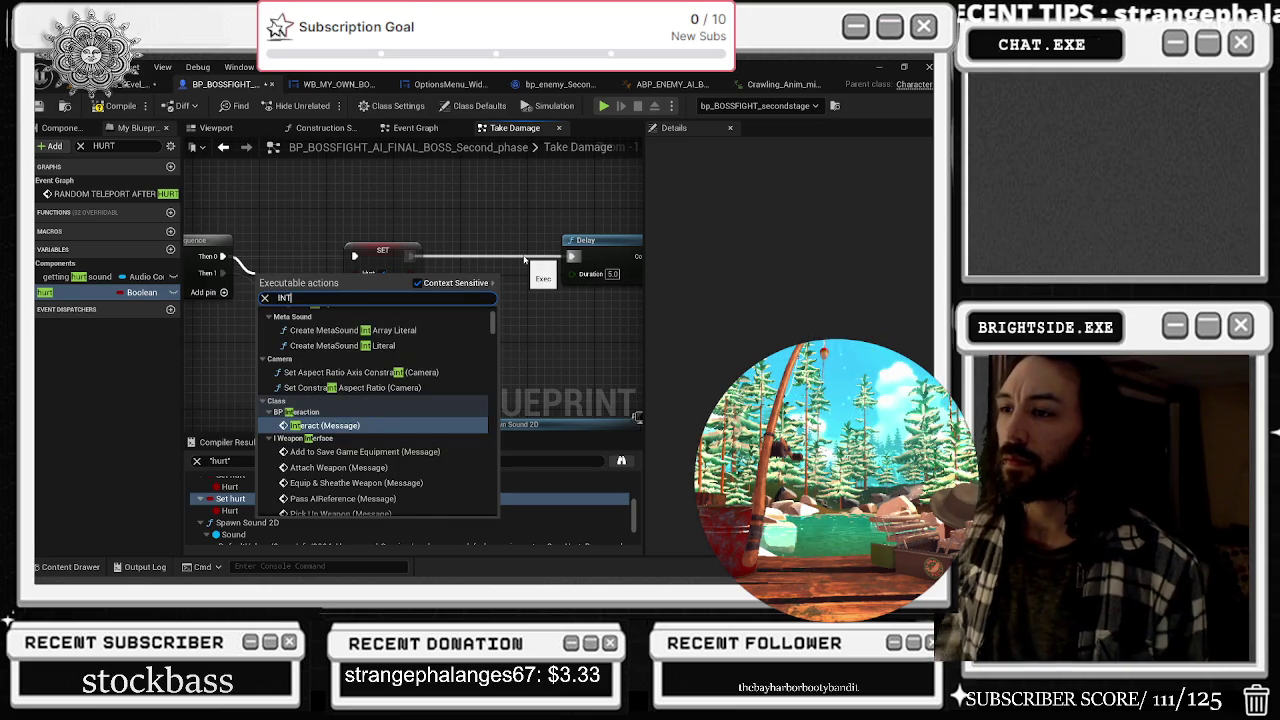
scroll(481, 440, "down", 5)
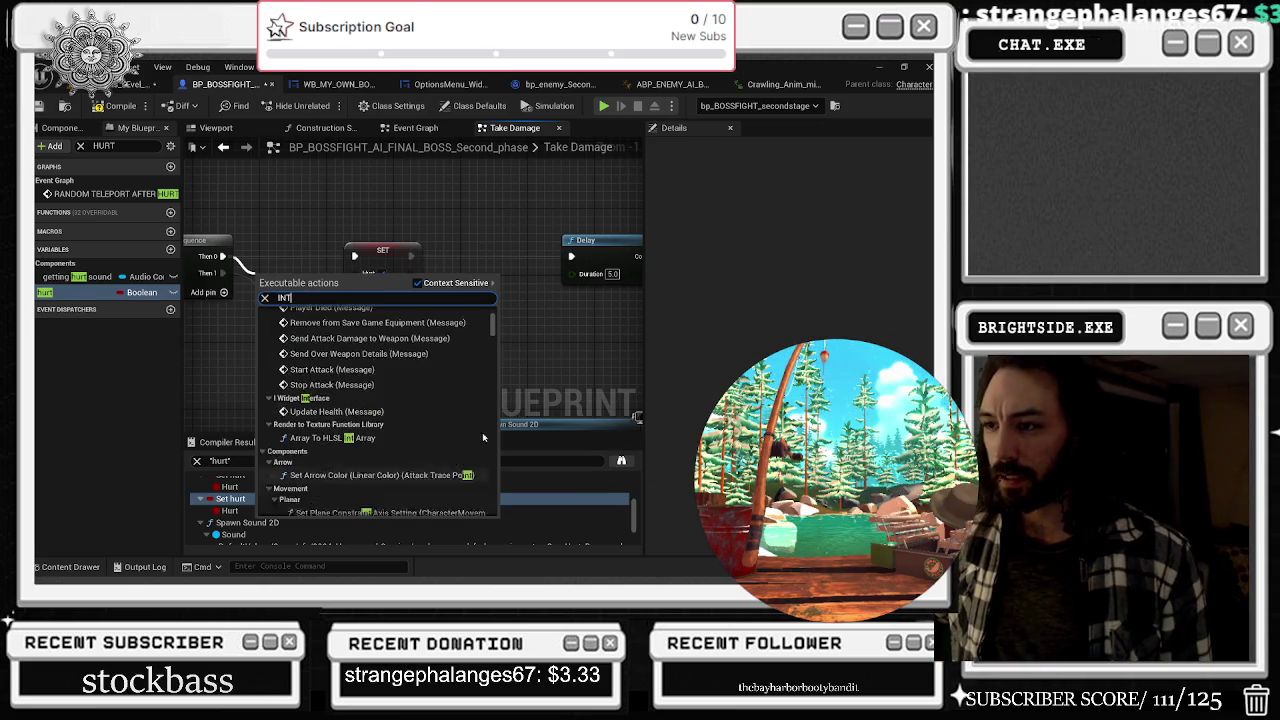
scroll(481, 440, "down", 3)
left_click(440, 446)
right_click(378, 216)
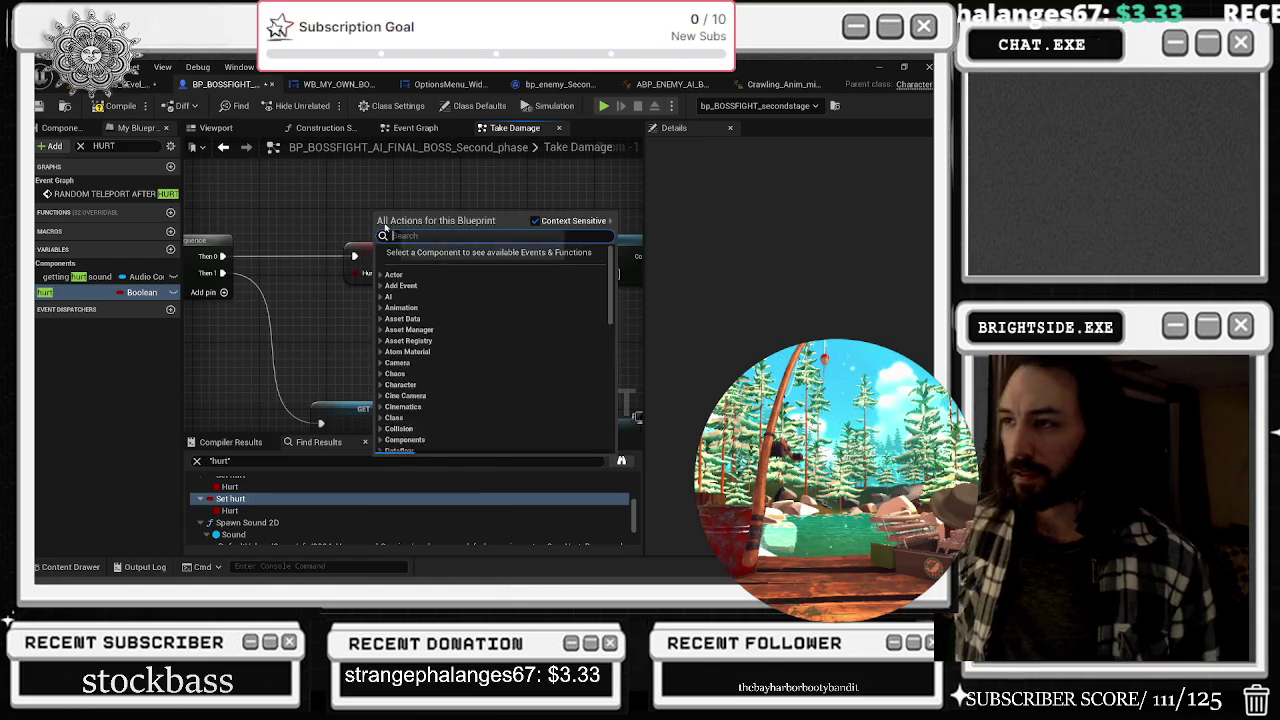
type("select int")
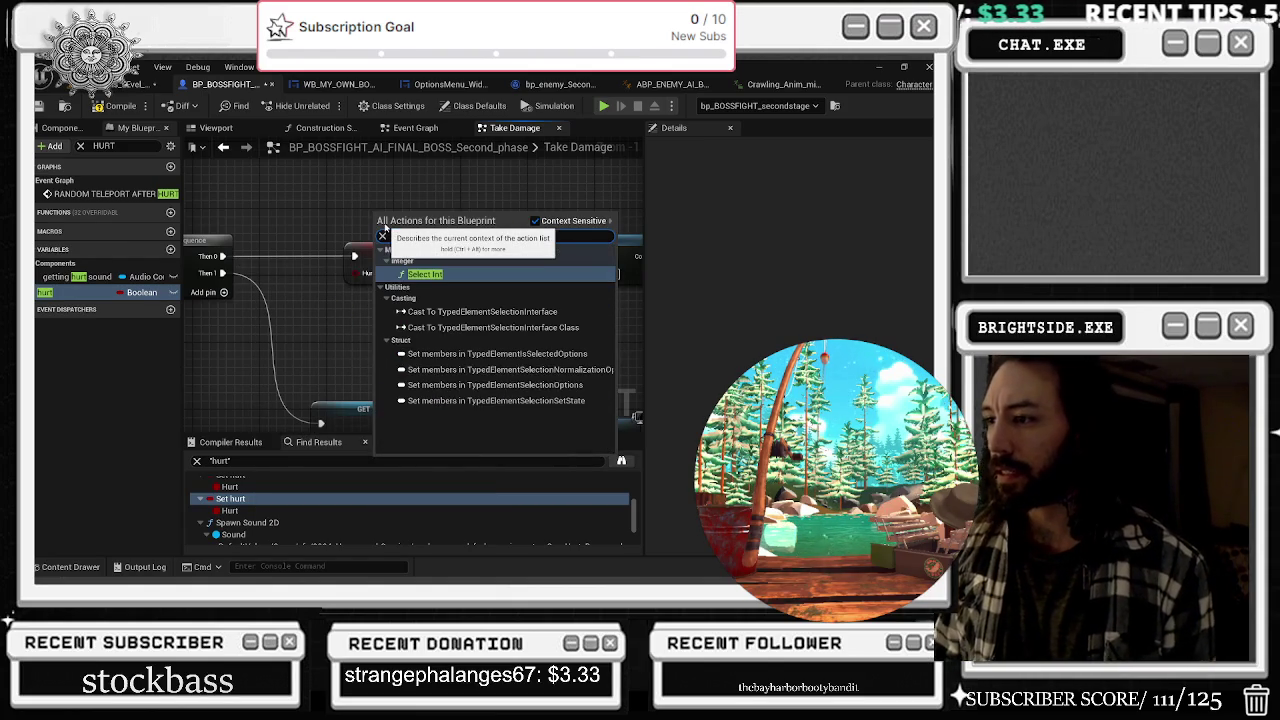
key("Return")
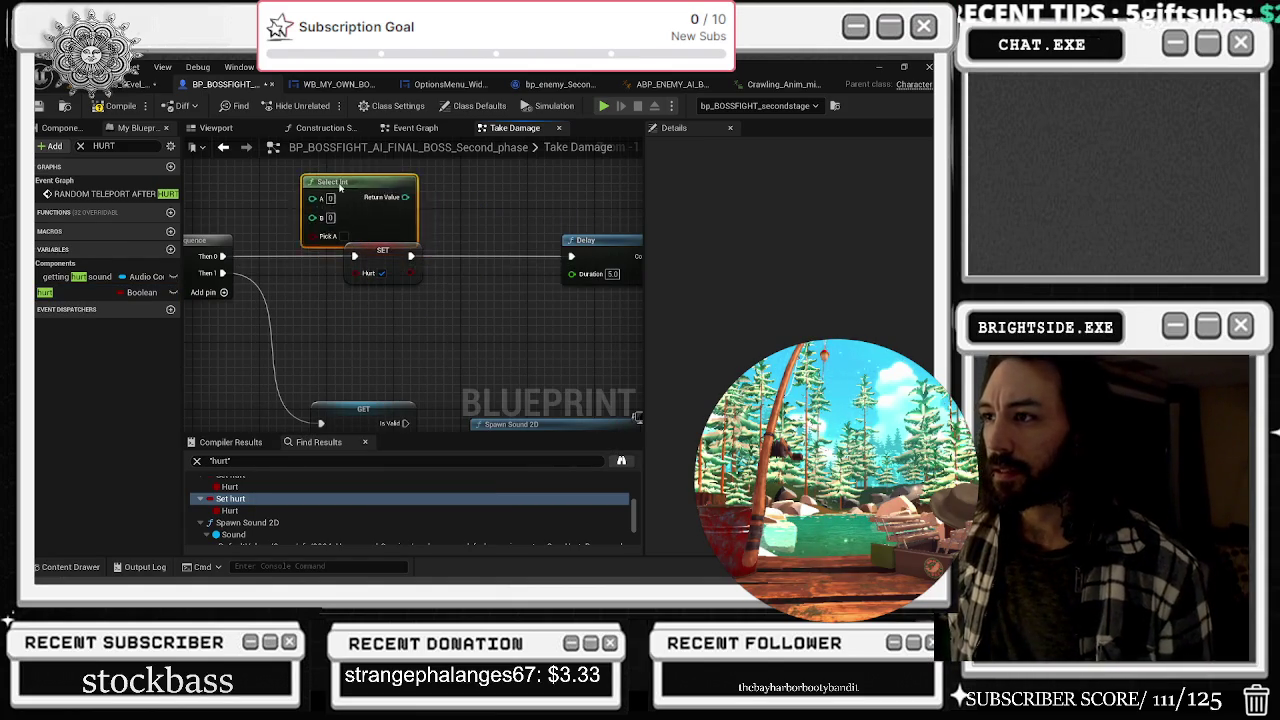
Move SET hurt right and browse the All Actions list for int nodes
left_click_drag(376, 245, 432, 242)
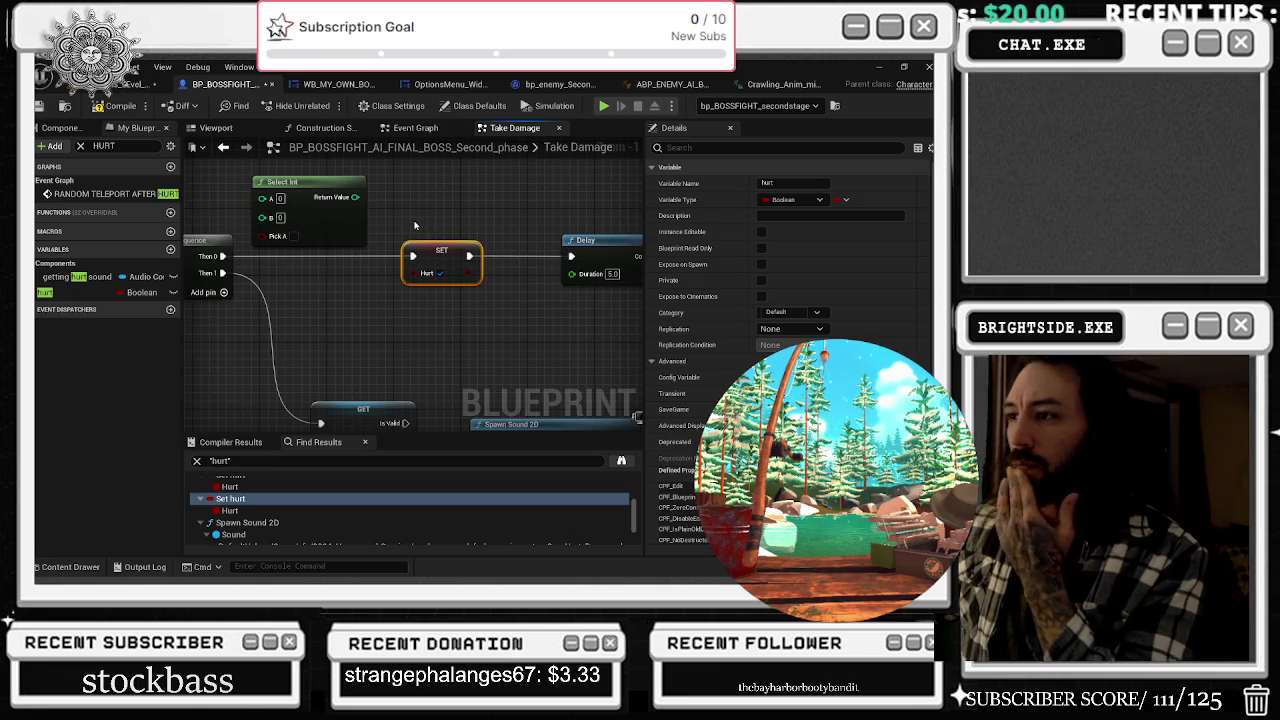
right_click(336, 310)
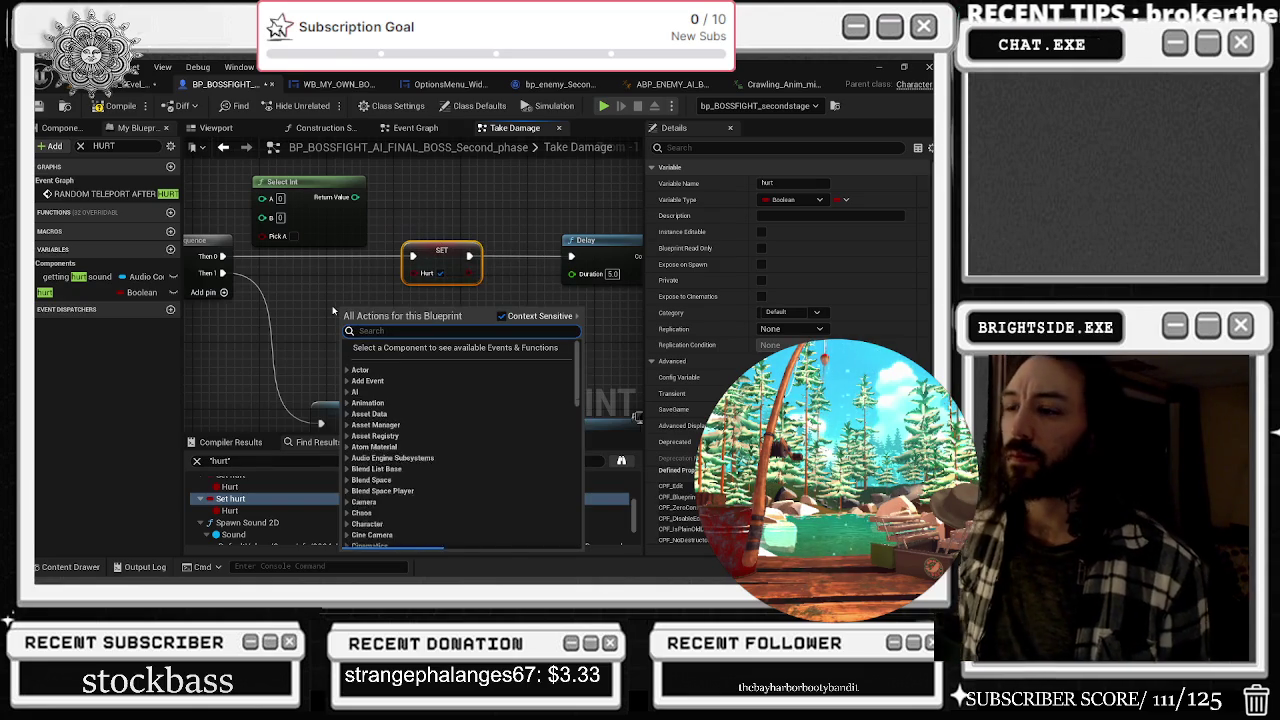
type("I")
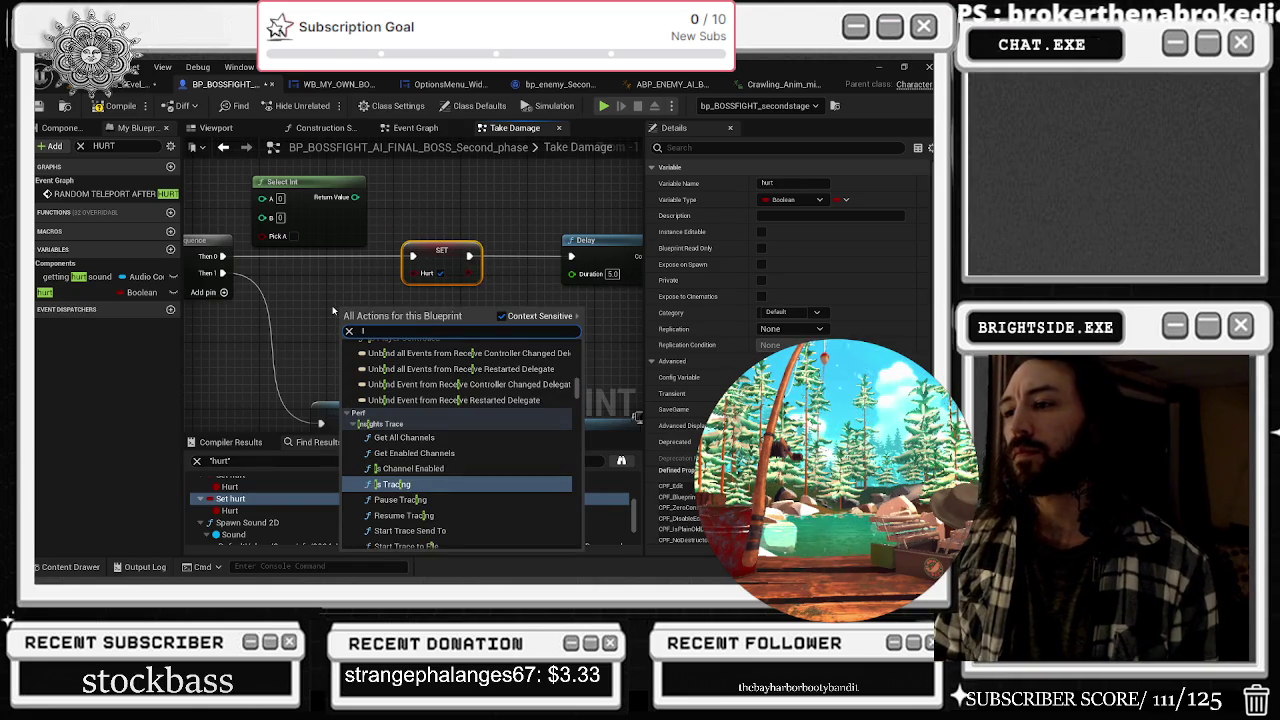
type("NT")
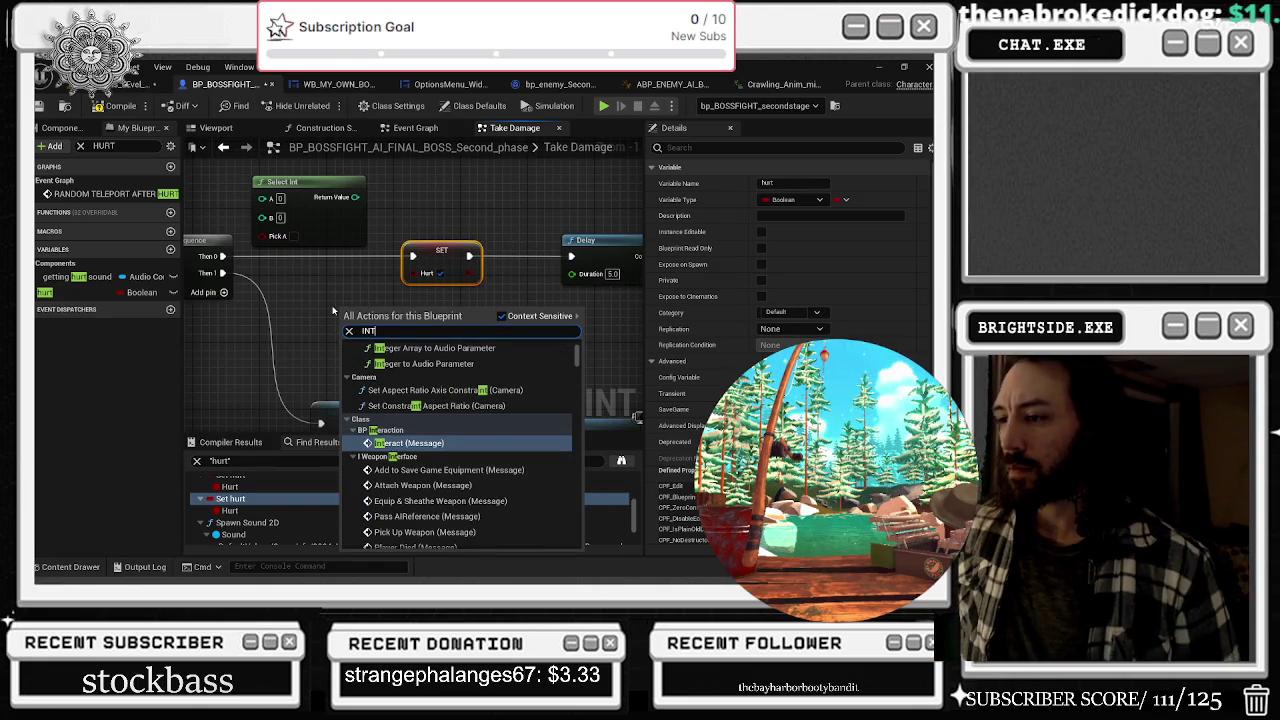
left_click_drag(573, 366, 590, 402)
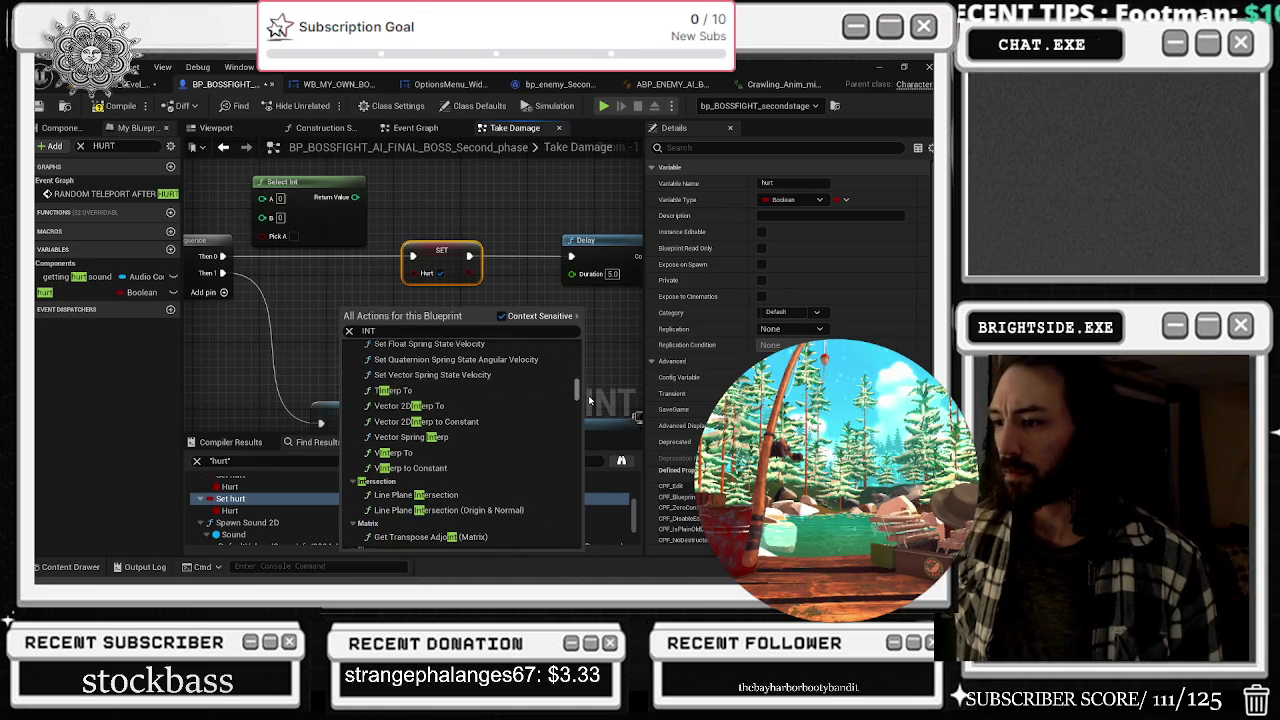
scroll(543, 431, "down", 8)
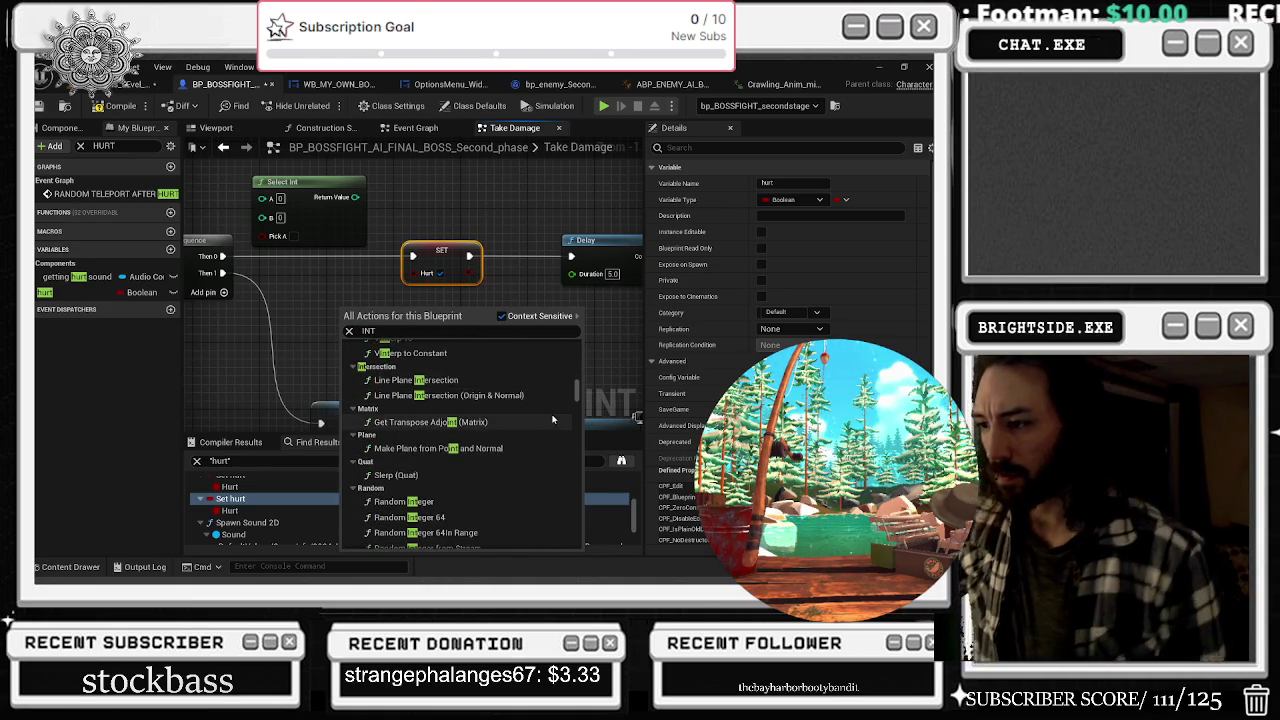
scroll(545, 431, "down", 10)
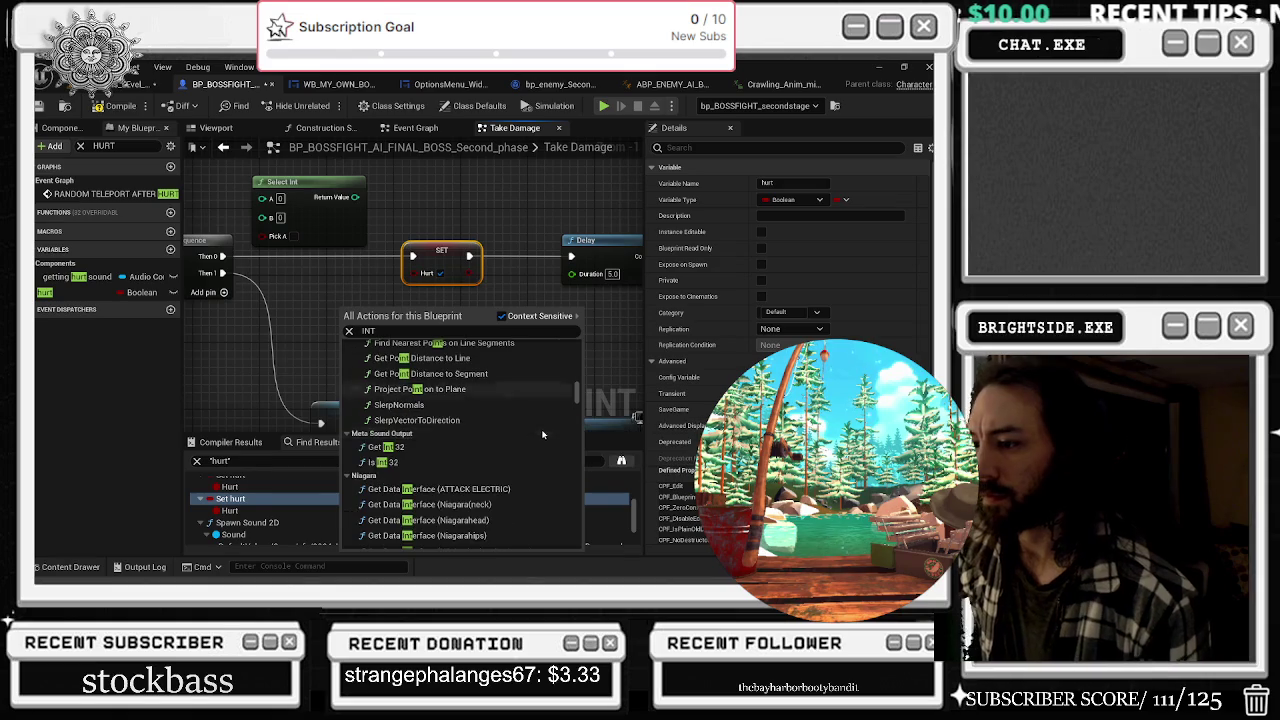
scroll(548, 432, "down", 10)
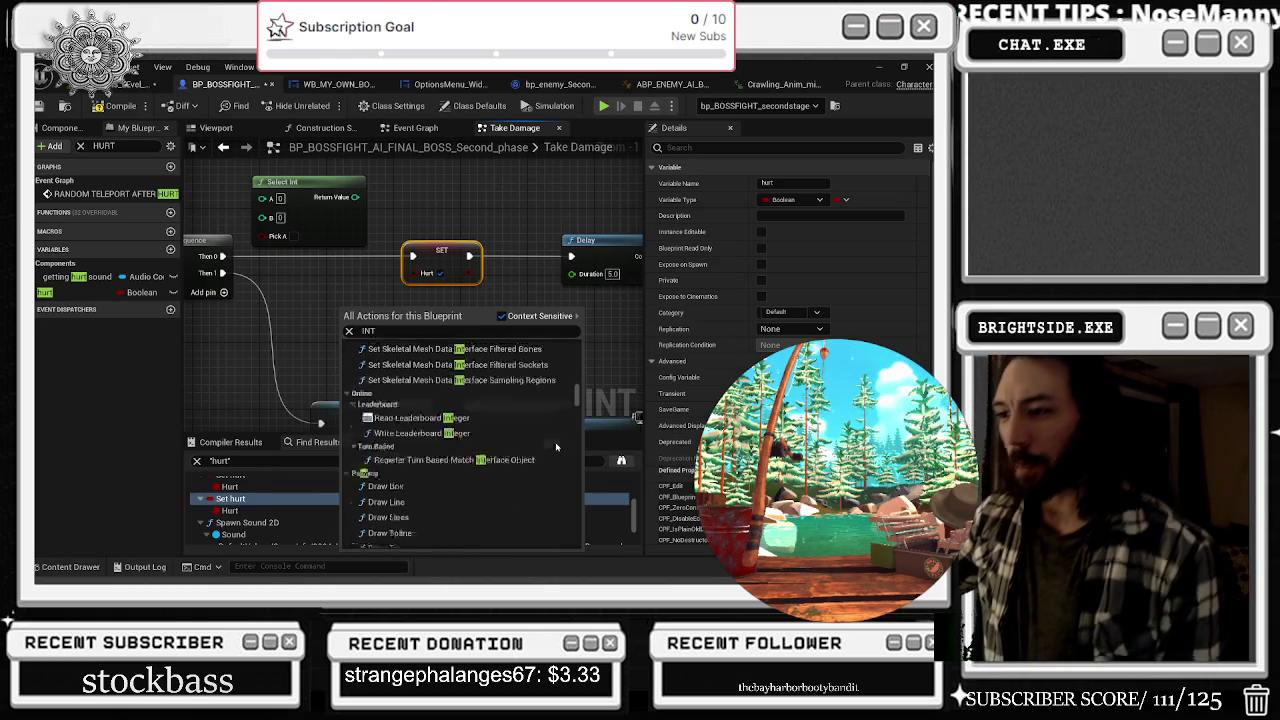
scroll(519, 459, "down", 5)
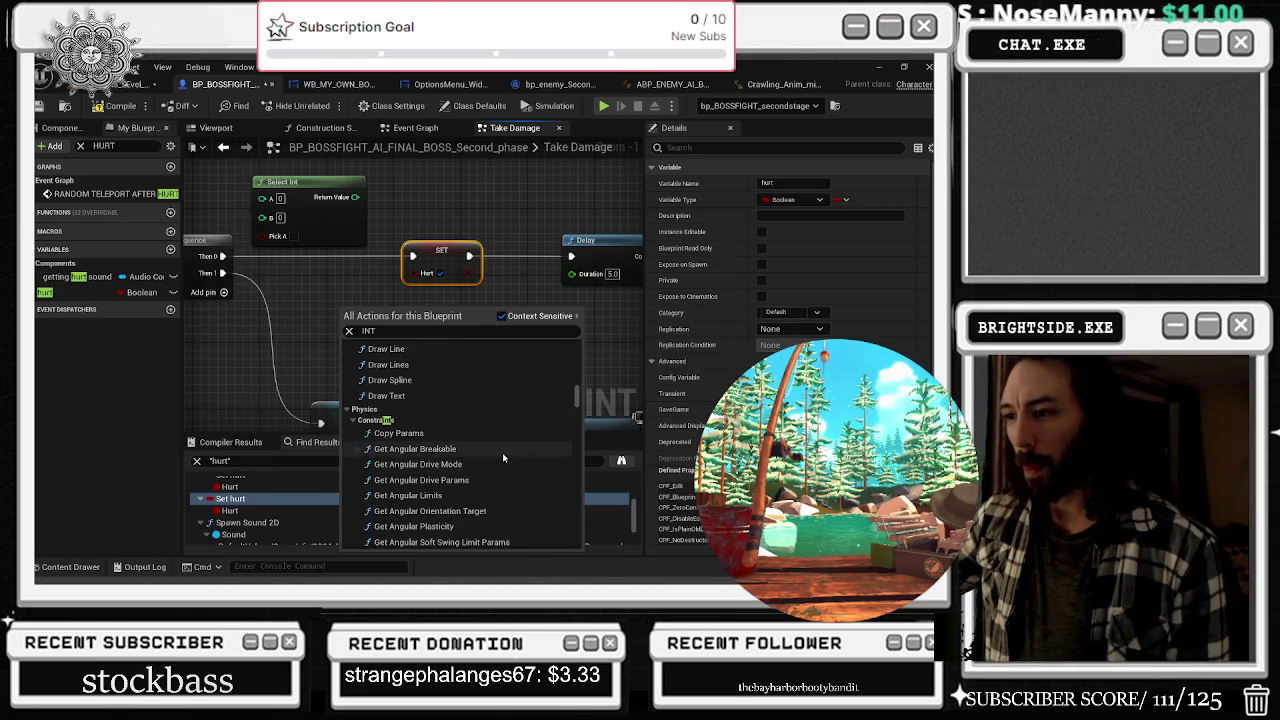
scroll(505, 460, "down", 8)
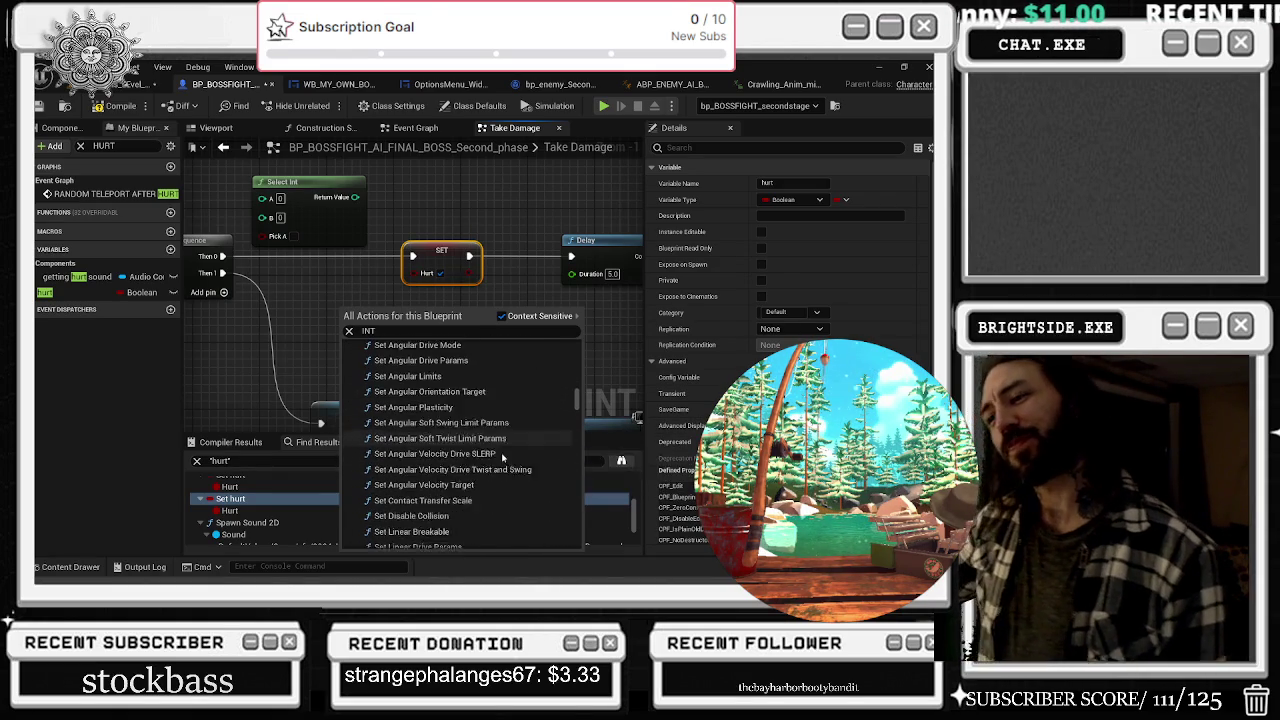
scroll(505, 460, "down", 1)
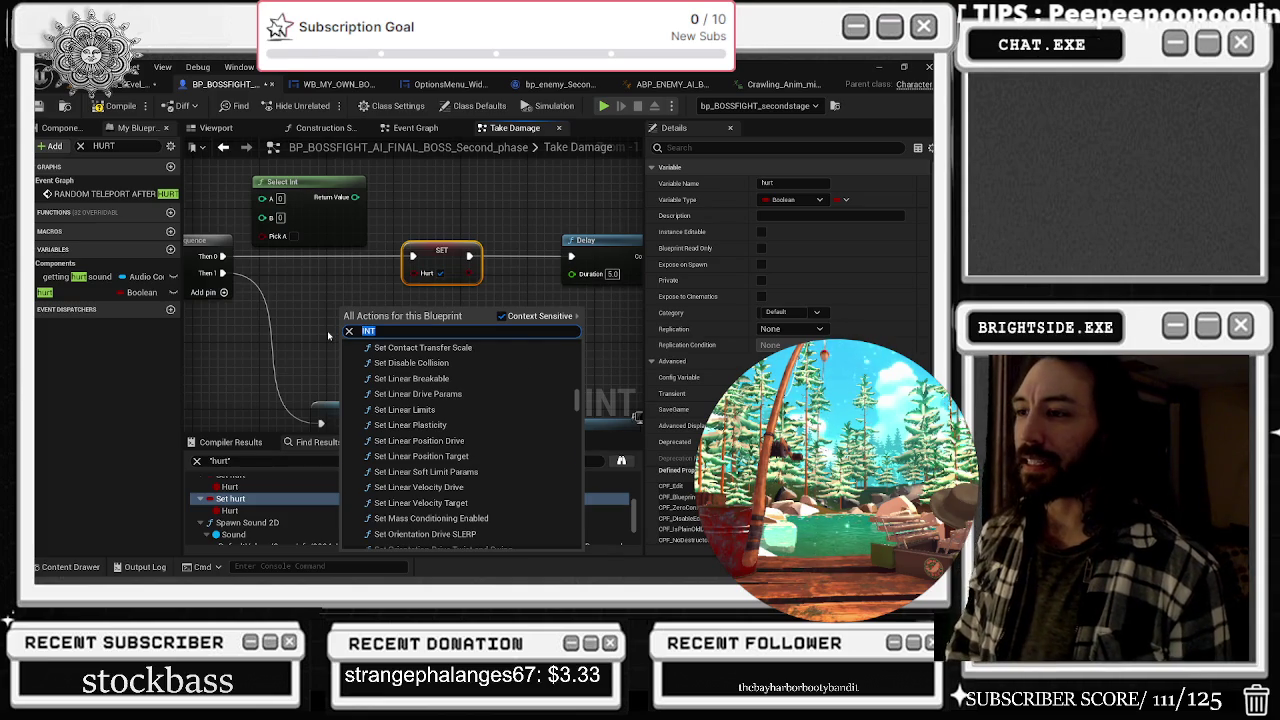
Search 'switch on in' and place a Switch on Int node below SET hurt
type("SELL")
key("BackSpace")
type("ECT ON")
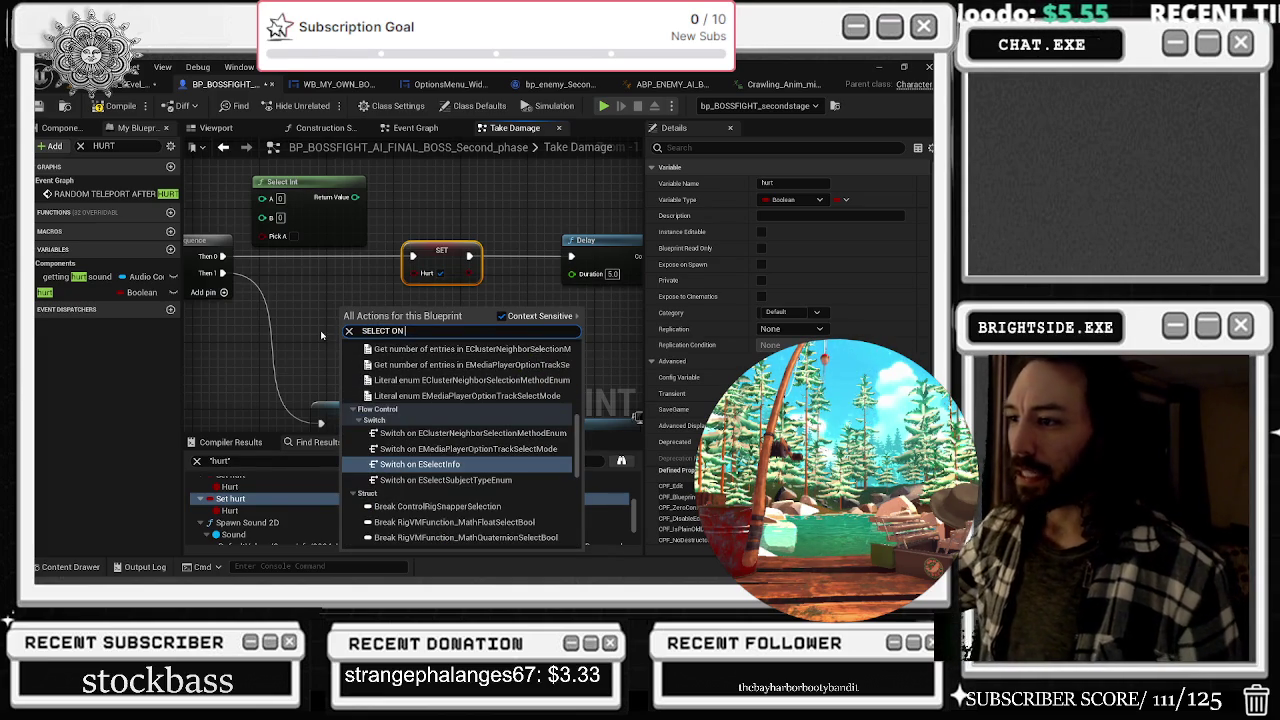
scroll(511, 463, "down", 10)
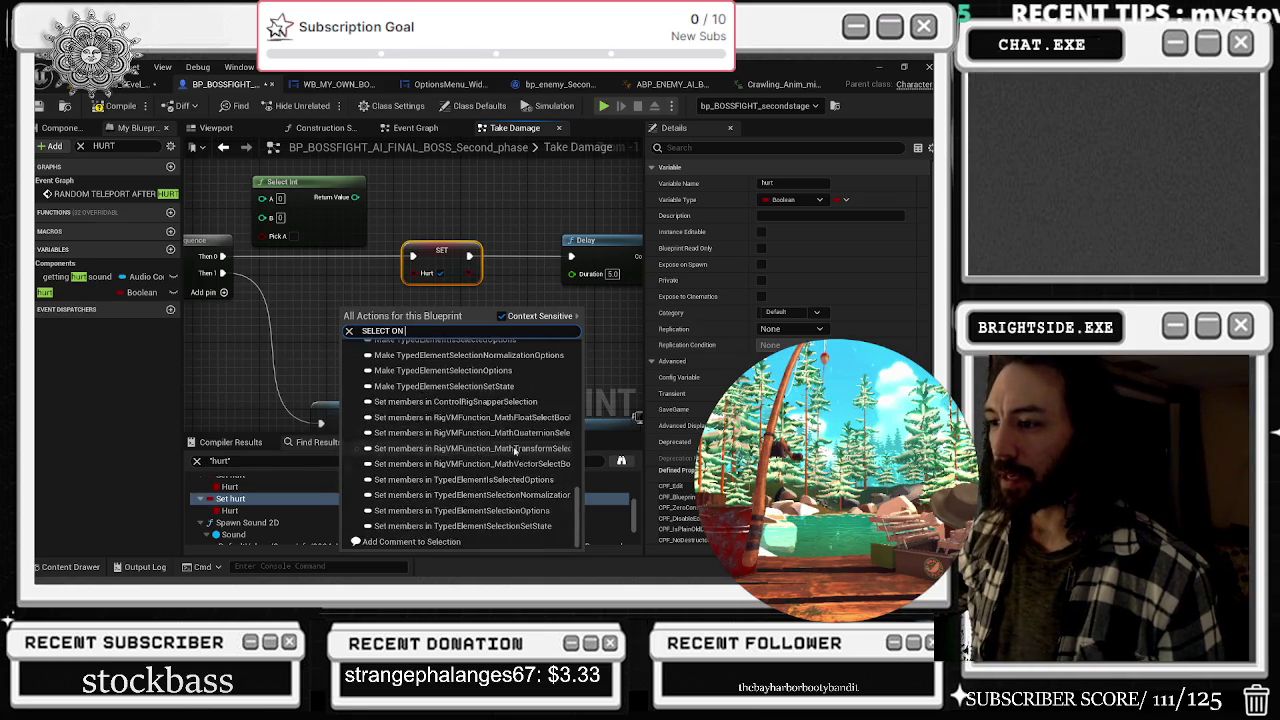
scroll(429, 344, "up", 4)
type("SW")
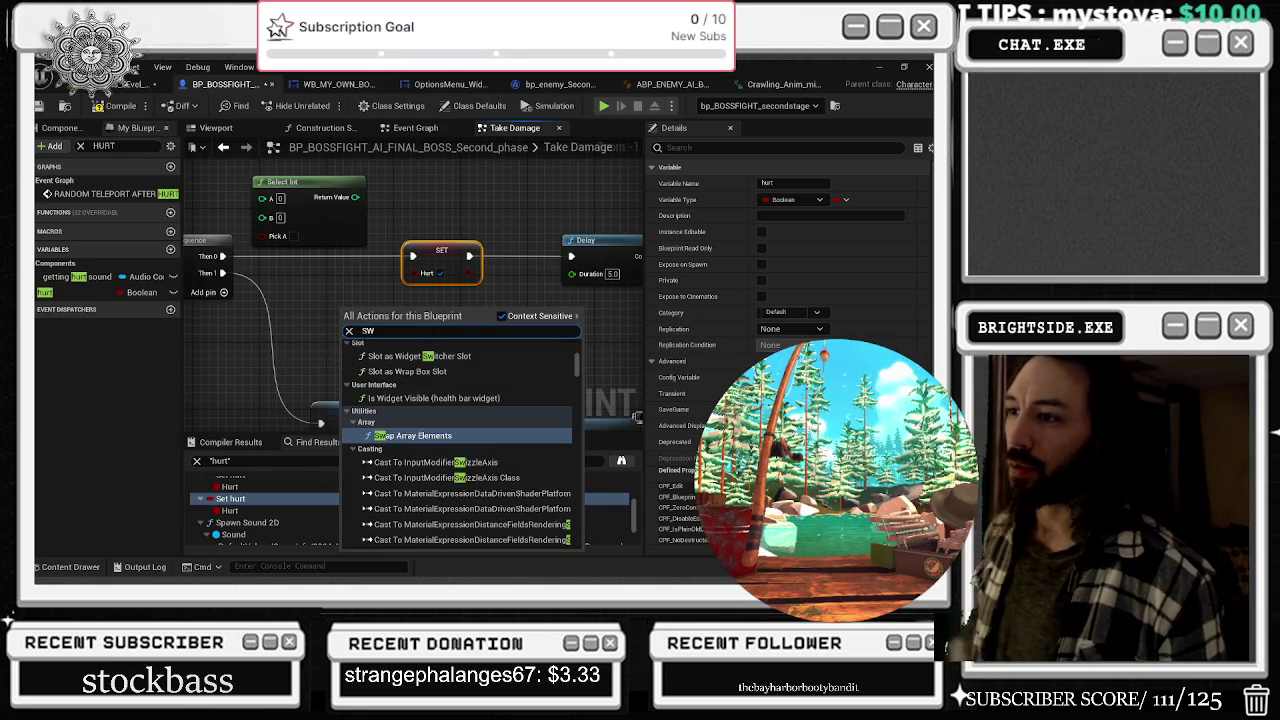
type("ITCH ON IN")
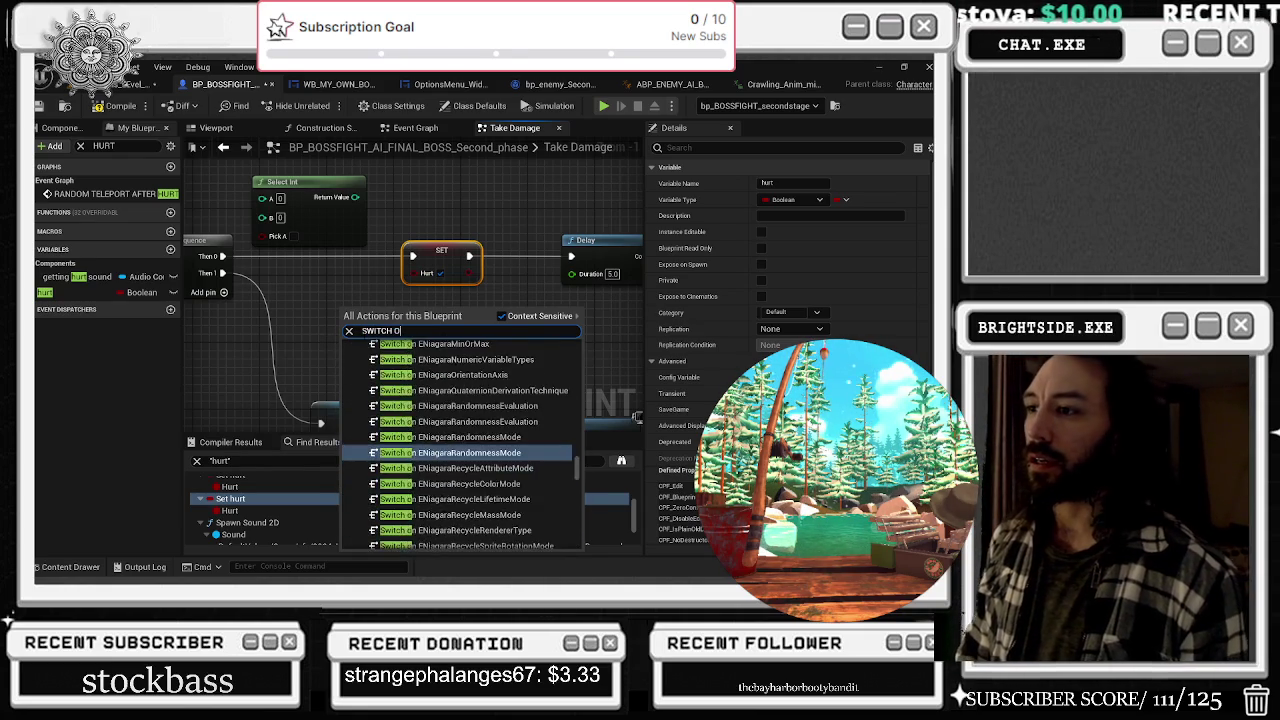
key("Return")
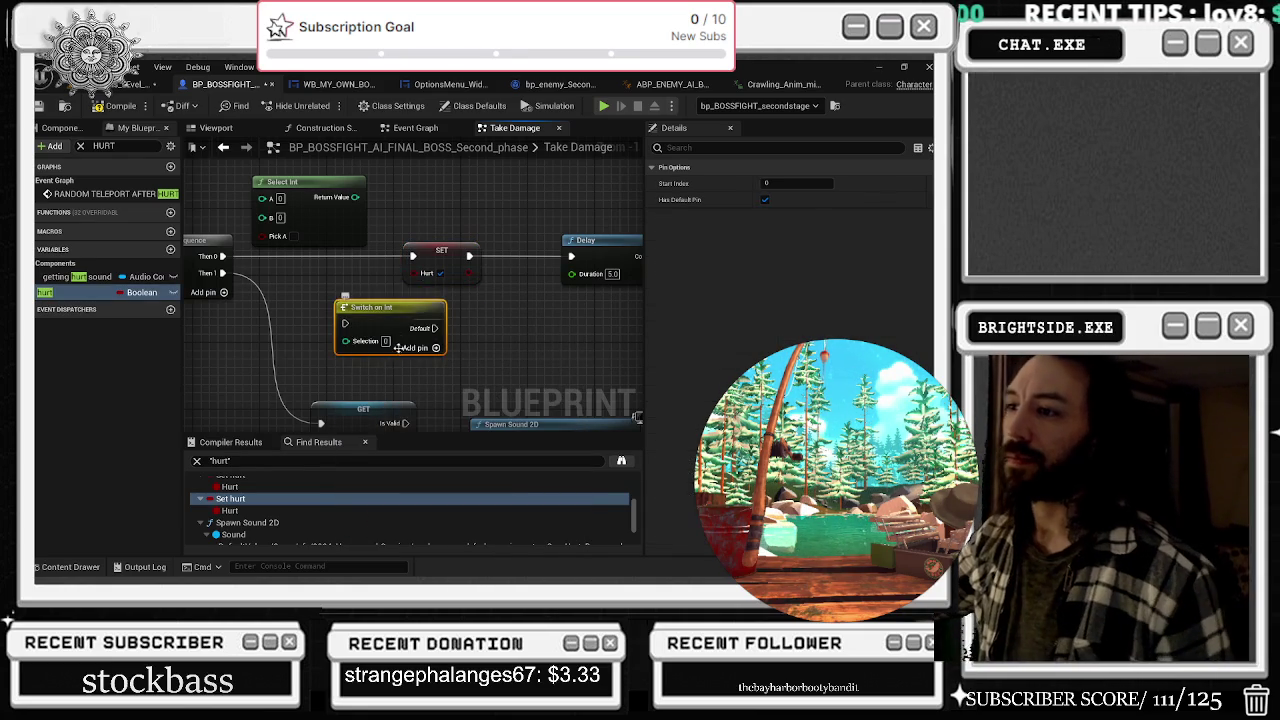
Wire the Switch on Int output to SET hurt and delete the old Select Int node
left_click_drag(345, 298, 307, 290)
left_click(253, 262)
mouse_move(412, 256)
left_mouse_down()
mouse_move(393, 311)
mouse_move(303, 266)
left_mouse_up()
left_click_drag(431, 204, 468, 260)
left_click(319, 237)
key("Delete")
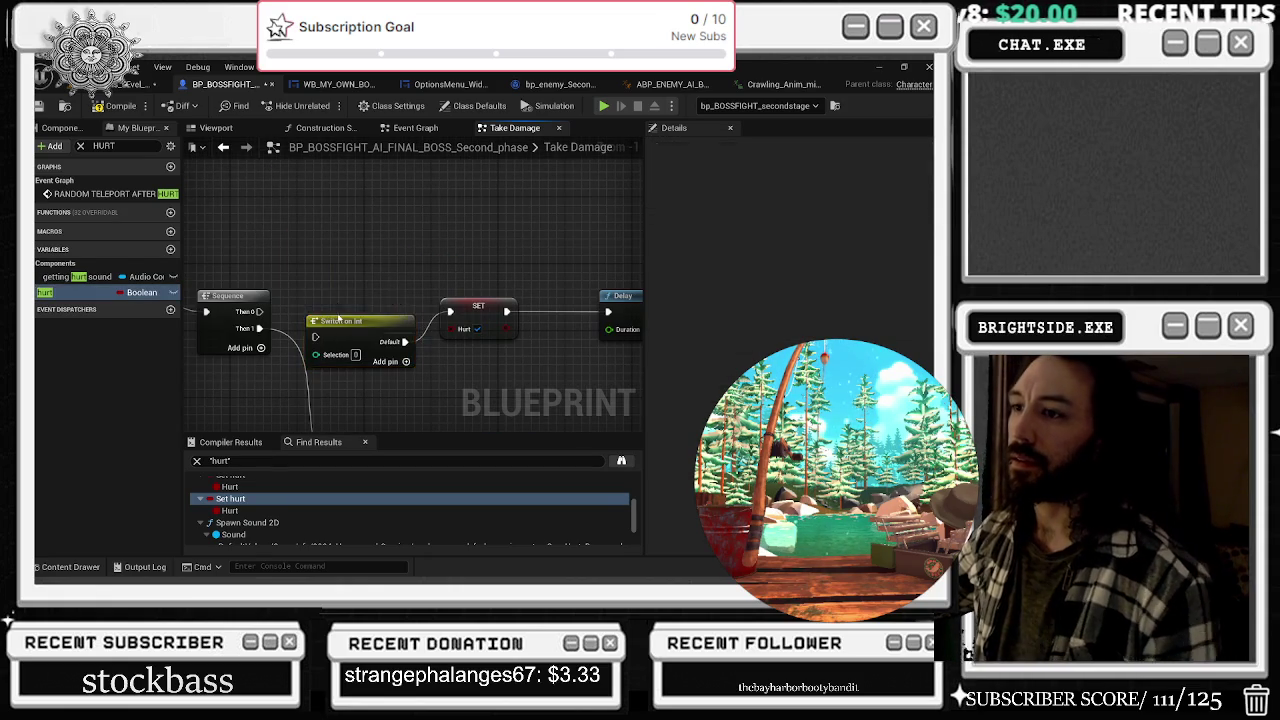
Connect Sequence Then 0 to Switch on Int and add output pins 0–2
left_click_drag(259, 311, 307, 311)
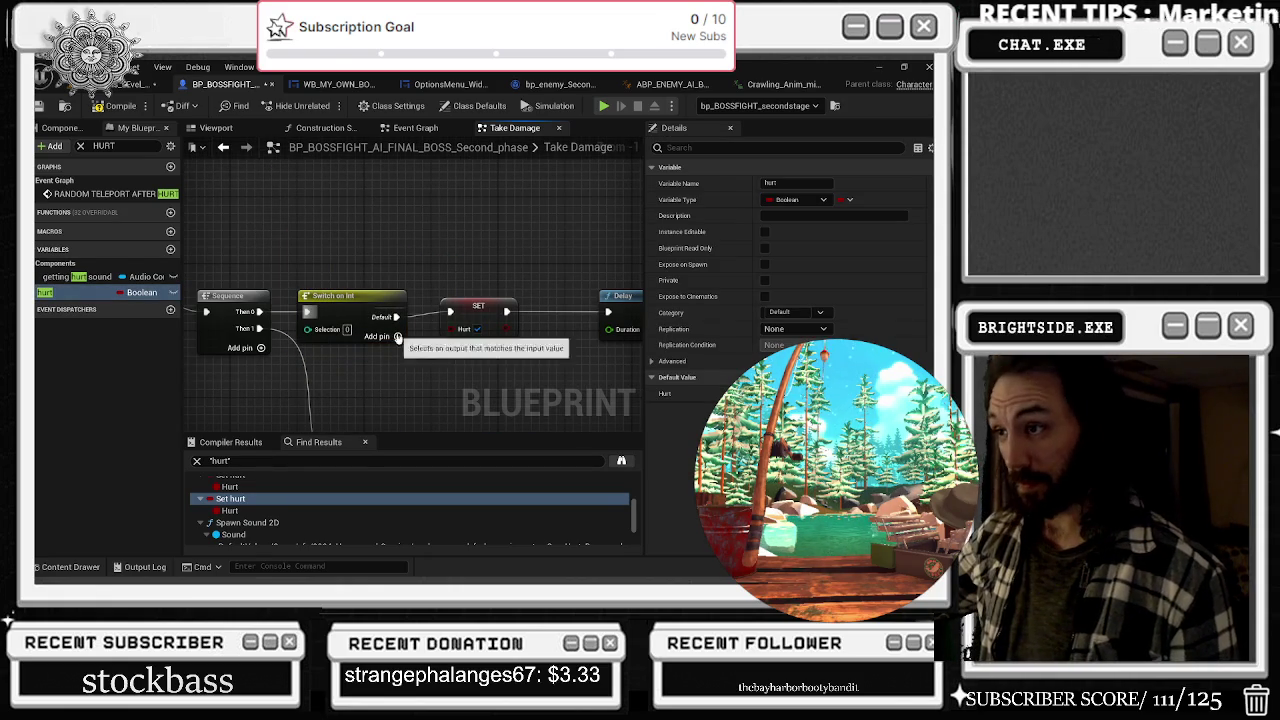
left_click(397, 336)
left_click(397, 353)
left_click(313, 349)
left_click(409, 306)
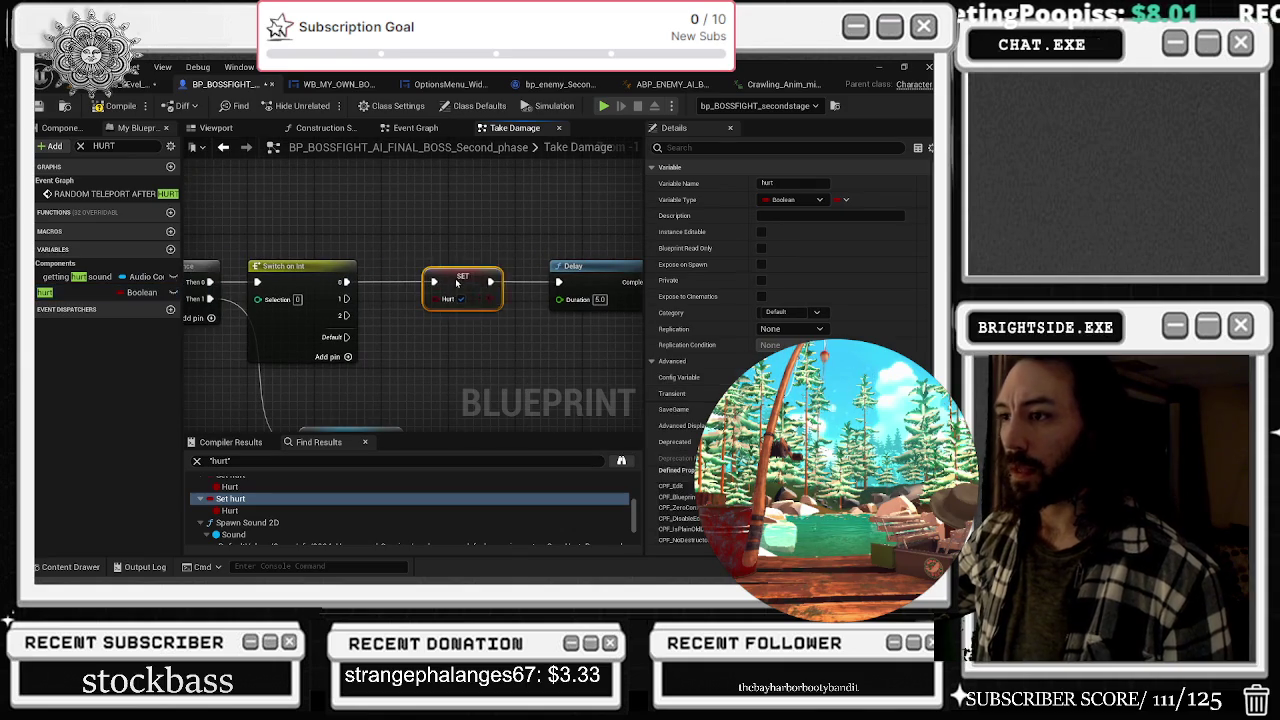
Feed the Switch's Selection from a new Random Integer in Range node
left_click_drag(409, 275, 362, 334)
type("random i")
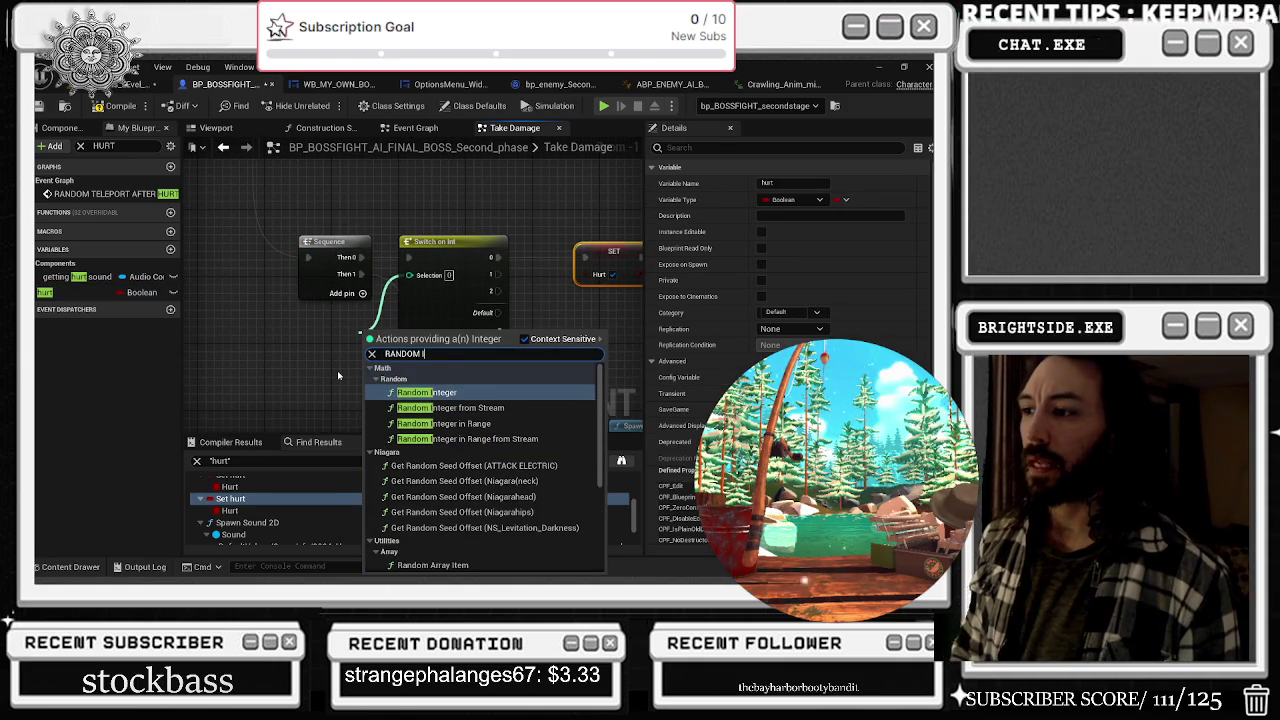
key("Down")
key("Down")
key("Return")
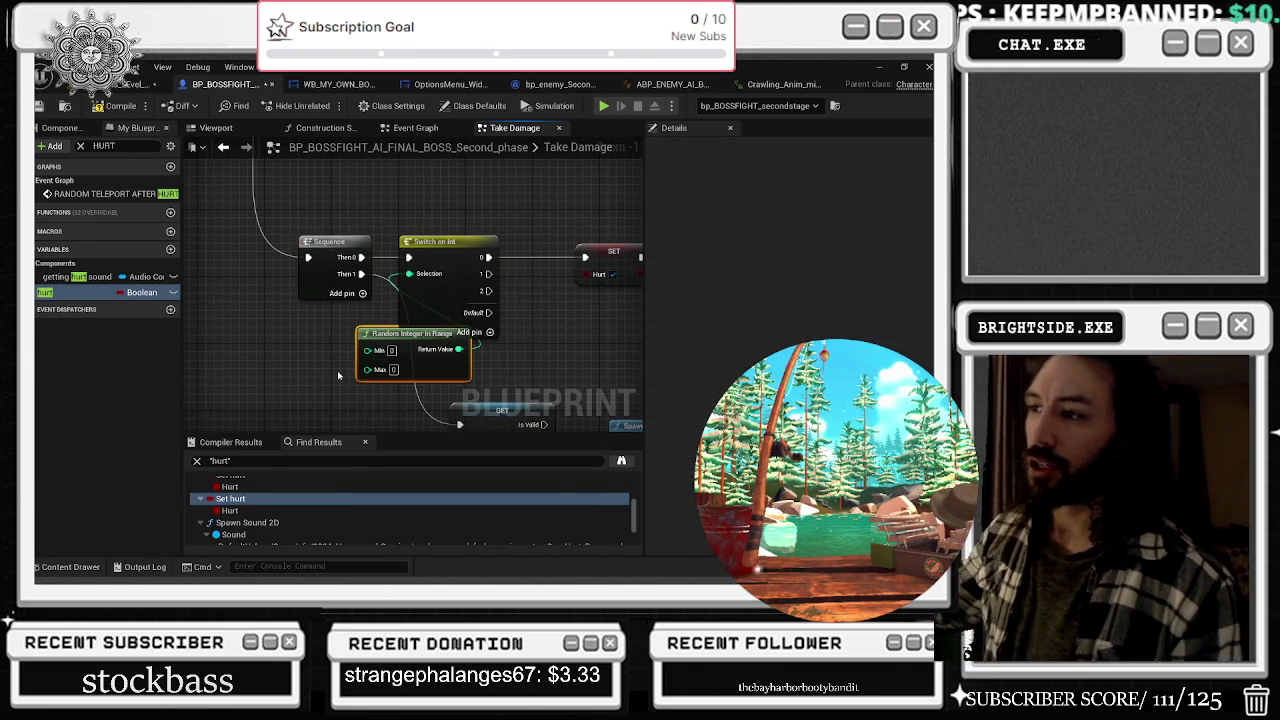
left_click_drag(398, 341, 297, 333)
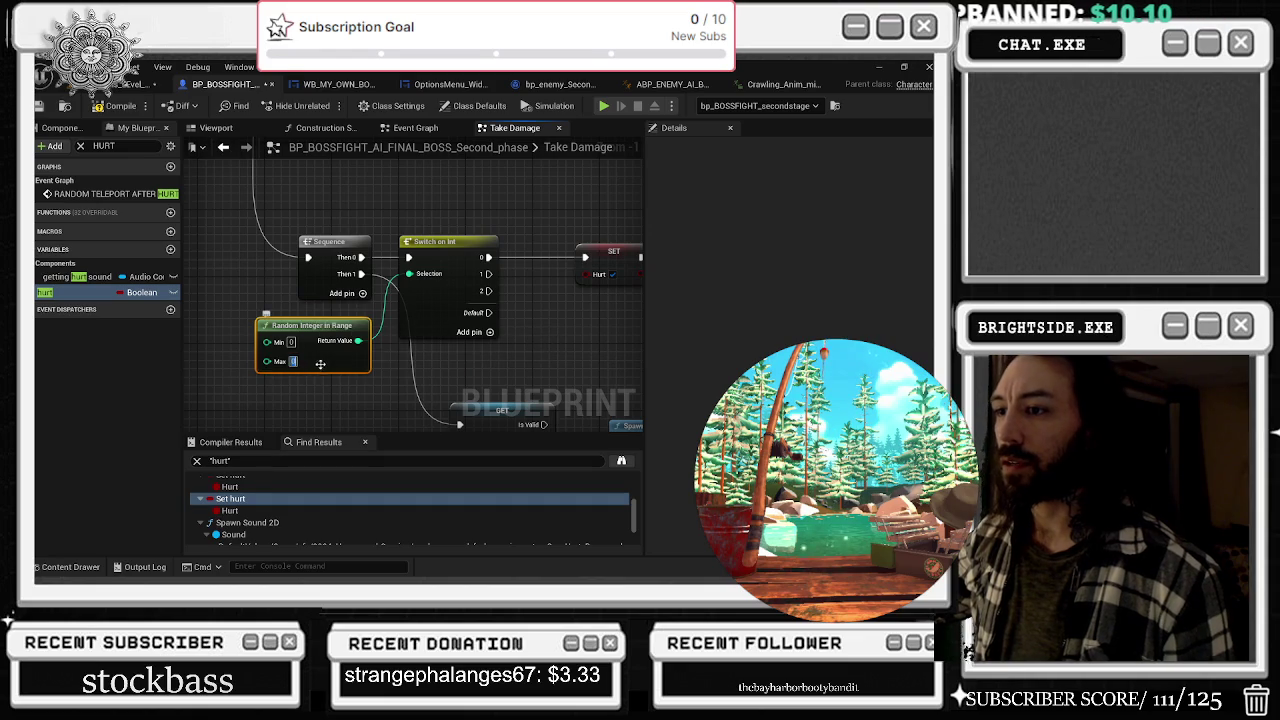
Move the SET, Delay and SET nodes up together to tidy the graph
mouse_move(292, 362)
left_mouse_down()
mouse_move(250, 346)
mouse_move(314, 284)
mouse_move(244, 284)
mouse_move(630, 322)
left_mouse_up()
scroll(300, 300, "down", 1)
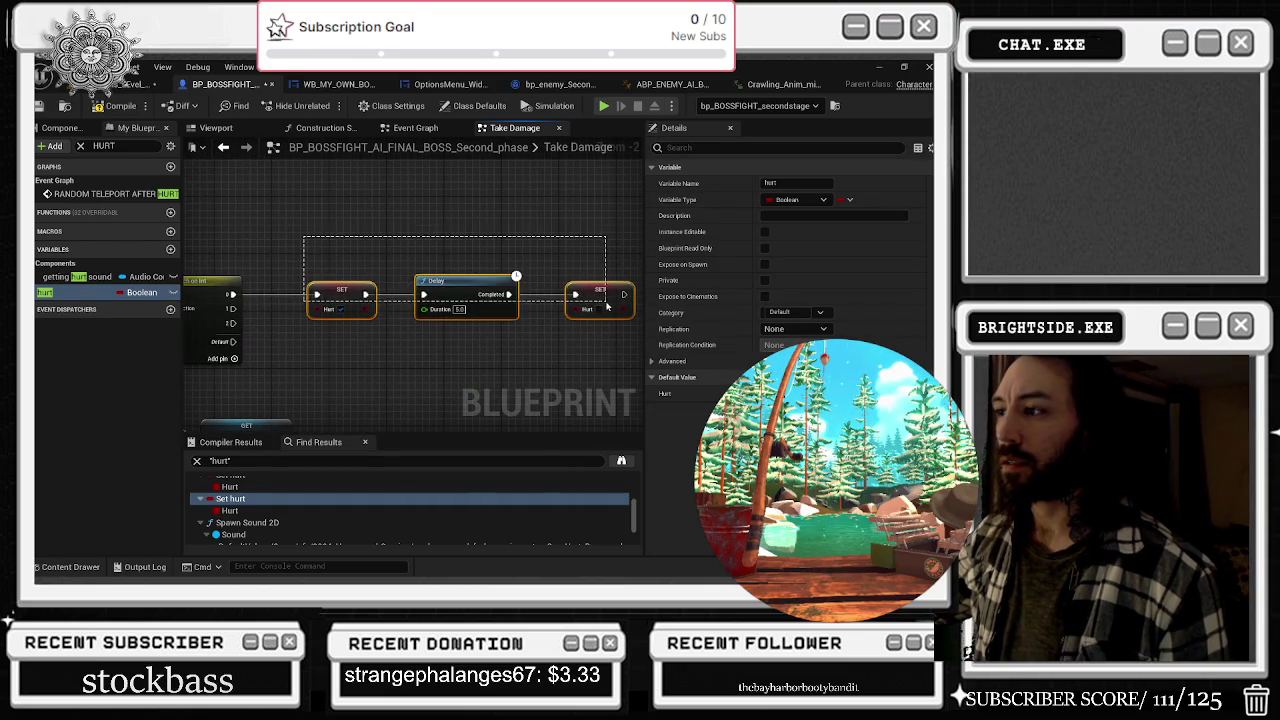
left_click_drag(455, 283, 429, 233)
left_click(336, 331)
left_click_drag(334, 328, 389, 320)
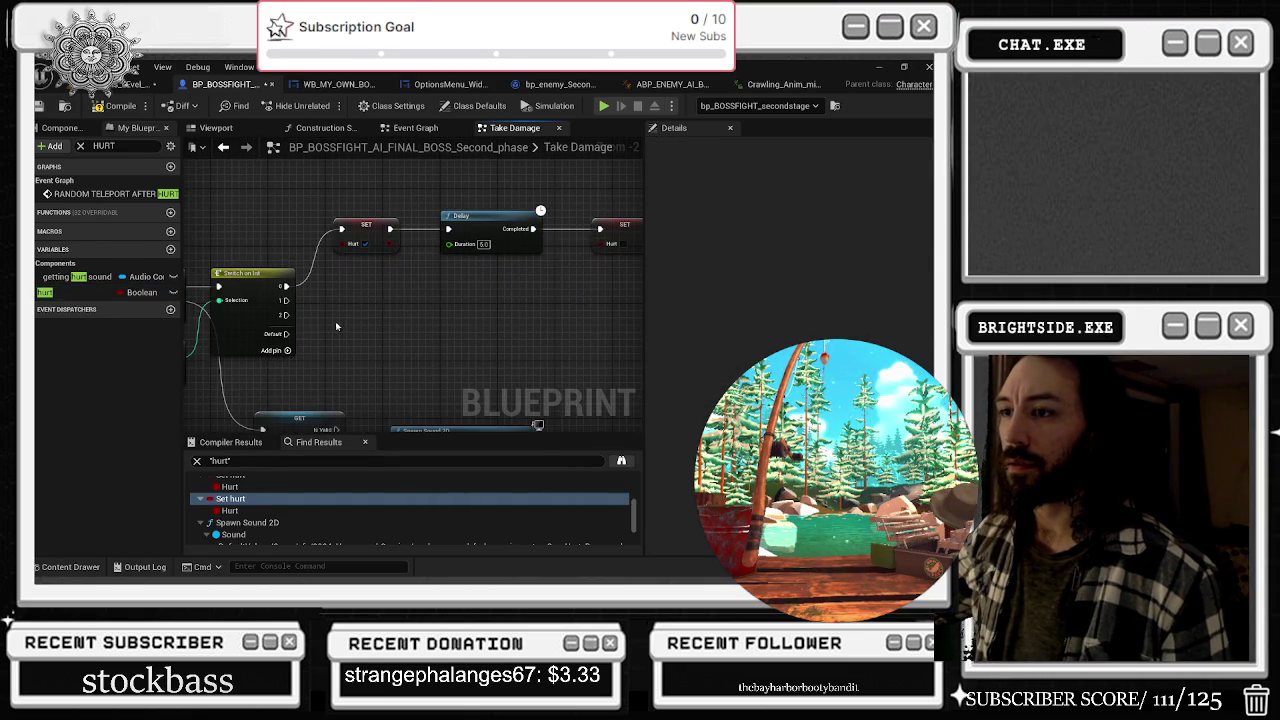
left_click(50, 292)
Duplicate hurt twice to create the Boolean variables hurt1 and hurt2
right_click(62, 294)
left_click(49, 380)
right_click(72, 294)
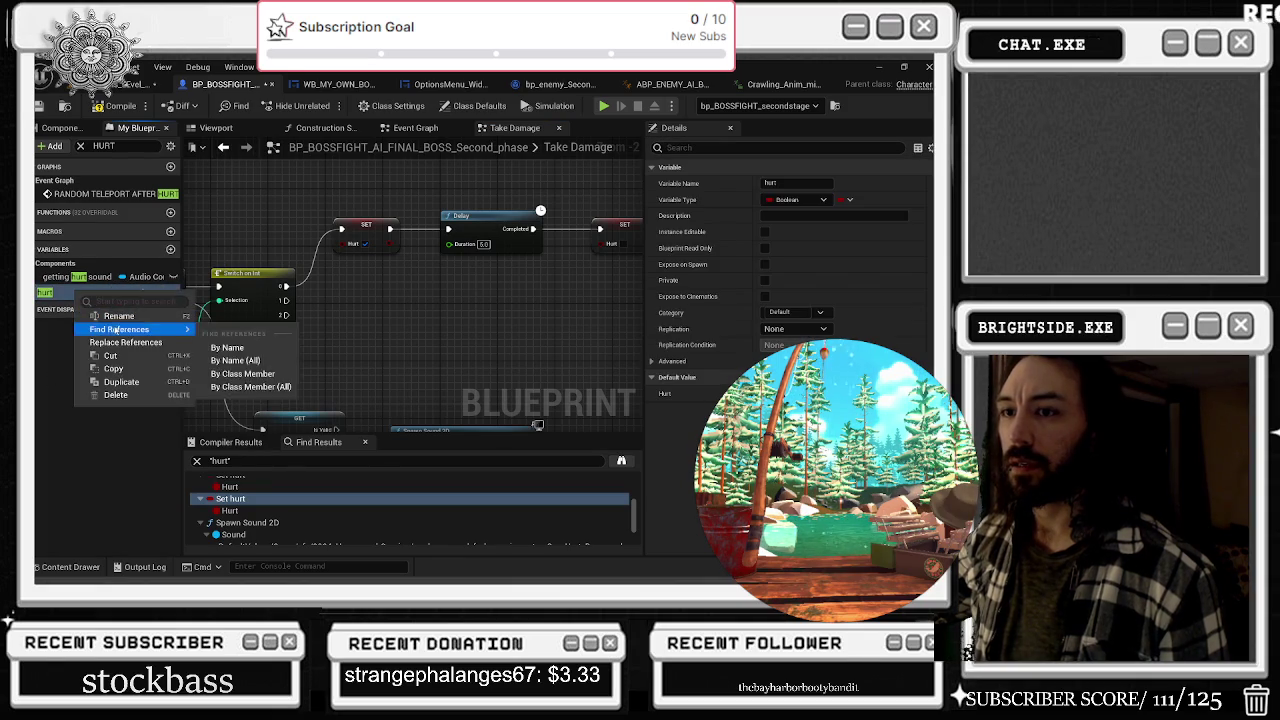
left_click(107, 331)
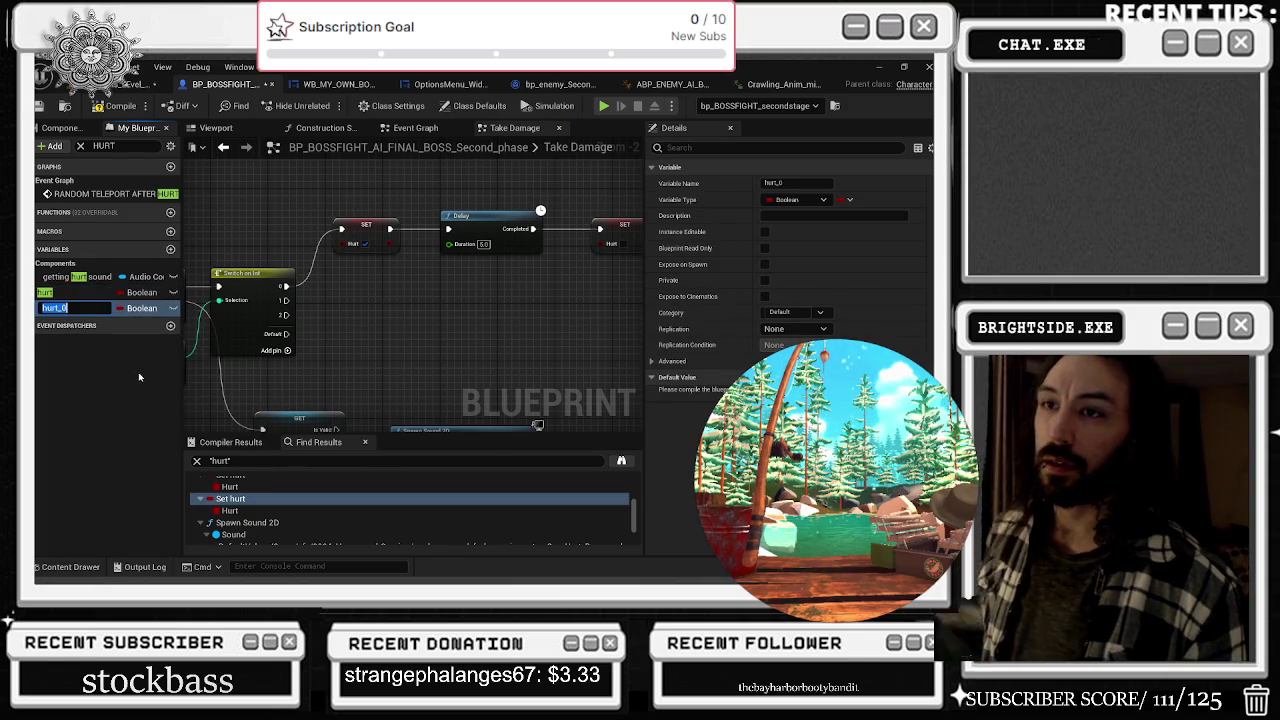
key("Return")
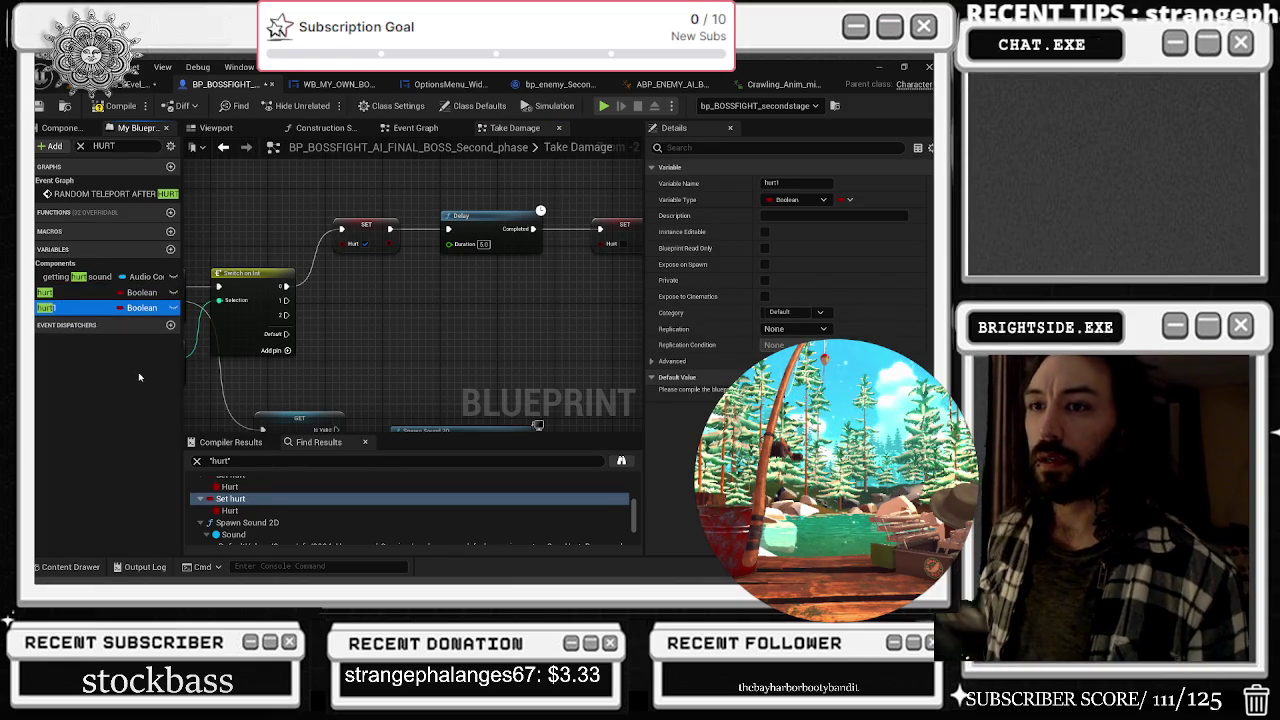
right_click(52, 308)
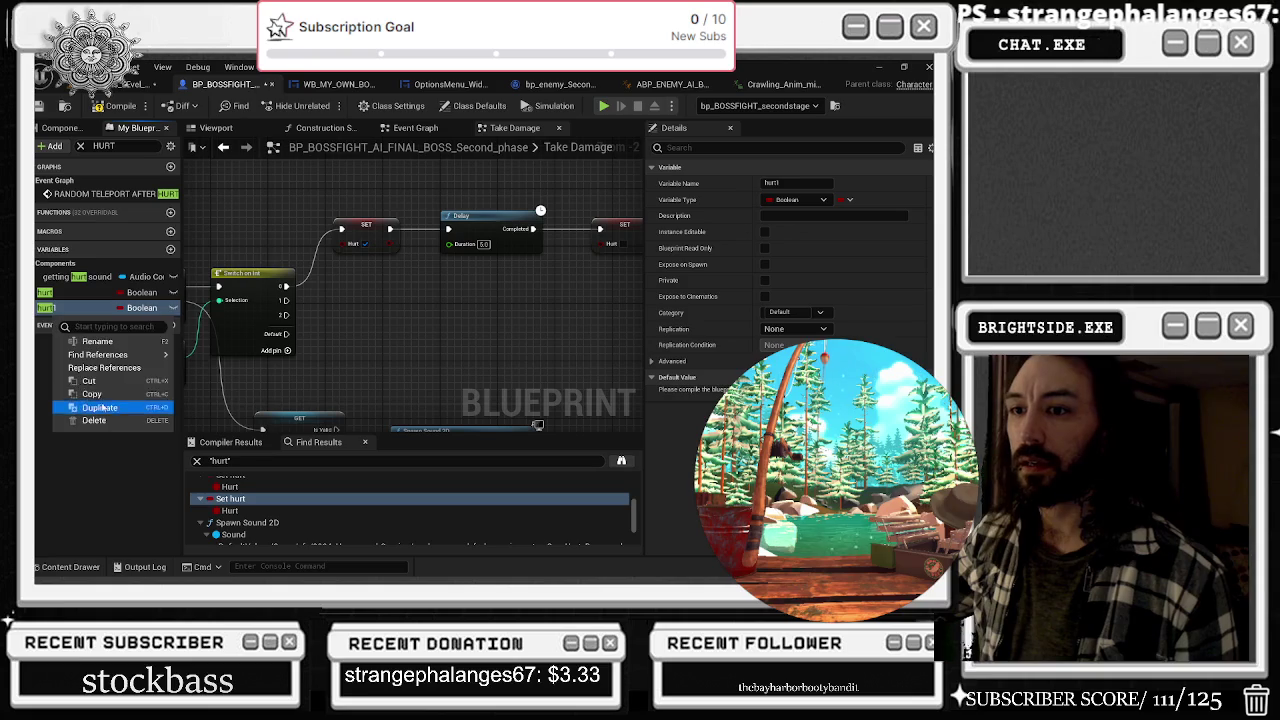
left_click(85, 403)
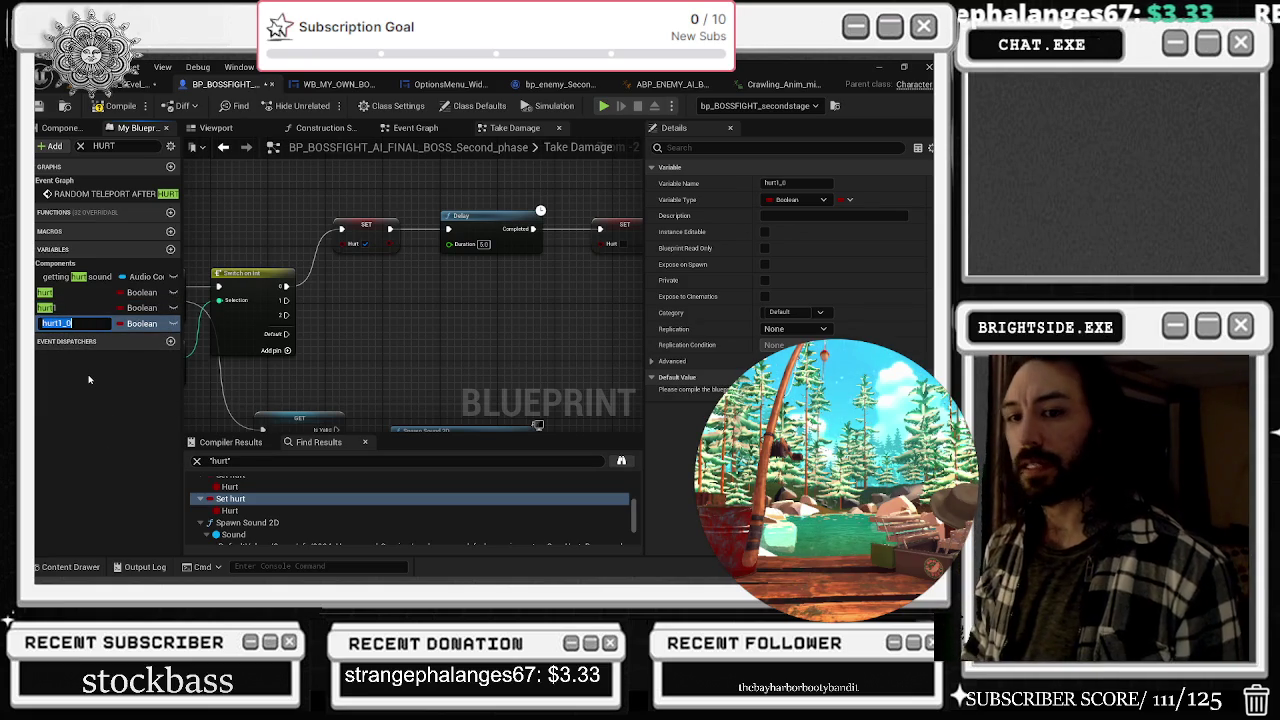
key("Return")
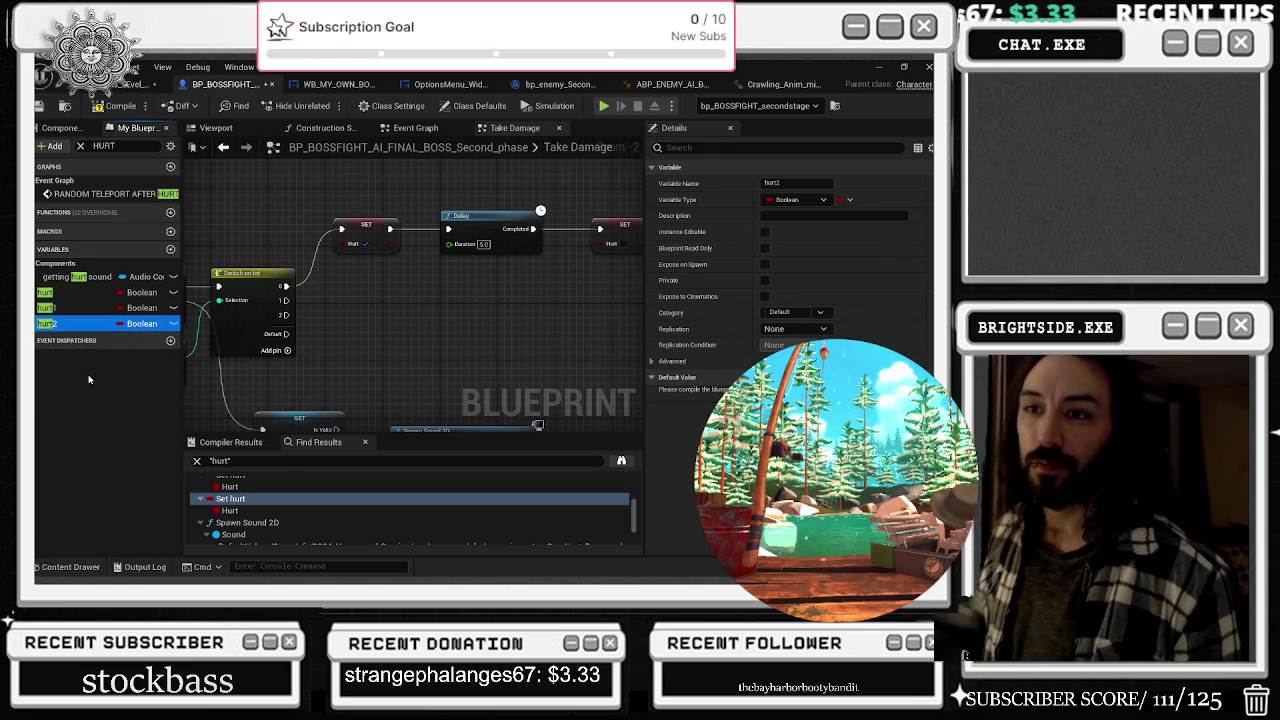
left_click(46, 307)
Add SET hurt1 and SET hurt2 nodes set to true on Switch outputs 1 and 2
mouse_move(46, 307)
left_mouse_down()
mouse_move(336, 273)
mouse_move(300, 270)
mouse_move(343, 295)
left_mouse_up()
left_click(336, 301)
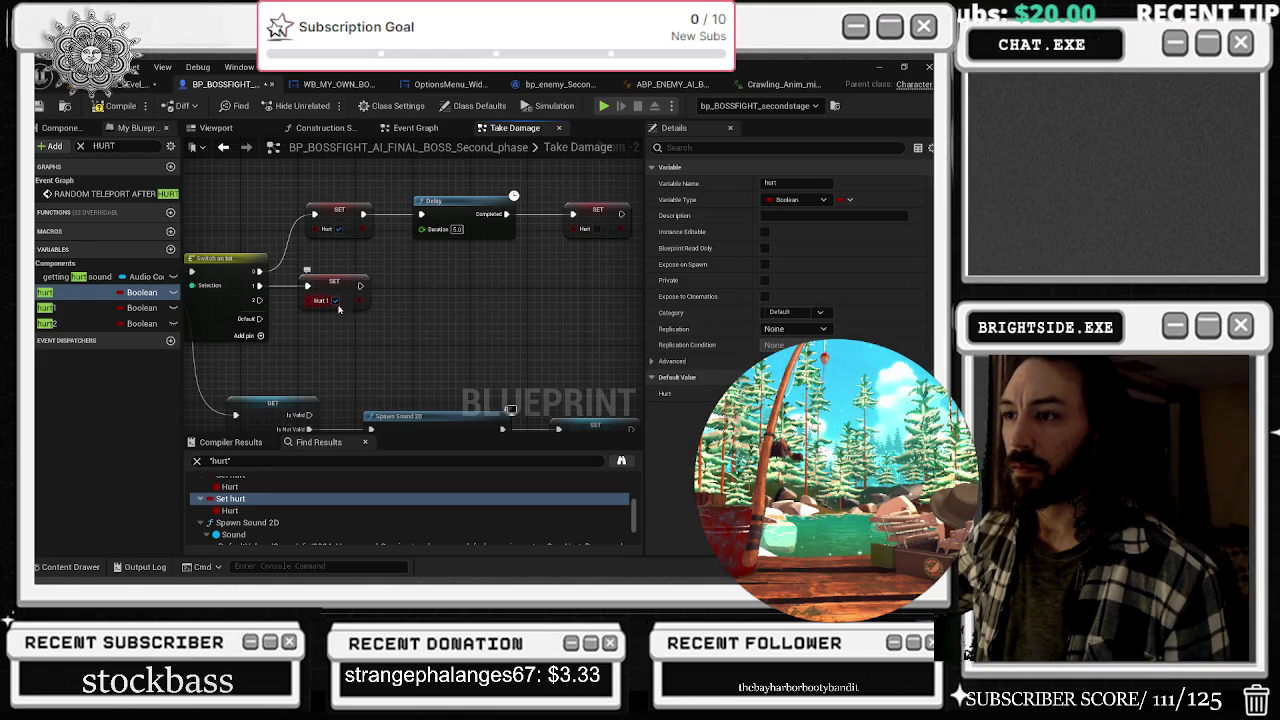
mouse_move(52, 318)
left_mouse_down()
mouse_move(360, 345)
mouse_move(340, 330)
left_mouse_up()
left_click_drag(258, 300, 313, 328)
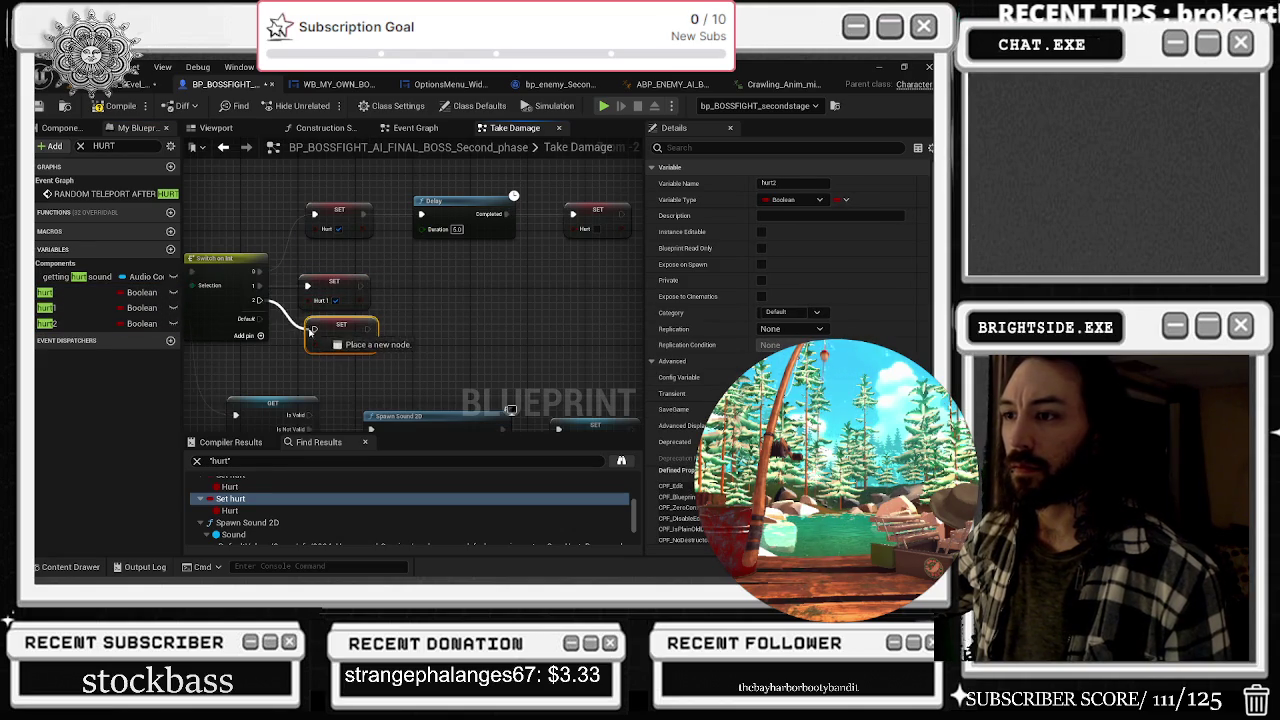
left_click(439, 311)
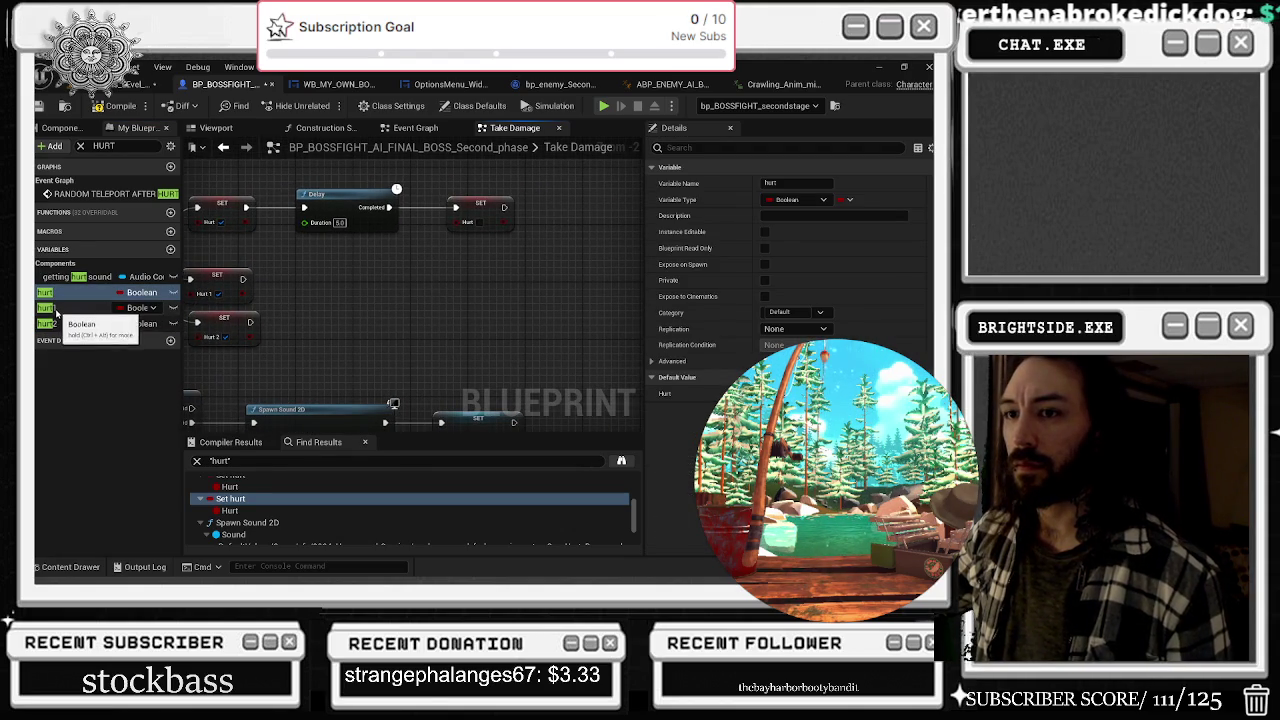
Add SET Hurt1 and Hurt2 nodes after the Delay and wire the Switch branches into it
left_click_drag(55, 310, 535, 220)
mouse_move(50, 323)
left_mouse_down()
mouse_move(674, 208)
mouse_move(613, 210)
left_mouse_up()
left_click_drag(335, 285, 397, 213)
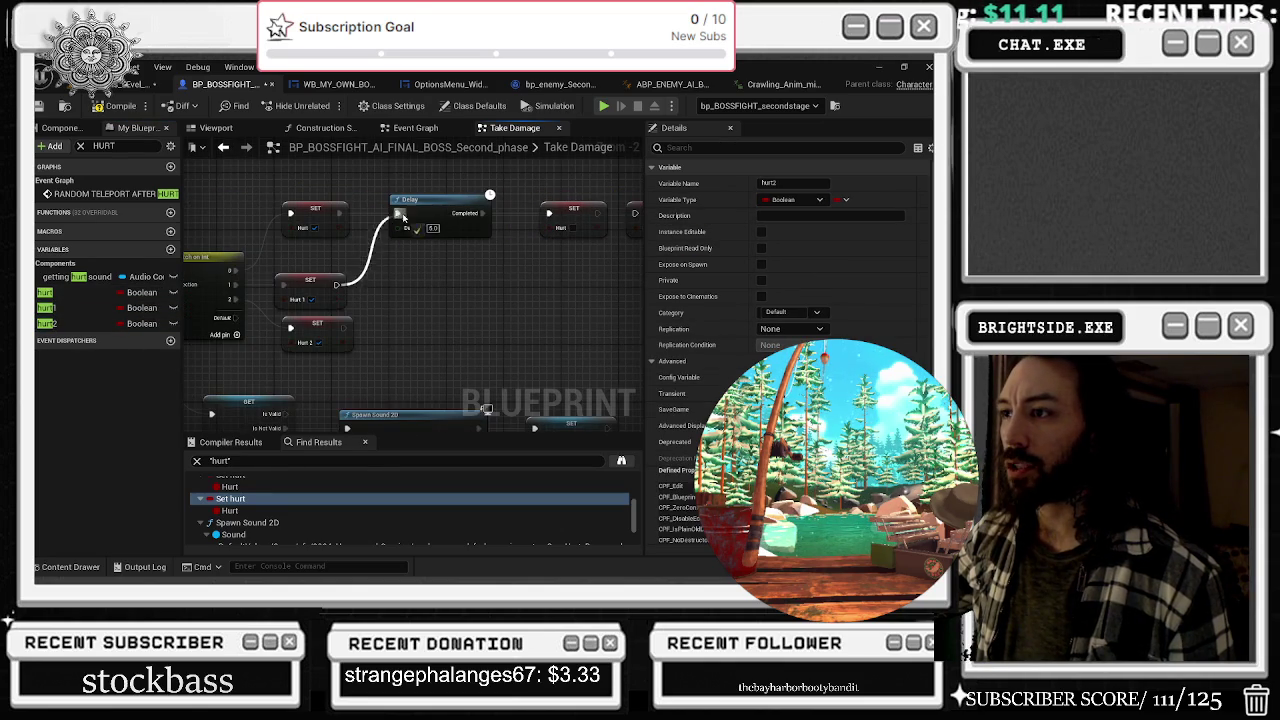
left_click_drag(343, 327, 397, 213)
left_click_drag(472, 280, 293, 362)
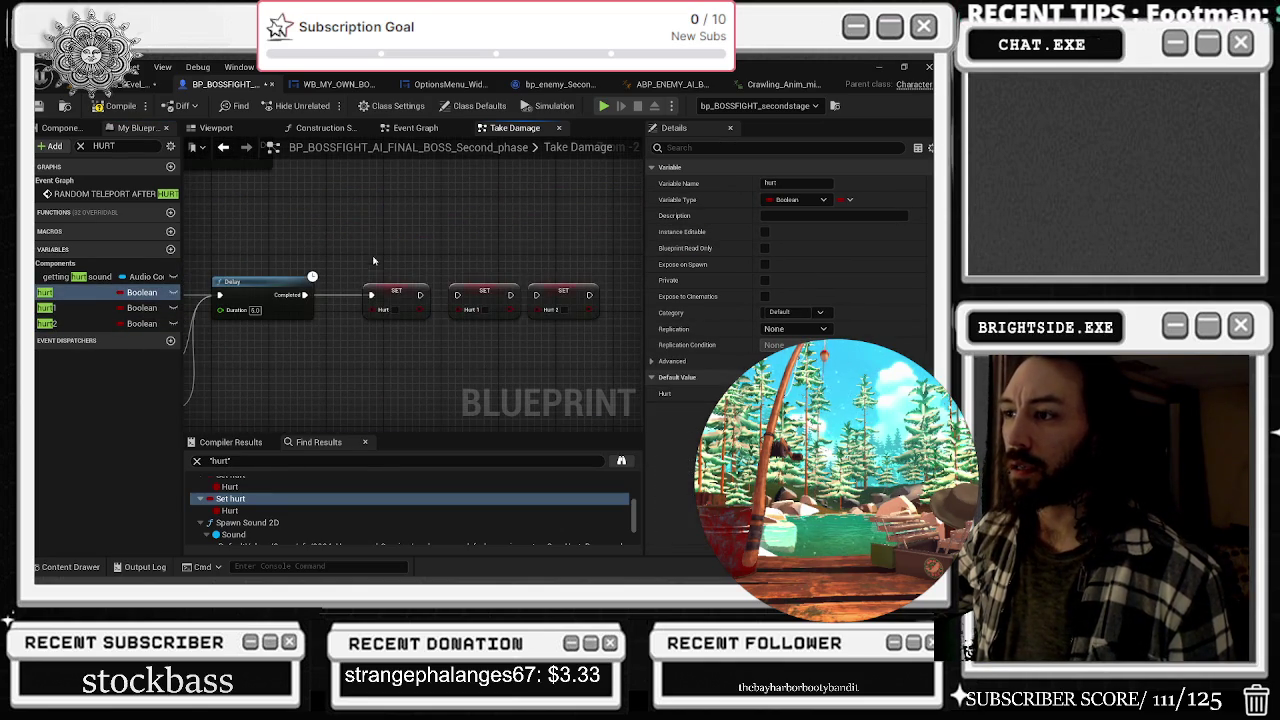
Chain the three SET nodes after the Delay and align them in a row
left_click_drag(360, 264, 524, 322)
left_click_drag(457, 297, 457, 295)
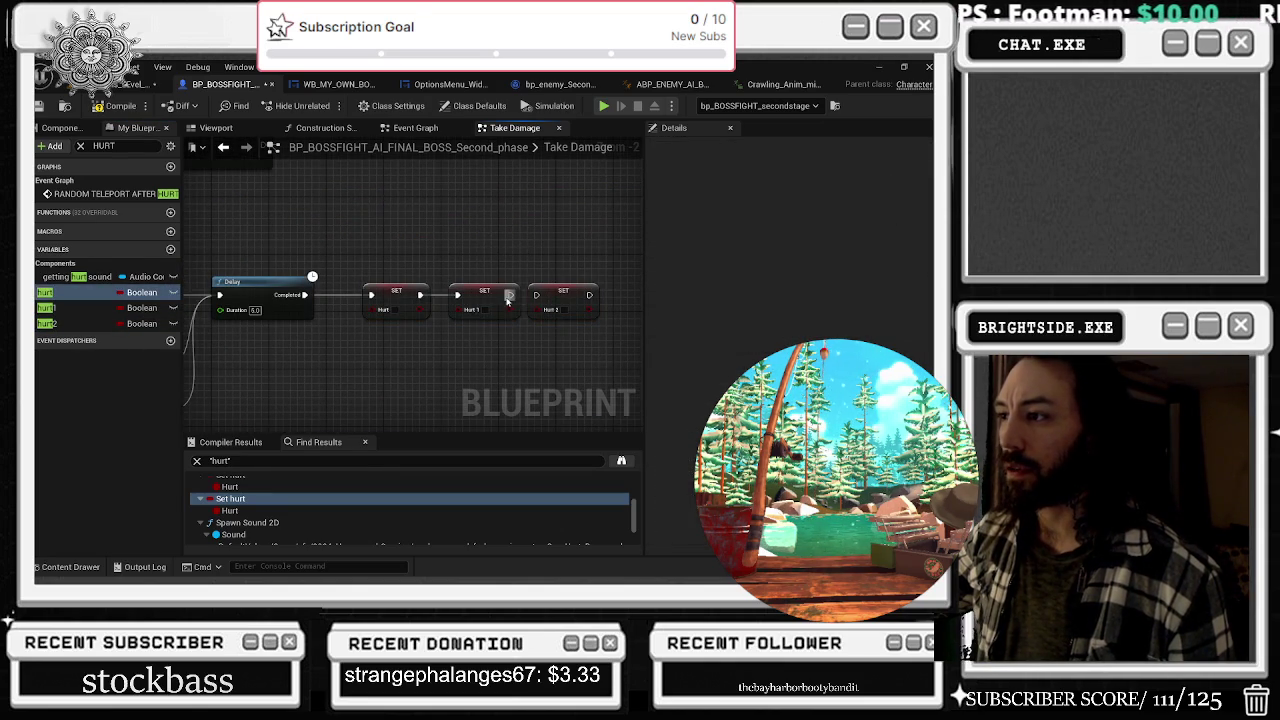
left_click_drag(545, 298, 540, 296)
left_click_drag(372, 265, 600, 322)
left_click_drag(480, 300, 473, 300)
left_click(451, 240)
left_click(45, 292)
Save the blueprint and open the boss animation blueprint's Event Graph
left_click(40, 105)
left_click(696, 88)
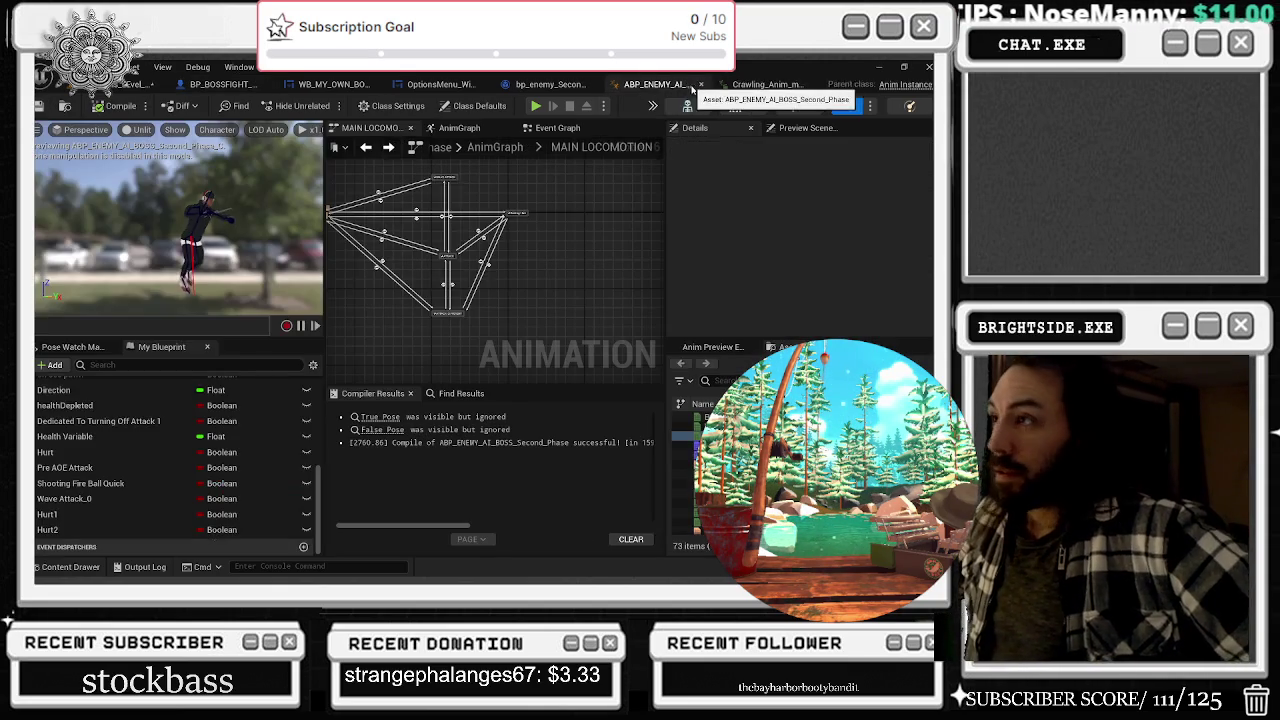
left_click(551, 130)
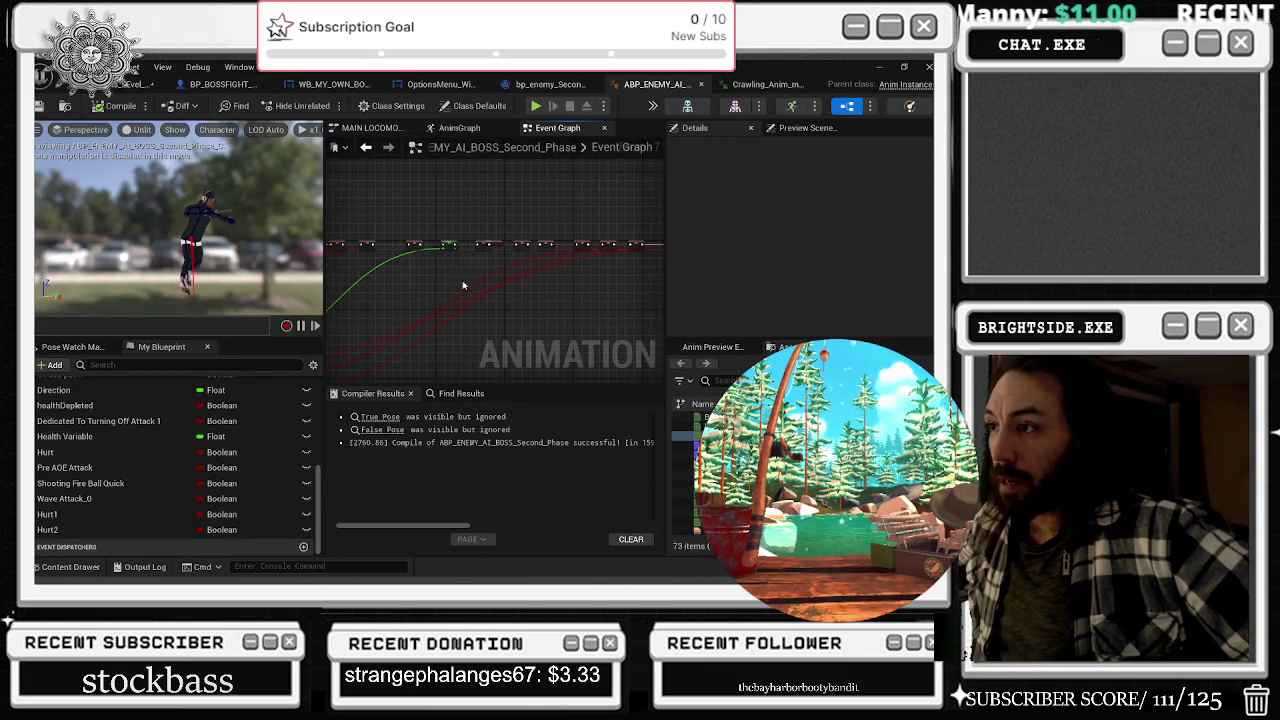
scroll(437, 305, "down", 5)
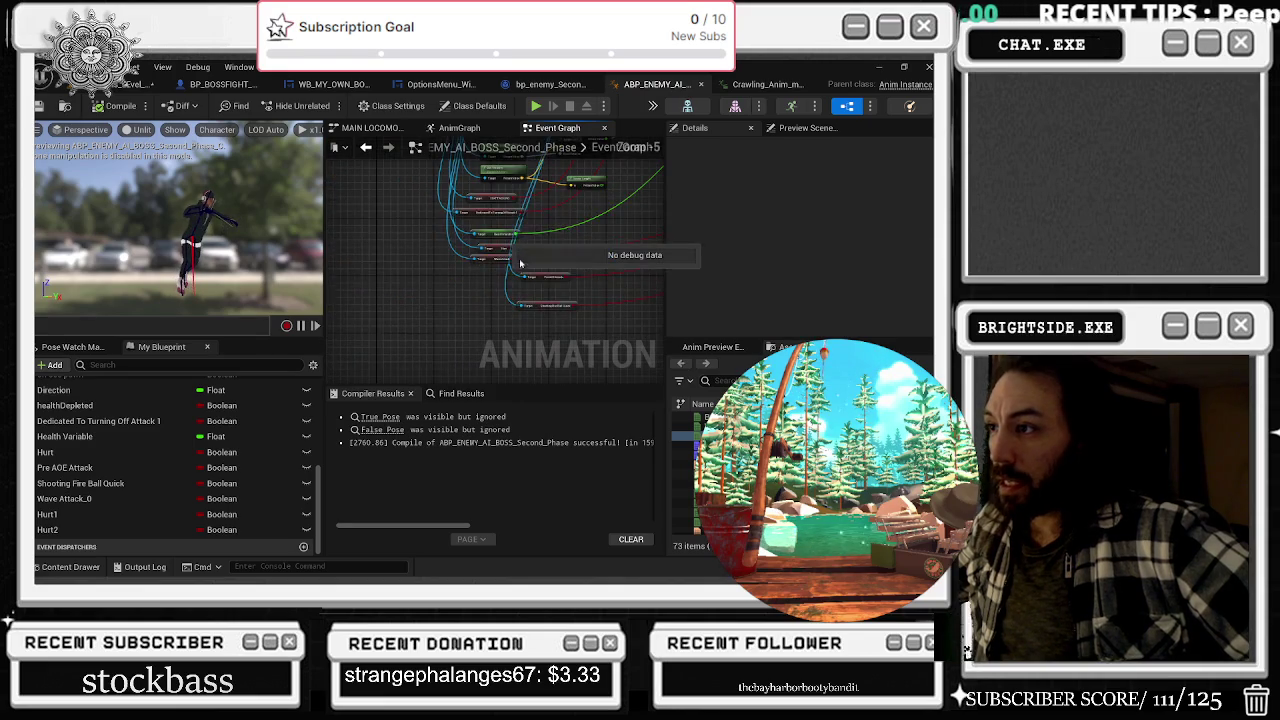
scroll(577, 233, "up", 2)
mouse_move(587, 232)
left_mouse_down()
mouse_move(414, 257)
mouse_move(380, 300)
mouse_move(400, 240)
mouse_move(480, 218)
left_mouse_up()
Delete the stray Hurt1 getter and chain SET Hurt1 and SET Hurt2 after SET Hurt
left_click(480, 217)
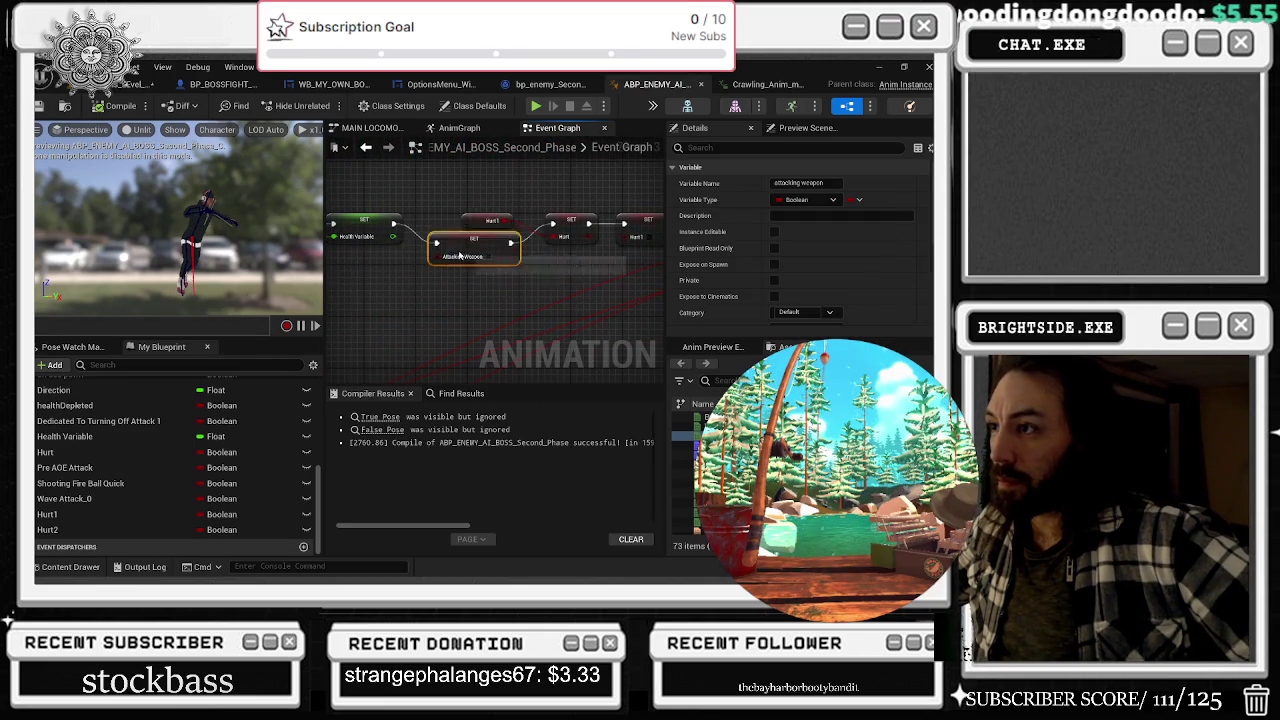
left_click_drag(480, 223, 480, 230)
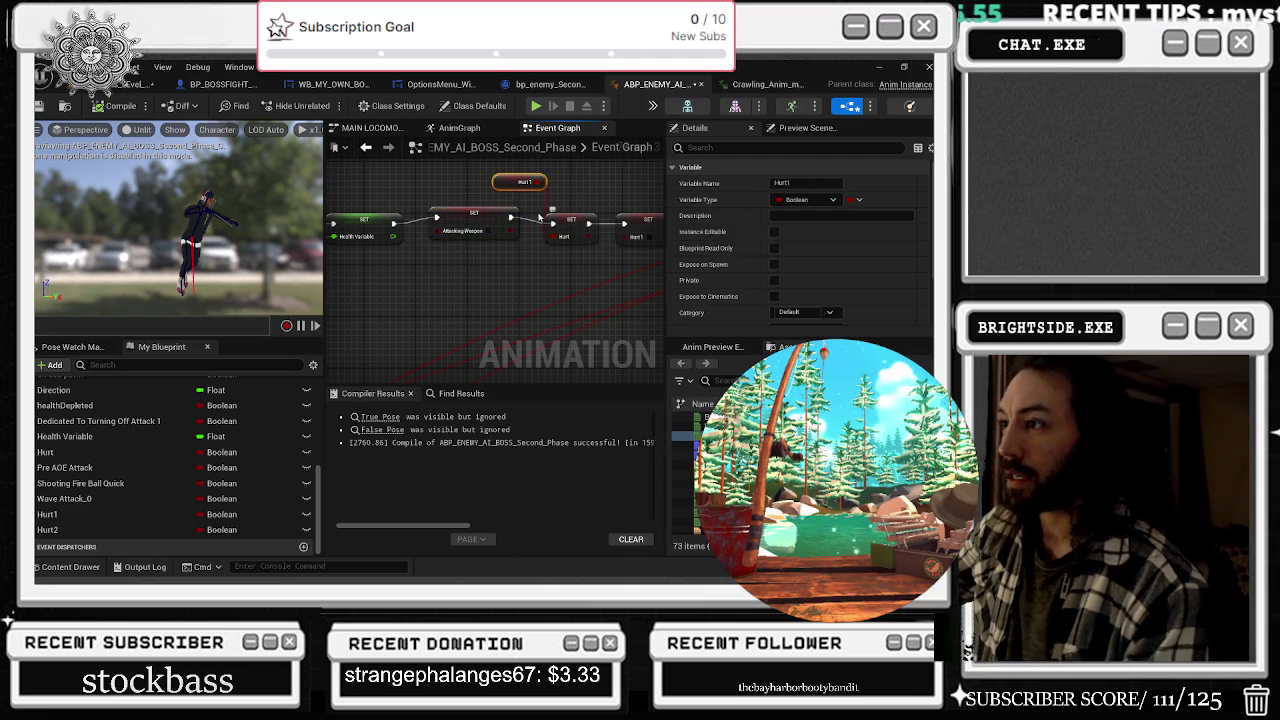
key("Delete")
mouse_move(552, 237)
left_mouse_down()
mouse_move(352, 384)
mouse_move(371, 257)
mouse_move(478, 286)
mouse_move(471, 338)
mouse_move(400, 350)
mouse_move(405, 305)
mouse_move(340, 280)
mouse_move(437, 245)
mouse_move(560, 240)
mouse_move(400, 286)
mouse_move(586, 280)
mouse_move(470, 340)
mouse_move(438, 298)
mouse_move(460, 260)
mouse_move(115, 423)
left_mouse_up()
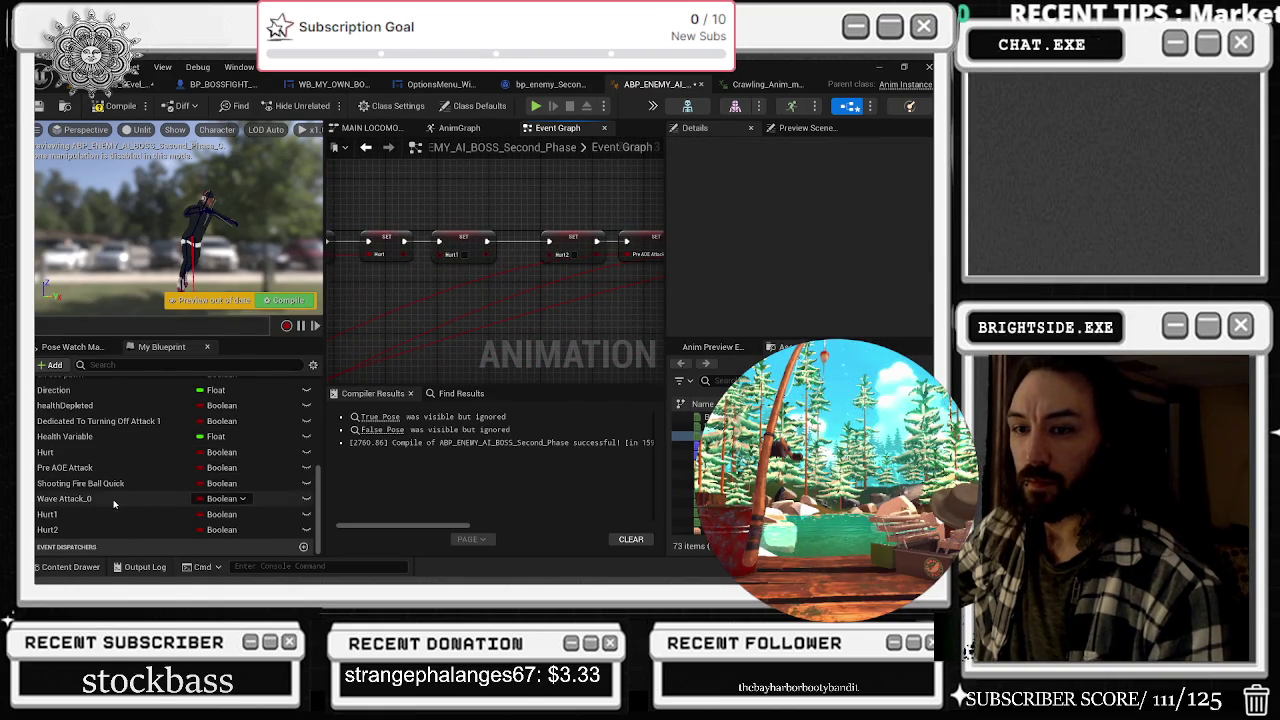
mouse_move(500, 252)
left_mouse_down()
mouse_move(450, 300)
mouse_move(520, 220)
mouse_move(482, 242)
left_mouse_up()
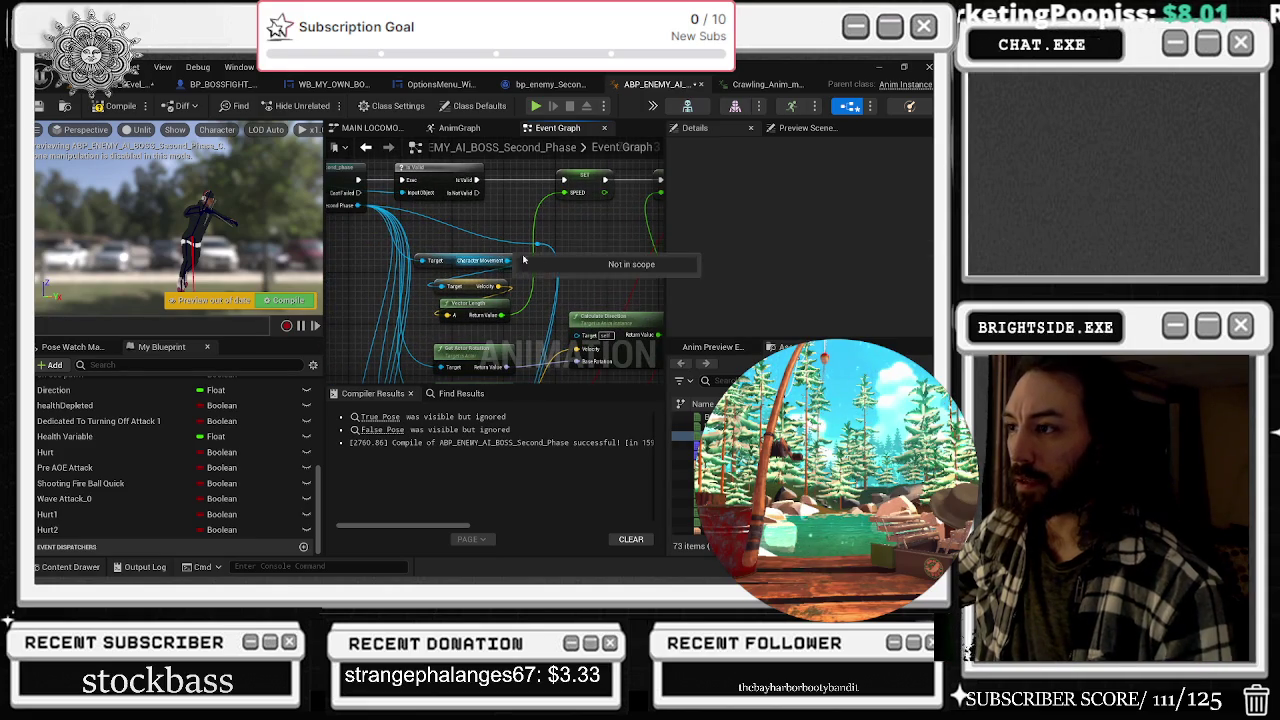
Add Get Hurt1 and Get Hurt2 nodes from the boss cast output
mouse_move(359, 205)
left_mouse_down()
mouse_move(385, 247)
mouse_move(425, 213)
left_mouse_up()
type("GET")
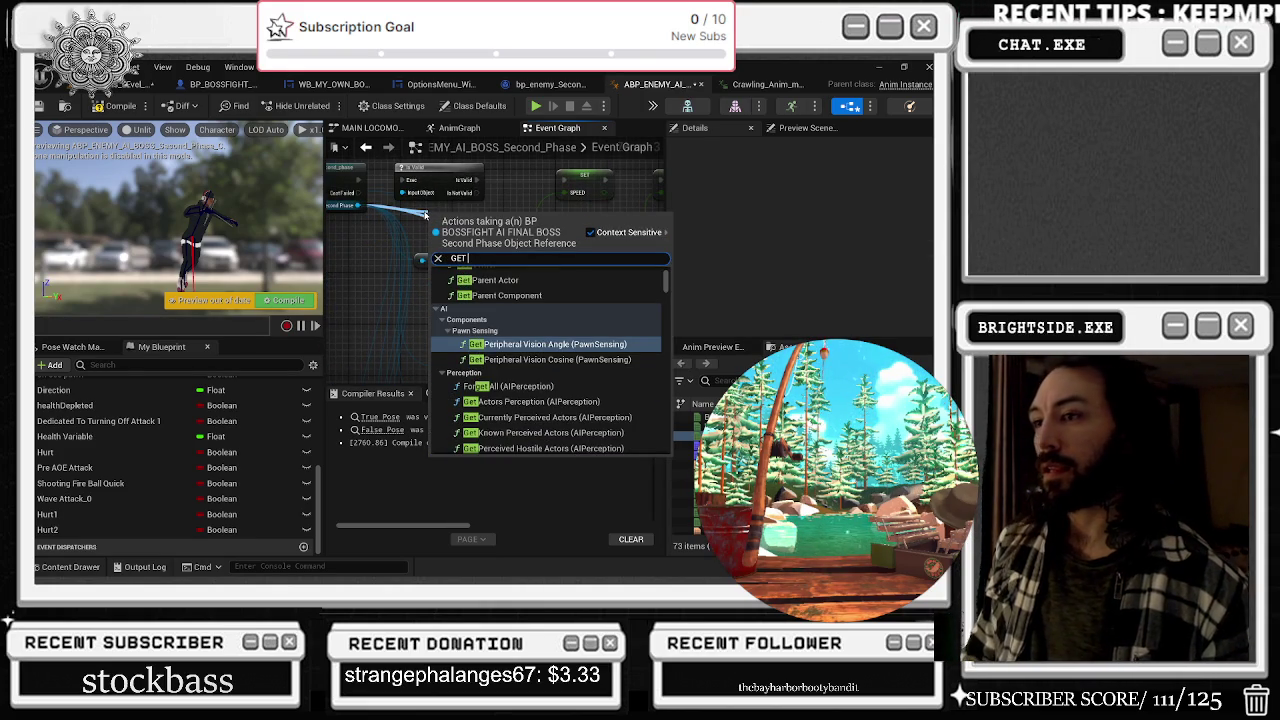
type(" MOVE")
key("BackSpace")
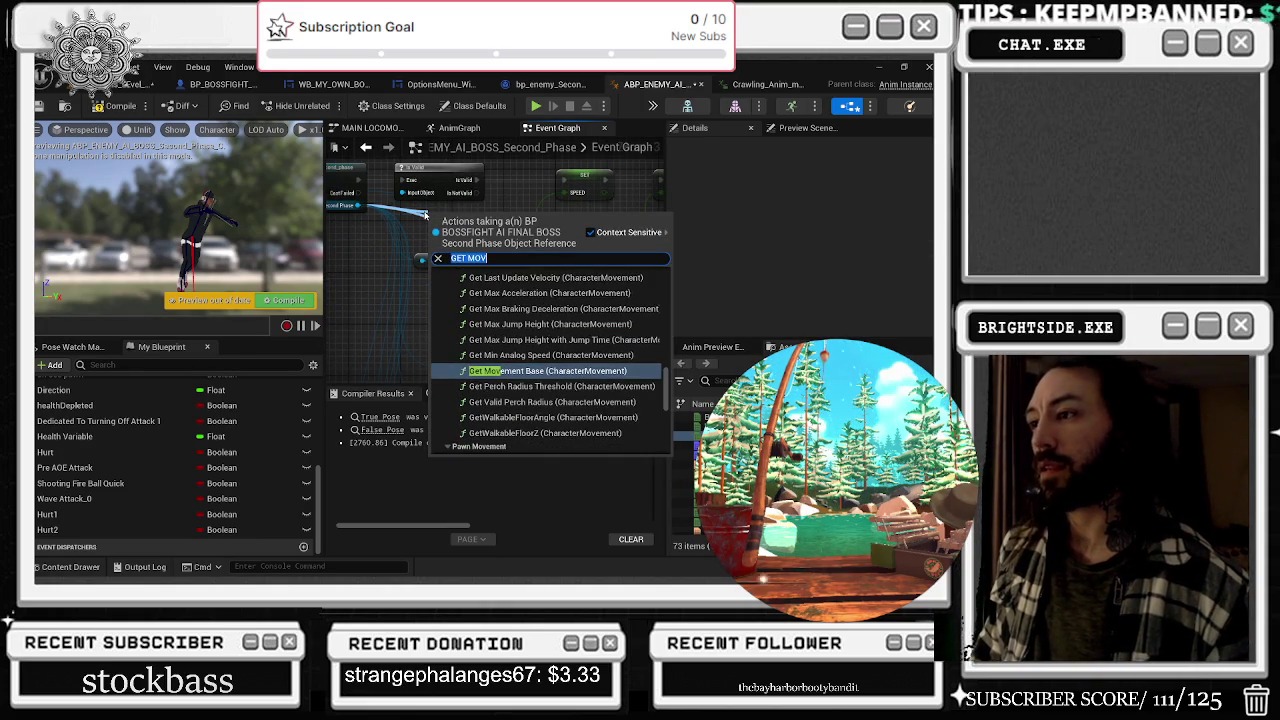
type("GET HURT")
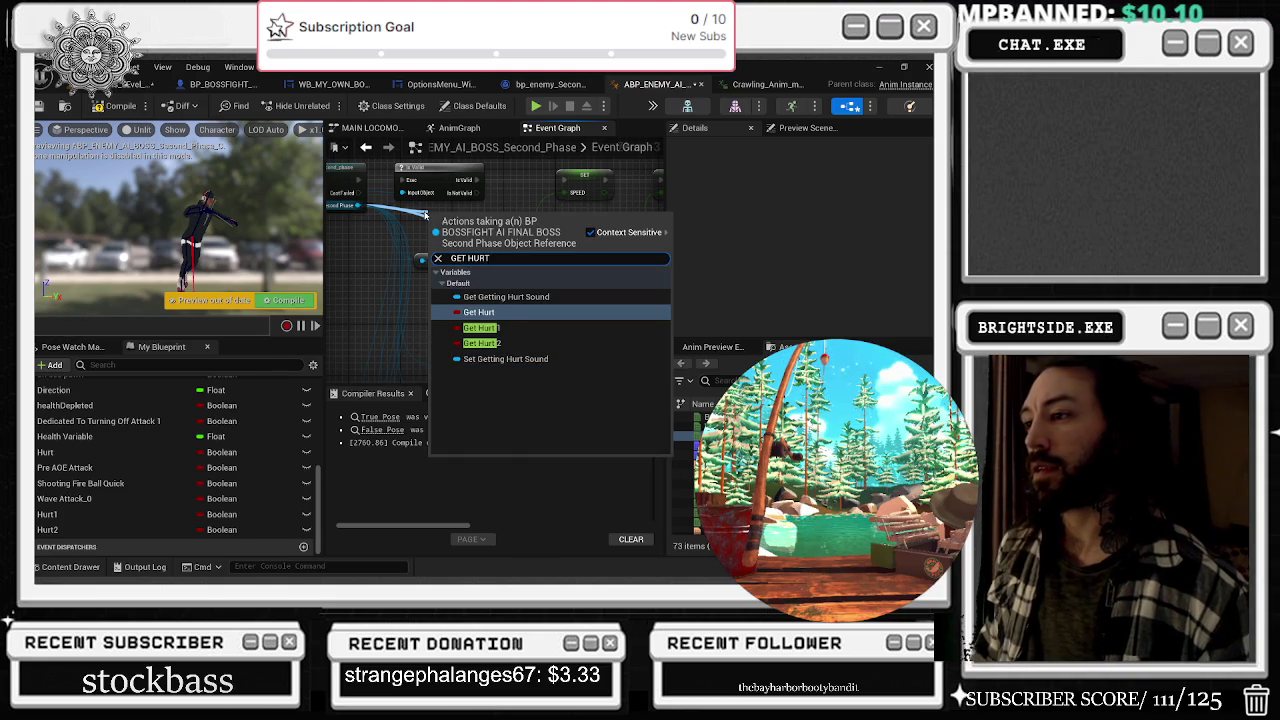
left_click(481, 327)
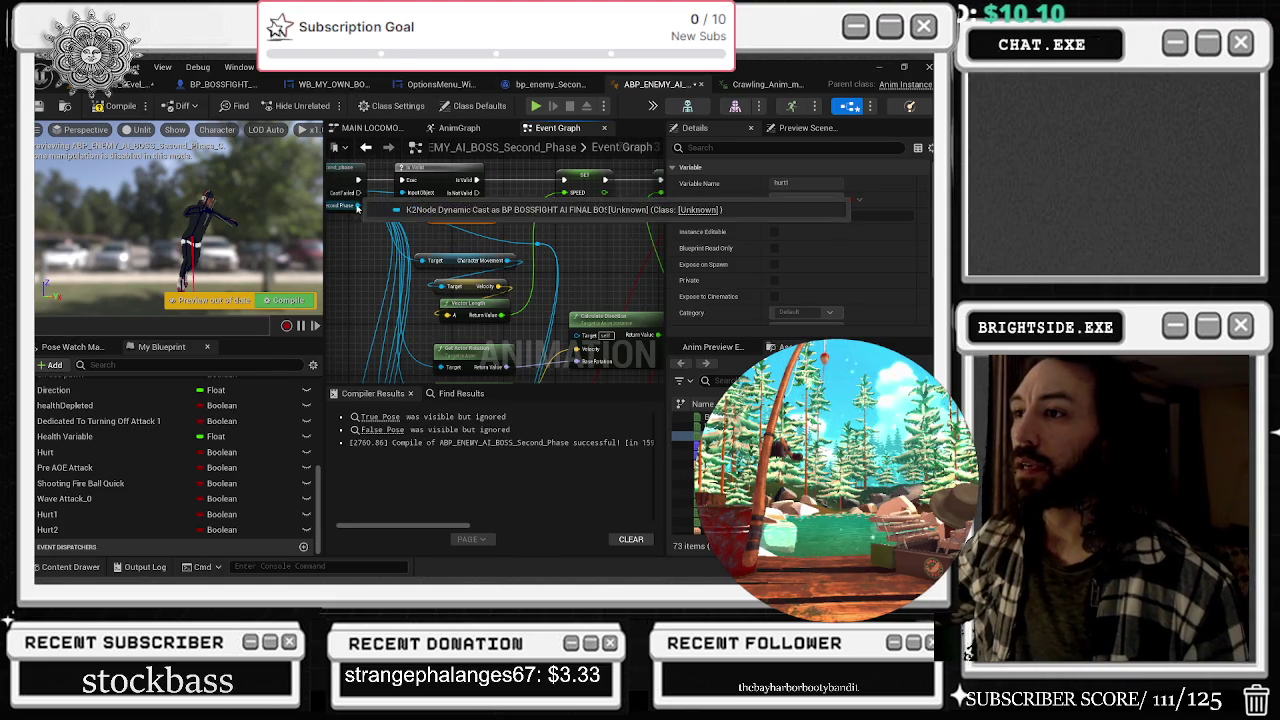
left_click_drag(358, 205, 403, 255)
type("GET HU")
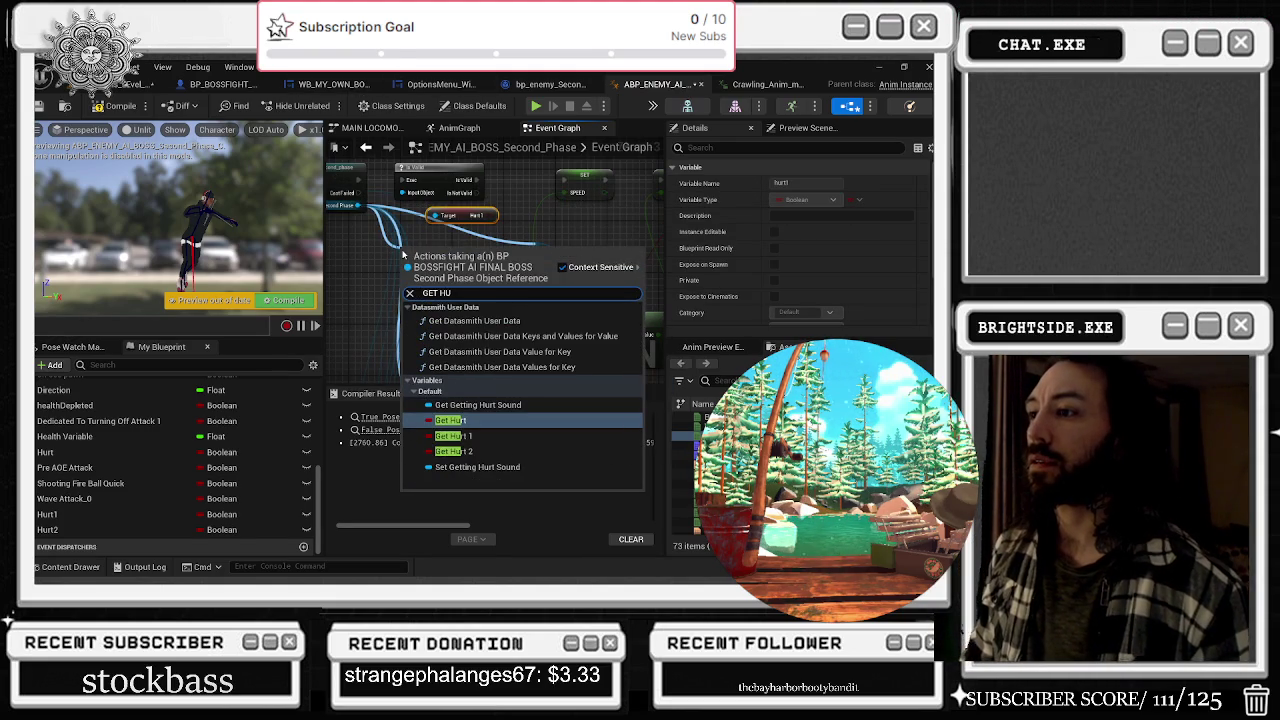
type("RT")
left_click(453, 378)
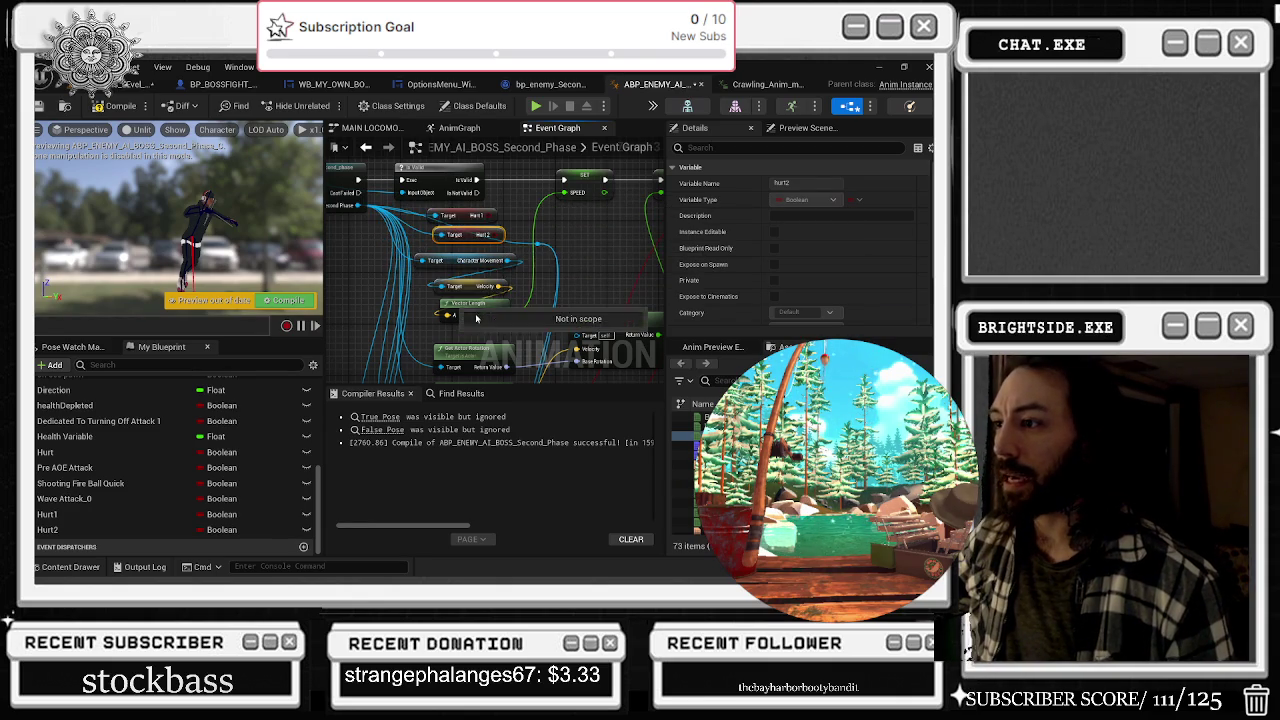
Move the two Hurt getters down and tidy the surrounding nodes
left_click(470, 215, "ctrl")
mouse_move(463, 240)
left_mouse_down()
mouse_move(437, 340)
mouse_move(437, 316)
mouse_move(420, 320)
mouse_move(446, 267)
mouse_move(360, 288)
mouse_move(432, 280)
mouse_move(405, 316)
mouse_move(425, 300)
left_mouse_up()
left_click(446, 258, "ctrl")
scroll(400, 293, "down", 3)
key("Escape")
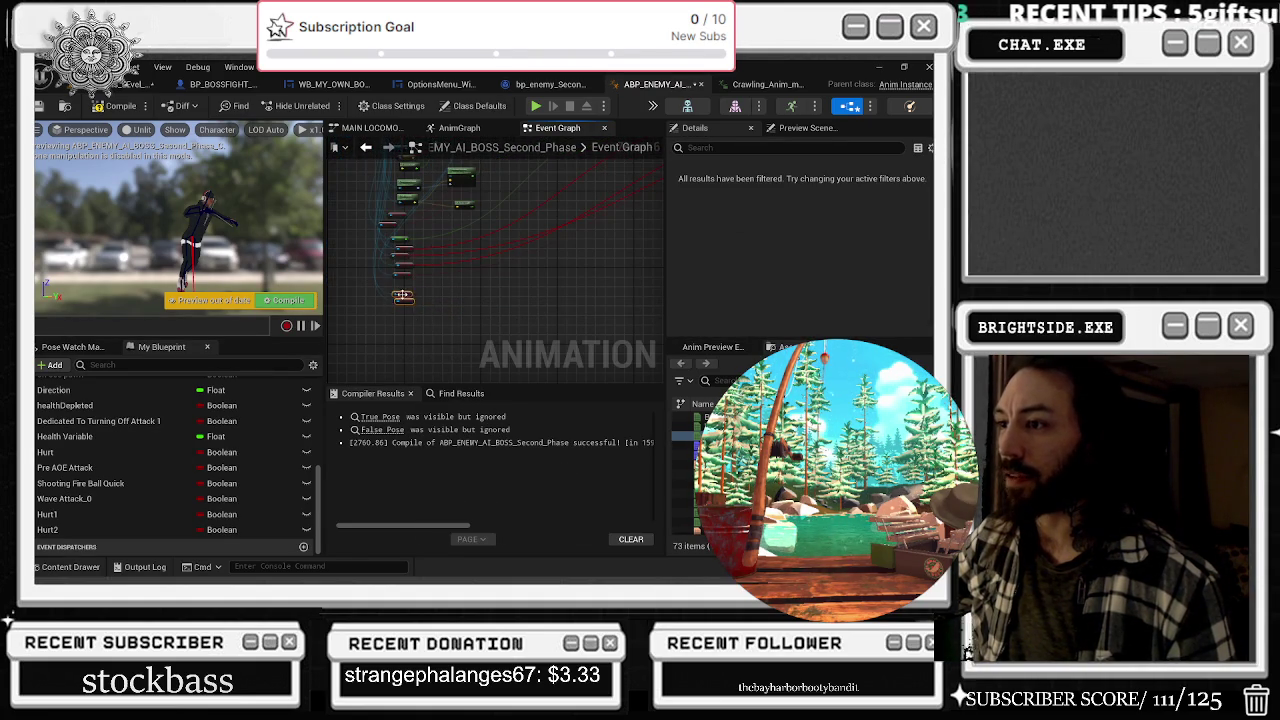
scroll(425, 287, "up", 2)
left_click_drag(406, 300, 398, 302)
left_click(218, 84)
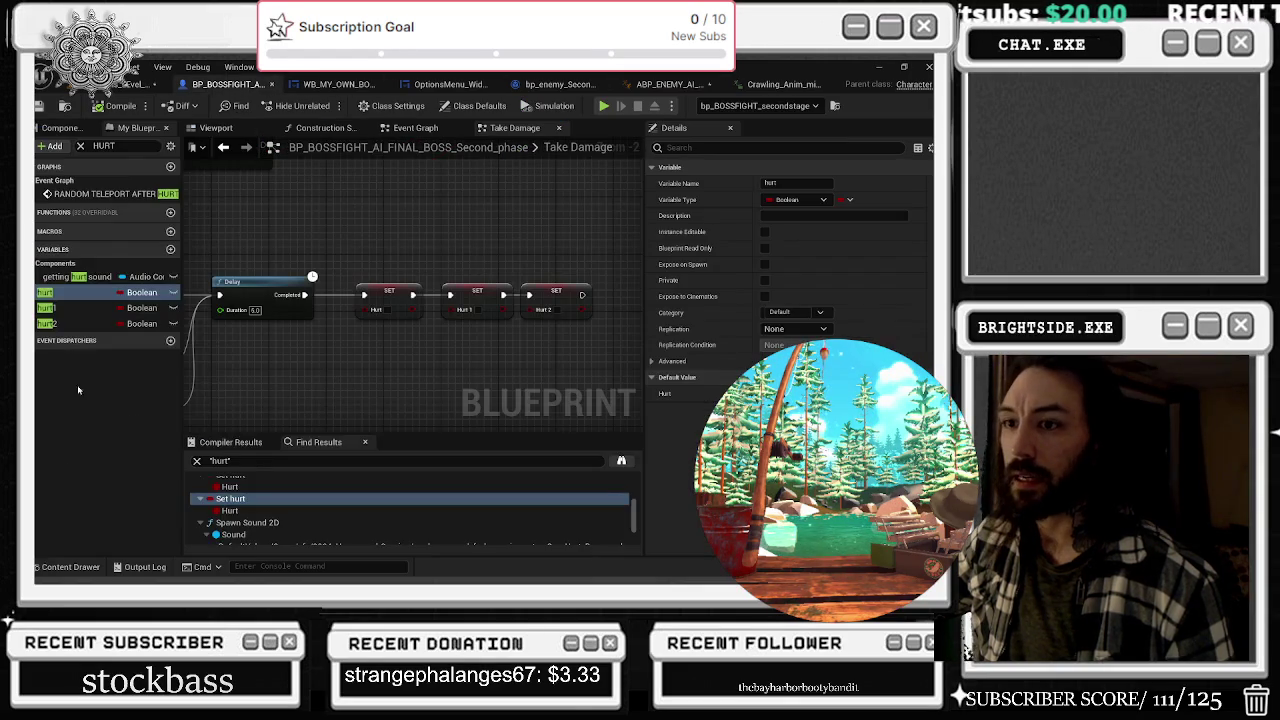
left_click(81, 146)
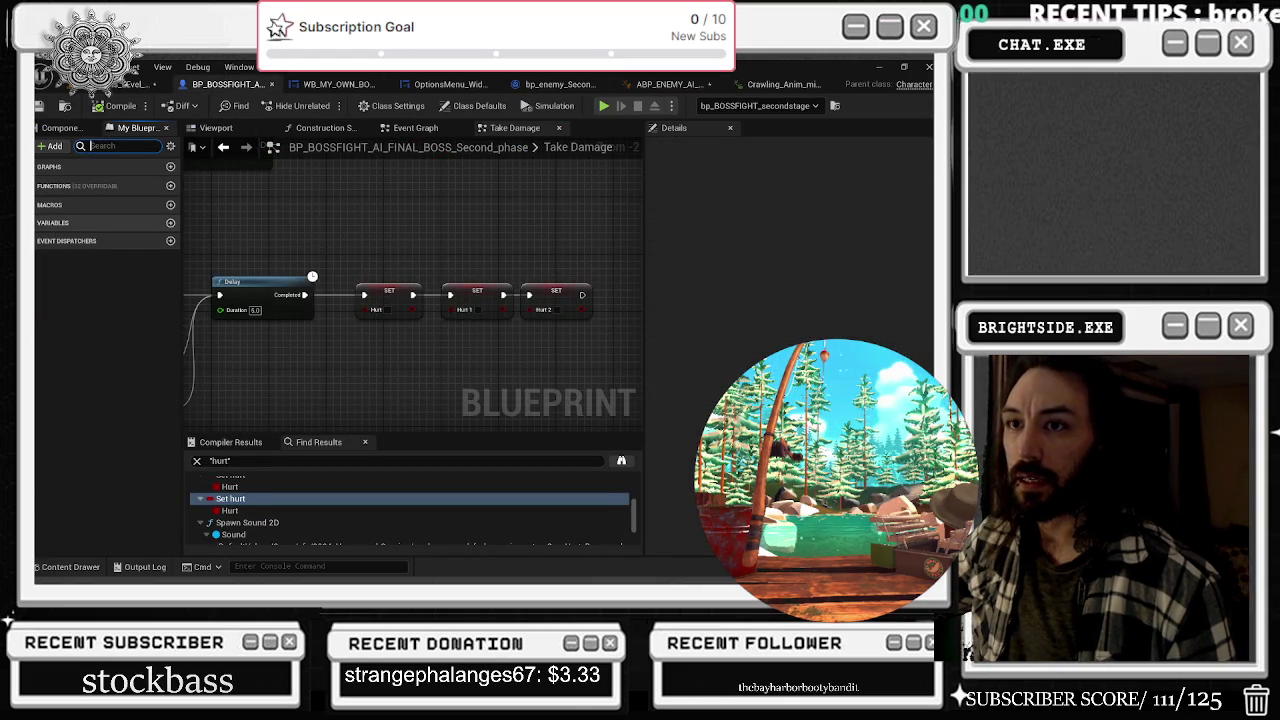
left_click(60, 128)
left_click(104, 488)
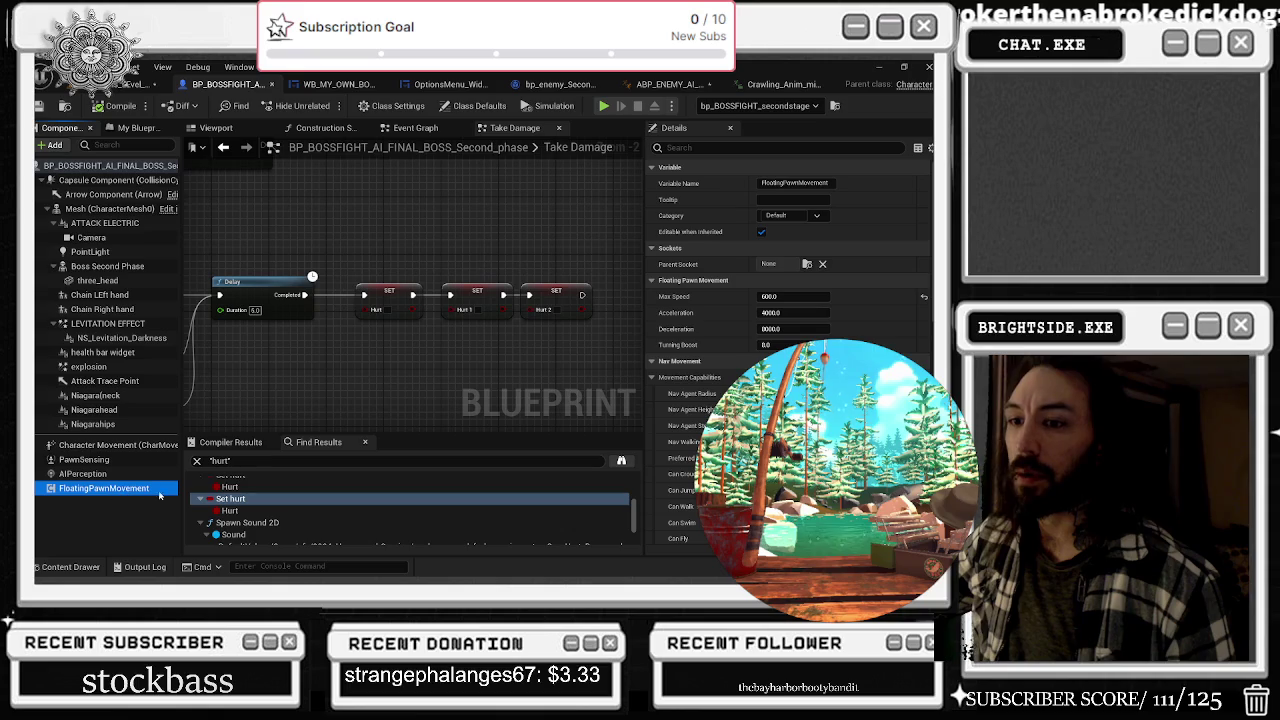
left_click(774, 84)
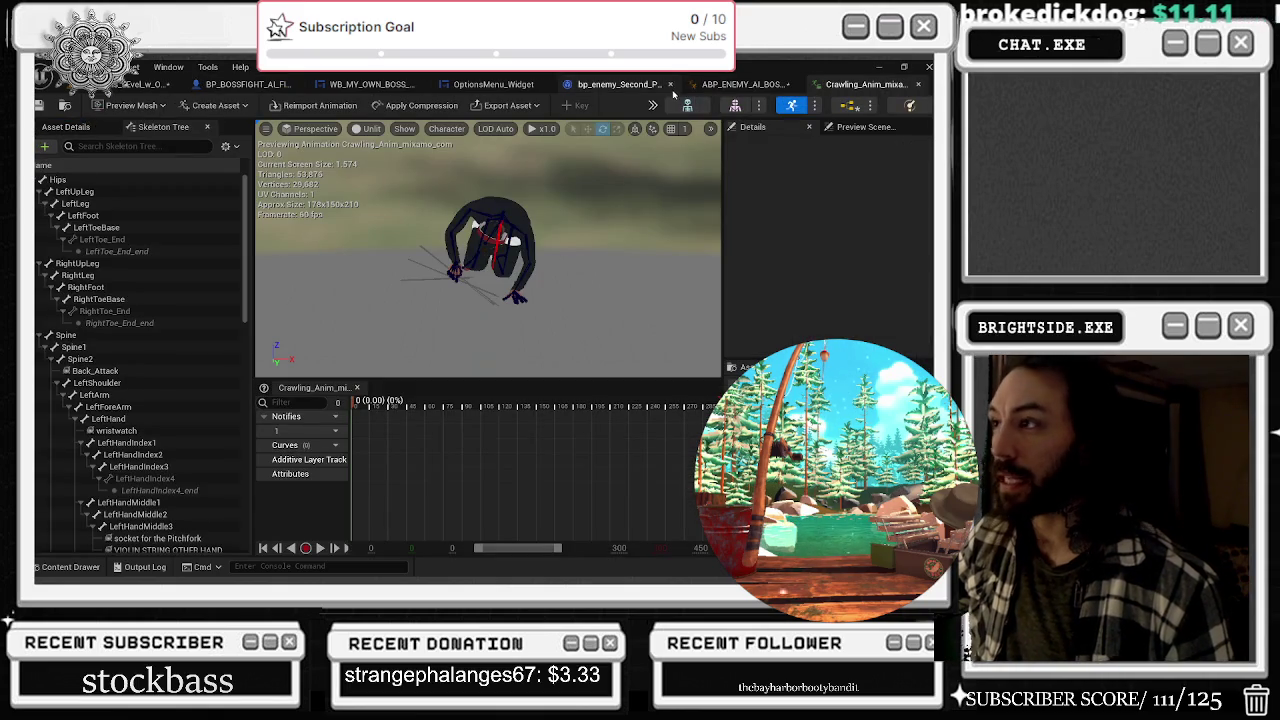
left_click(742, 84)
mouse_move(410, 300)
left_mouse_down()
mouse_move(600, 315)
mouse_move(790, 205)
mouse_move(566, 237)
mouse_move(634, 194)
mouse_move(569, 194)
mouse_move(572, 212)
mouse_move(380, 330)
mouse_move(424, 383)
mouse_move(460, 370)
mouse_move(450, 262)
mouse_move(436, 246)
left_mouse_up()
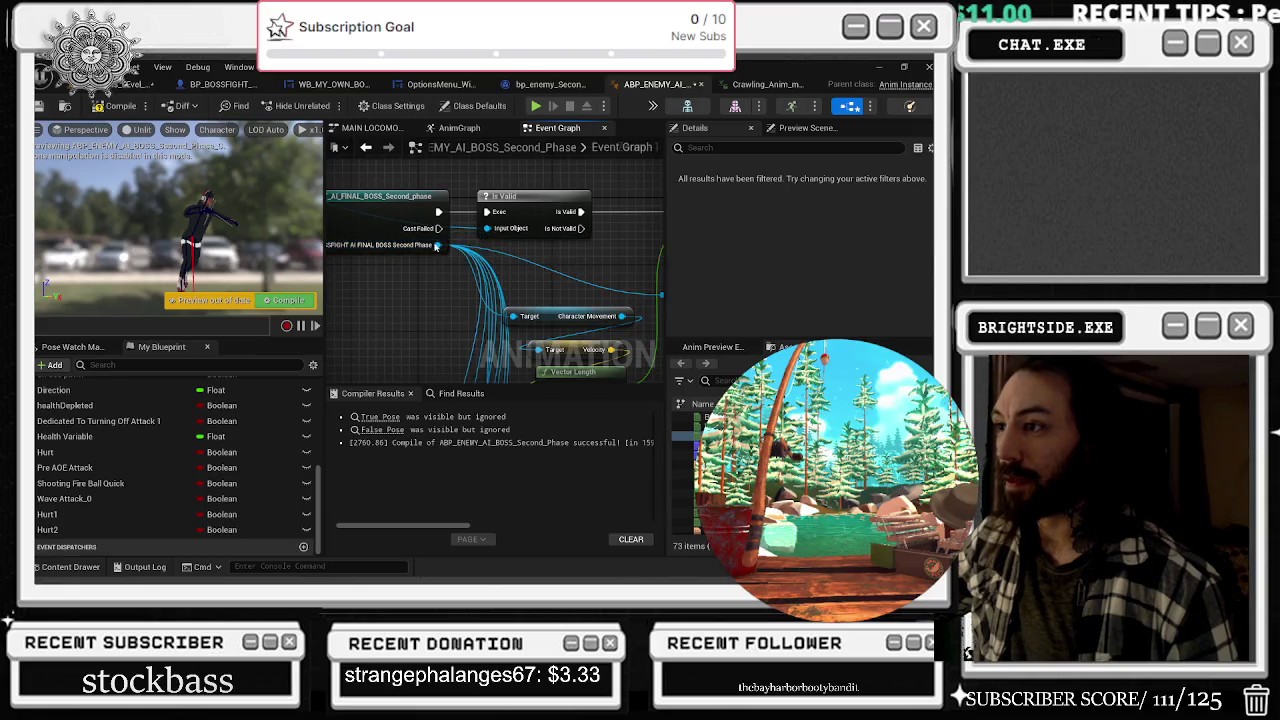
Pan from Try Get Pawn Owner to the Second Phase wires and velocity nodes
left_click_drag(498, 280, 498, 280)
key("Escape")
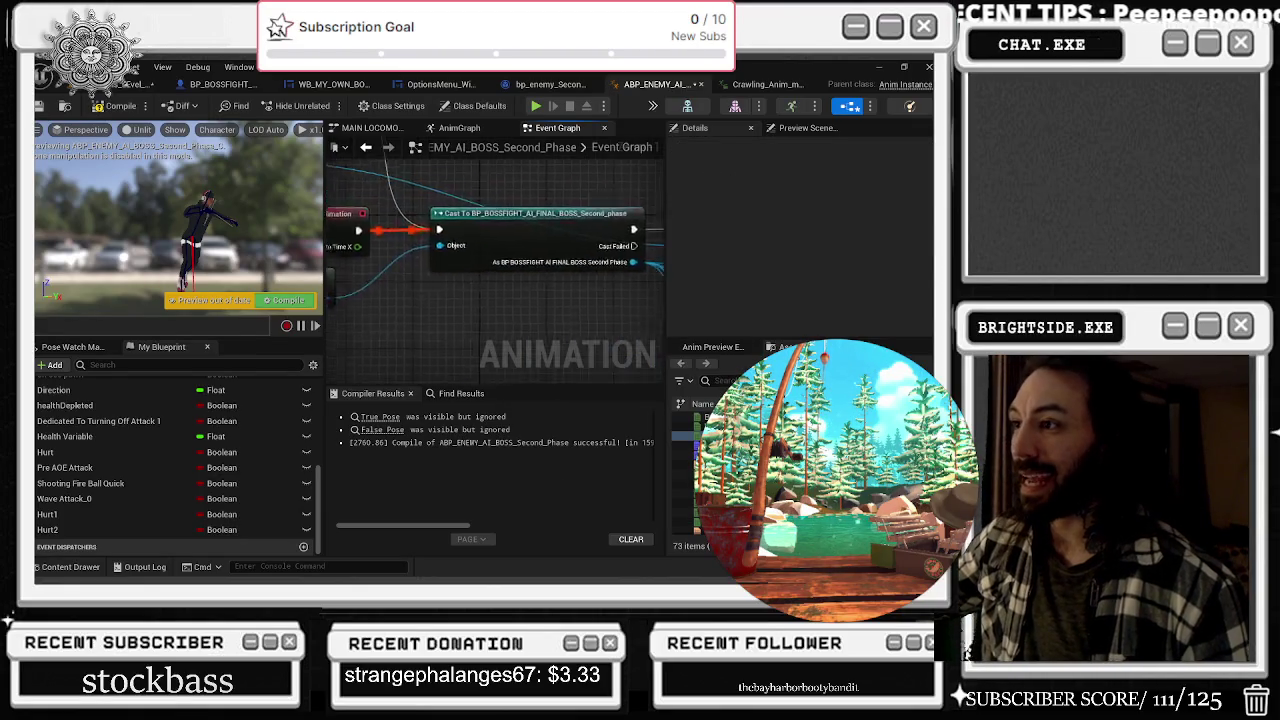
left_click(535, 235)
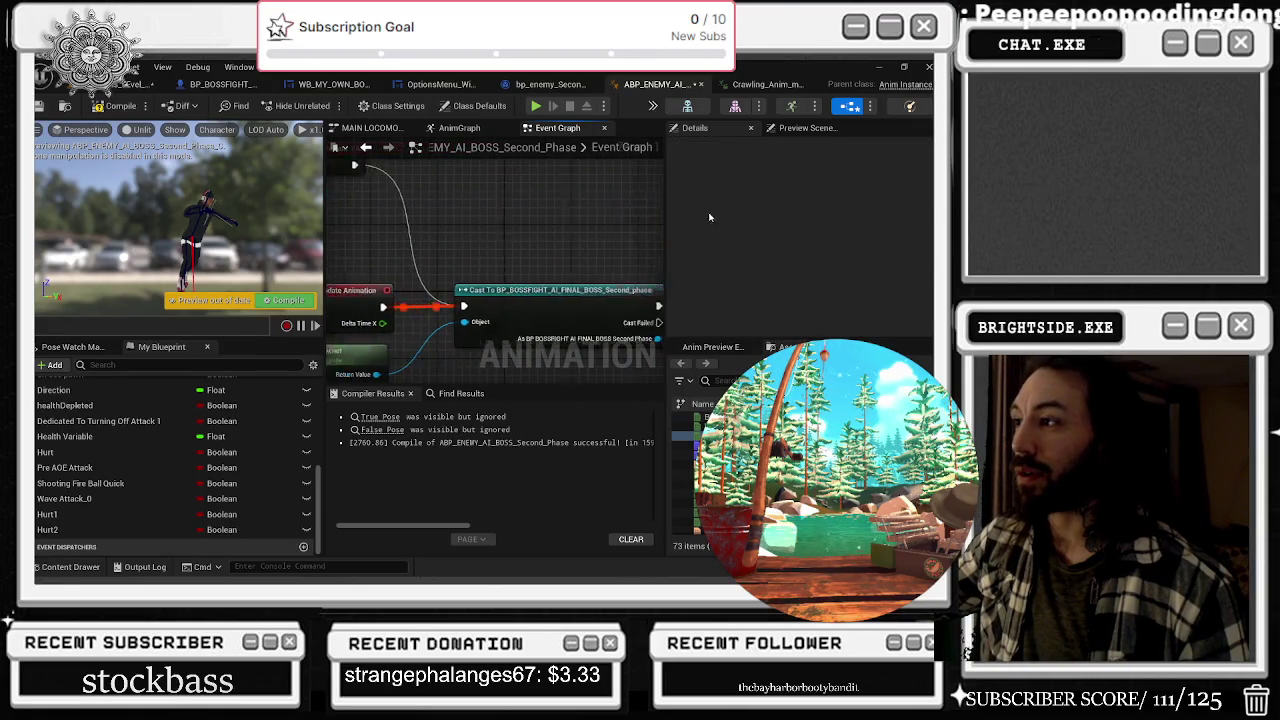
mouse_move(535, 235)
left_mouse_down()
mouse_move(579, 175)
mouse_move(540, 120)
left_mouse_up()
left_click_drag(329, 303, 479, 252)
right_click(377, 294)
left_click(365, 230)
right_click(366, 234)
After a velocity search, add a Get Floating Pawn Movement node off the Second Phase output
type("BE")
key("BackSpace")
key("BackSpace")
type("VELOCITY")
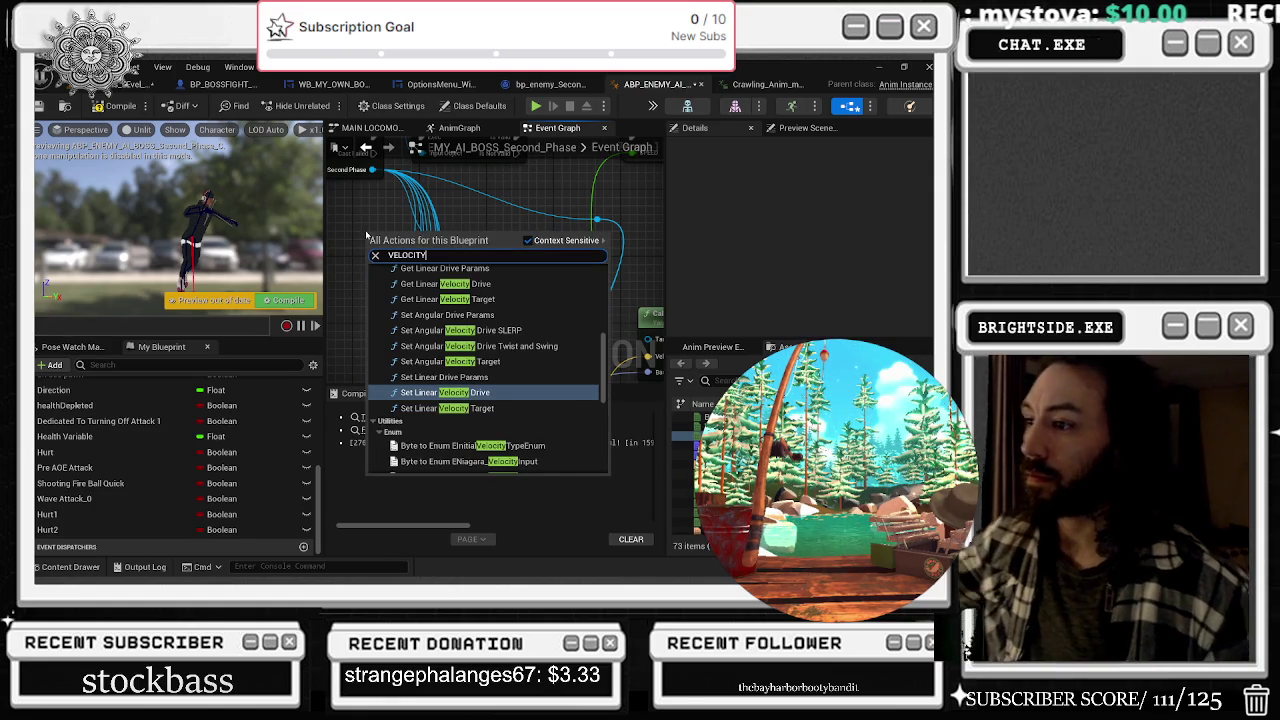
scroll(493, 388, "down", 5)
left_click(466, 207)
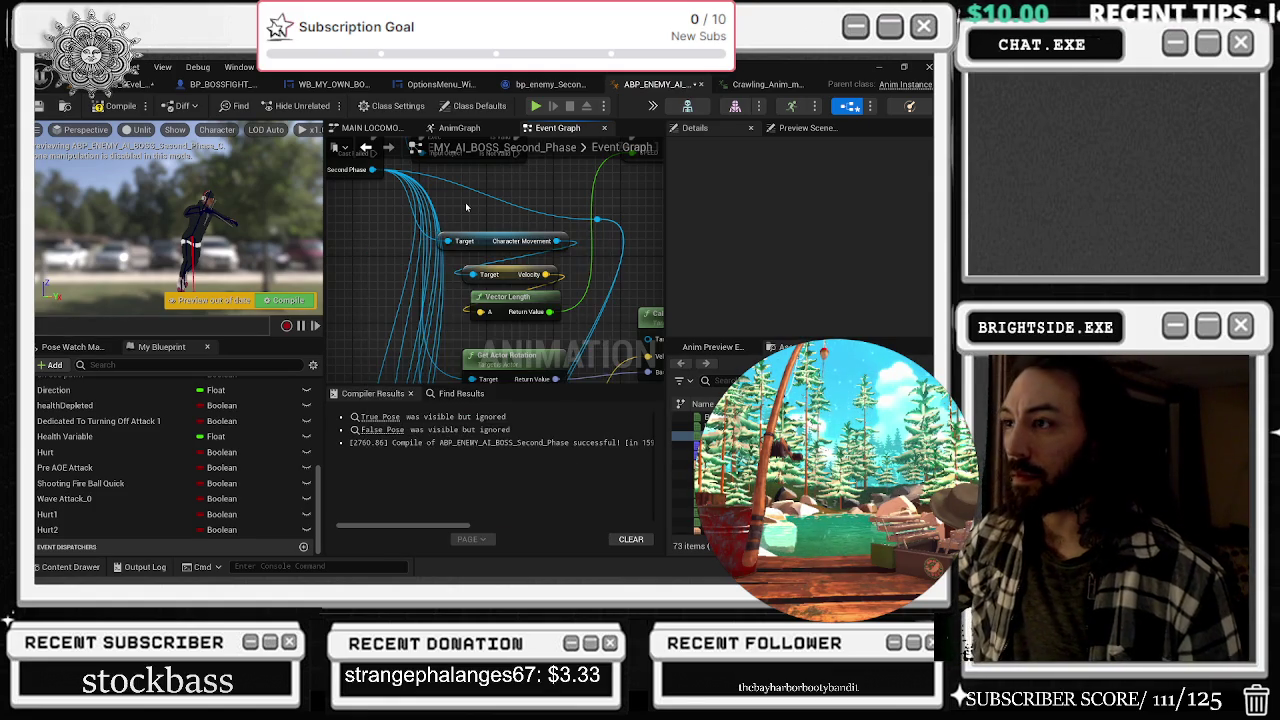
left_click_drag(372, 169, 433, 210)
type("GET F")
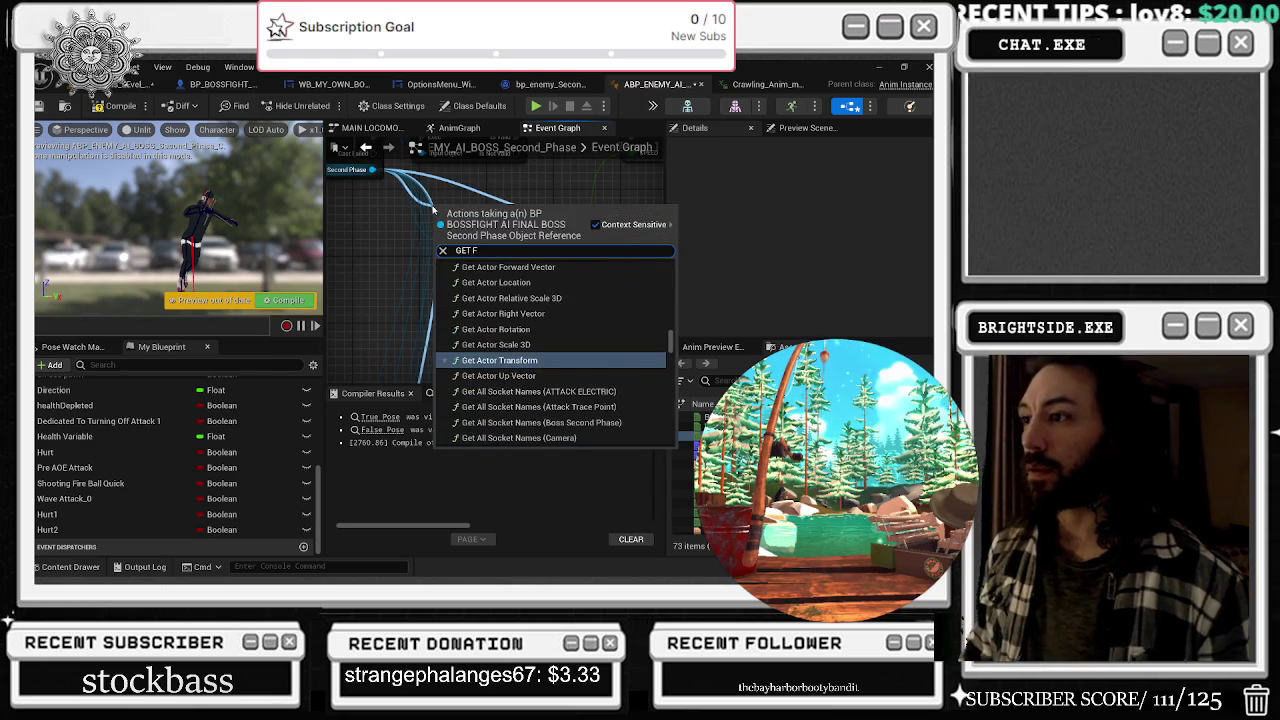
type("LOATING P")
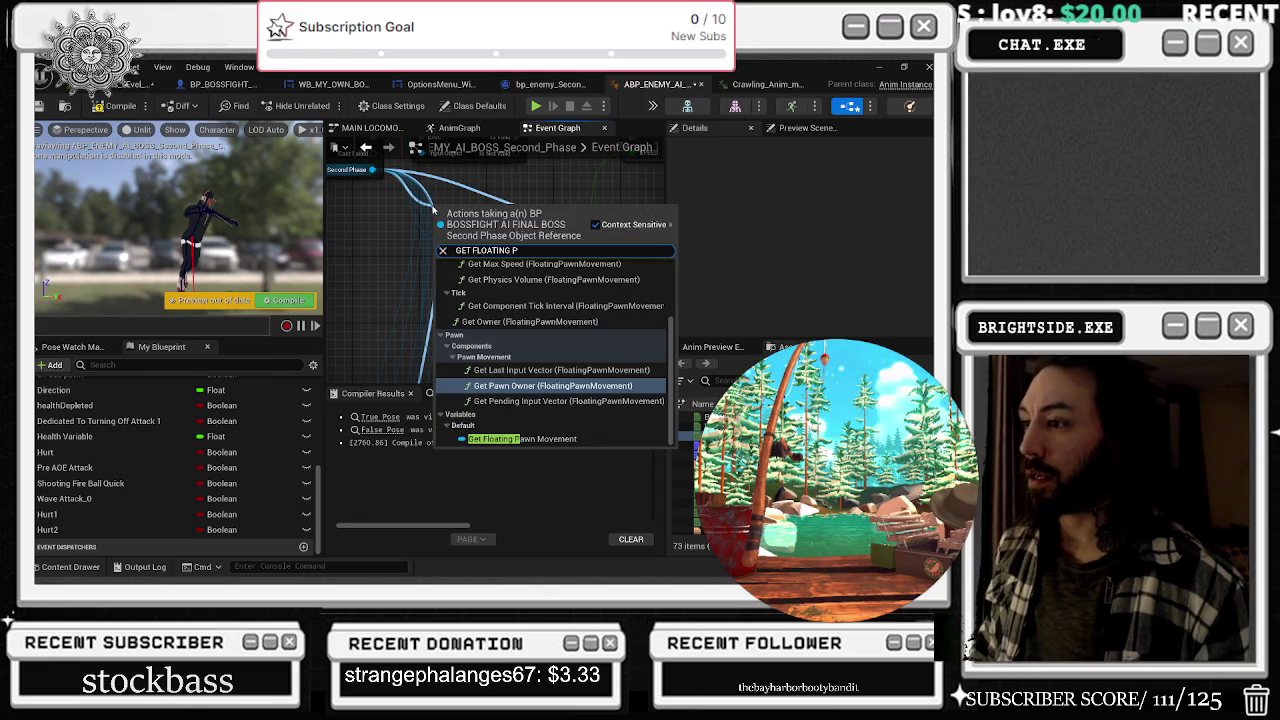
key("Down")
key("Down")
key("Return")
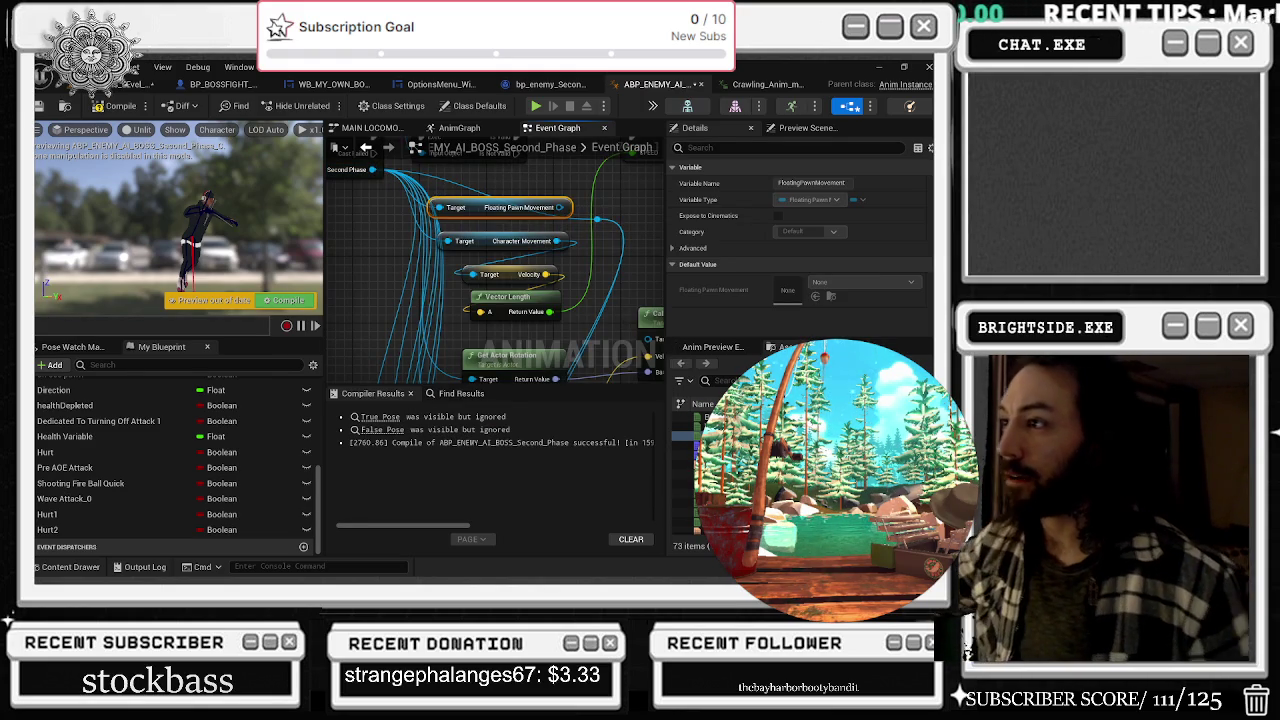
left_click(572, 208)
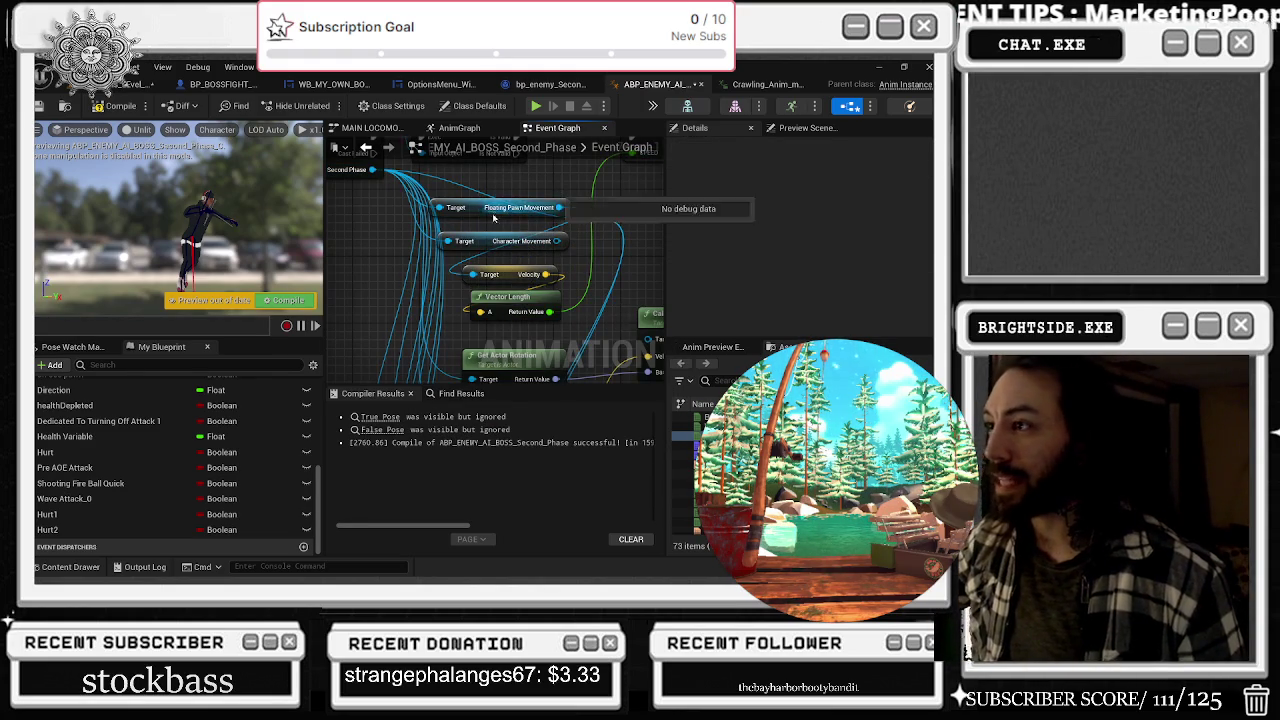
Compile the boss animation blueprint, save all modified content, then switch to the AnimGraph
left_click(106, 108)
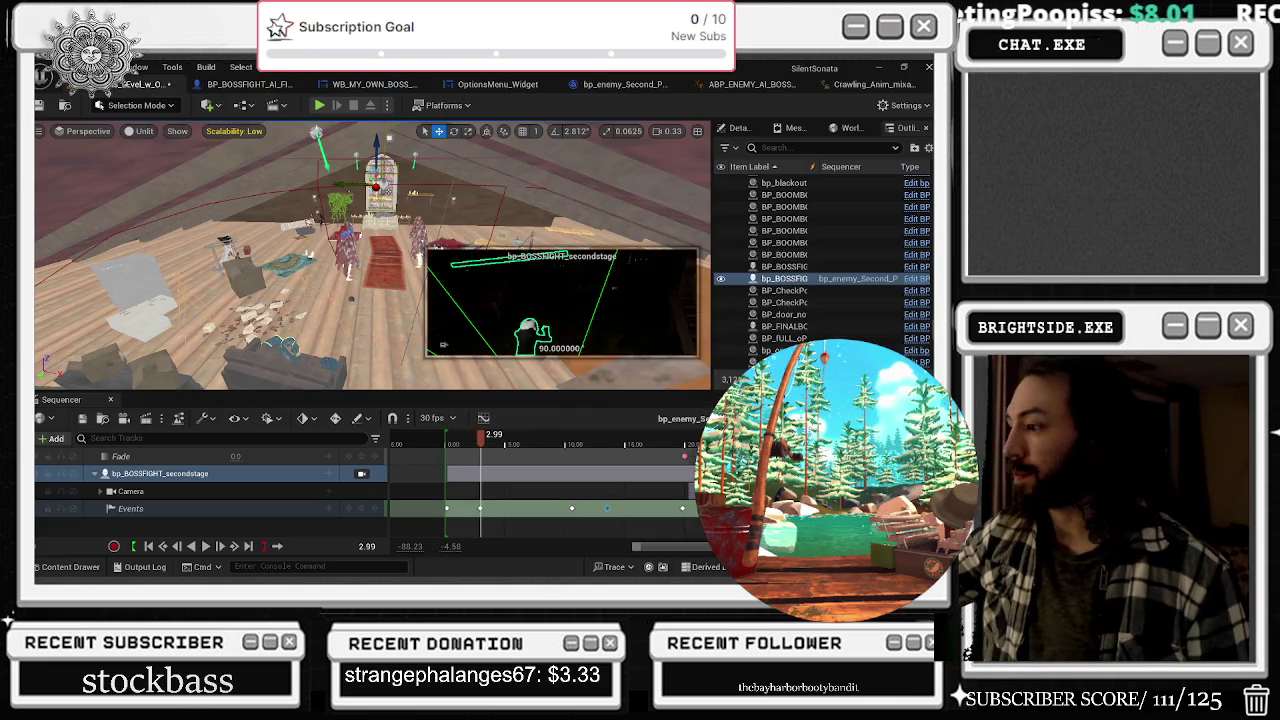
key("ctrl+shift+s")
left_click(572, 458)
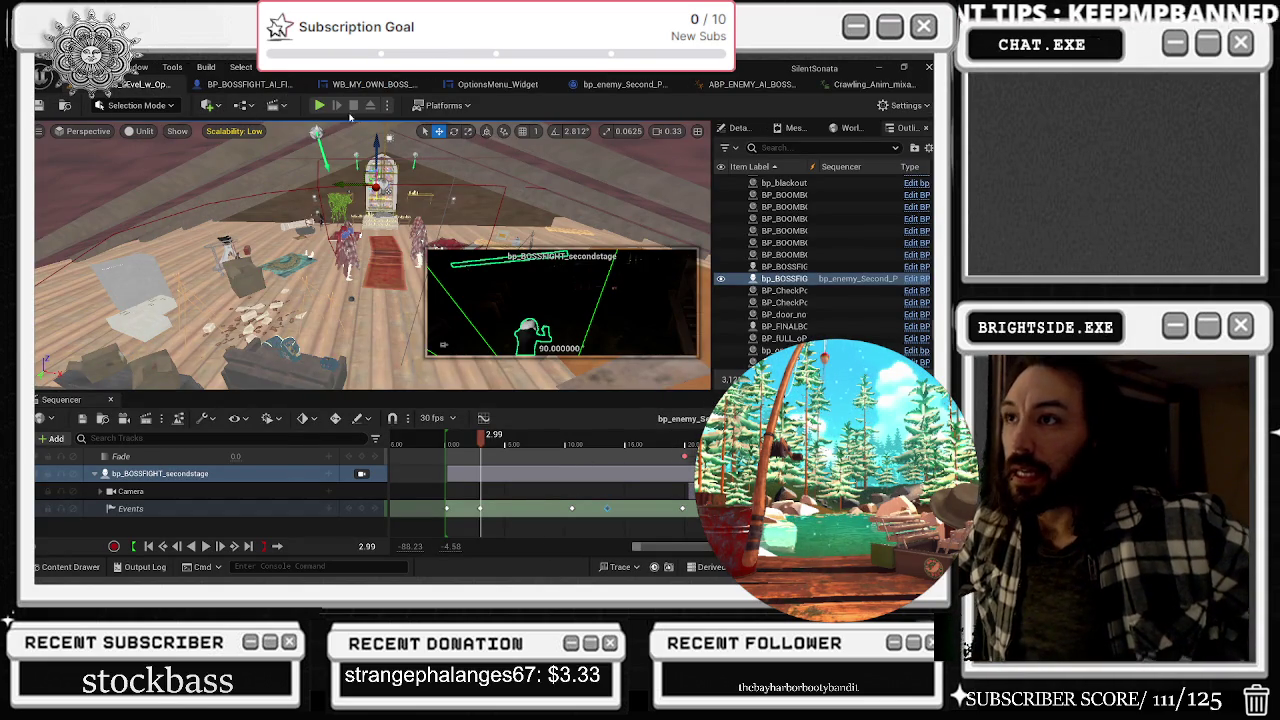
left_click(750, 84)
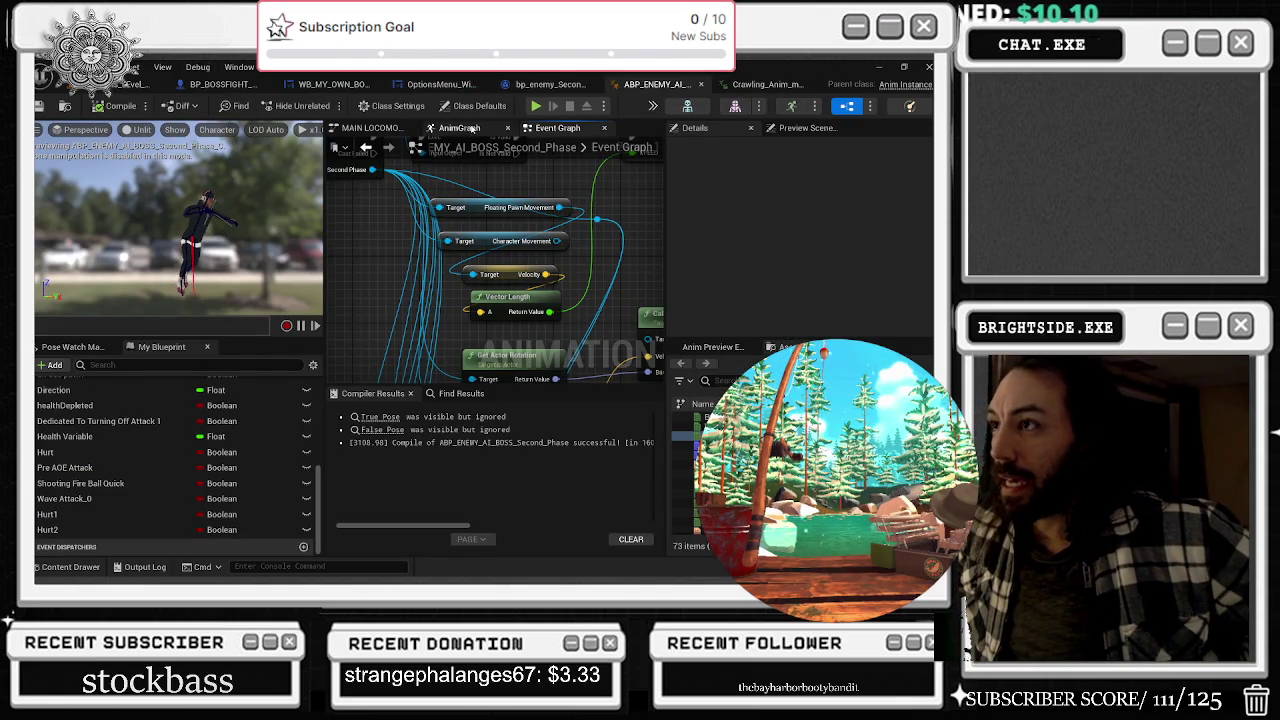
left_click(449, 129)
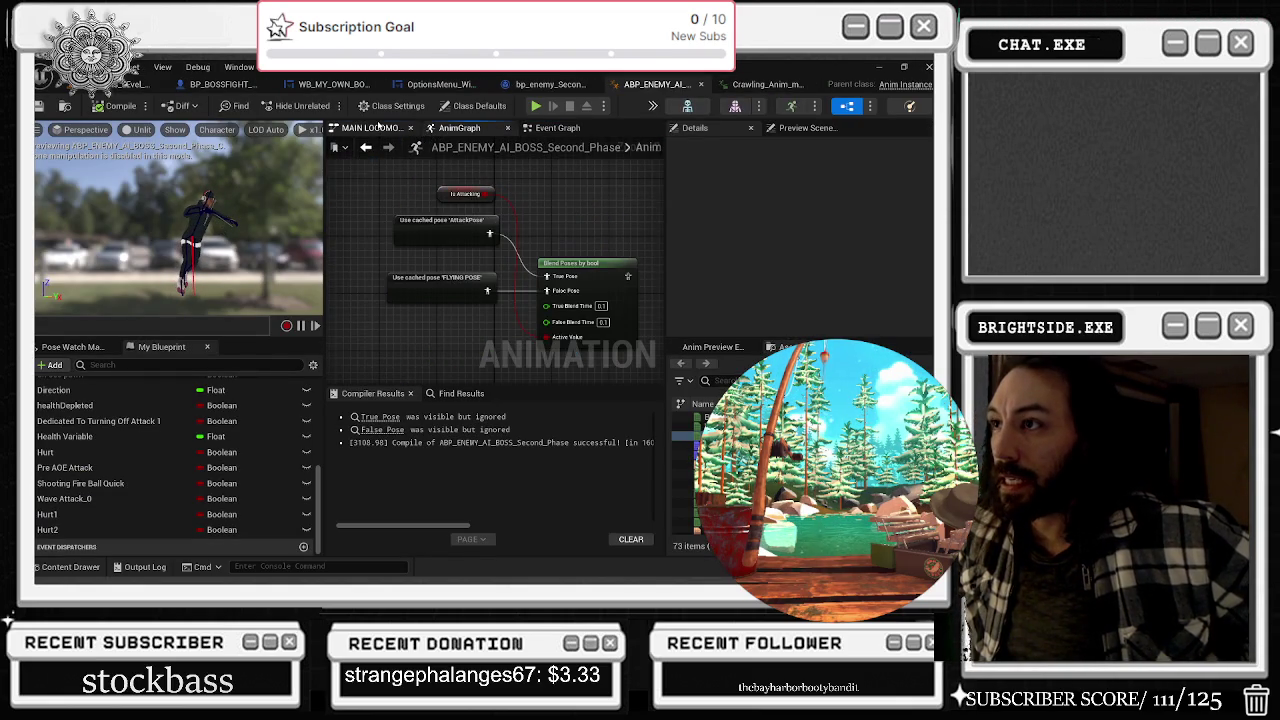
Open the Getting Hurt state from MAIN LOCOMOTION and move the left Blend Poses by bool node
left_click(380, 127)
double_click(458, 252)
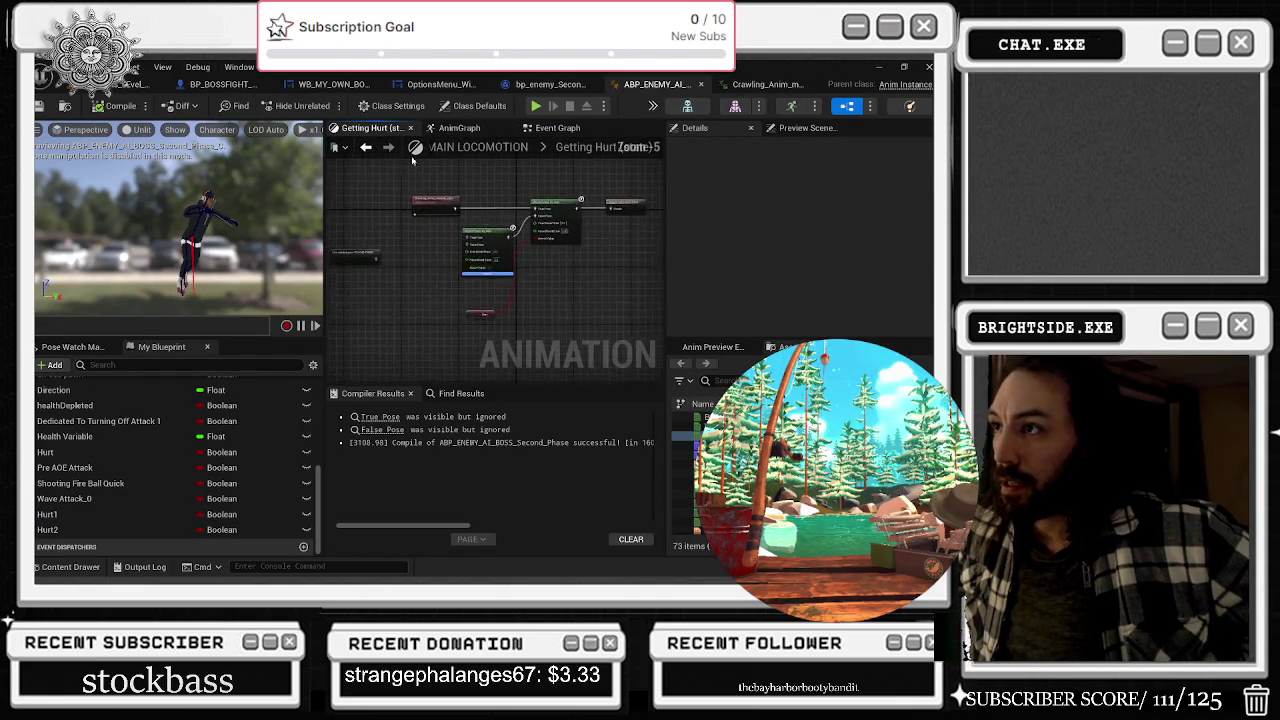
scroll(461, 212, "up", 4)
left_click_drag(490, 258, 462, 273)
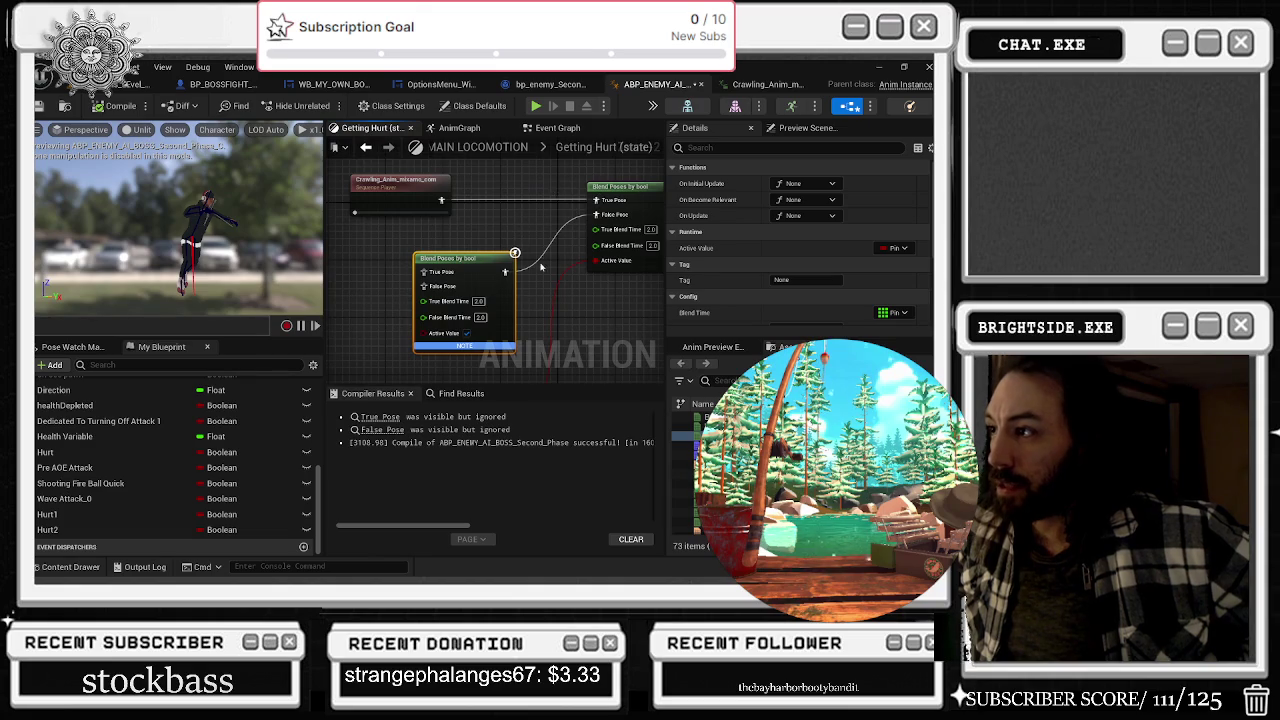
left_click_drag(641, 284, 563, 262)
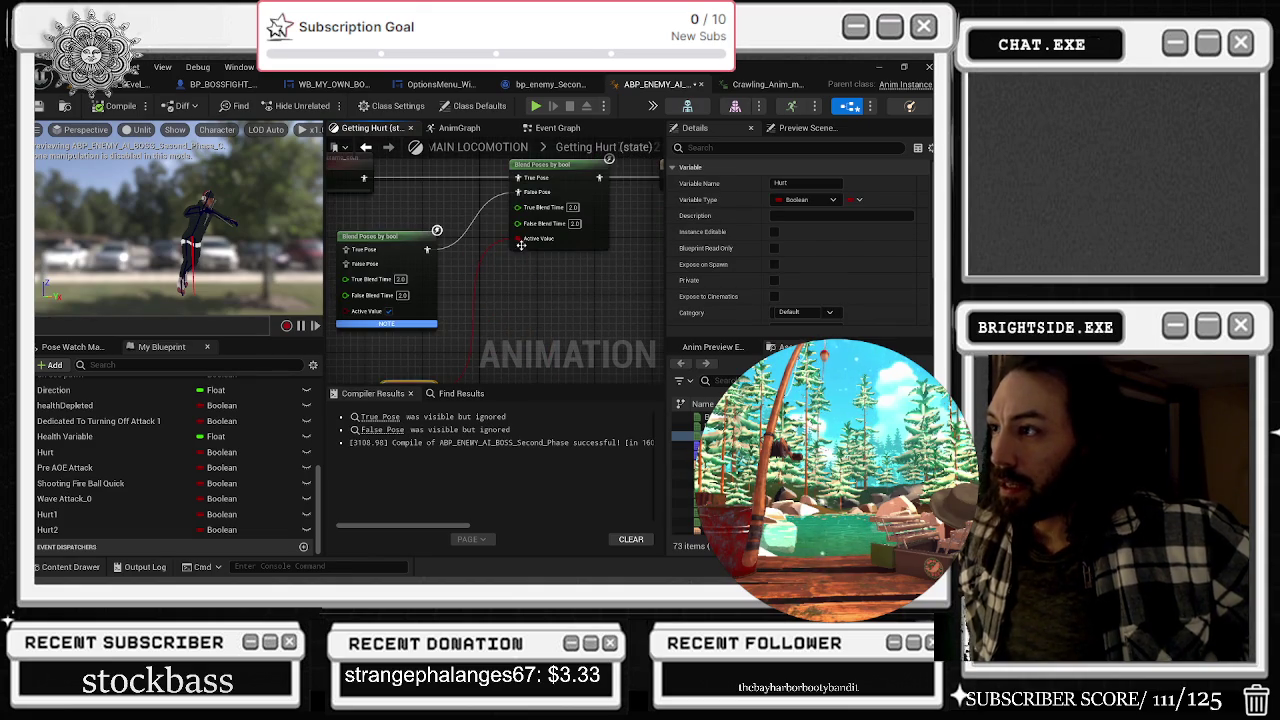
left_click_drag(472, 333, 510, 289)
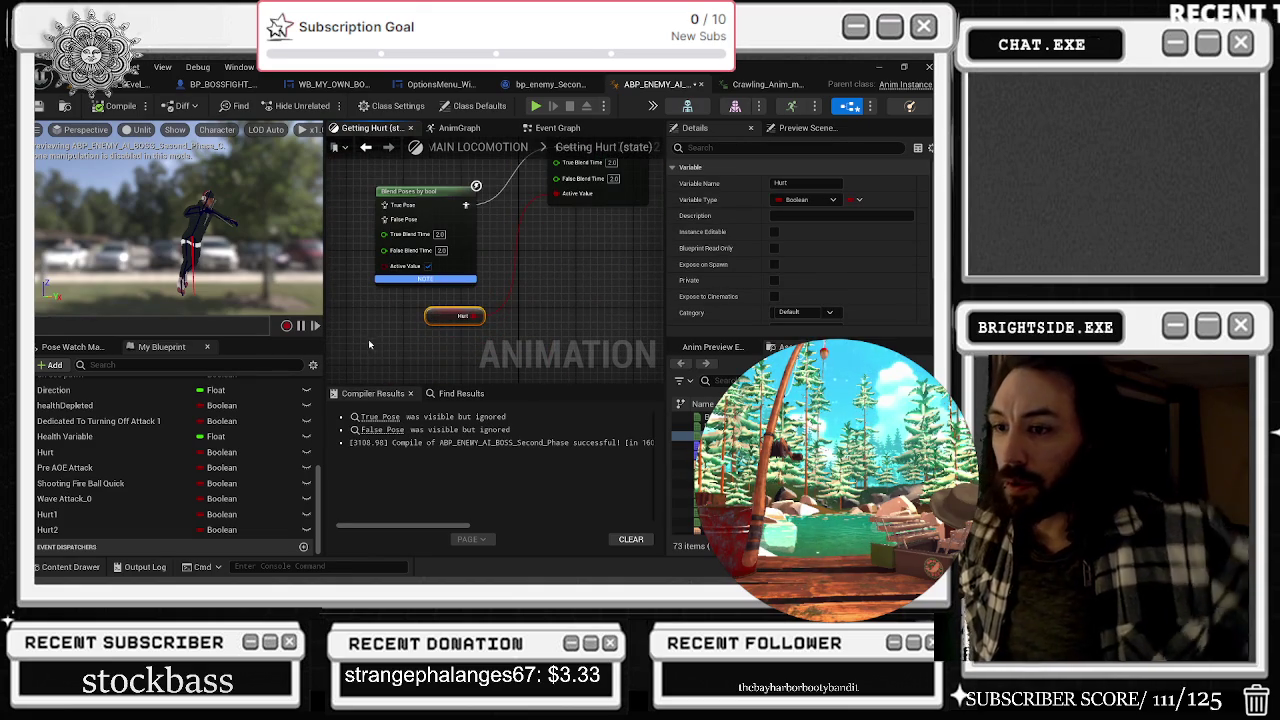
Add Hurt1 and Hurt2 getters and reposition Crawling_Anim beside the blend nodes
mouse_move(47, 514)
left_mouse_down()
mouse_move(390, 385)
mouse_move(385, 344)
left_mouse_up()
left_click(85, 529)
left_click_drag(582, 200, 557, 280)
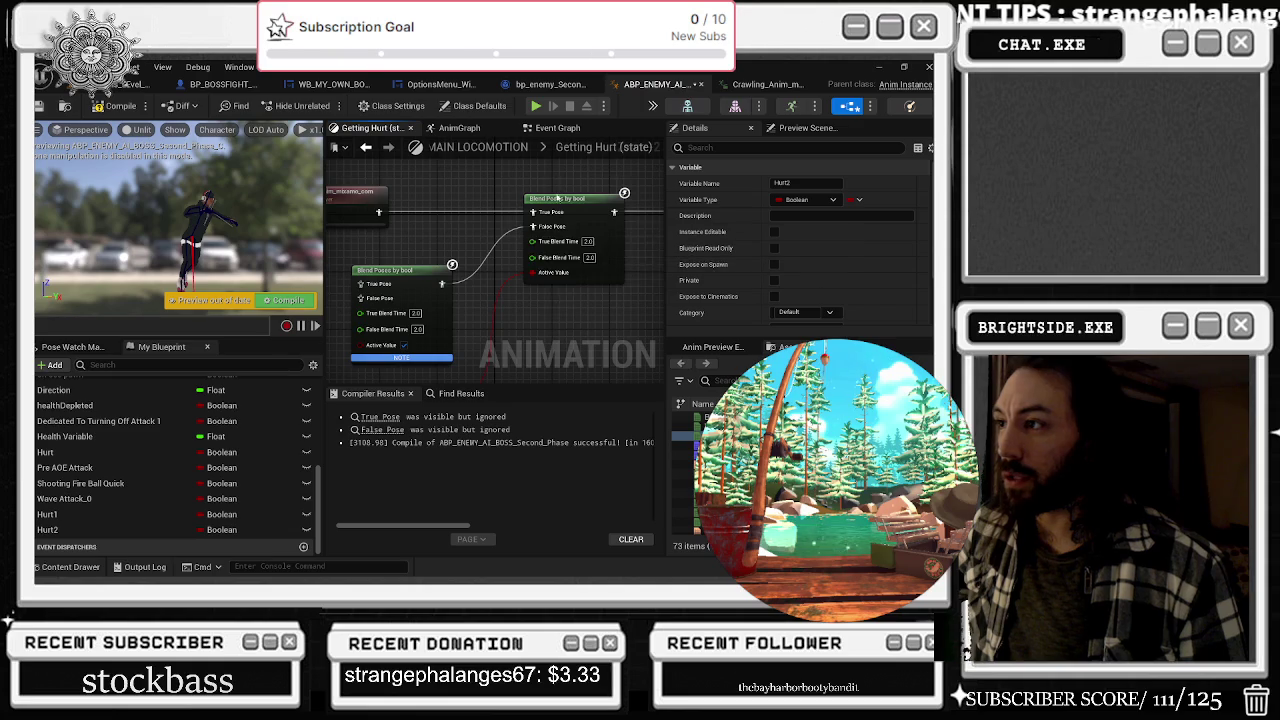
left_click_drag(557, 192, 621, 200)
left_click(390, 206)
mouse_move(390, 206)
left_mouse_down()
mouse_move(433, 127)
mouse_move(409, 222)
mouse_move(441, 129)
left_mouse_up()
Move the lower blend node, Hurt 1 and the cached FLYING POSE node, then select an animation asset
mouse_move(465, 297)
left_mouse_down()
mouse_move(441, 236)
mouse_move(404, 231)
left_mouse_up()
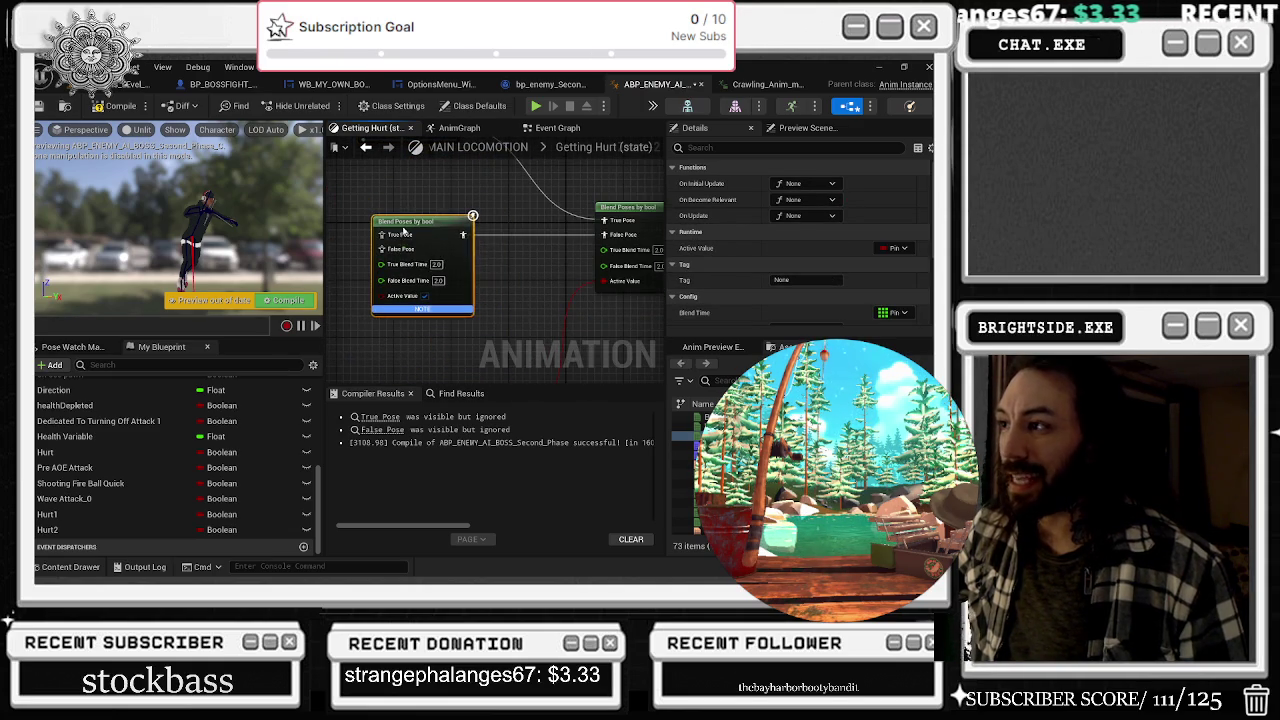
left_click_drag(486, 243, 603, 133)
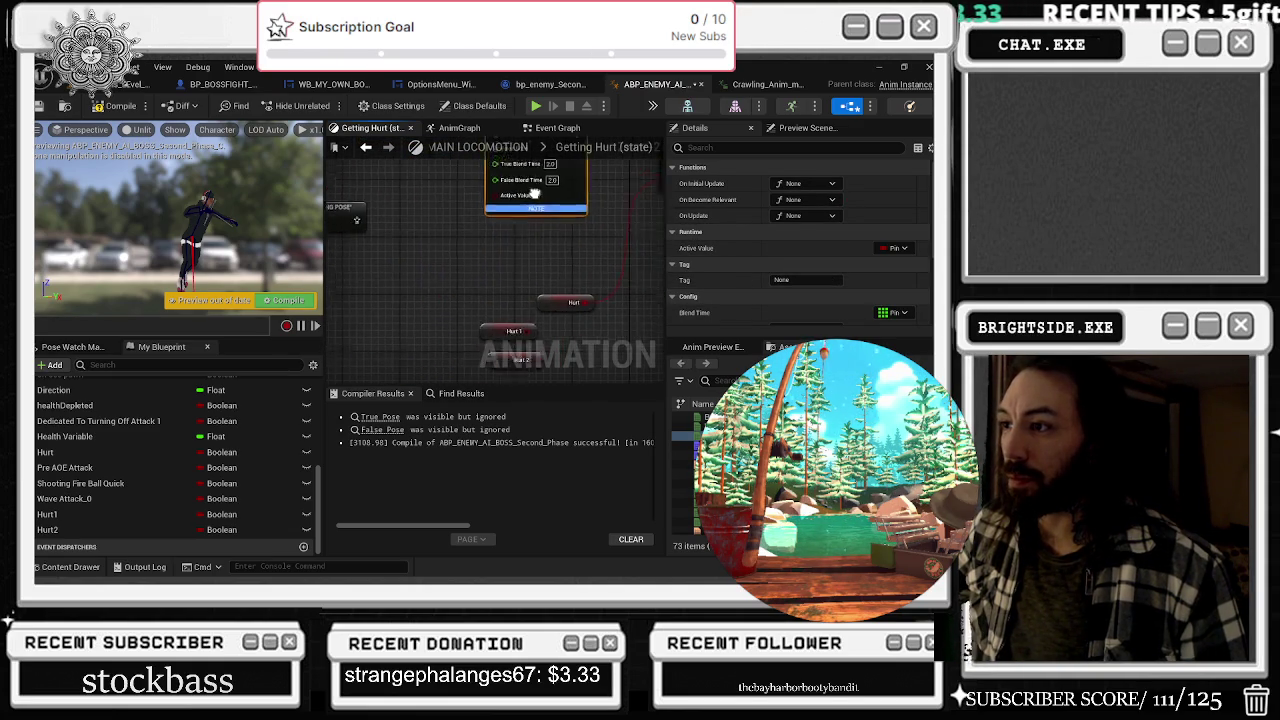
mouse_move(504, 325)
left_mouse_down()
mouse_move(428, 233)
mouse_move(540, 214)
mouse_move(499, 188)
left_mouse_up()
mouse_move(486, 233)
left_mouse_down()
mouse_move(474, 337)
mouse_move(409, 194)
left_mouse_up()
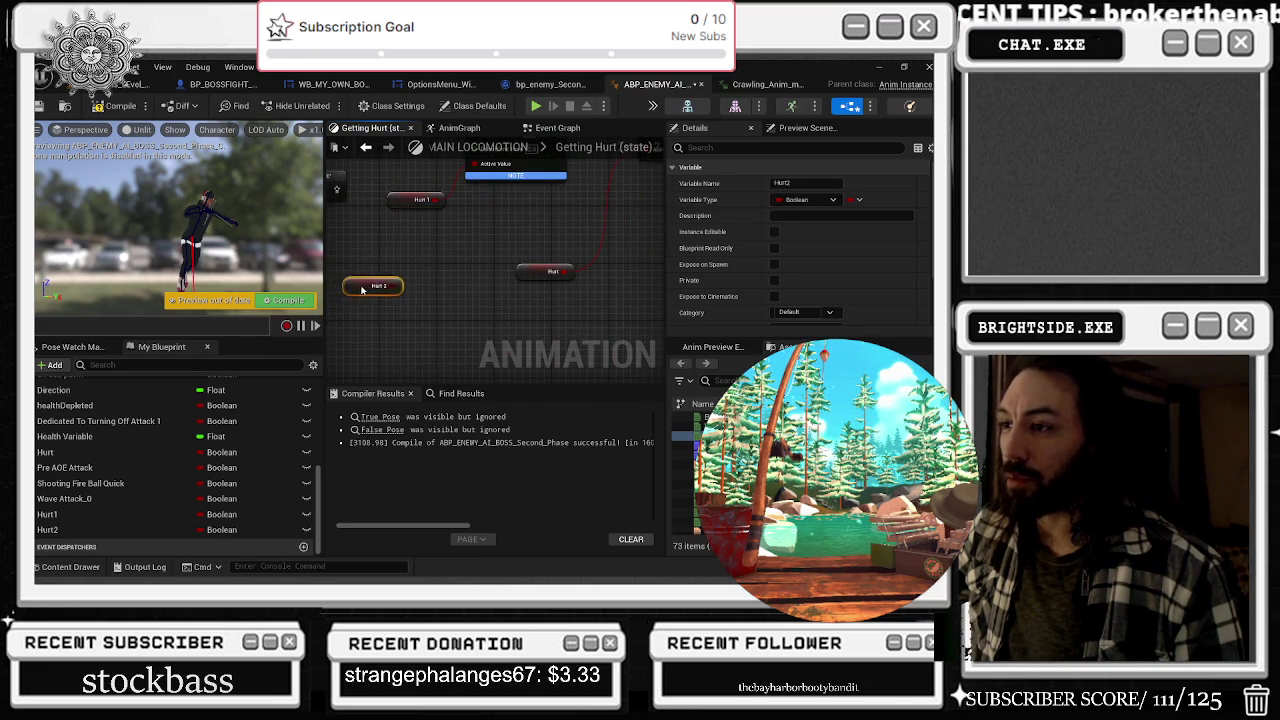
left_click_drag(363, 290, 493, 362)
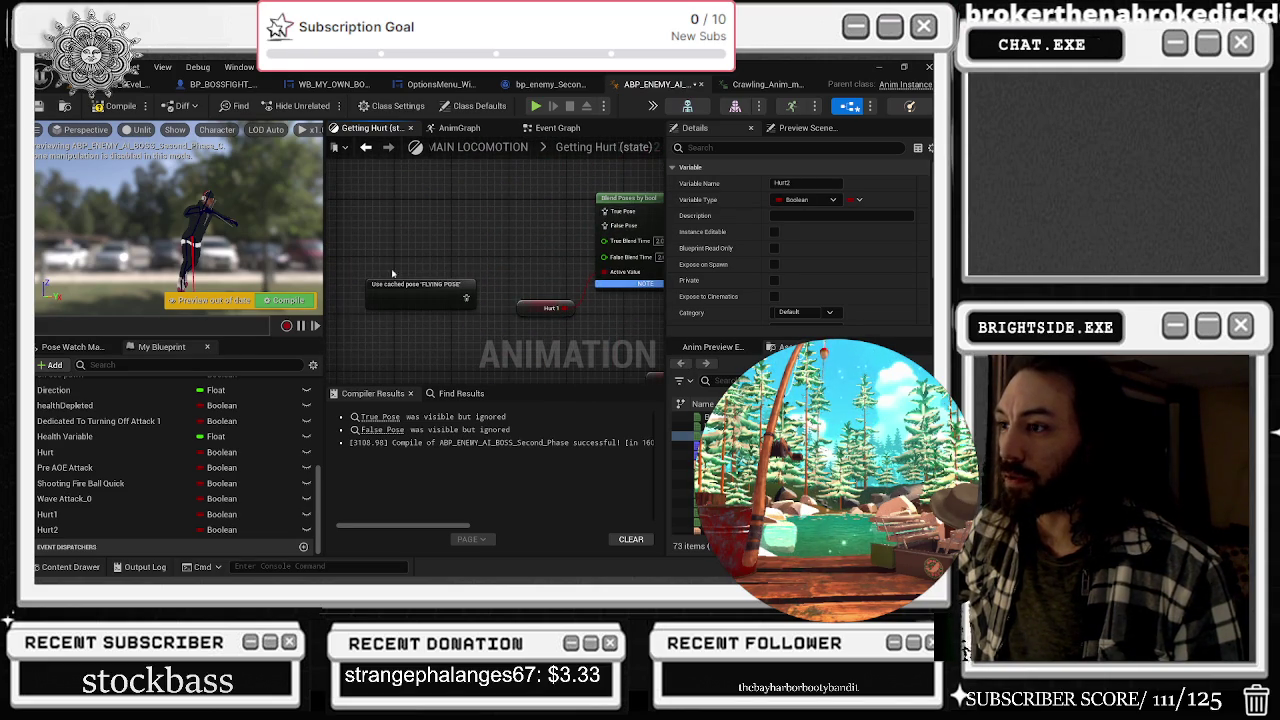
left_click_drag(368, 287, 312, 329)
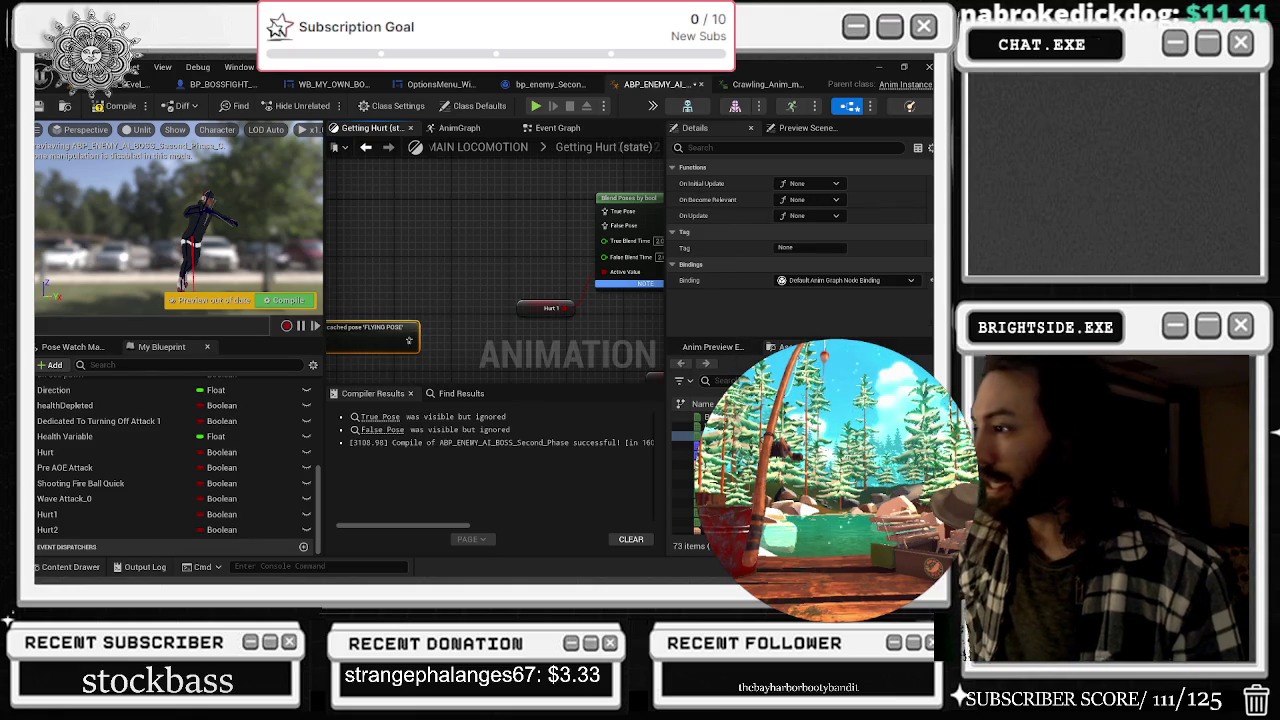
left_click(700, 417)
mouse_move(700, 483)
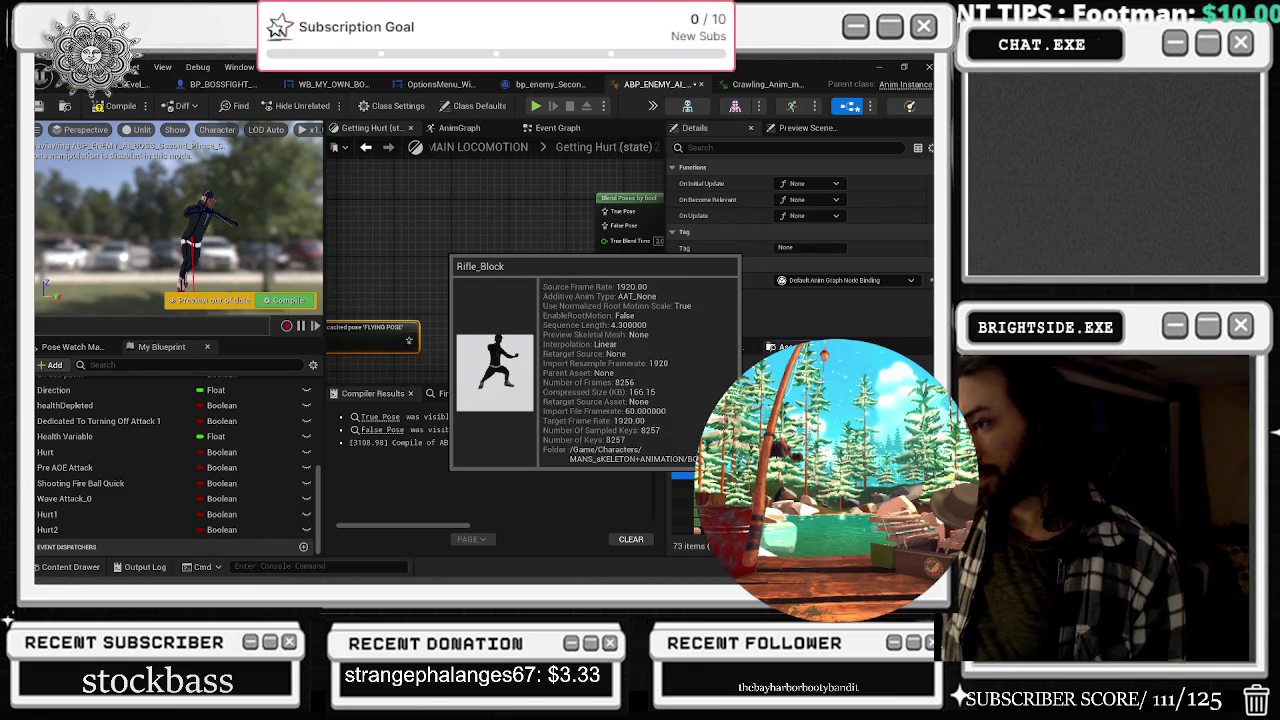
mouse_move(700, 505)
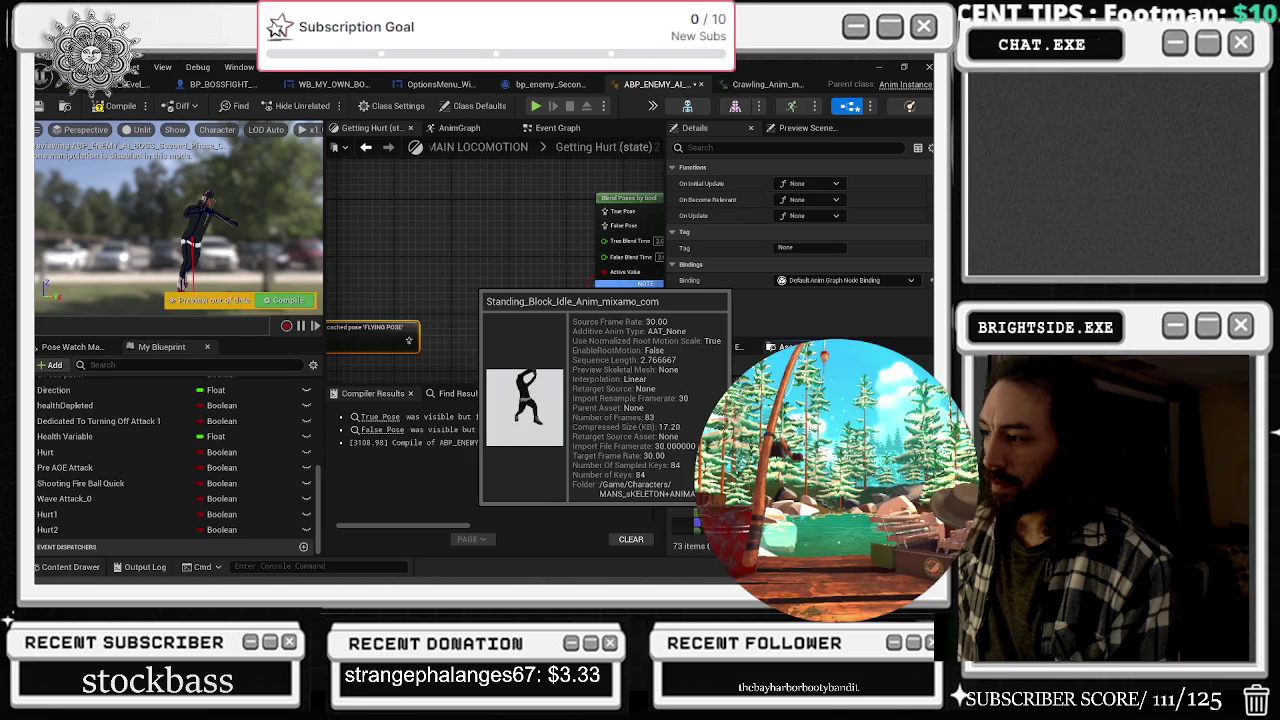
Add Standing_Block_Idle, Zombie_Headbutt and Focus_for_the_big_boy animation players to the Getting Hurt graph
mouse_move(700, 512)
left_mouse_down()
mouse_move(405, 206)
mouse_move(423, 189)
left_mouse_up()
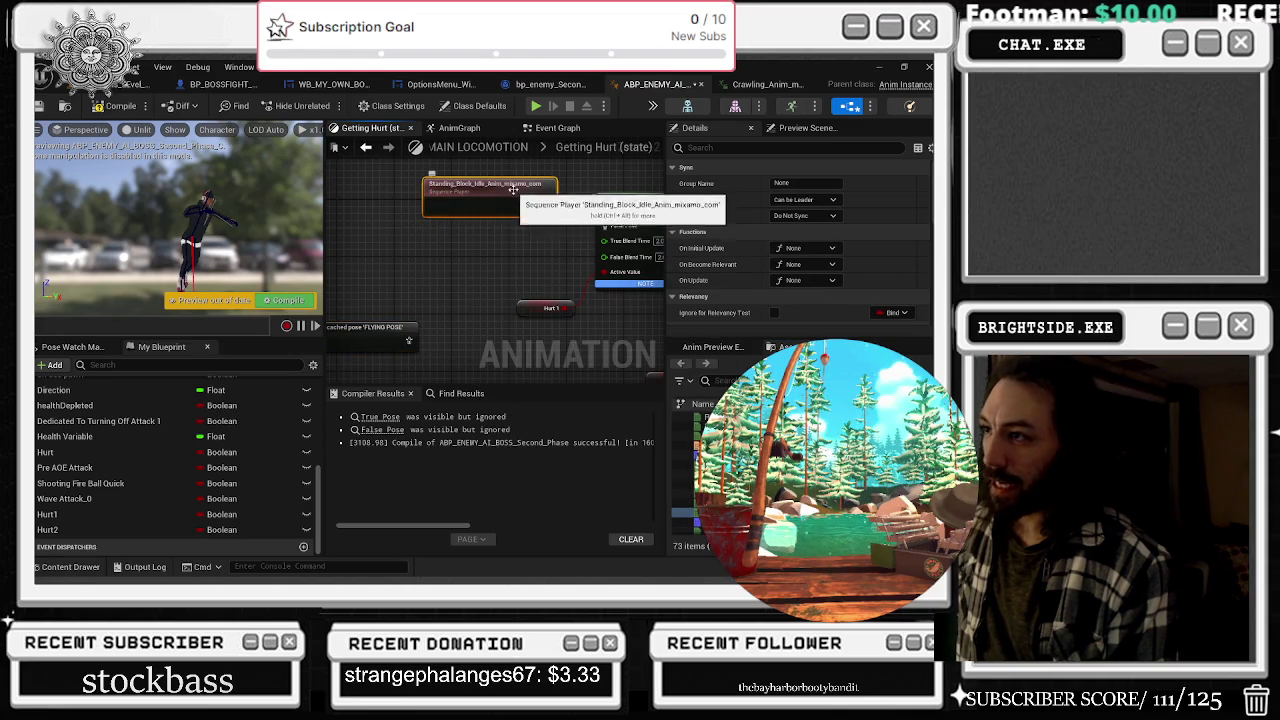
left_click_drag(548, 217, 475, 226)
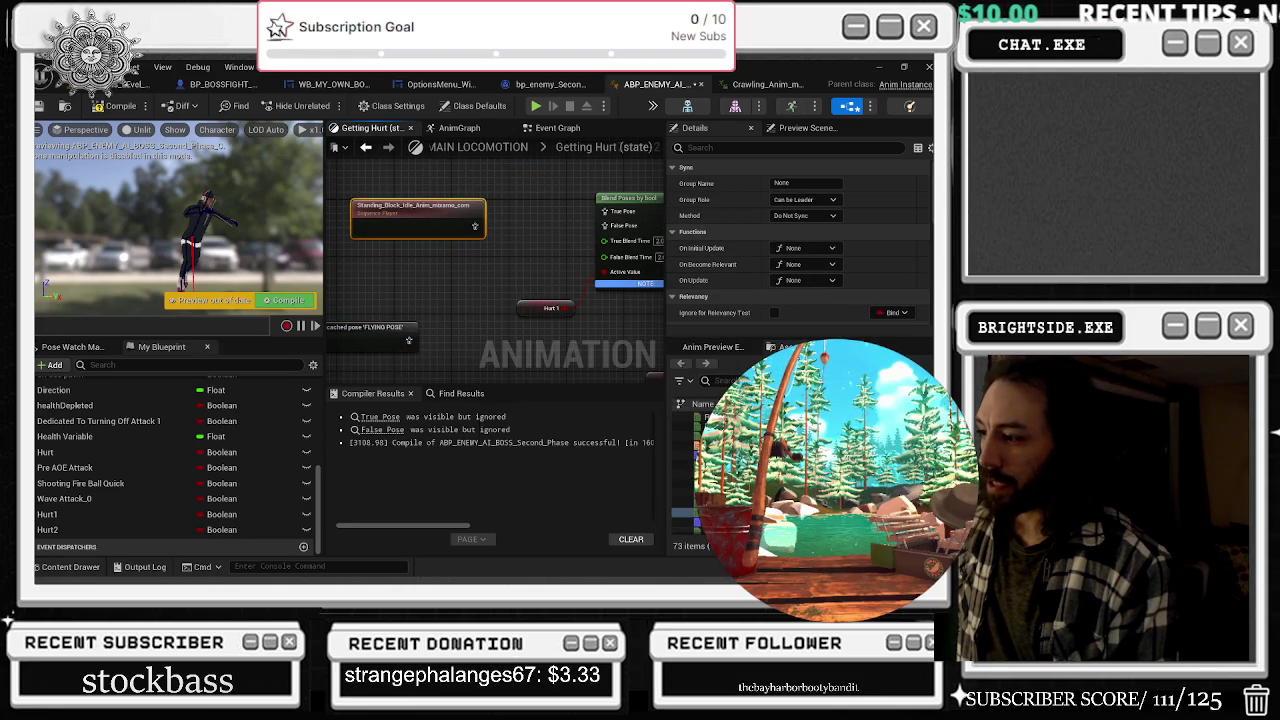
left_click(690, 474)
mouse_move(690, 486)
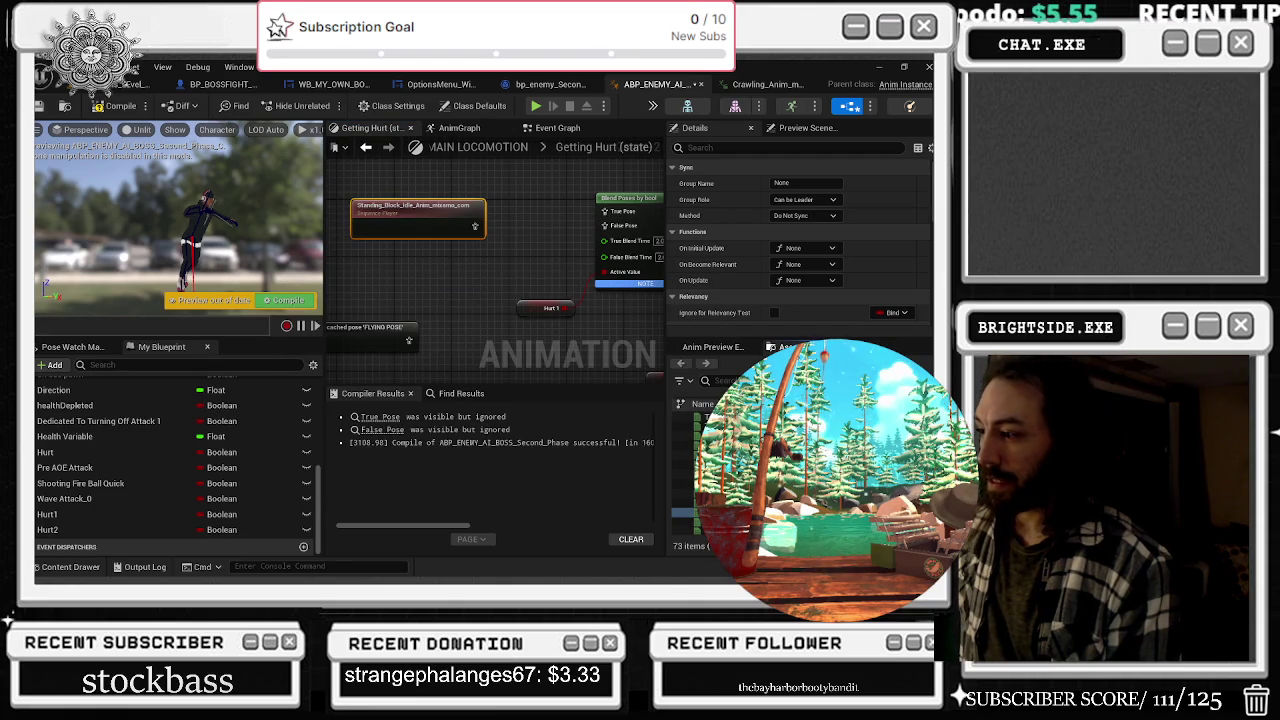
left_click_drag(677, 480, 380, 258)
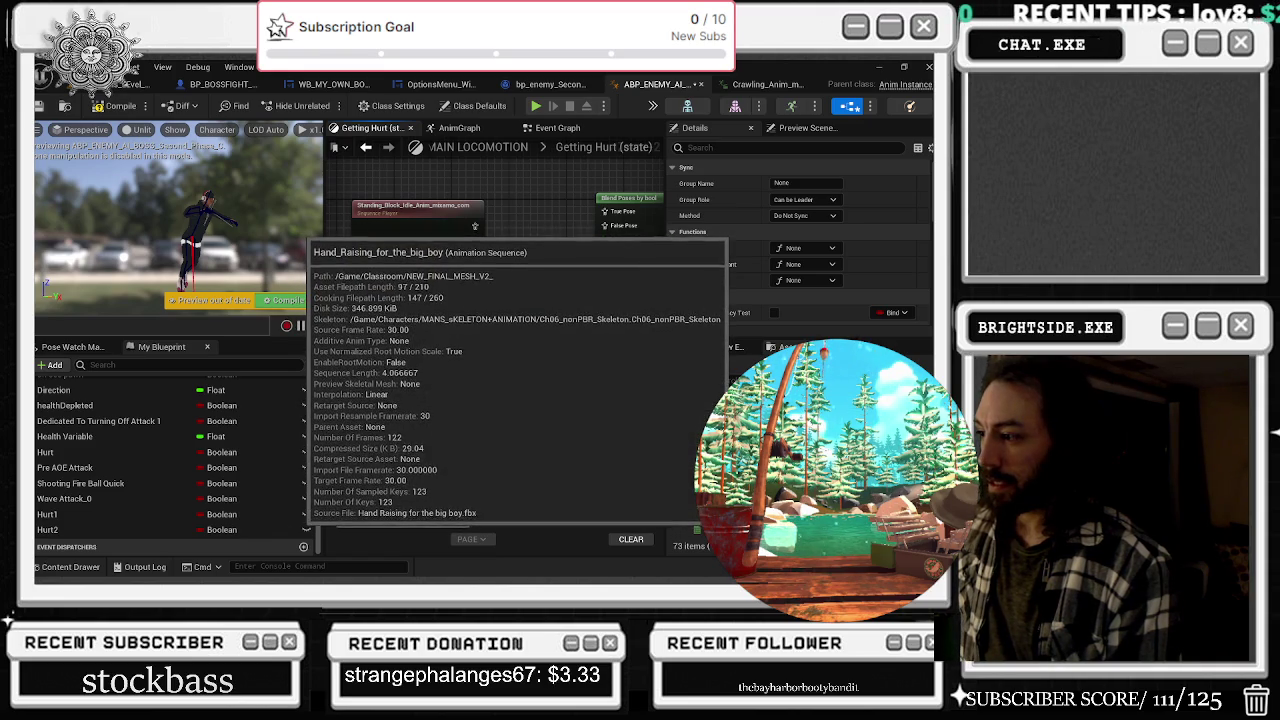
left_click_drag(444, 270, 375, 166)
mouse_move(501, 183)
left_mouse_down()
mouse_move(493, 257)
mouse_move(565, 245)
left_mouse_up()
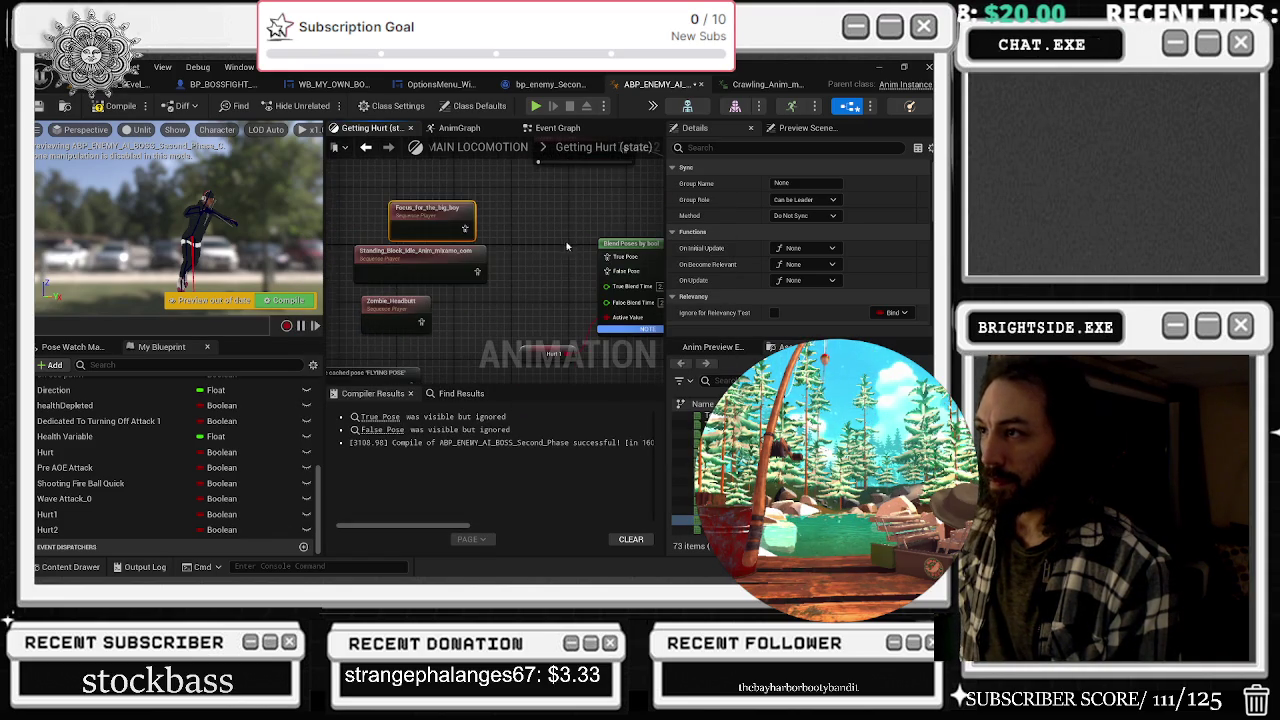
Connect Zombie_Headbutt to the blend's False Pose and move Focus_for_the_big_boy up-right
mouse_move(424, 322)
left_mouse_down()
mouse_move(530, 305)
mouse_move(598, 268)
left_mouse_up()
mouse_move(500, 303)
left_mouse_down()
mouse_move(489, 252)
mouse_move(465, 263)
mouse_move(485, 217)
mouse_move(587, 212)
left_mouse_up()
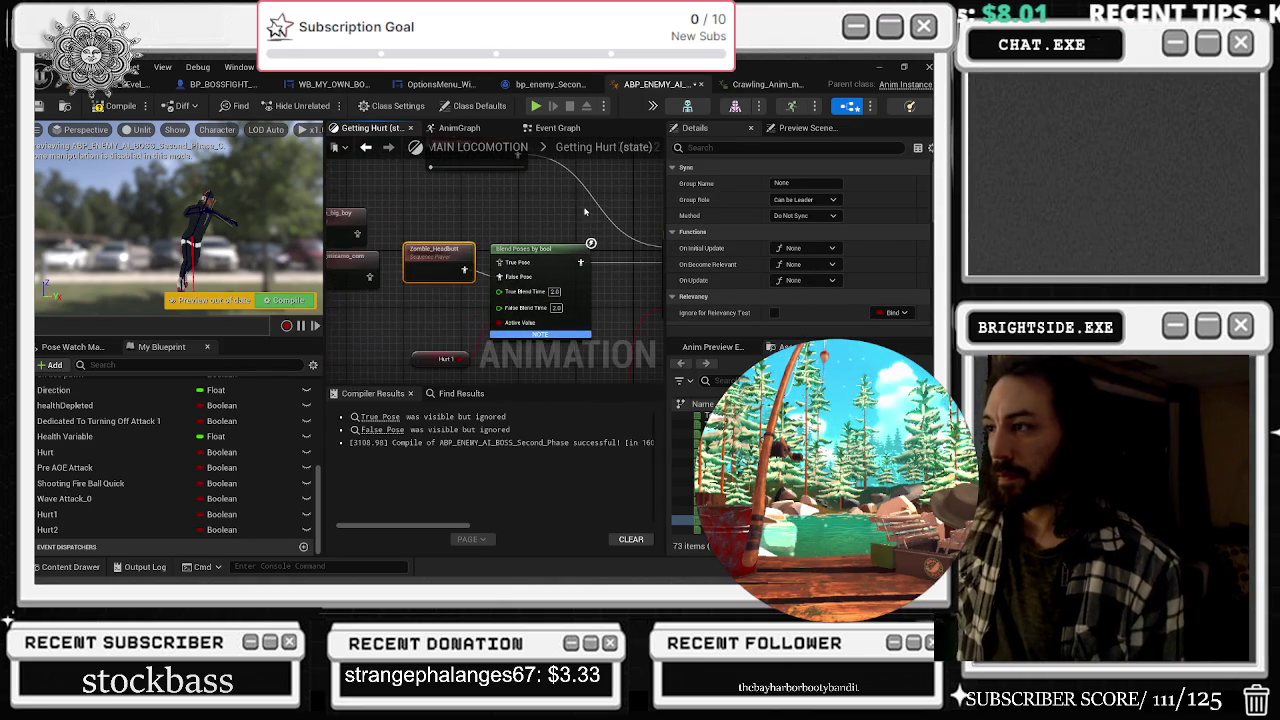
left_click(430, 212)
left_click_drag(425, 211, 469, 262)
mouse_move(449, 215)
left_mouse_down()
mouse_move(494, 222)
mouse_move(455, 218)
mouse_move(492, 248)
mouse_move(408, 271)
left_mouse_up()
left_click(557, 237)
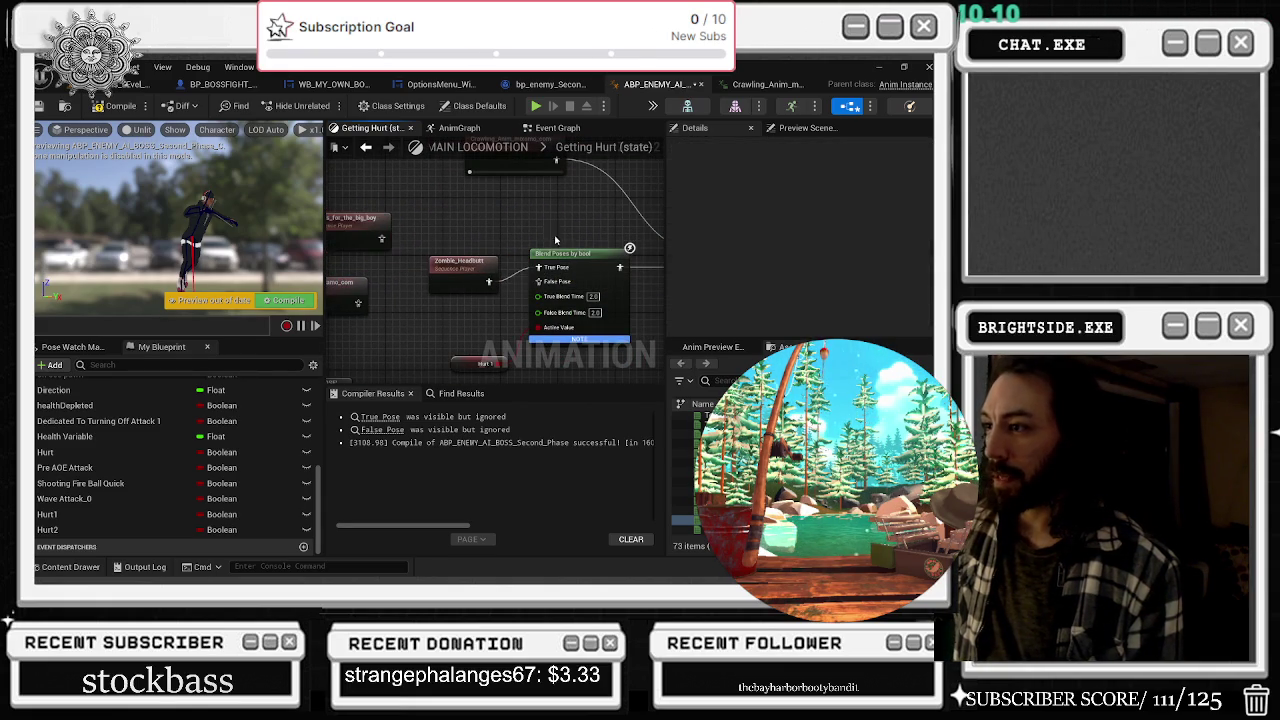
Set the Hurt variable's default value to true and return to MAIN LOCOMOTION
left_click(472, 362)
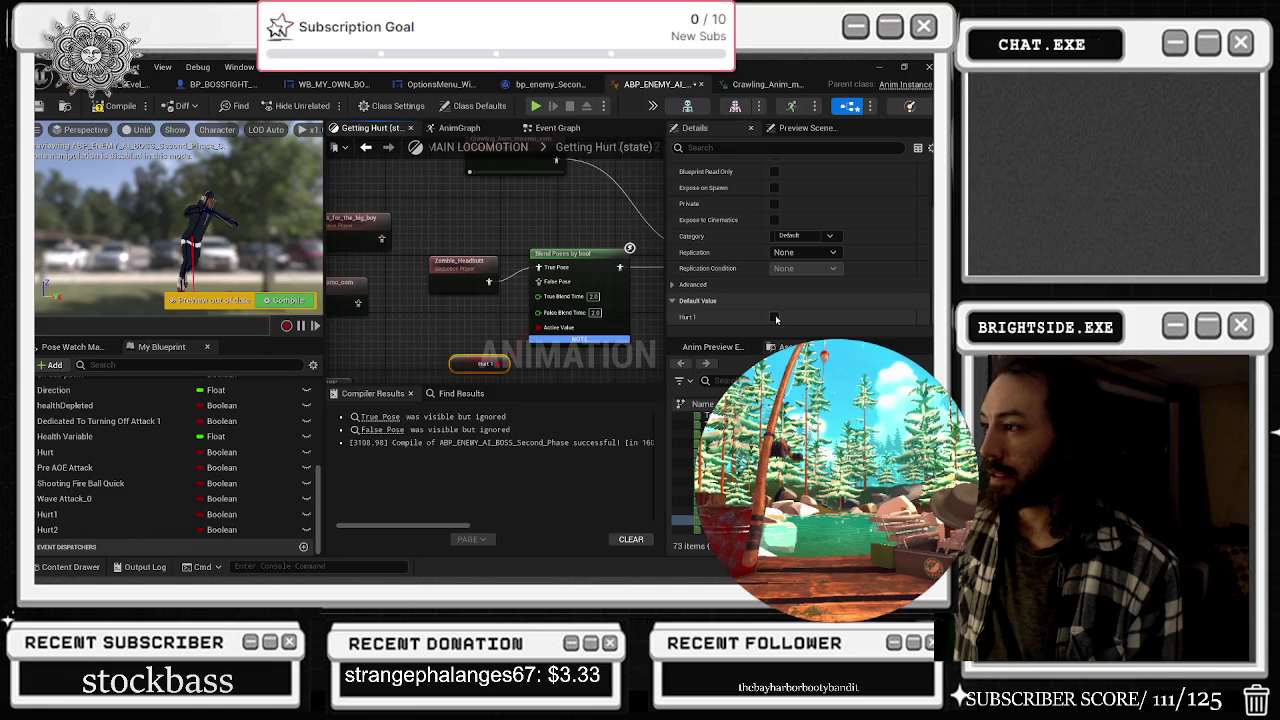
left_click_drag(640, 370, 507, 210)
left_click(474, 275)
left_click(775, 317)
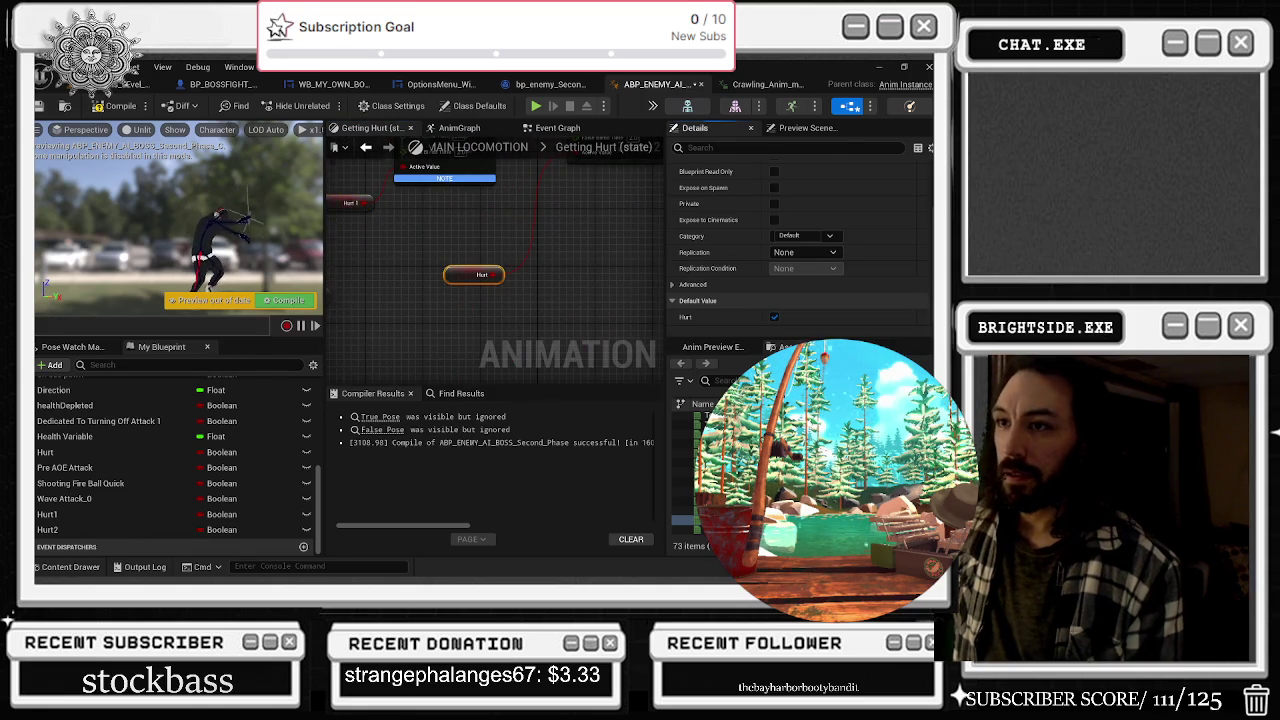
left_click_drag(400, 245, 462, 295)
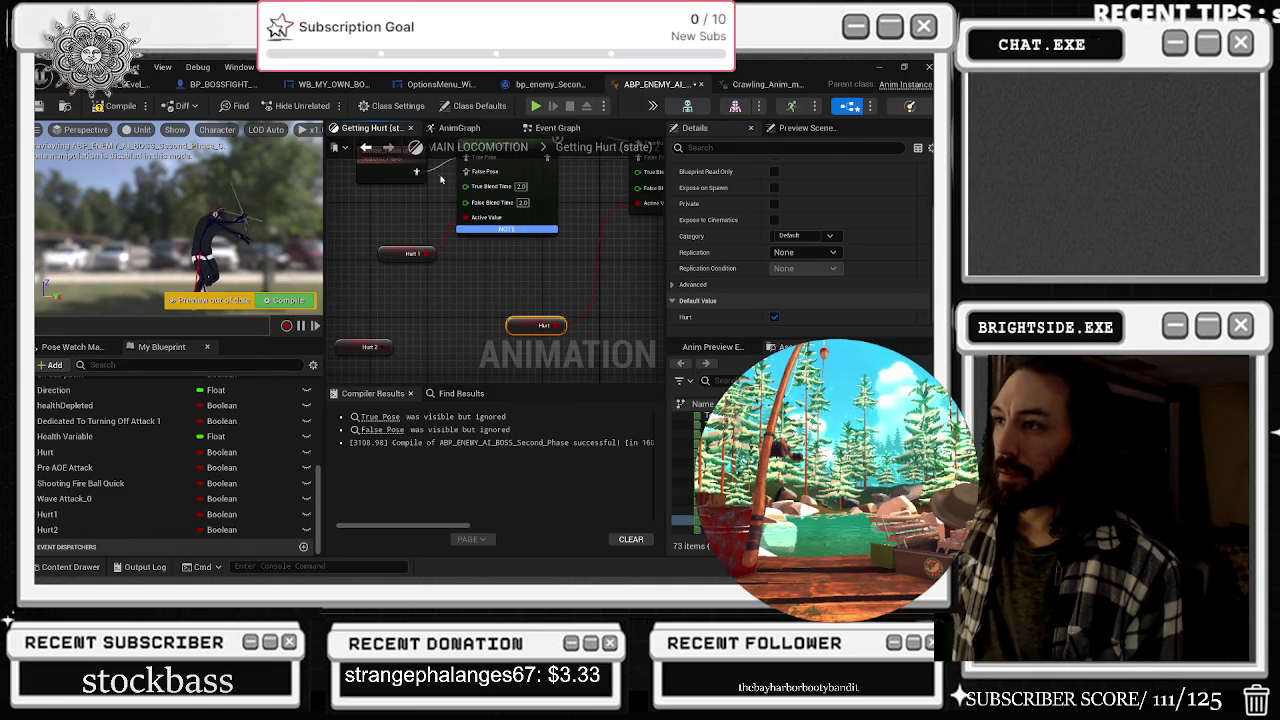
left_click(366, 147)
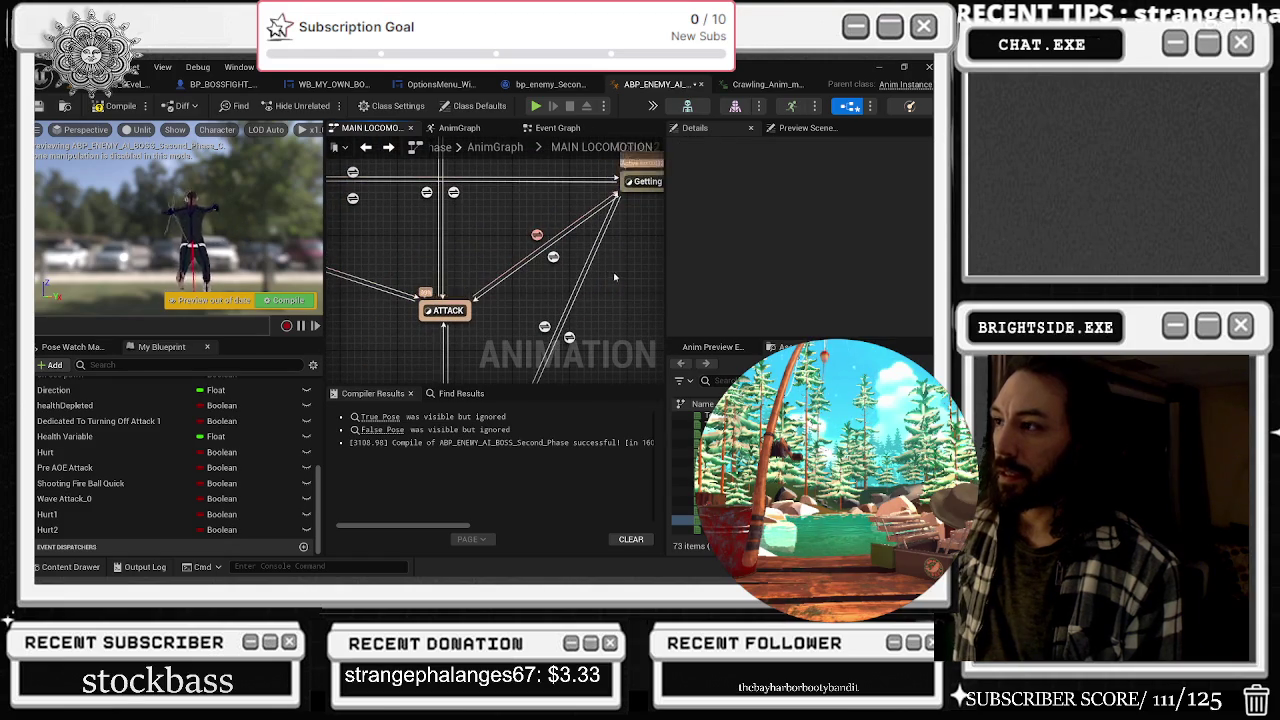
mouse_move(537, 236)
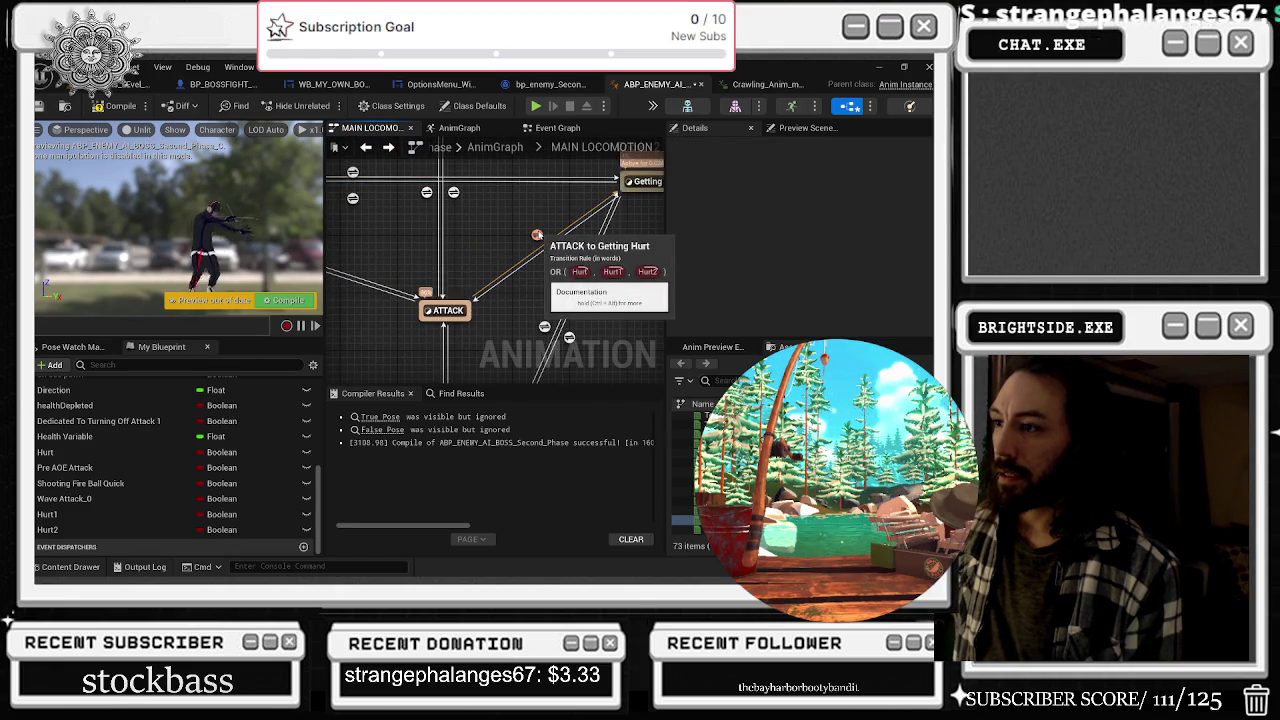
left_click_drag(435, 238, 537, 231)
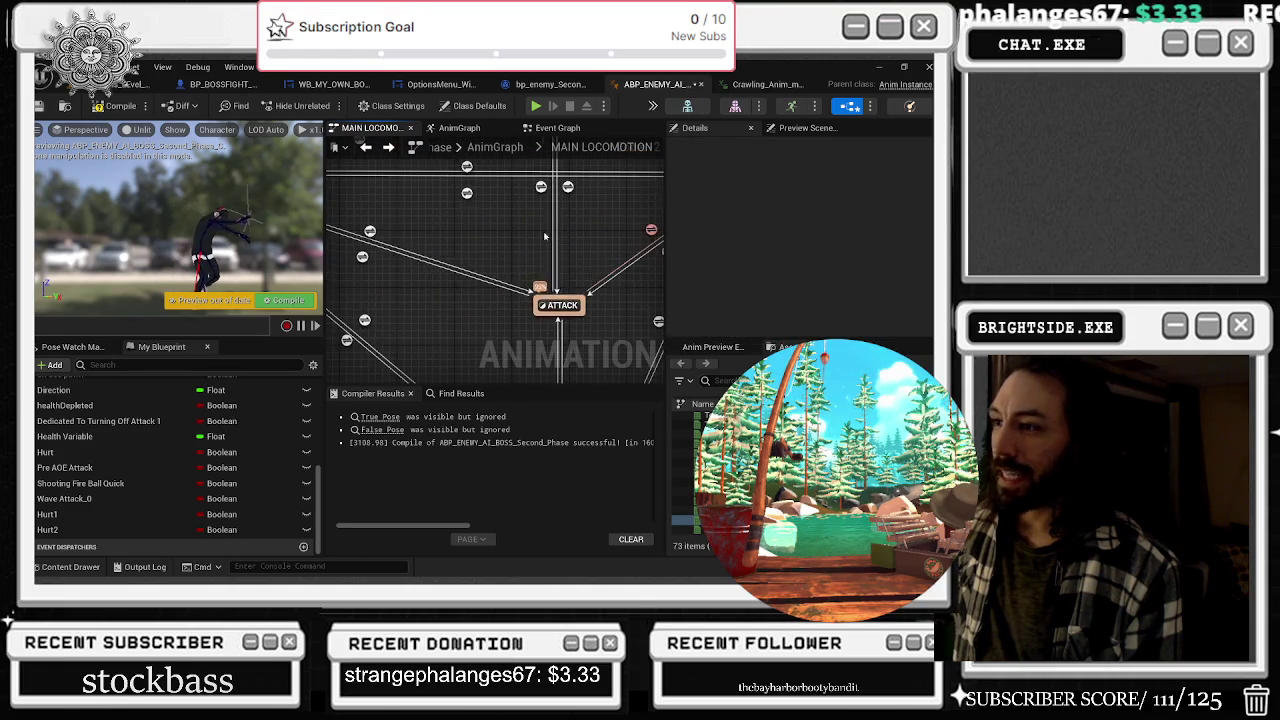
double_click(368, 231)
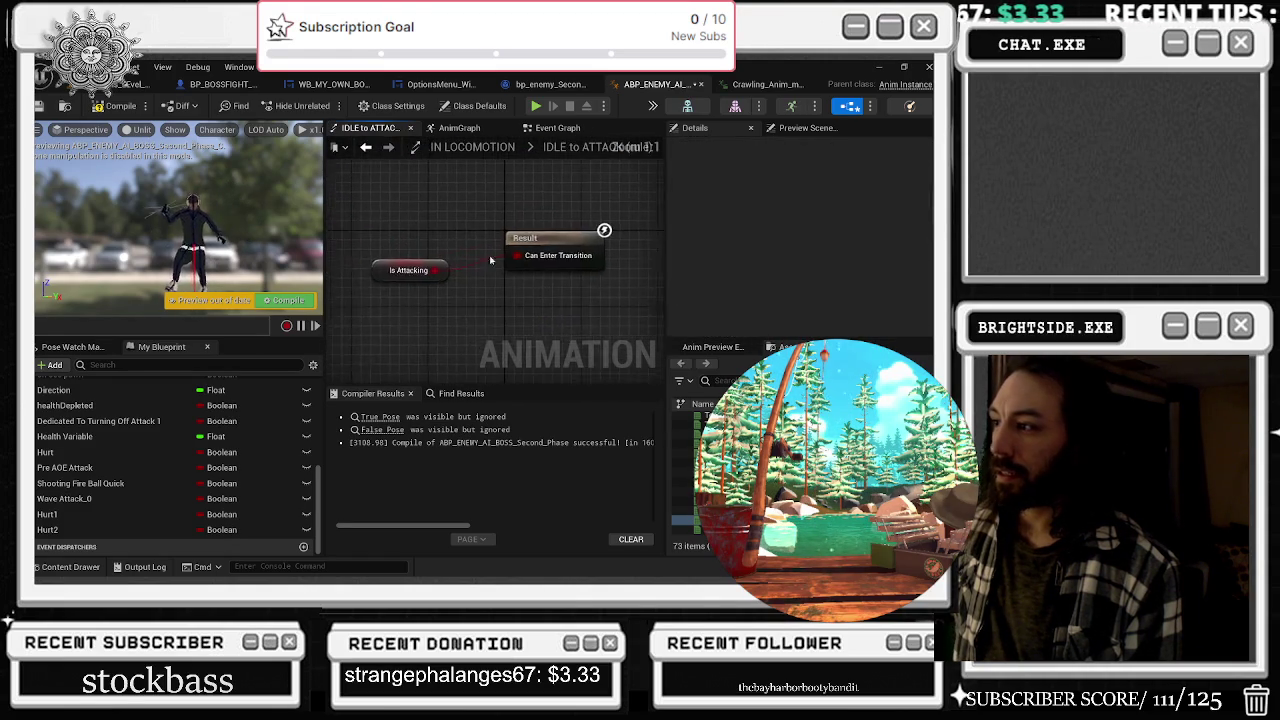
left_click(414, 272)
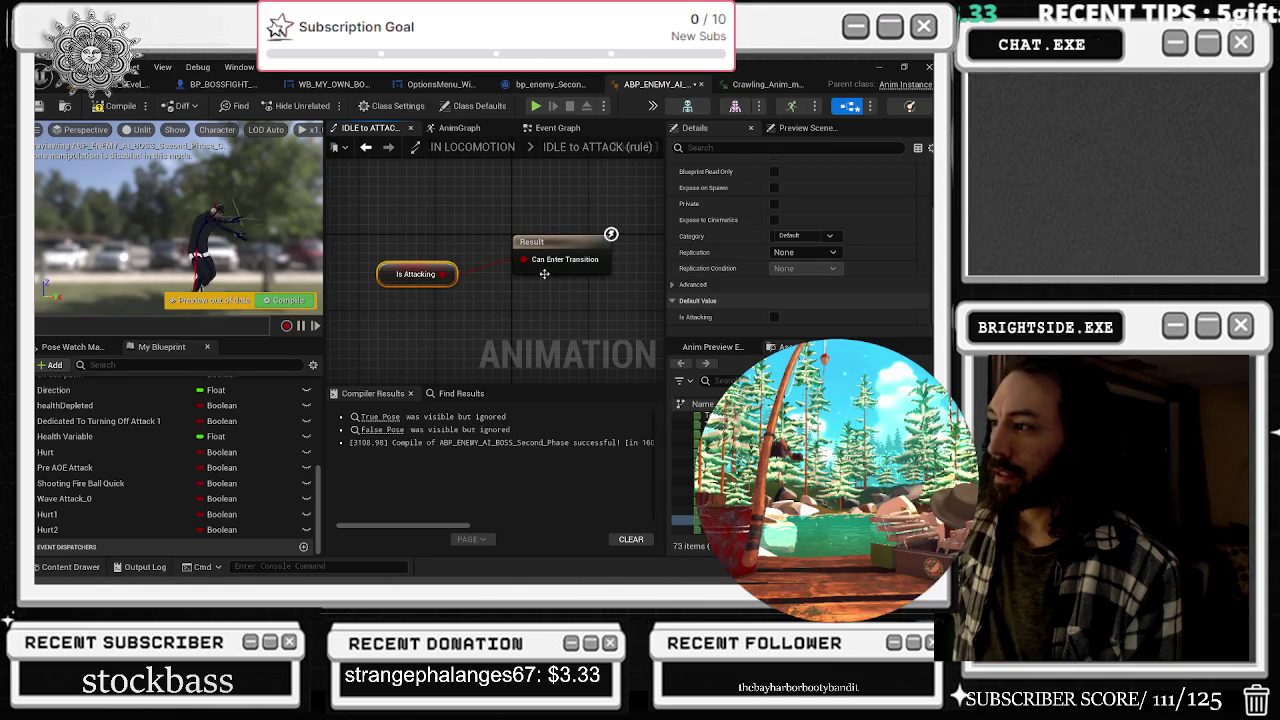
left_click(368, 147)
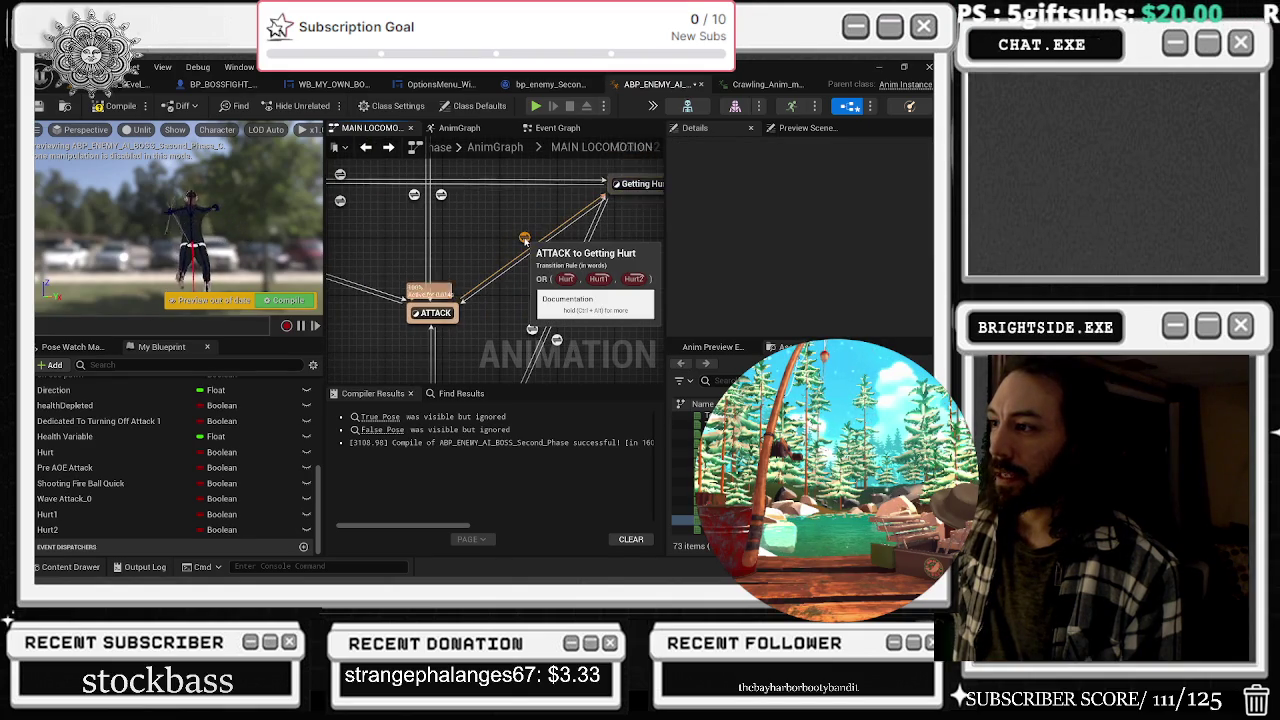
double_click(524, 240)
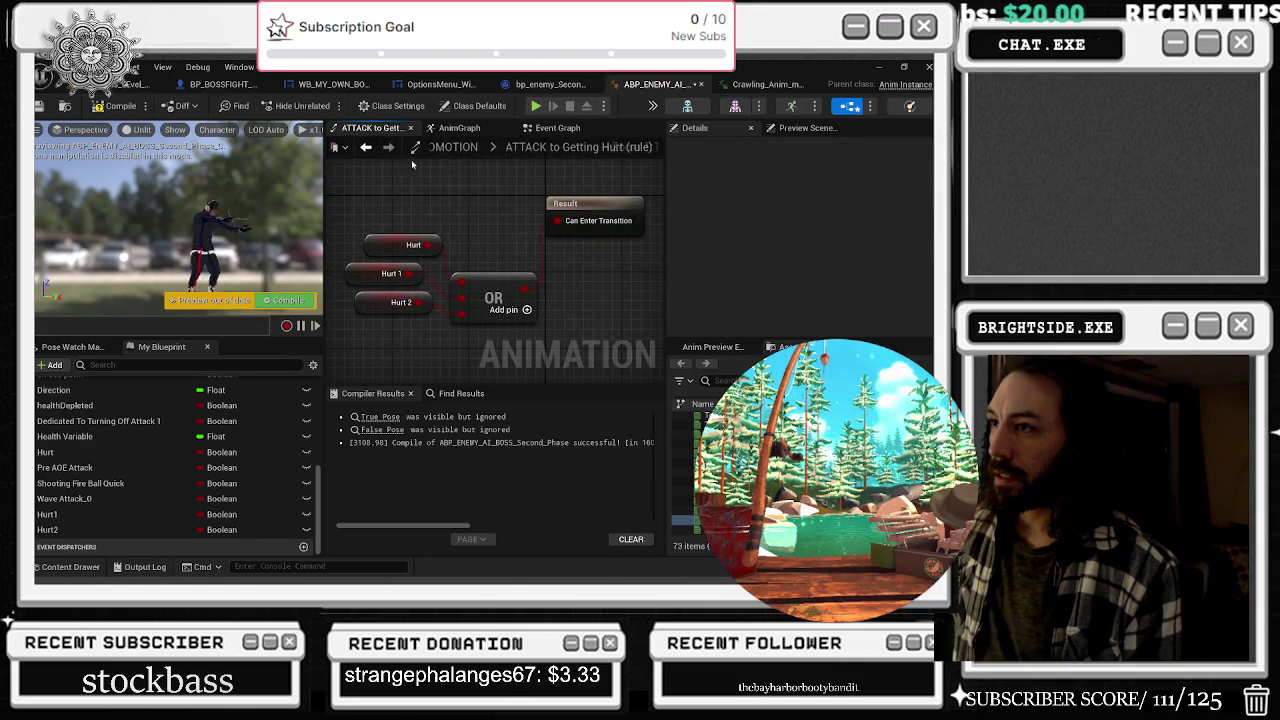
left_click(366, 147)
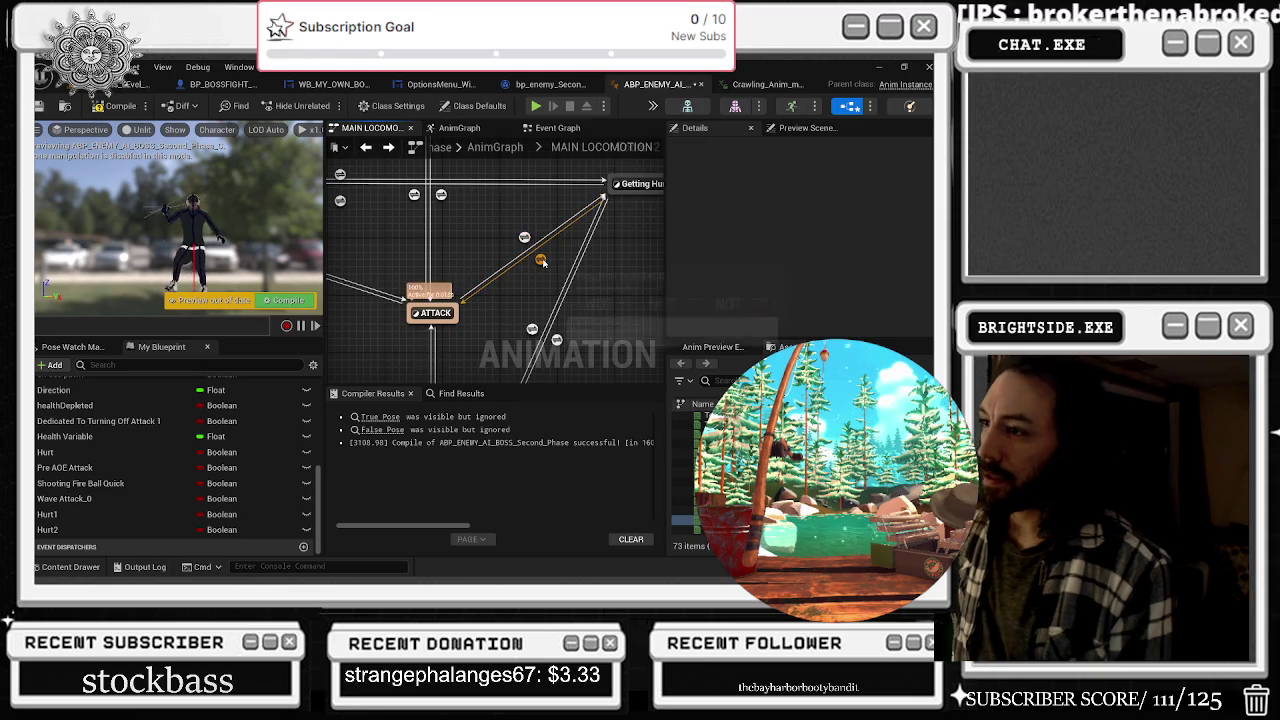
left_click_drag(518, 312, 531, 224)
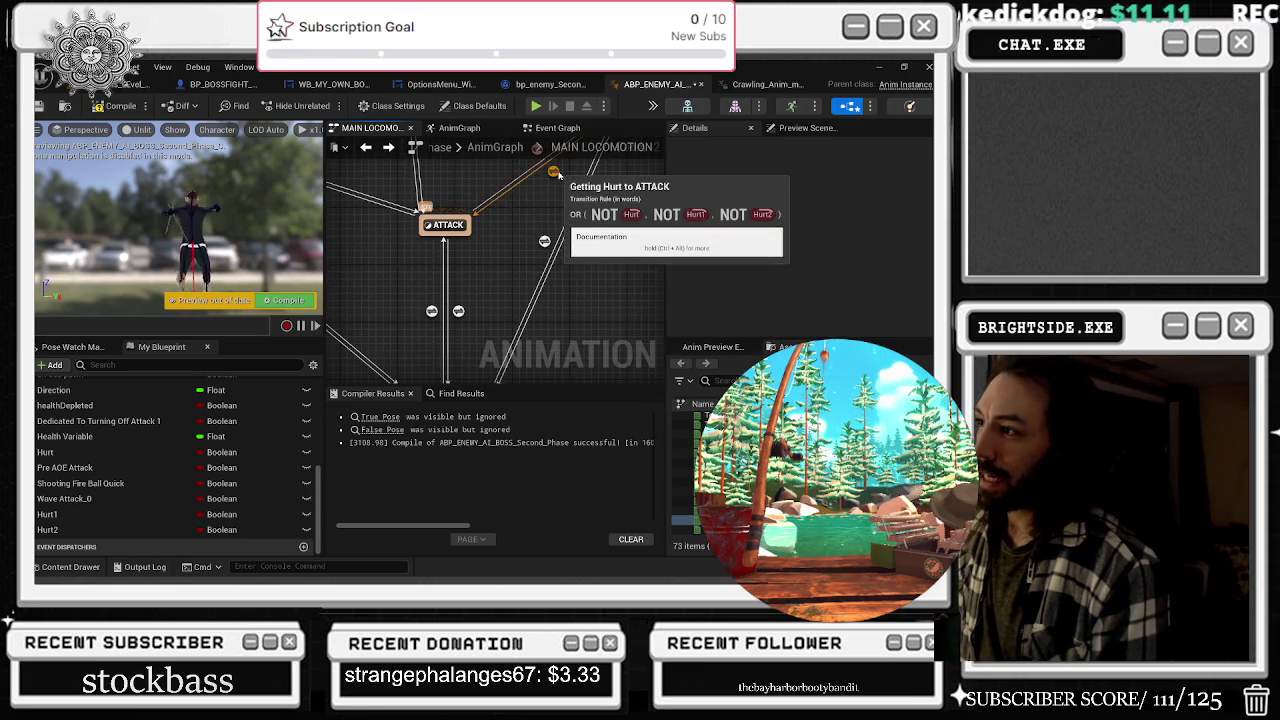
left_click_drag(553, 207, 557, 284)
mouse_move(531, 242)
left_mouse_down()
mouse_move(453, 141)
mouse_move(457, 176)
mouse_move(473, 124)
mouse_move(566, 251)
left_mouse_up()
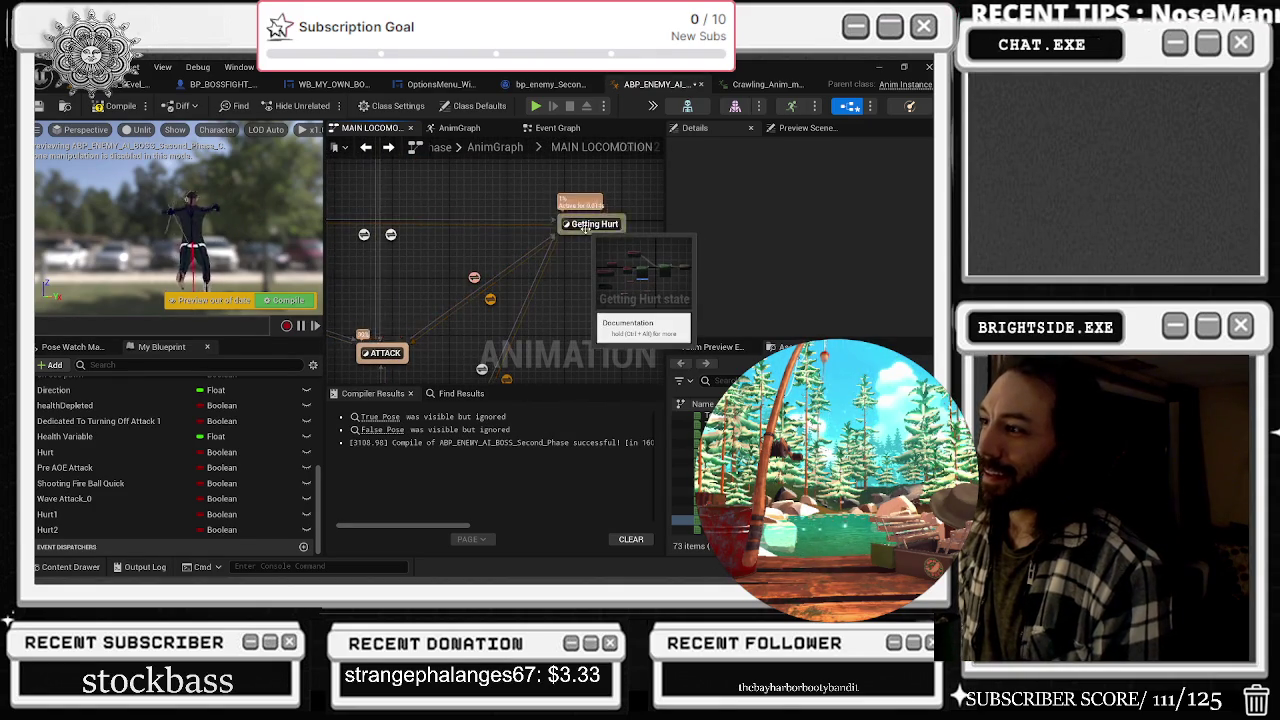
left_click_drag(591, 288, 611, 255)
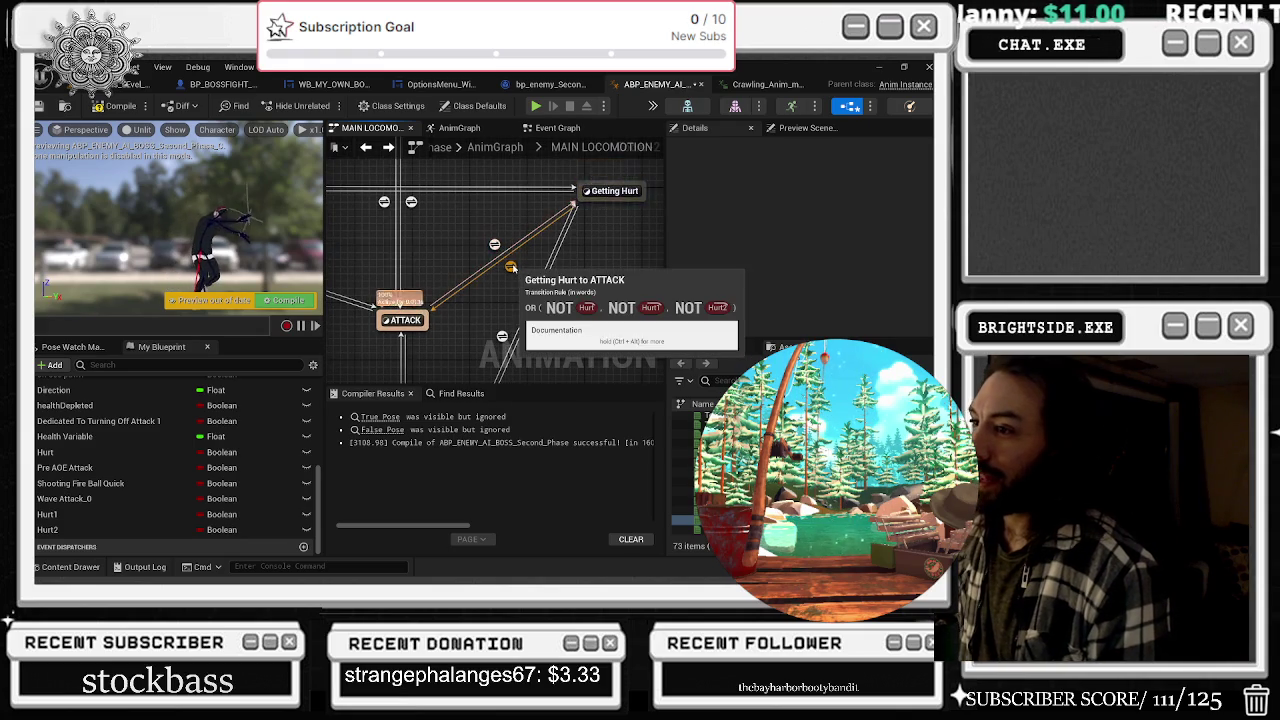
left_click(620, 190)
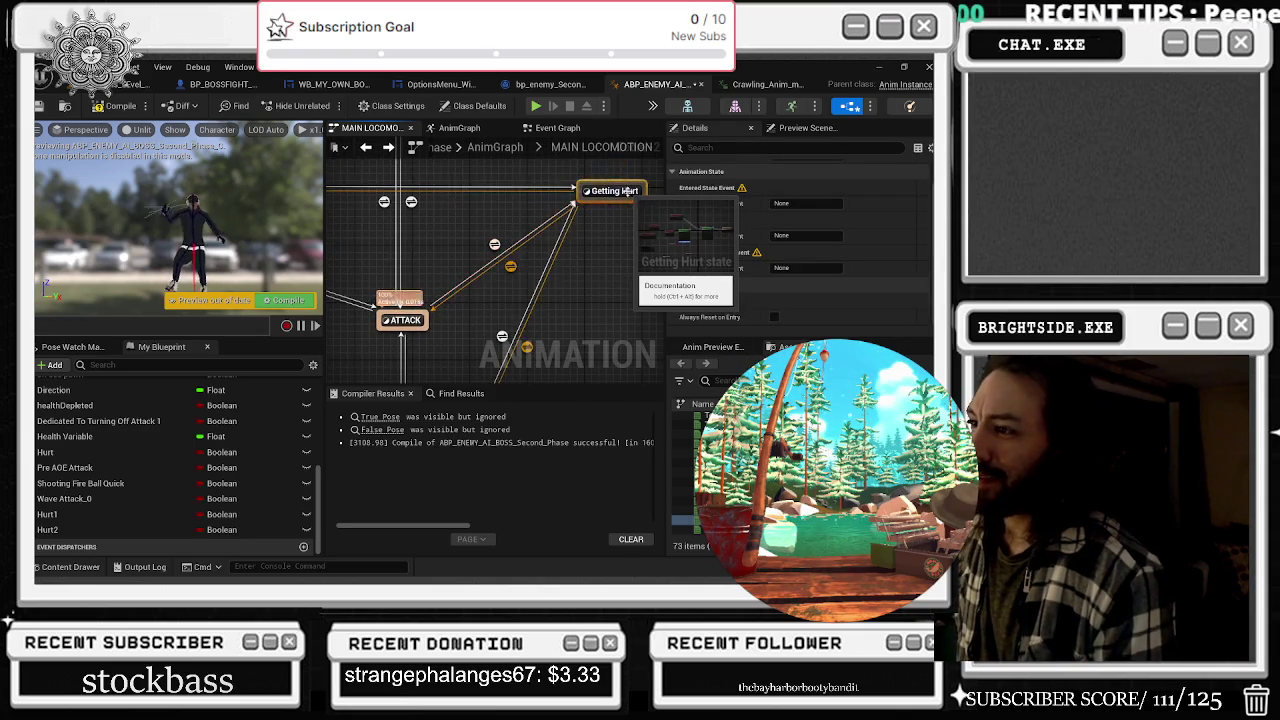
Open the Getting Hurt graph, select the Hurt node and recompile with F7
double_click(612, 190)
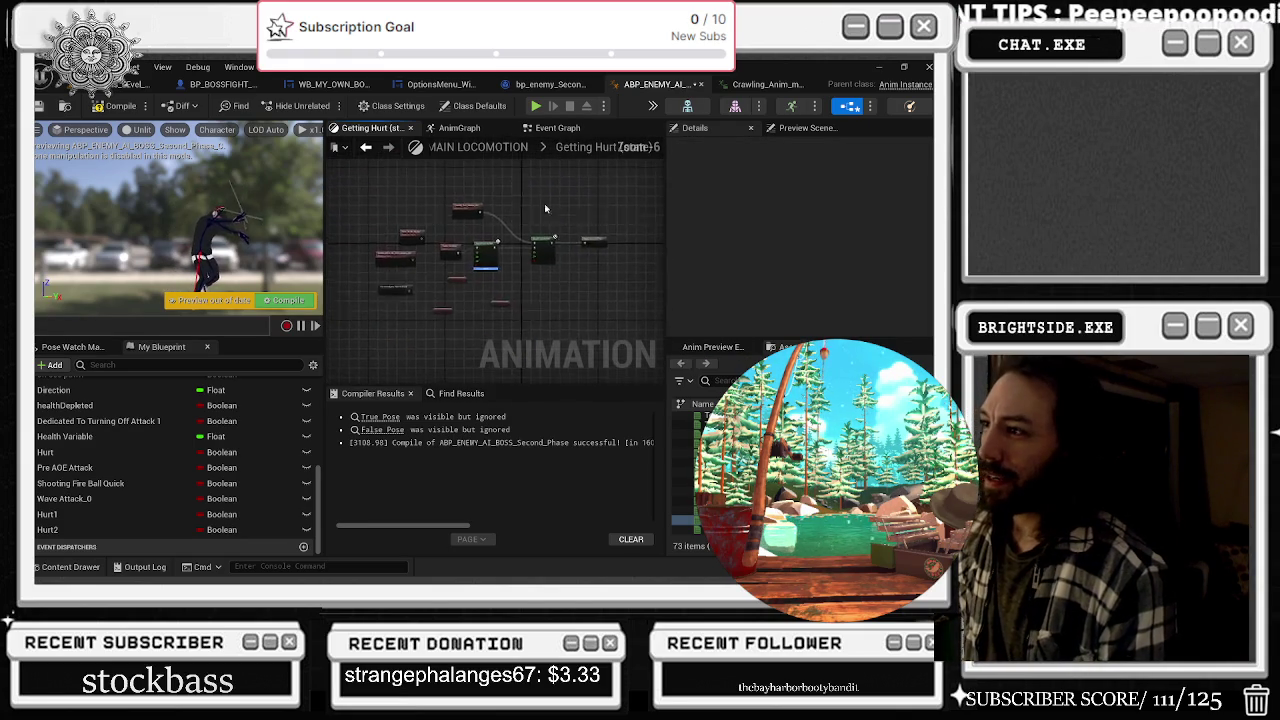
scroll(454, 265, "up", 5)
left_click(430, 212)
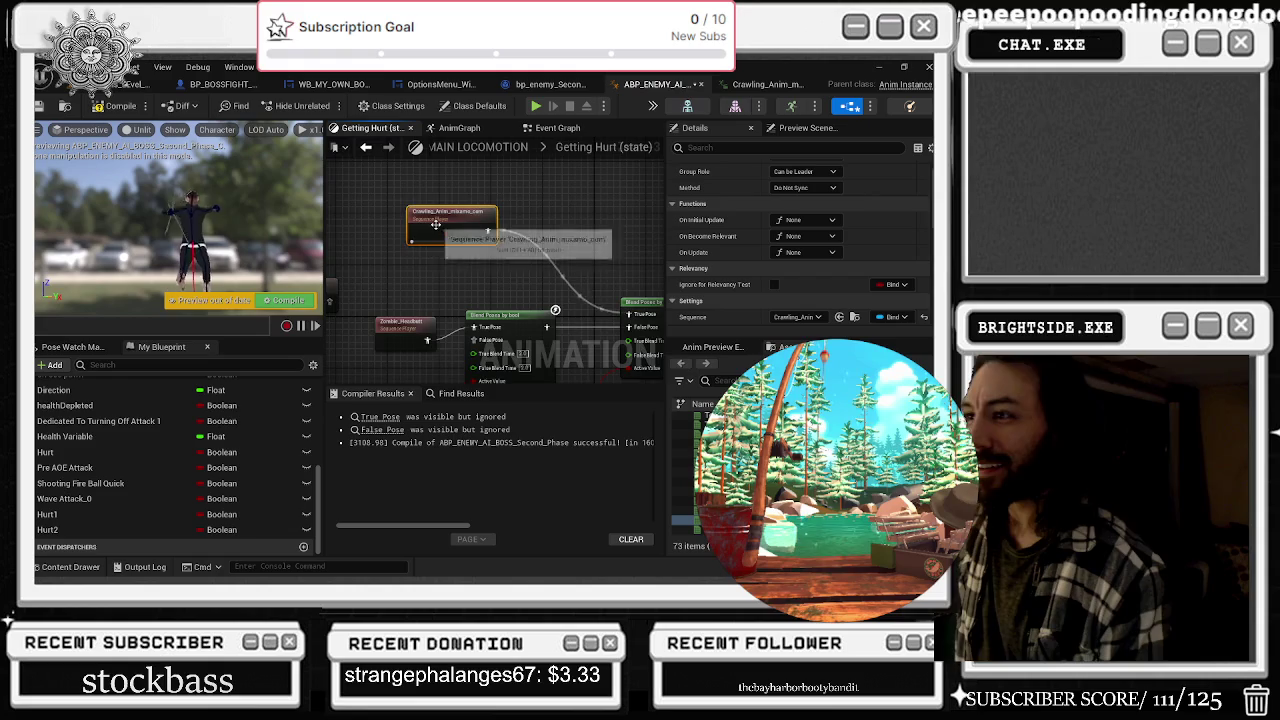
mouse_move(508, 200)
left_mouse_down()
mouse_move(469, 181)
mouse_move(455, 98)
left_mouse_up()
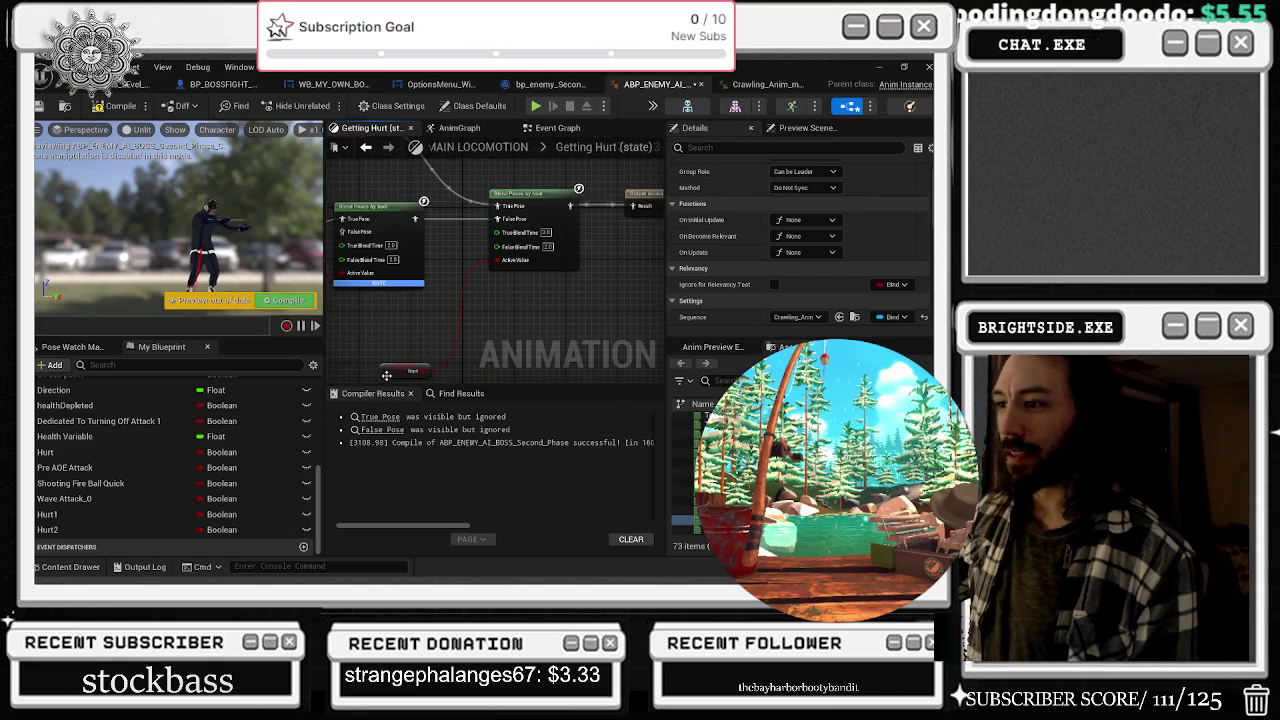
left_click(400, 371)
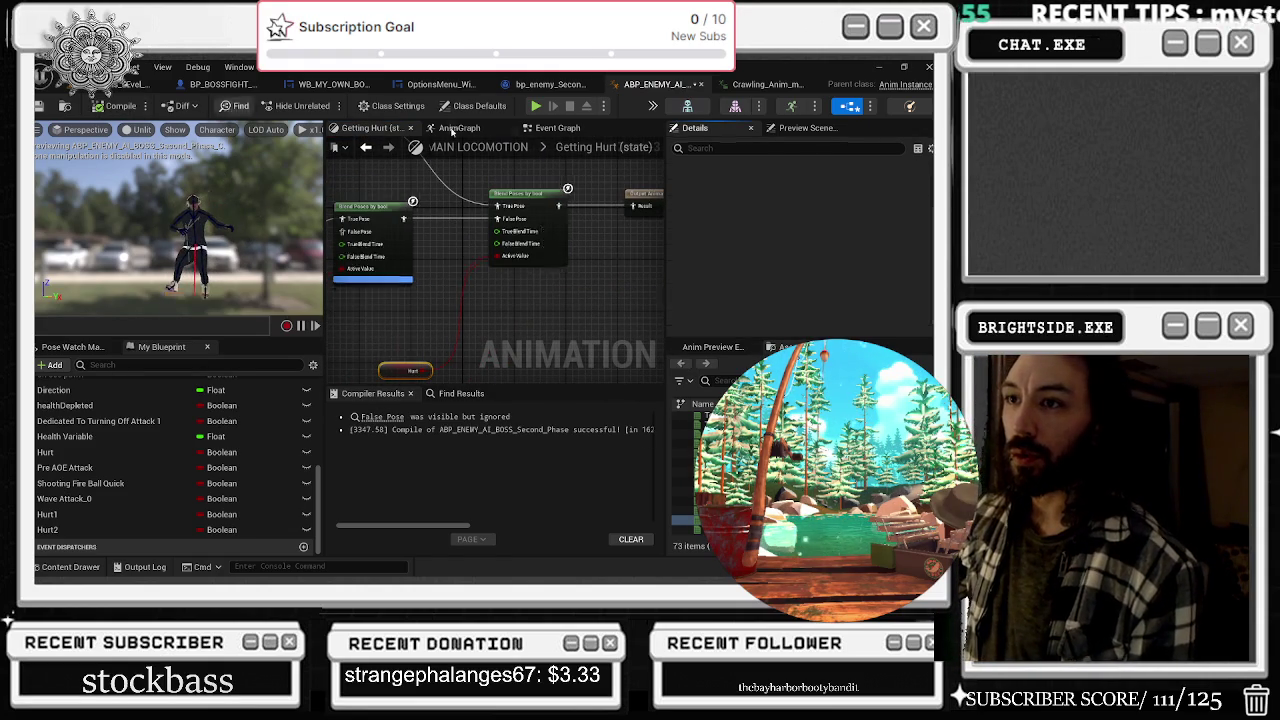
key("F7")
Check the Hurt1 node, return to MAIN LOCOMOTION and select the ATTACK to Getting Hurt transition
left_click_drag(395, 200, 535, 200)
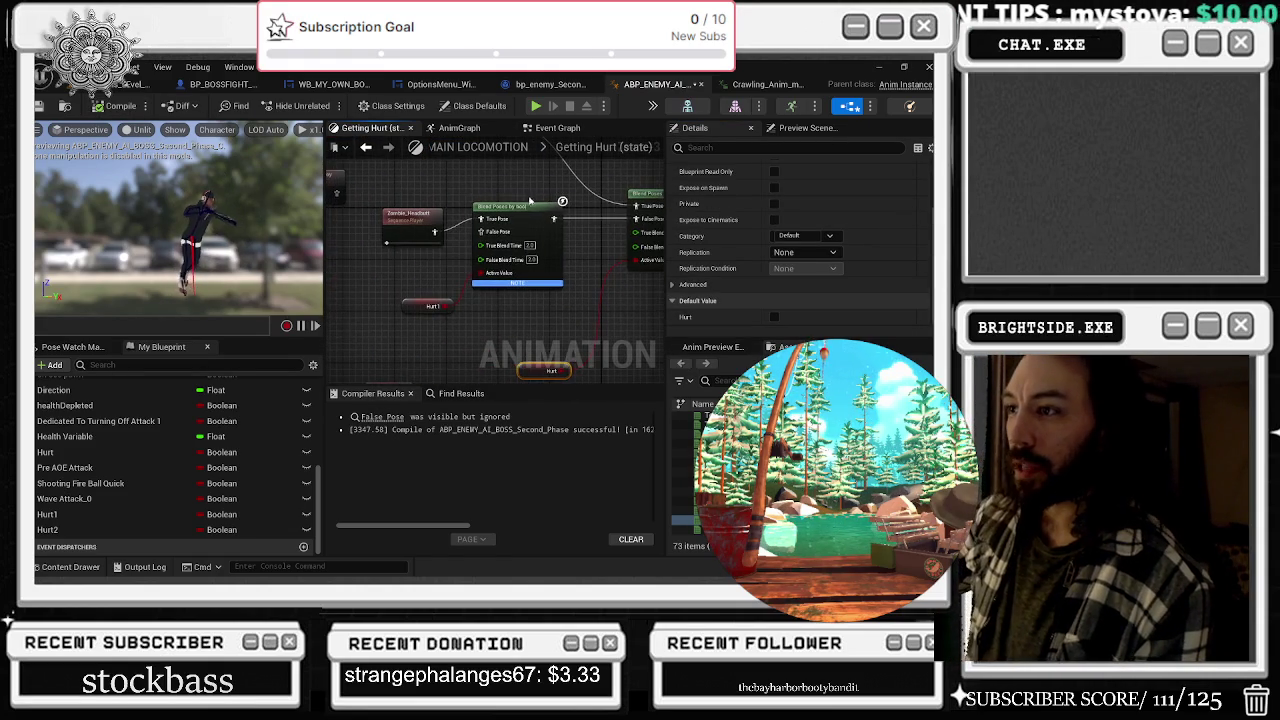
left_click(414, 305)
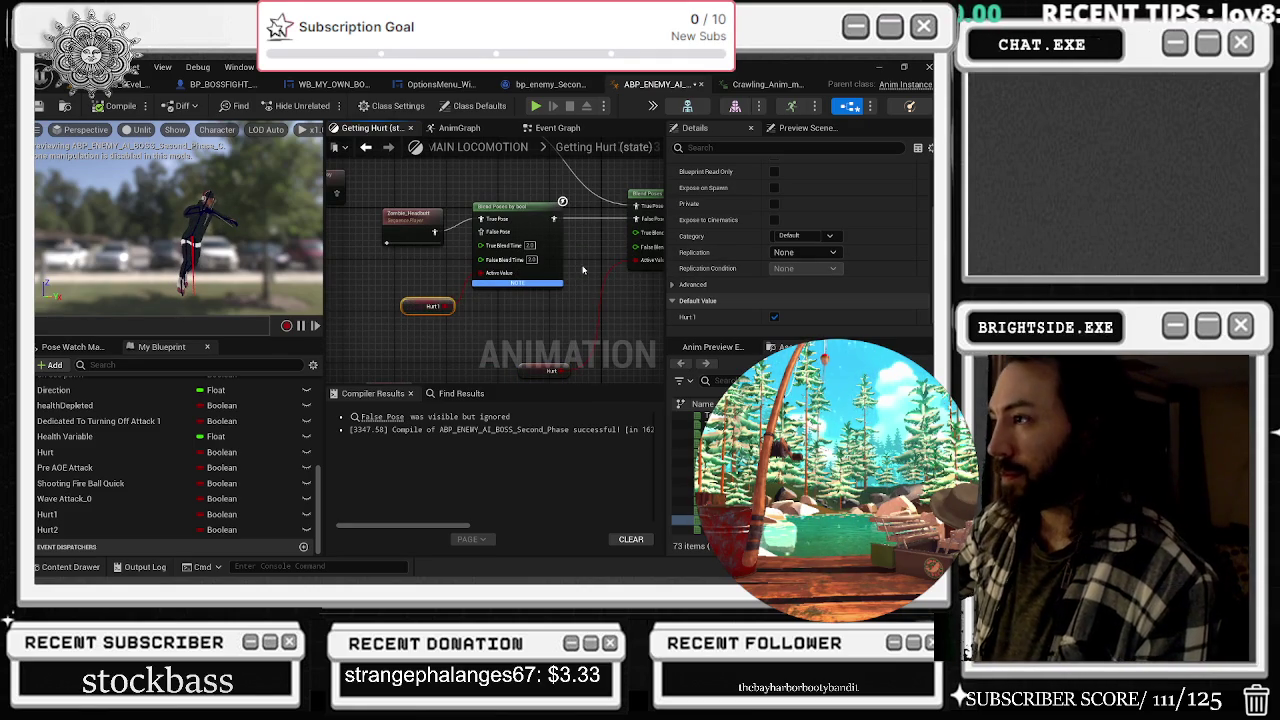
left_click(383, 146)
left_click(365, 148)
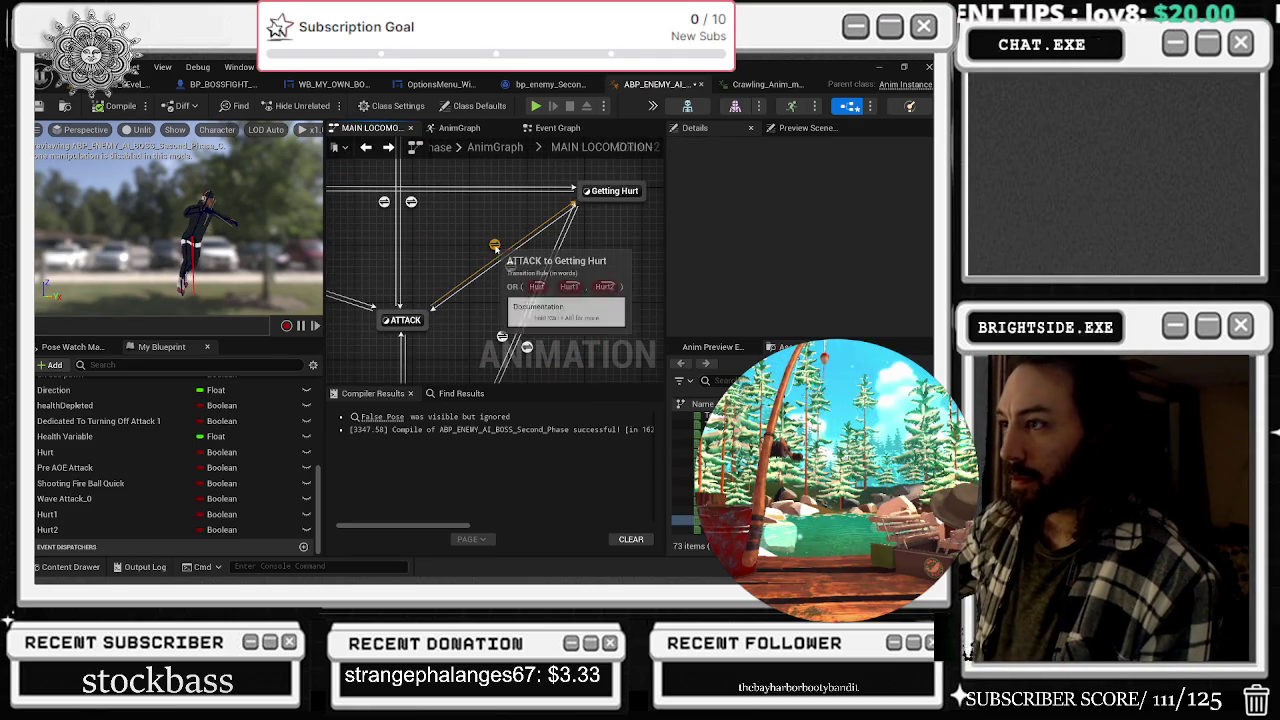
left_click(495, 248)
scroll(495, 248, "down", 2)
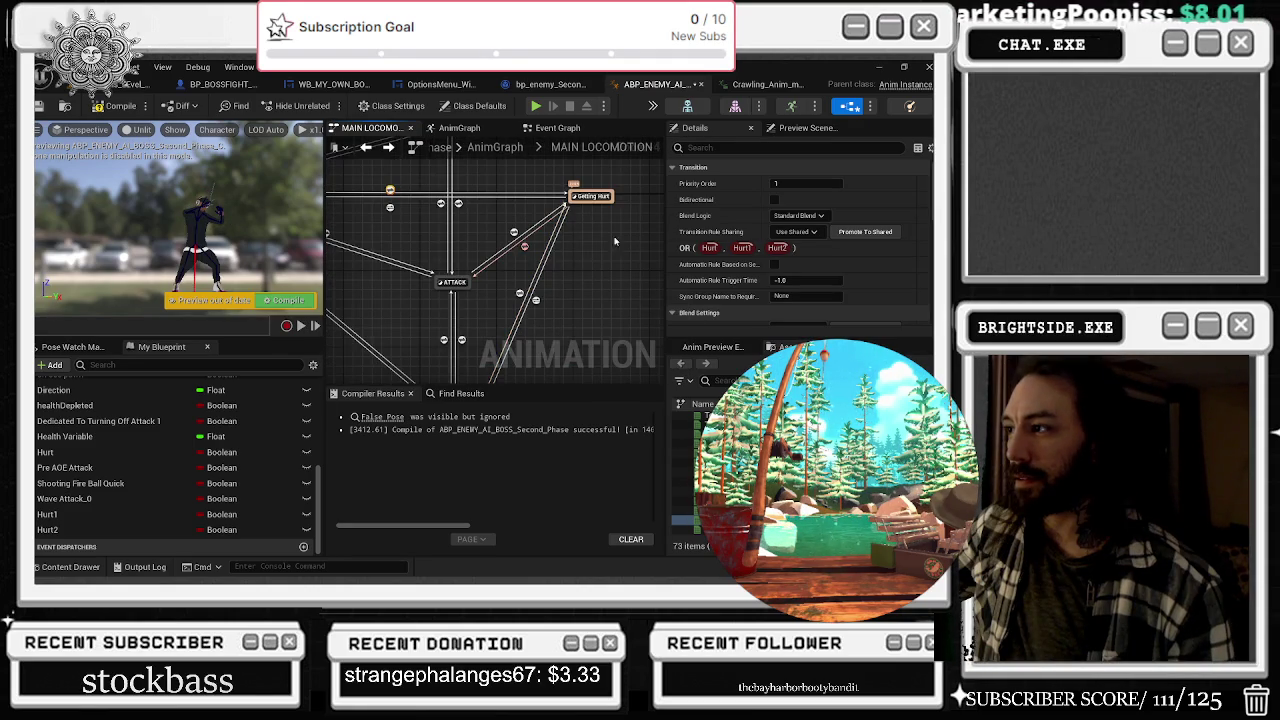
right_click(683, 250)
left_click(684, 250)
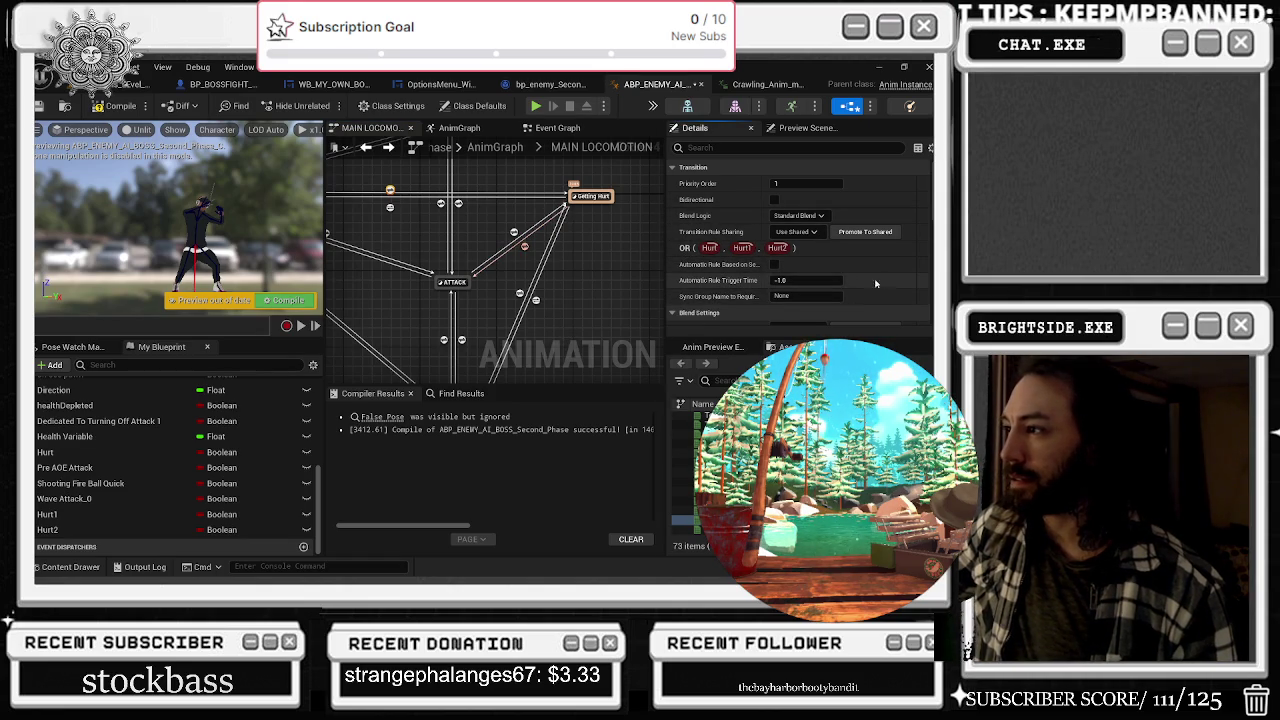
scroll(881, 281, "down", 3)
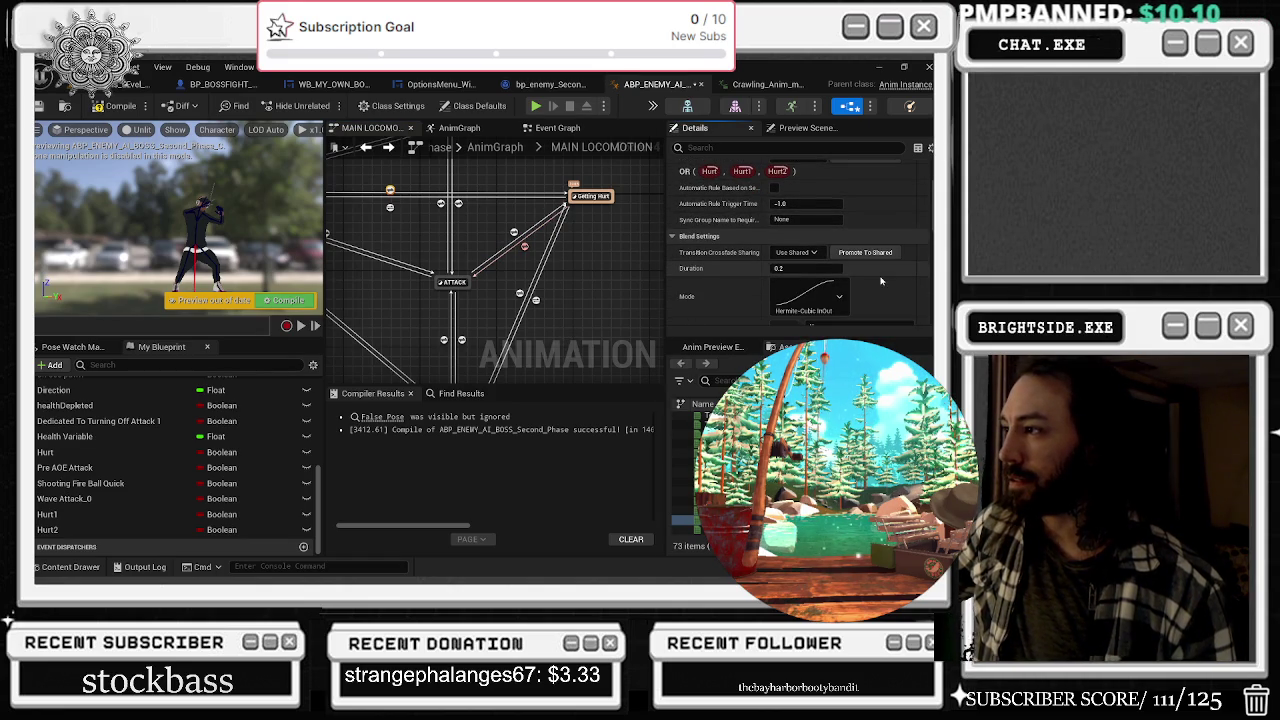
left_click_drag(583, 241, 680, 281)
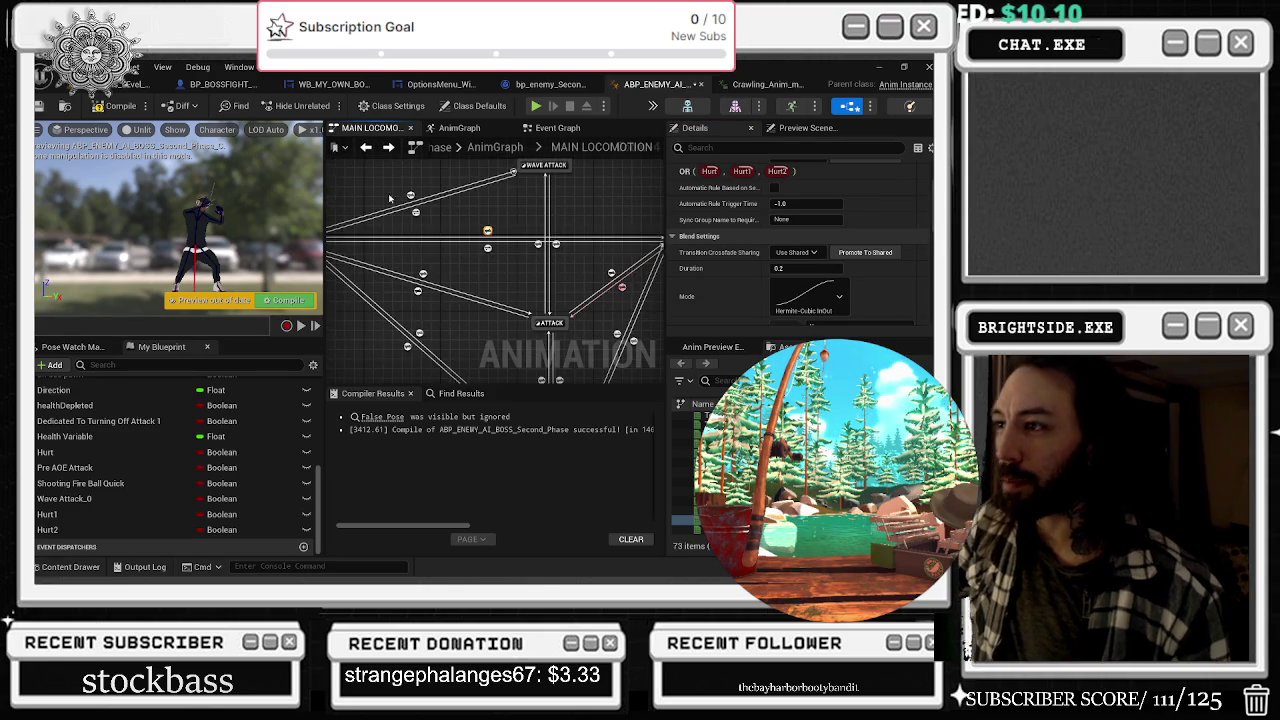
left_click_drag(566, 236, 511, 213)
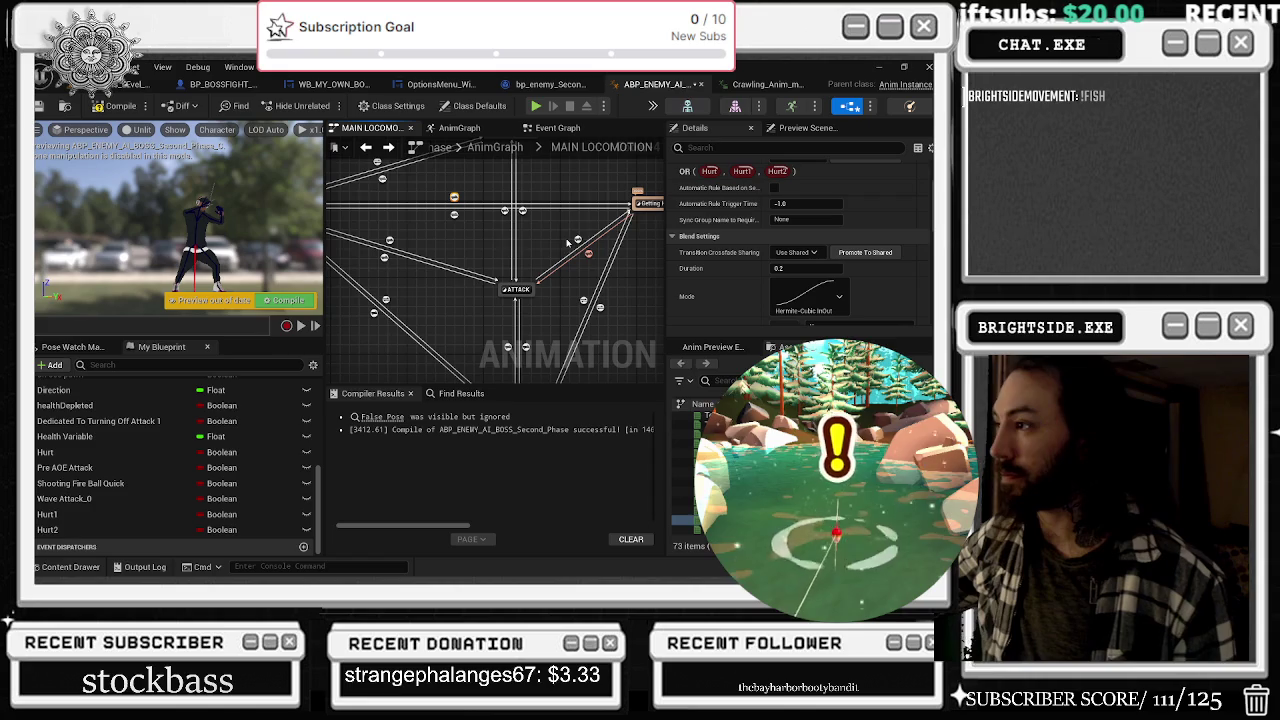
left_click_drag(521, 254, 626, 274)
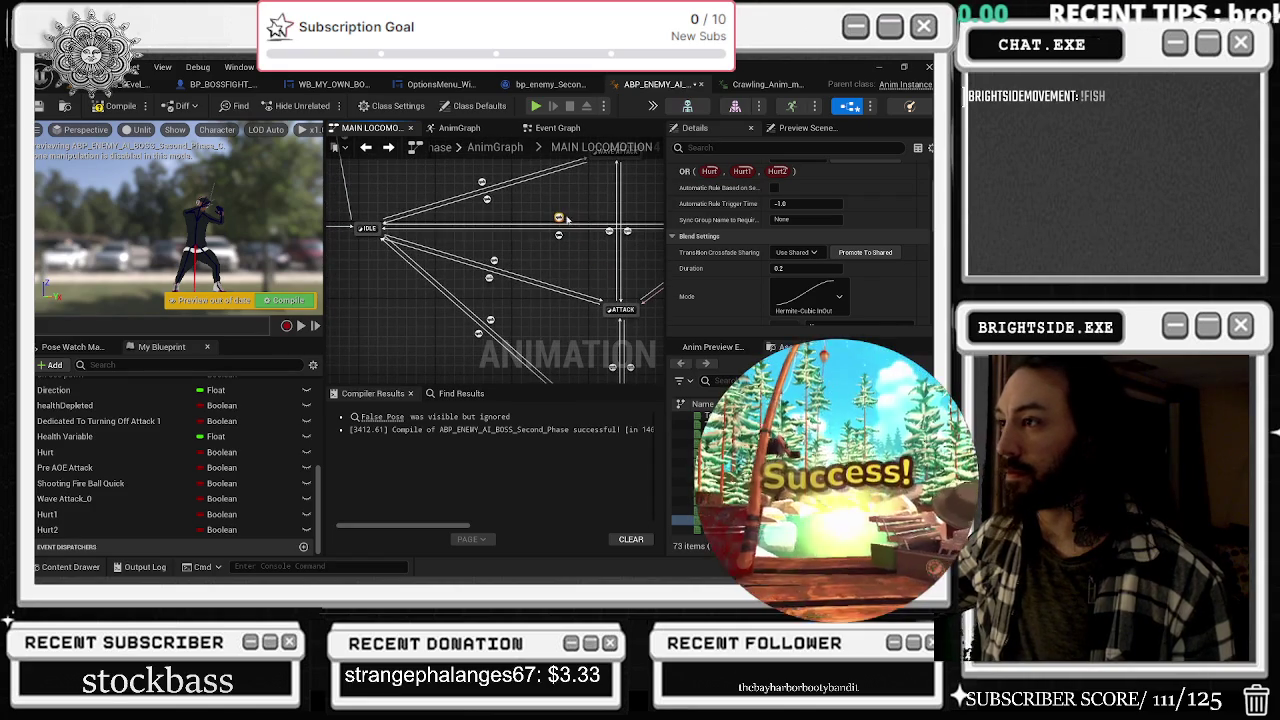
left_click_drag(559, 218, 532, 216)
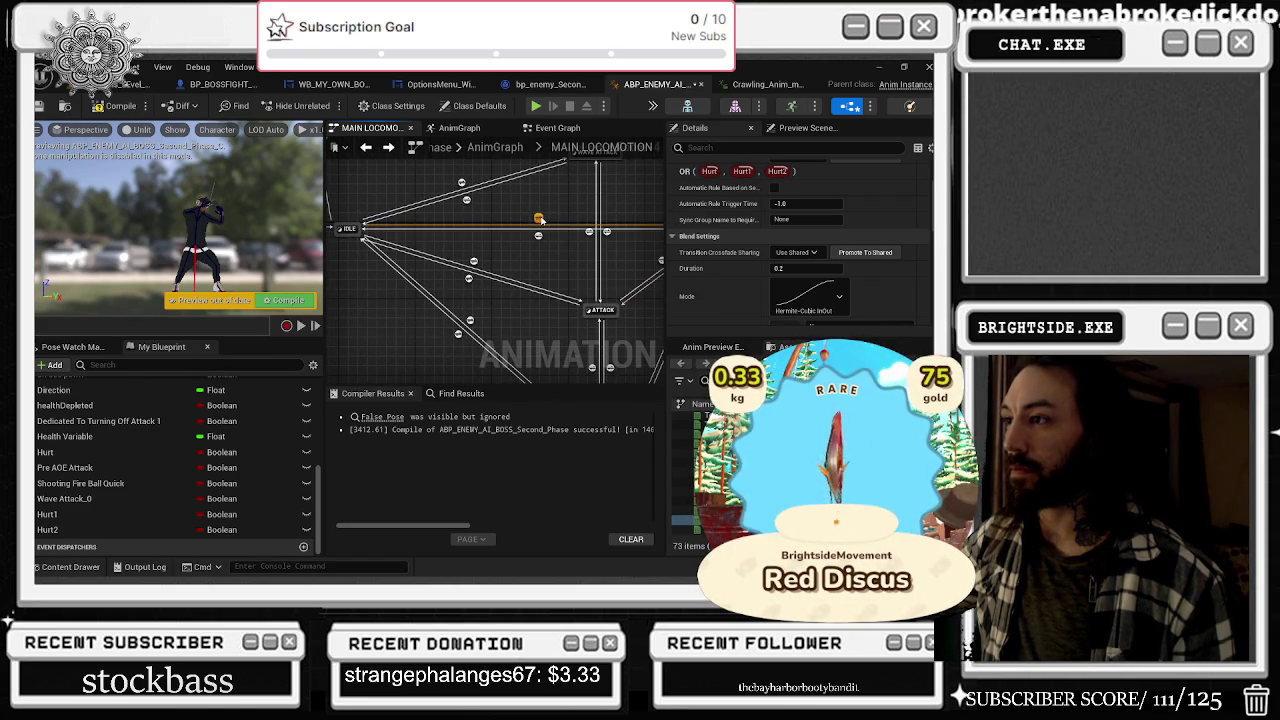
Make ATTACK DIFFERENT to Getting Hurt fire on Hurt OR Hurt1 OR Hurt2, replacing the NOT node
double_click(538, 218)
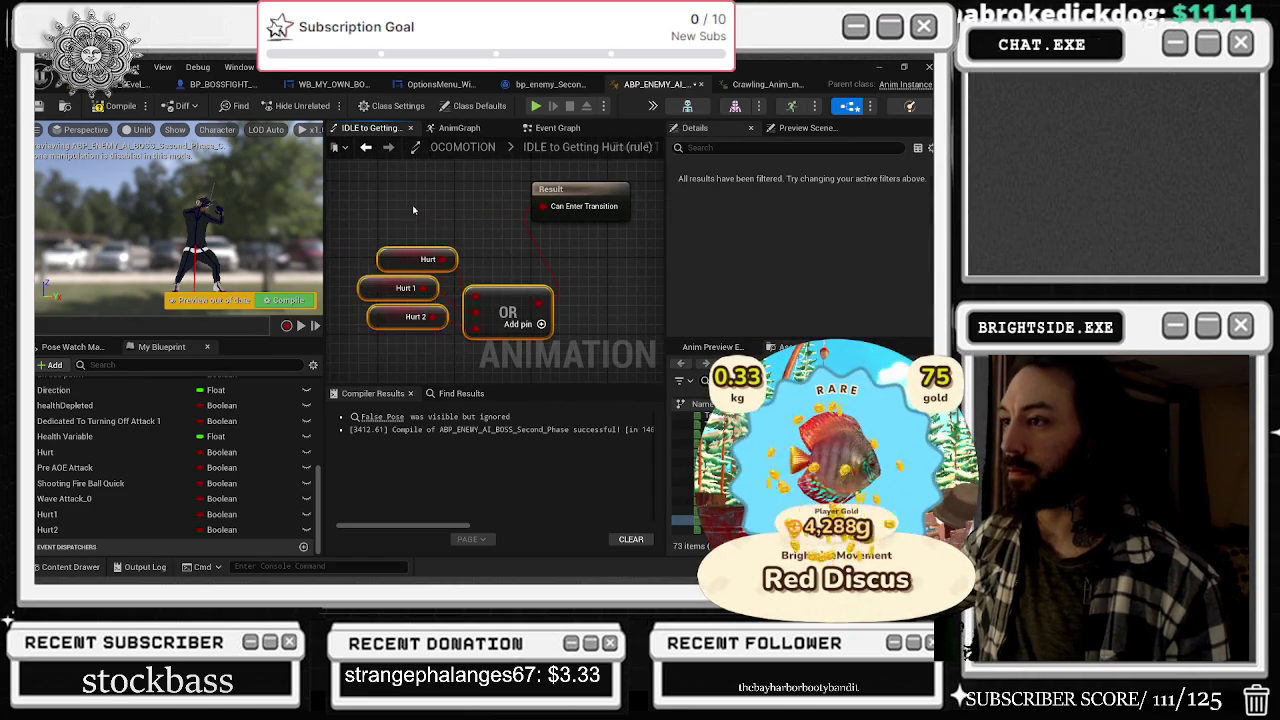
left_click(367, 147)
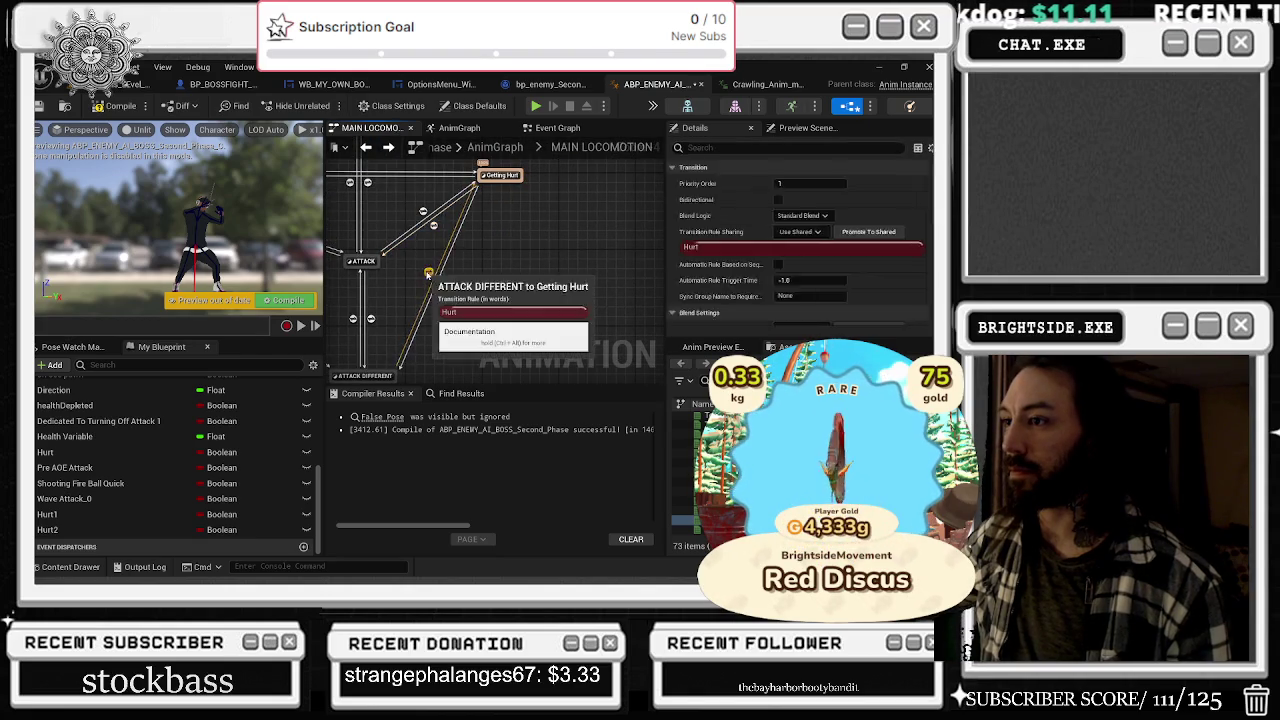
double_click(428, 224)
key("ctrl+v")
left_click(489, 211)
key("Delete")
left_click_drag(559, 297, 590, 172)
left_click(398, 177)
key("Delete")
left_click_drag(387, 195, 585, 340)
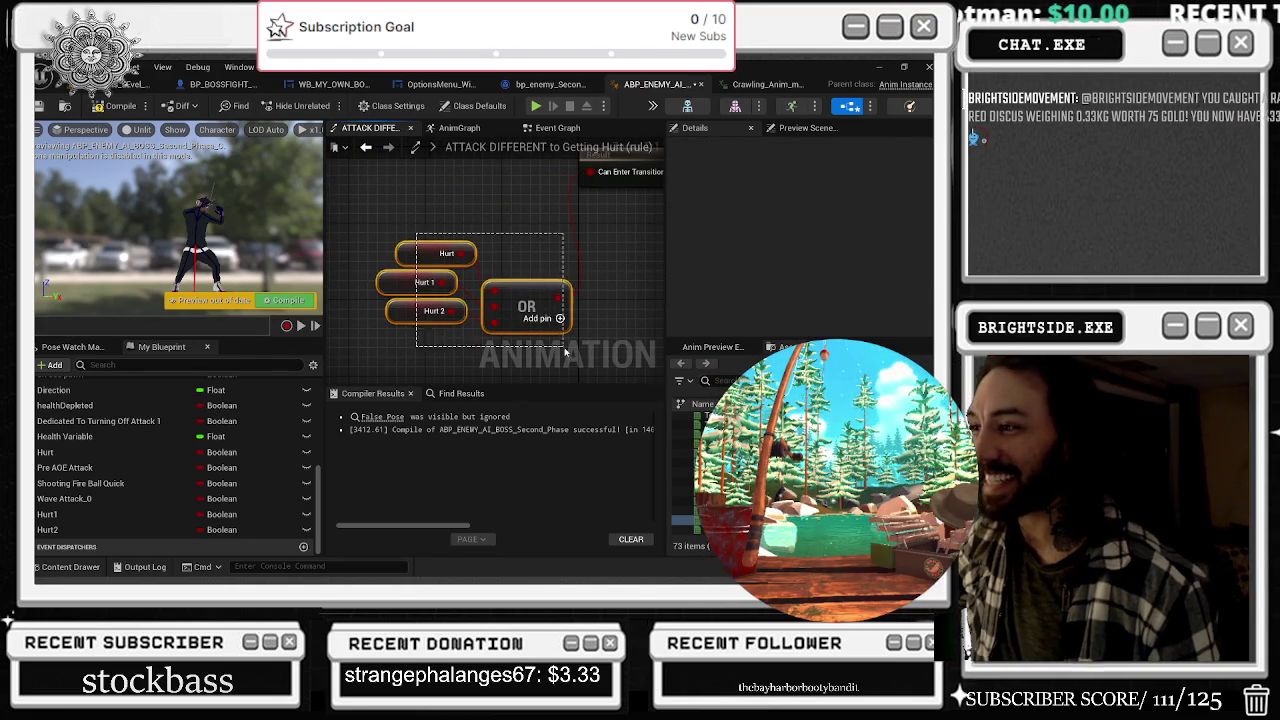
Paste the Hurt/Hurt1/Hurt2 OR conditions into the Getting Hurt to ATTACK DIFFERENT rule and wire Can Enter Transition
left_click(366, 147)
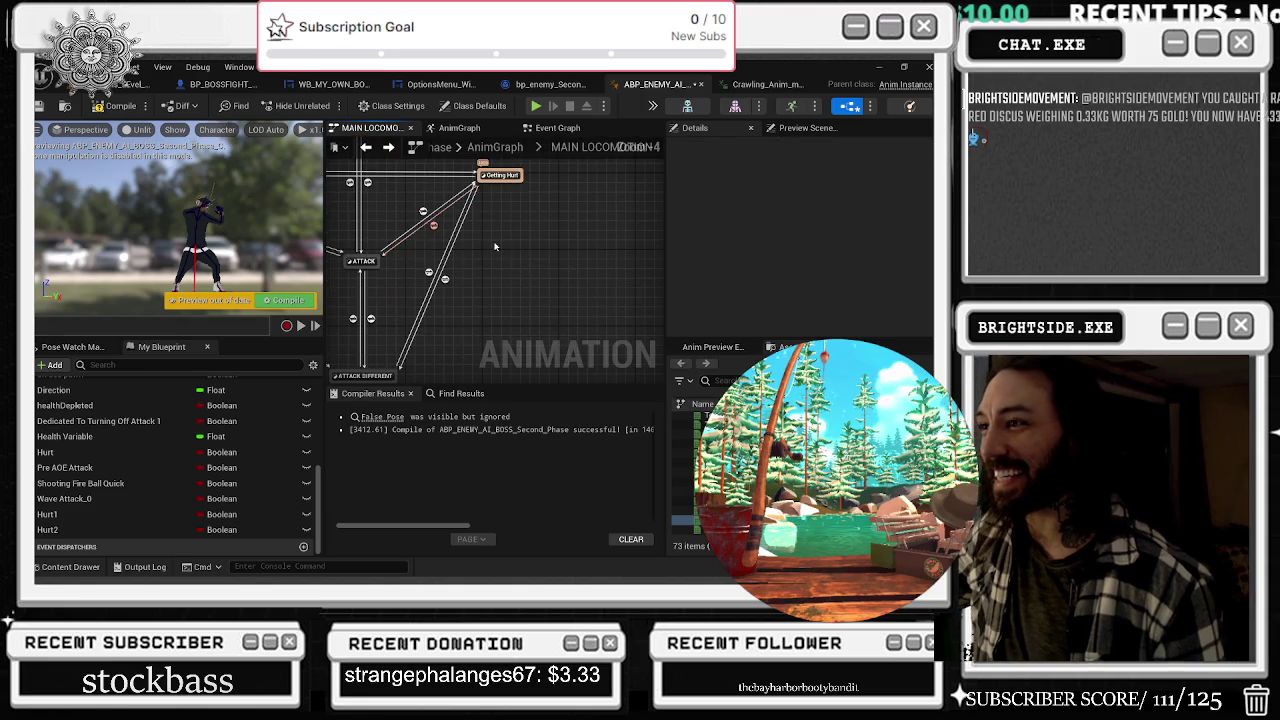
double_click(445, 281)
key("ctrl+v")
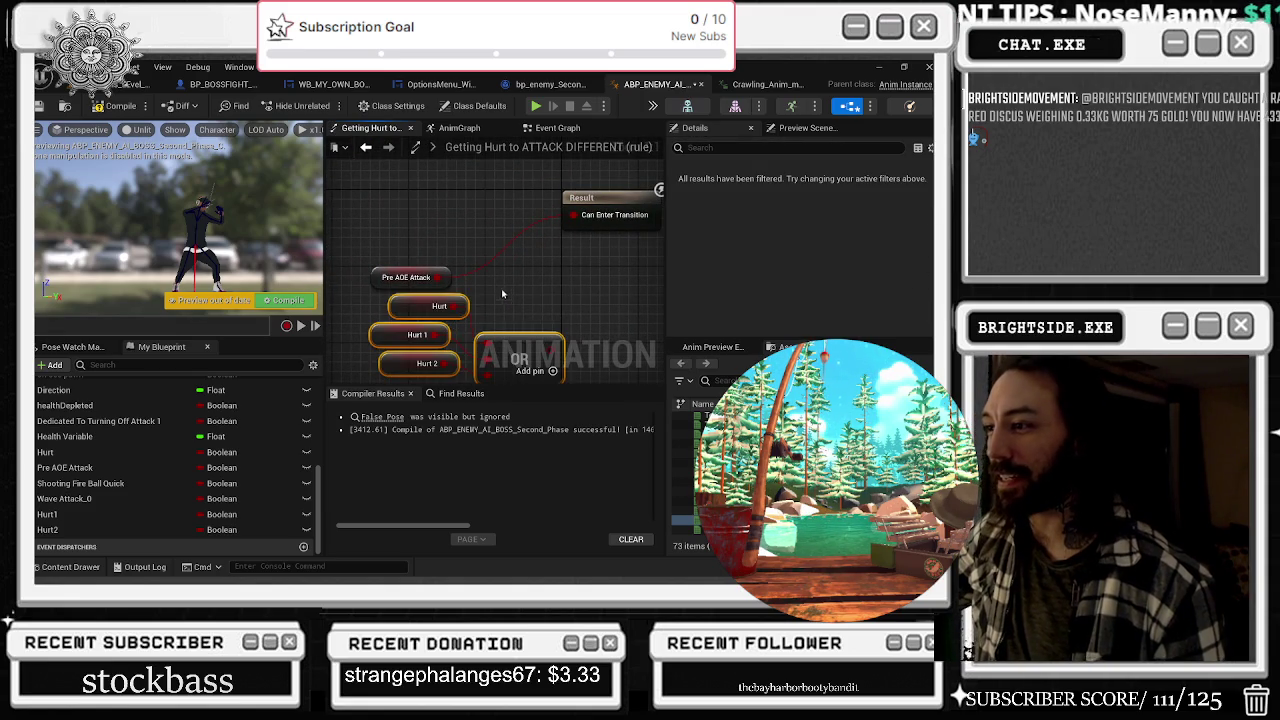
left_click_drag(560, 346, 574, 214)
left_click(594, 200)
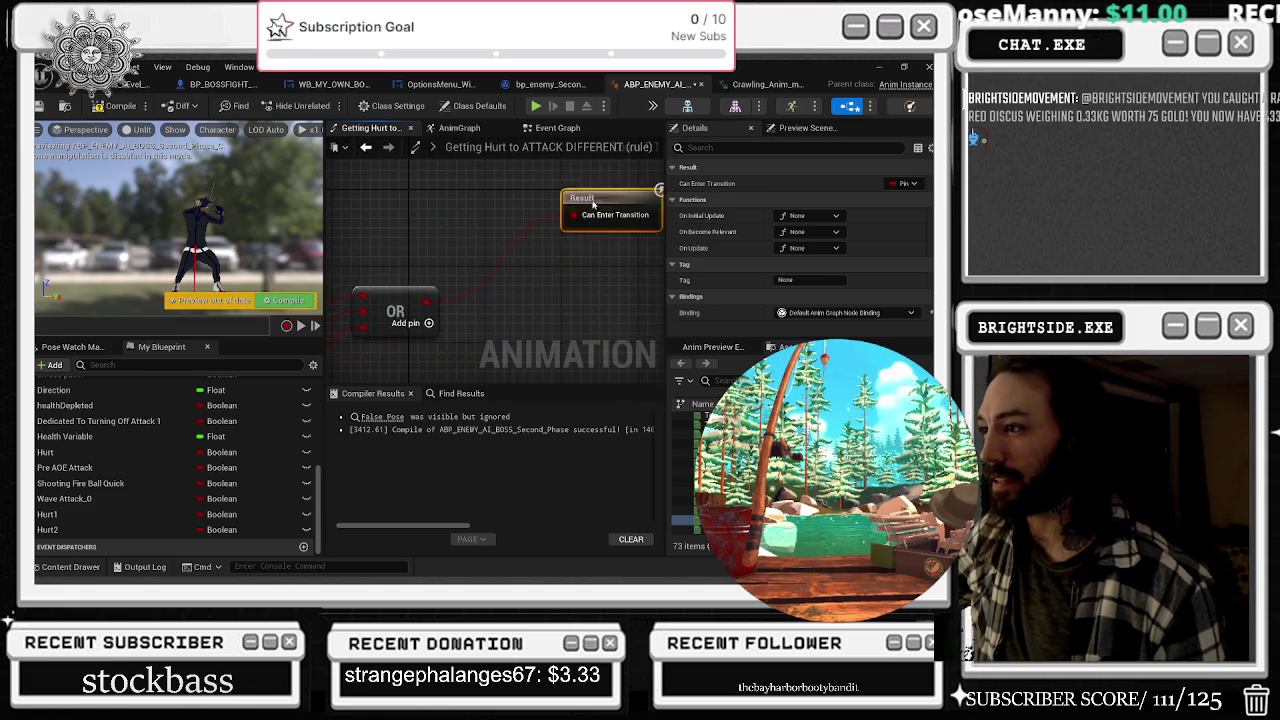
mouse_move(500, 254)
left_mouse_down()
mouse_move(448, 251)
mouse_move(403, 281)
left_mouse_up()
left_click(490, 256)
key("Escape")
left_click(367, 147)
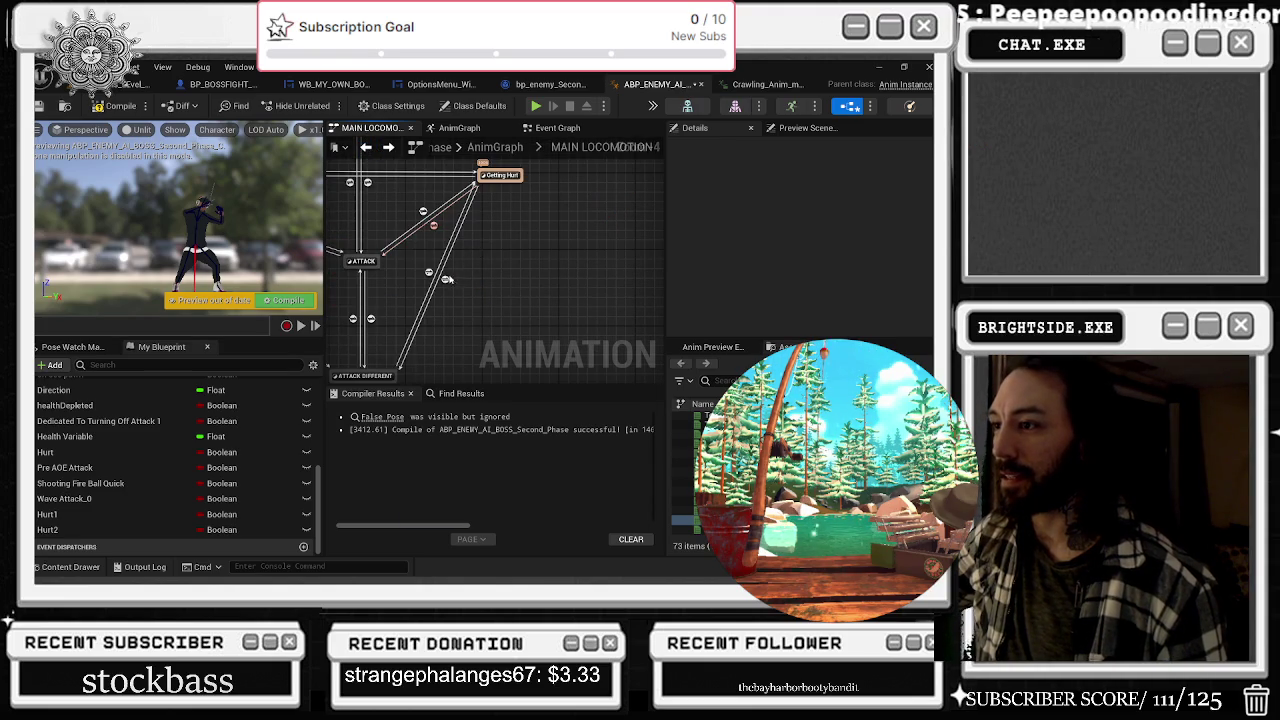
Wire Pre AOE Attack into Getting Hurt to ATTACK DIFFERENT, and Is Attacking into Getting Hurt to ATTACK
mouse_move(445, 285)
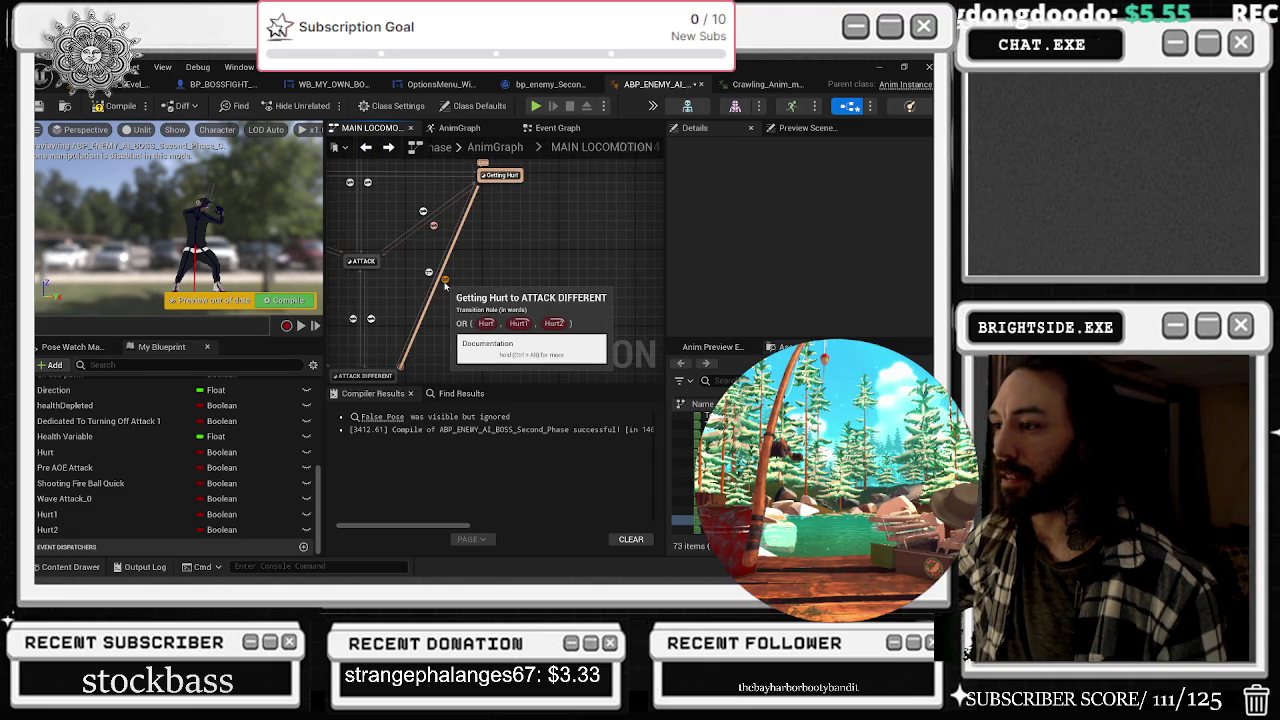
double_click(445, 285)
left_click_drag(413, 243, 566, 212)
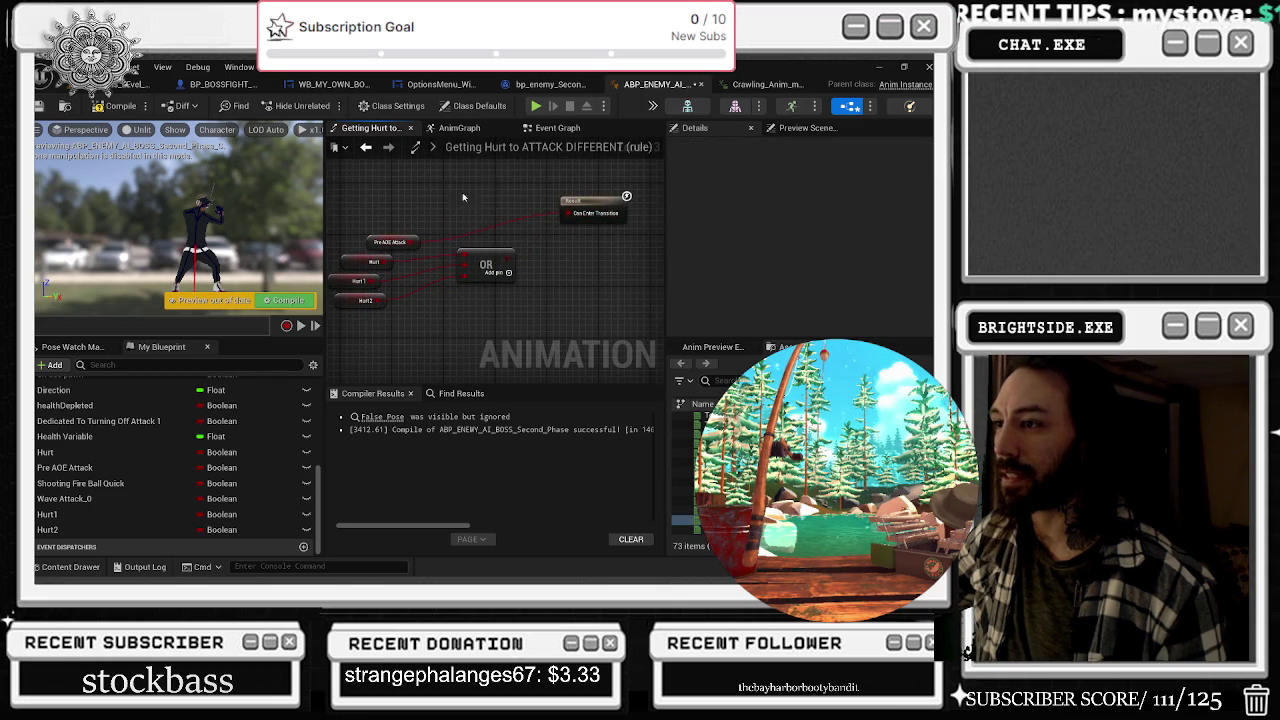
left_click(366, 147)
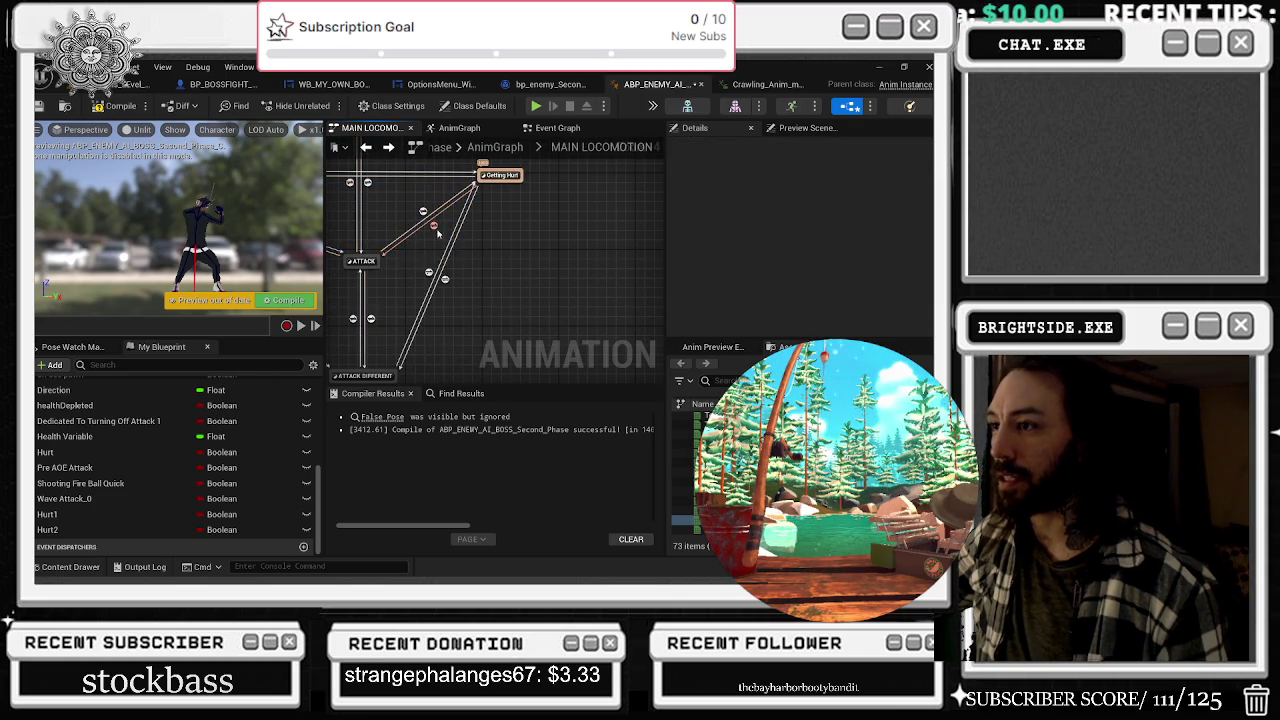
double_click(433, 225)
mouse_move(432, 194)
left_mouse_down()
mouse_move(570, 245)
mouse_move(600, 228)
left_mouse_up()
left_click(366, 147)
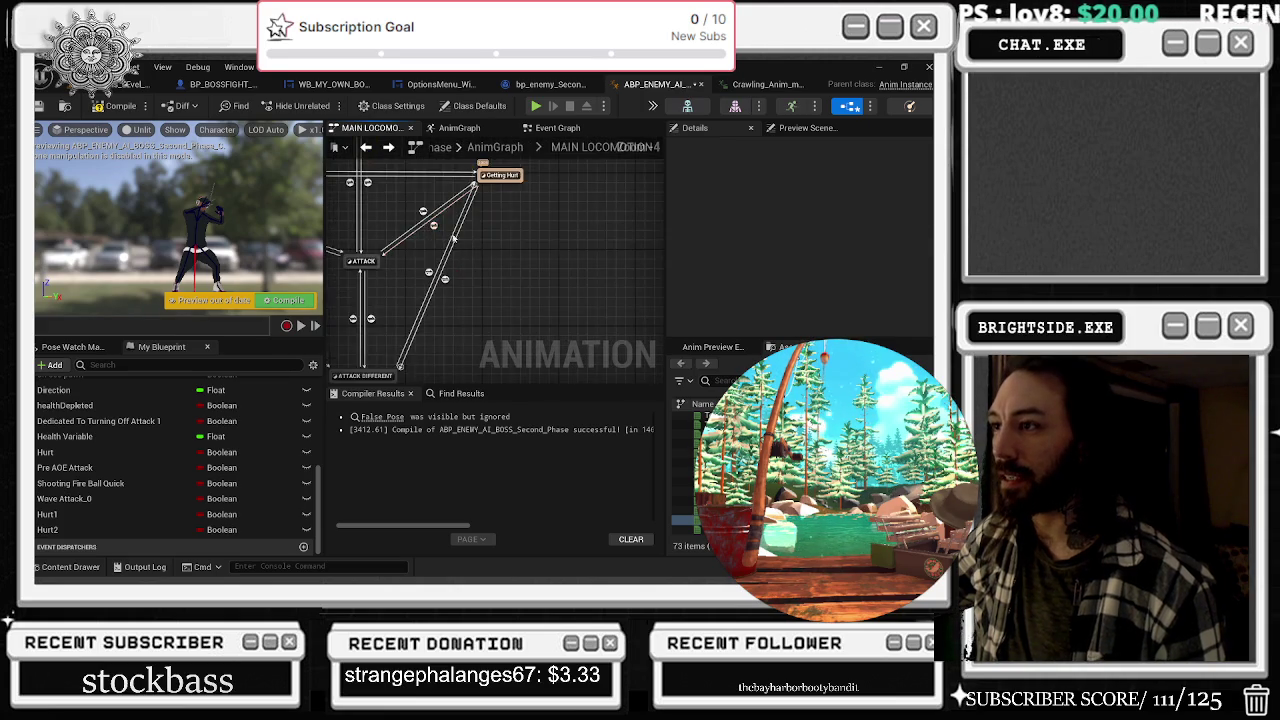
left_click_drag(382, 194, 434, 220)
mouse_move(360, 190)
left_mouse_down()
mouse_move(424, 240)
mouse_move(300, 237)
left_mouse_up()
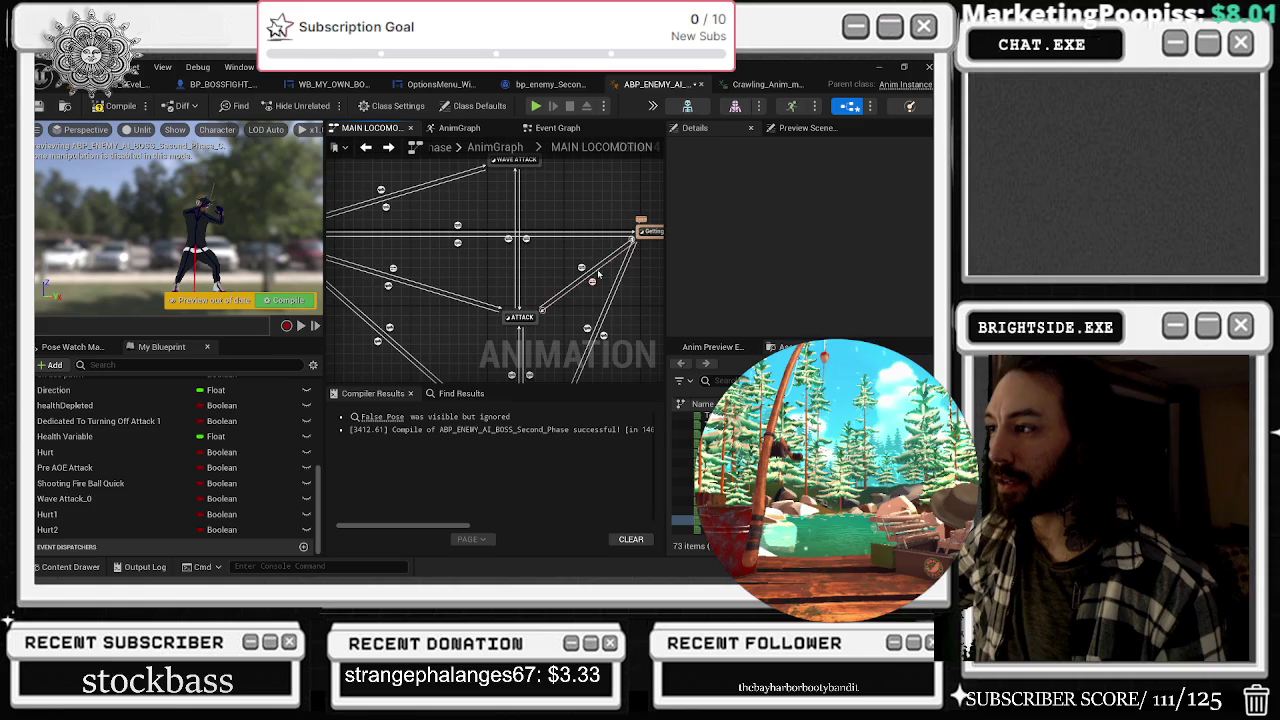
Paste the Hurt OR conditions into the Getting Hurt to WAVE ATTACK transition rule
mouse_move(600, 332)
left_mouse_down()
mouse_move(597, 270)
mouse_move(561, 290)
left_mouse_up()
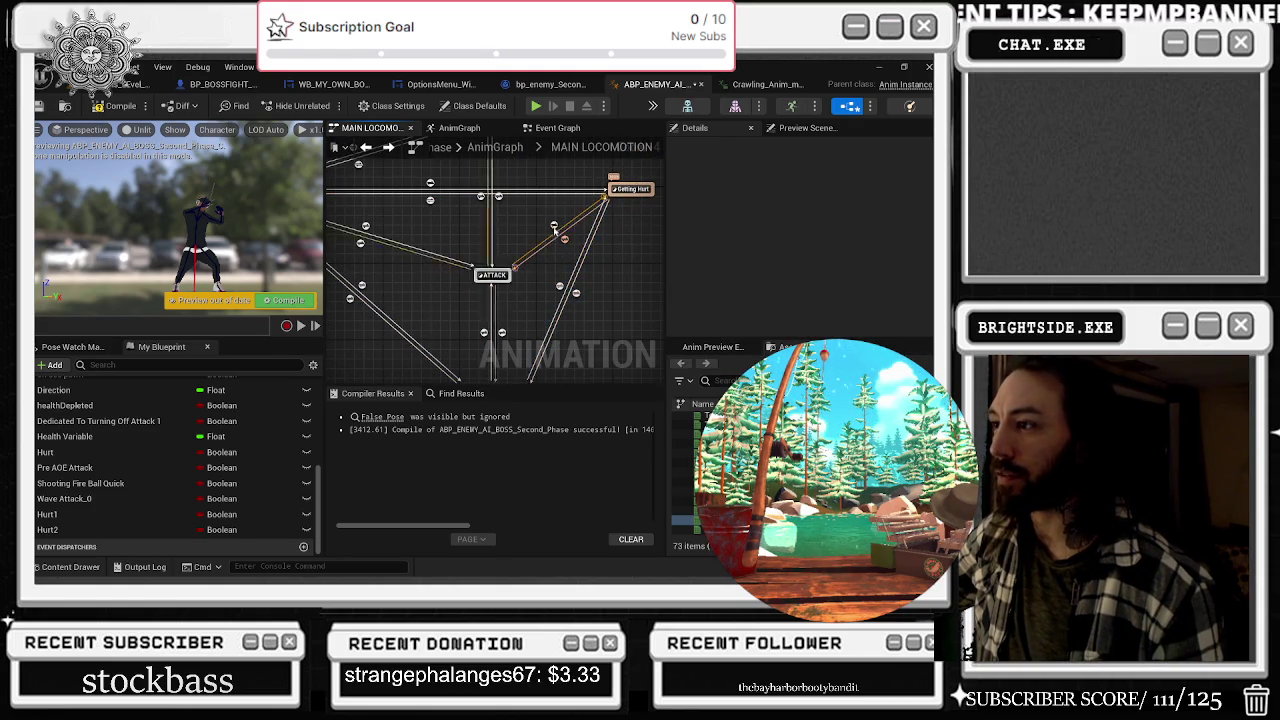
mouse_move(564, 241)
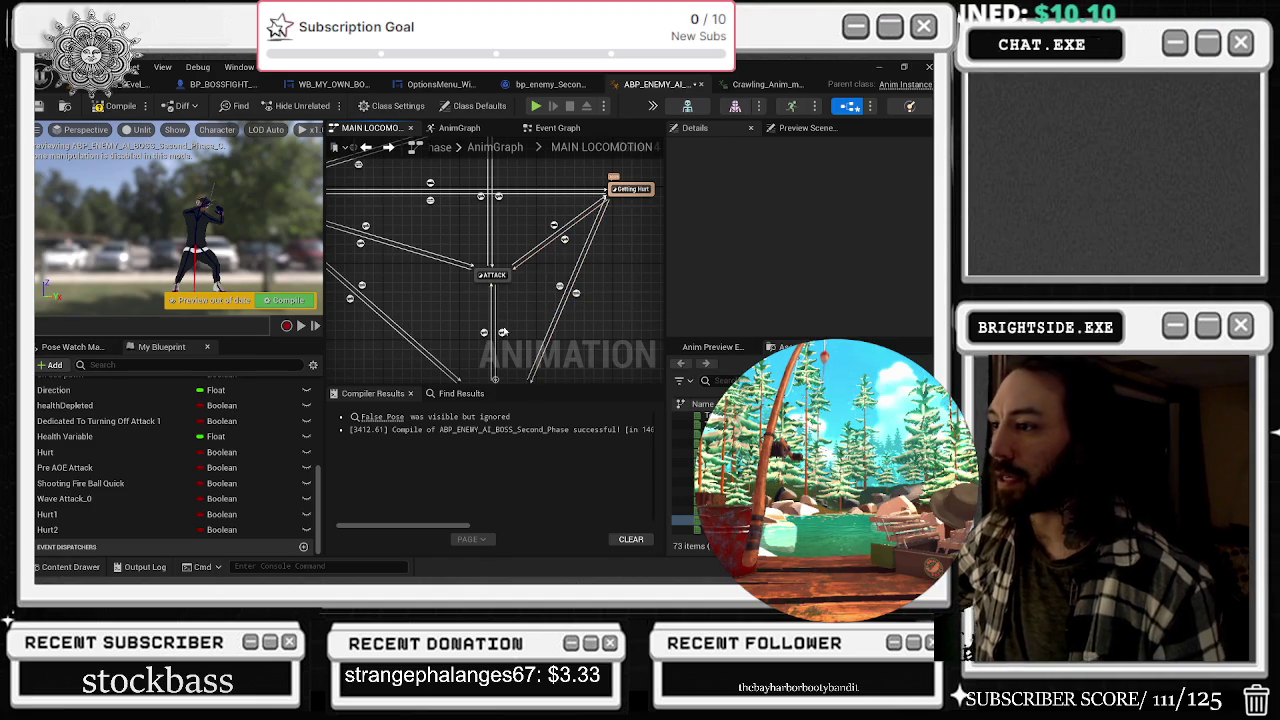
left_click_drag(504, 334, 511, 395)
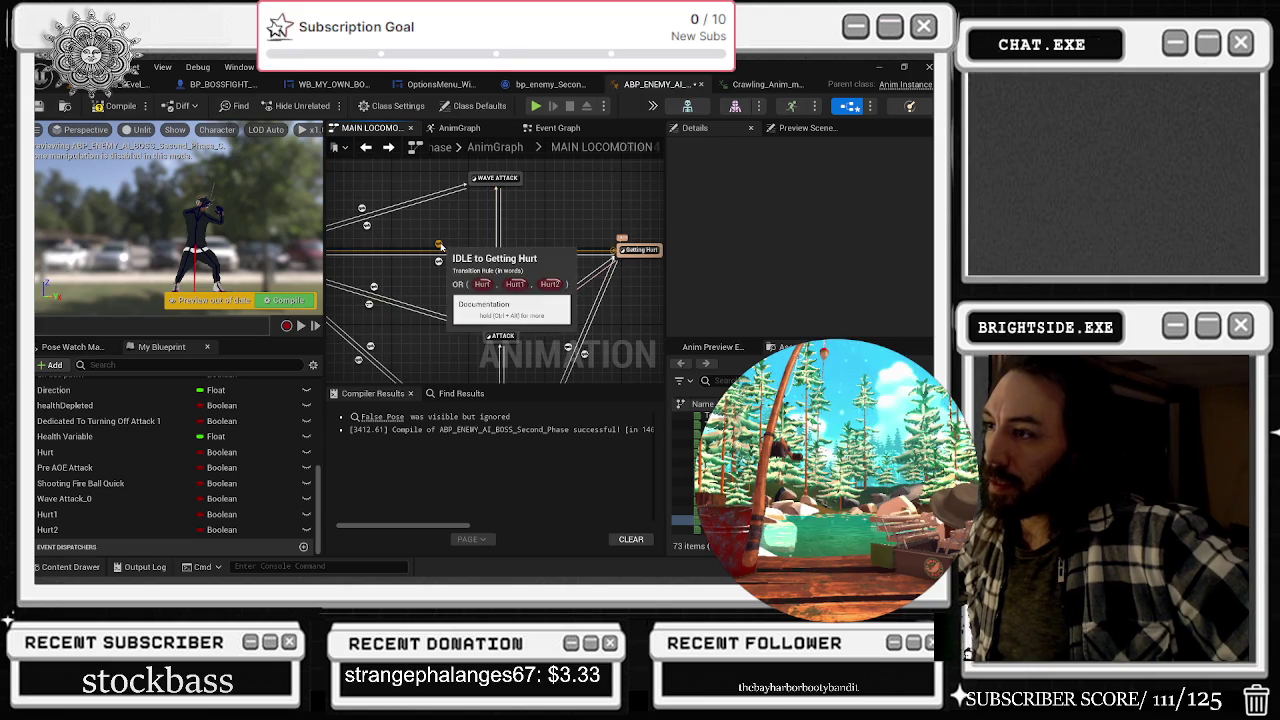
mouse_move(438, 262)
left_mouse_down()
mouse_move(554, 318)
mouse_move(445, 310)
left_mouse_up()
mouse_move(407, 254)
left_mouse_down()
mouse_move(521, 287)
mouse_move(508, 240)
mouse_move(425, 203)
left_mouse_up()
left_click(488, 244)
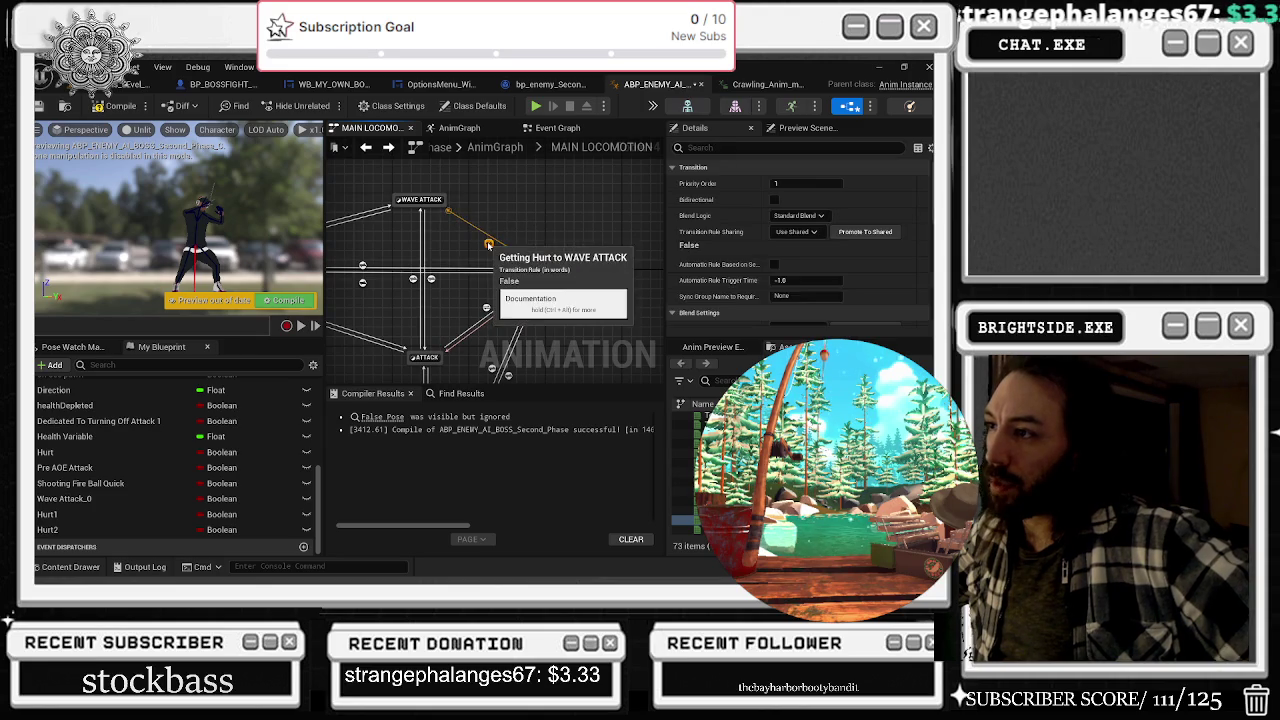
double_click(488, 244)
key("ctrl+v")
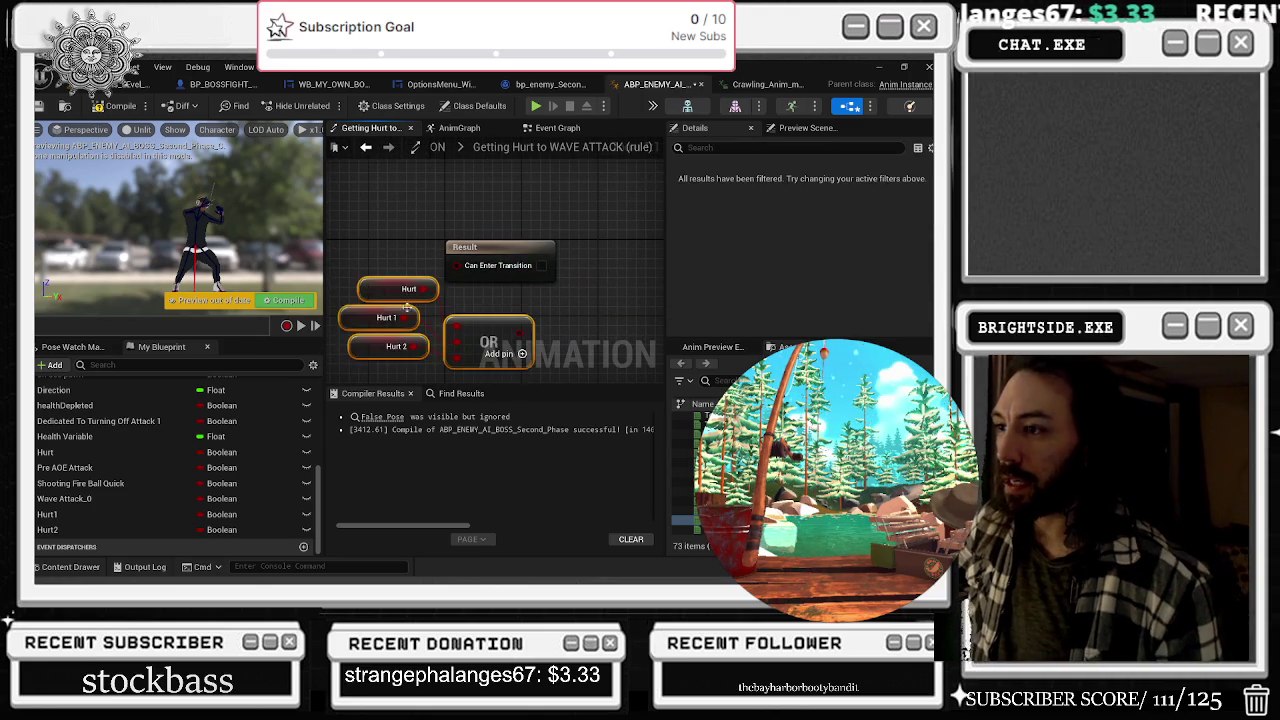
left_click(578, 256)
mouse_move(489, 340)
left_mouse_down()
mouse_move(508, 315)
mouse_move(497, 328)
left_mouse_up()
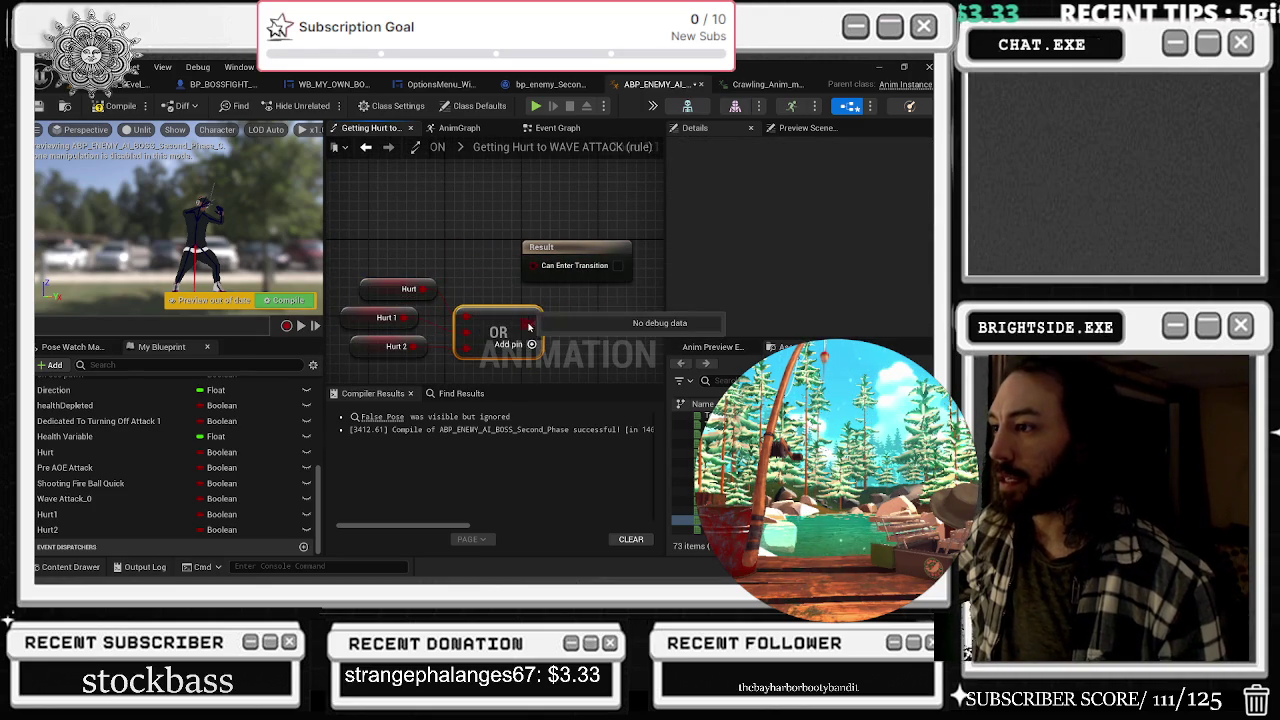
Create a new transition from WAVE ATTACK to Getting Hurt
left_click(366, 147)
mouse_move(448, 208)
left_mouse_down()
mouse_move(565, 268)
mouse_move(549, 271)
left_mouse_up()
key("Escape")
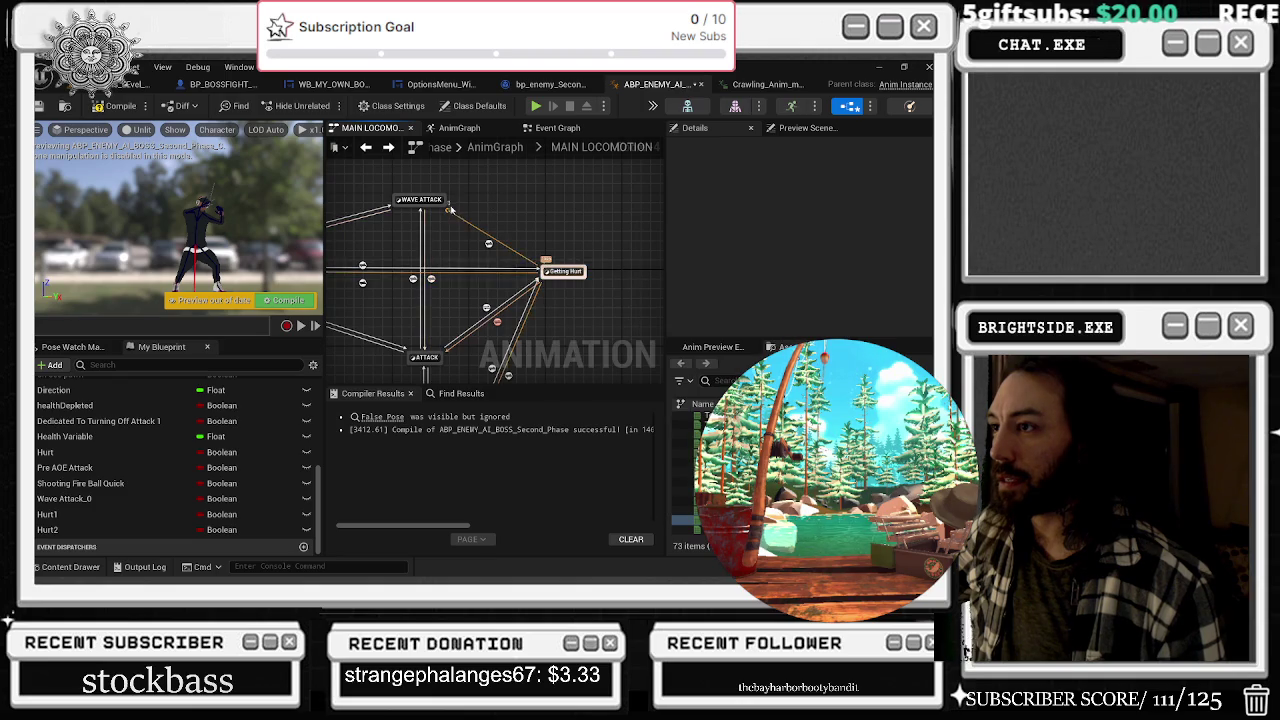
mouse_move(447, 204)
left_mouse_down()
mouse_move(563, 277)
mouse_move(552, 272)
left_mouse_up()
left_click_drag(431, 222, 513, 245)
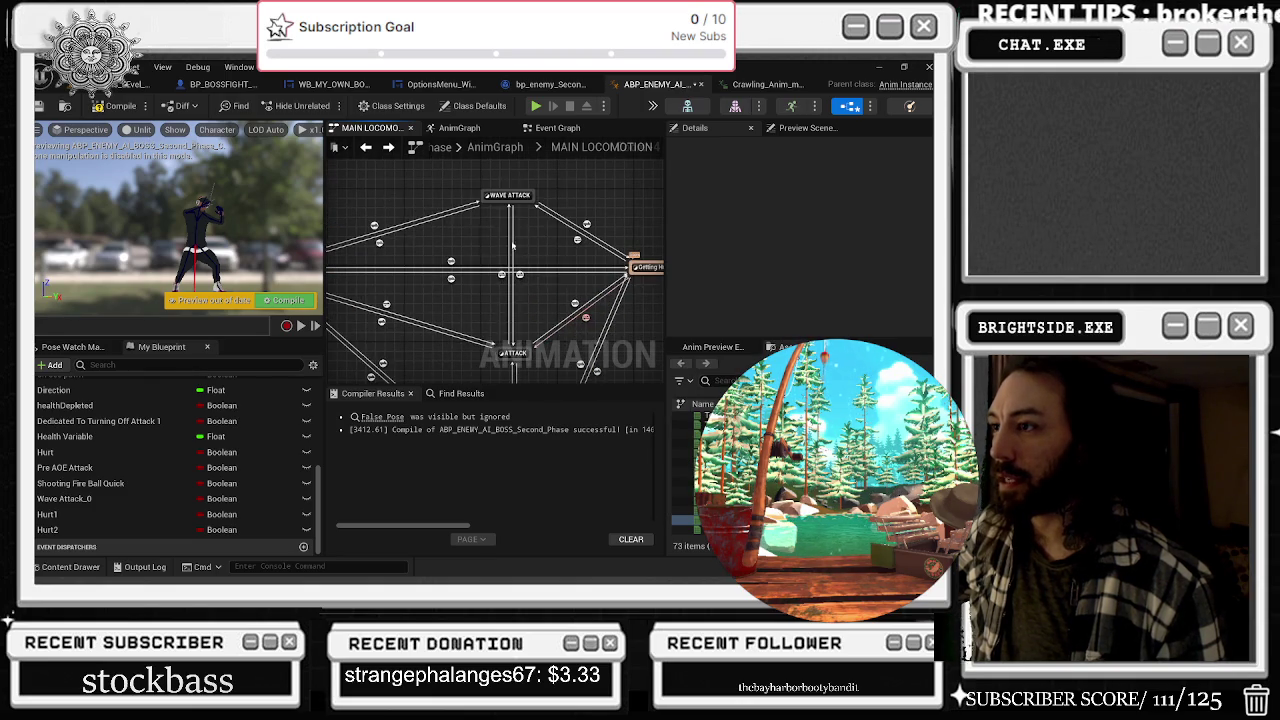
Add Wave Attack 0 getters to the IDLE to WAVE ATTACK and WAVE ATTACK to Getting Hurt rules
double_click(379, 240)
left_click_drag(64, 498, 402, 279)
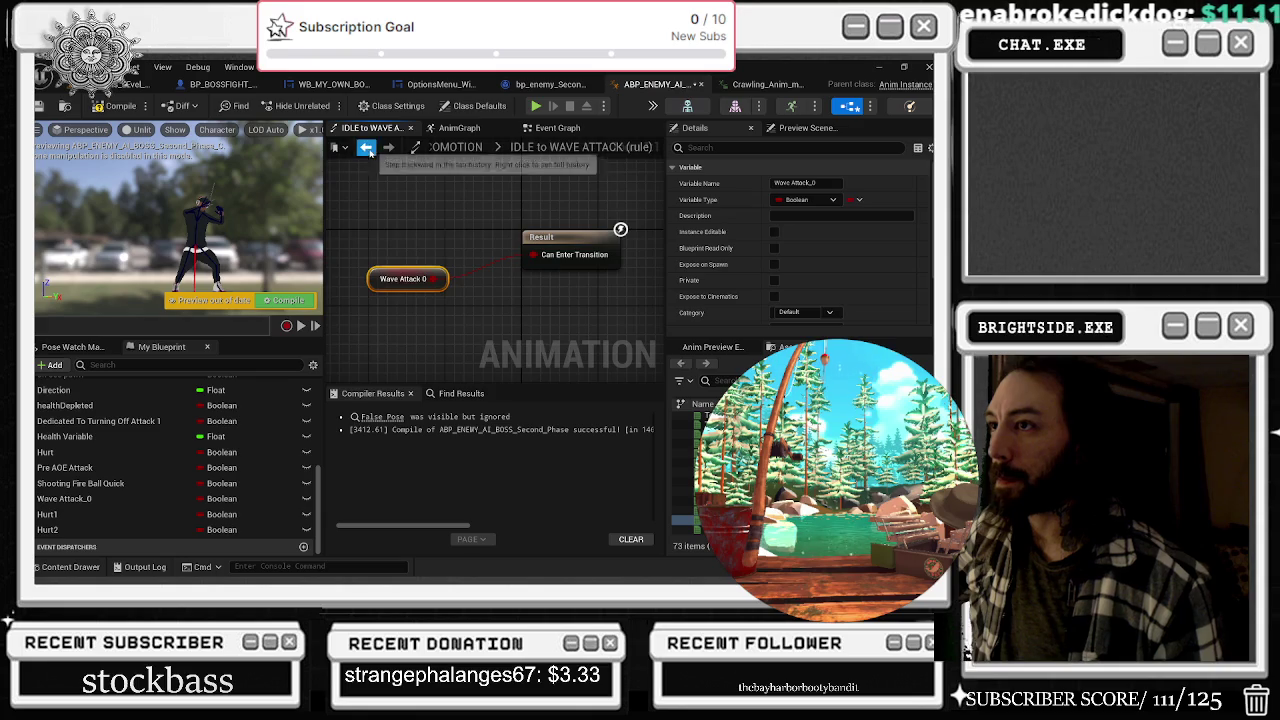
left_click(367, 148)
double_click(587, 226)
mouse_move(64, 498)
left_mouse_down()
mouse_move(420, 298)
mouse_move(598, 275)
left_mouse_up()
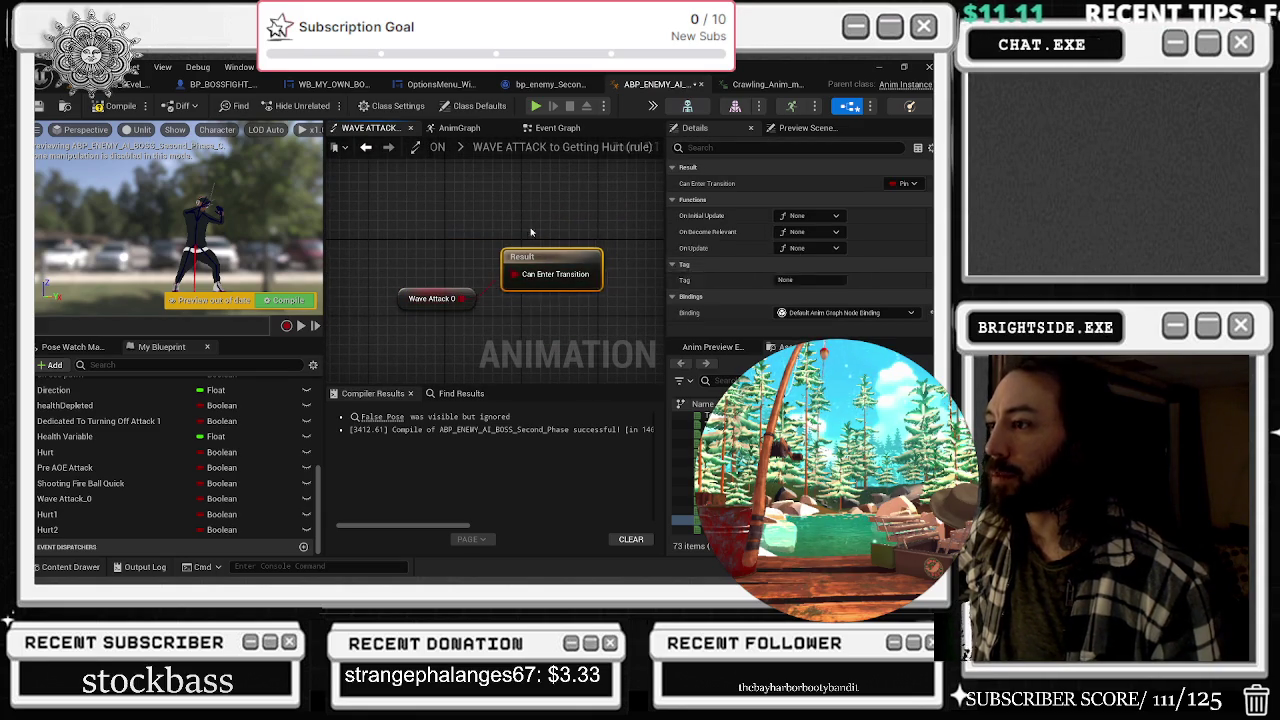
left_click(367, 148)
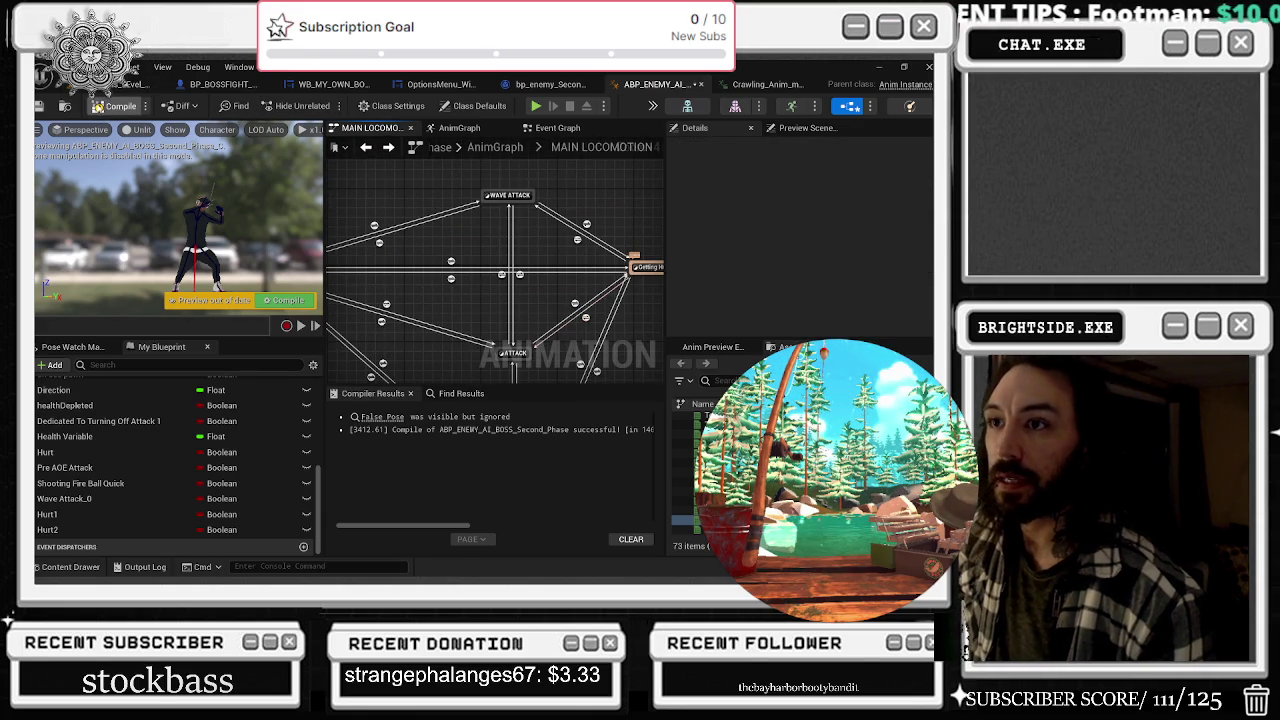
Recompile the boss animation blueprint and open the Getting Hurt state graph
left_click(117, 106)
left_click(645, 268)
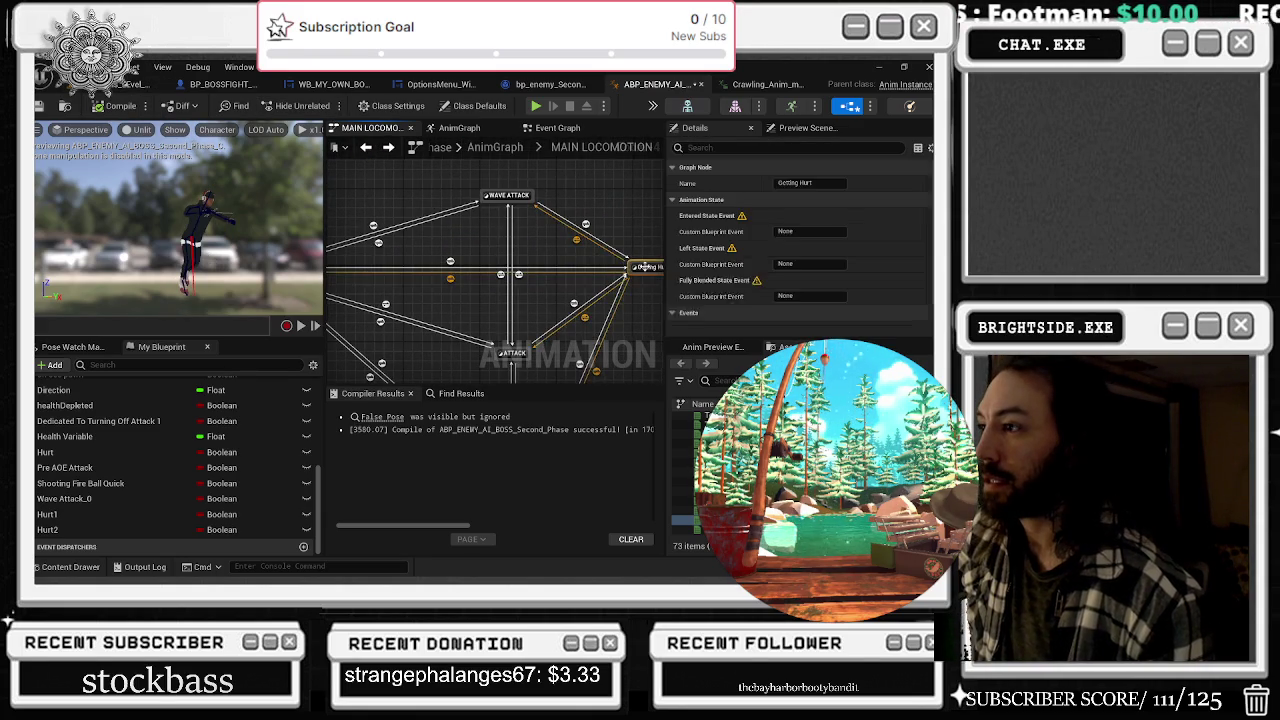
double_click(645, 269)
scroll(433, 293, "up", 5)
left_click(497, 262)
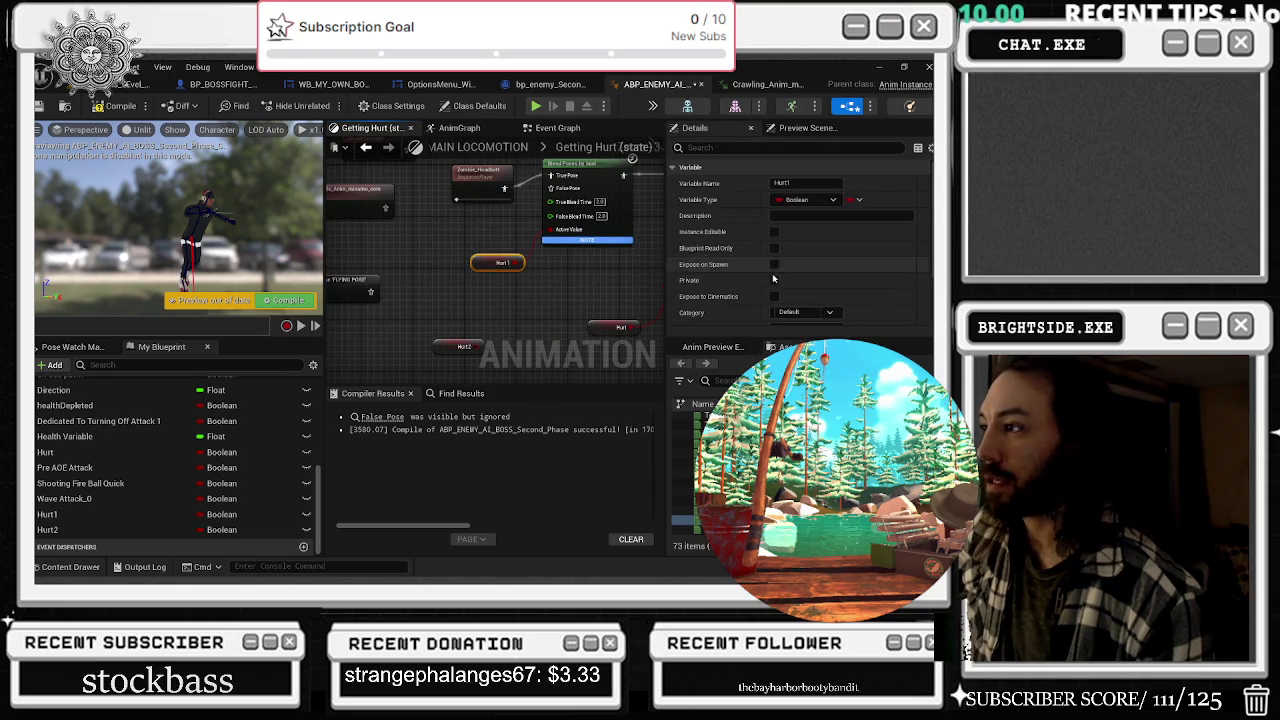
scroll(794, 310, "down", 2)
Duplicate the Blend Poses by bool node into the Getting Hurt blend chain
left_click(564, 245)
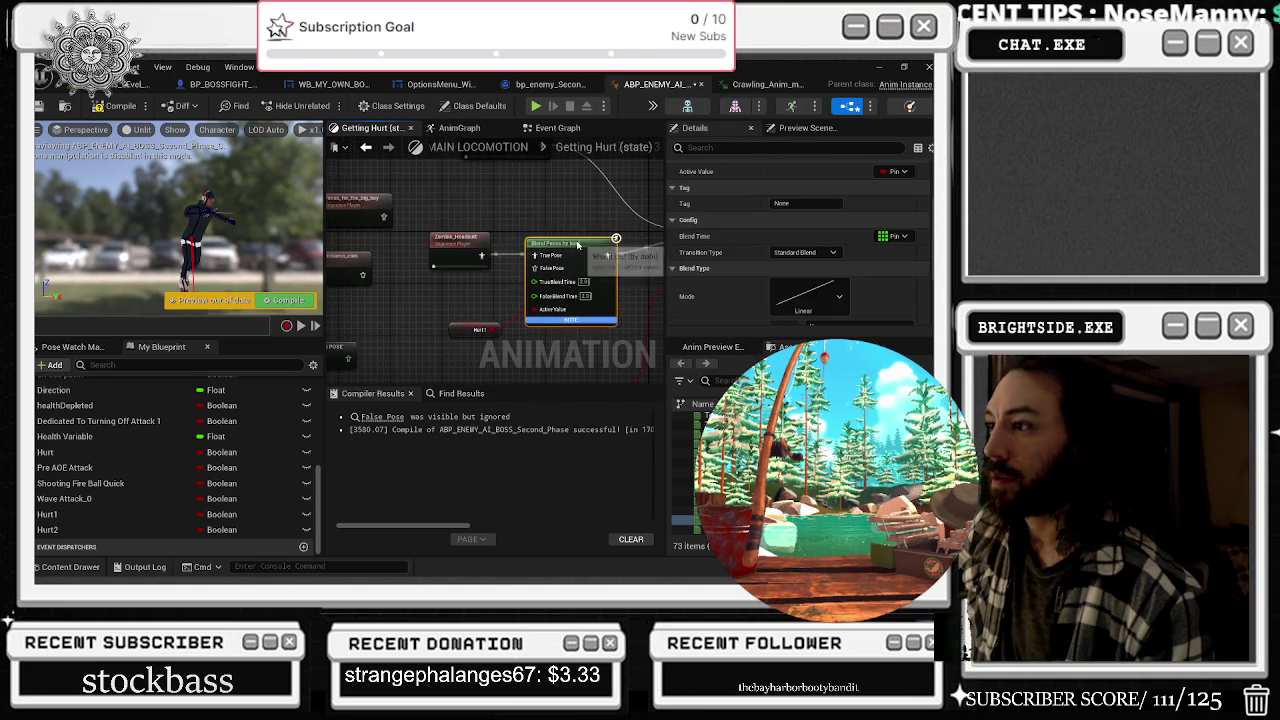
key("ctrl+c")
key("ctrl+v")
left_click_drag(387, 301, 487, 274)
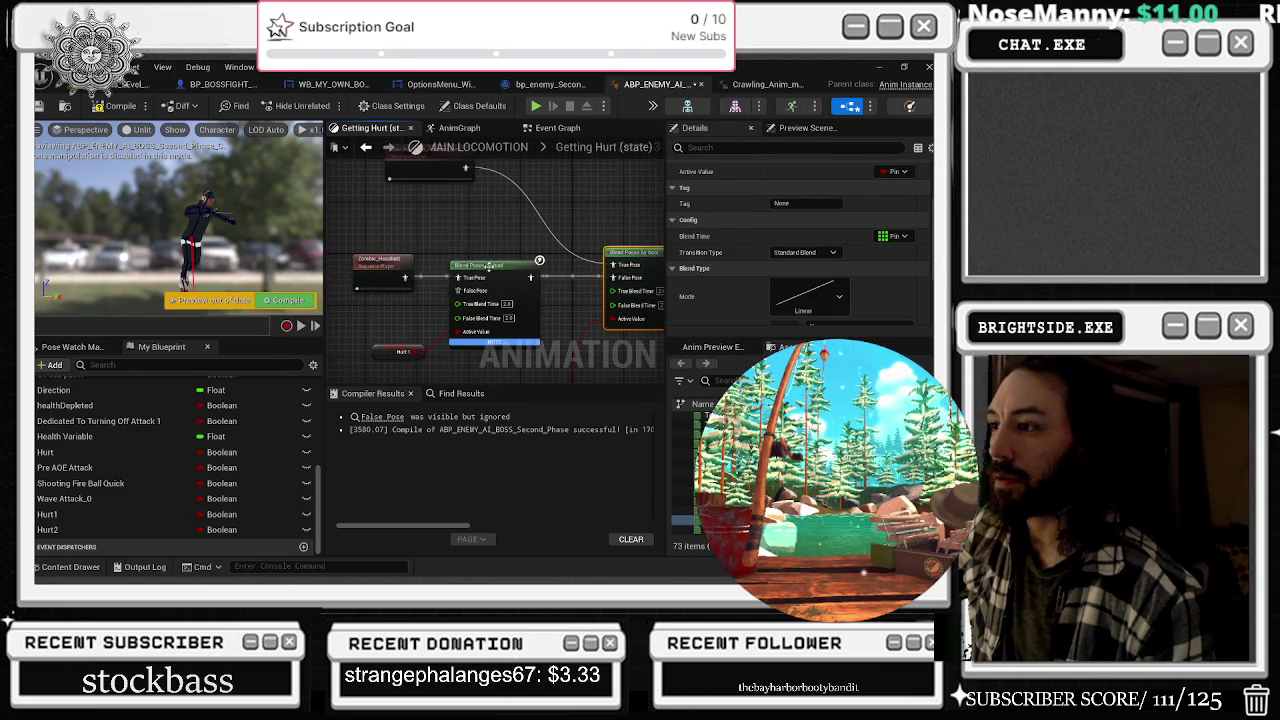
left_click(490, 235)
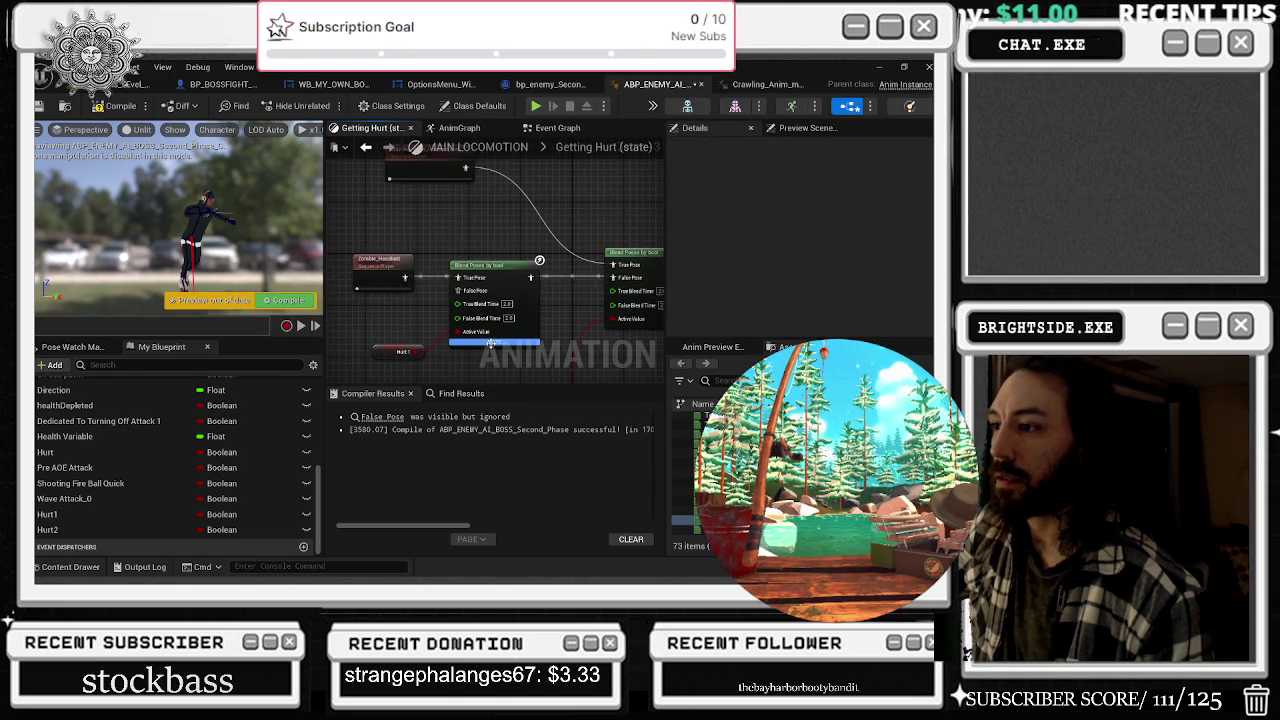
mouse_move(491, 343)
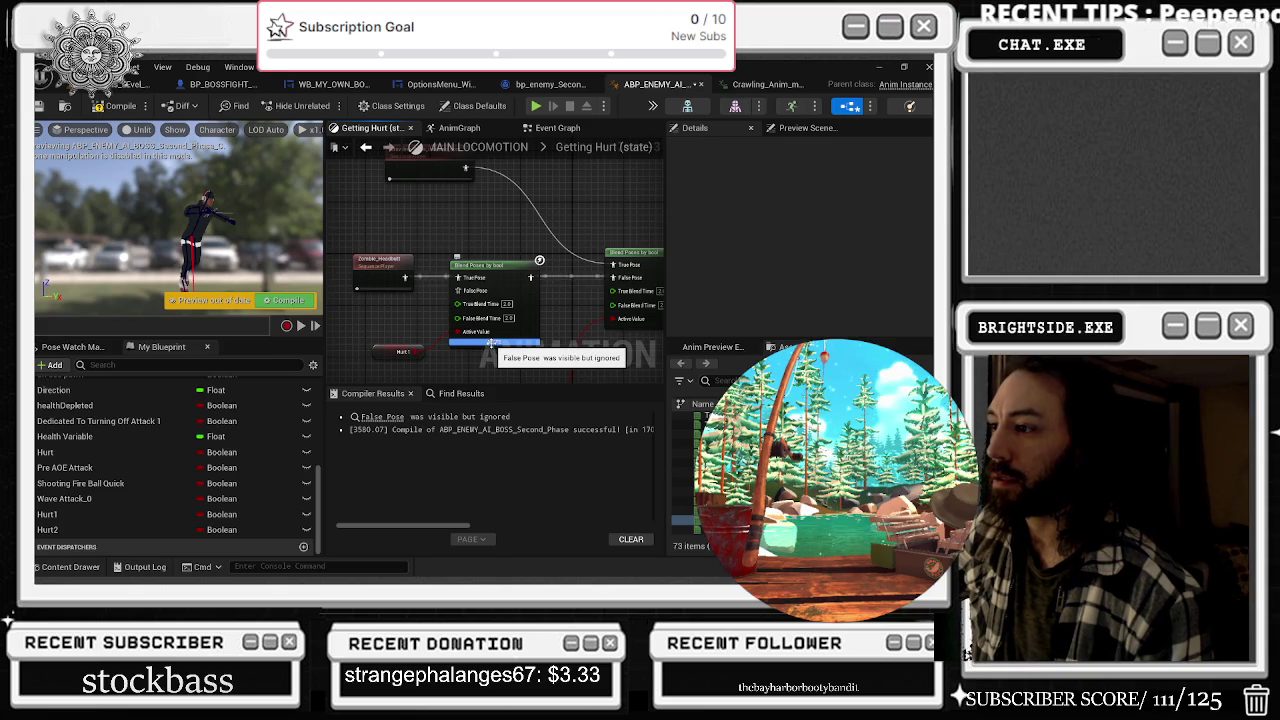
left_click_drag(390, 355, 566, 287)
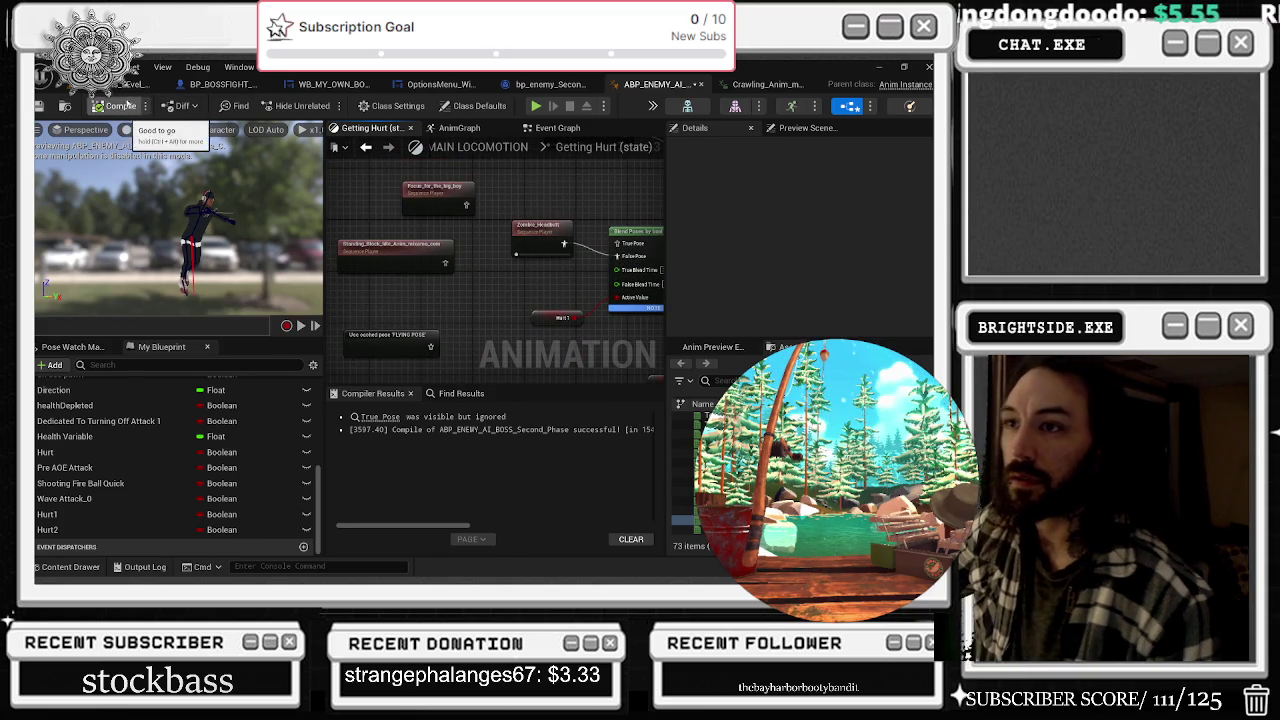
Recompile ABP_ENEMY_AI_BOSS_Second_Phase, check the Hurt1 node and return to MAIN LOCOMOTION
left_click(118, 106)
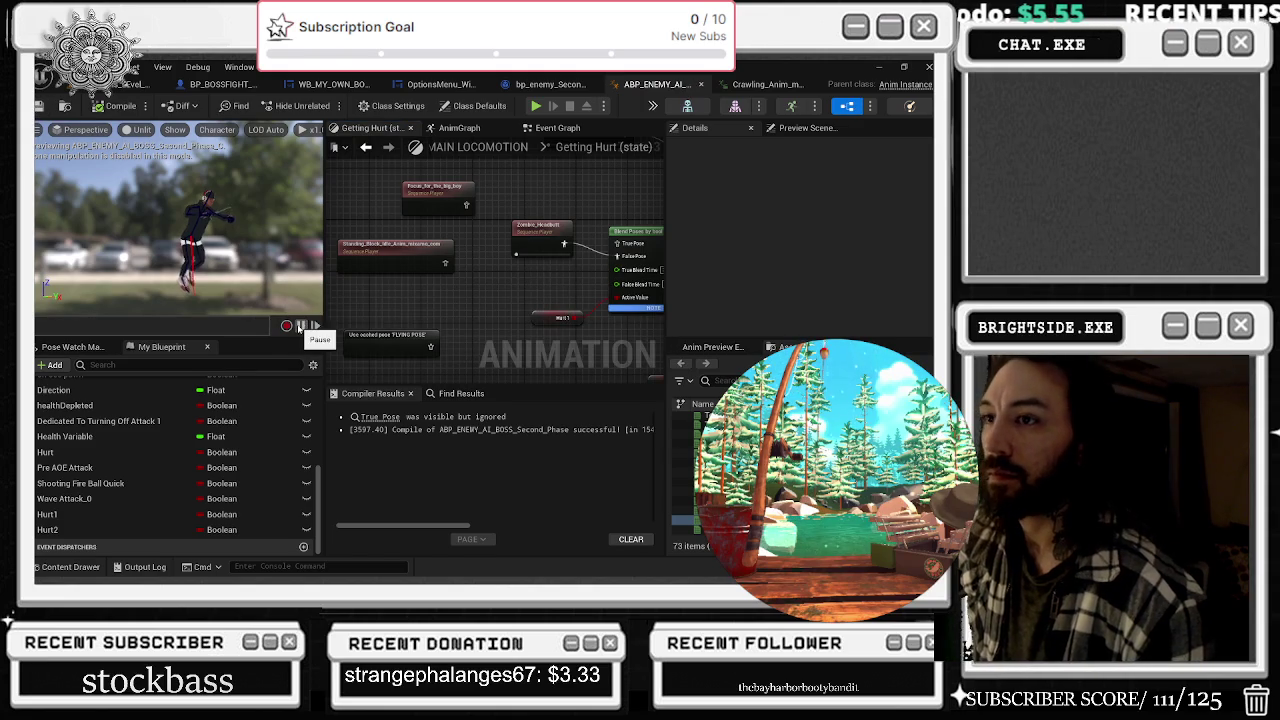
mouse_move(543, 208)
left_mouse_down()
mouse_move(460, 250)
mouse_move(395, 333)
left_mouse_up()
left_click(343, 351)
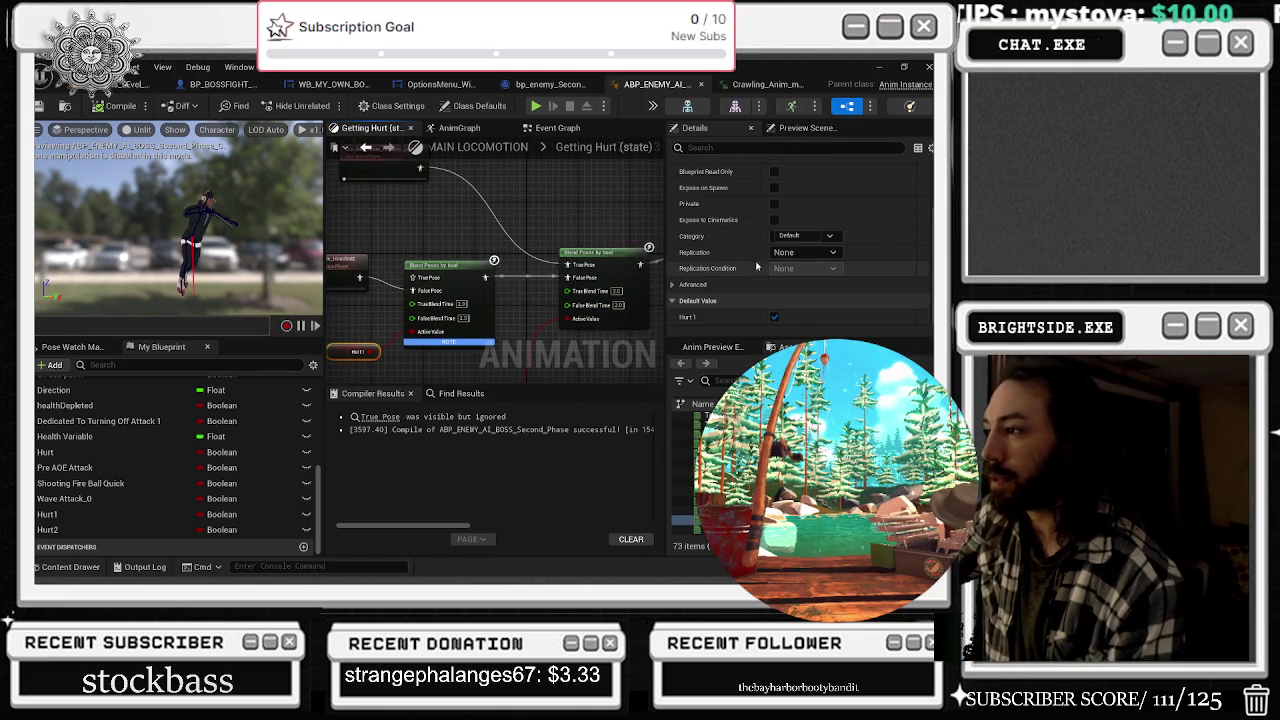
left_click(367, 148)
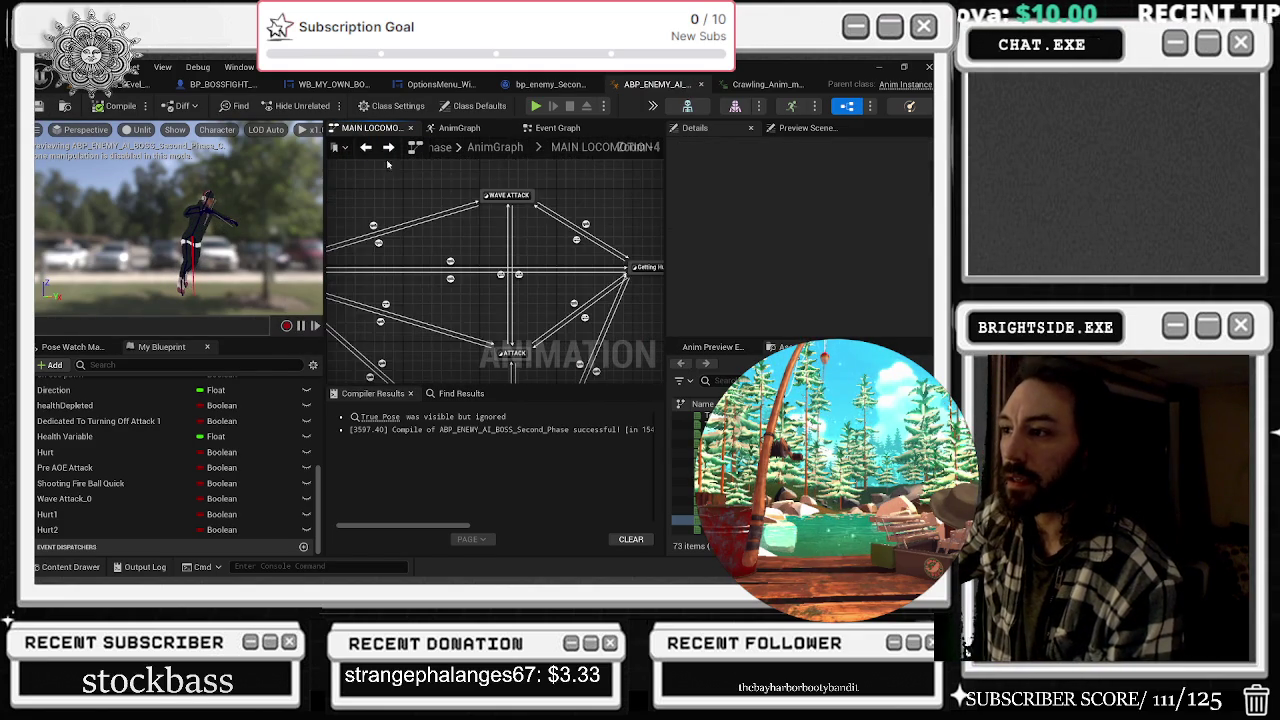
Inspect the Hurt 1 variable in the IDLE to Getting Hurt transition rule
scroll(460, 232, "up", 2)
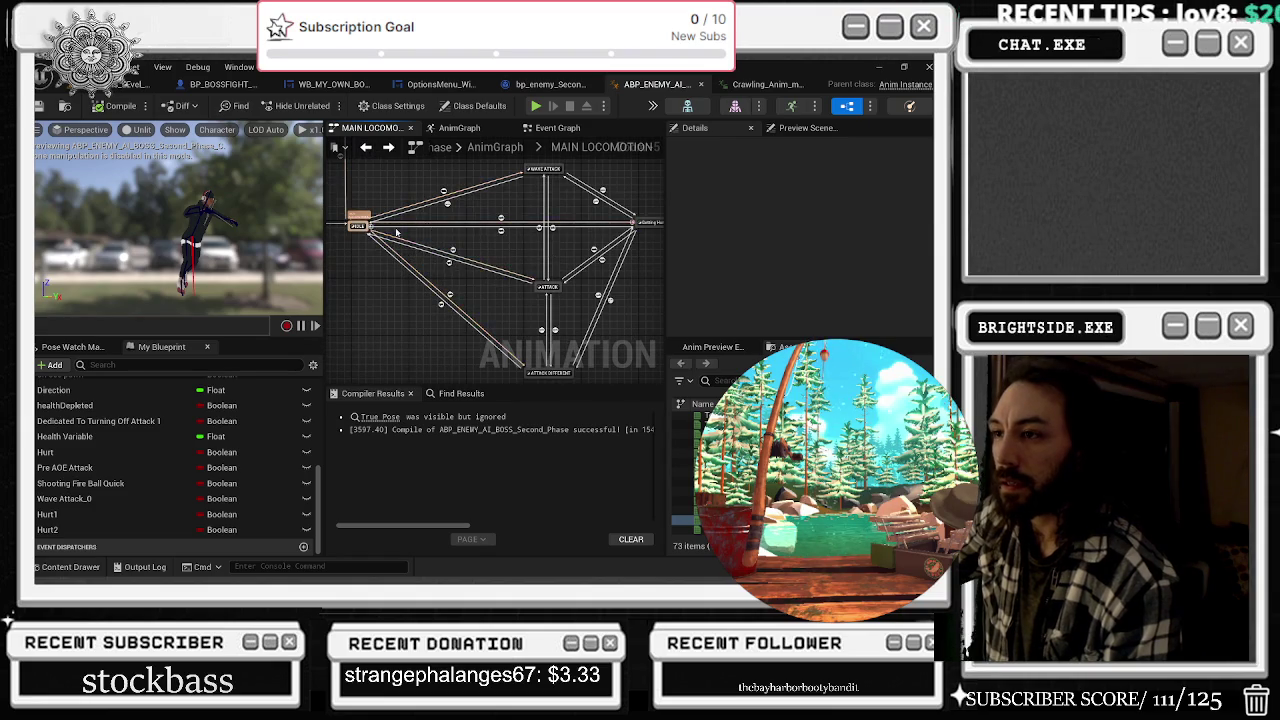
mouse_move(502, 220)
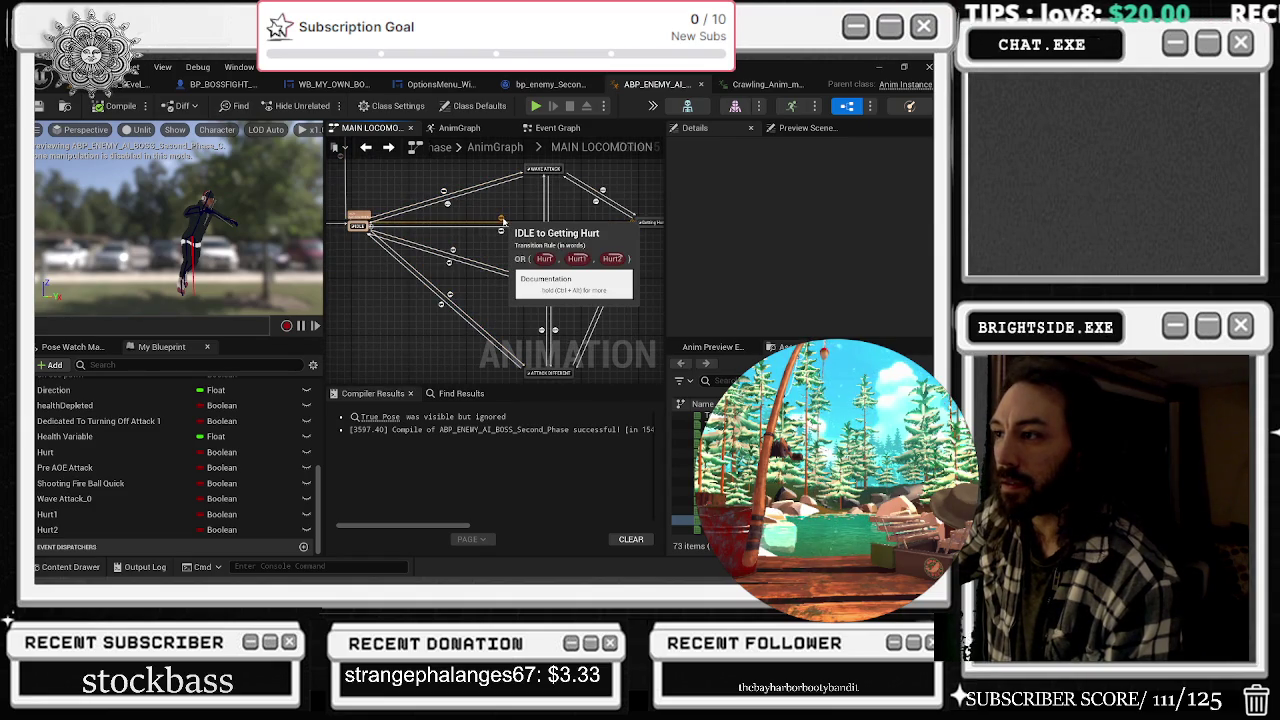
double_click(502, 220)
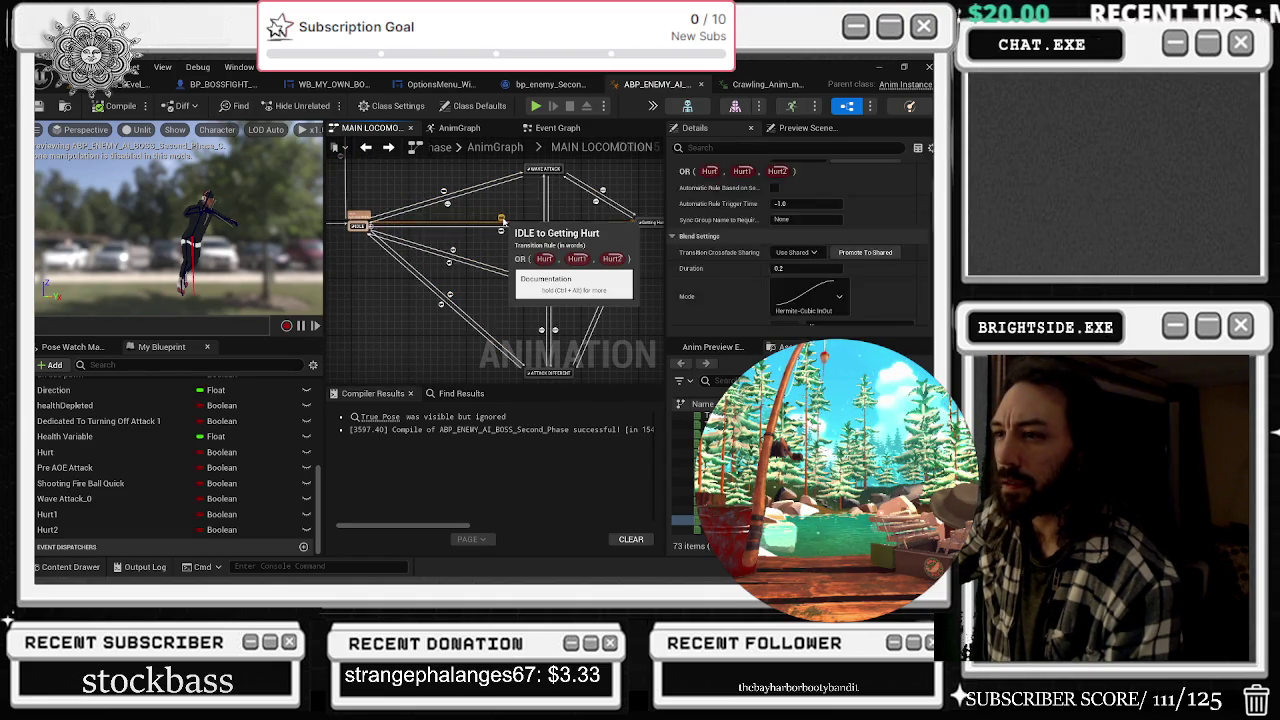
left_click(405, 288)
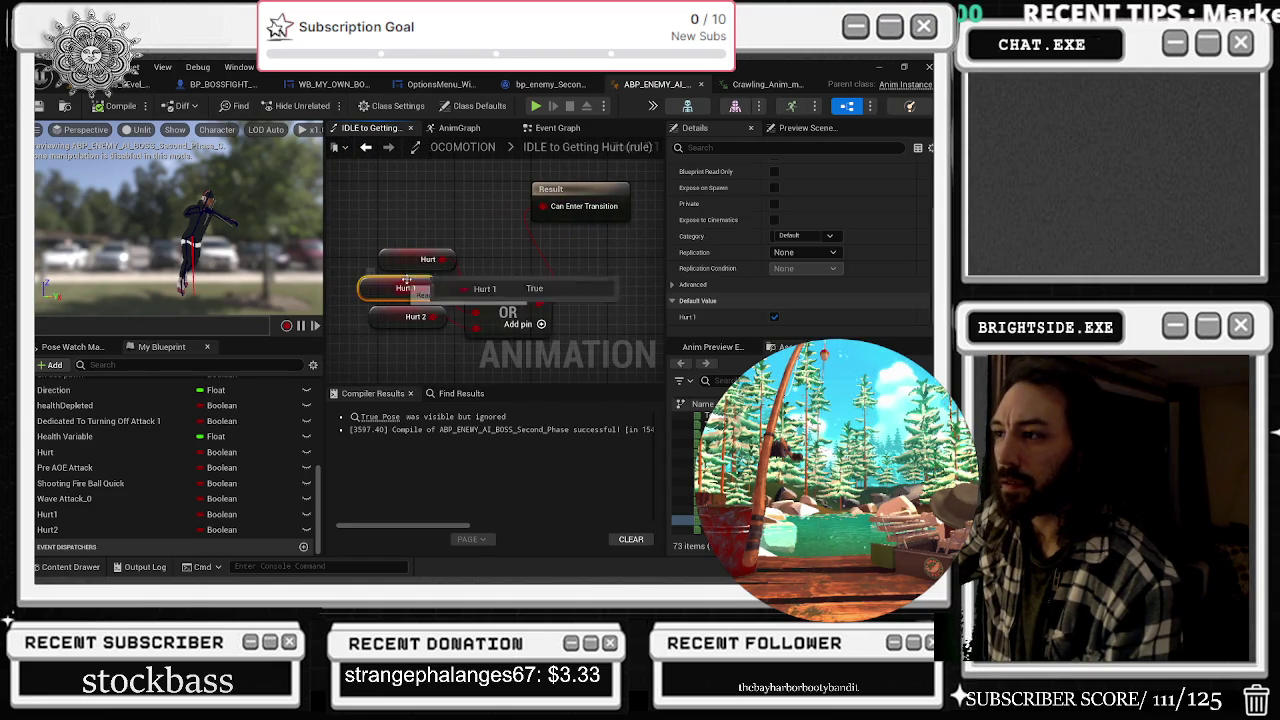
left_click(366, 146)
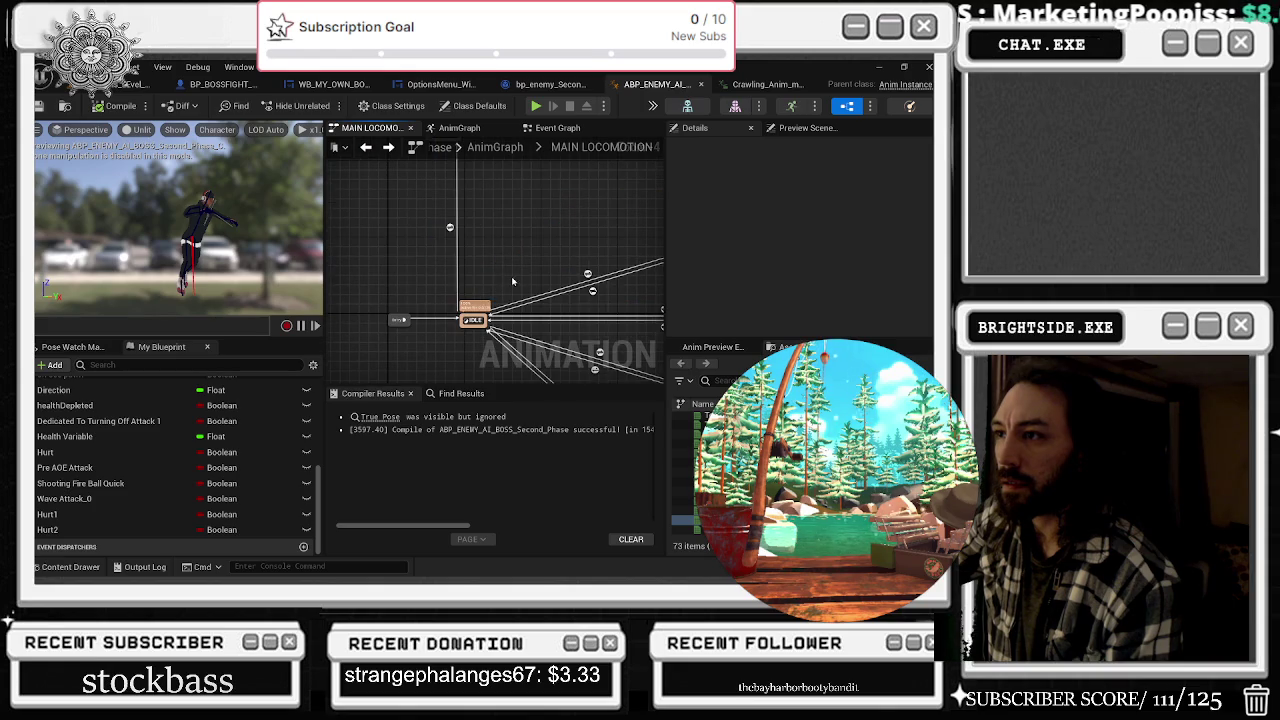
Wire the blend space player into the IDLE state's Output Animation Pose and recompile
double_click(474, 319)
left_click_drag(478, 265, 455, 254)
mouse_move(506, 216)
left_mouse_down()
mouse_move(590, 262)
mouse_move(573, 254)
left_mouse_up()
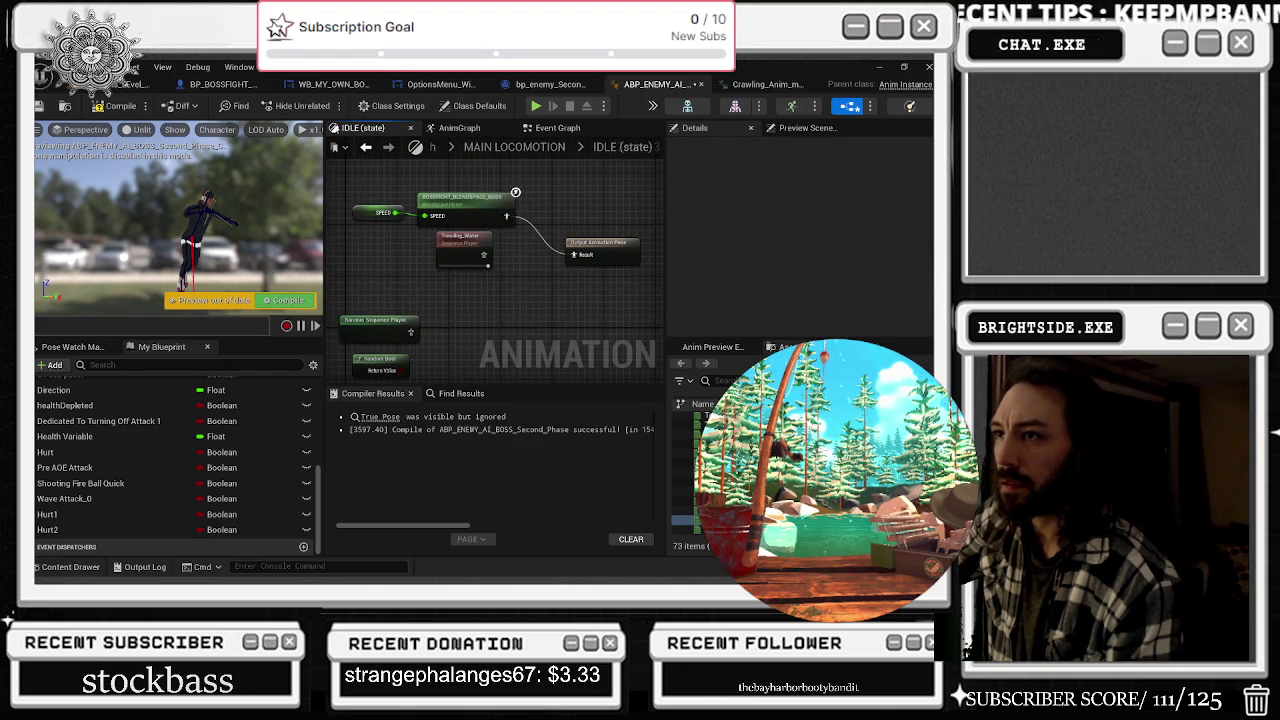
left_click(118, 106)
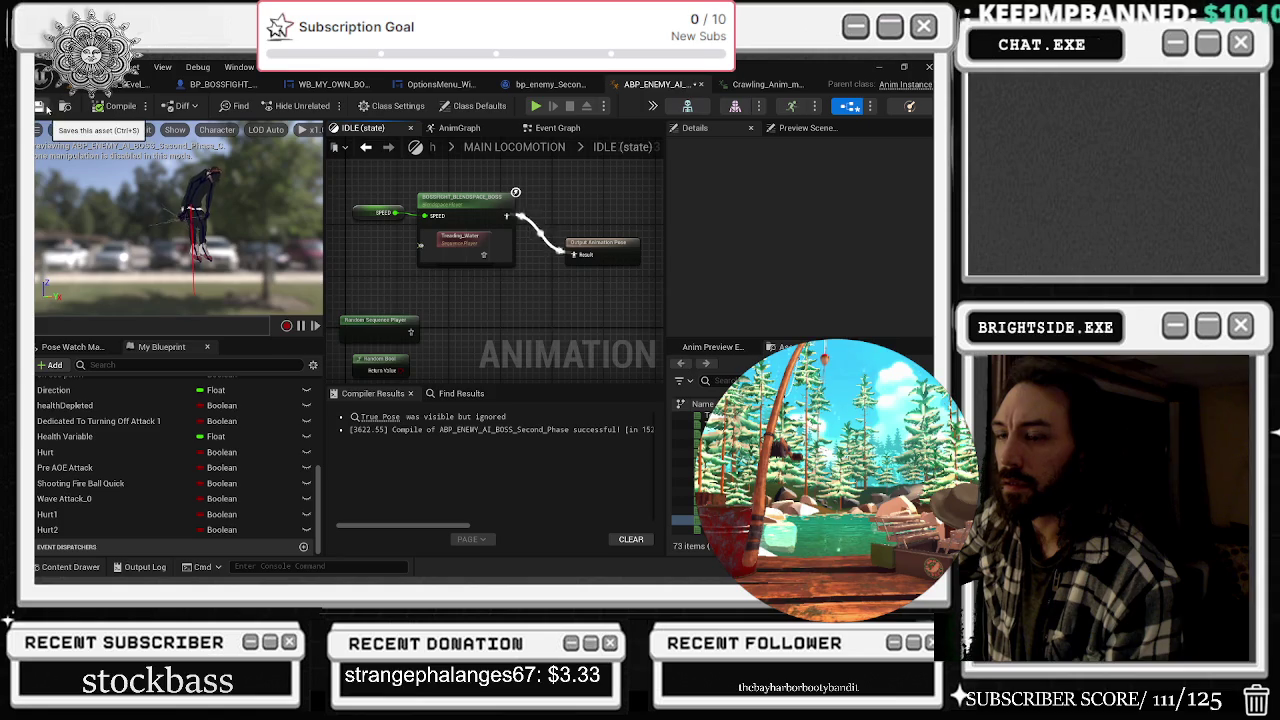
left_click(366, 147)
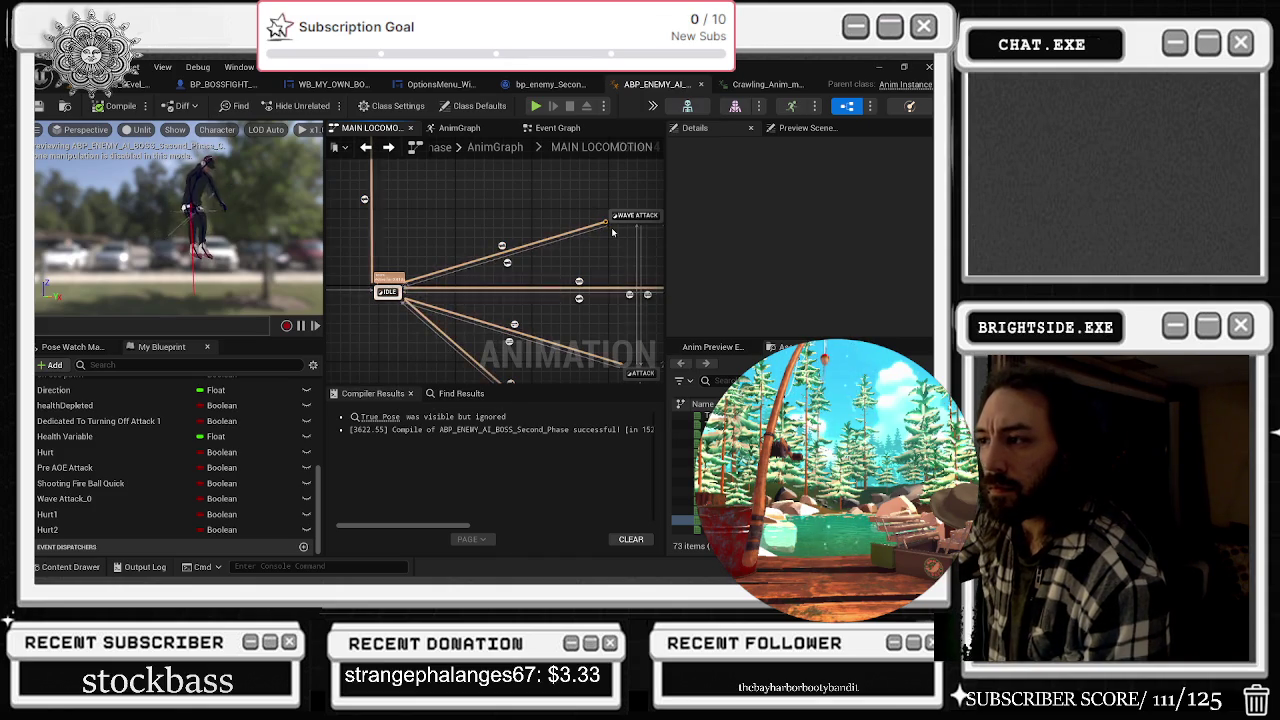
Move Treading_Water aside and open BOSSFIGHT_BLENDSPACE_BOSS with its asset settings shown
double_click(392, 291)
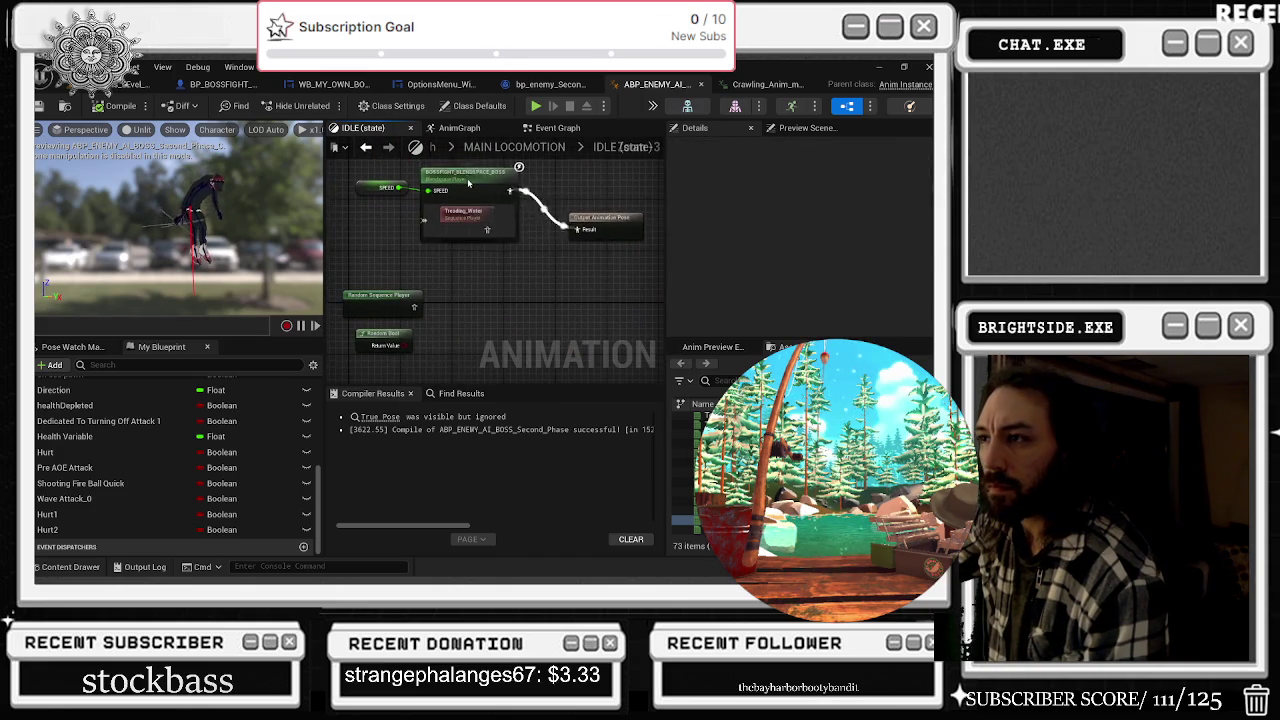
left_click(464, 210)
left_click_drag(464, 210, 471, 268)
left_click(465, 200)
scroll(730, 270, "down", 3)
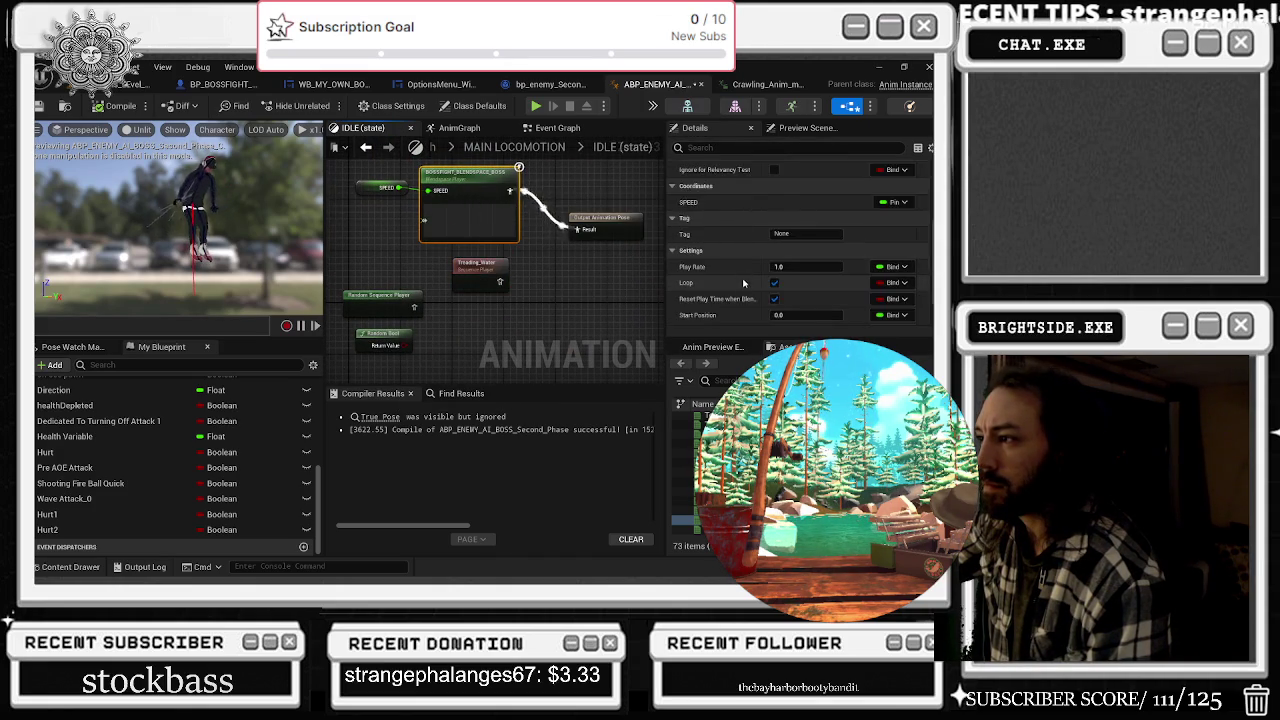
scroll(735, 305, "up", 3)
scroll(721, 310, "up", 3)
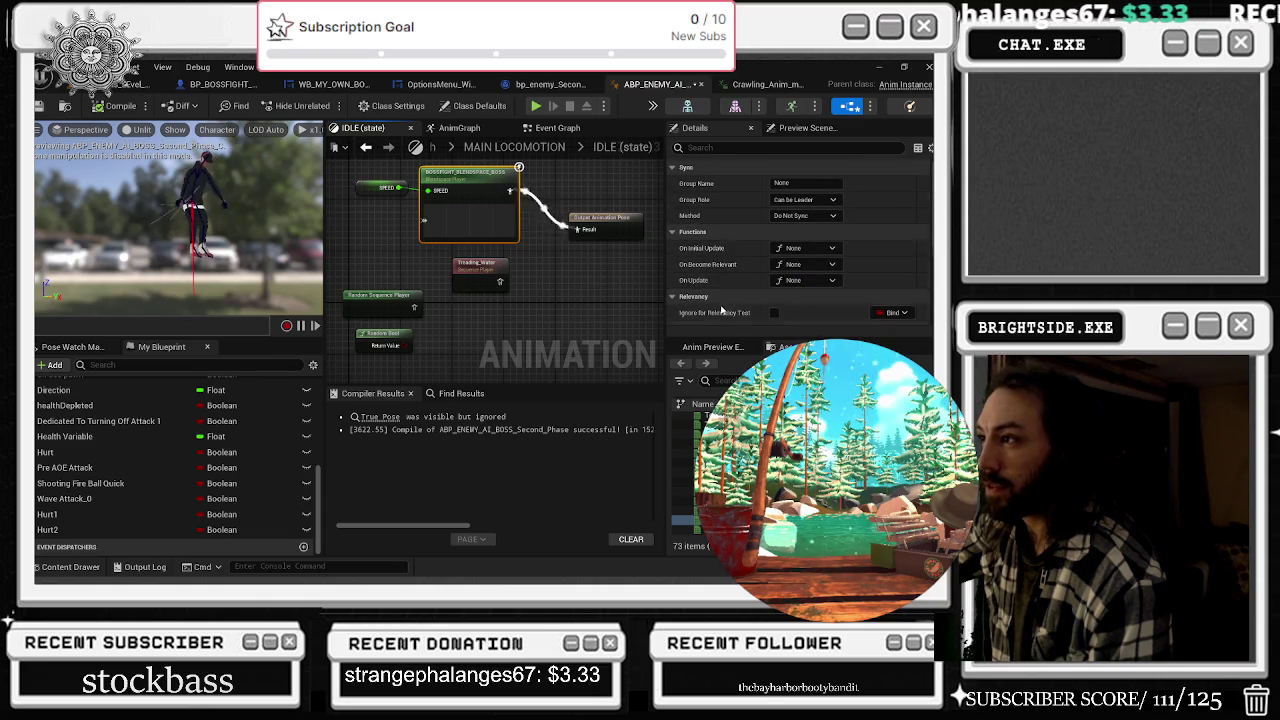
double_click(470, 188)
left_click(104, 130)
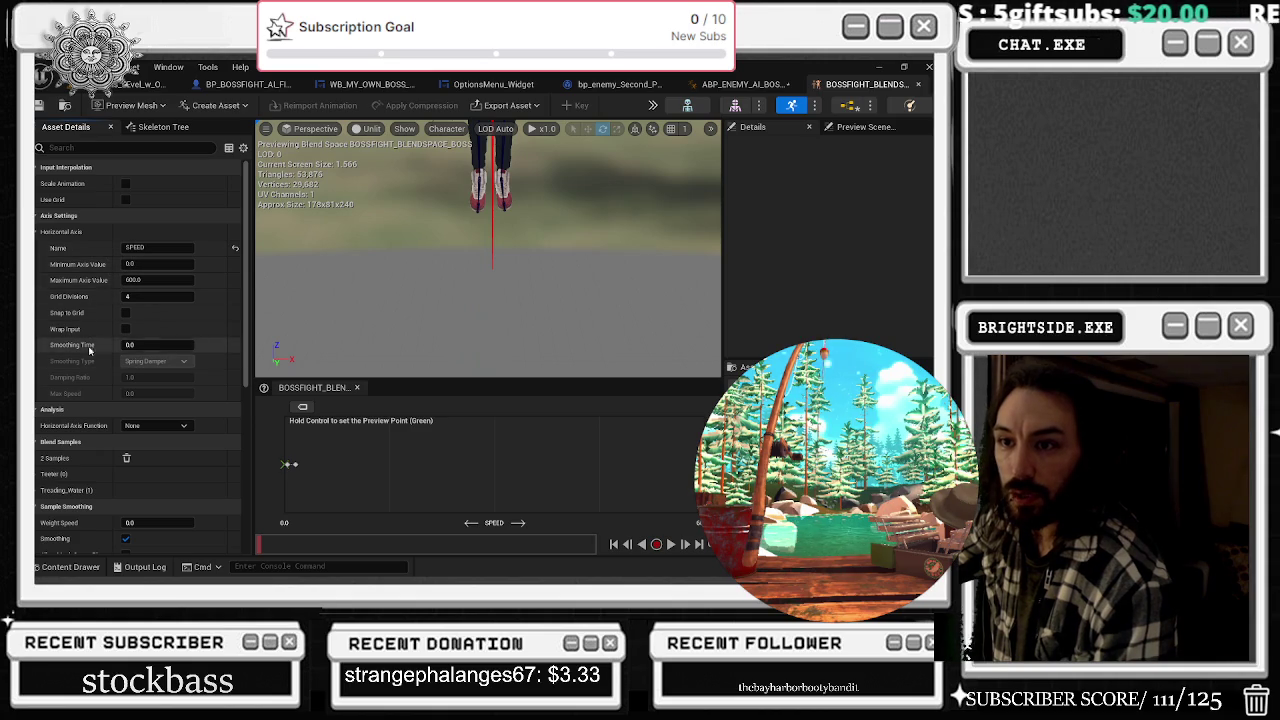
Set the SPEED axis Smoothing Time to 2.0
mouse_move(76, 348)
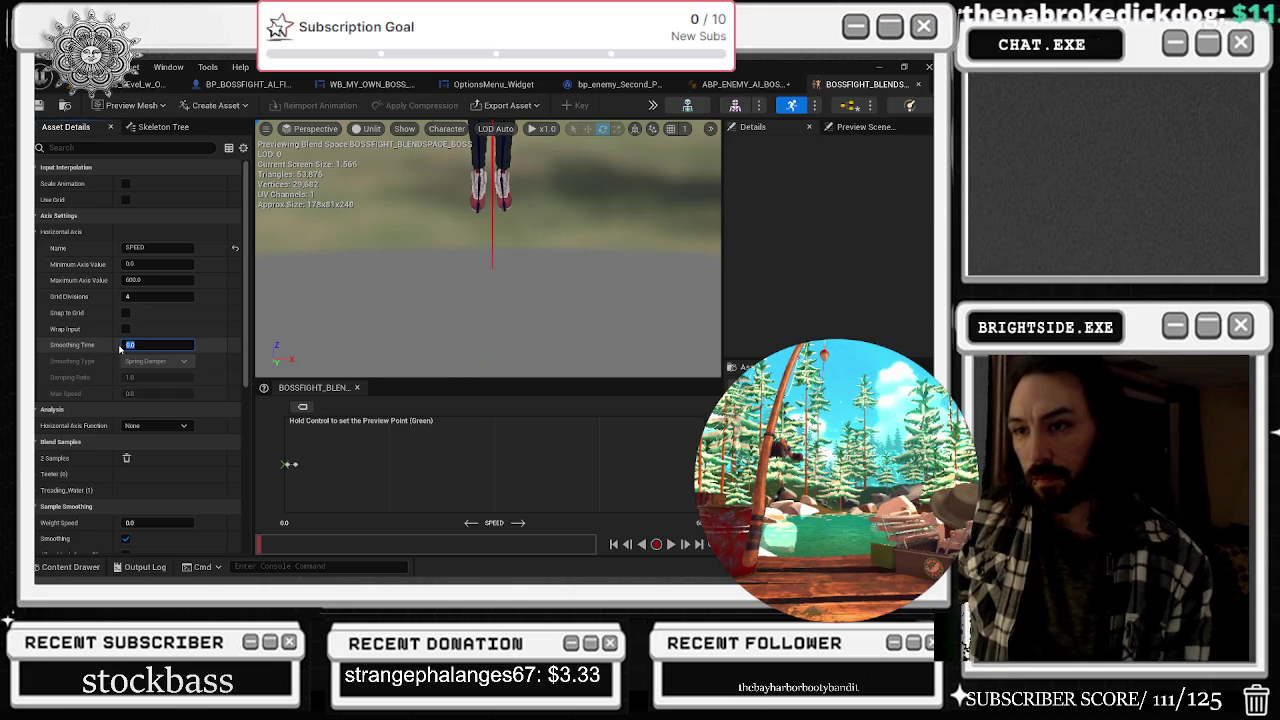
type("2")
key("Return")
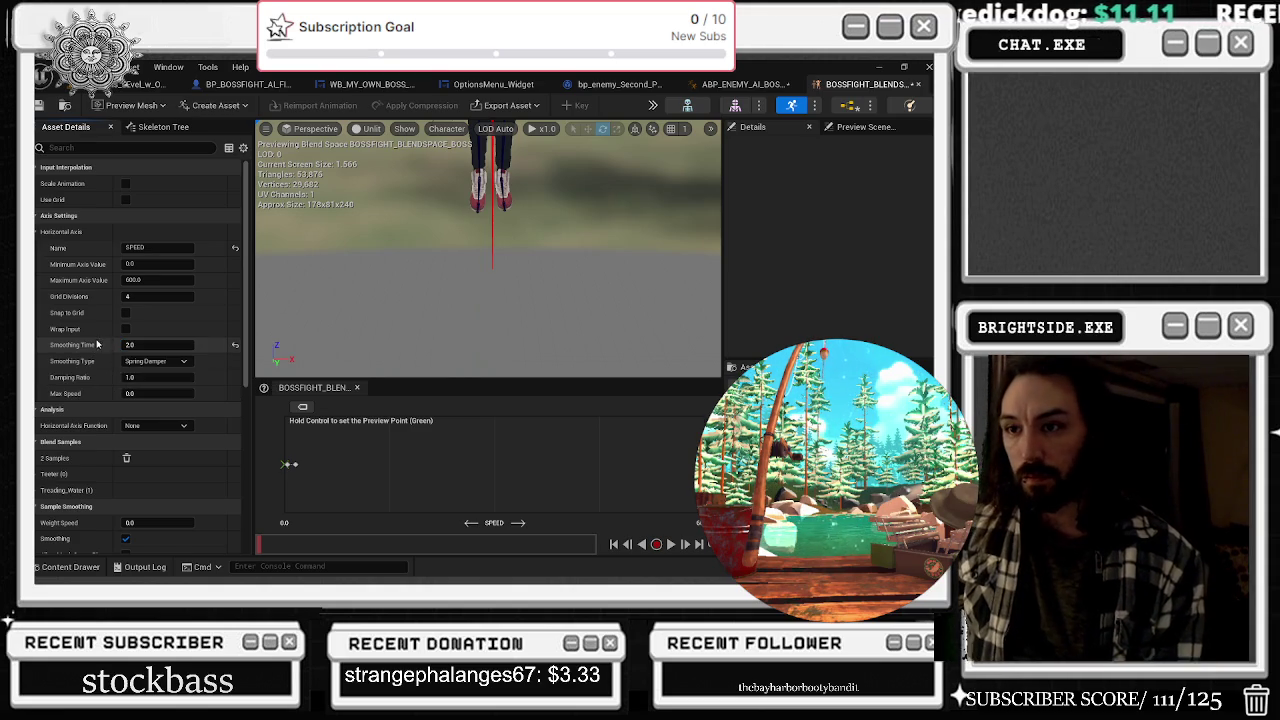
scroll(104, 412, "down", 1)
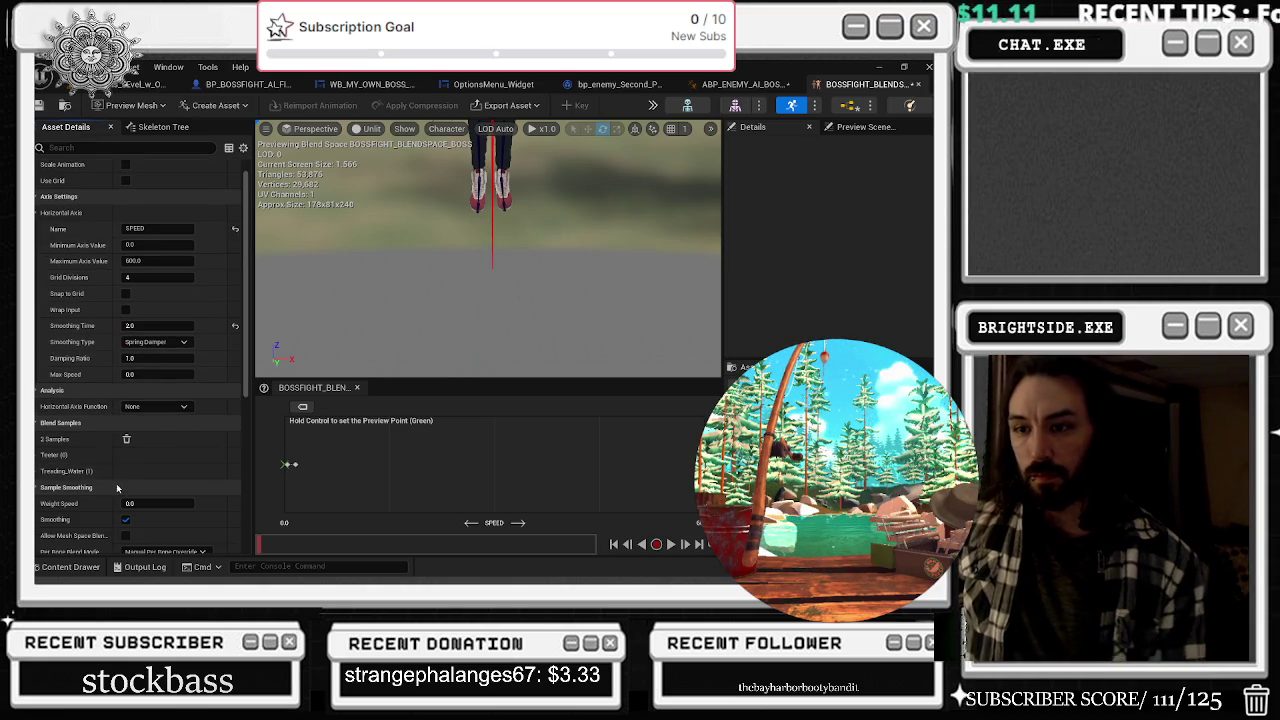
scroll(116, 483, "down", 5)
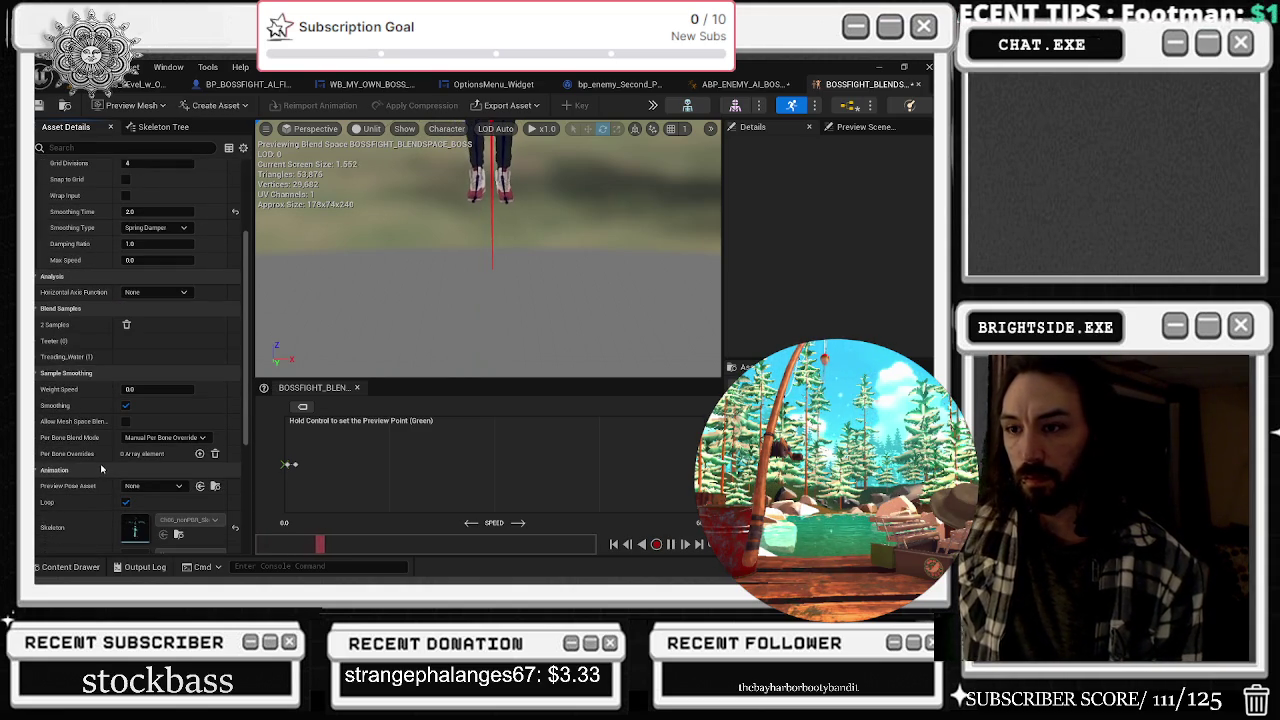
Preview a walking speed, then back in ABP_ENEMY_AI_BOSS move Output Animation Pose beside the blend space
mouse_move(287, 464)
left_mouse_down()
mouse_move(330, 464)
mouse_move(157, 489)
left_mouse_up()
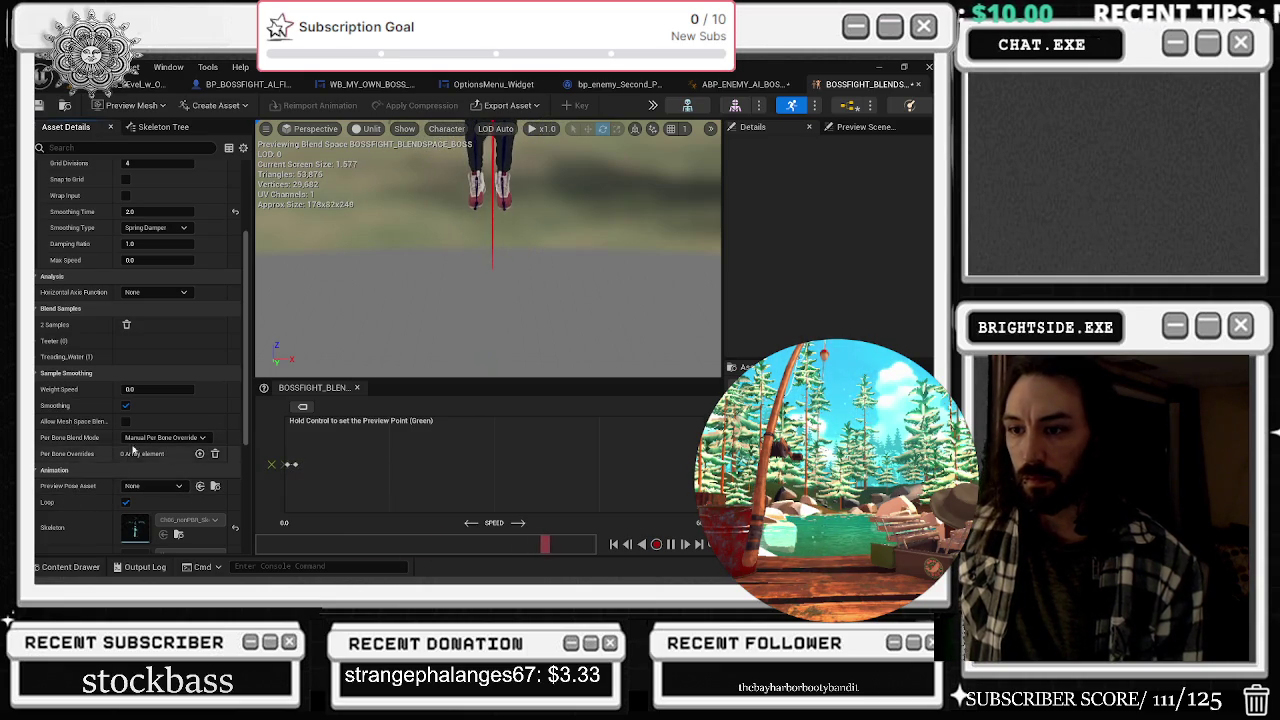
scroll(68, 379, "down", 3)
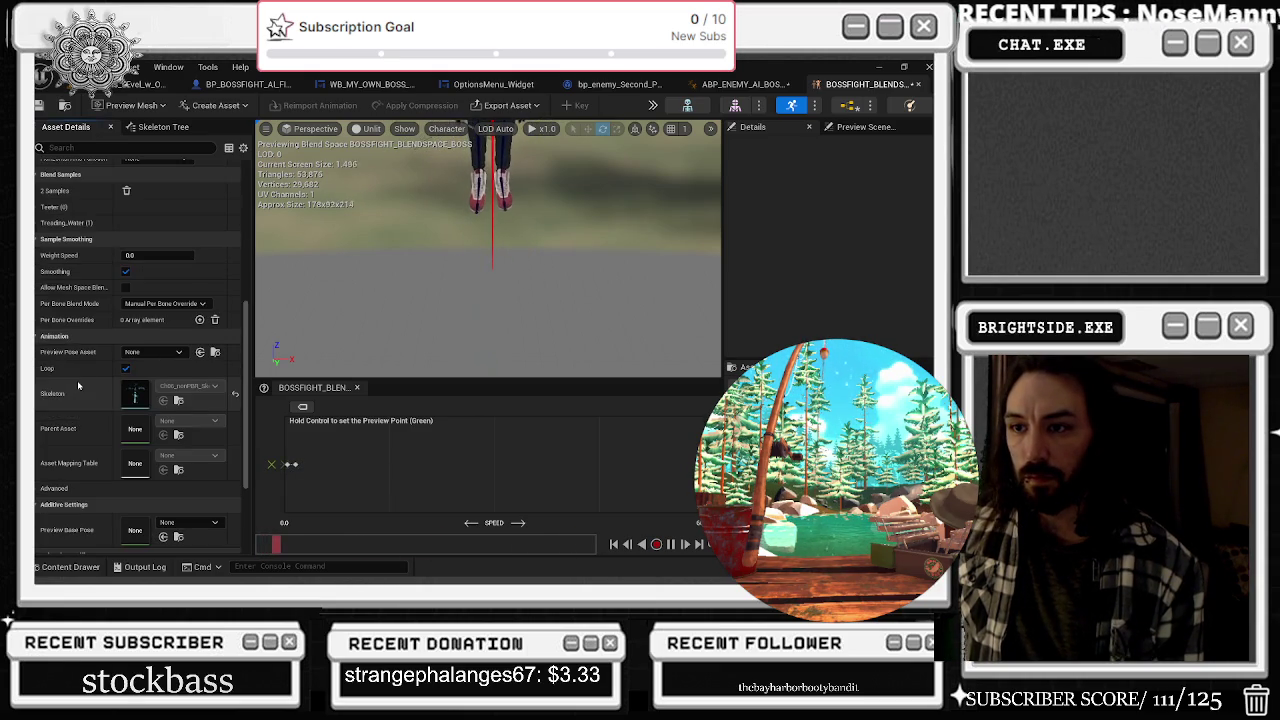
scroll(78, 384, "down", 3)
scroll(84, 392, "up", 10)
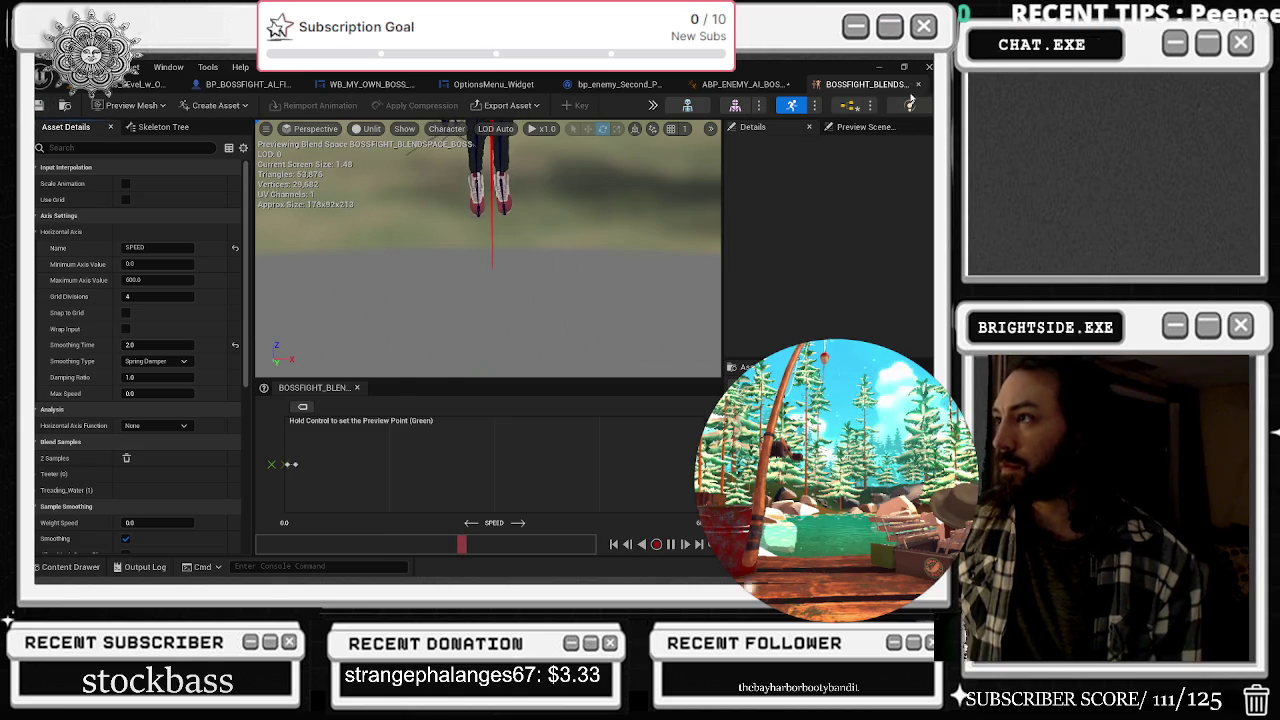
left_click(790, 85)
left_click_drag(600, 218, 598, 182)
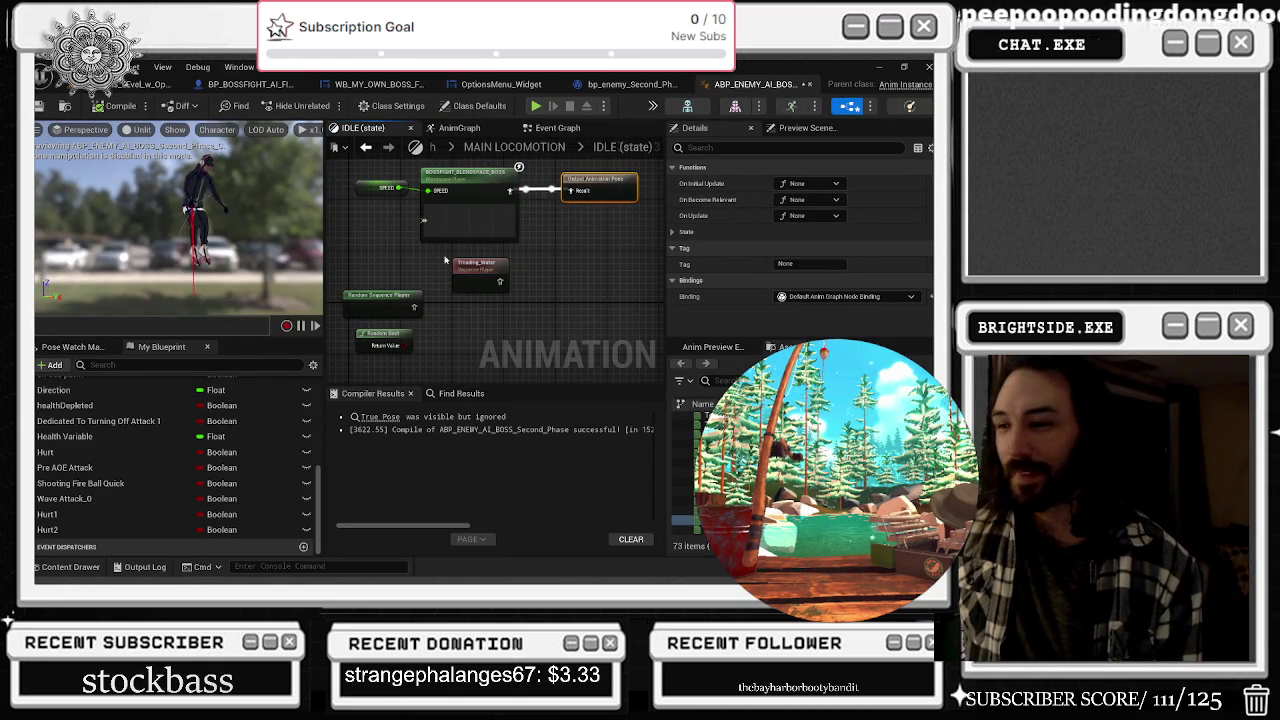
Rearrange the SPEED, Treading_Water, Random Sequence Player and Random Bool nodes in the IDLE graph
left_click_drag(367, 190, 348, 189)
left_click(470, 205)
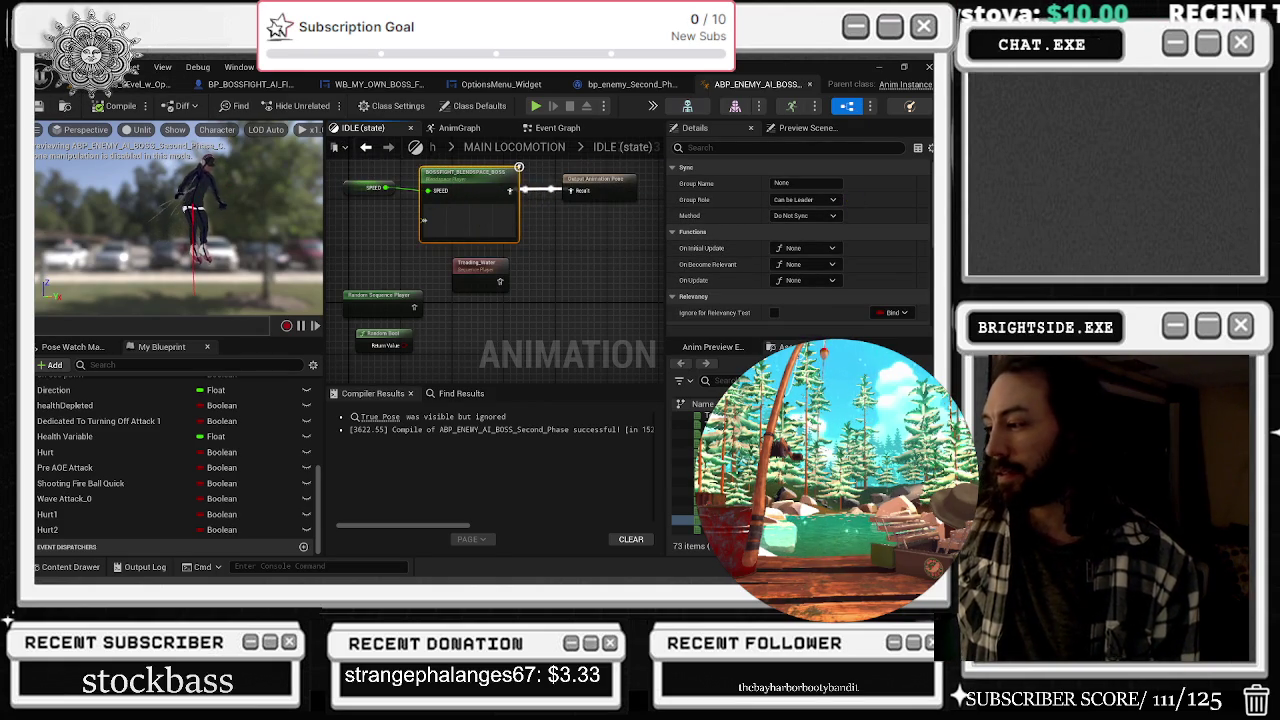
left_click_drag(477, 268, 371, 268)
mouse_move(417, 314)
left_mouse_down()
mouse_move(496, 313)
mouse_move(508, 294)
left_mouse_up()
left_click_drag(385, 335, 455, 352)
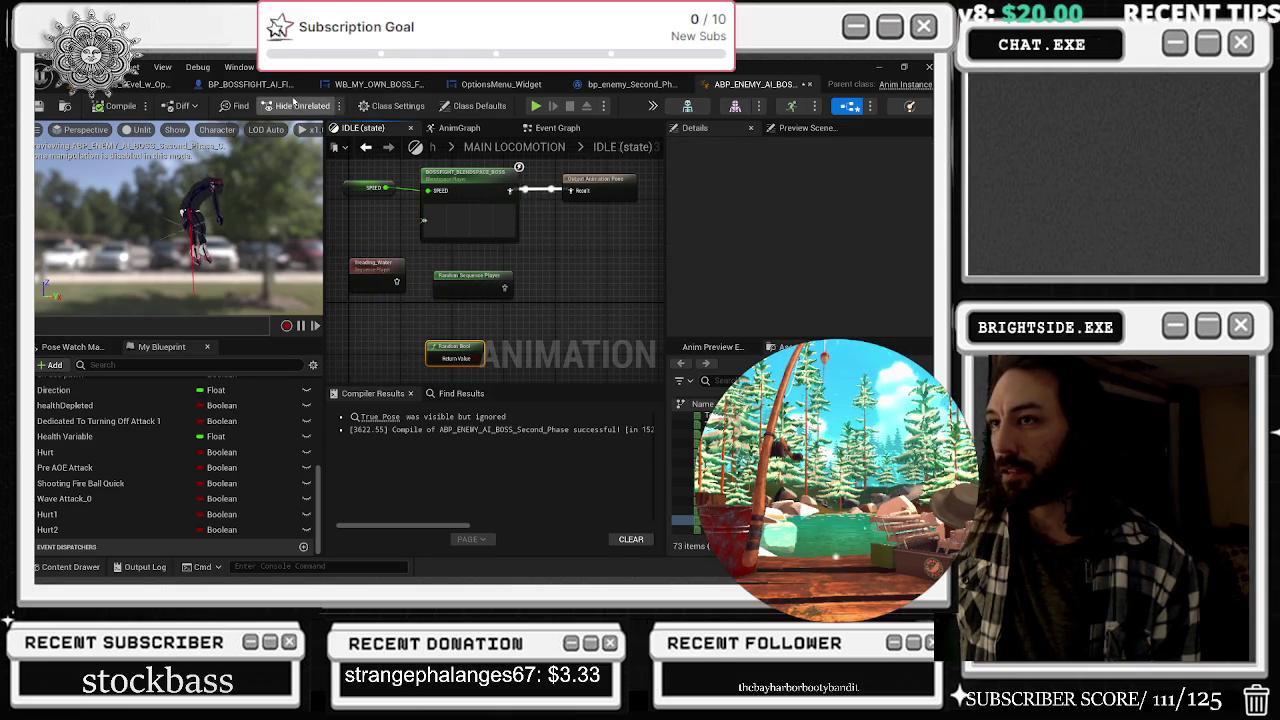
left_click(366, 147)
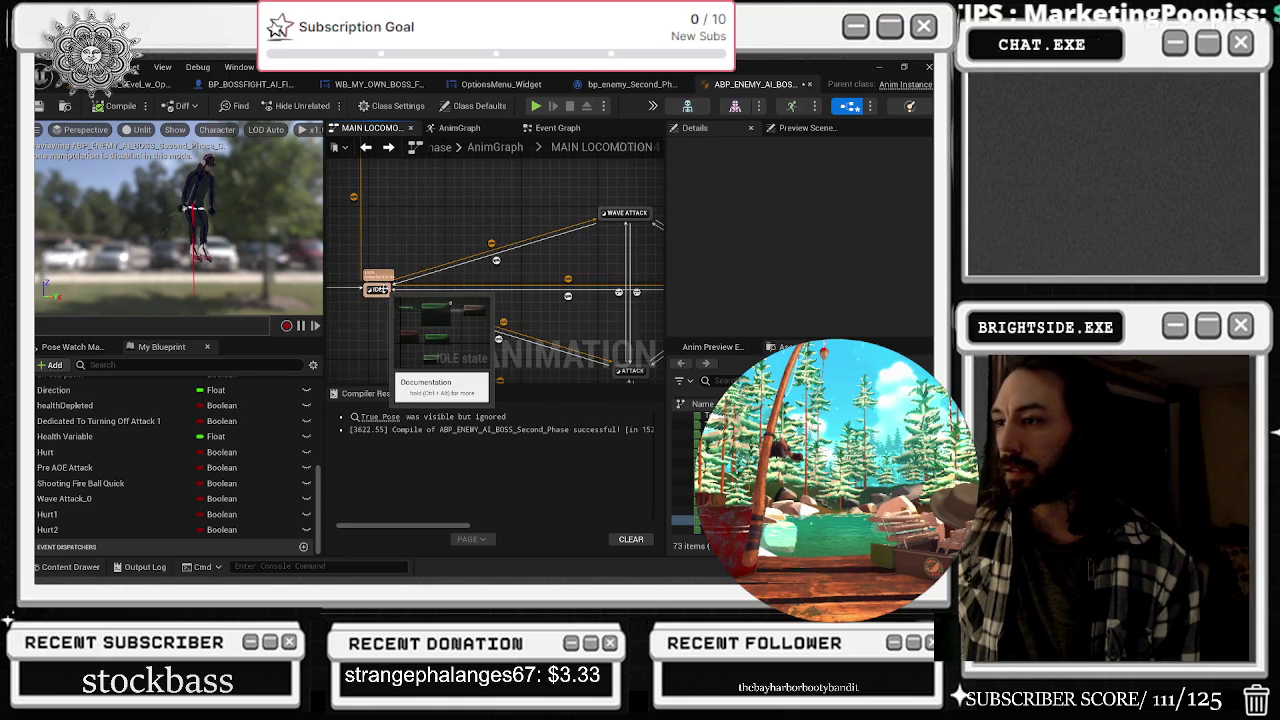
In the IDLE to Getting Hurt rule, make Hurt default to true and recompile
mouse_move(568, 283)
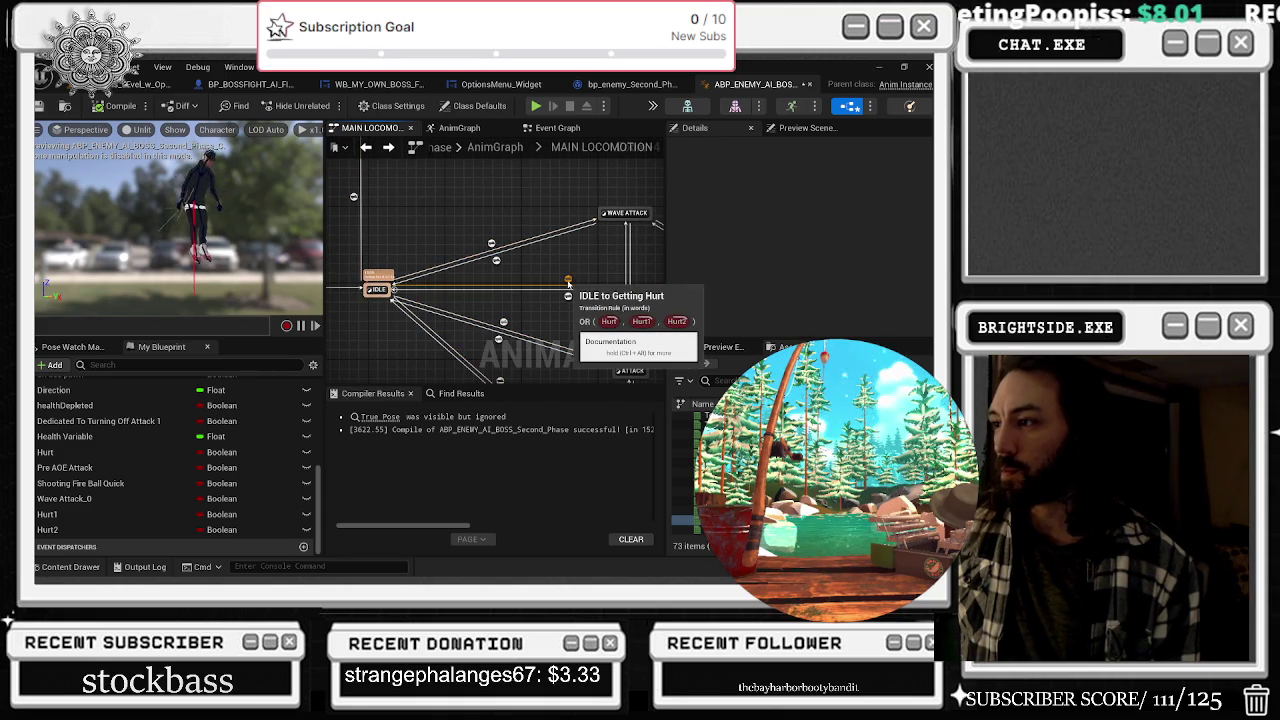
left_click_drag(568, 283, 486, 262)
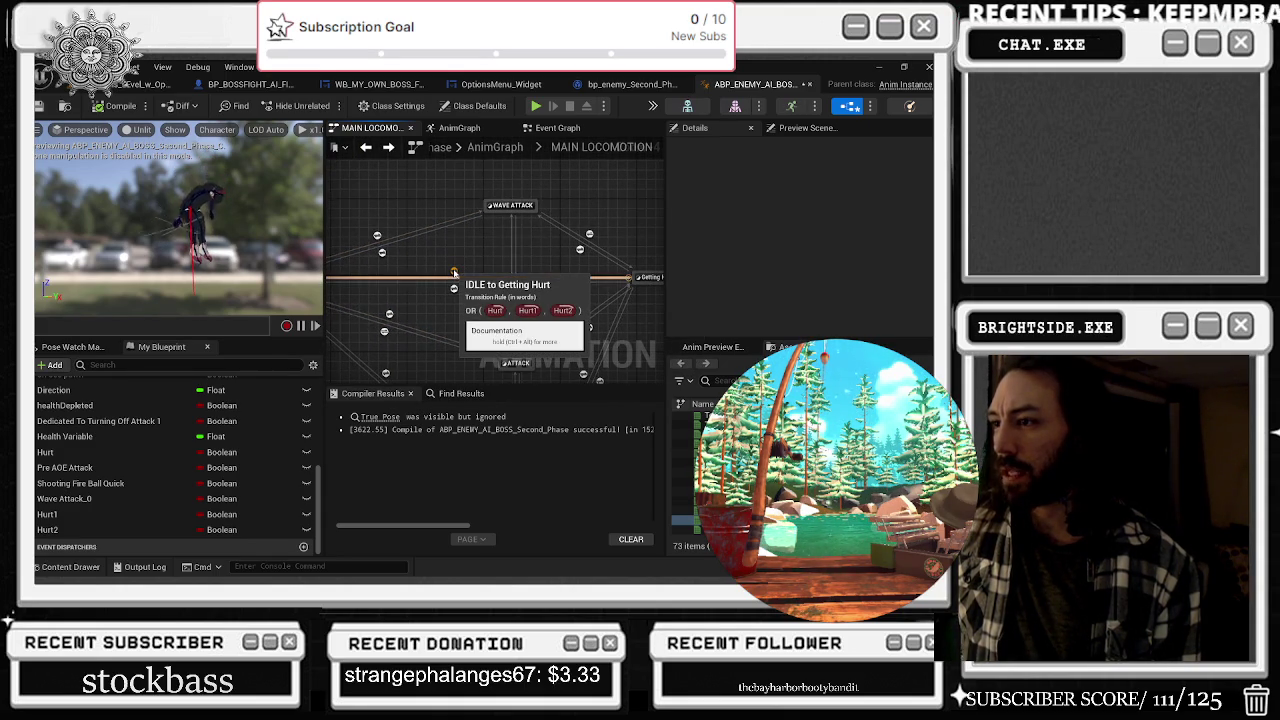
left_click(454, 272)
double_click(454, 272)
left_click(425, 259)
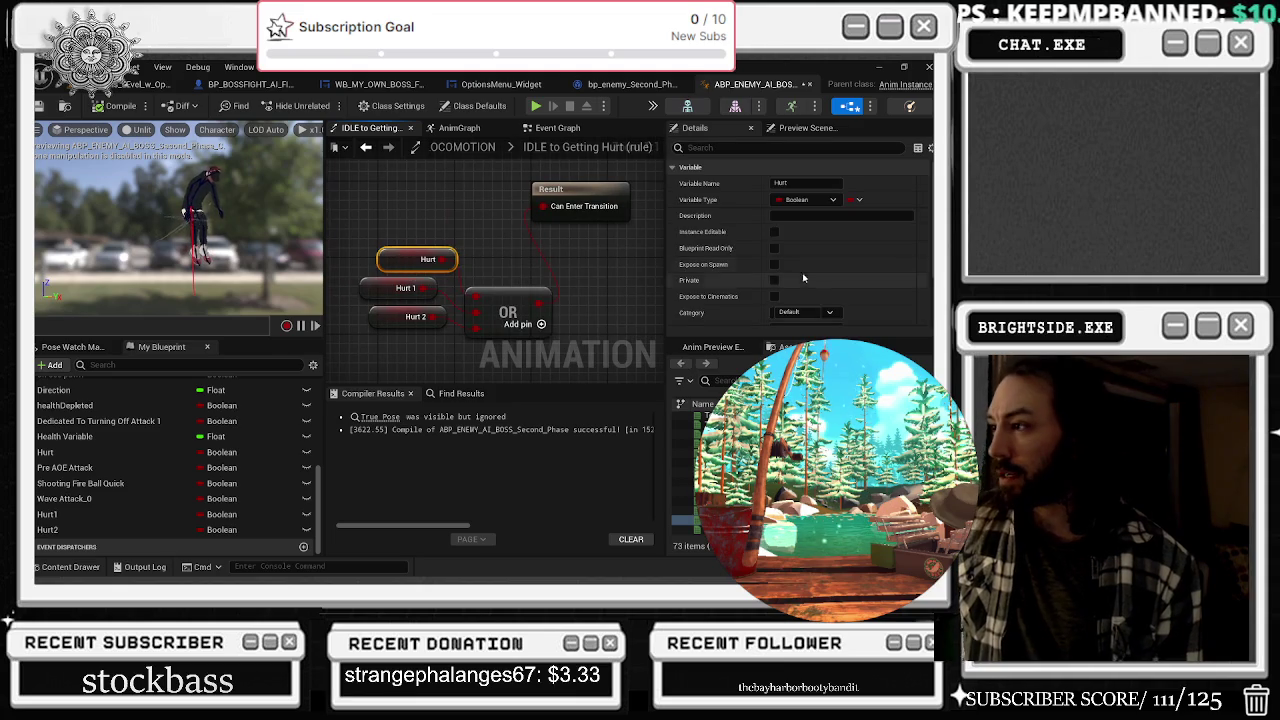
left_click(774, 317)
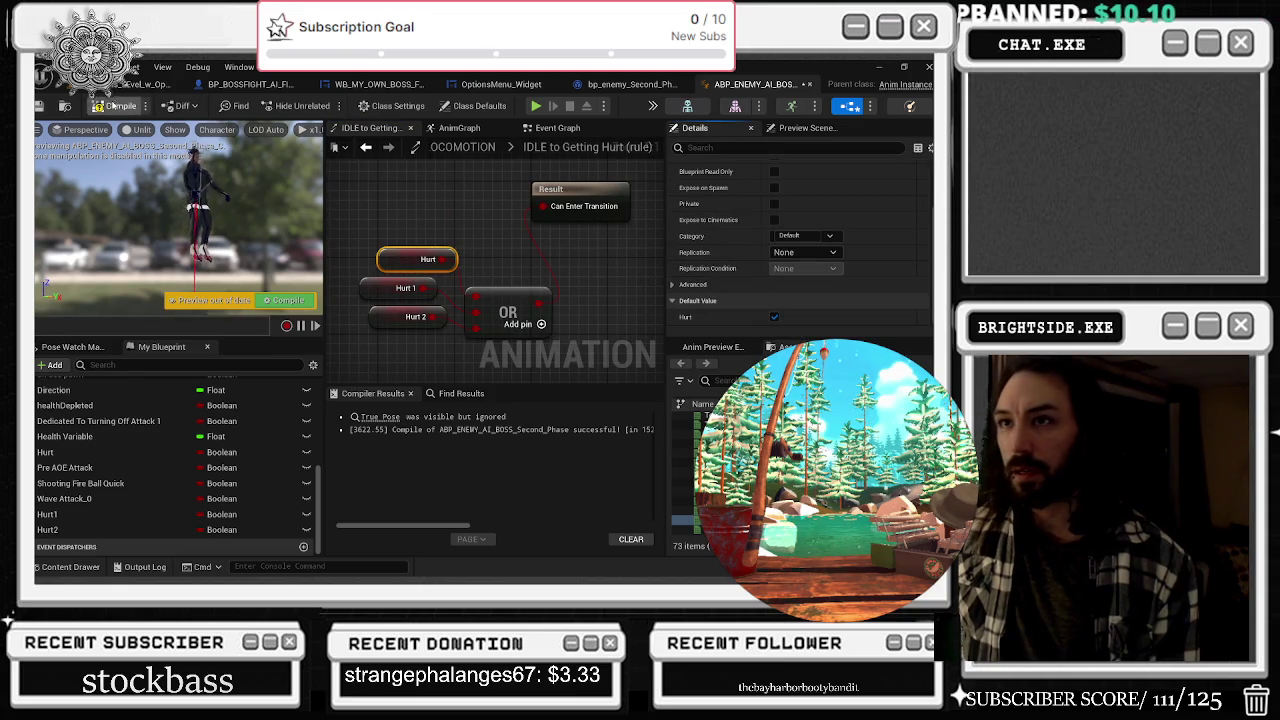
key("F7")
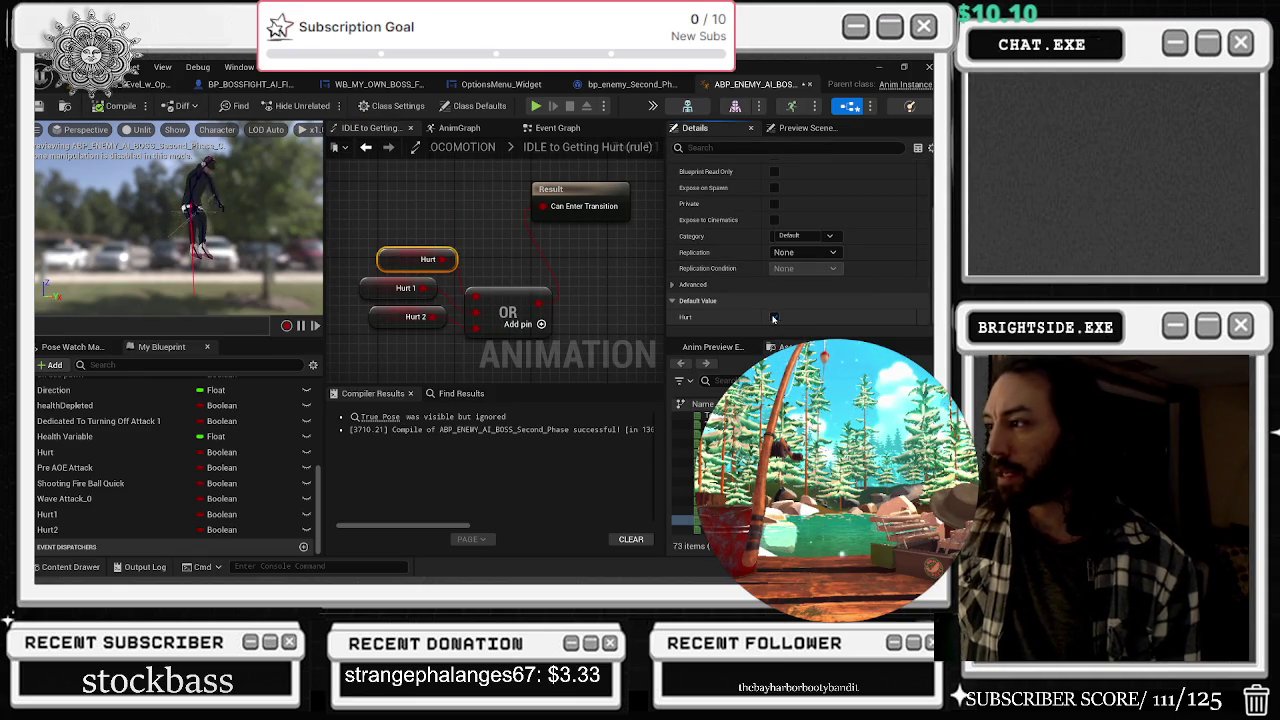
Set Hurt's default back to false, recompile, and return to MAIN LOCOMOTION
left_click(774, 317)
left_click(121, 105)
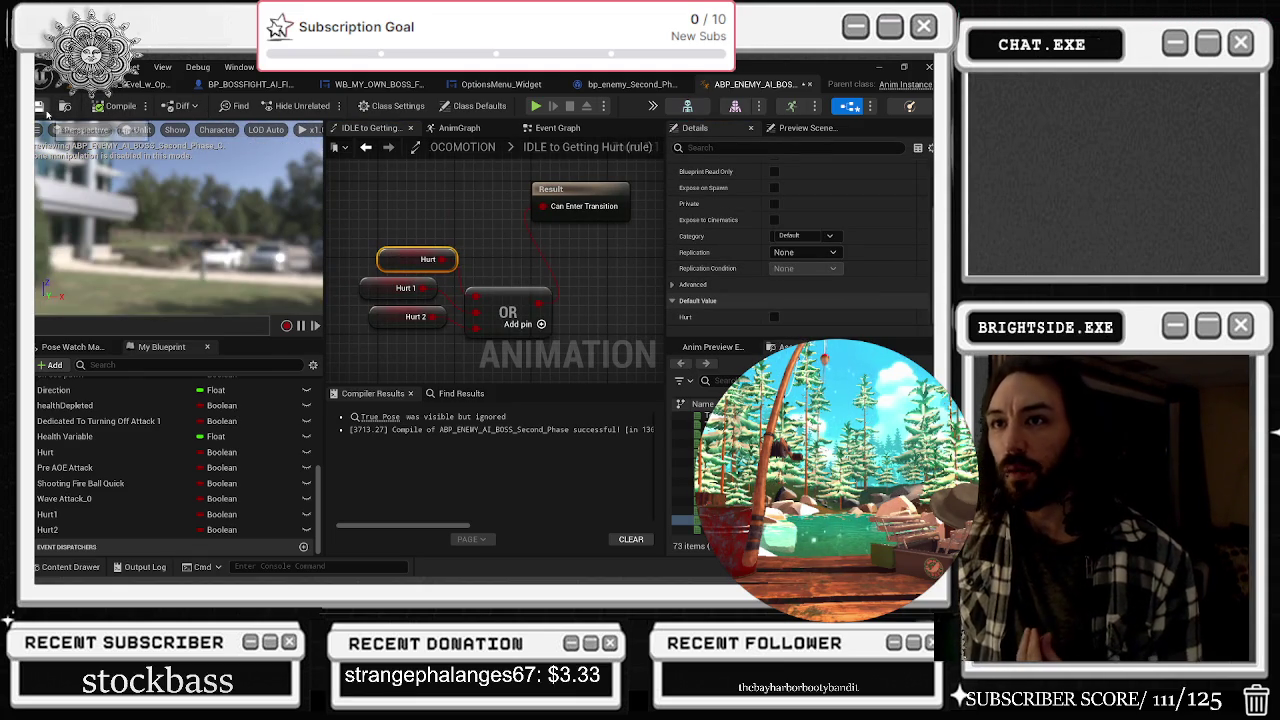
left_click(367, 147)
scroll(402, 272, "up", 5)
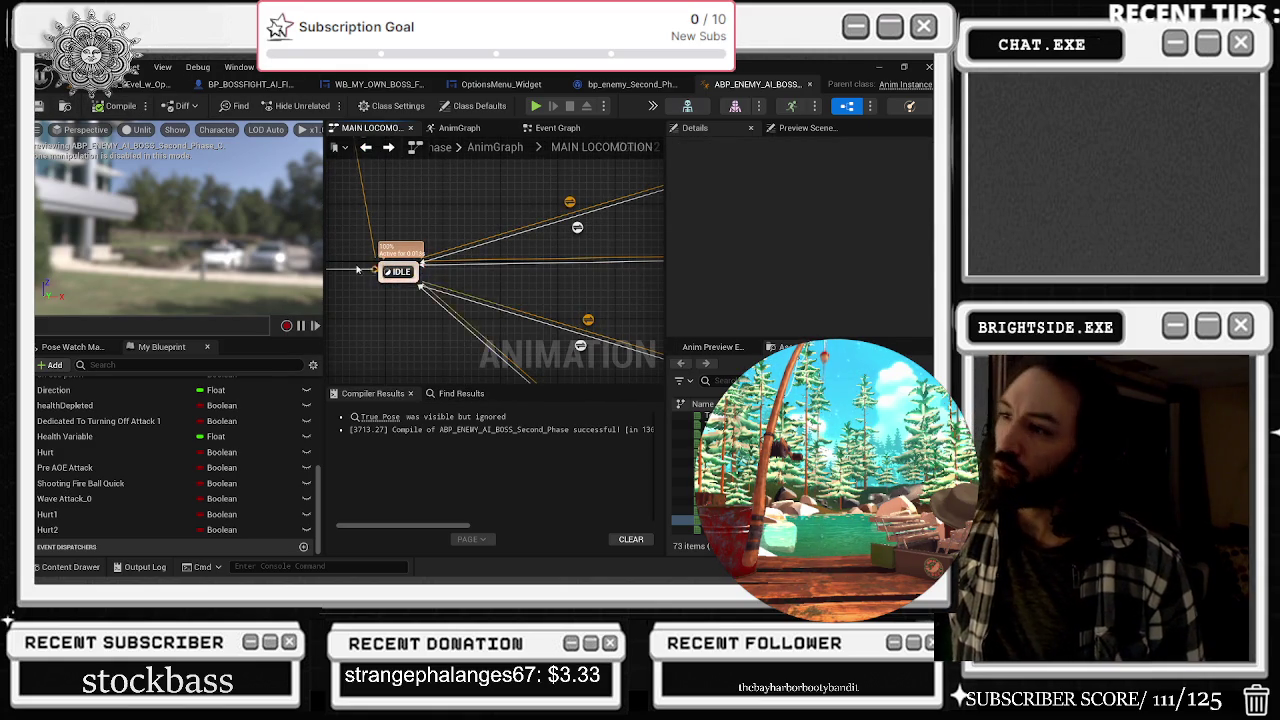
Locate the Hurt 1 setter in the Event Graph and add a reroute point on its wire
left_click(400, 271)
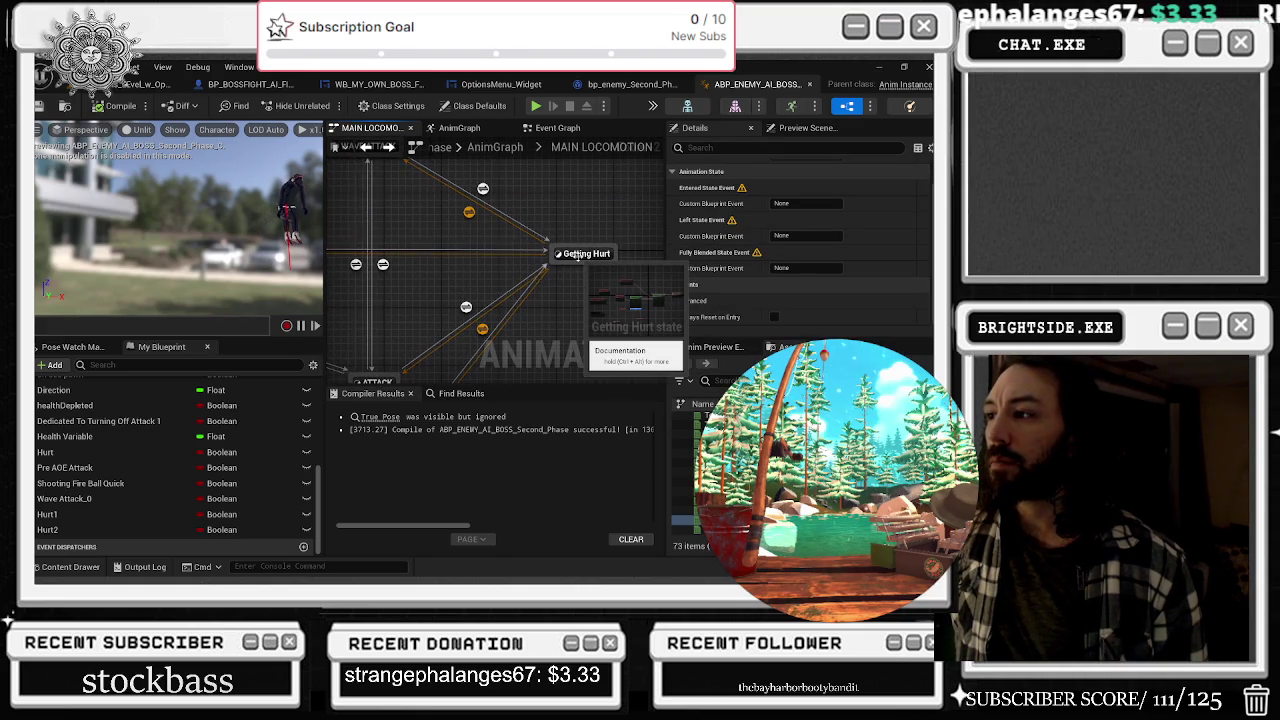
left_click(477, 129)
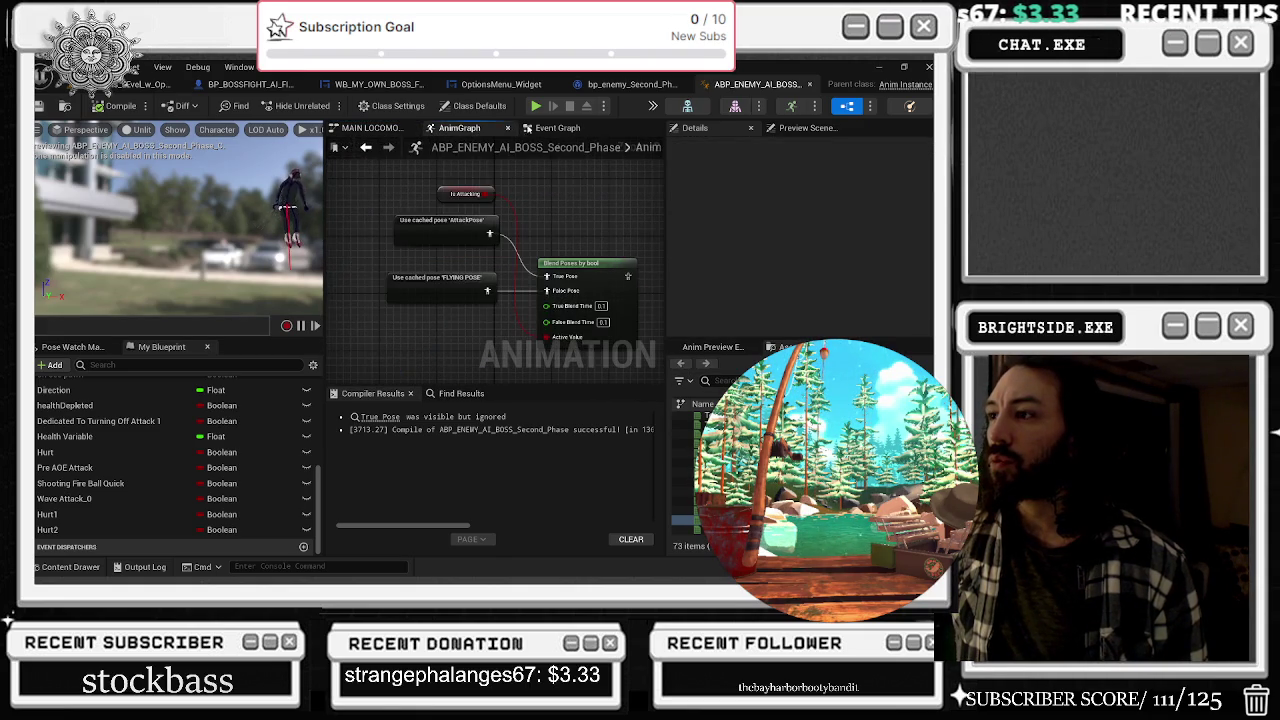
left_click(549, 131)
scroll(577, 237, "up", 3)
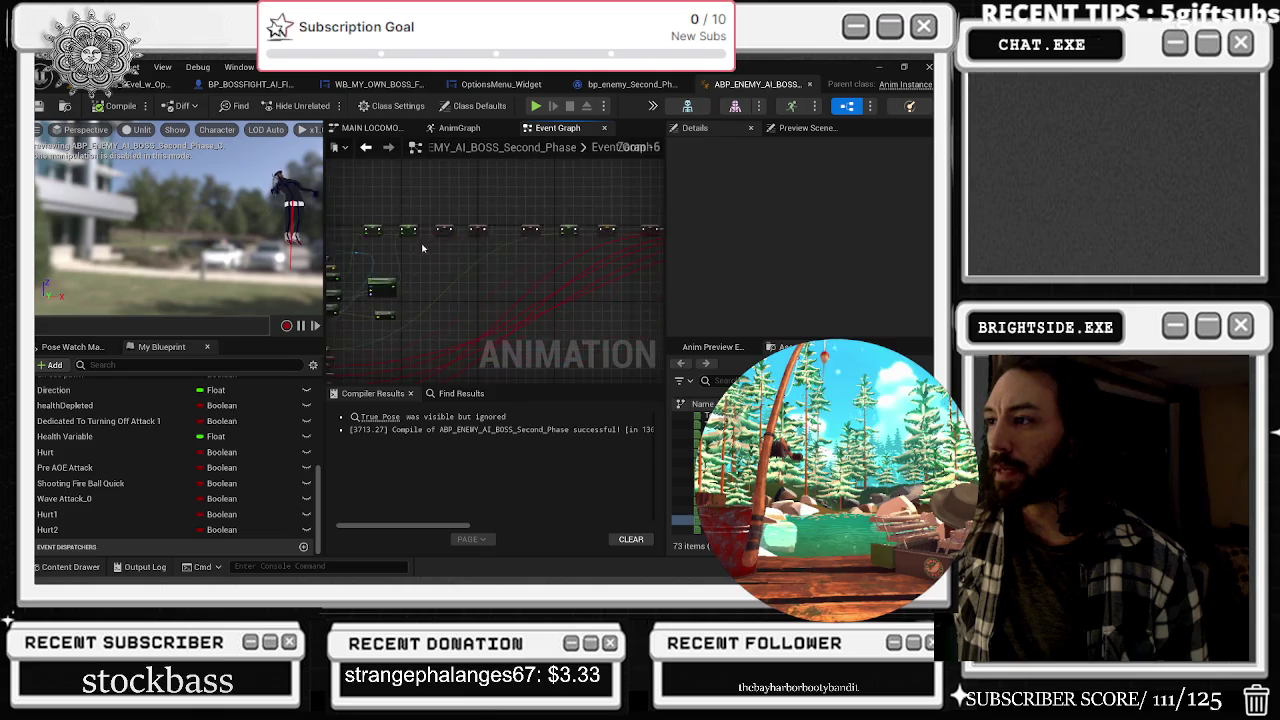
left_click_drag(577, 237, 428, 260)
left_click_drag(572, 256, 505, 258)
left_click(565, 232)
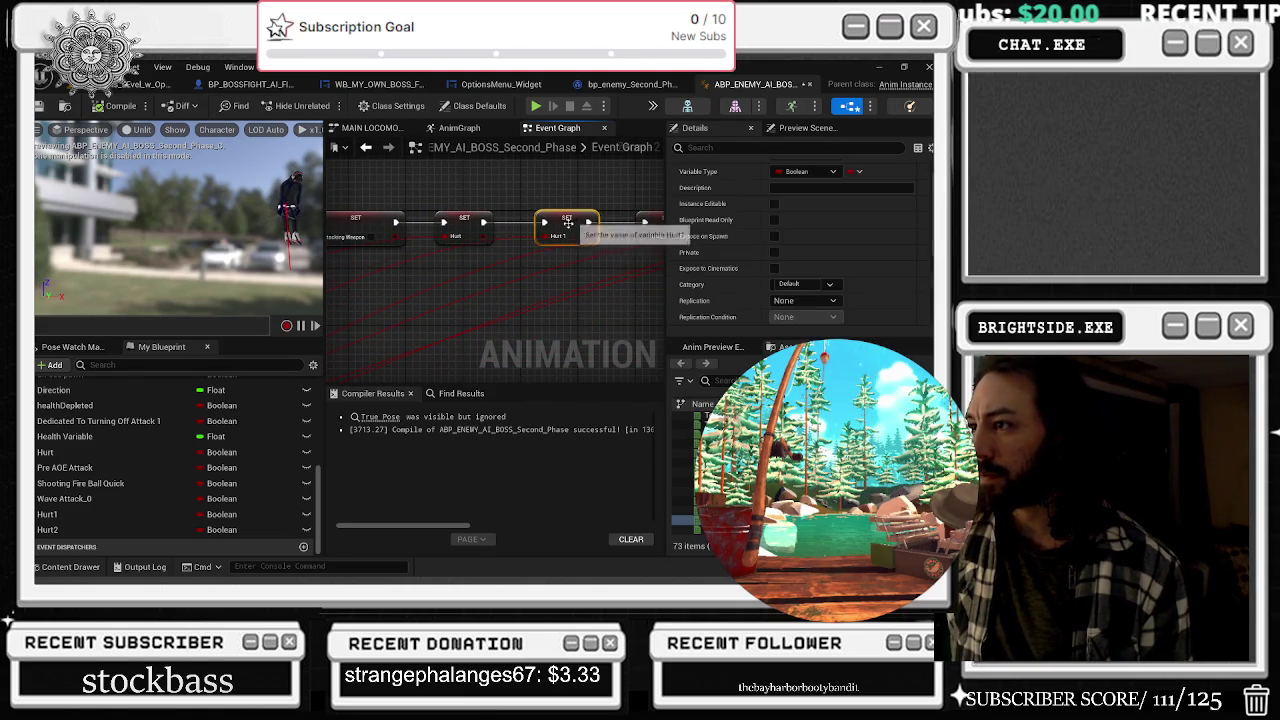
left_click(519, 240)
double_click(518, 240)
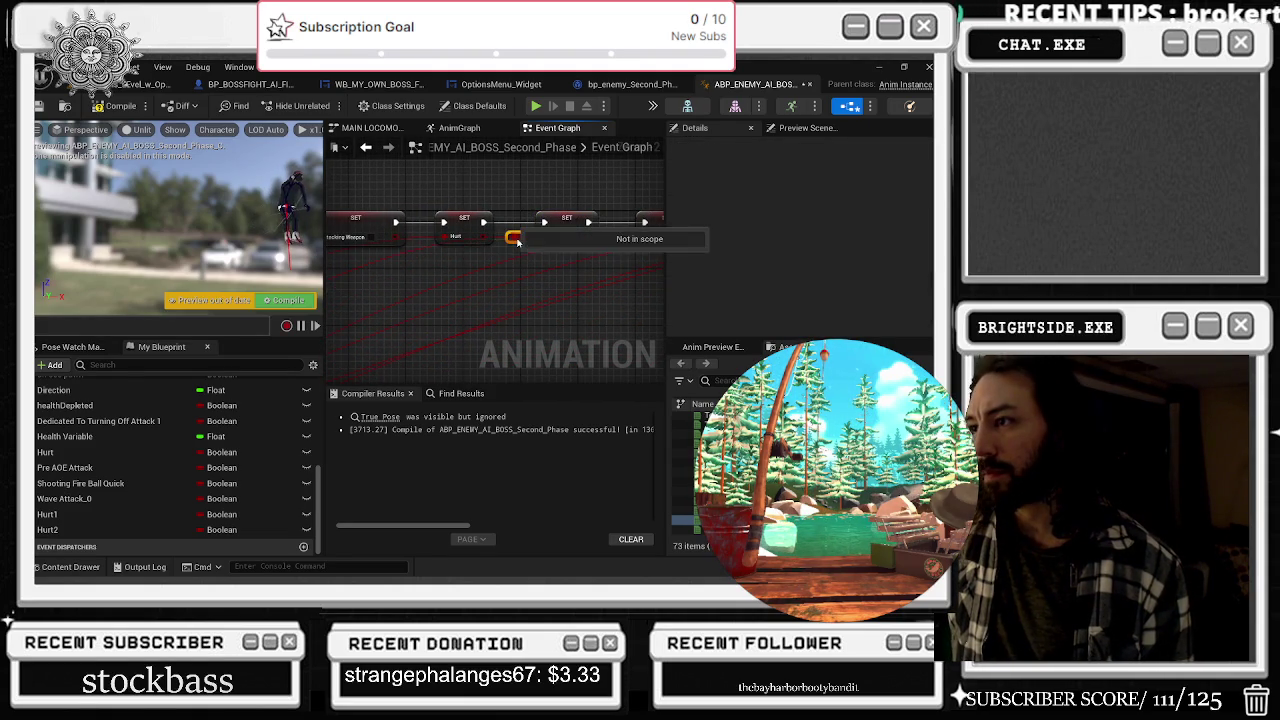
Tick Hurt 1 to true, compile, untick it, then open the Getting Hurt state's graph
left_click(573, 238)
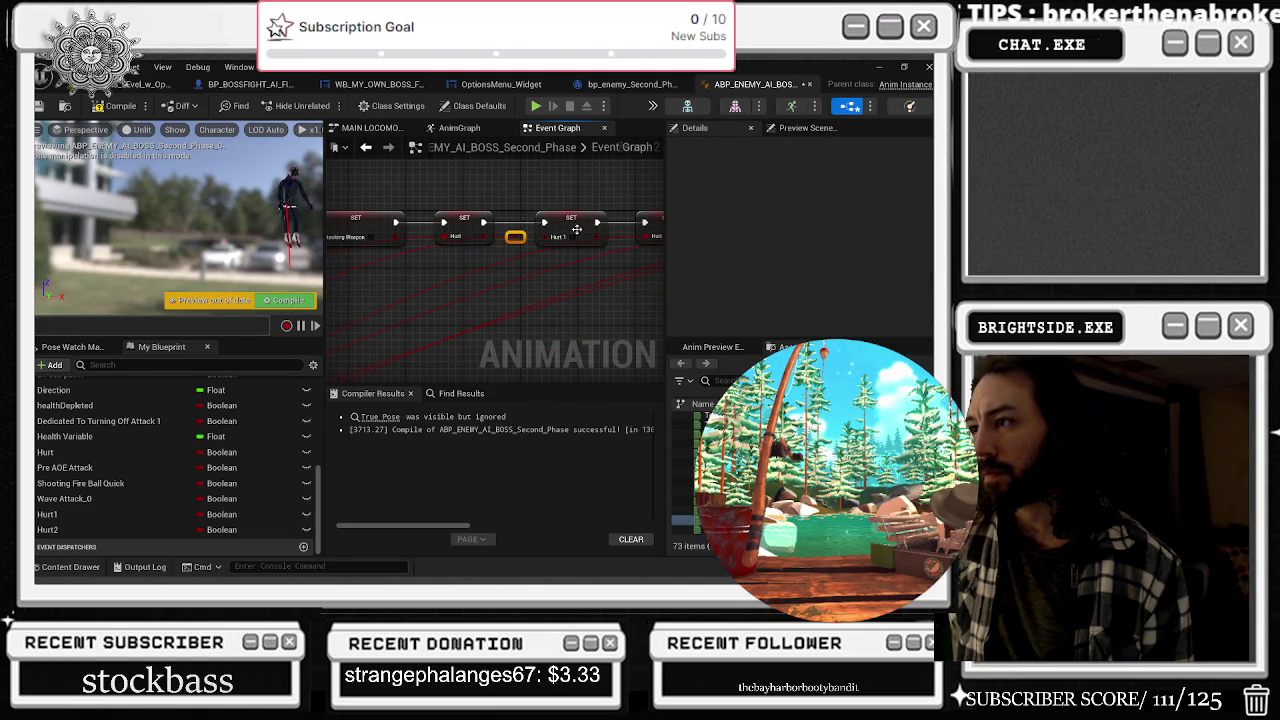
left_click(99, 106)
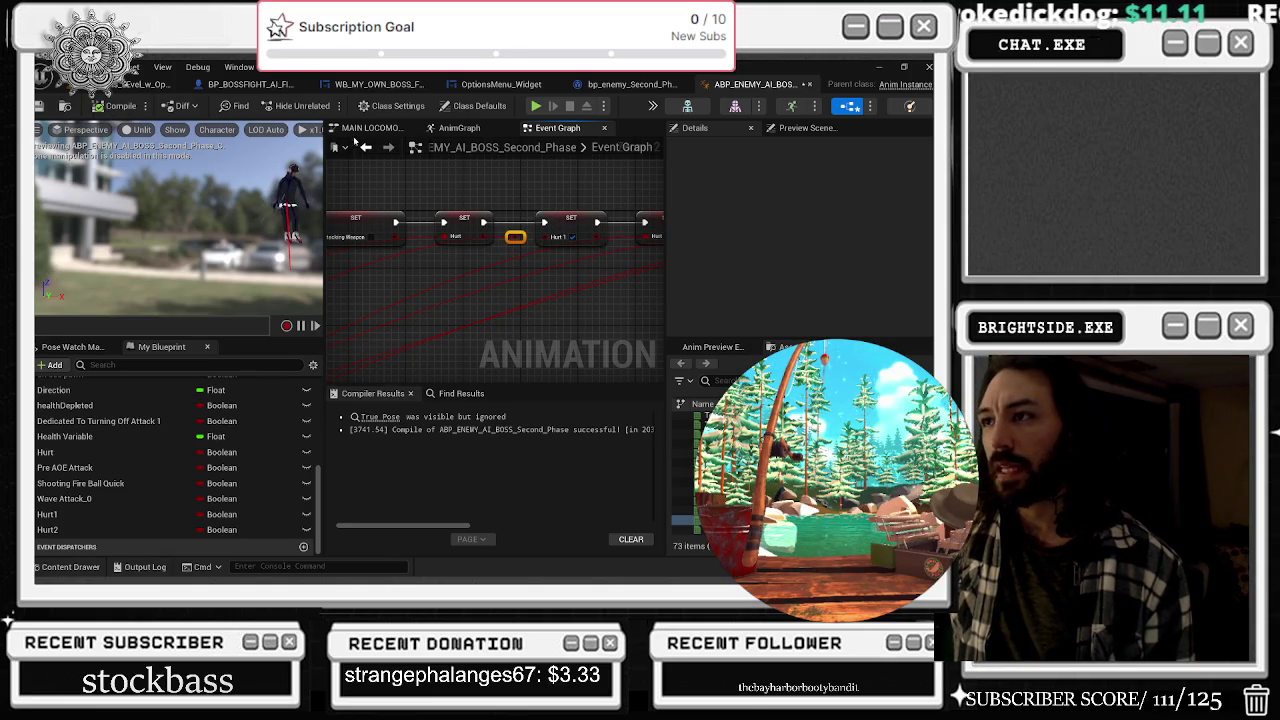
left_click(572, 237)
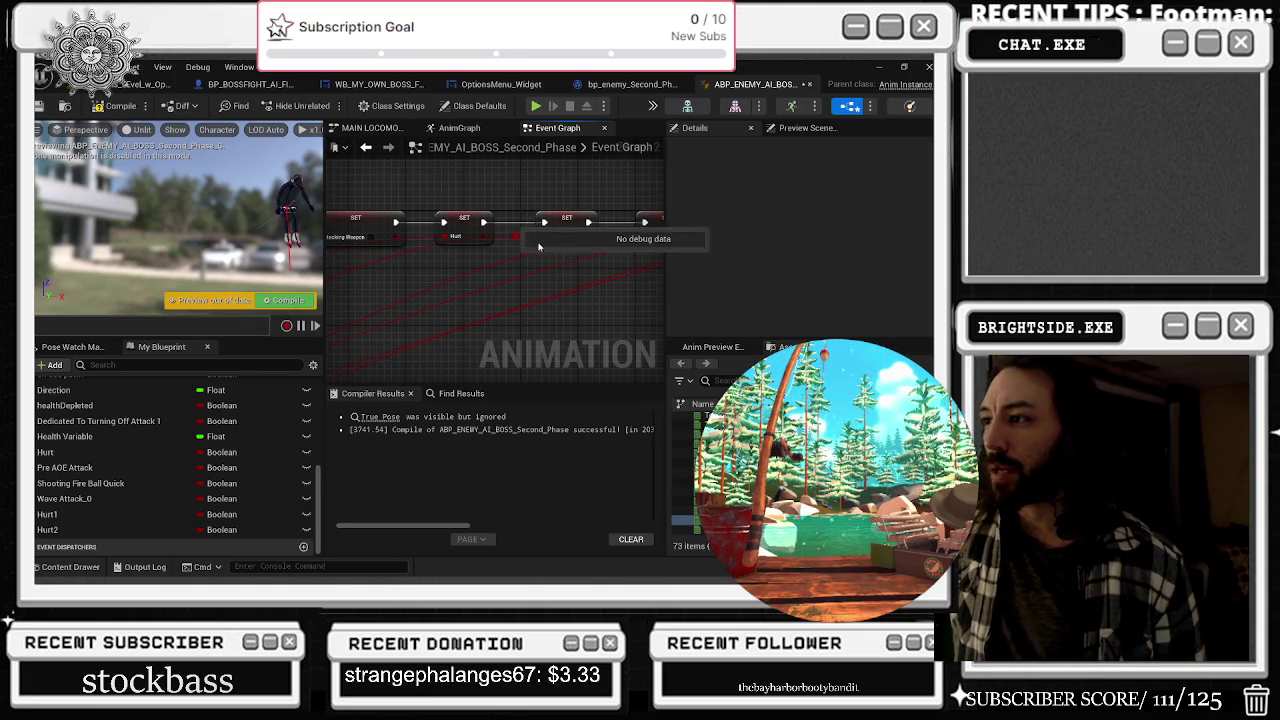
left_click(369, 148)
left_click(369, 148)
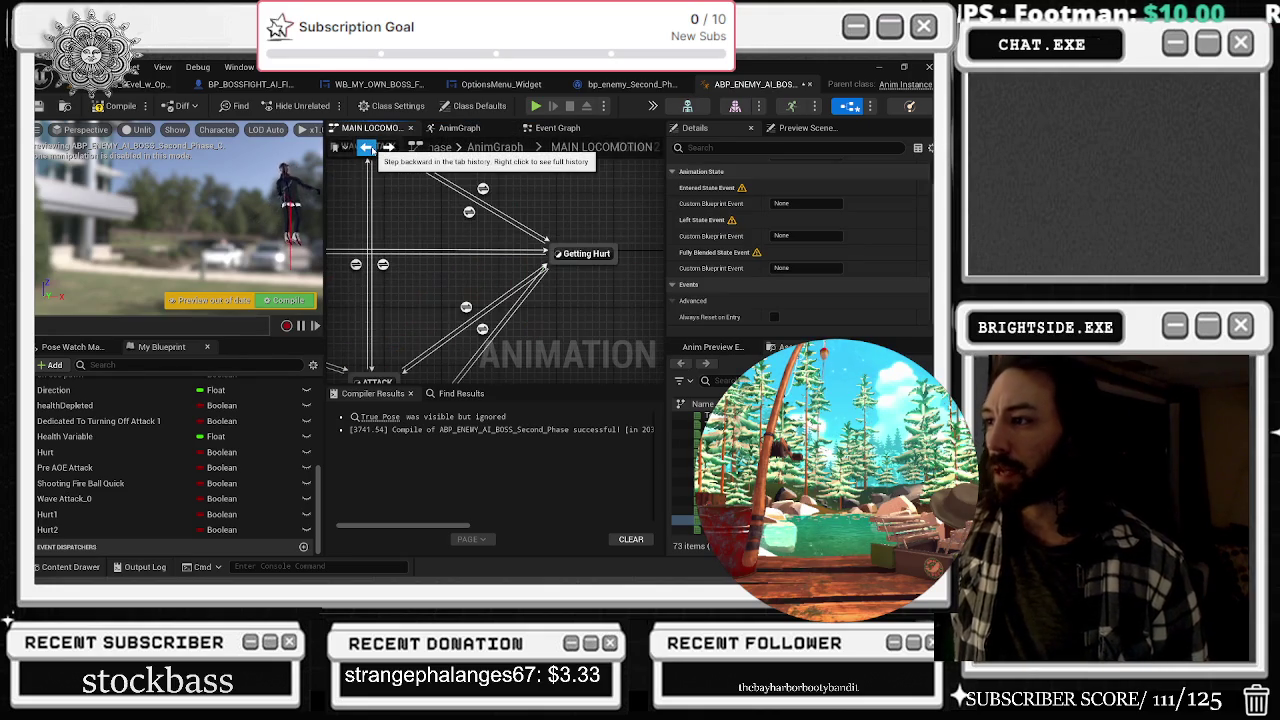
double_click(552, 258)
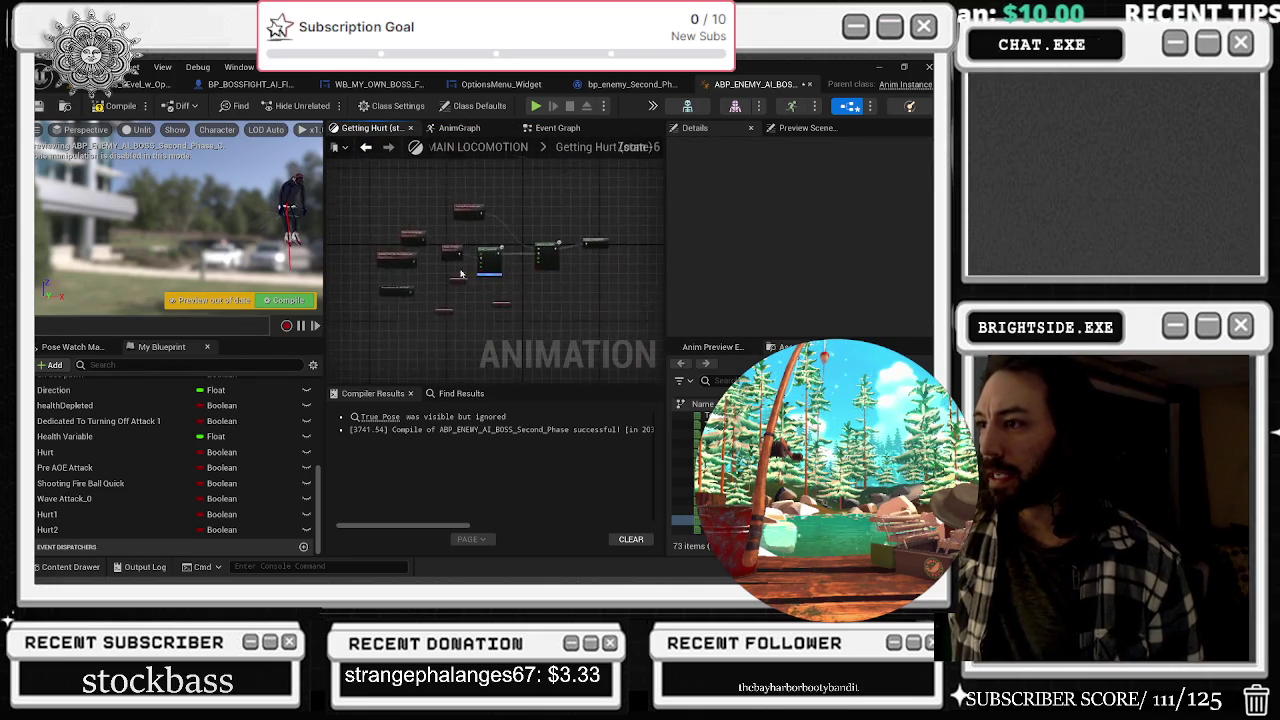
Feed Zombie_Headbutt into the blend's True Pose and recompile
scroll(440, 220, "up", 3)
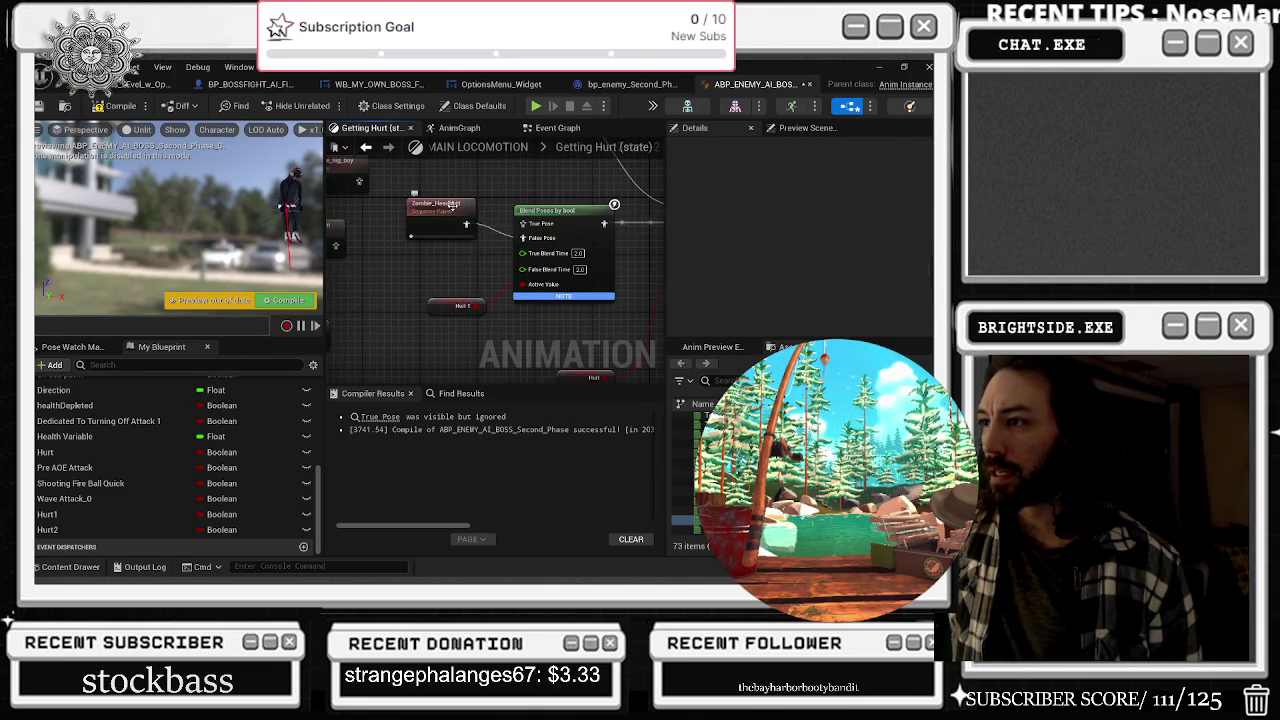
left_click(465, 199)
left_click_drag(483, 284, 555, 284)
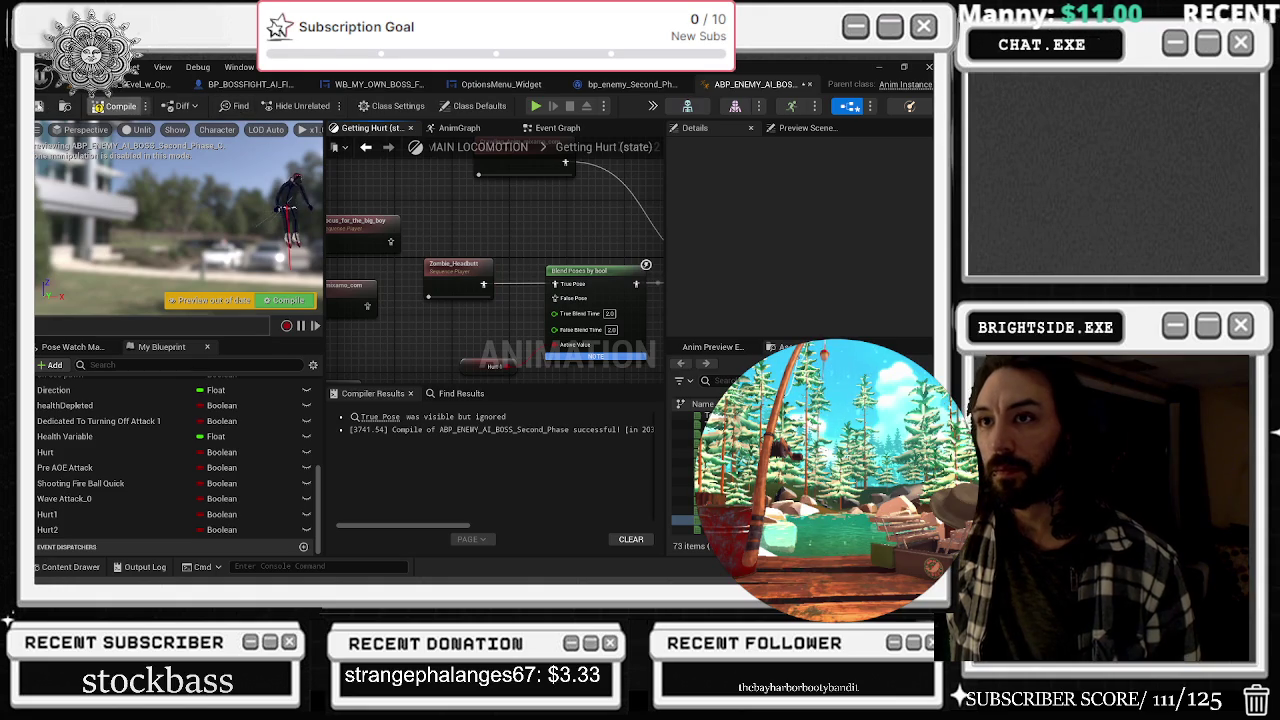
left_click(116, 105)
Set Hurt 1 to true in the Event Graph's third setter and recompile
left_click(452, 128)
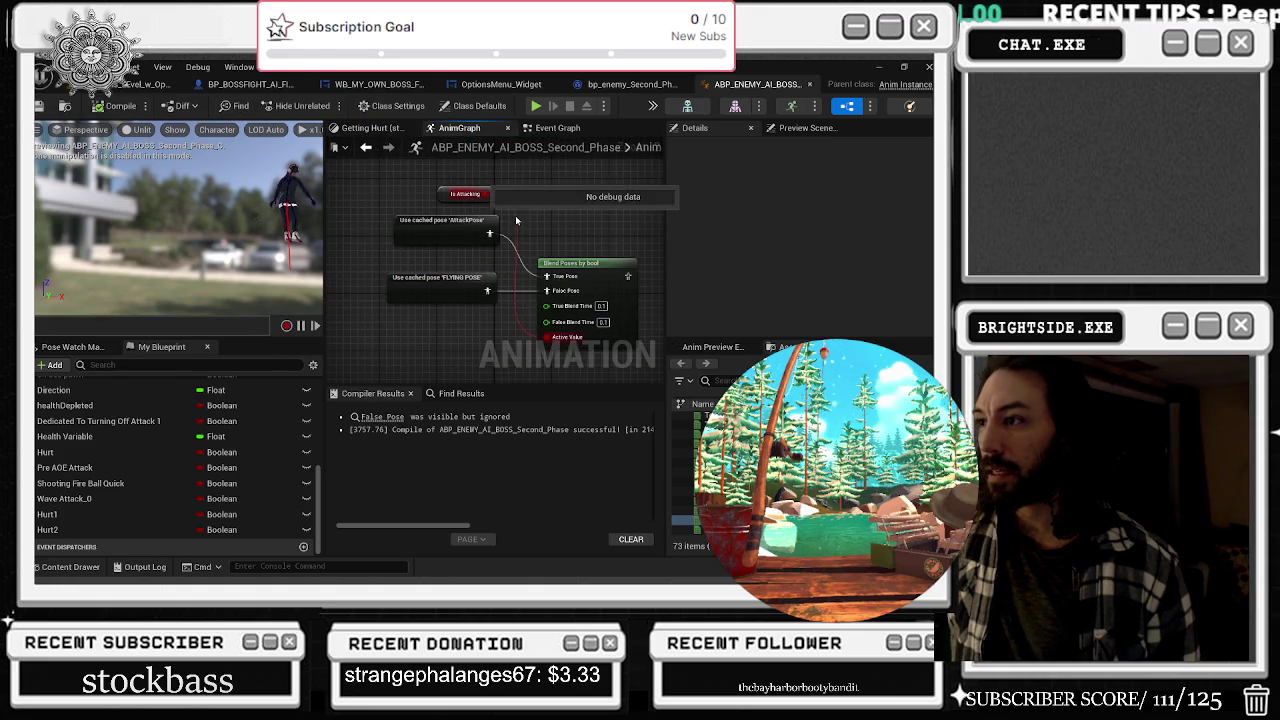
left_click(553, 128)
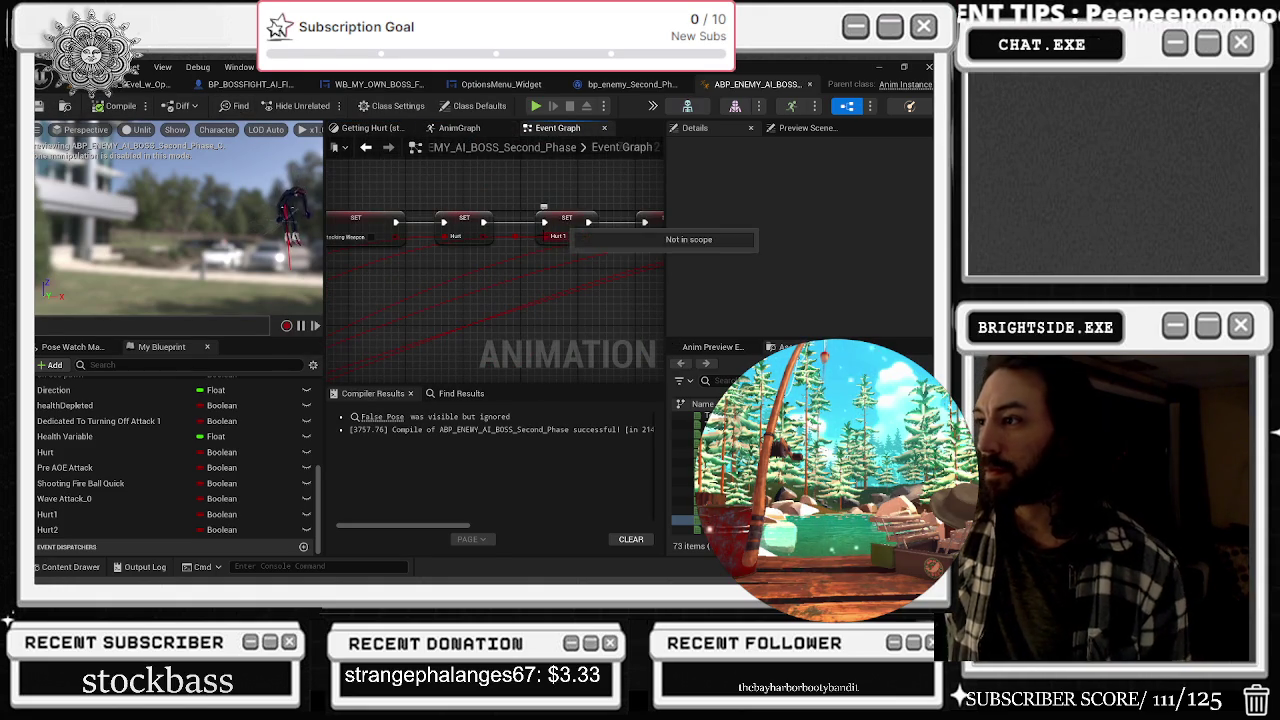
left_click(571, 236)
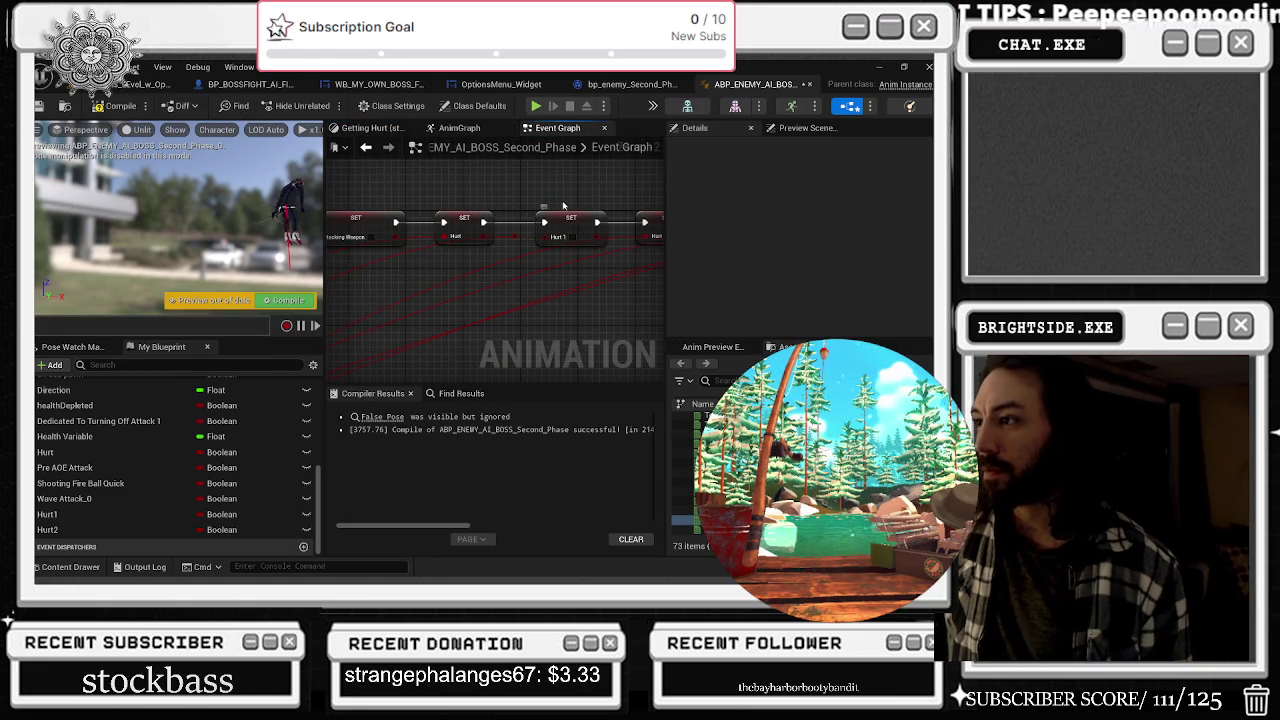
left_click(116, 105)
Back in Getting Hurt, confirm the Blend Poses by bool True Blend Time and recompile
left_click(459, 130)
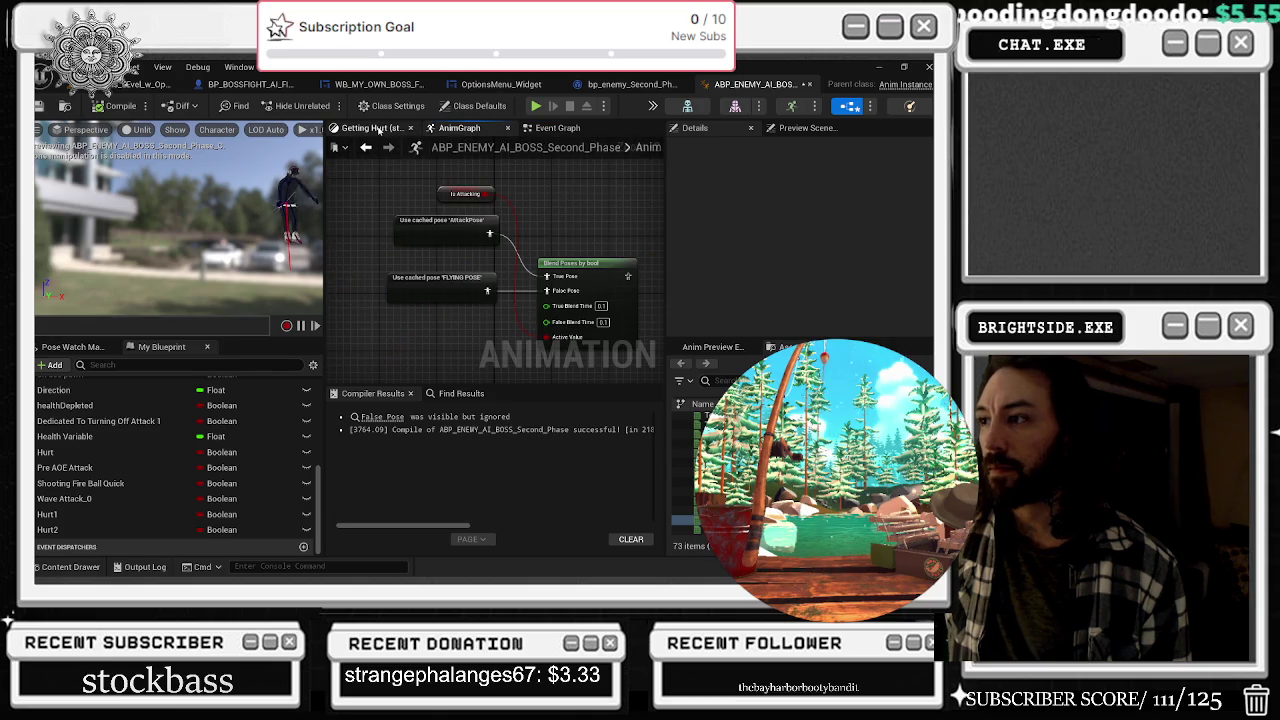
left_click(378, 129)
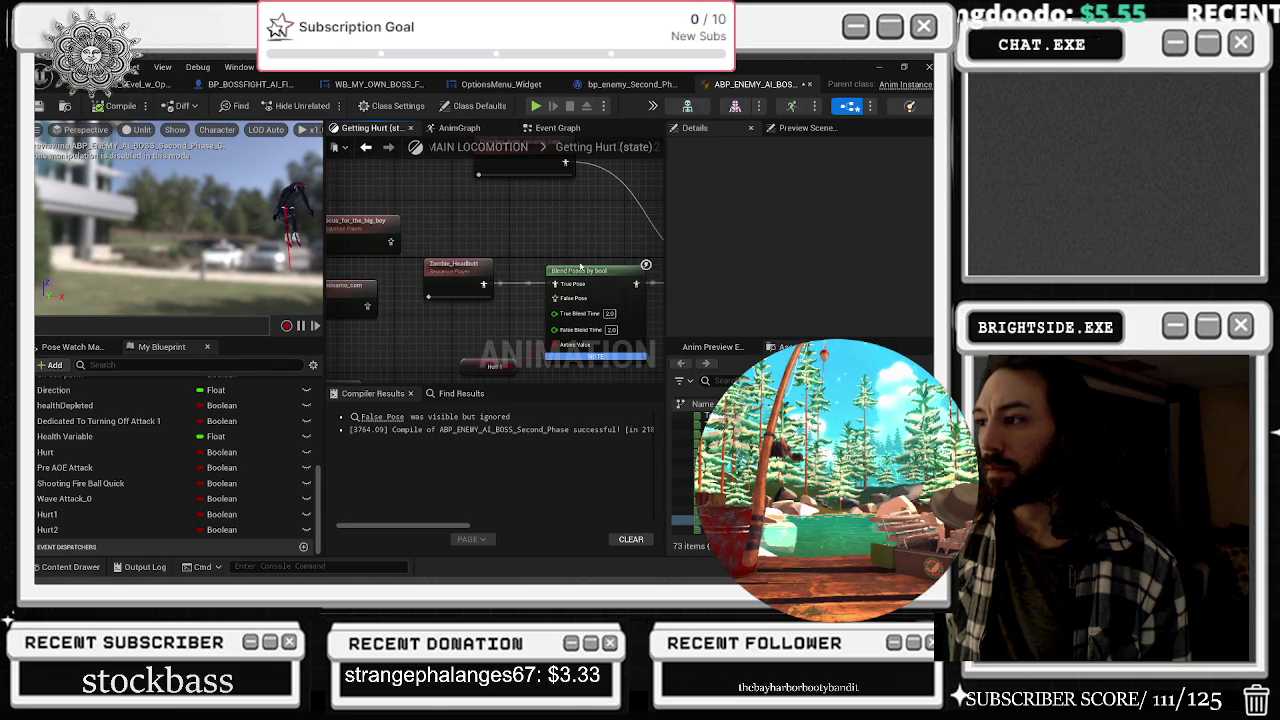
left_click_drag(582, 266, 478, 224)
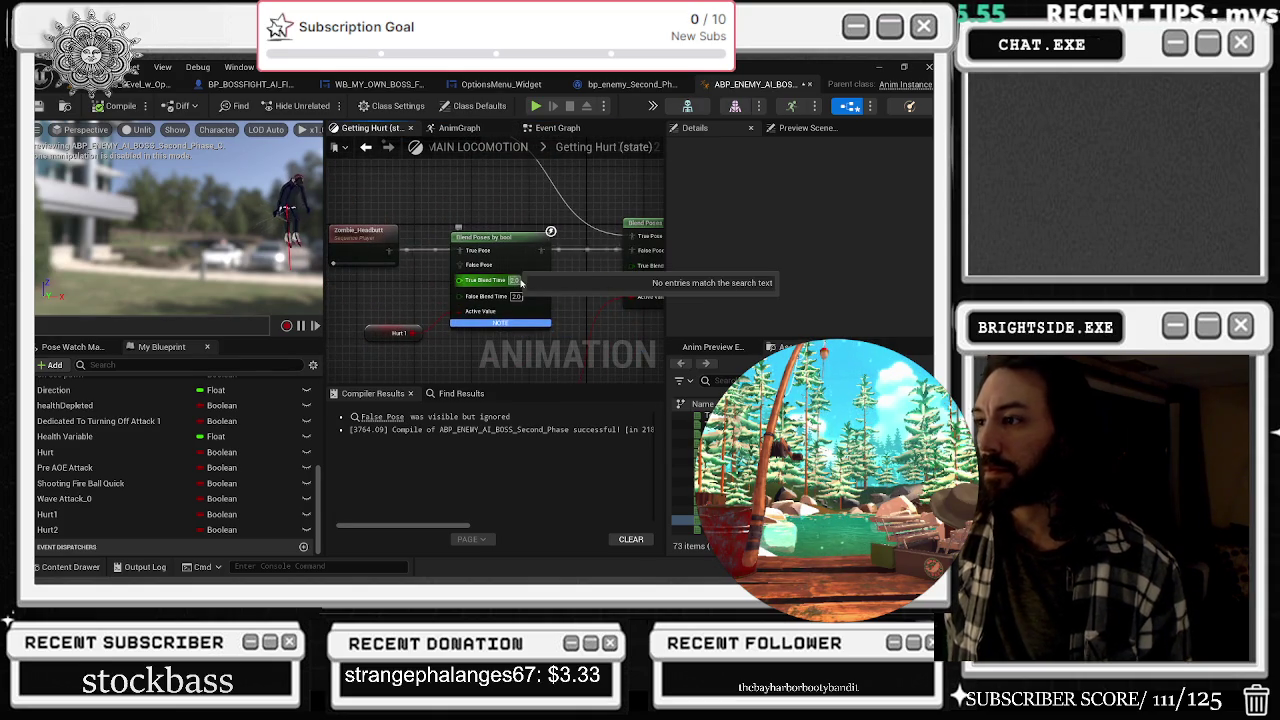
type("1")
key("Return")
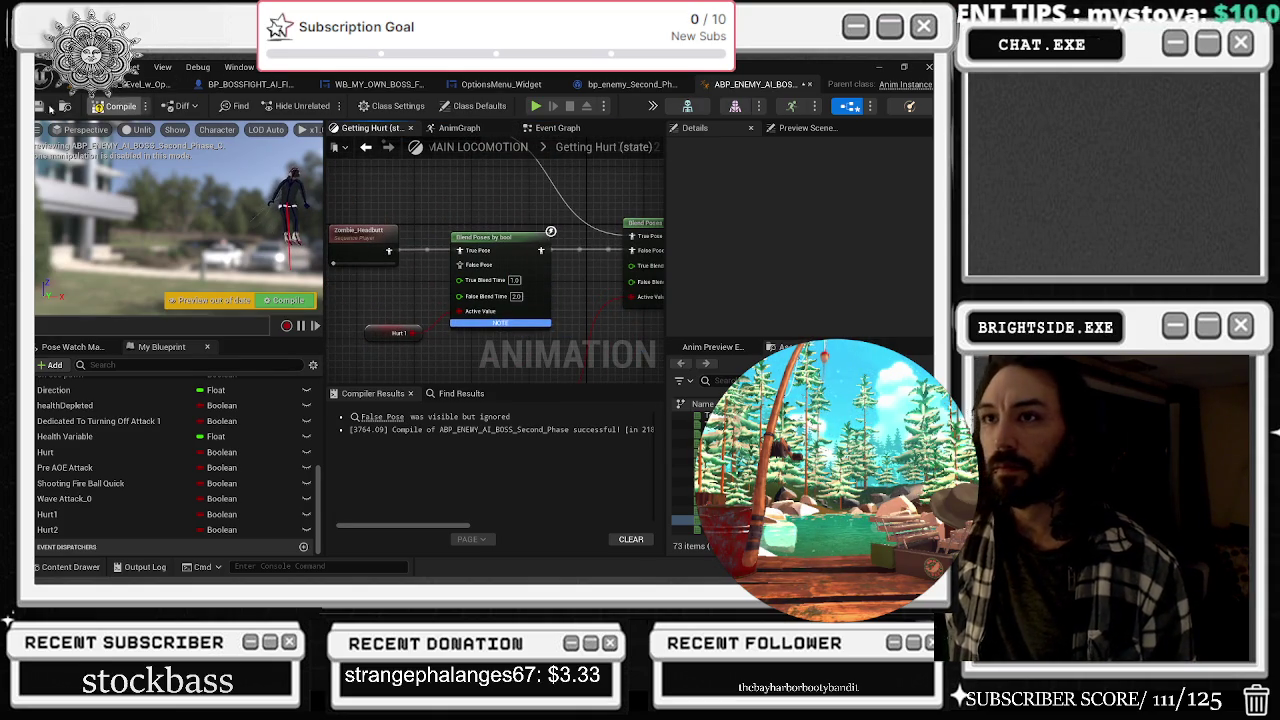
key("F7")
left_click(485, 238)
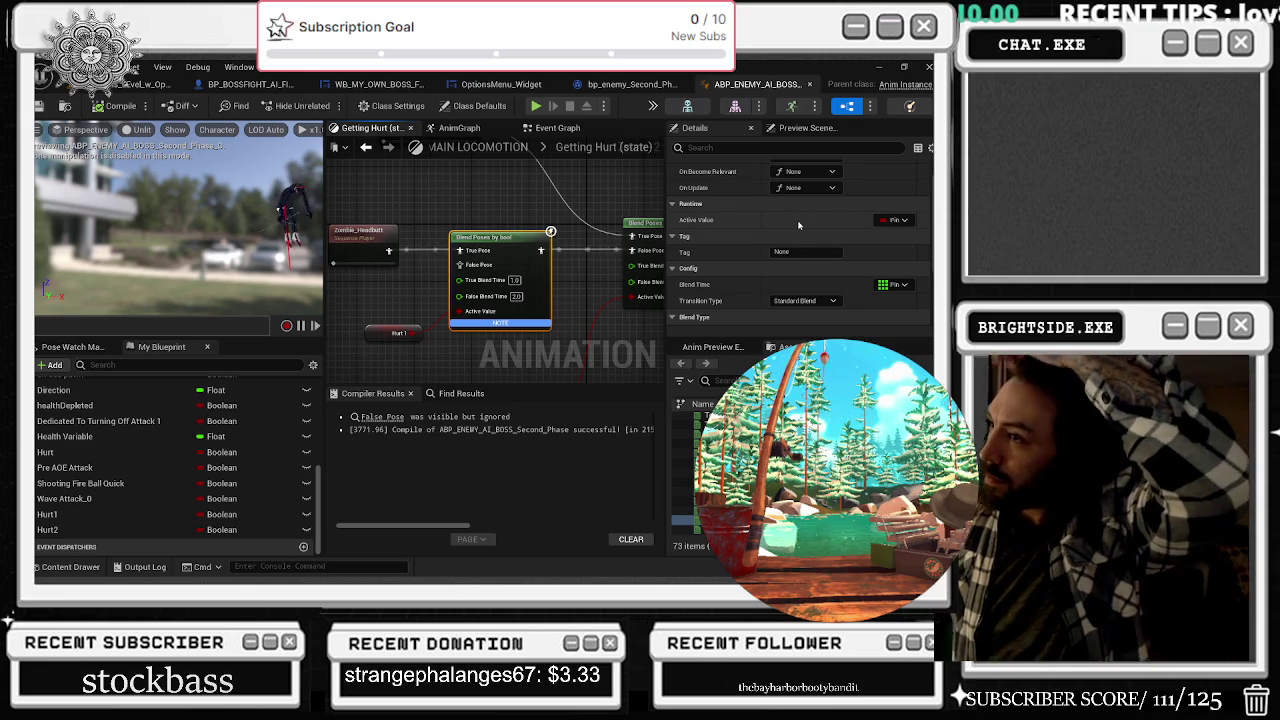
scroll(840, 255, "down", 2)
scroll(850, 250, "down", 2)
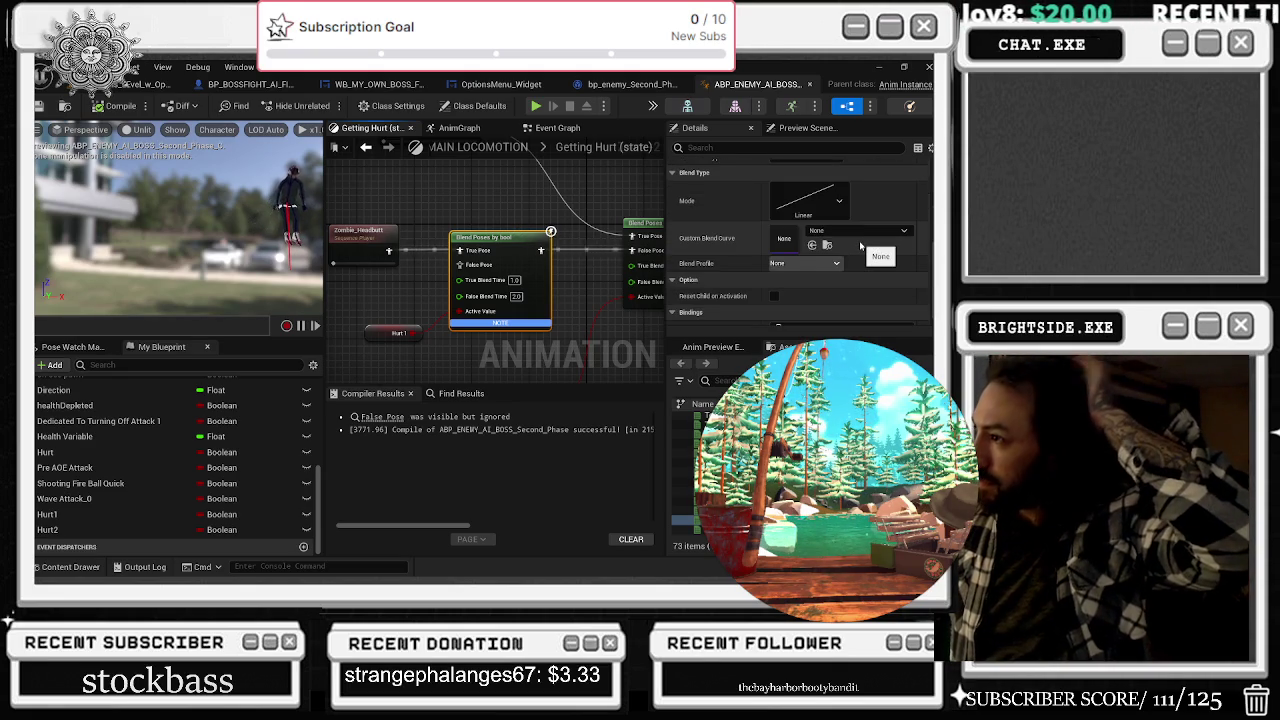
scroll(855, 250, "up", 4)
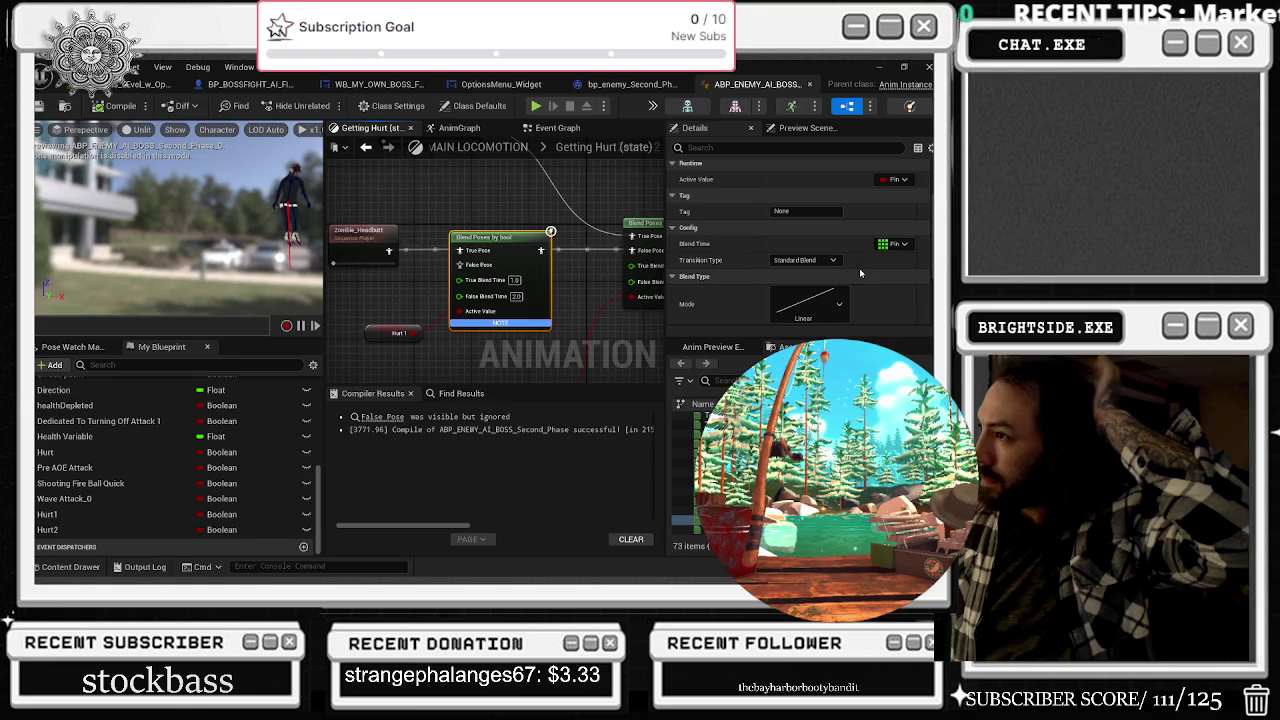
scroll(846, 261, "up", 2)
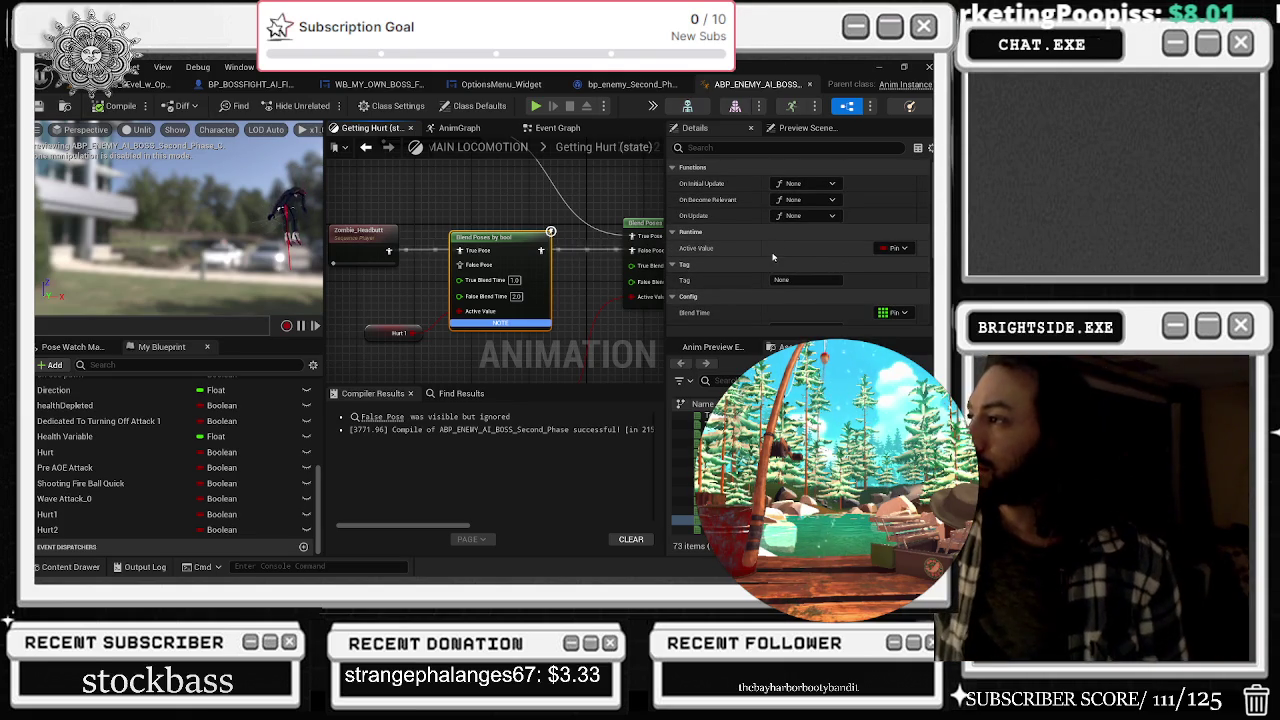
left_click(492, 228)
mouse_move(387, 227)
left_mouse_down()
mouse_move(564, 258)
mouse_move(405, 228)
mouse_move(542, 227)
mouse_move(589, 275)
left_mouse_up()
Feed Focus_for_the_big_boy into the True Pose and compile
left_click(630, 170)
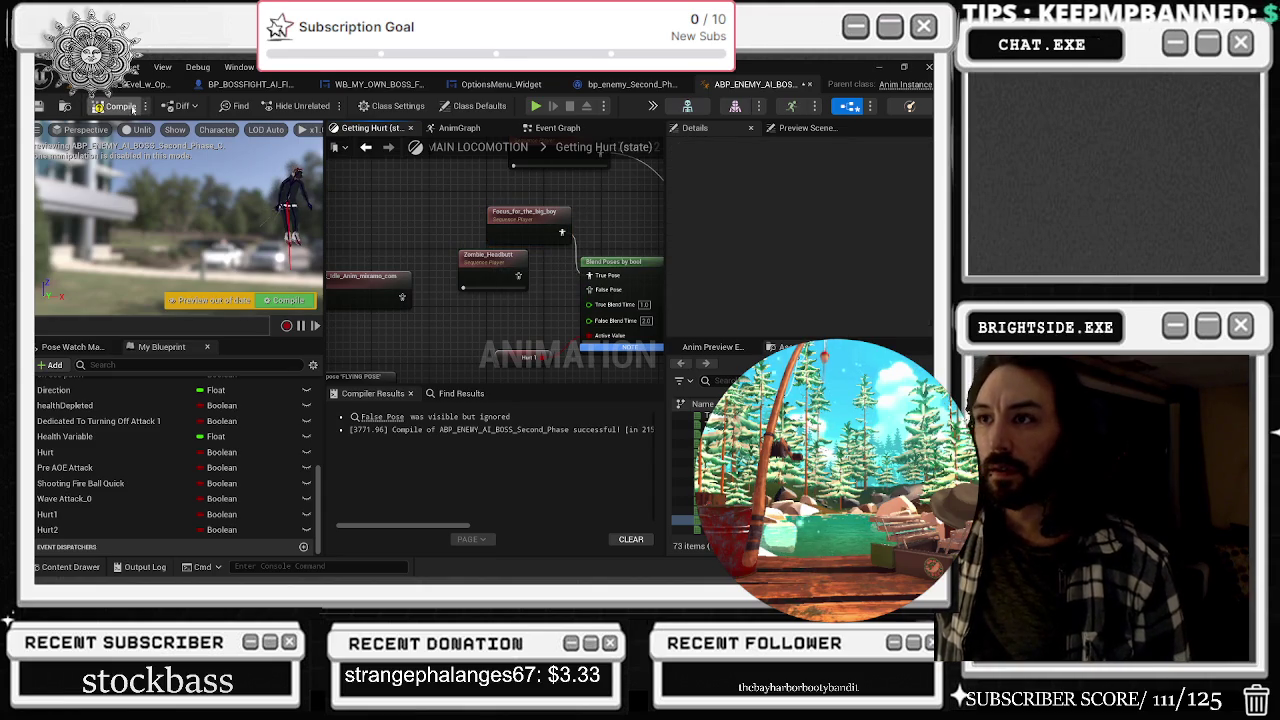
left_click(97, 105)
left_click_drag(591, 204, 517, 181)
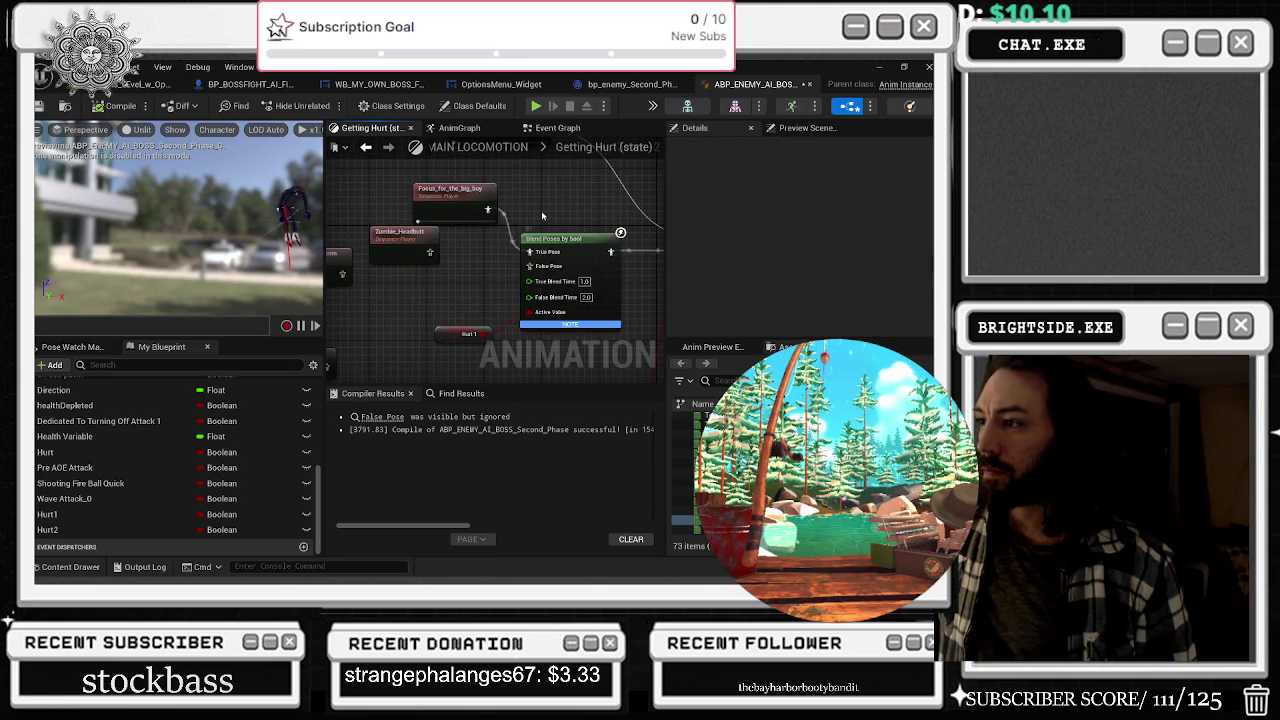
Set the Blend Poses by bool blend times to 0.24 and 0.25, then recompile
left_click_drag(541, 212, 484, 240)
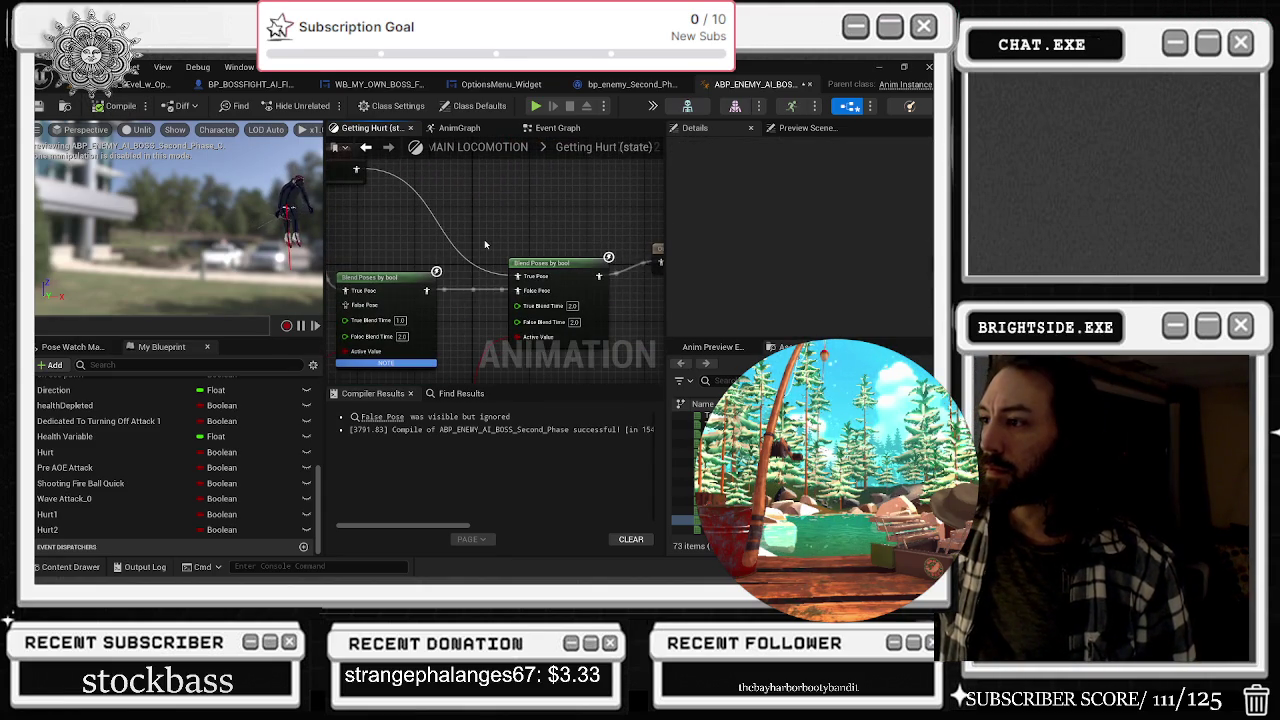
left_click(574, 322)
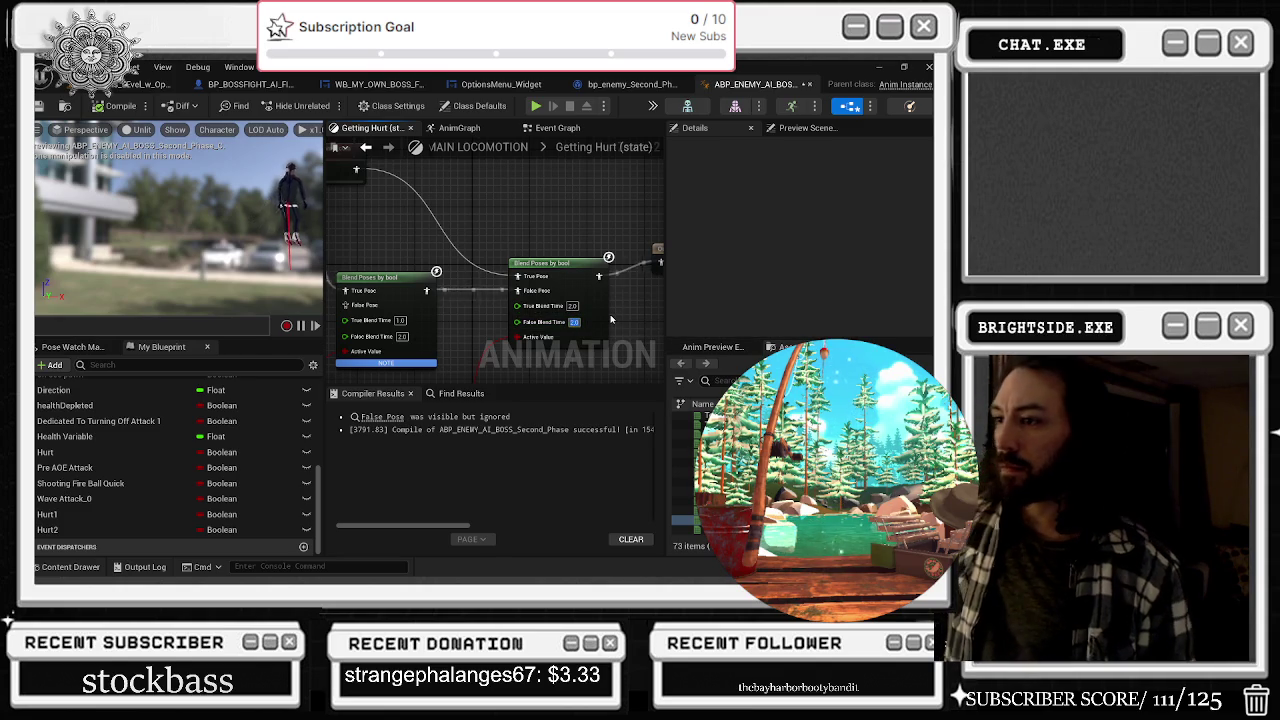
type("0.1240.24")
key("Return")
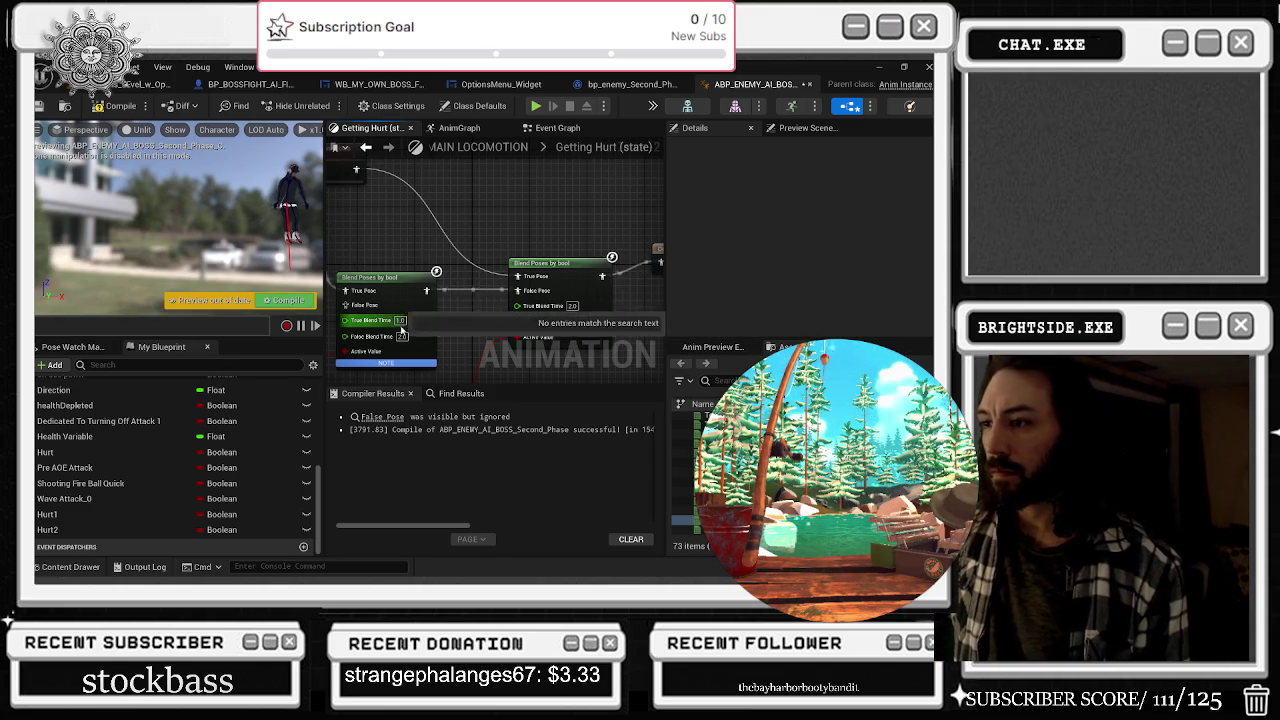
left_click(401, 336)
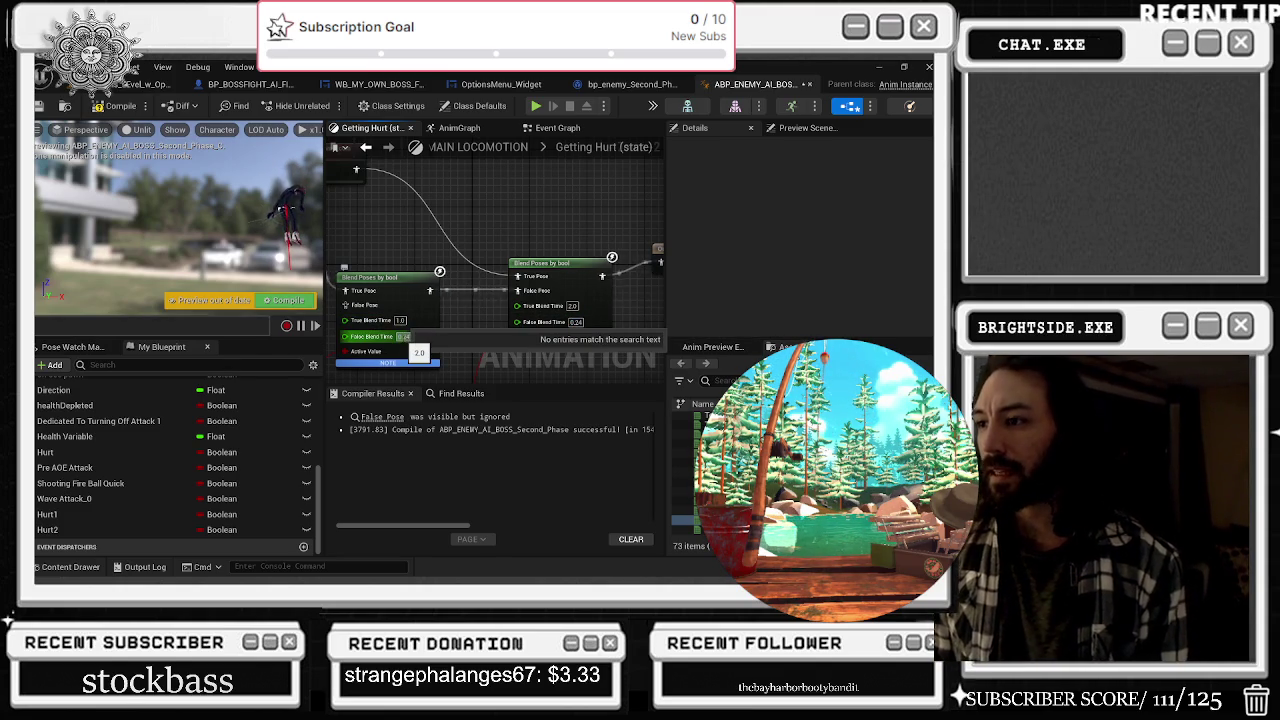
left_click(400, 320)
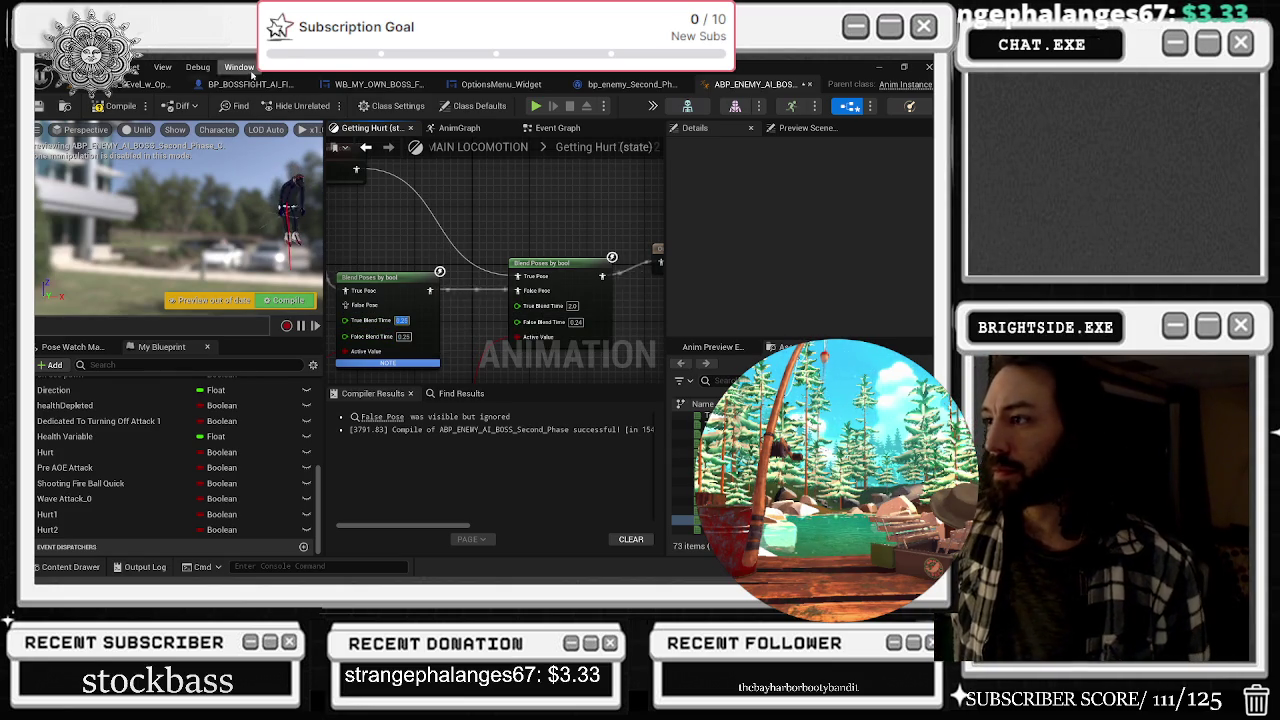
left_click(115, 106)
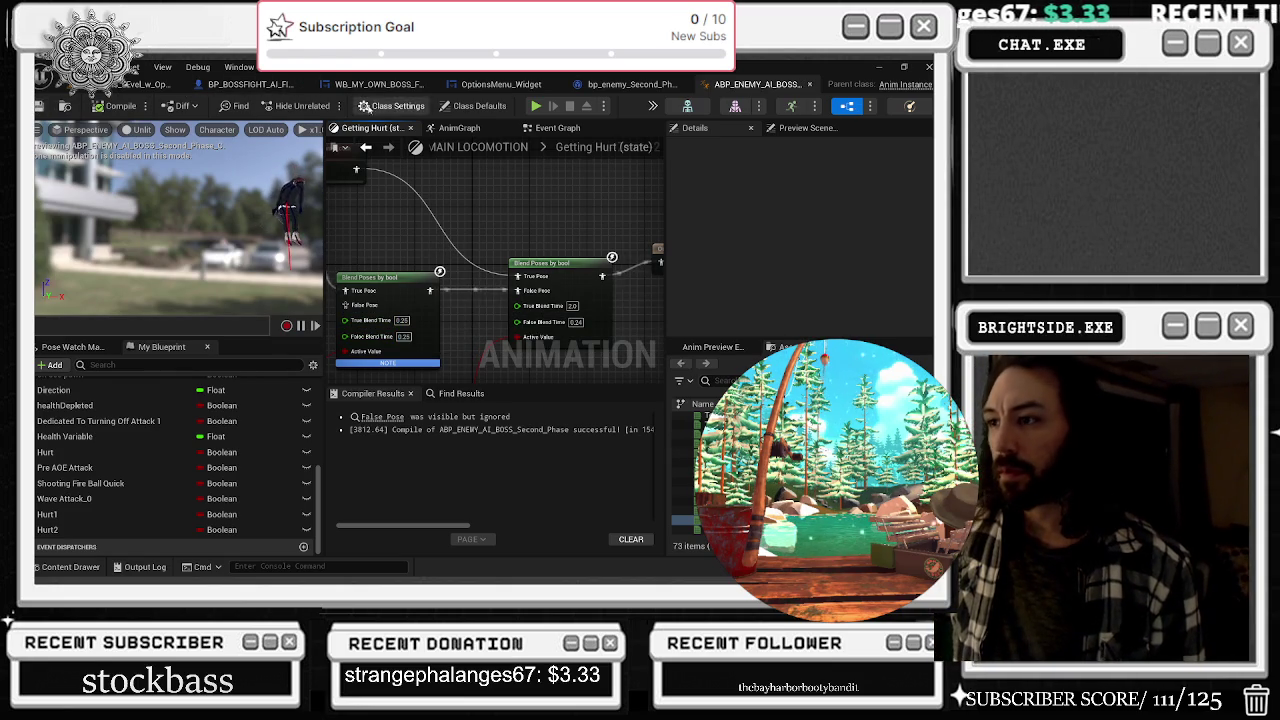
left_click_drag(507, 193, 439, 186)
left_click_drag(546, 251, 513, 248)
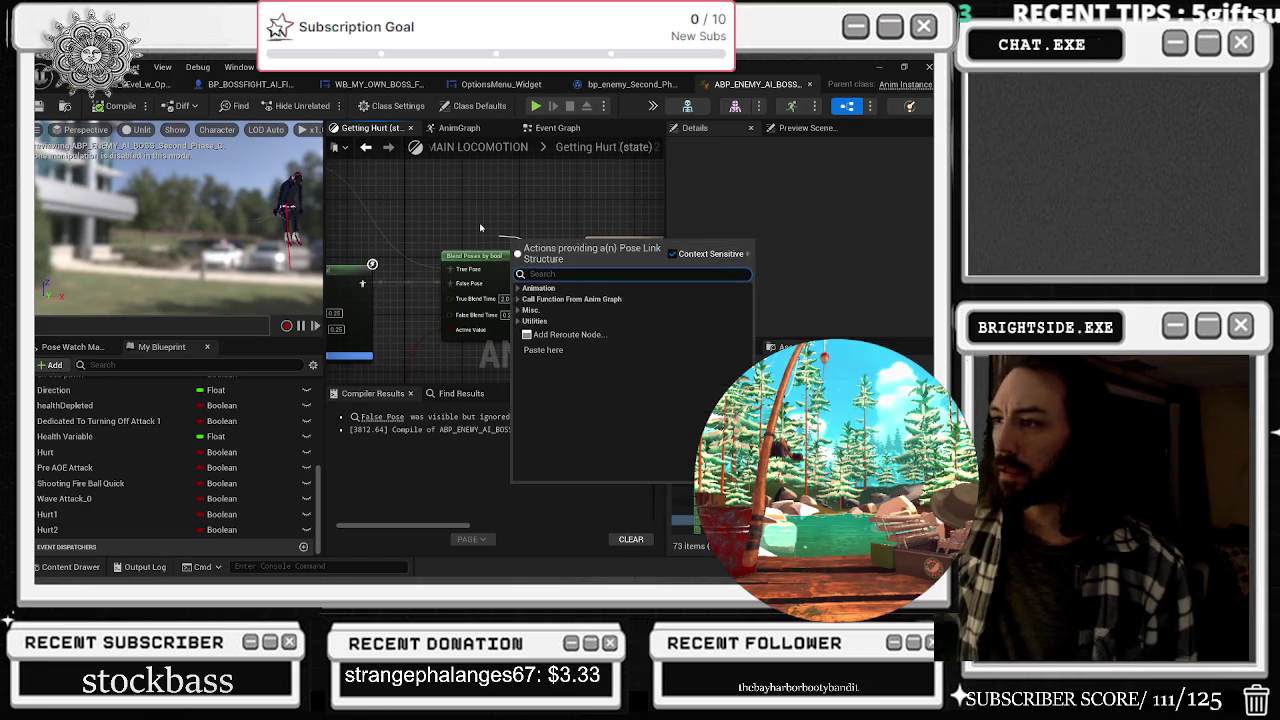
Add a Blend Poses (ESelectInfo) node and a Select node on its byte input
type("SELECT")
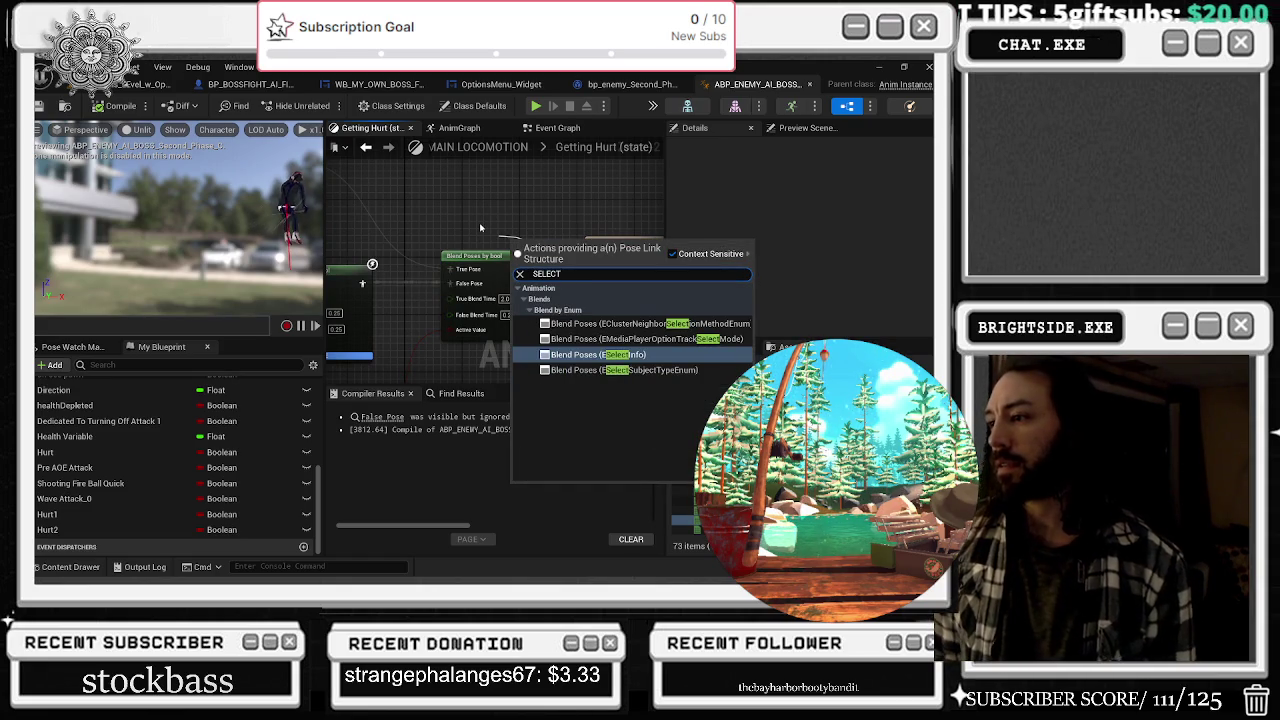
key("Return")
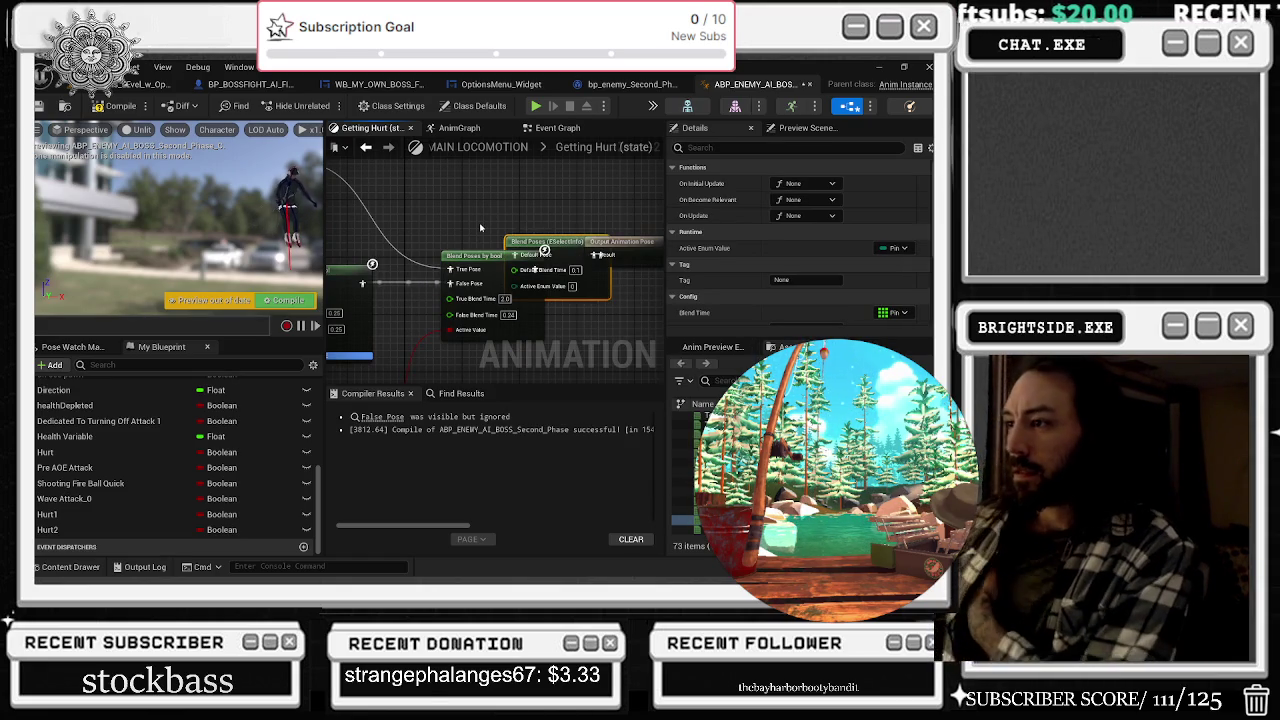
left_click_drag(538, 241, 483, 177)
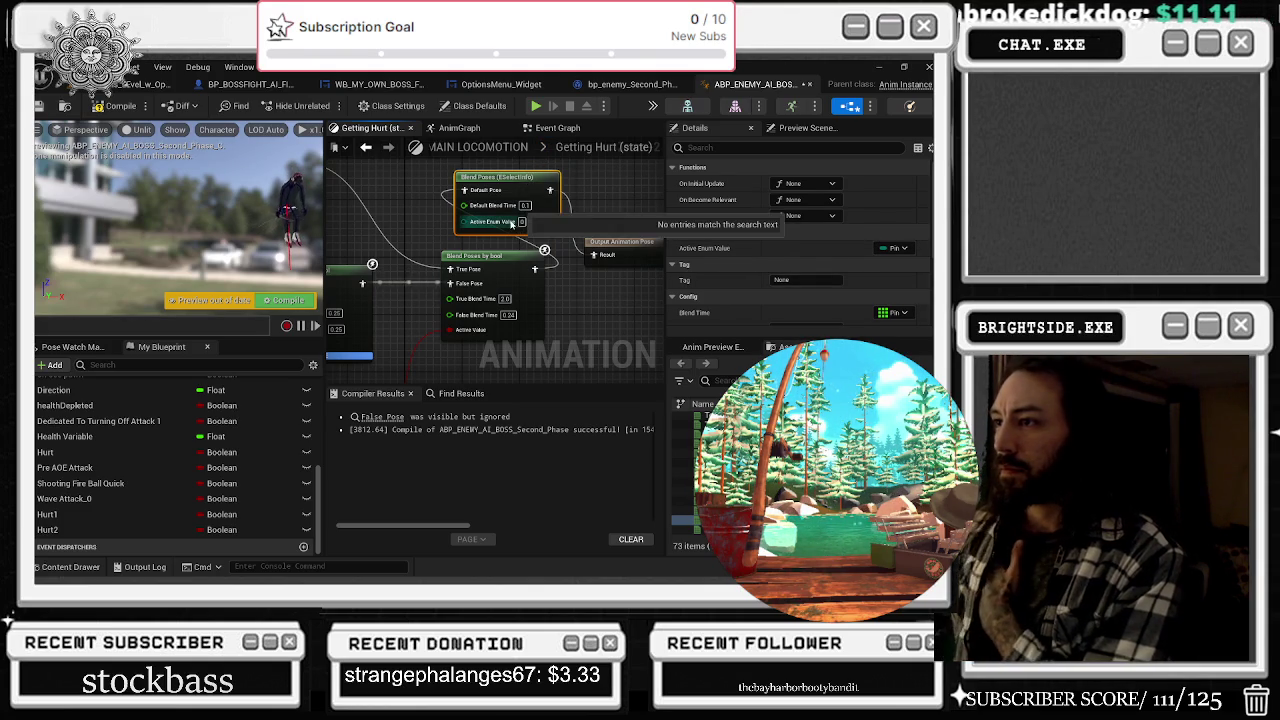
mouse_move(447, 245)
left_mouse_down()
mouse_move(516, 209)
mouse_move(565, 159)
left_mouse_up()
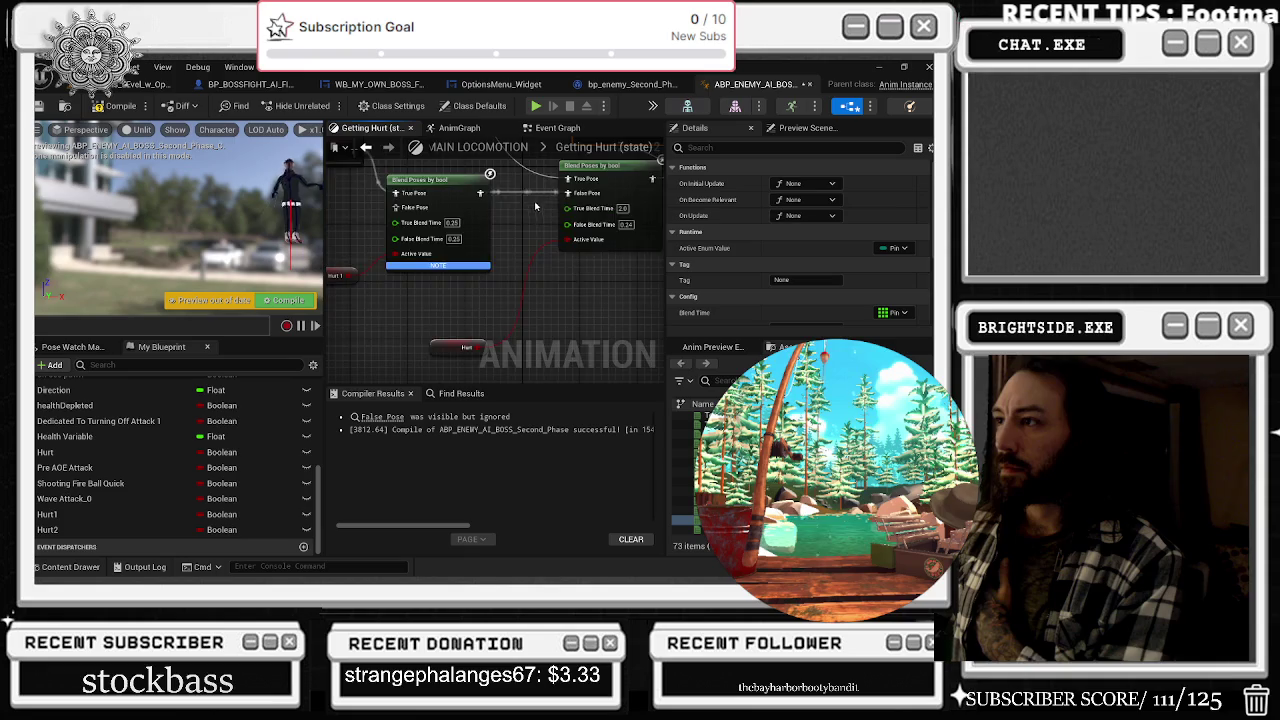
left_click_drag(570, 230, 558, 286)
mouse_move(567, 187)
left_mouse_down()
mouse_move(531, 298)
mouse_move(508, 320)
left_mouse_up()
type("SELEC")
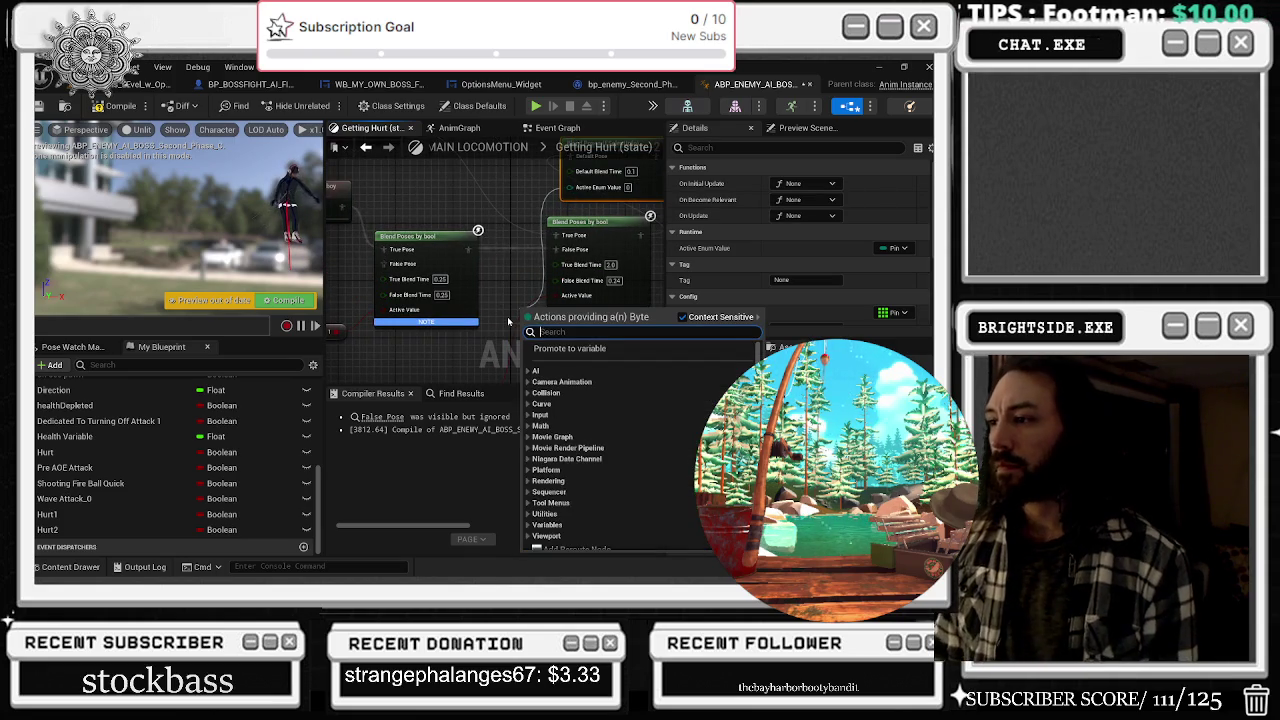
key("Return")
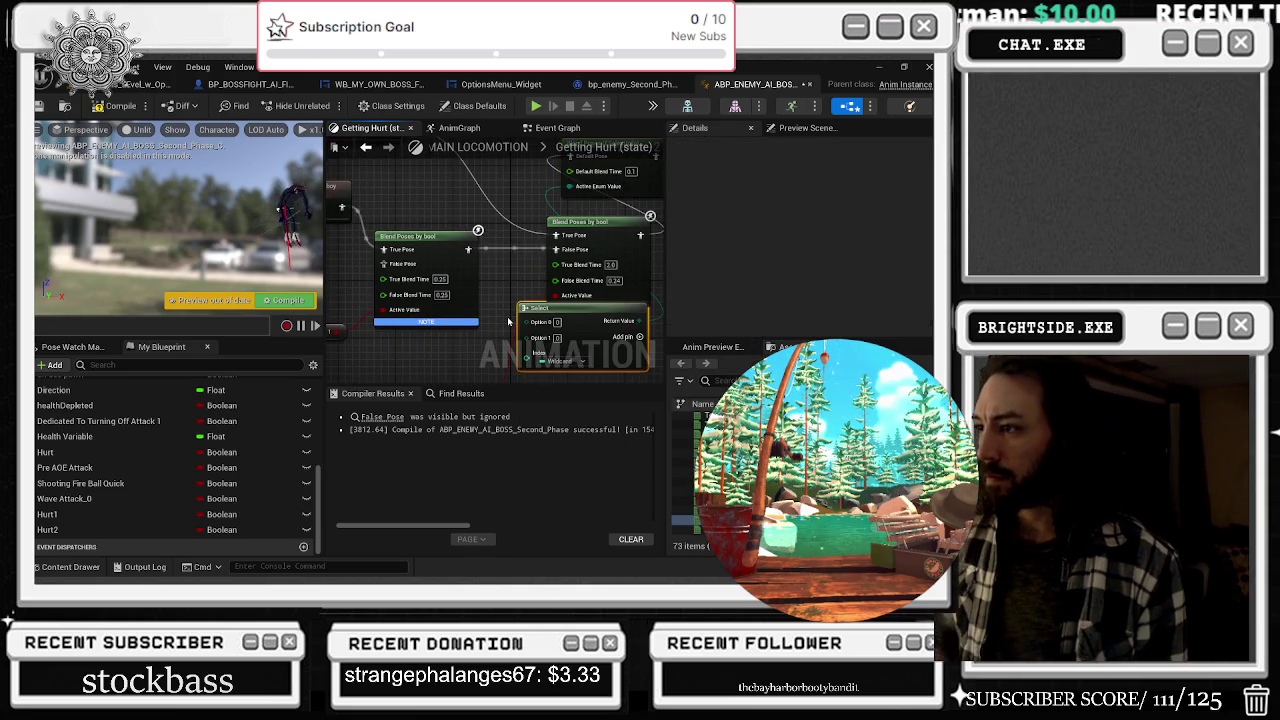
Reposition the Blend Poses (ESelectInfo) and Output Animation Pose nodes
mouse_move(524, 306)
left_mouse_down()
mouse_move(470, 270)
mouse_move(514, 258)
mouse_move(444, 286)
left_mouse_up()
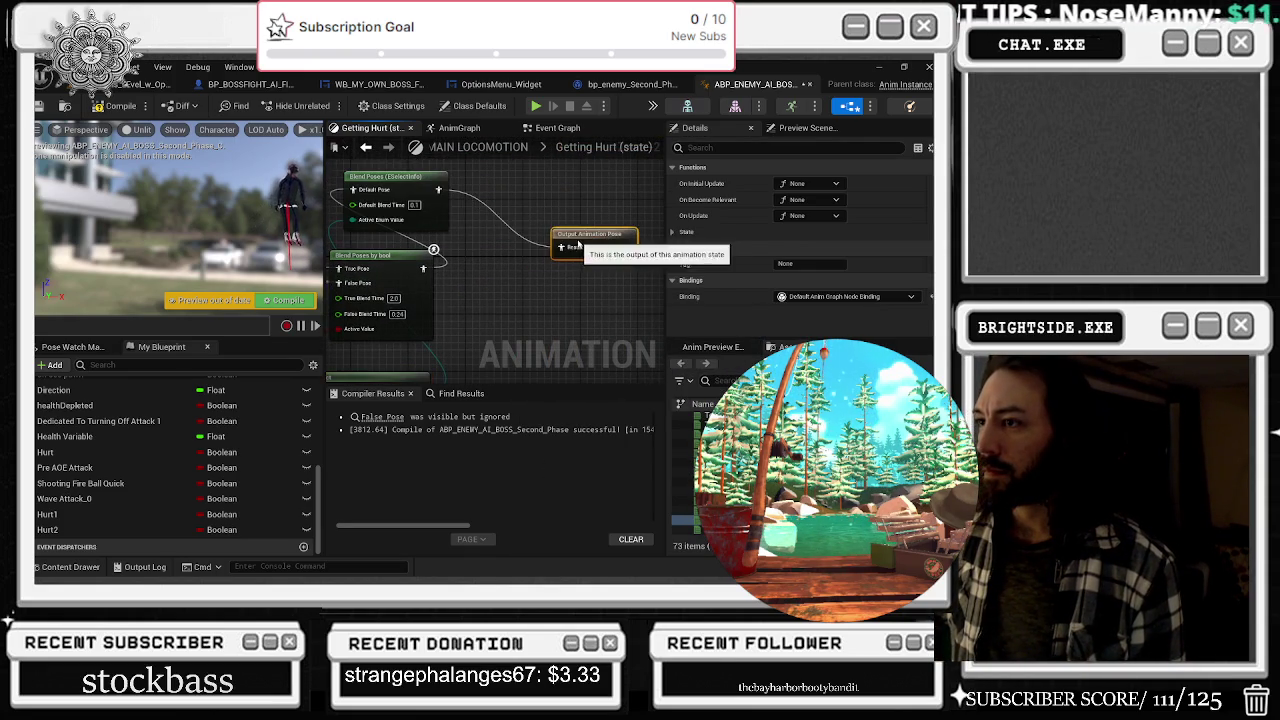
left_click(463, 189)
mouse_move(463, 189)
left_mouse_down()
mouse_move(508, 206)
mouse_move(492, 232)
mouse_move(520, 200)
left_mouse_up()
left_click(560, 236)
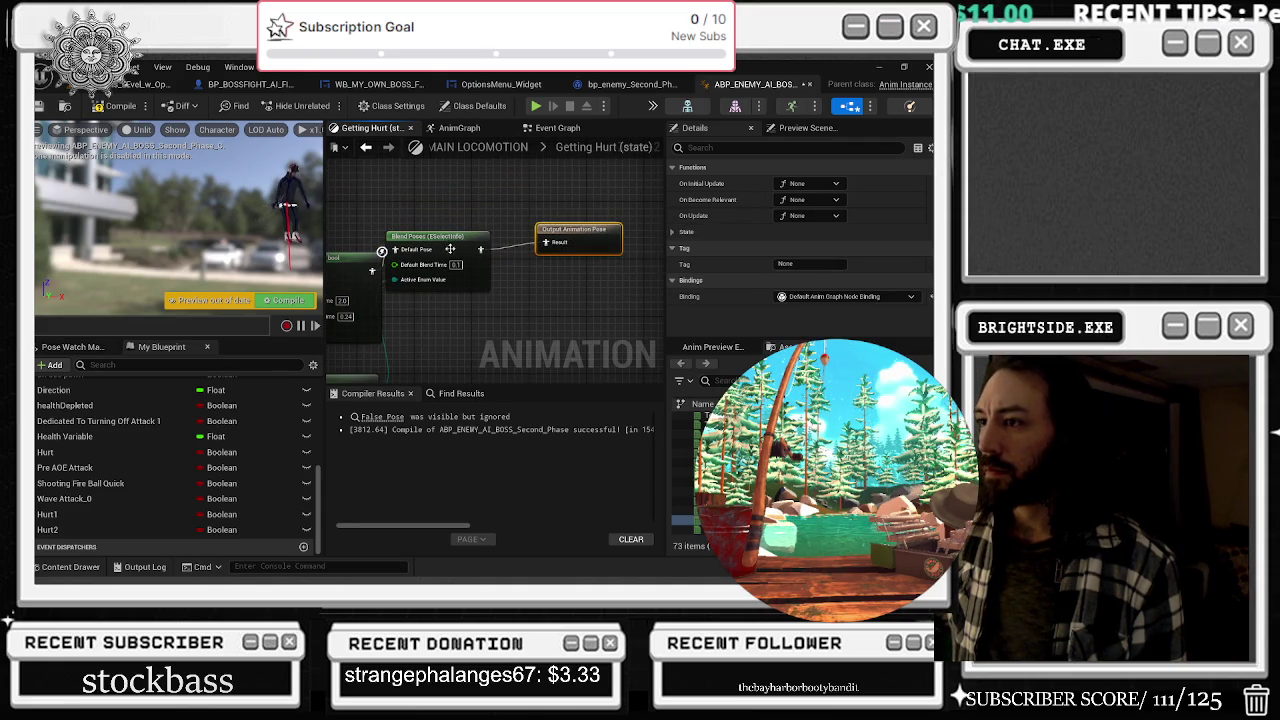
left_click_drag(460, 250, 458, 262)
left_click_drag(556, 241, 585, 250)
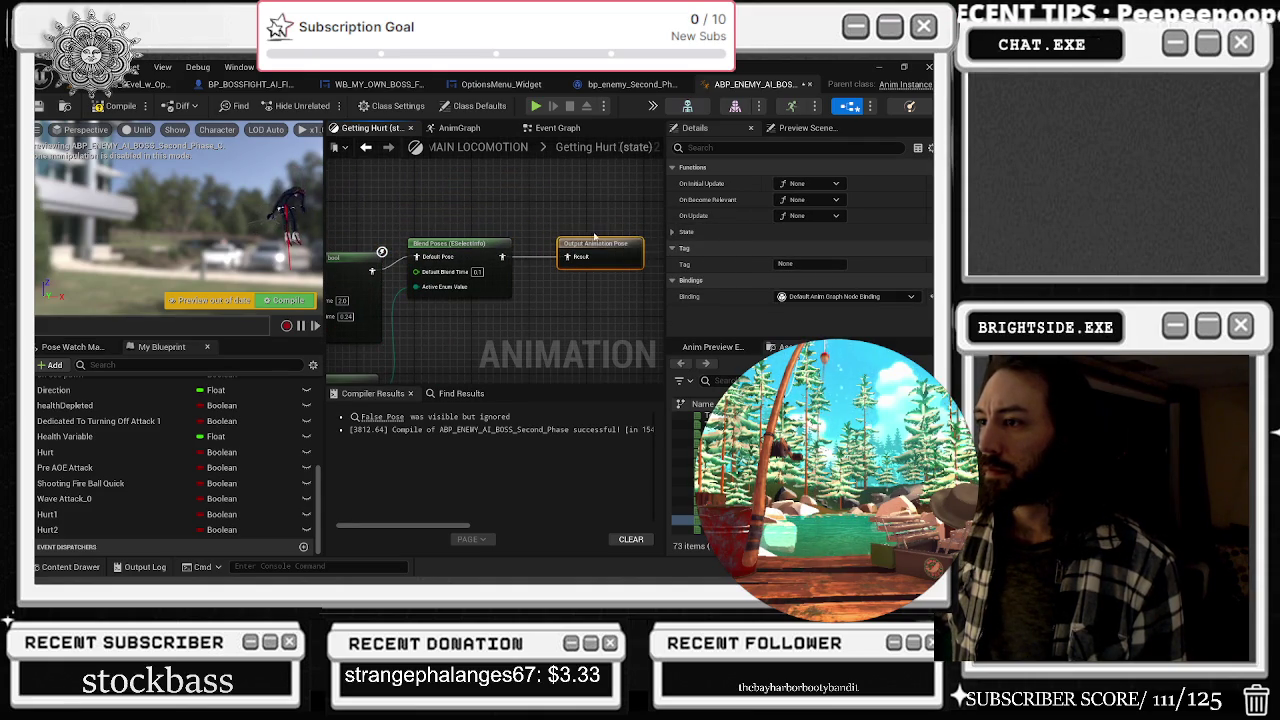
left_click(492, 249)
left_click_drag(492, 250, 492, 264)
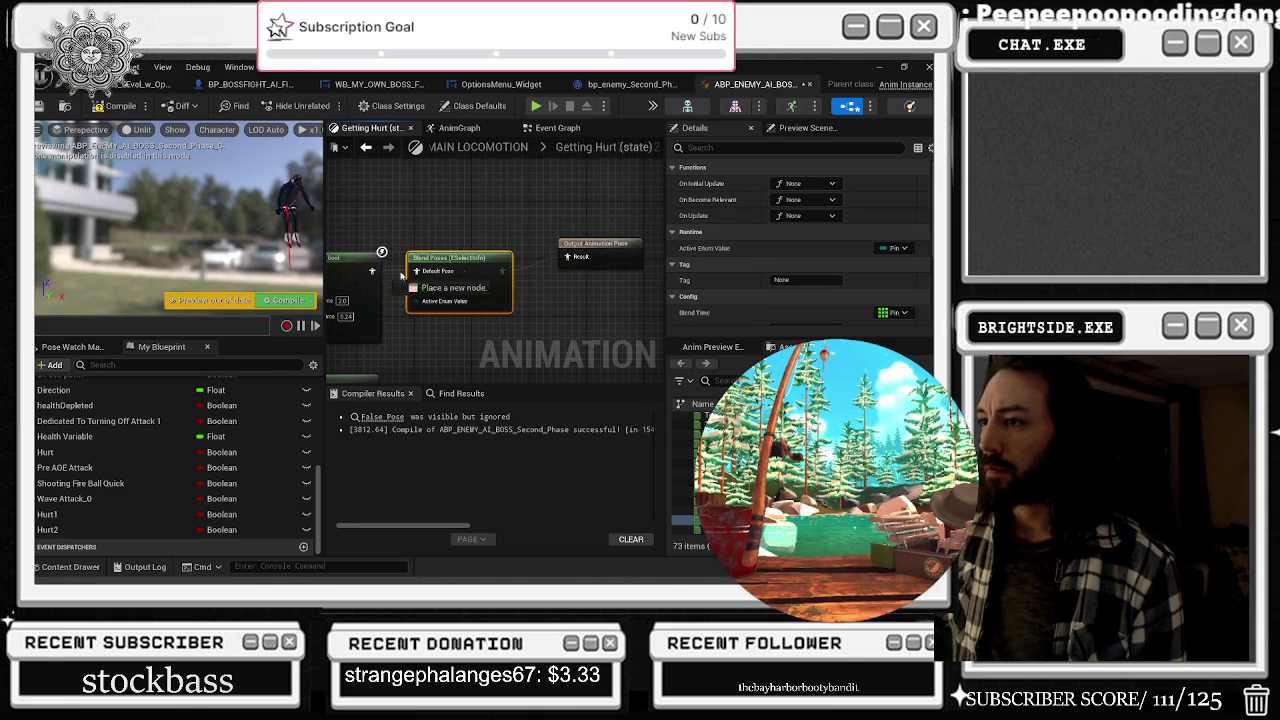
Inspect the Blend Poses by bool, sequence, Focus_for_the_big_boy and Hurt getter nodes
mouse_move(404, 365)
left_mouse_down()
mouse_move(572, 305)
mouse_move(630, 322)
mouse_move(553, 310)
left_mouse_up()
left_click(476, 250)
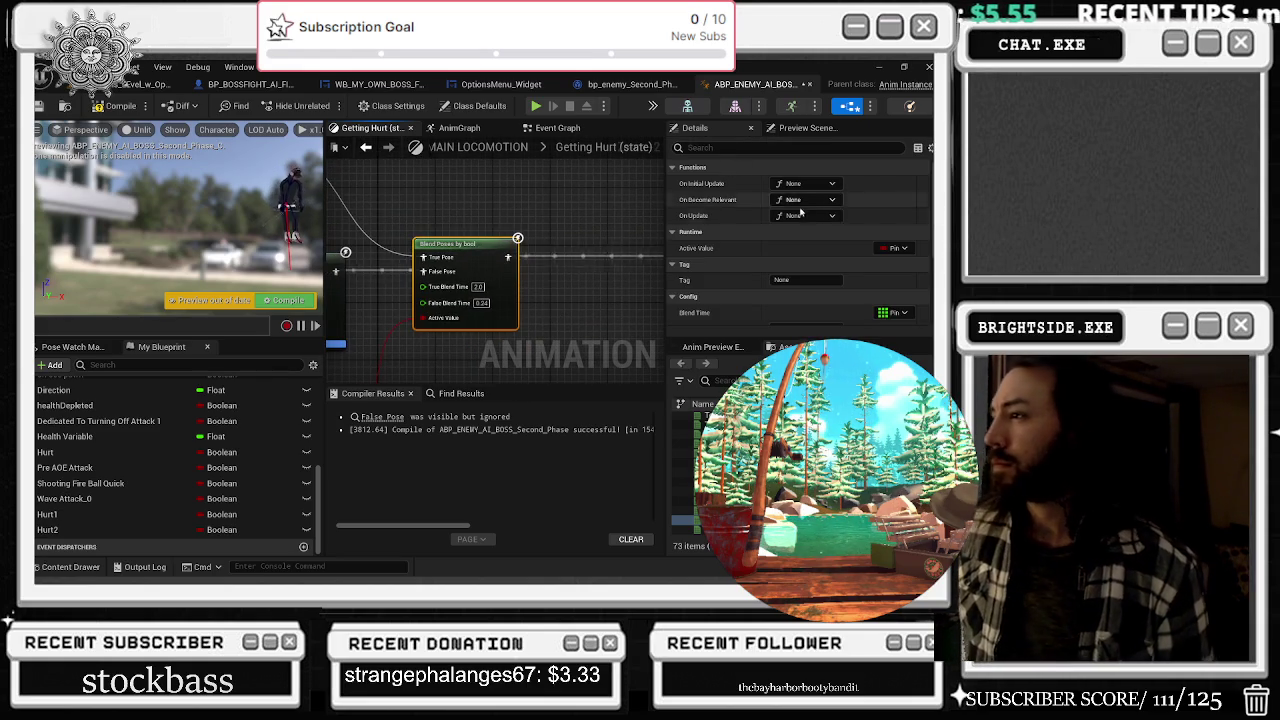
scroll(853, 245, "down", 3)
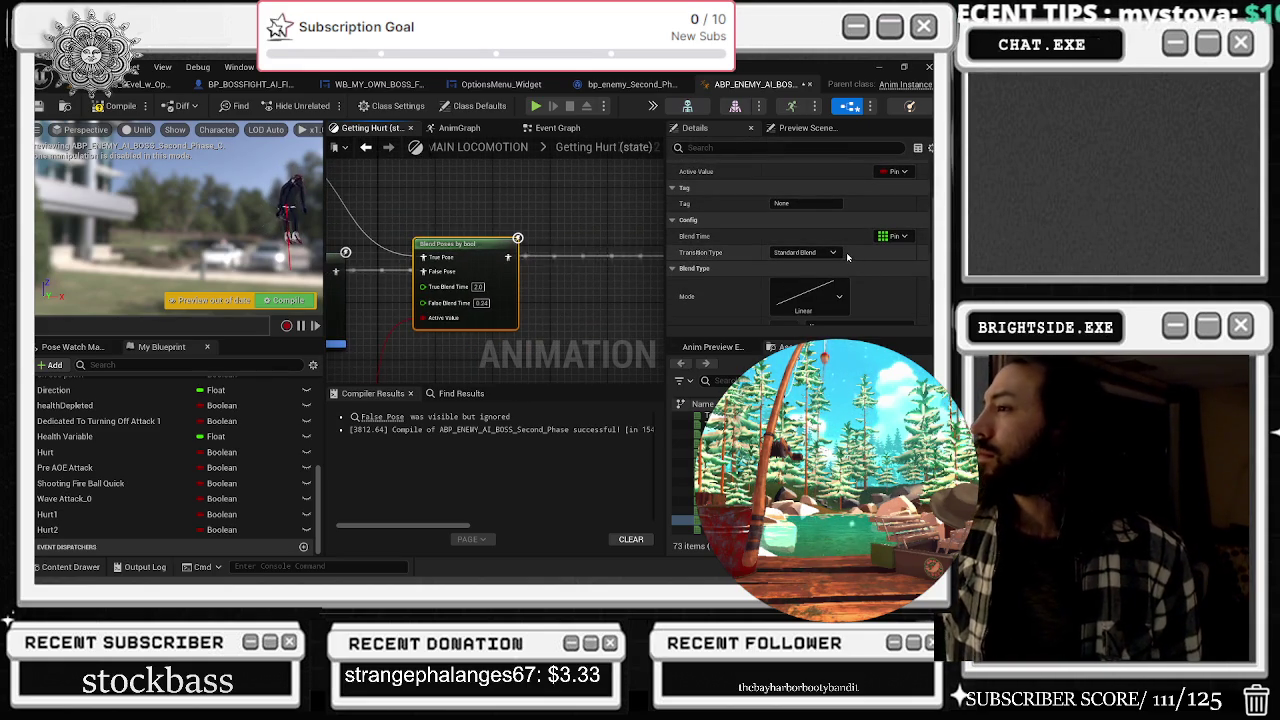
scroll(846, 252, "down", 3)
scroll(853, 260, "down", 1)
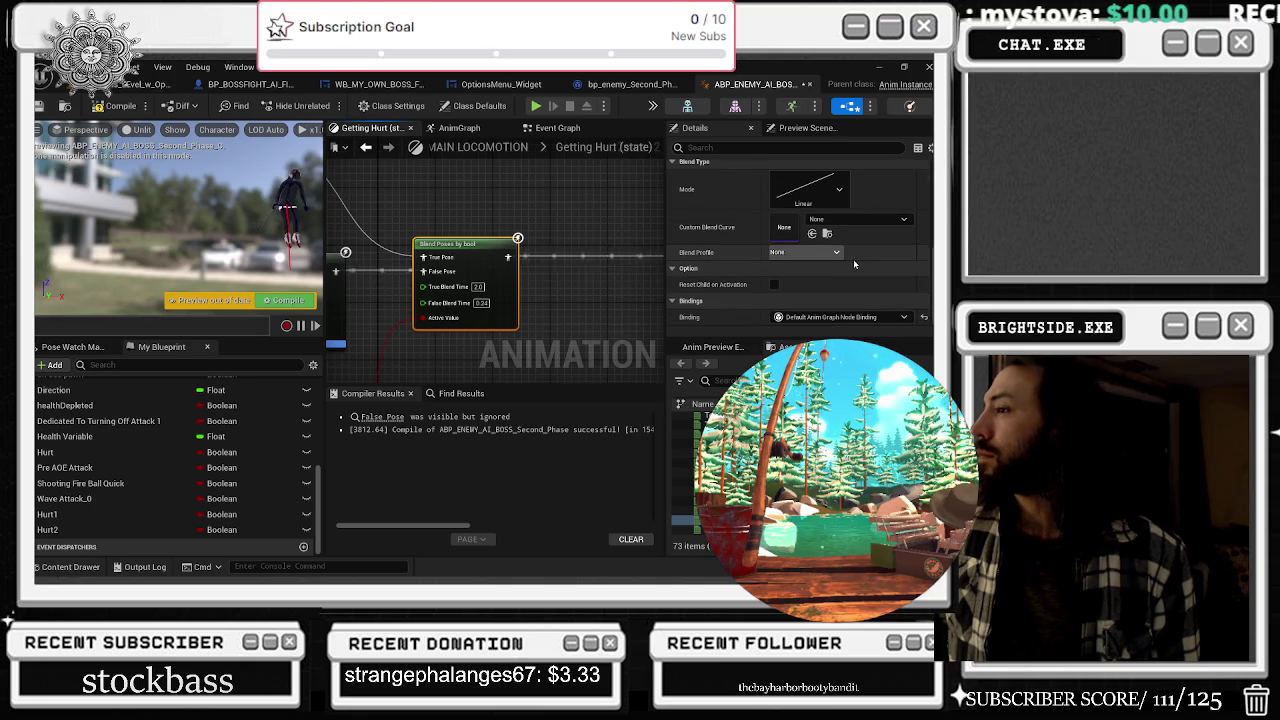
mouse_move(485, 210)
left_mouse_down()
mouse_move(640, 188)
mouse_move(594, 321)
left_mouse_up()
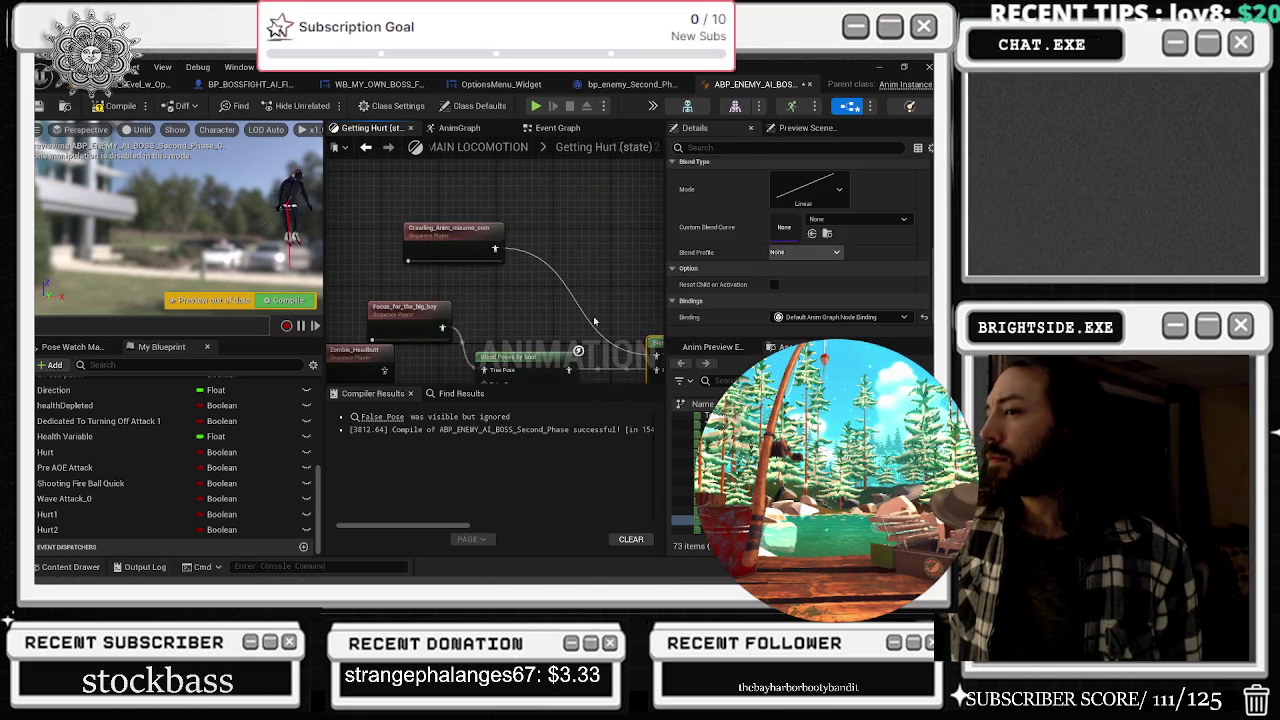
left_click(456, 236)
left_click(446, 316)
left_click_drag(446, 316, 395, 274)
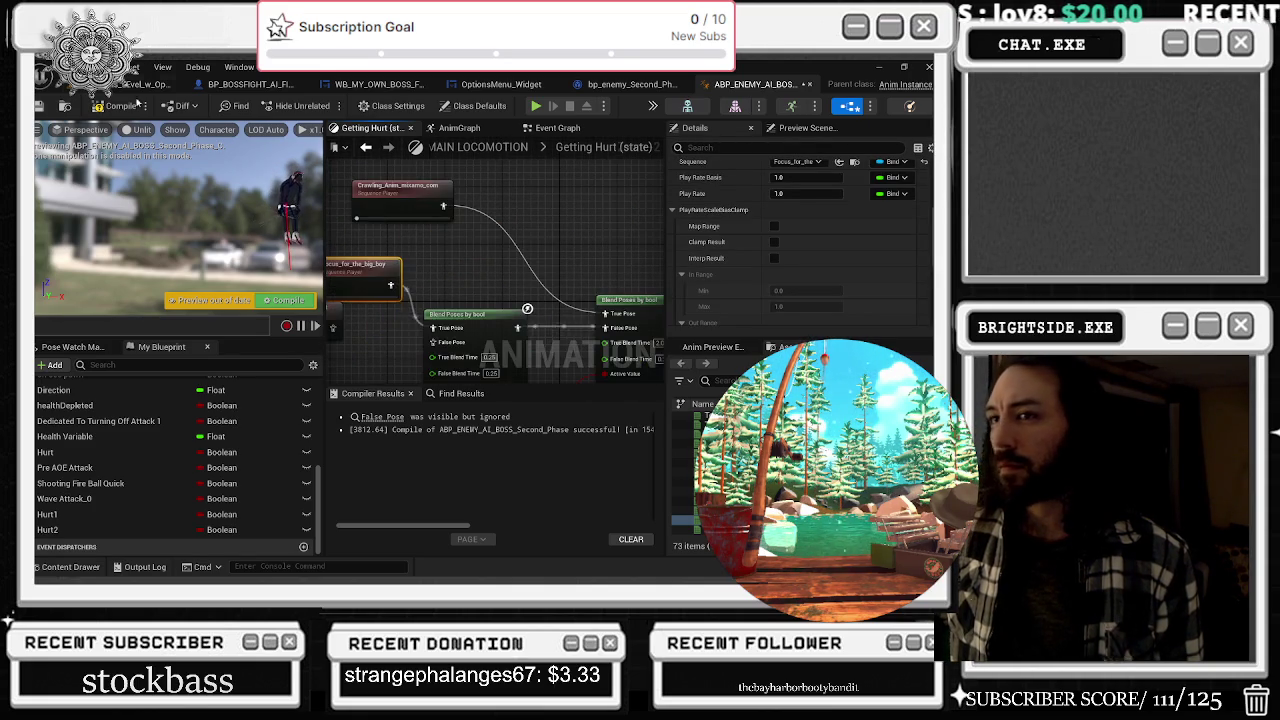
left_click_drag(500, 272, 412, 185)
left_click_drag(455, 301, 522, 205)
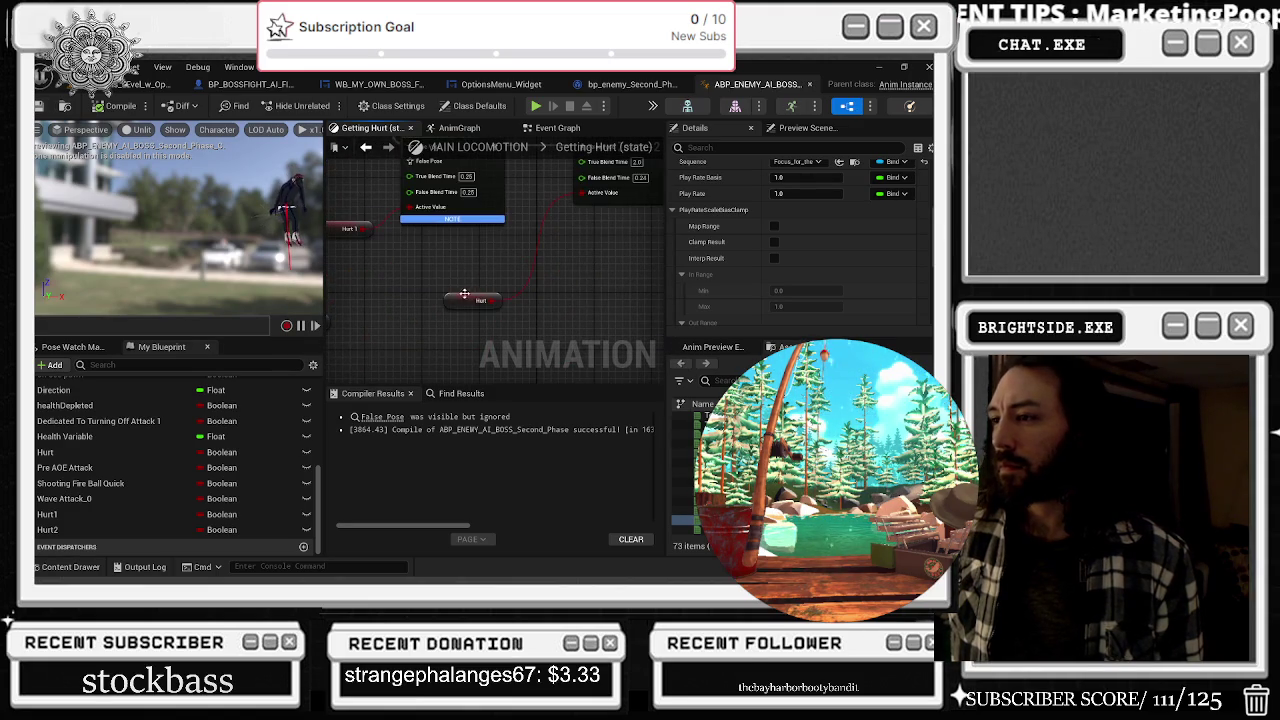
left_click(466, 297)
mouse_move(569, 255)
left_mouse_down()
mouse_move(555, 293)
mouse_move(464, 361)
left_mouse_up()
left_click_drag(560, 290, 375, 290)
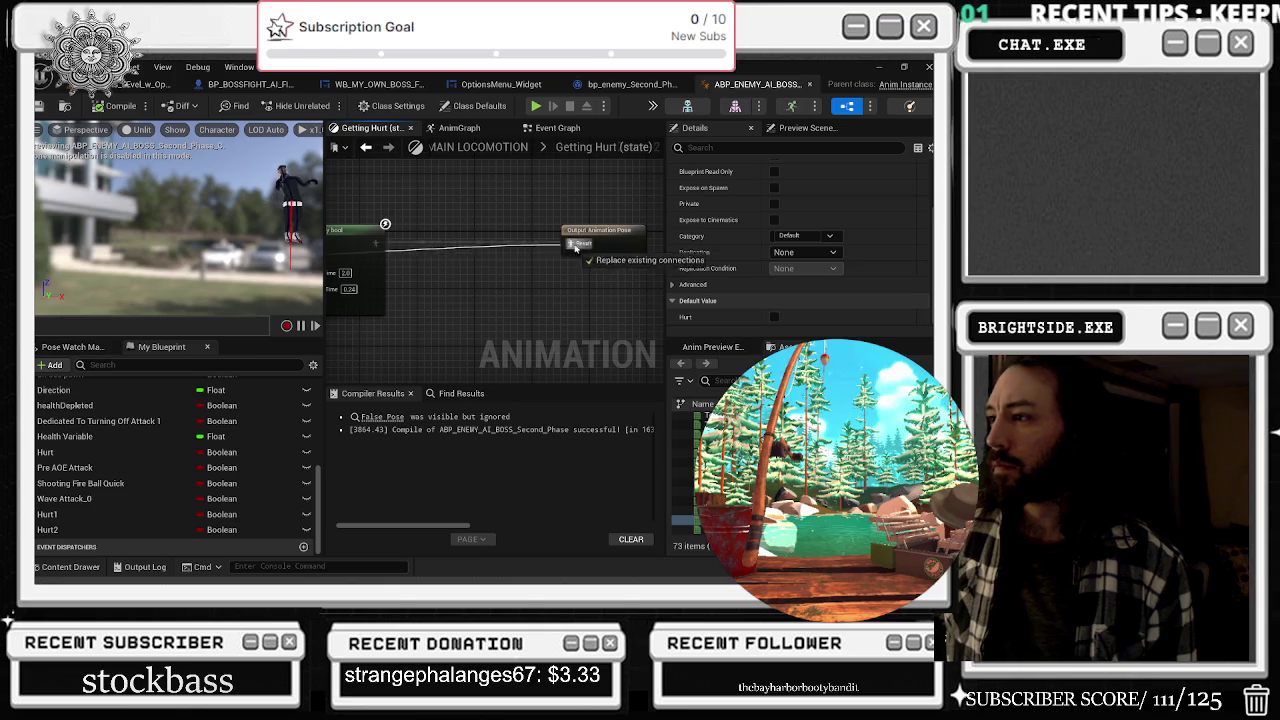
Undo back to Zombie_Headbutt wired straight into Output Animation Pose and compile
key("ctrl+z")
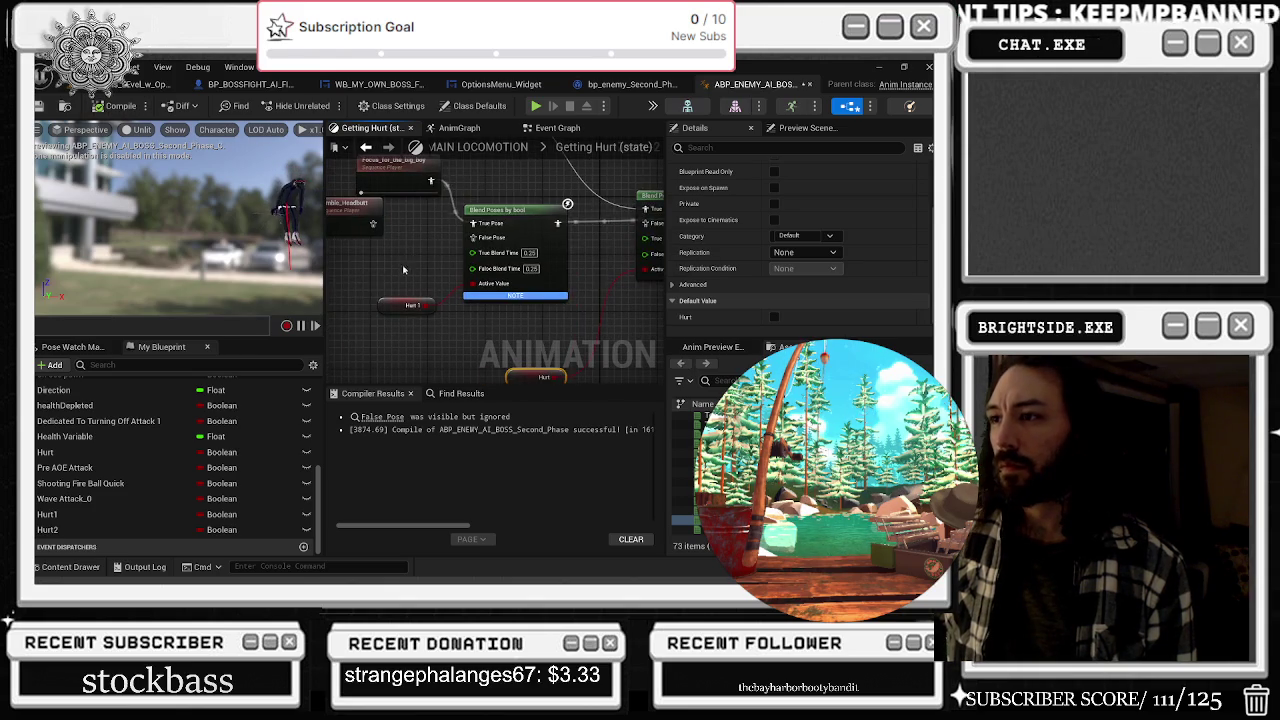
key("ctrl+z")
key("ctrl+y")
key("ctrl+y")
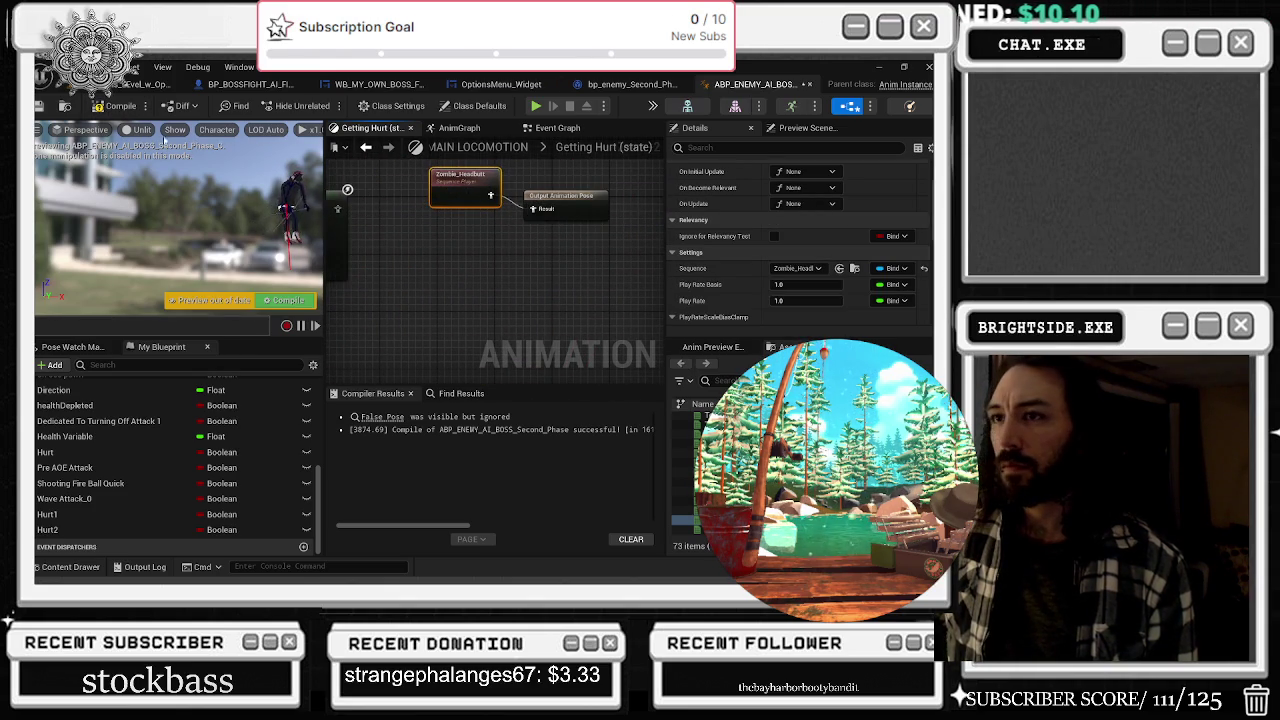
left_click(115, 105)
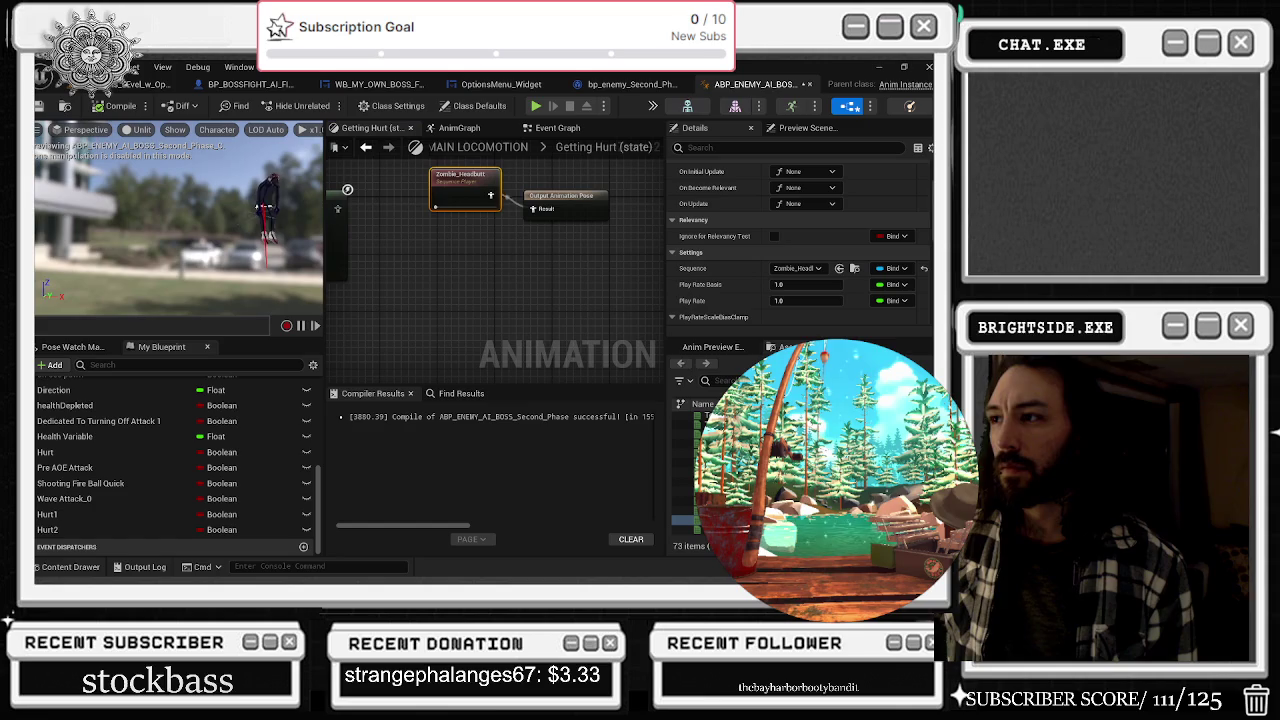
Nudge the Zombie_Headbutt node, then review the AnimGraph, Getting Hurt state and MAIN LOCOMOTION Idle state
left_click_drag(470, 202, 462, 216)
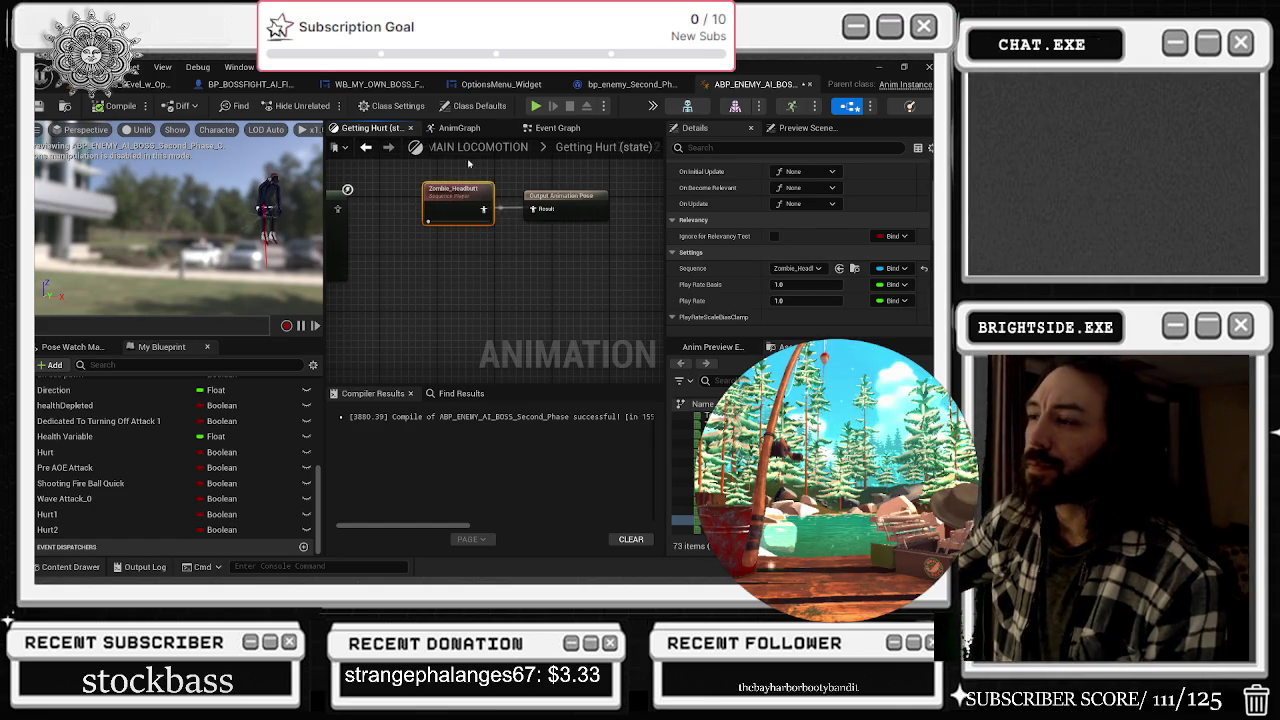
left_click(459, 129)
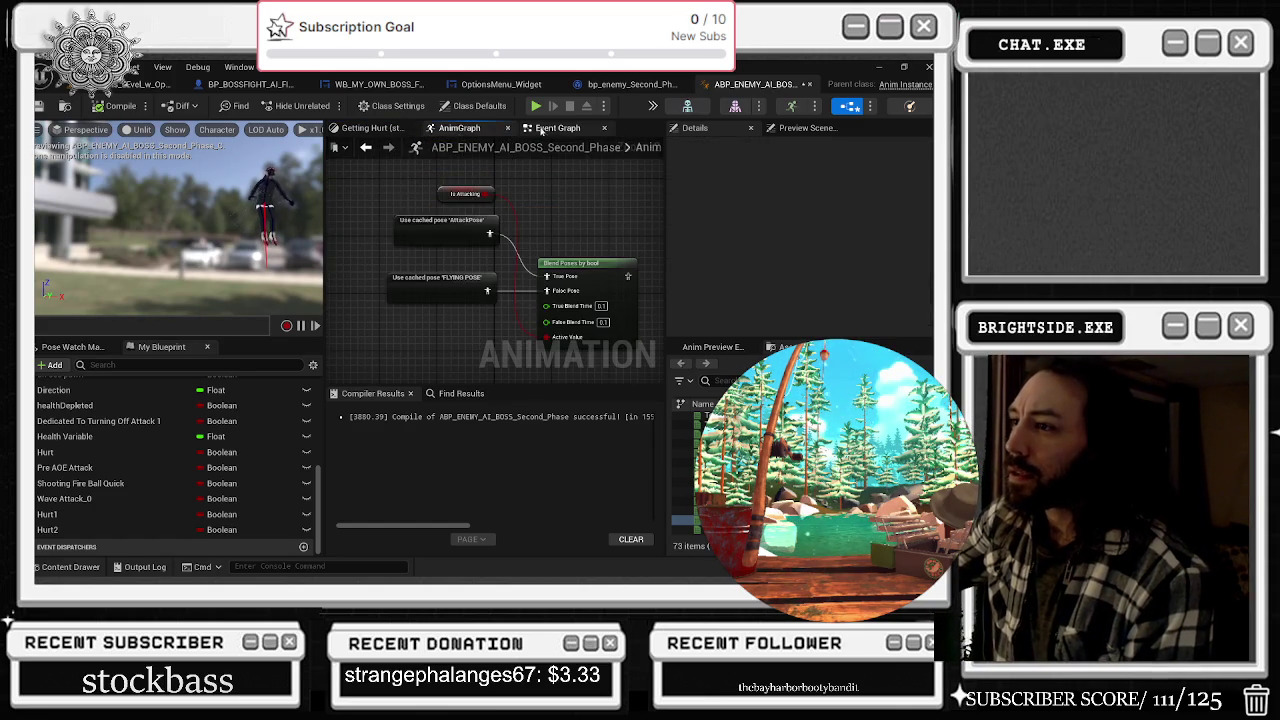
left_click(537, 131)
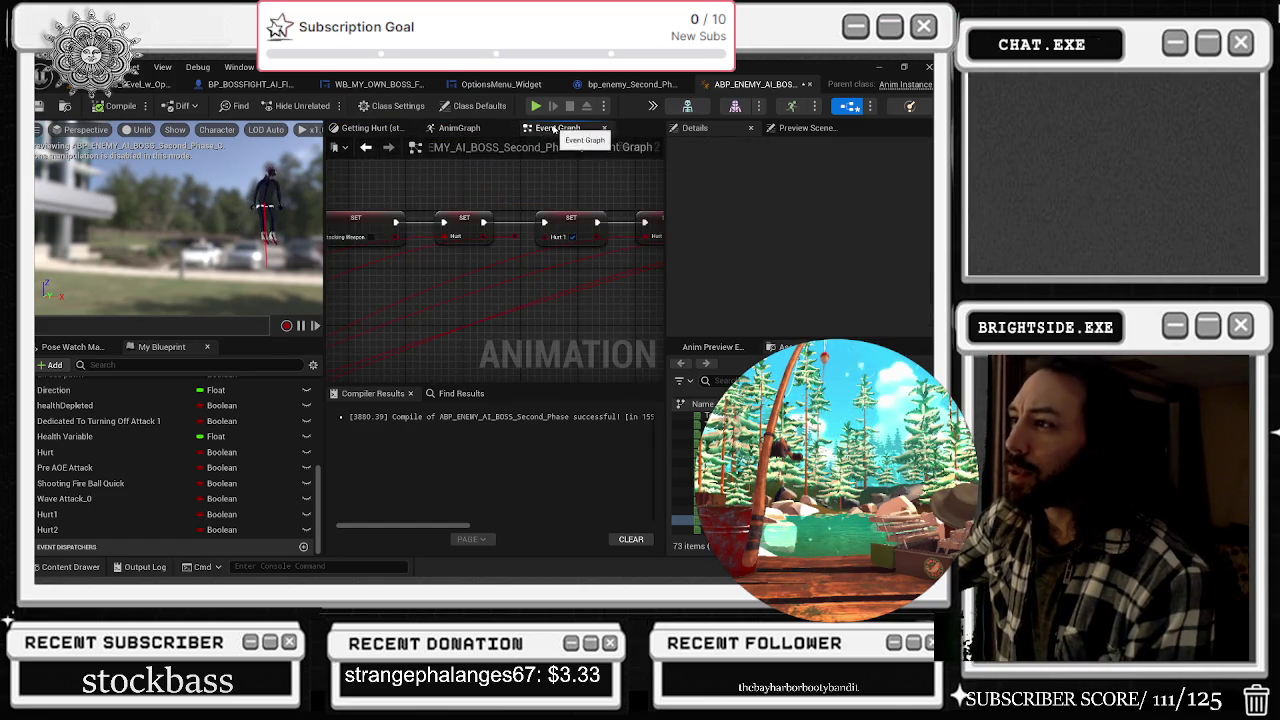
left_click(457, 131)
left_click(398, 128)
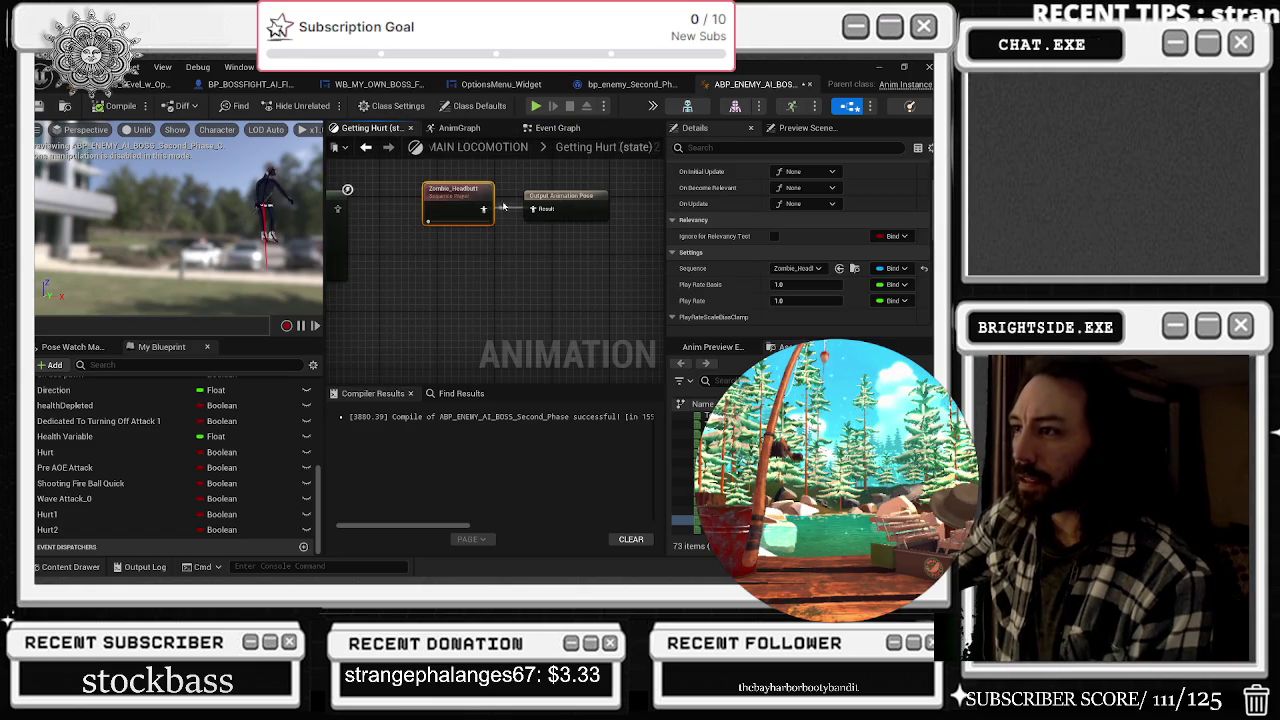
left_click(478, 147)
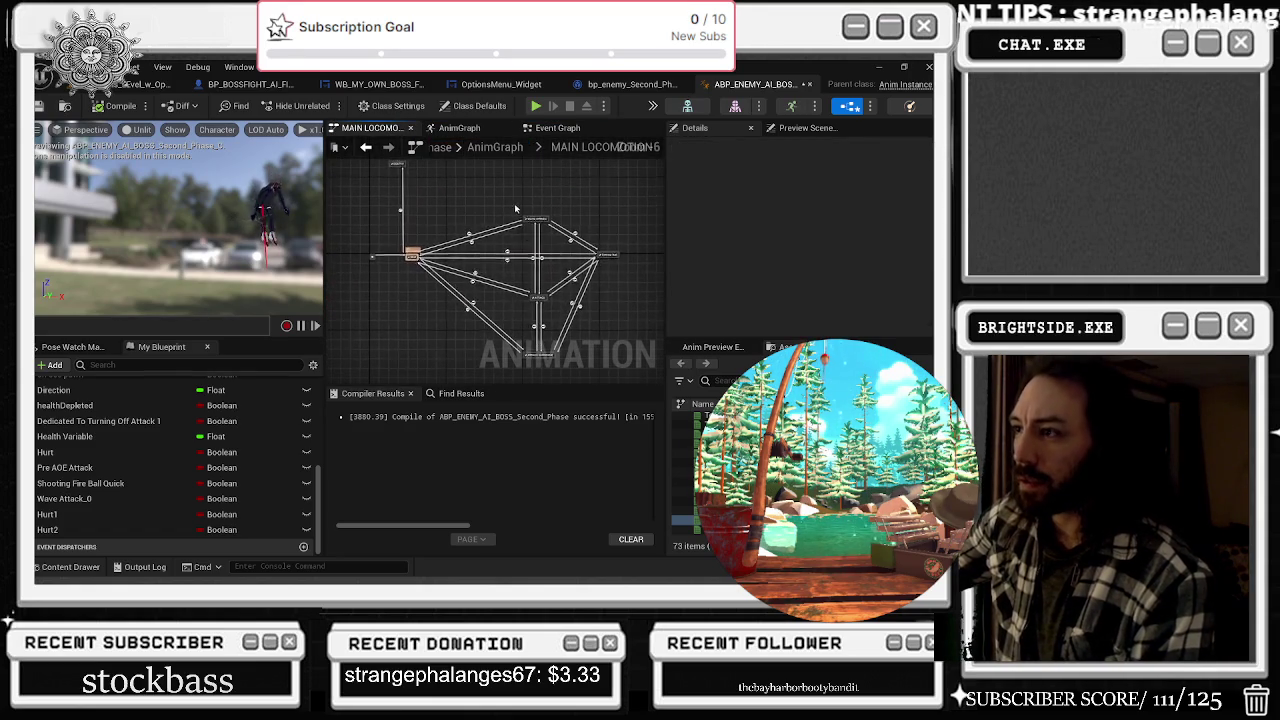
double_click(412, 254)
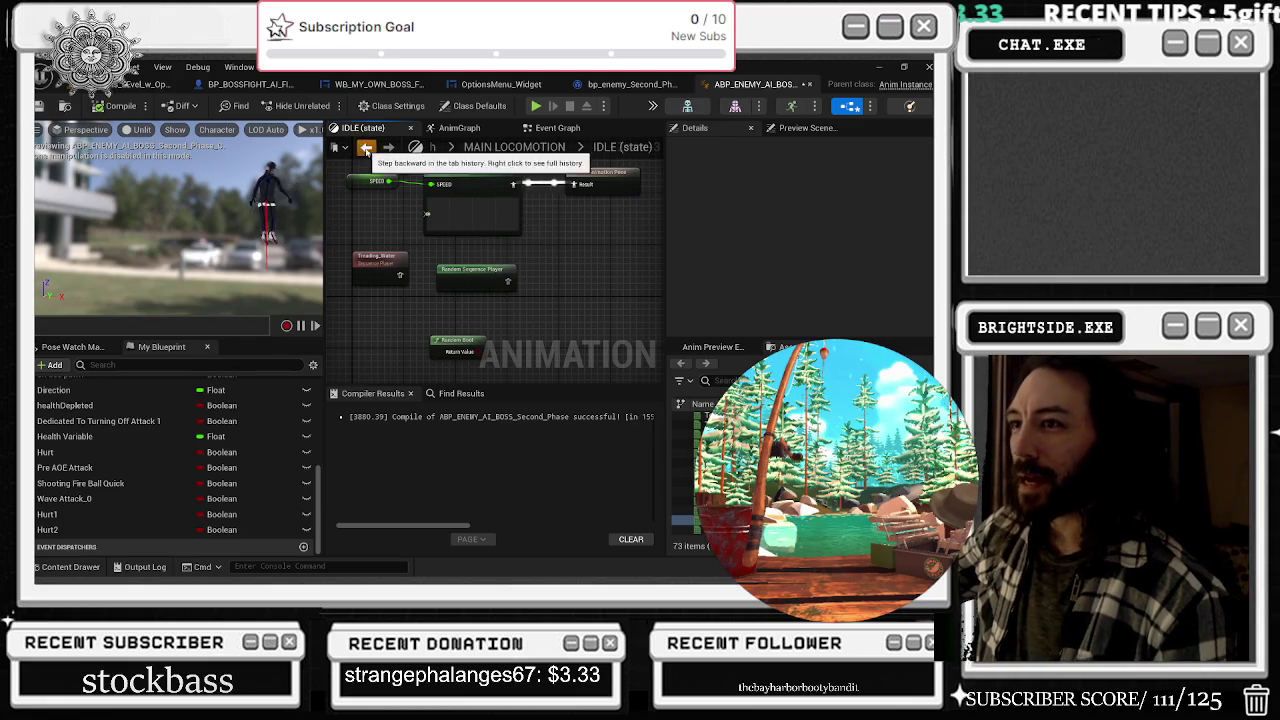
left_click(366, 148)
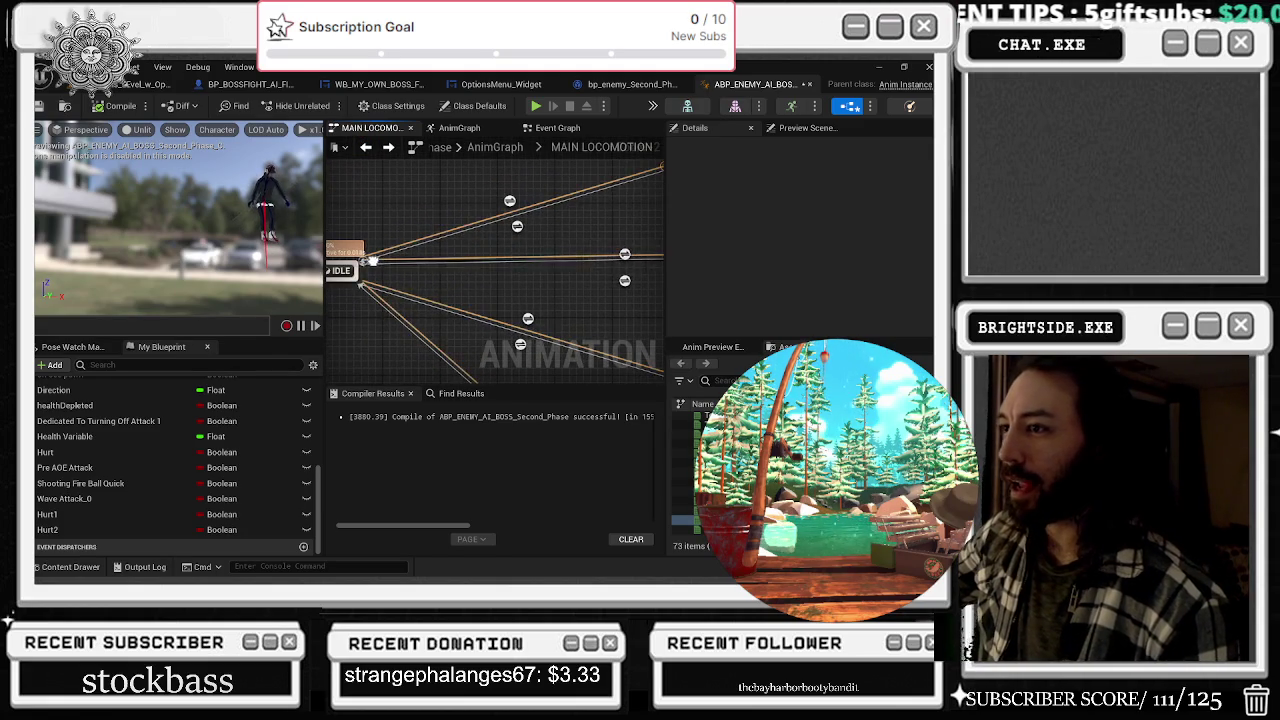
Check the Hurt1 SET node in the event graph, recompile the animation blueprint, and switch to bp_enemy_Second_Ph
mouse_move(624, 258)
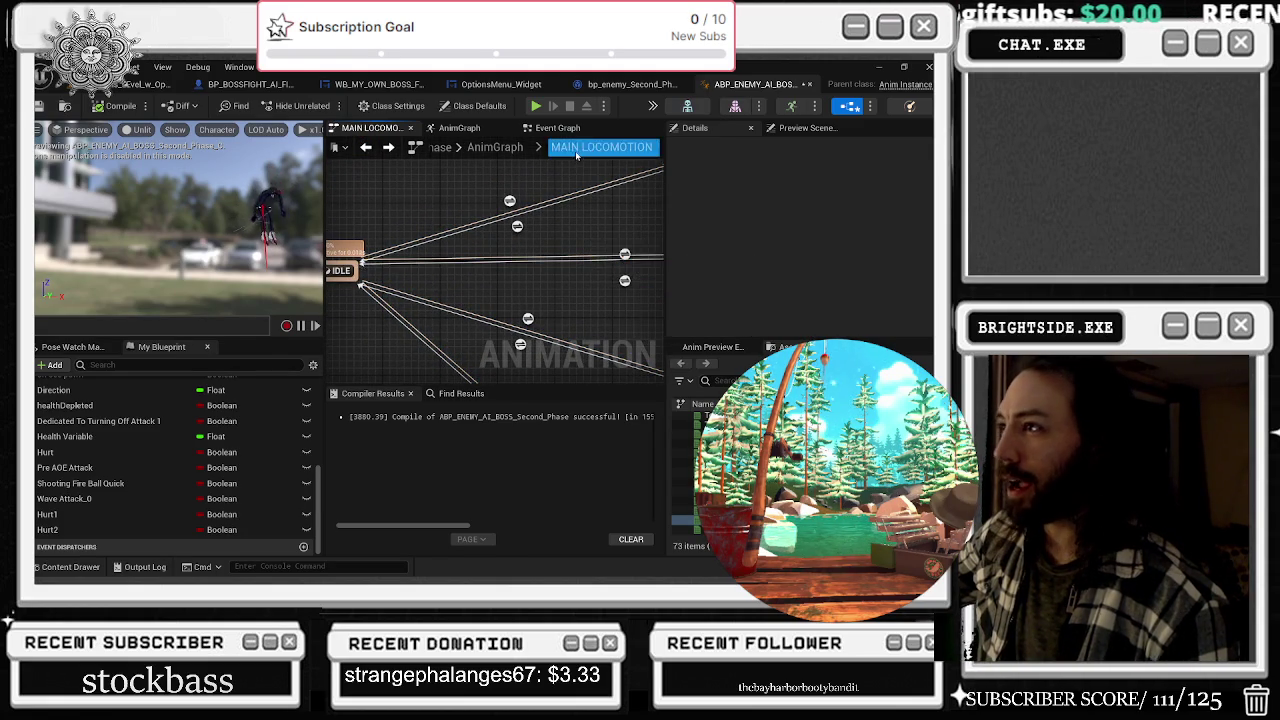
left_click(553, 130)
scroll(410, 215, "up", 4)
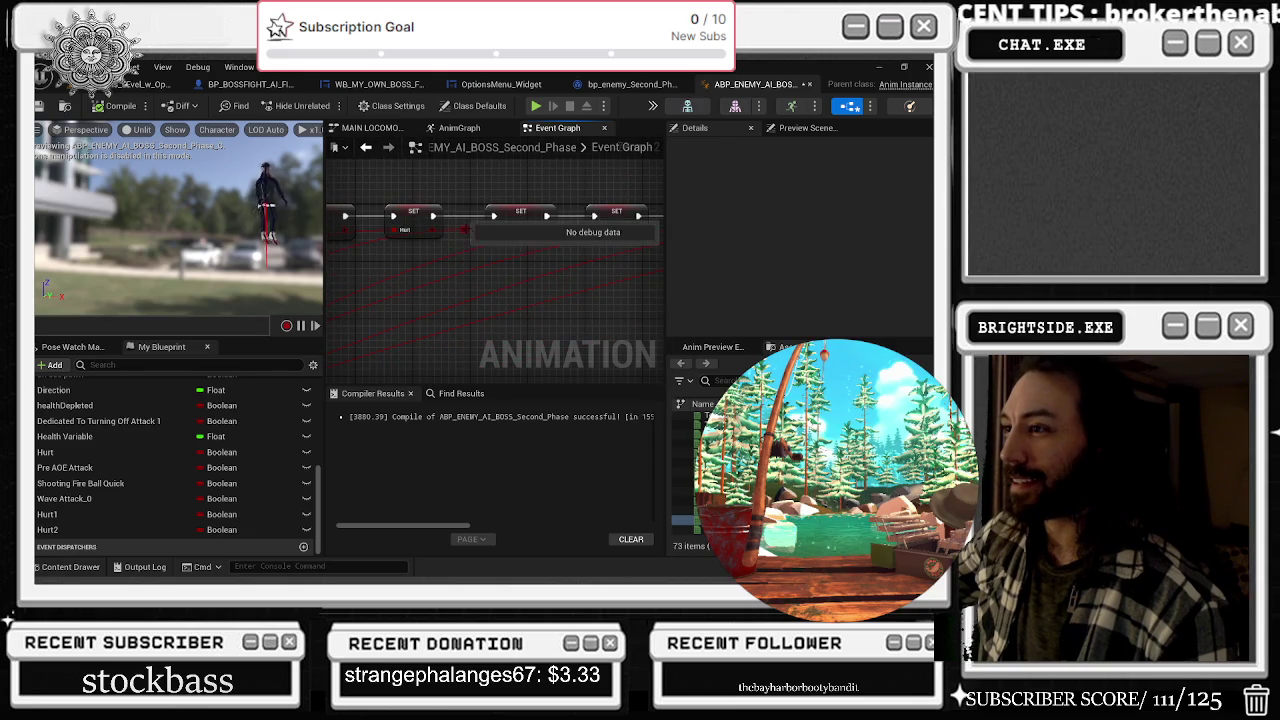
left_click(516, 211)
scroll(761, 290, "down", 5)
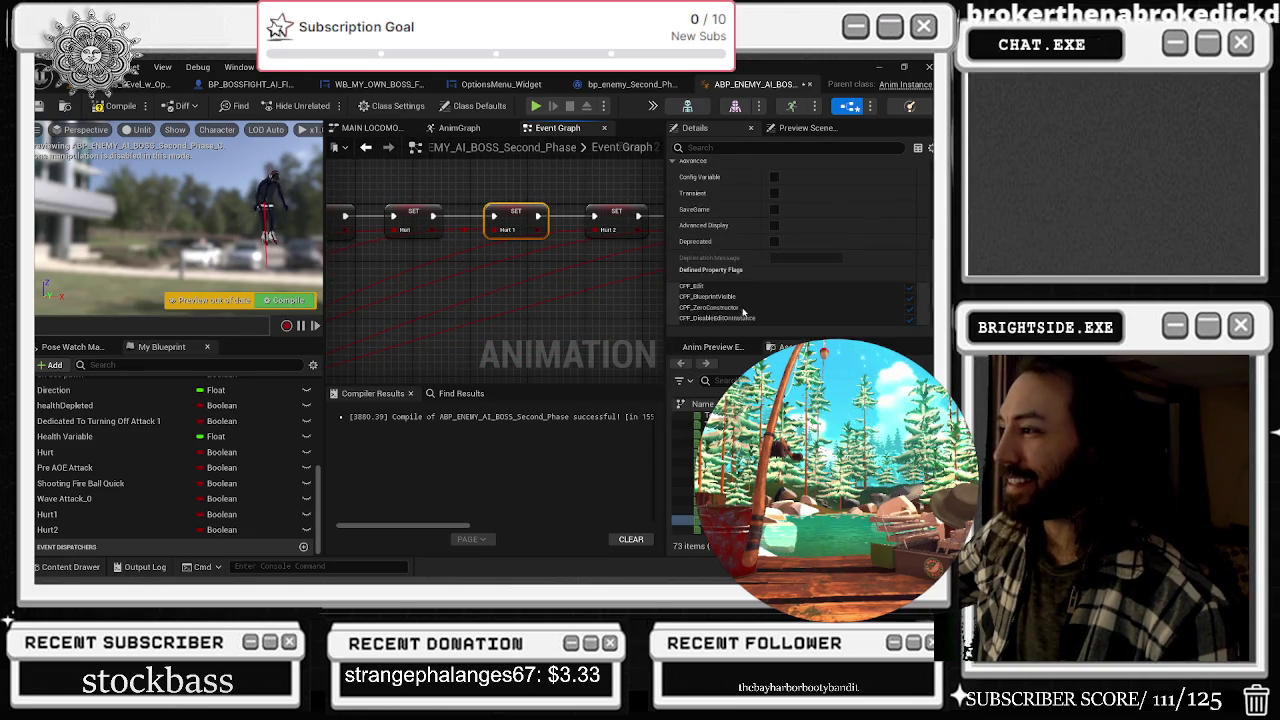
left_click(120, 106)
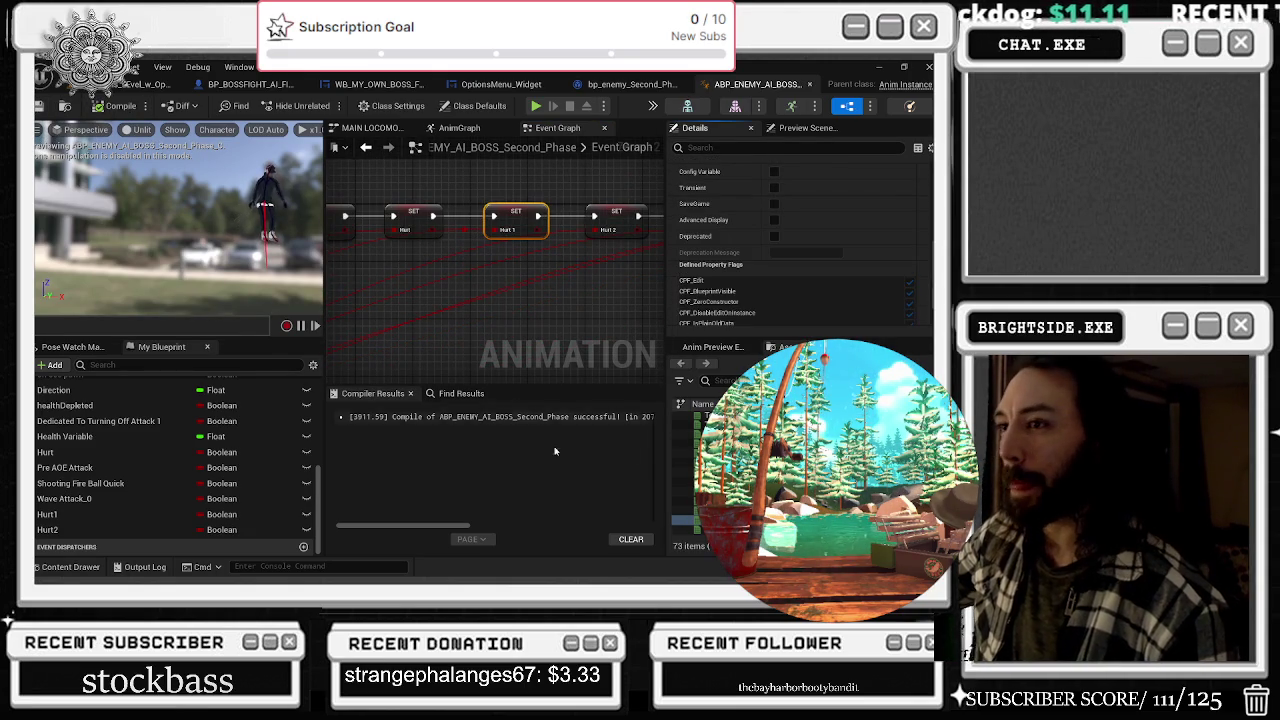
scroll(457, 282, "down", 4)
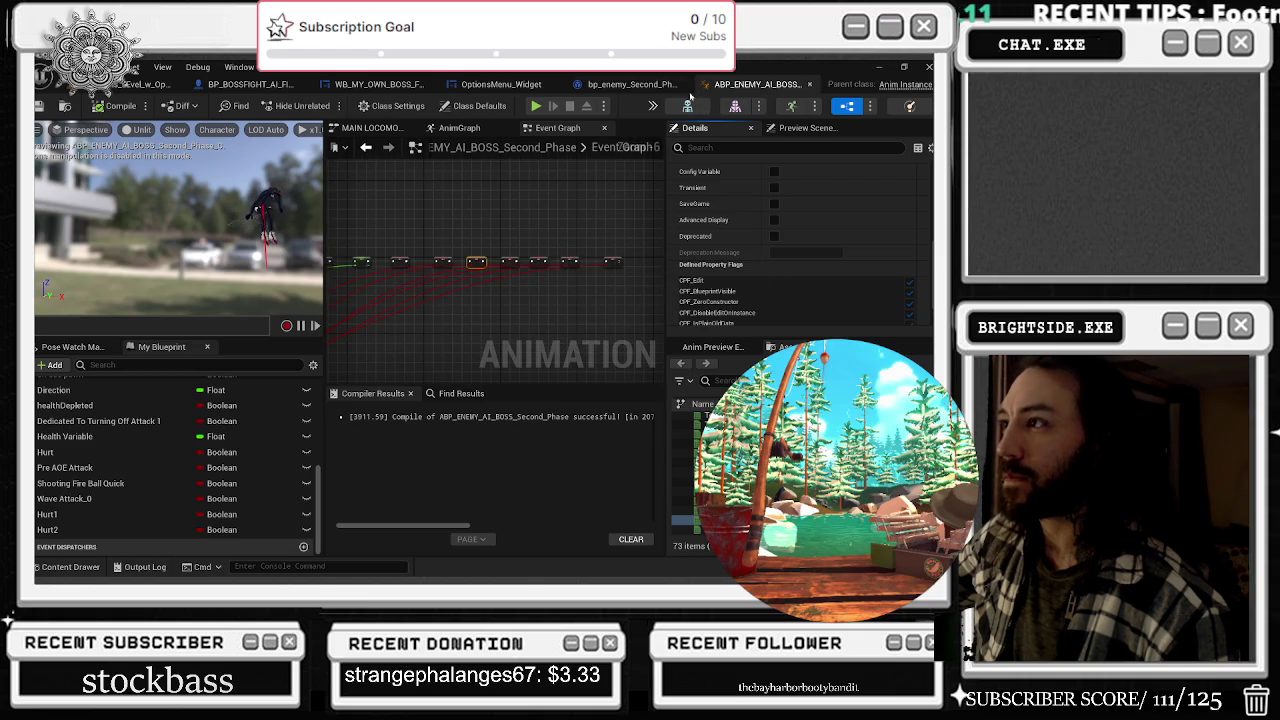
left_click(631, 86)
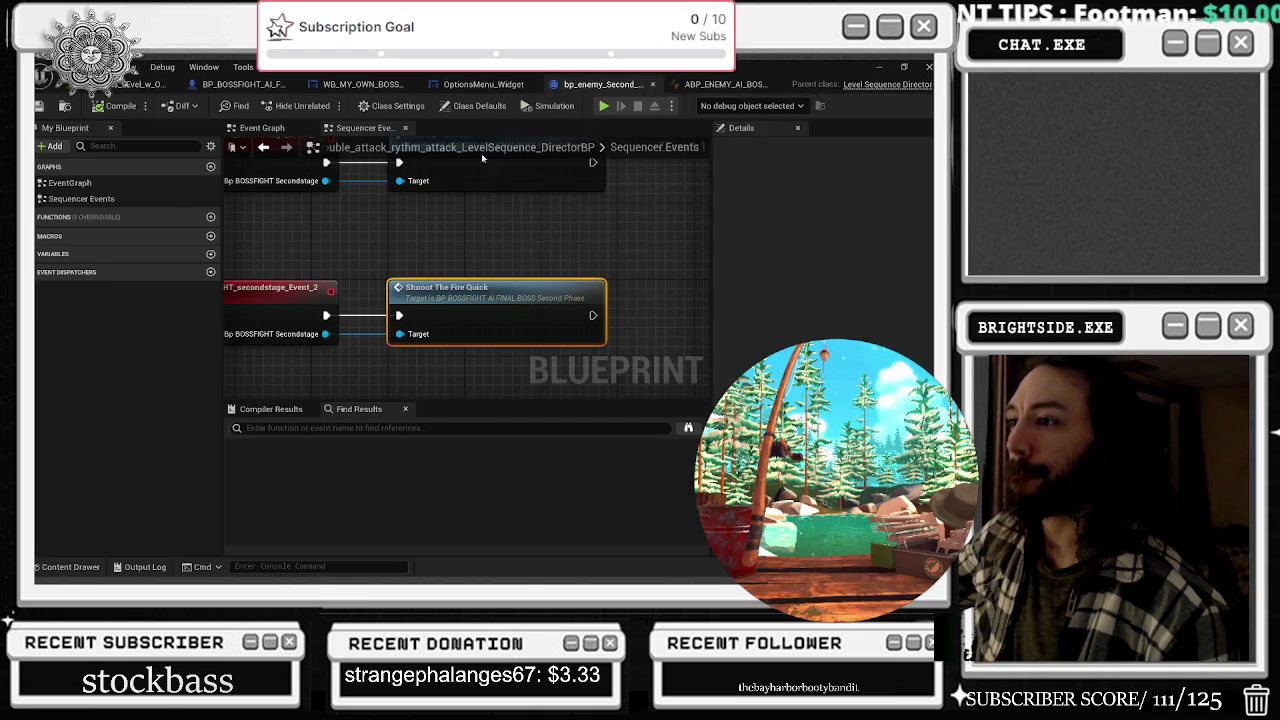
Look over the boss's Take Damage graph, then save the modified assets from the level editor
left_click(244, 88)
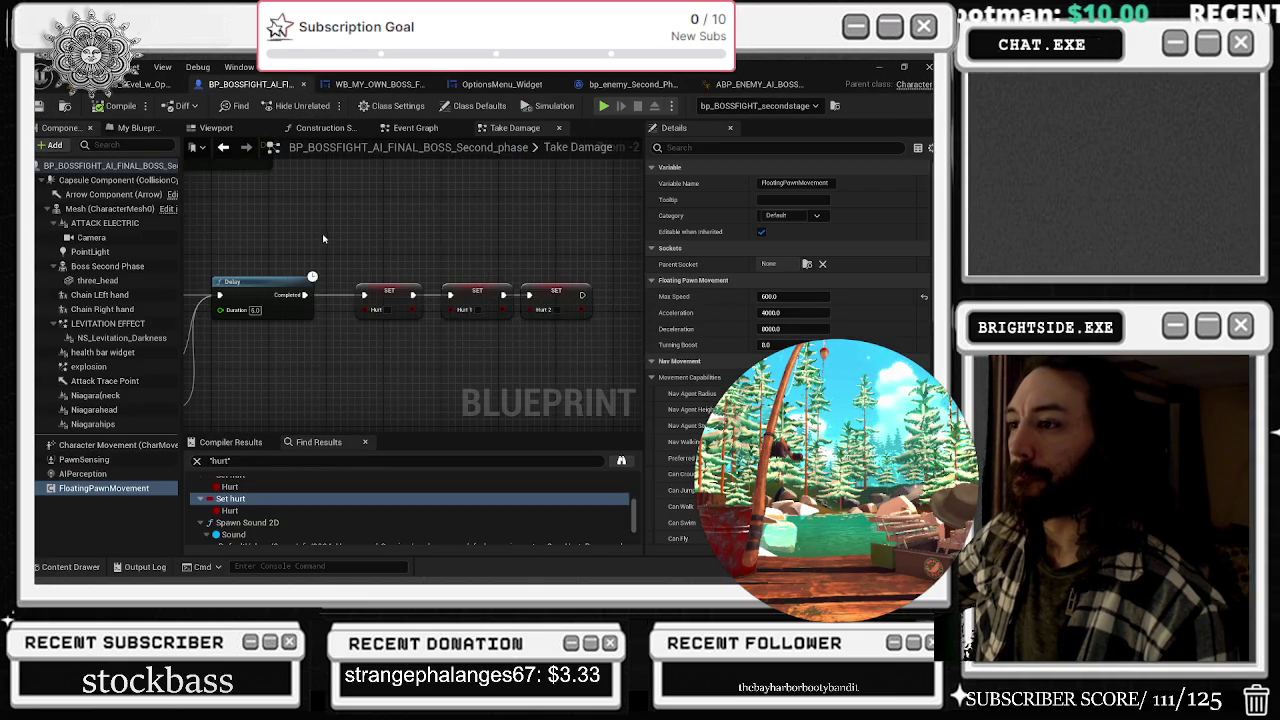
scroll(392, 263, "down", 2)
scroll(260, 352, "up", 3)
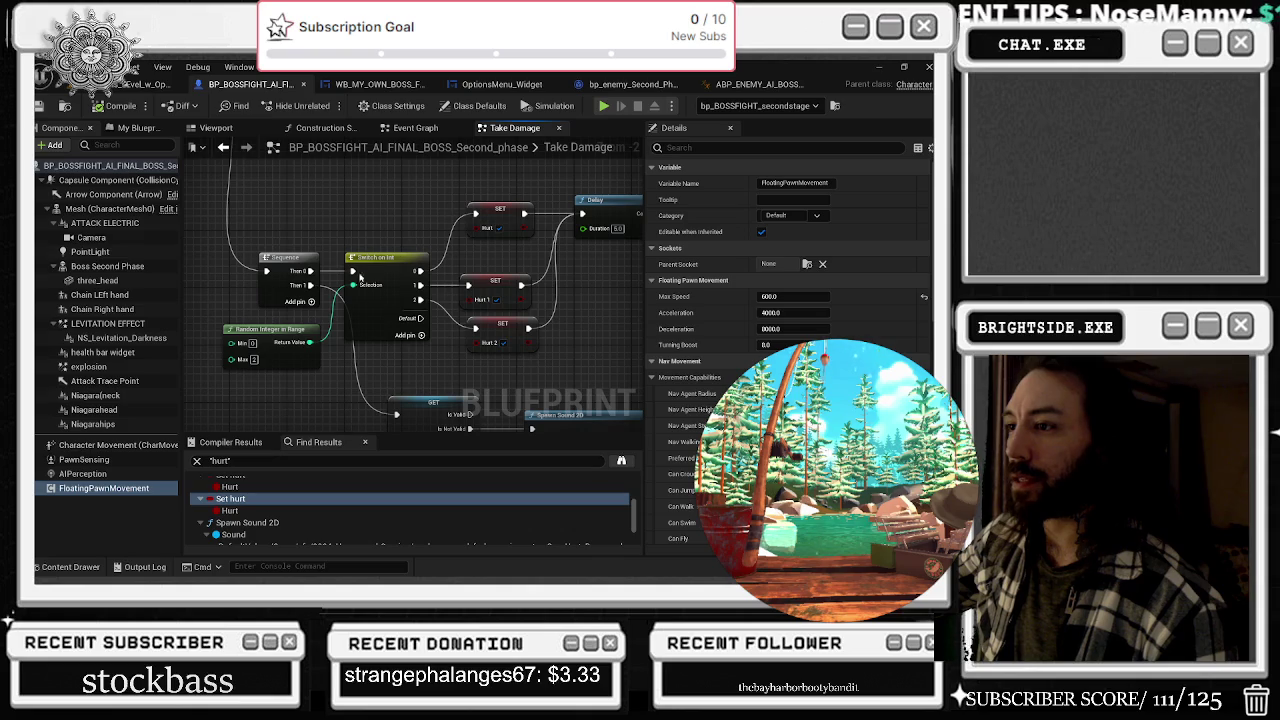
left_click(544, 342)
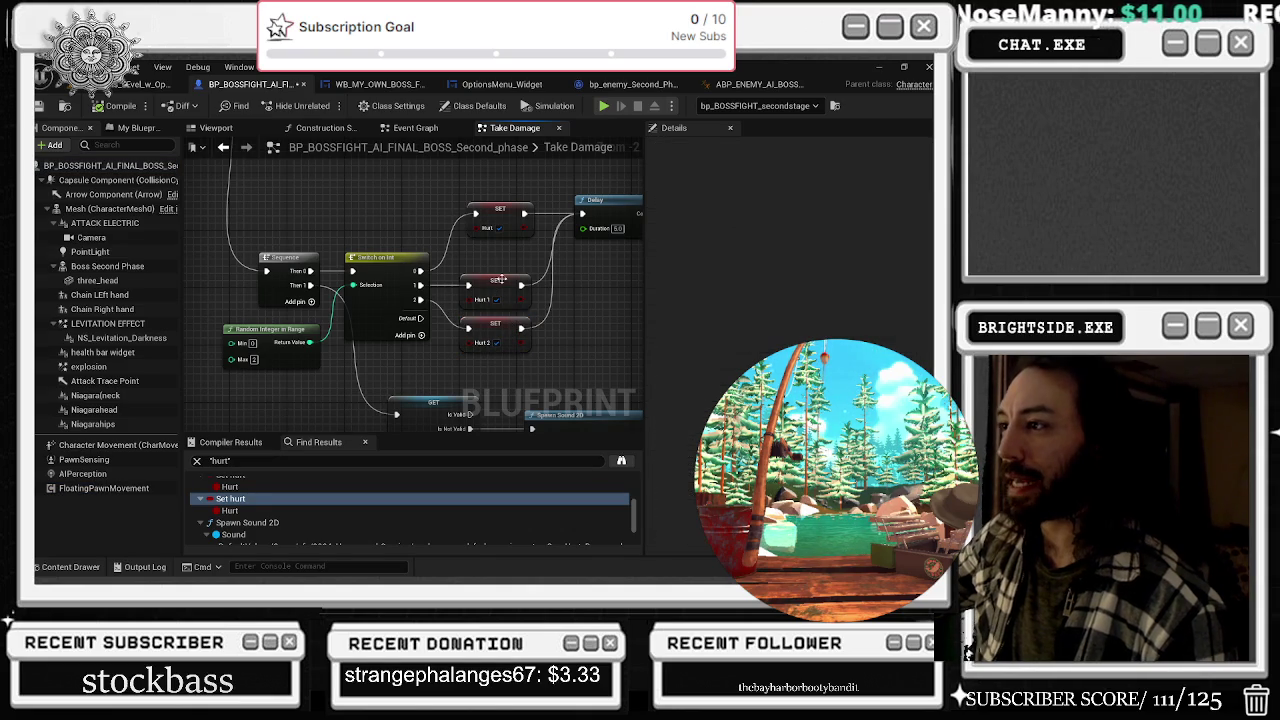
left_click_drag(571, 169, 578, 172)
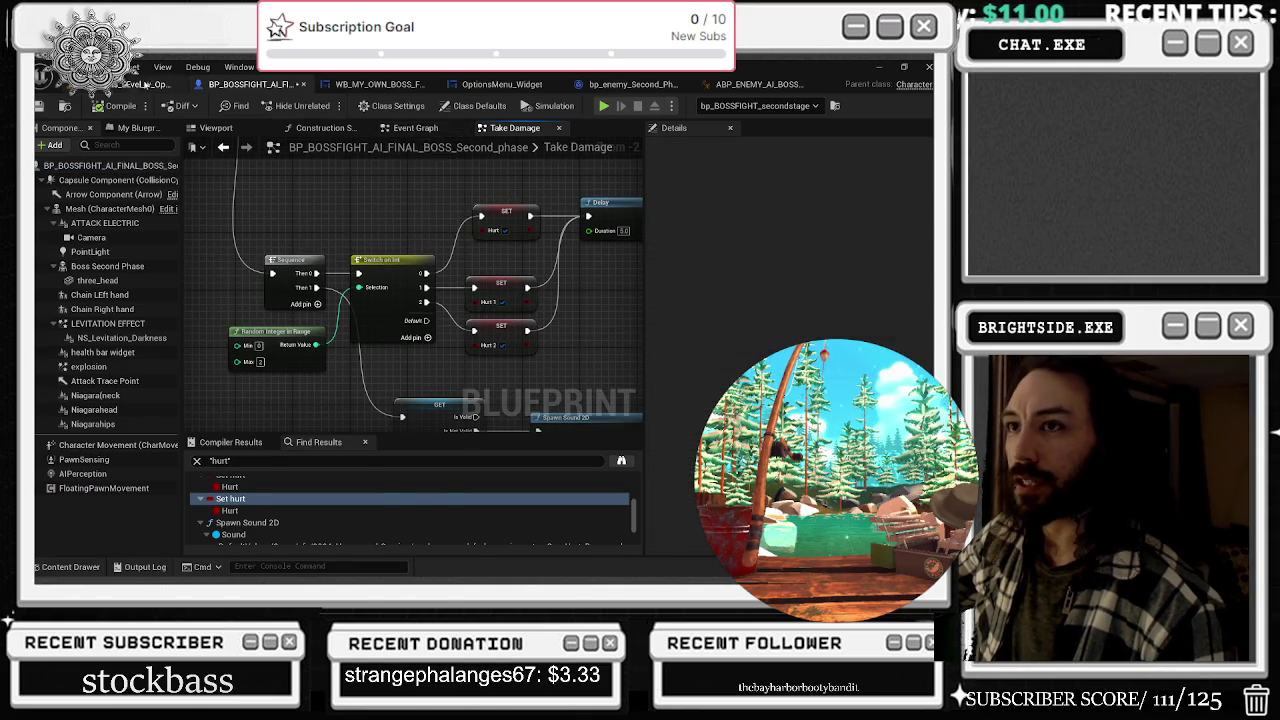
left_click(147, 85)
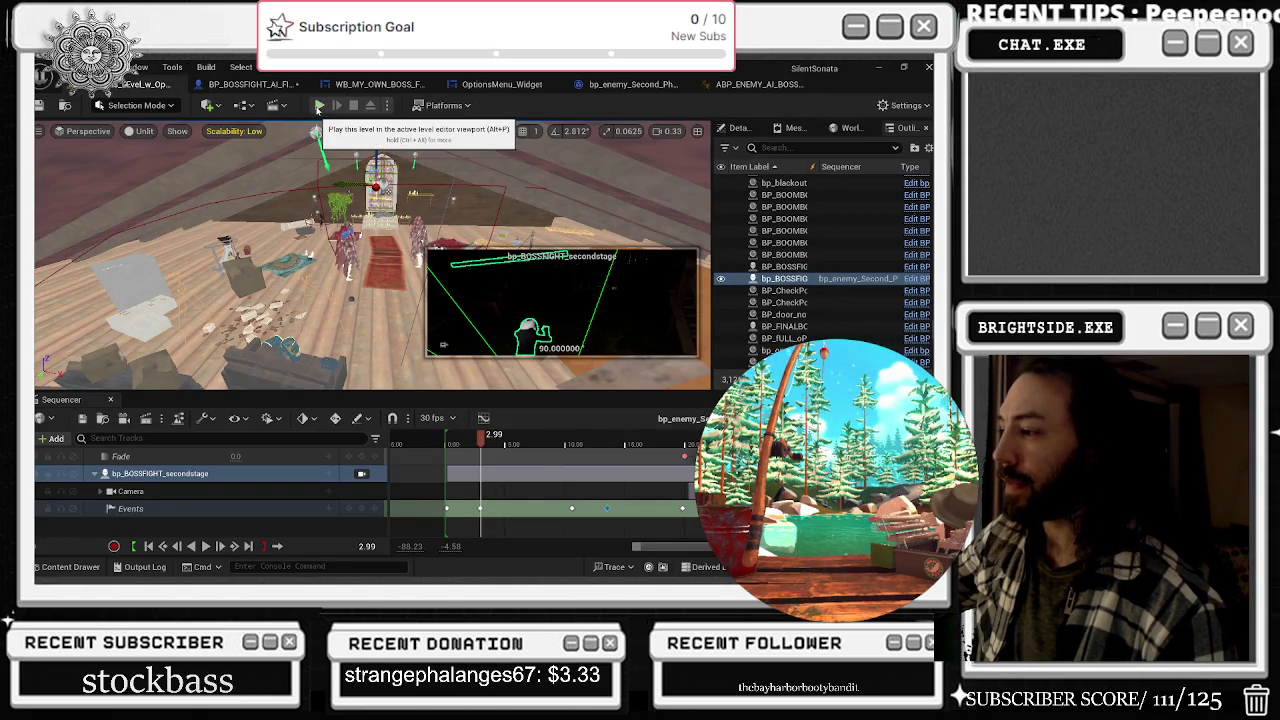
key("ctrl+s")
left_click(571, 460)
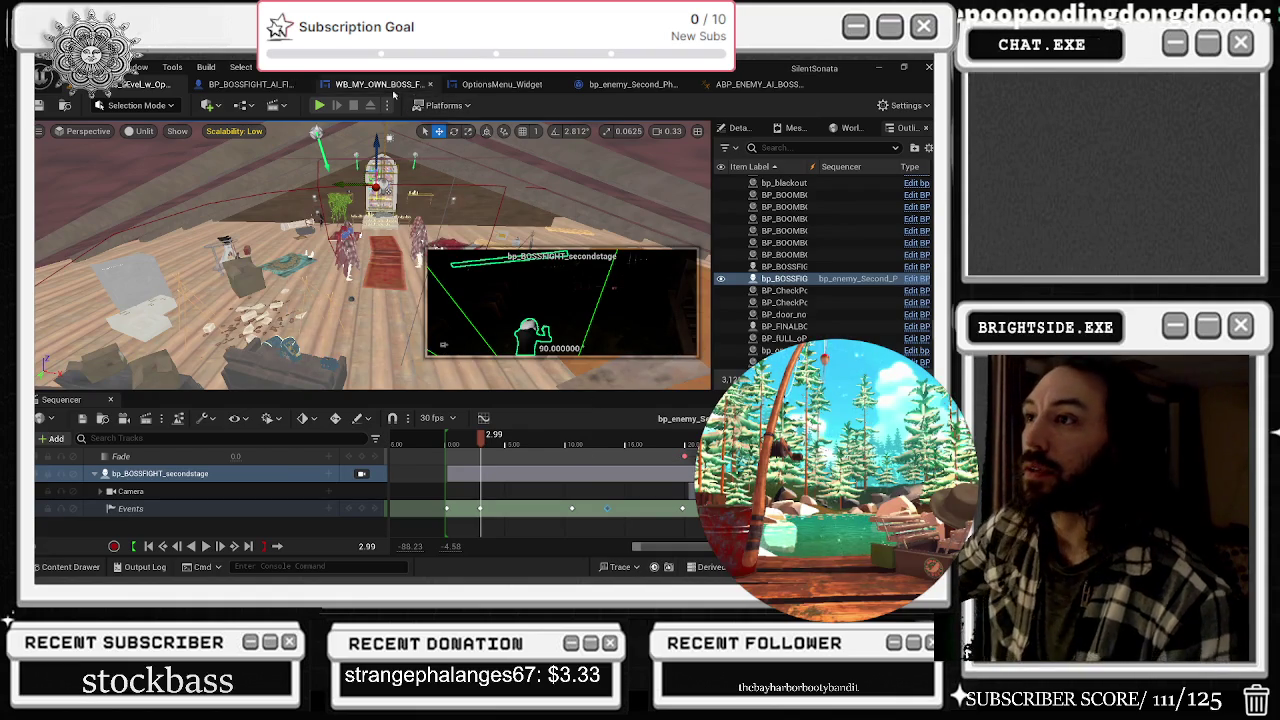
In the Take Damage graph, connect the Sequence node's output to the Set node
left_click(245, 84)
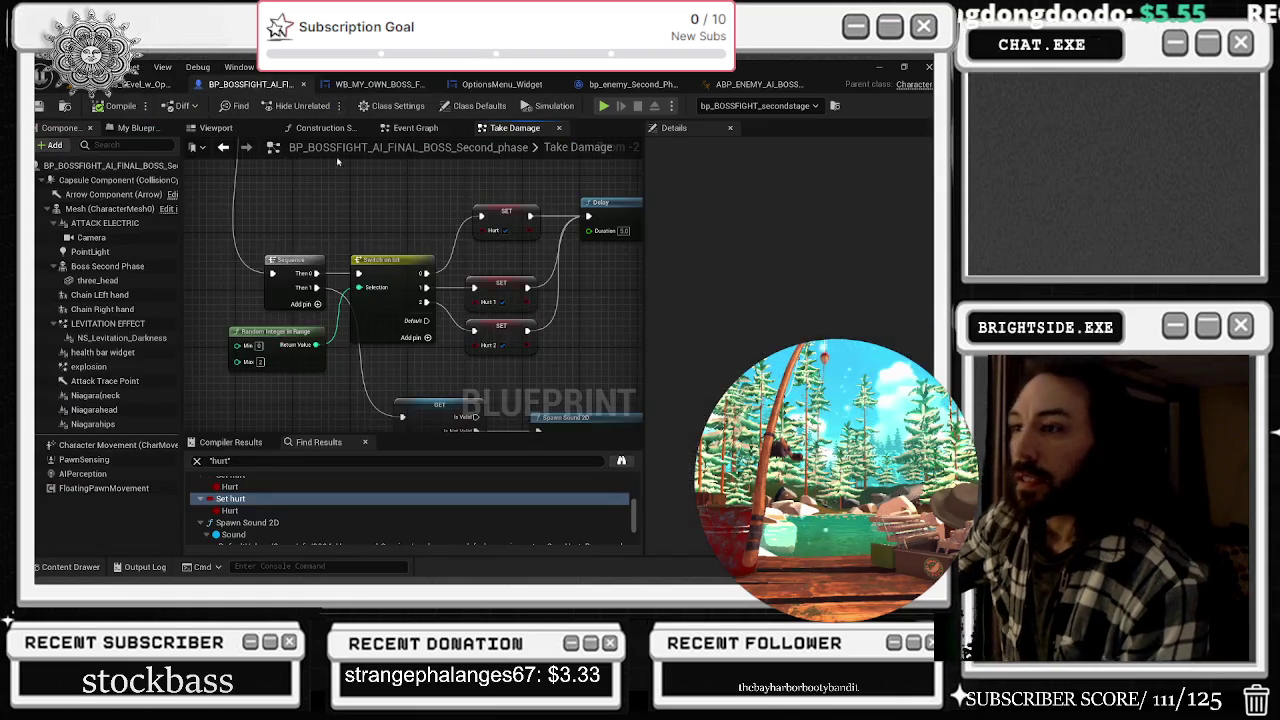
scroll(383, 210, "down", 3)
mouse_move(470, 304)
left_mouse_down()
mouse_move(364, 222)
mouse_move(313, 283)
left_mouse_up()
scroll(338, 282, "up", 2)
scroll(338, 282, "down", 2)
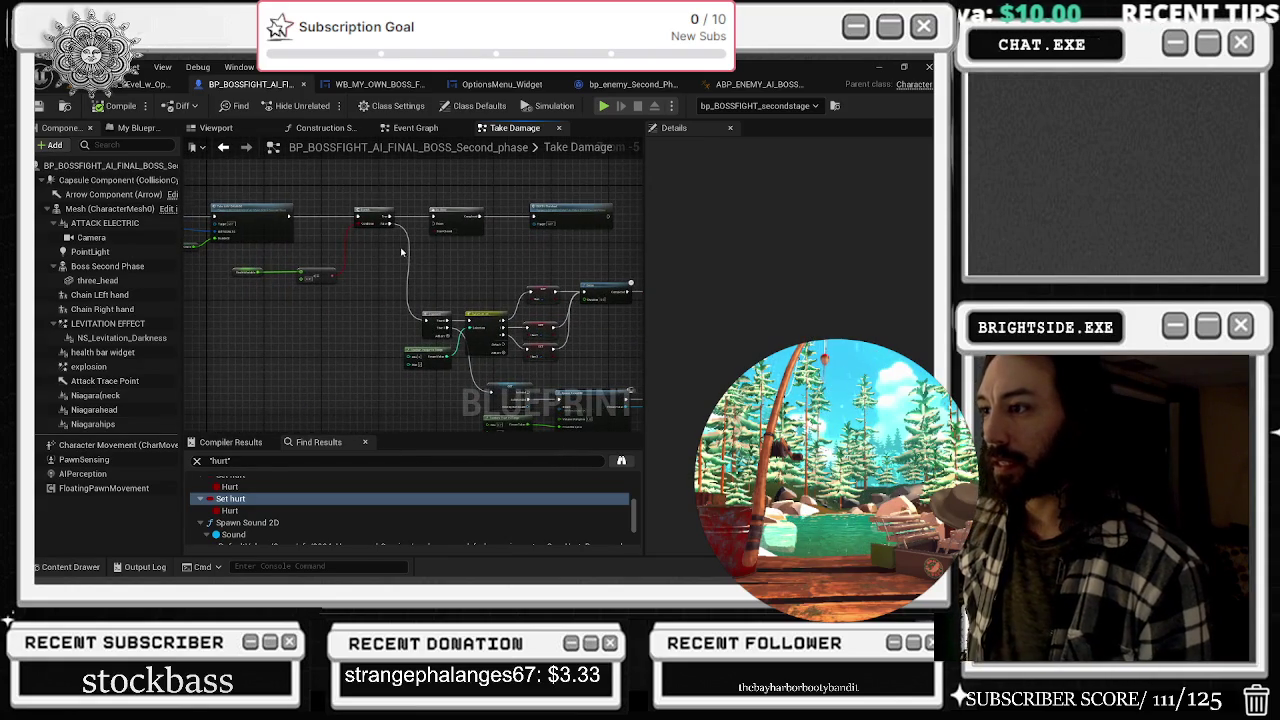
left_click_drag(403, 252, 352, 242)
left_click_drag(569, 304, 485, 265)
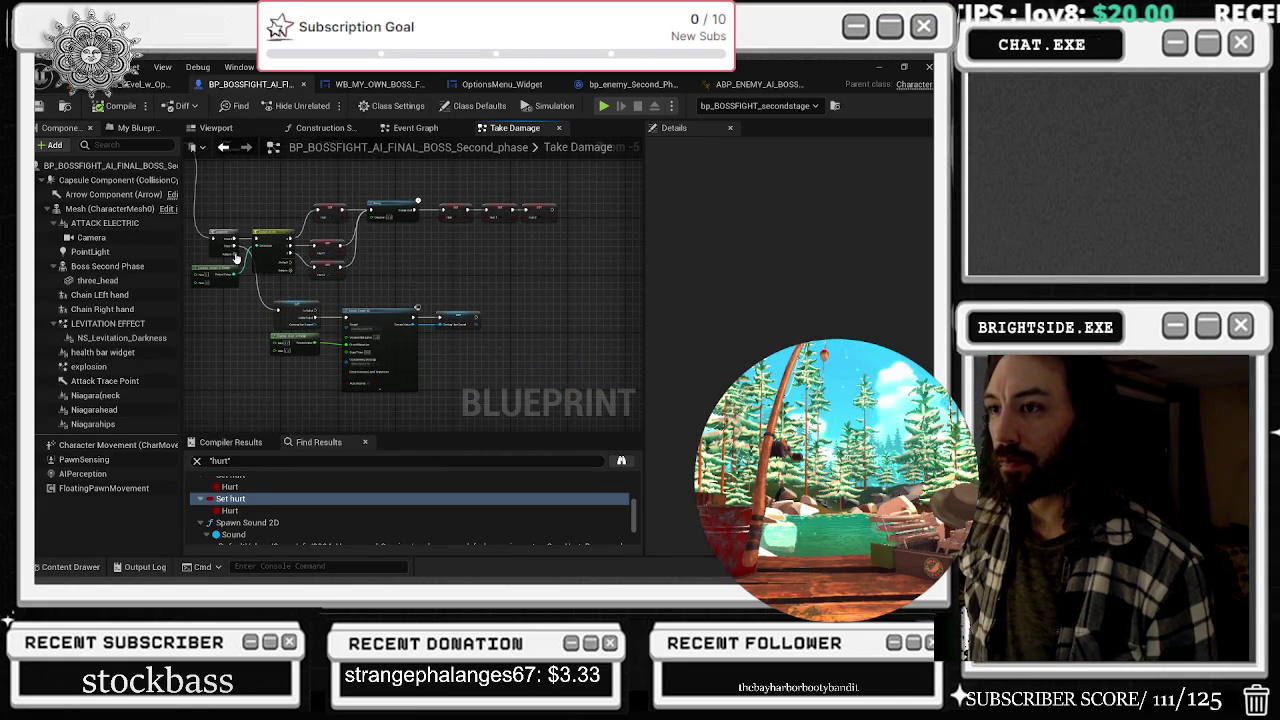
left_click_drag(240, 260, 258, 284)
left_click_drag(305, 414, 293, 374)
left_click_drag(268, 246, 294, 385)
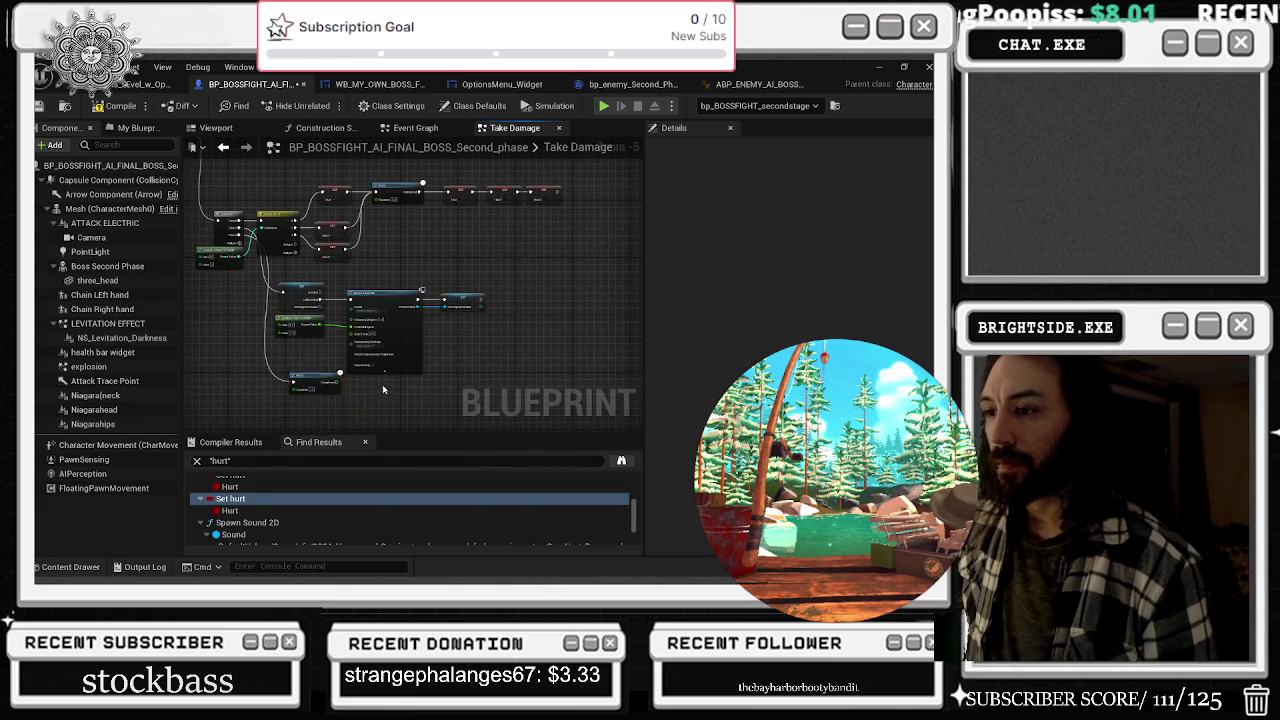
Add a Random Teleport After Hurt call on the Delay's Completed pin and compile the boss blueprint
left_click_drag(381, 391, 340, 327)
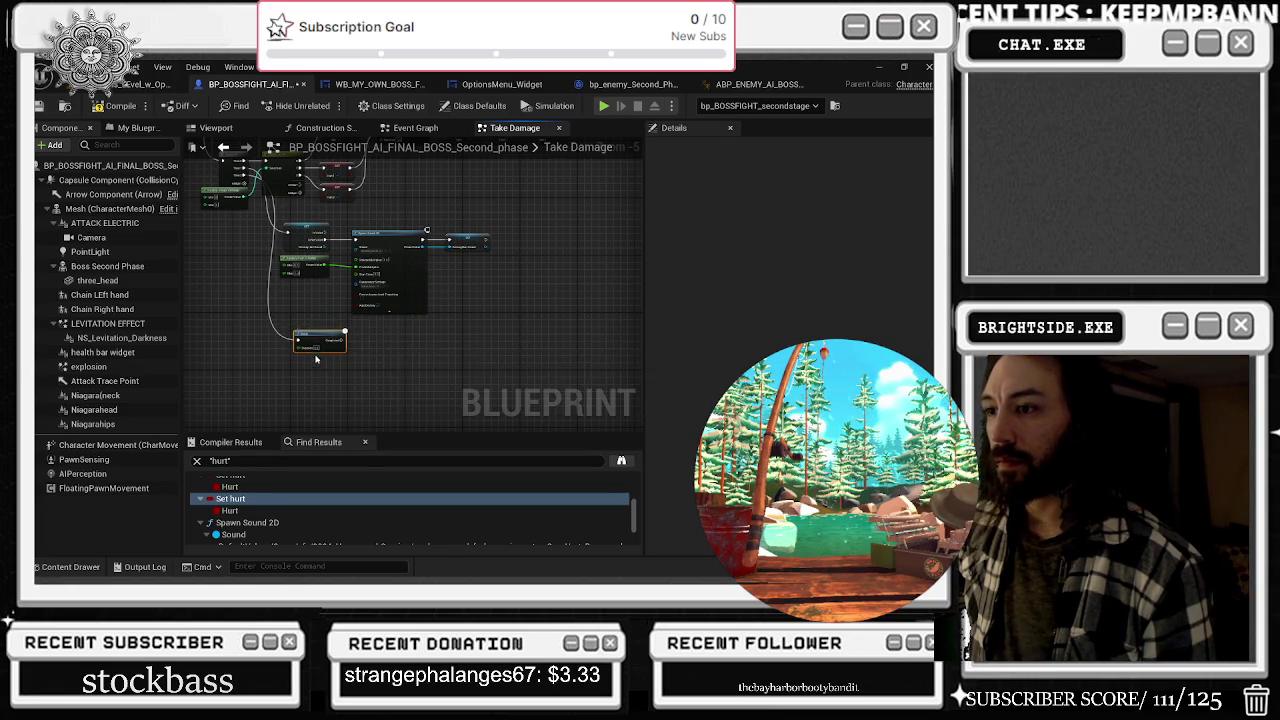
scroll(320, 317, "up", 2)
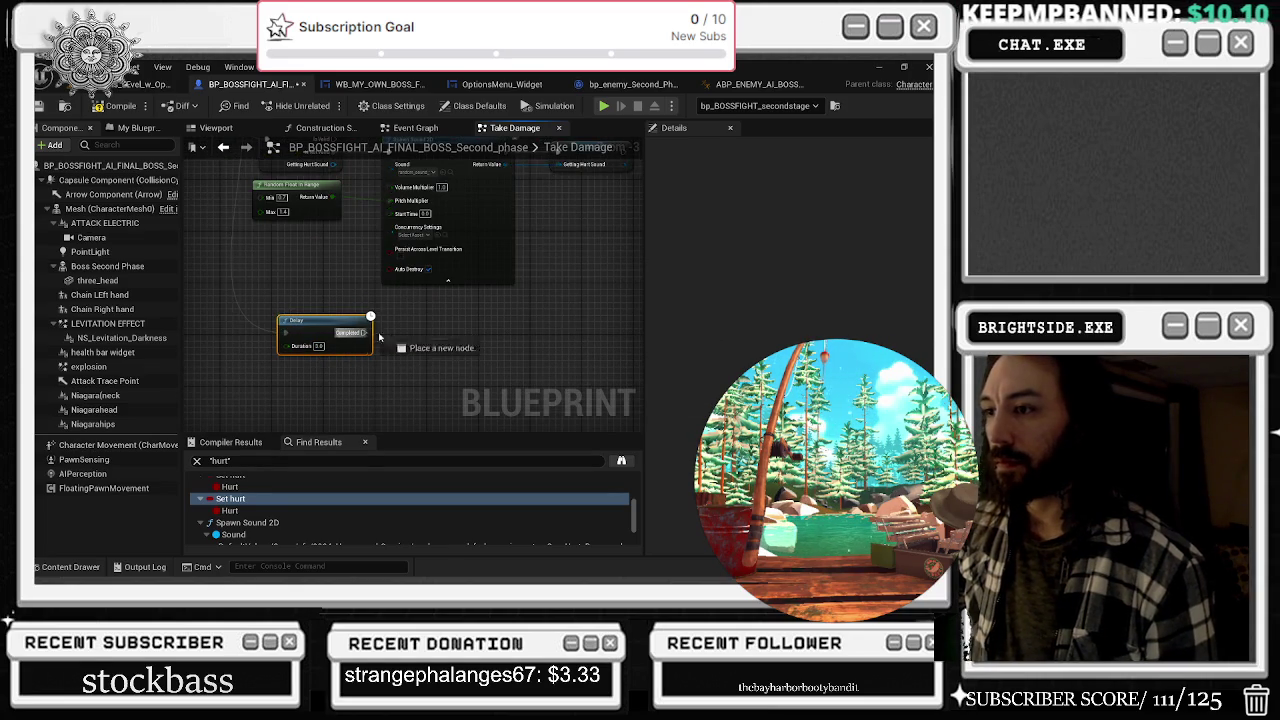
left_click_drag(367, 336, 394, 336)
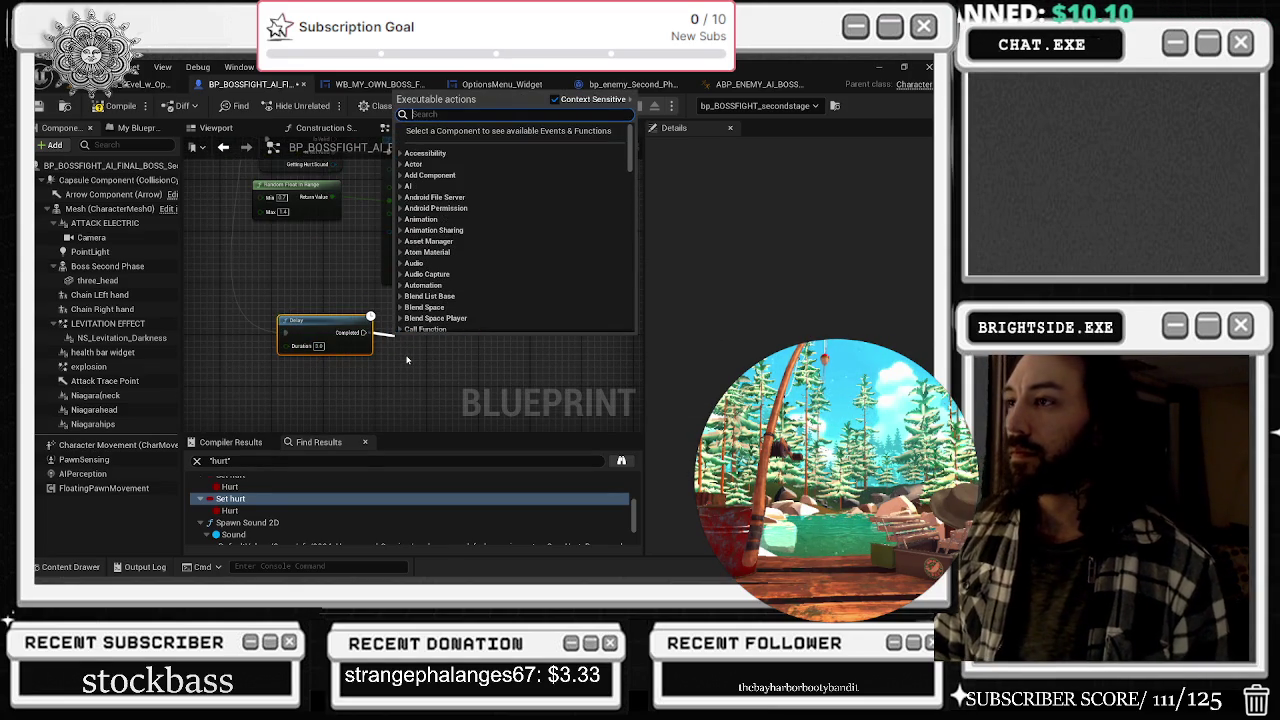
type("MOVE")
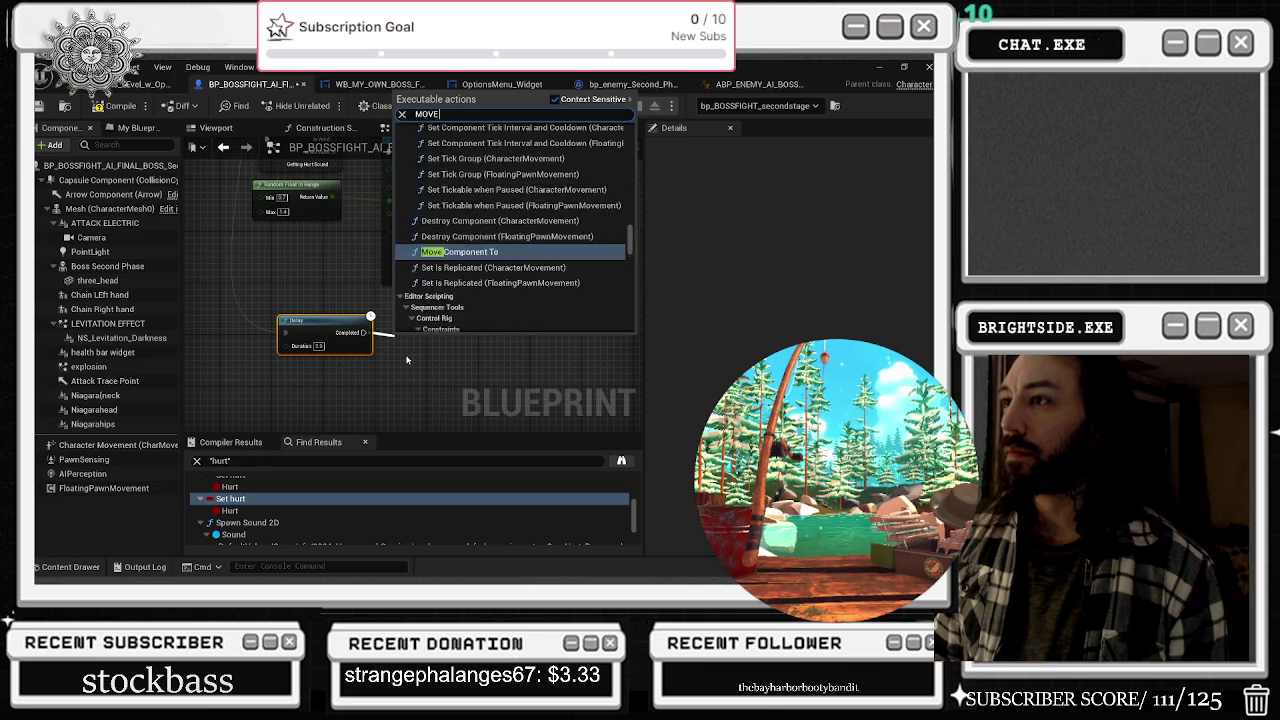
type(" TO LO")
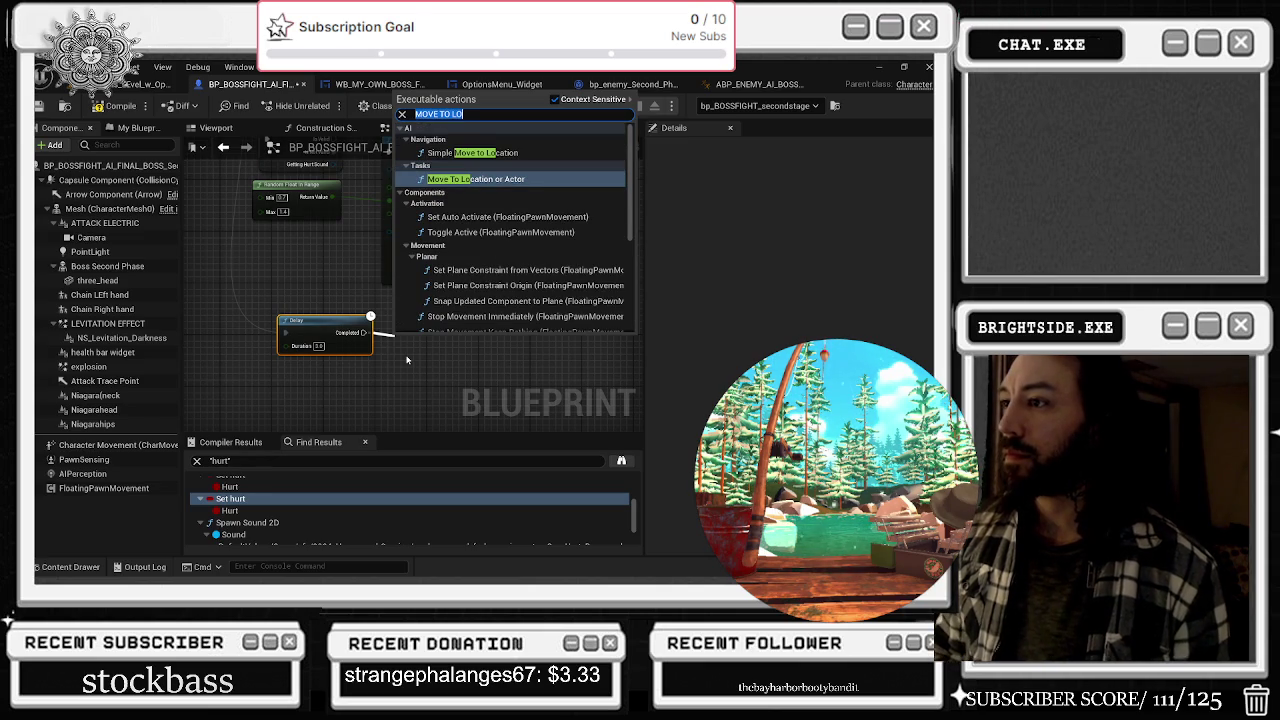
type("random")
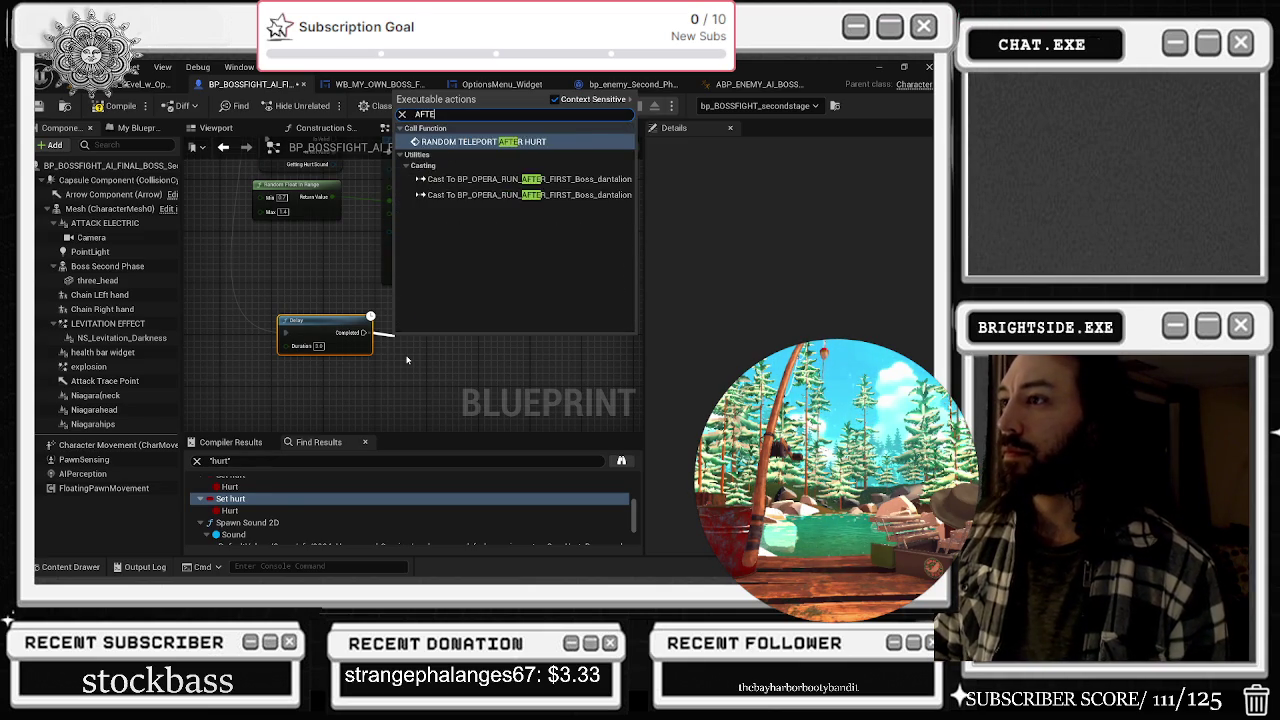
key("Return")
left_click(304, 268)
left_click(110, 107)
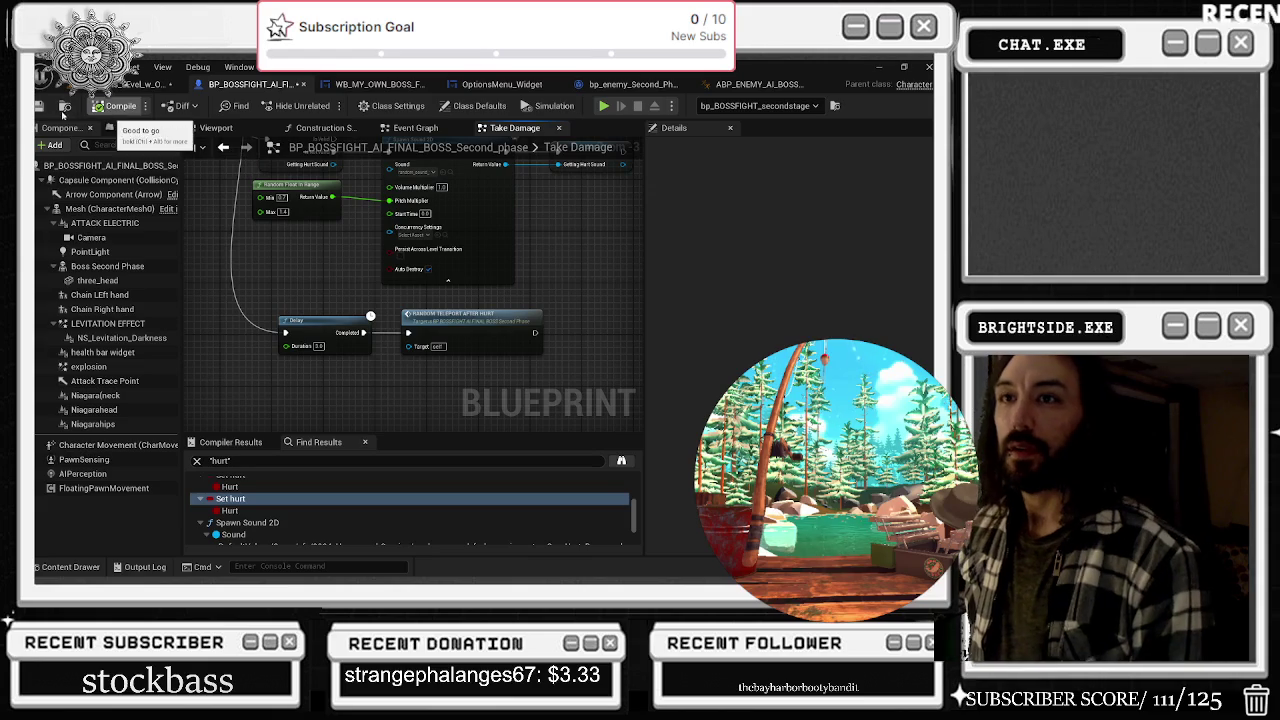
left_click(150, 84)
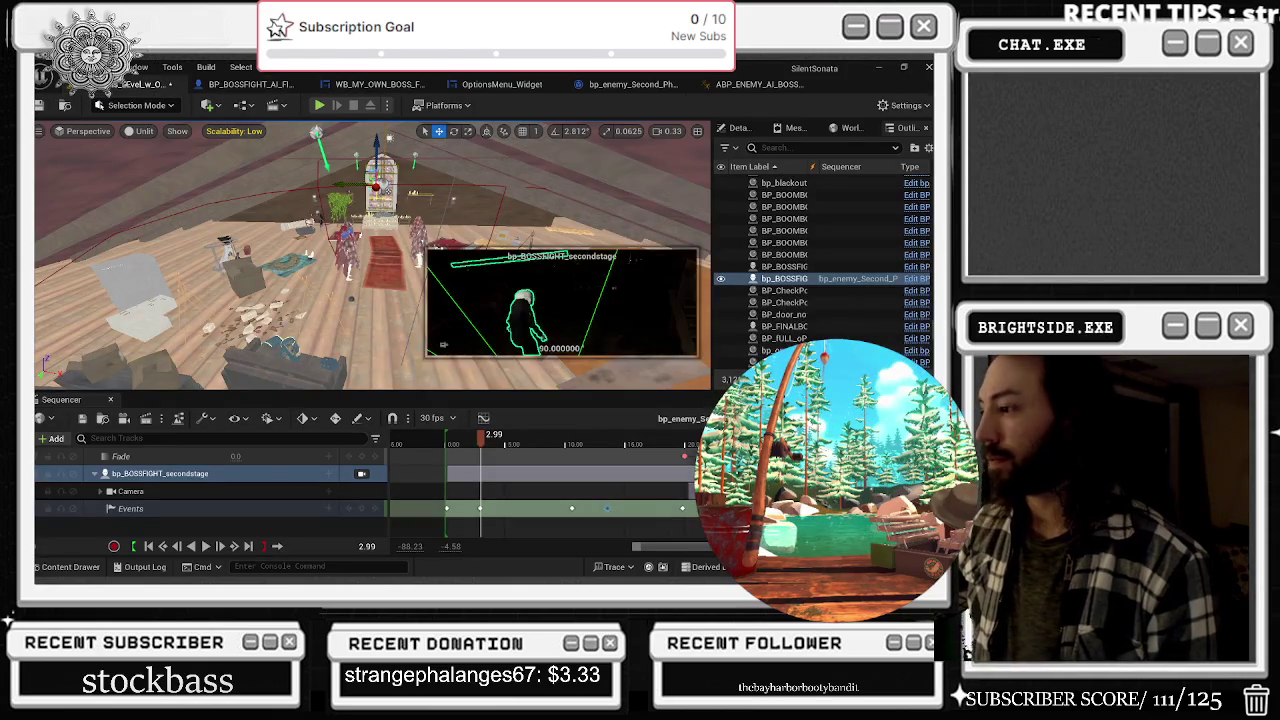
Save the Windmills_LEvel_w_Opera_LAST_STAND_BOSS_FIGHT level and launch Play in Editor with Alt+P
key("ctrl+shift+s")
left_click(580, 459)
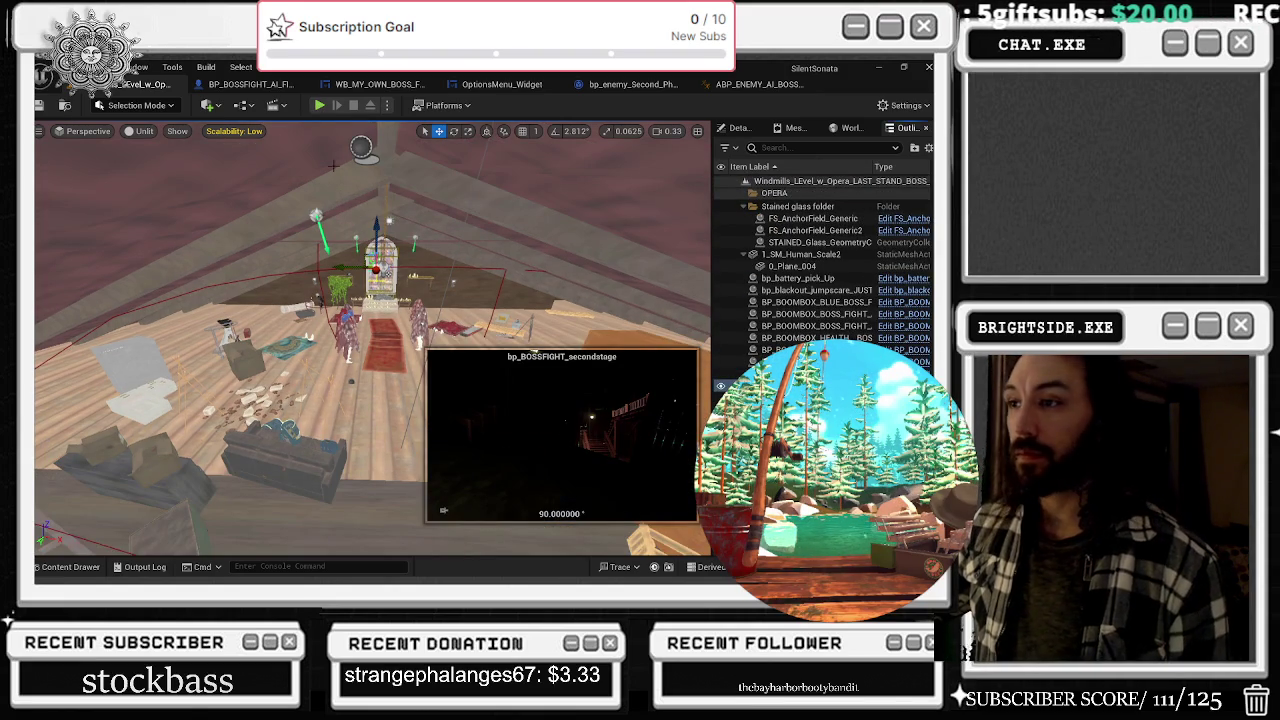
key("alt+p")
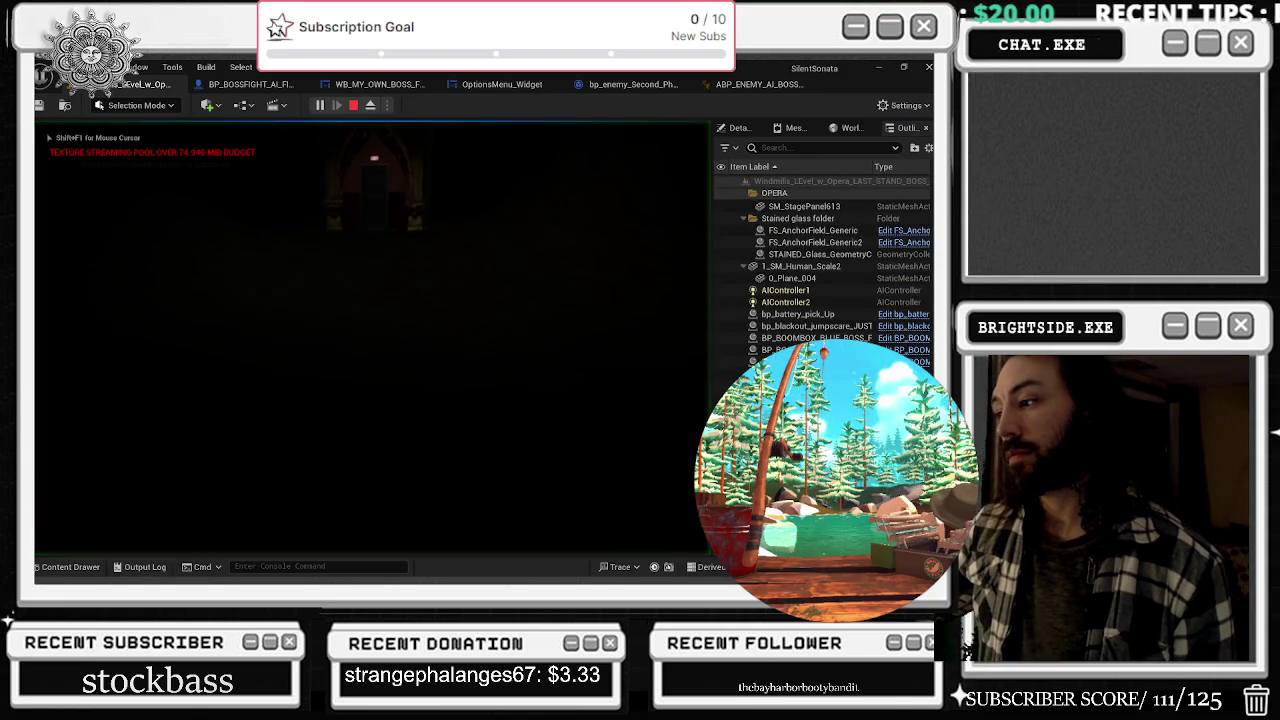
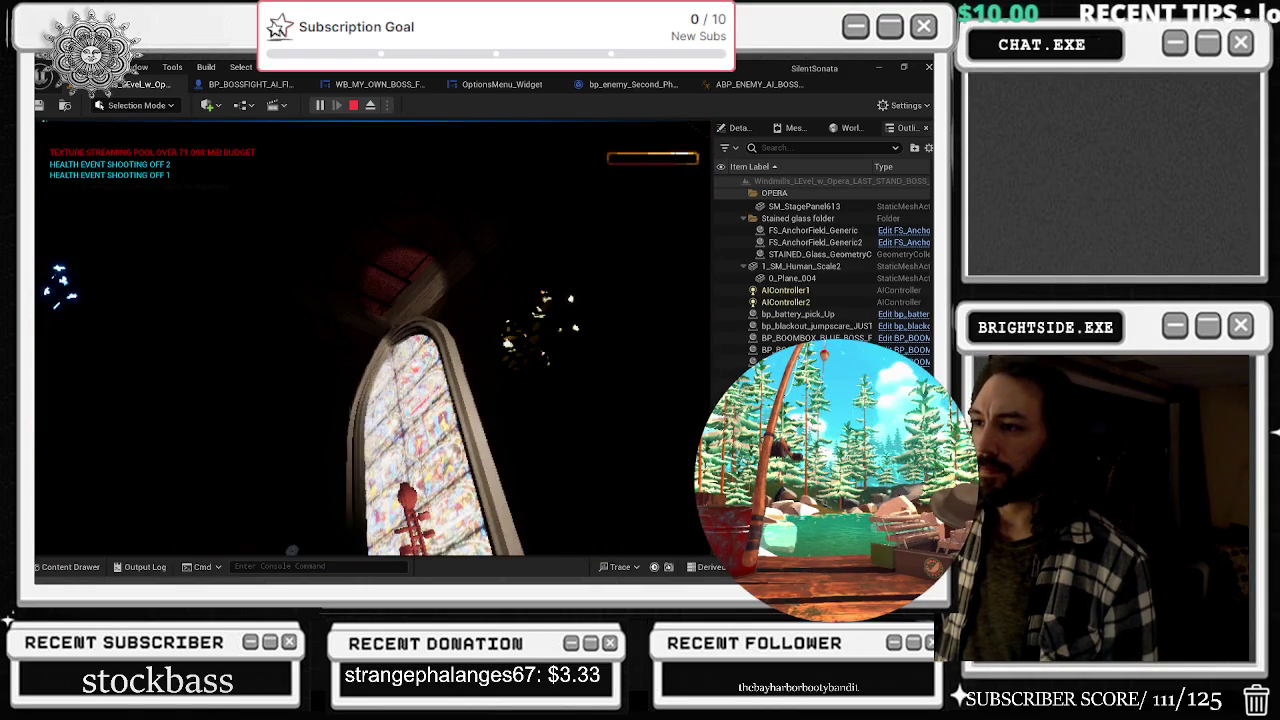
Stop play, inspect BP_BOSSFIGHT's RANDOM TELEPORT AFTER HURT event, and return to the level
key("Escape")
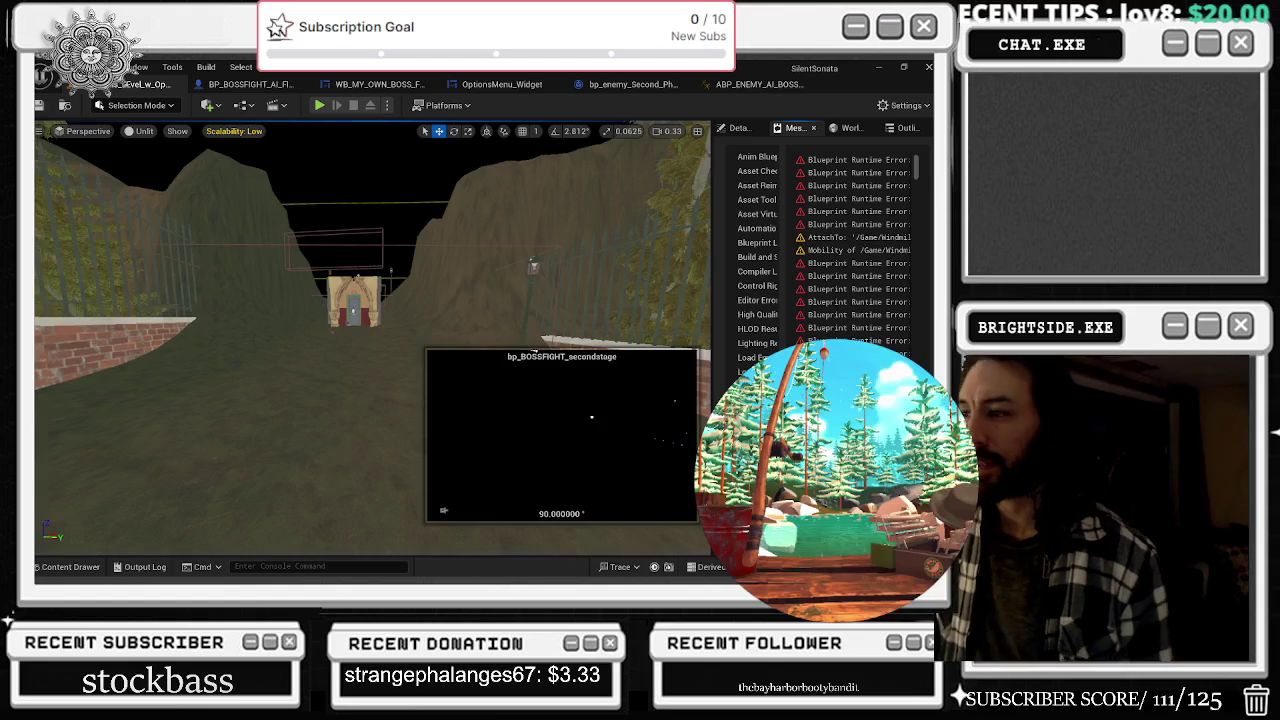
left_click(250, 84)
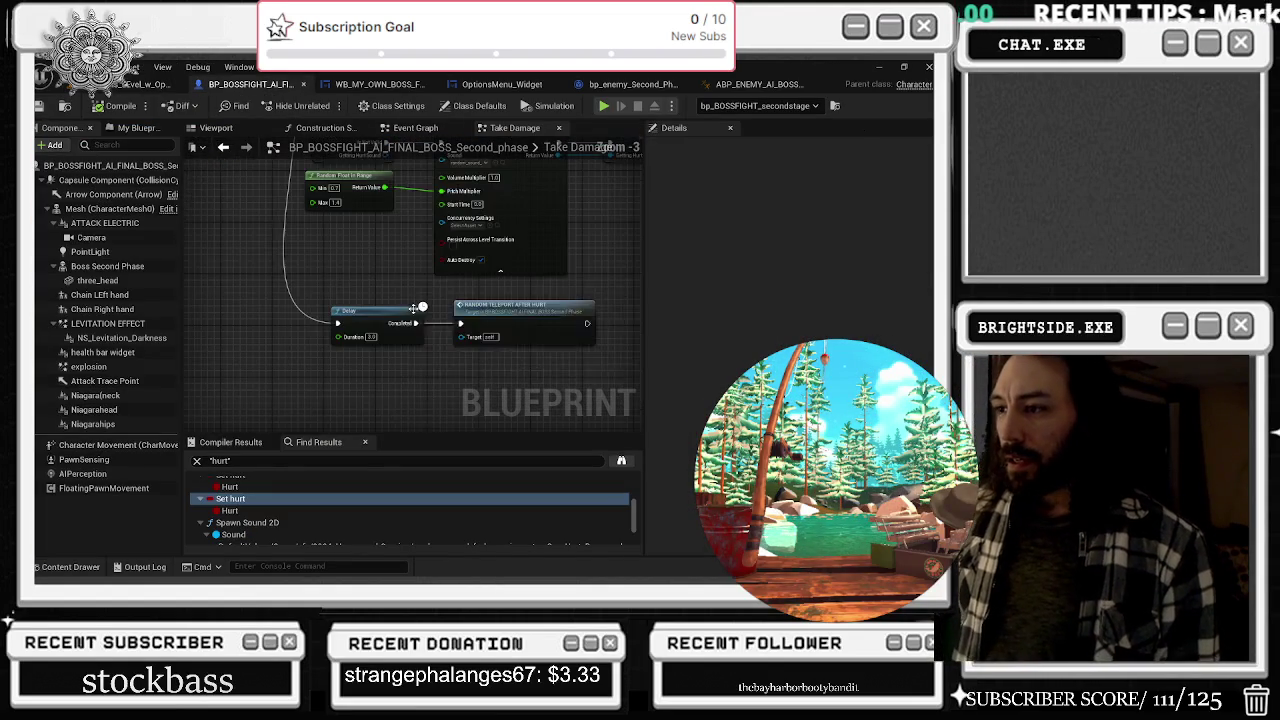
left_click(497, 310)
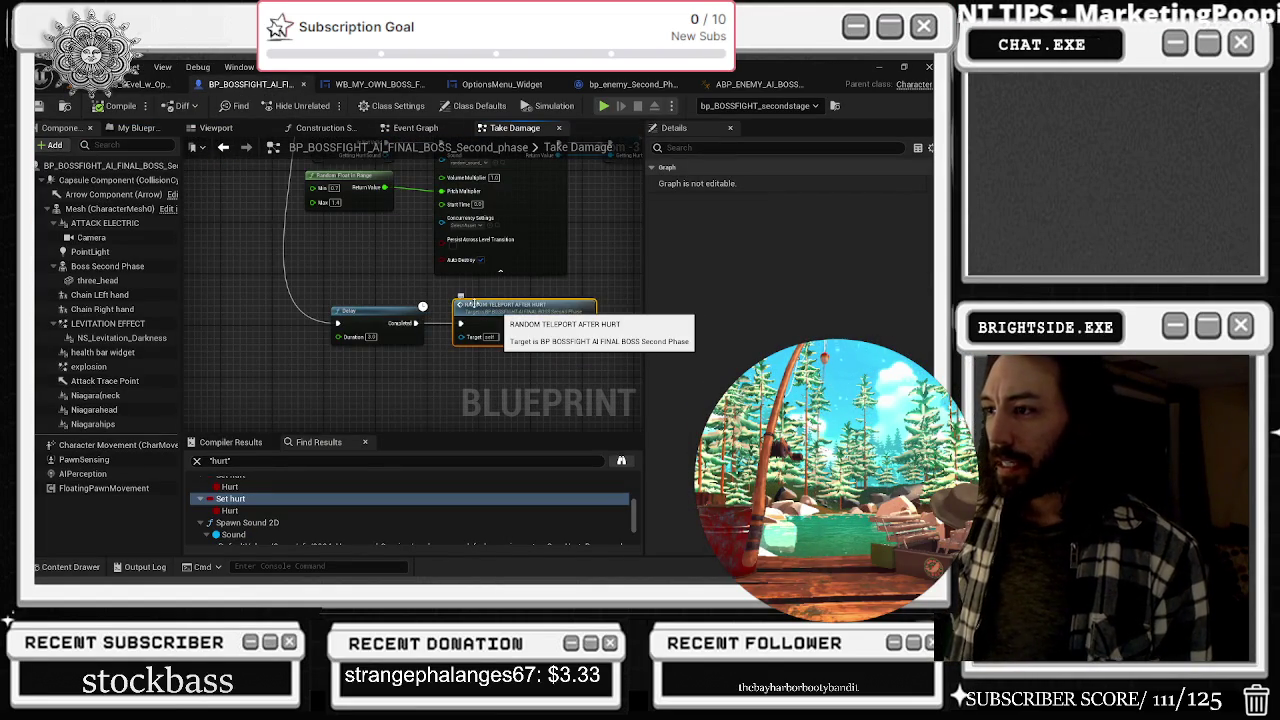
double_click(497, 316)
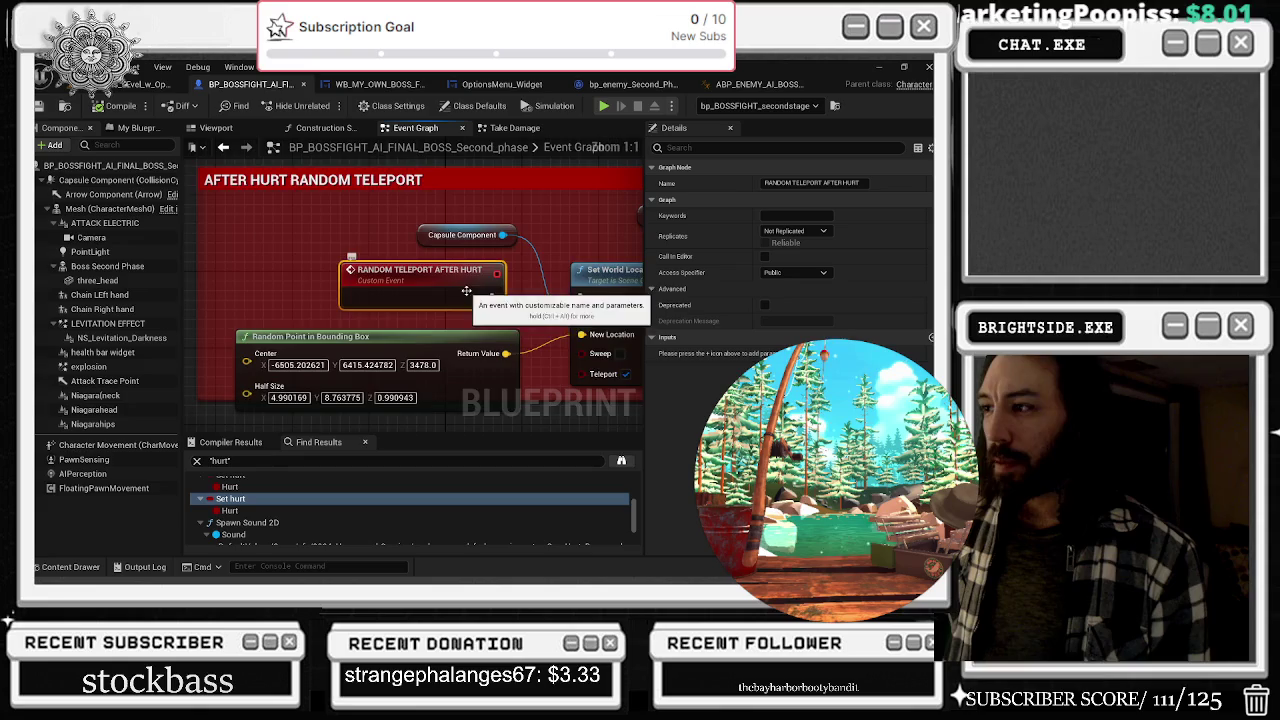
scroll(470, 381, "up", 4)
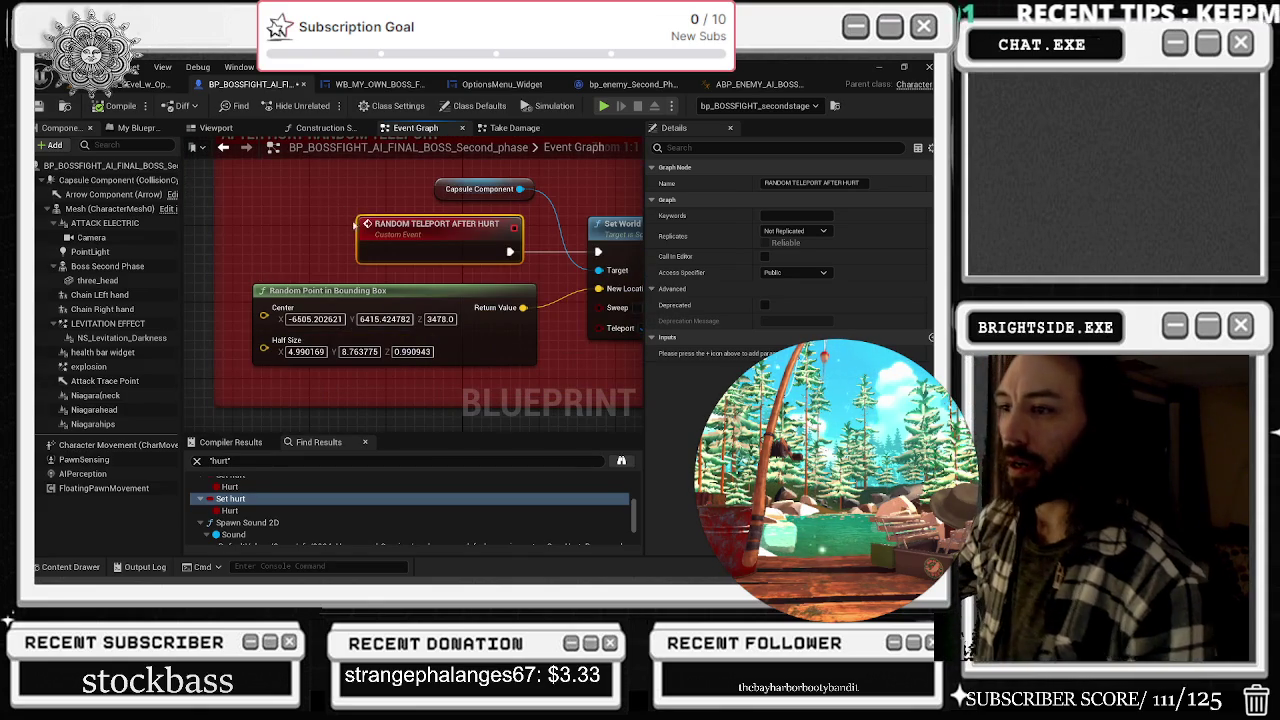
left_click(143, 84)
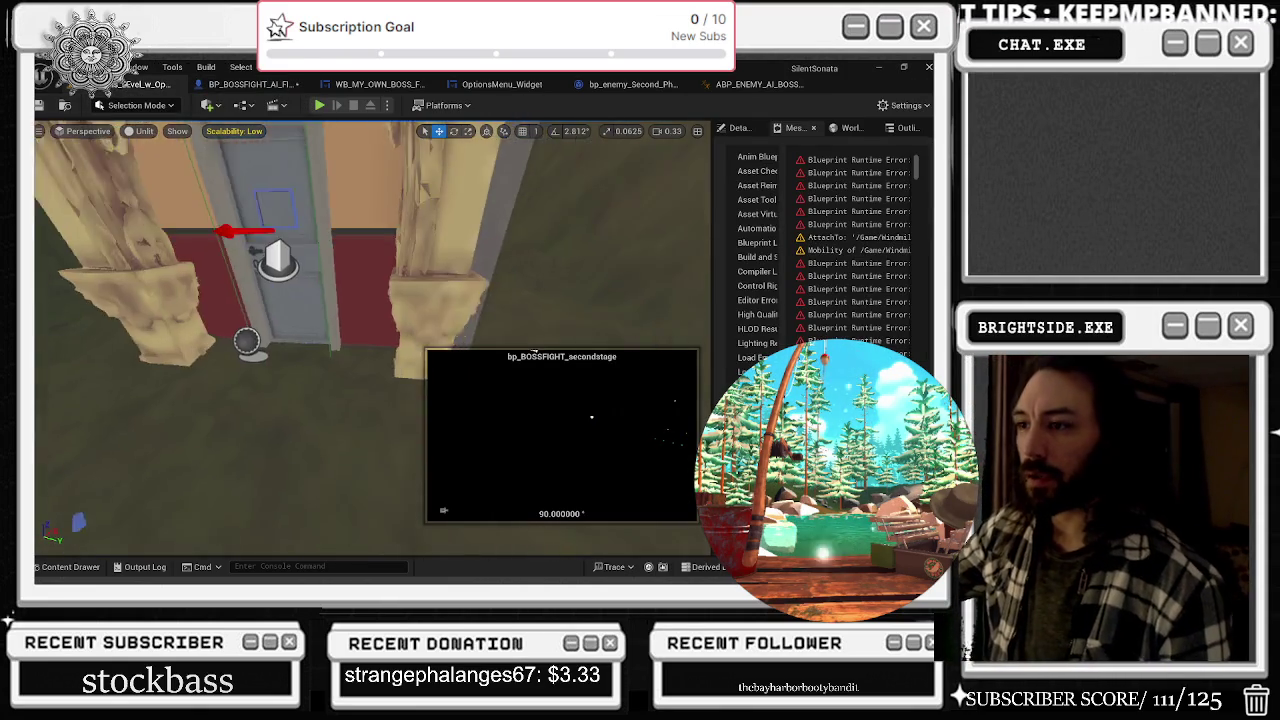
scroll(265, 210, "down", 5)
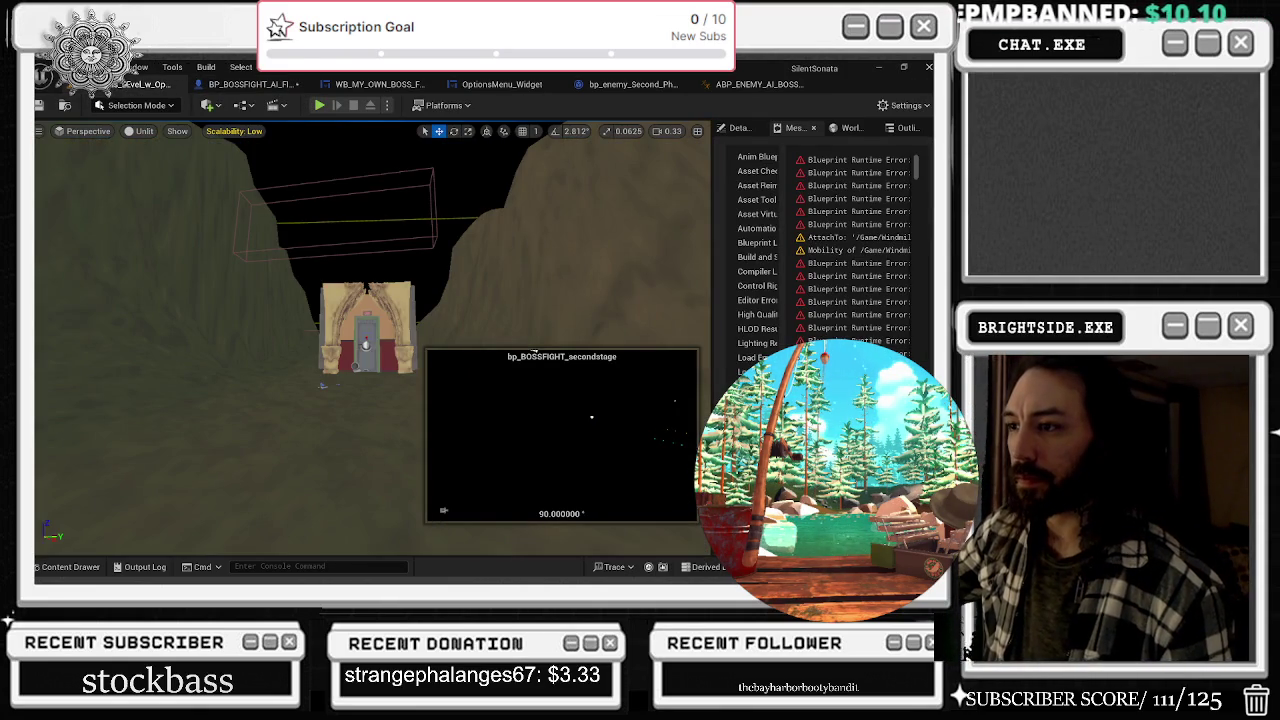
Fly up to the attic, place a Trigger Box on its floor, and switch to the scale gizmo
left_click(279, 276)
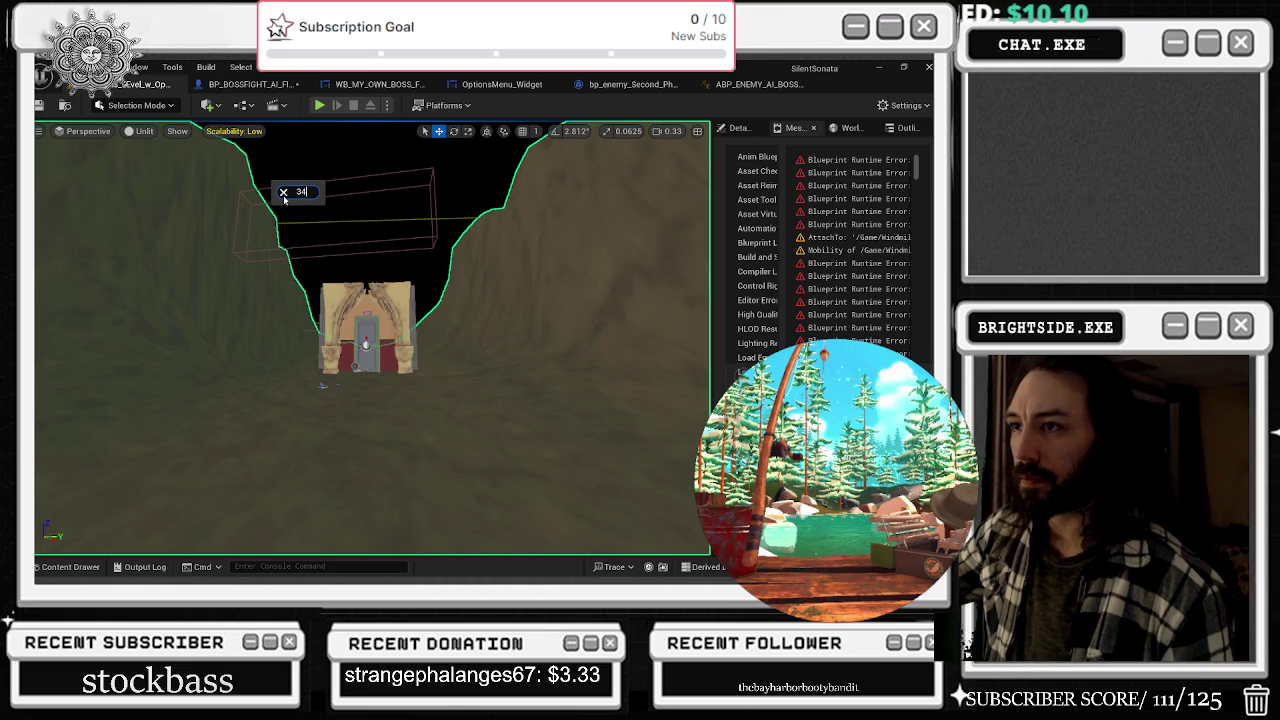
right_click(284, 200)
key("w")
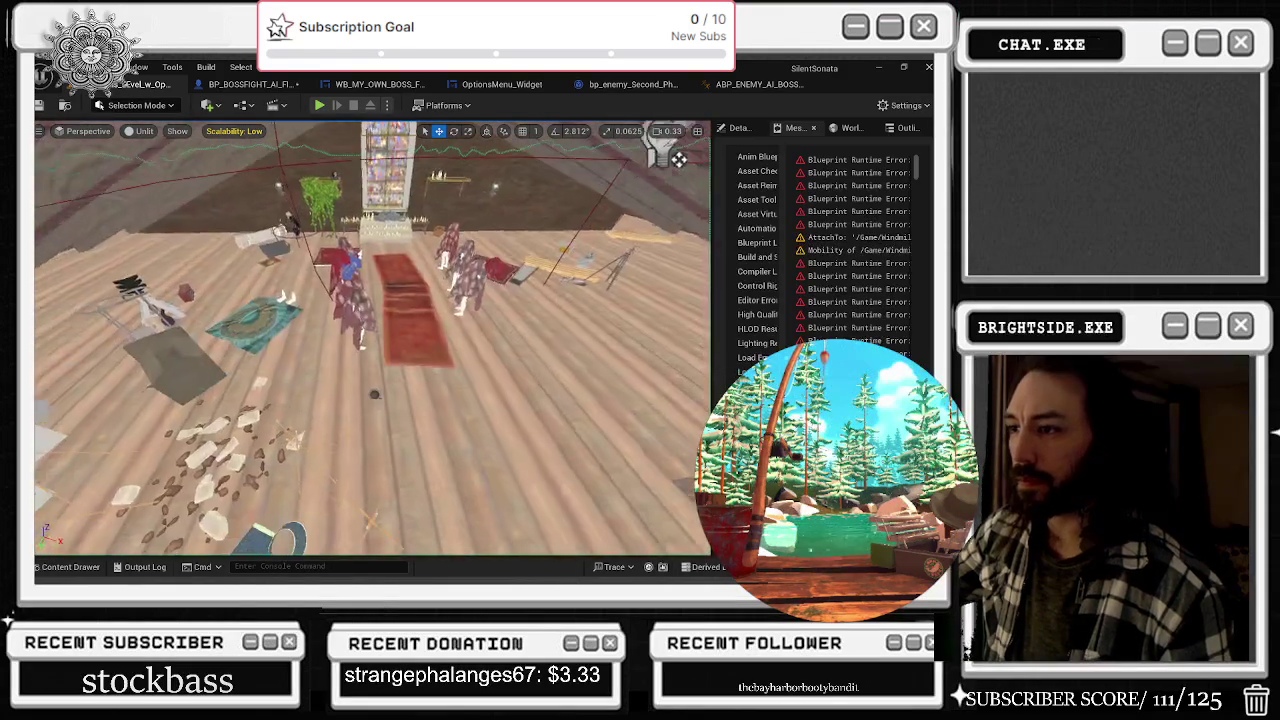
right_click(386, 172)
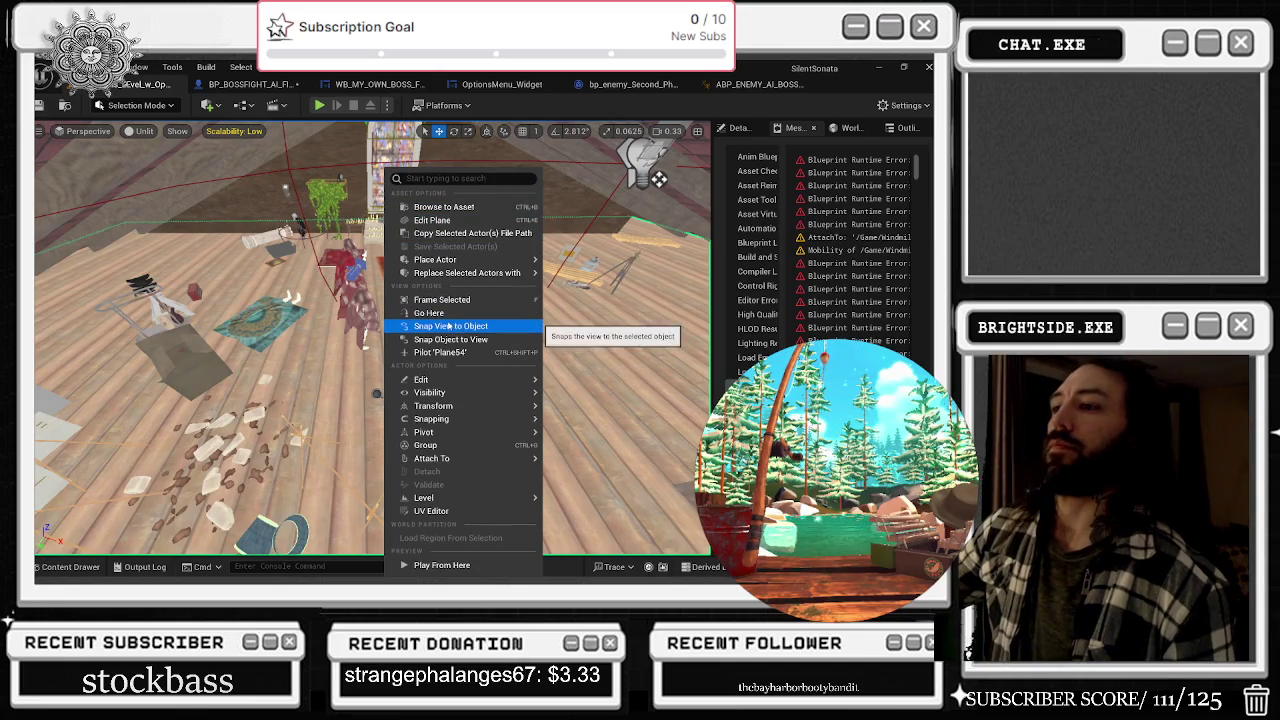
left_click(241, 105)
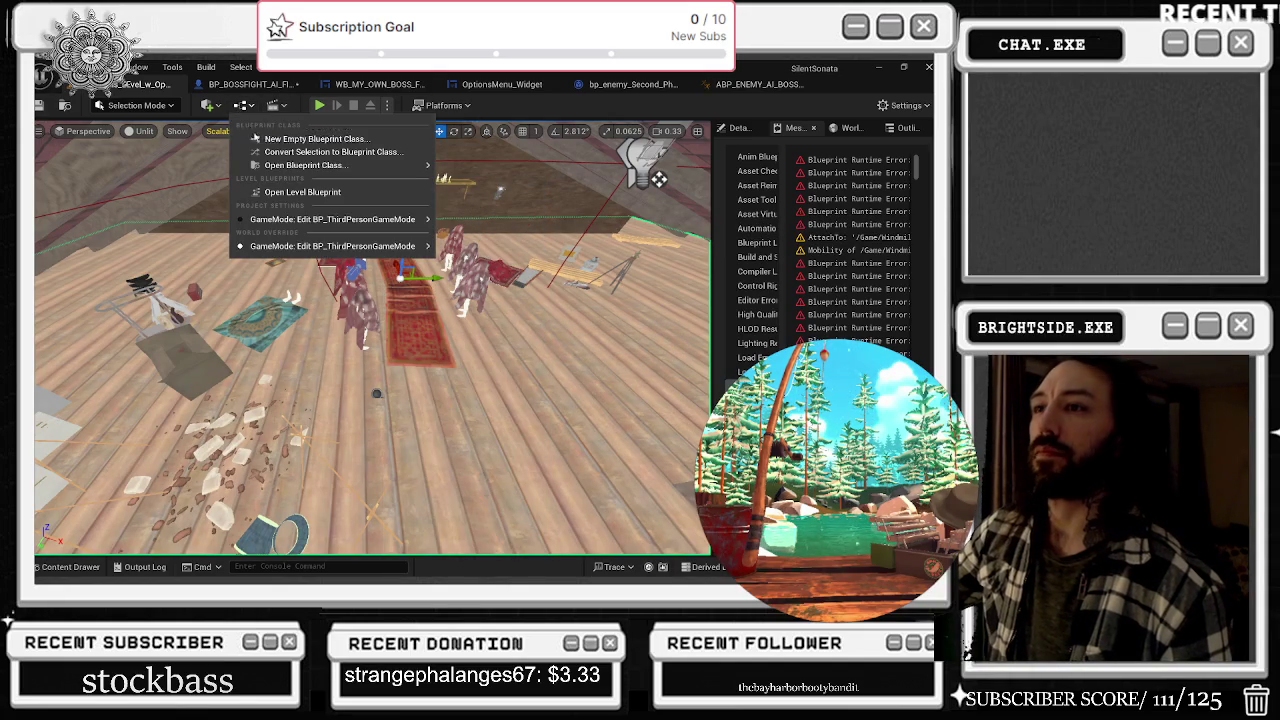
left_click(209, 106)
mouse_move(259, 227)
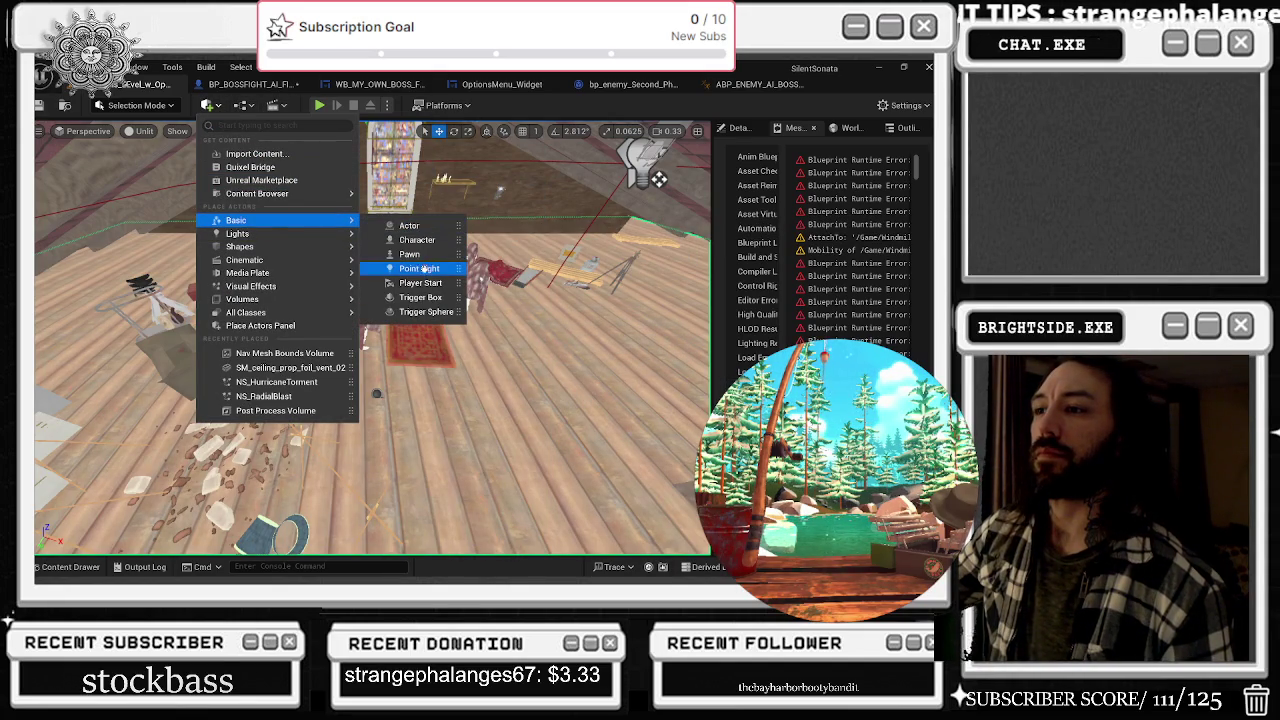
left_click(424, 298)
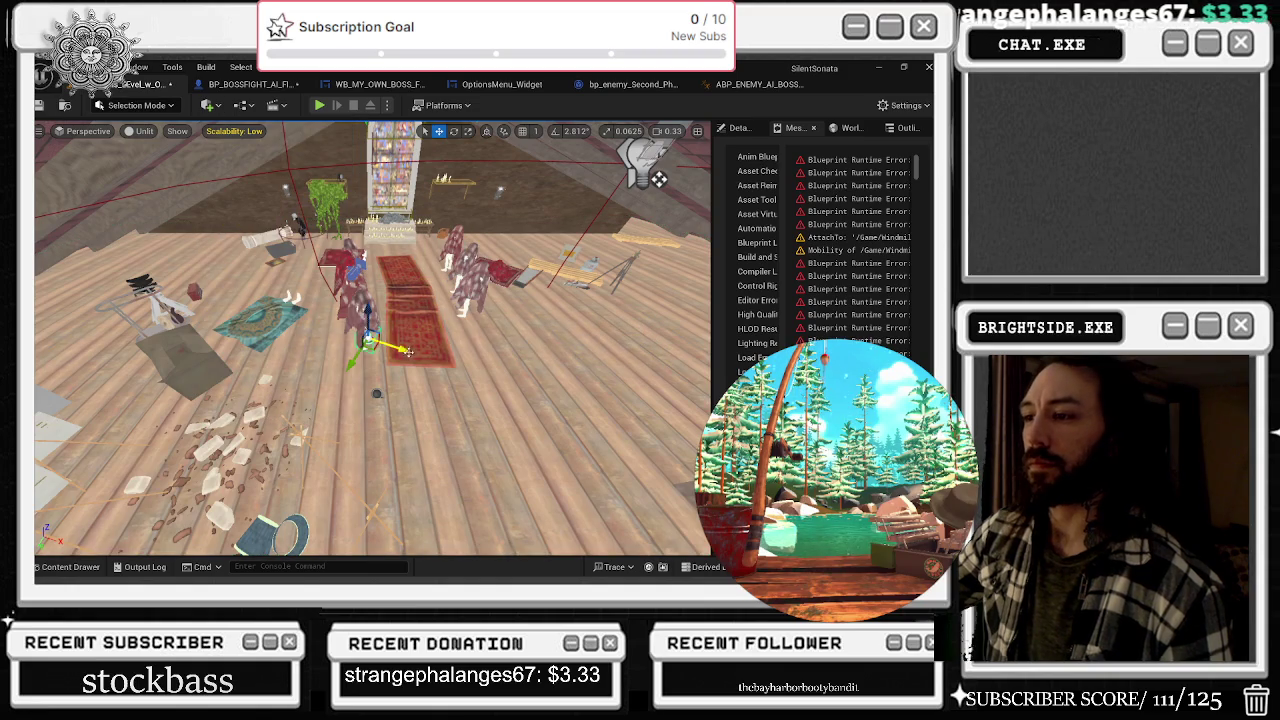
key("e")
key("r")
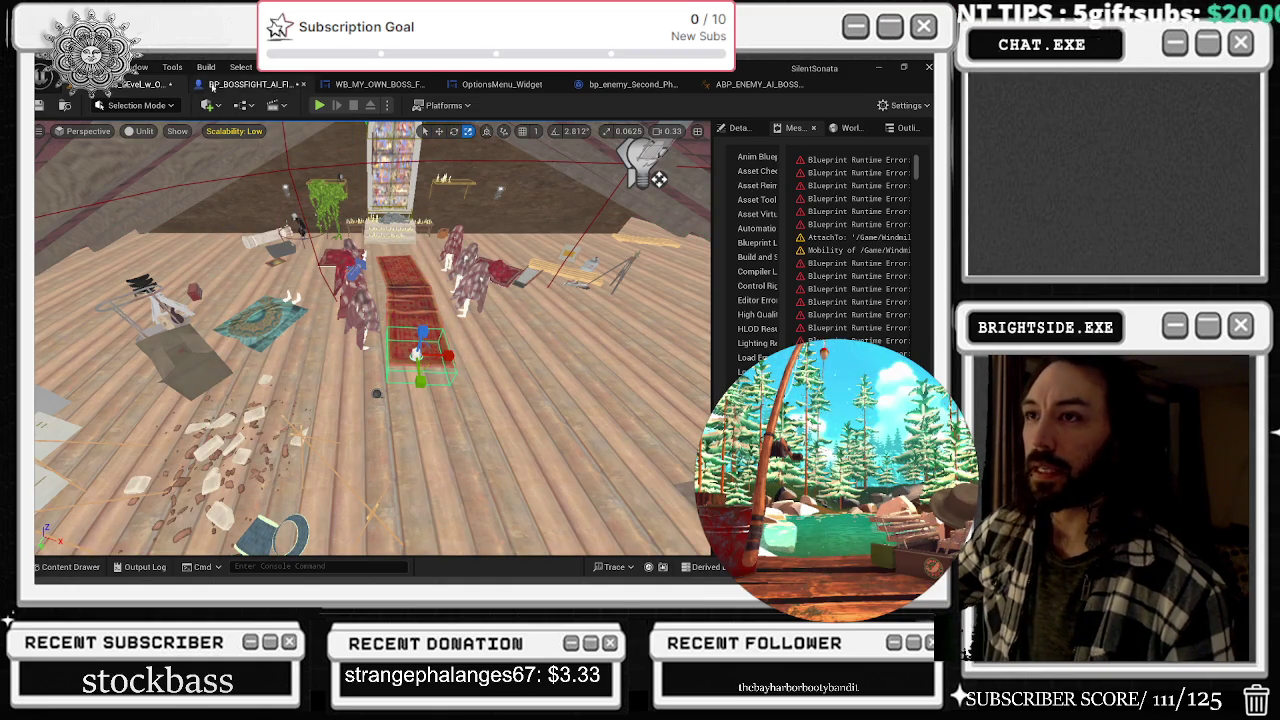
Copy the teleport box Center into TriggerBox5's Location, including Y 6415.424
left_click(248, 84)
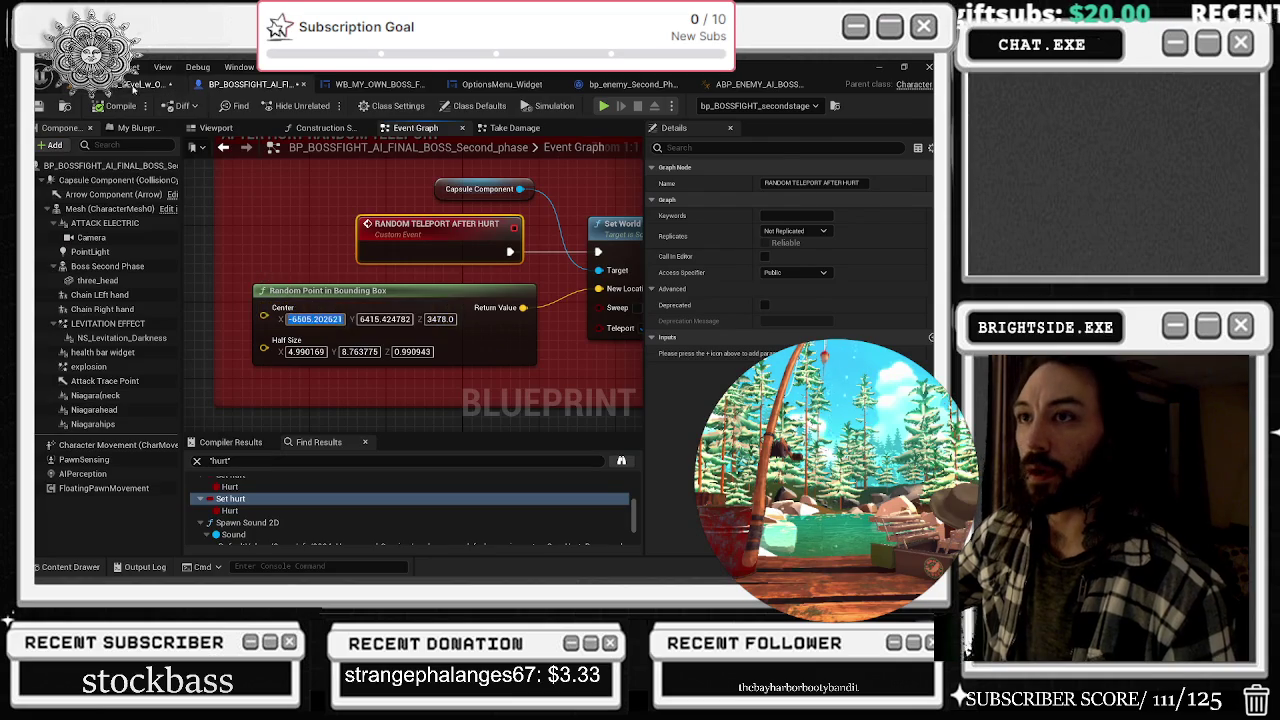
left_click(130, 84)
left_click(749, 129)
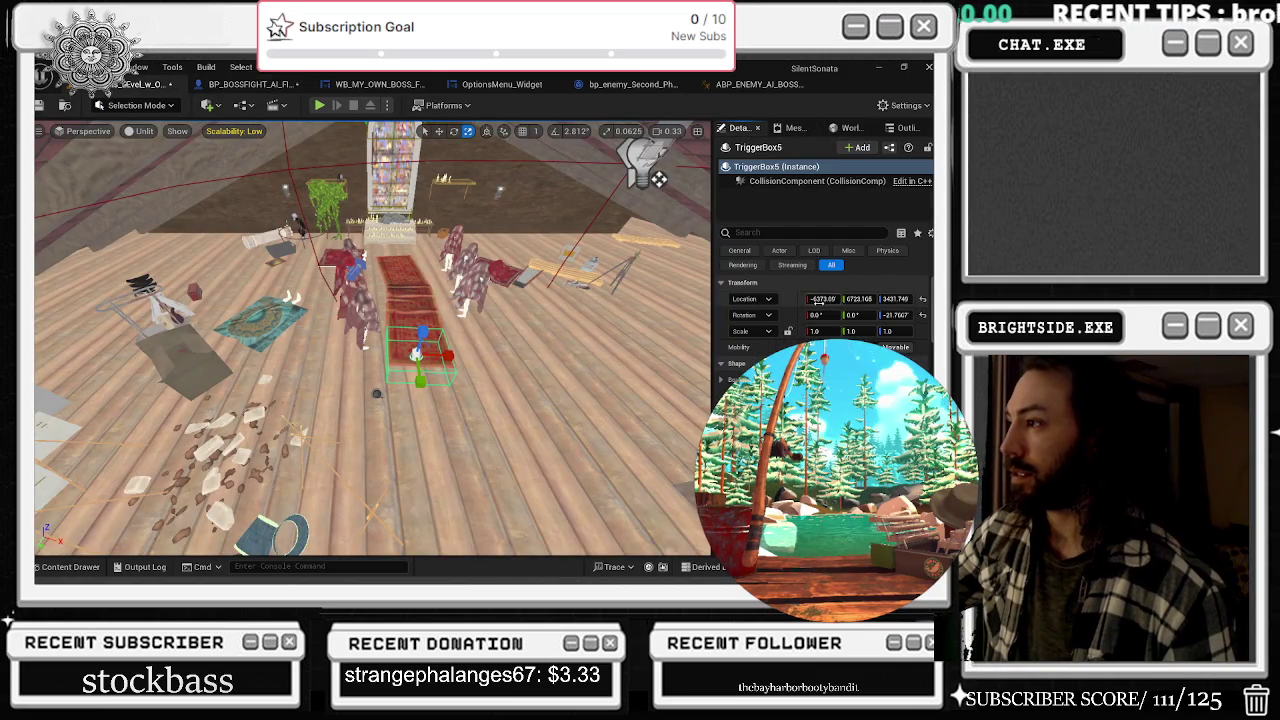
left_click(226, 85)
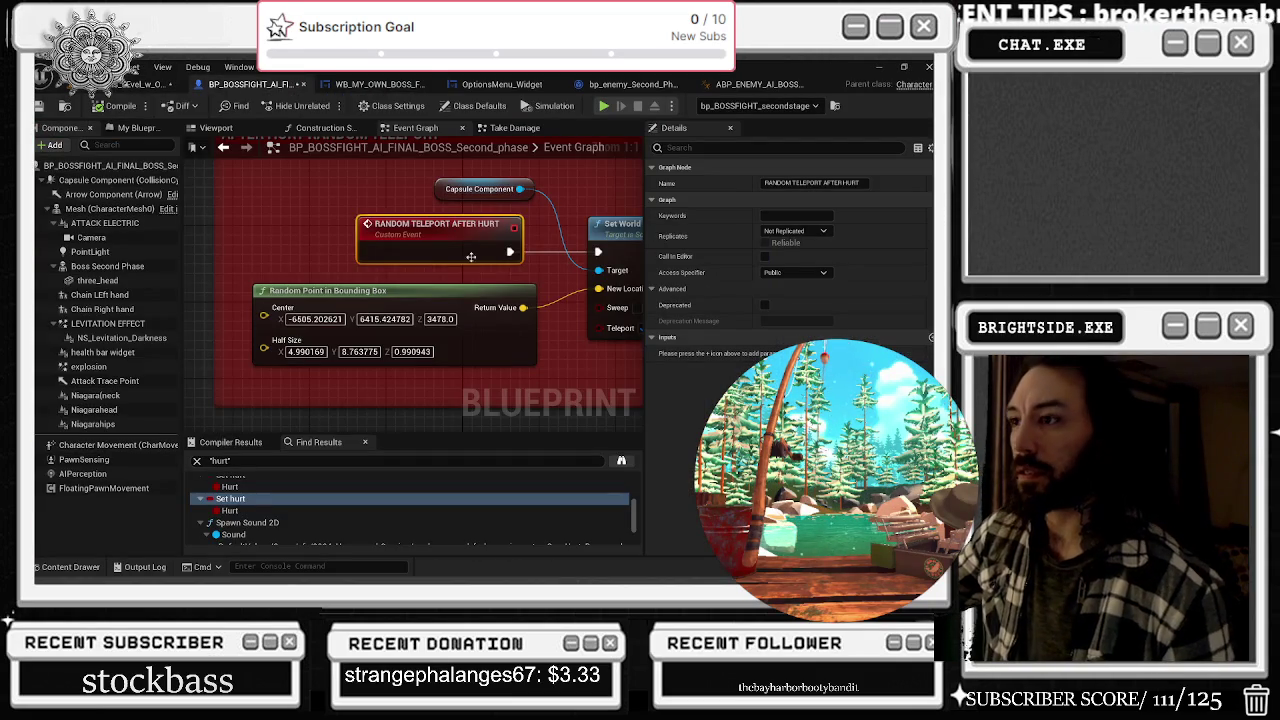
left_click(135, 84)
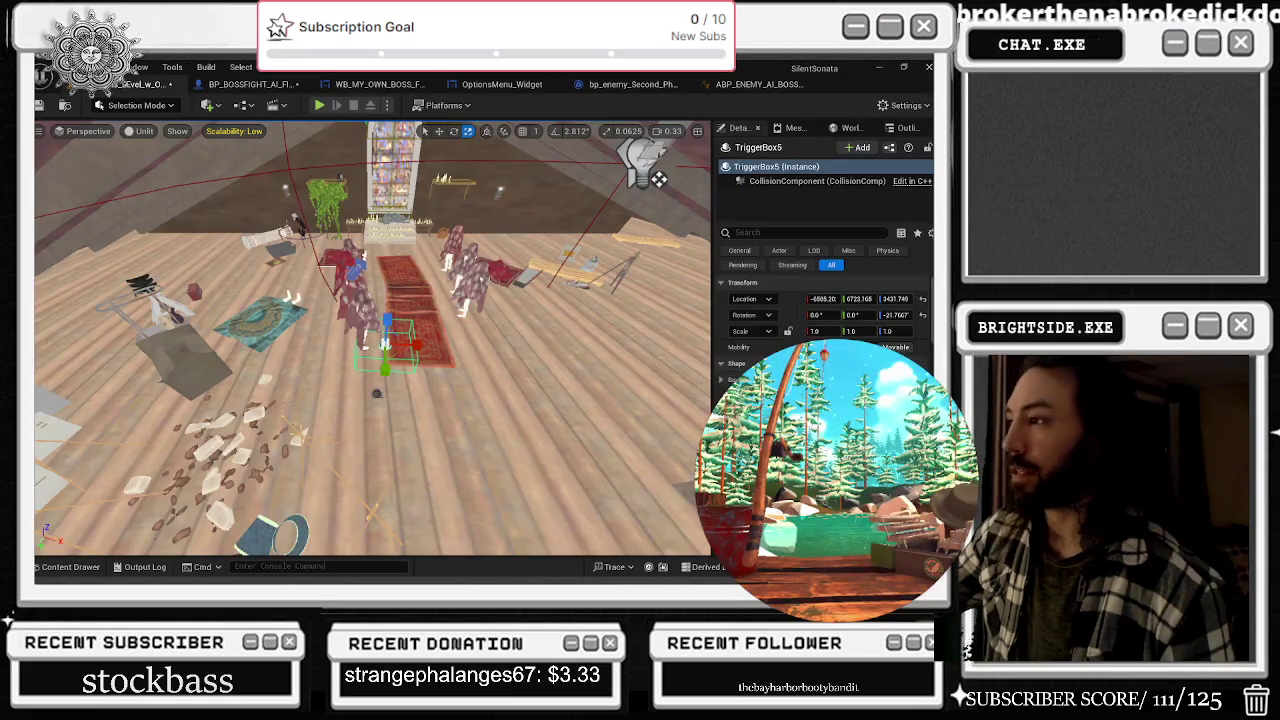
key("Tab")
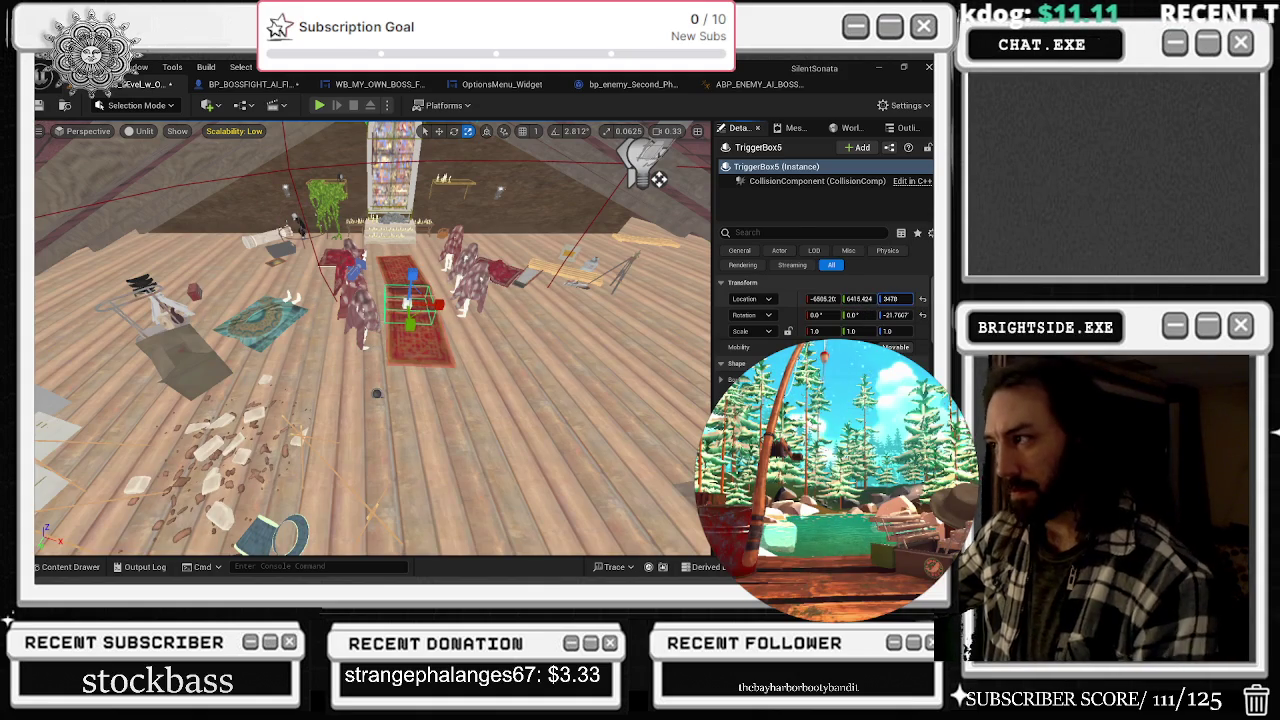
Copy the Half Size X, Y and Z values into TriggerBox5's Scale and save assets
left_click(240, 84)
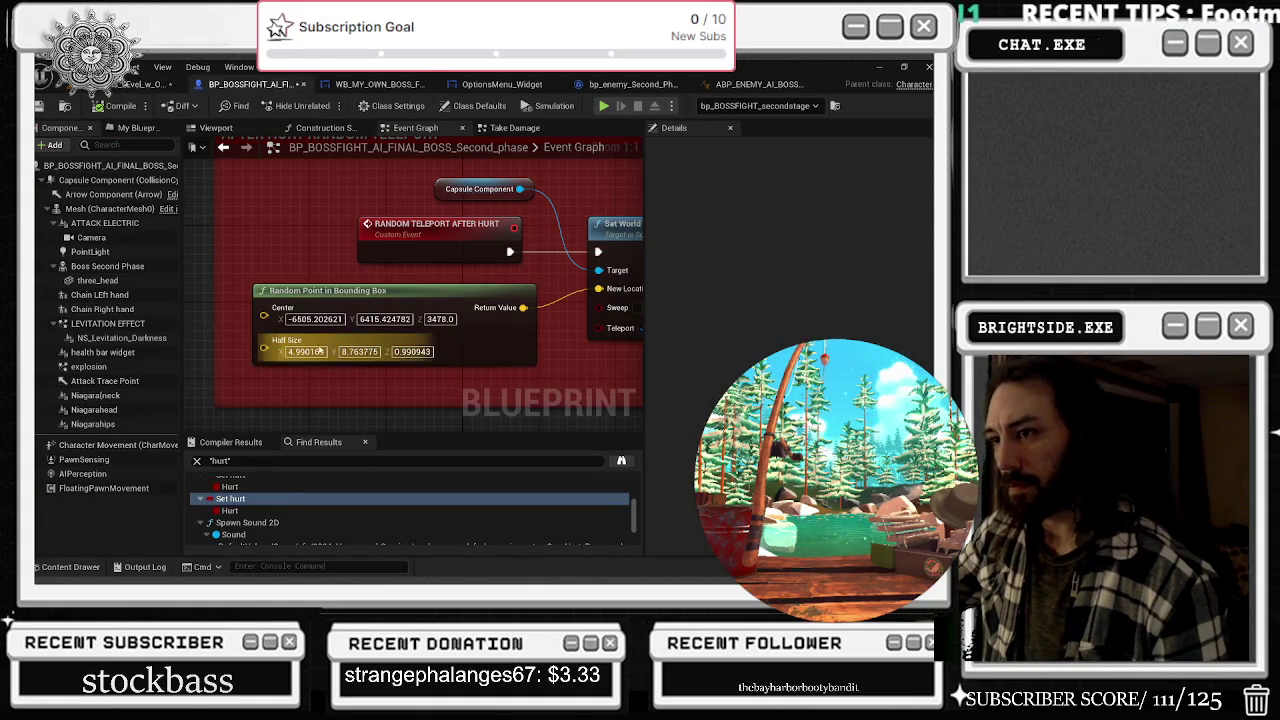
left_click(136, 86)
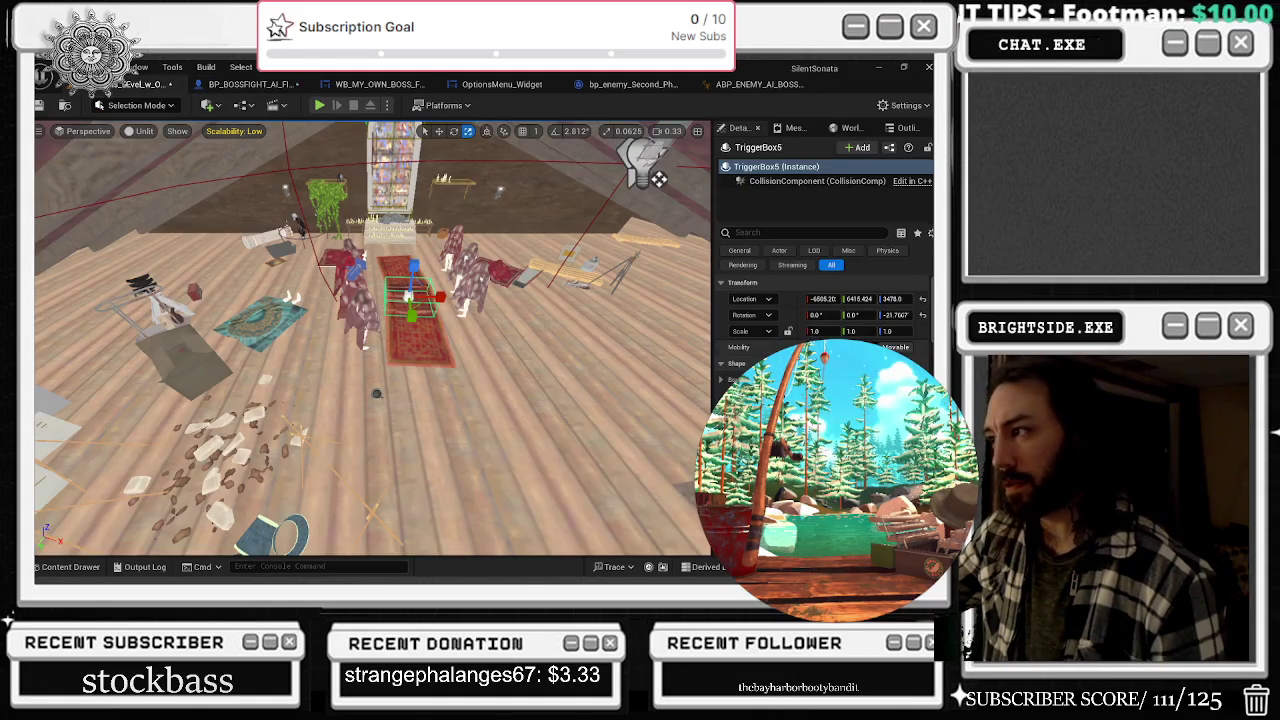
left_click(248, 84)
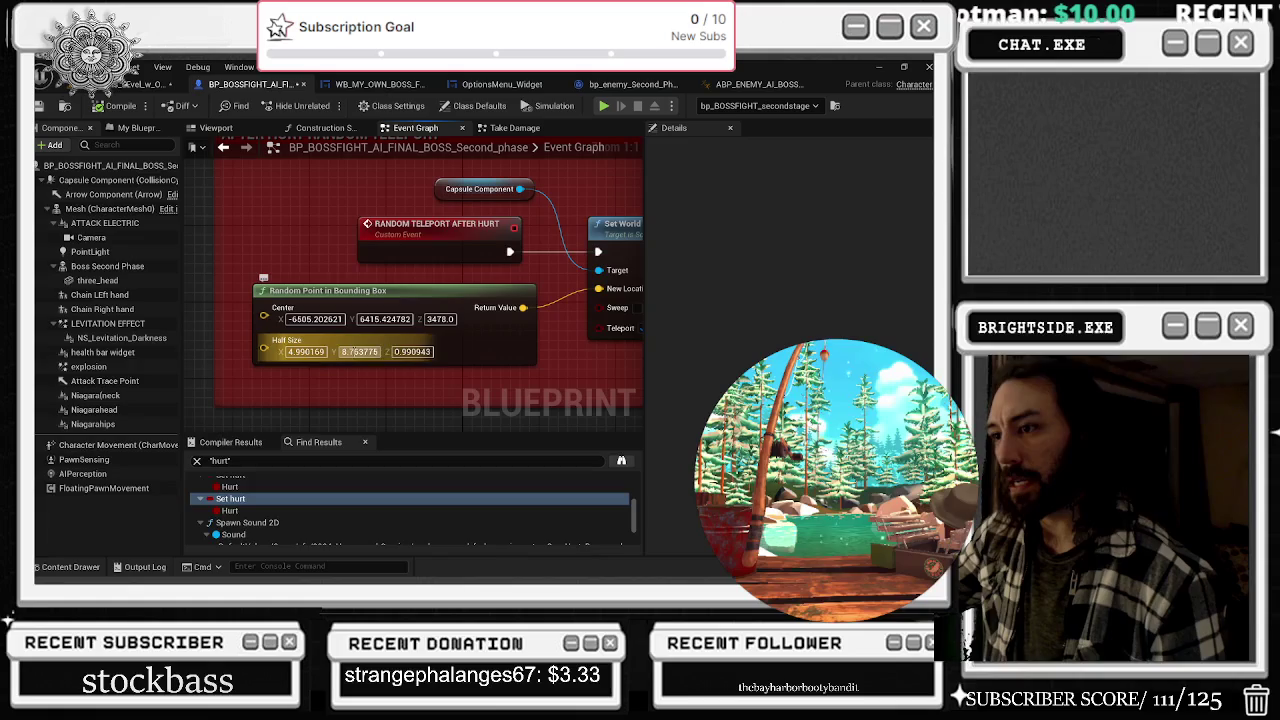
left_click(162, 85)
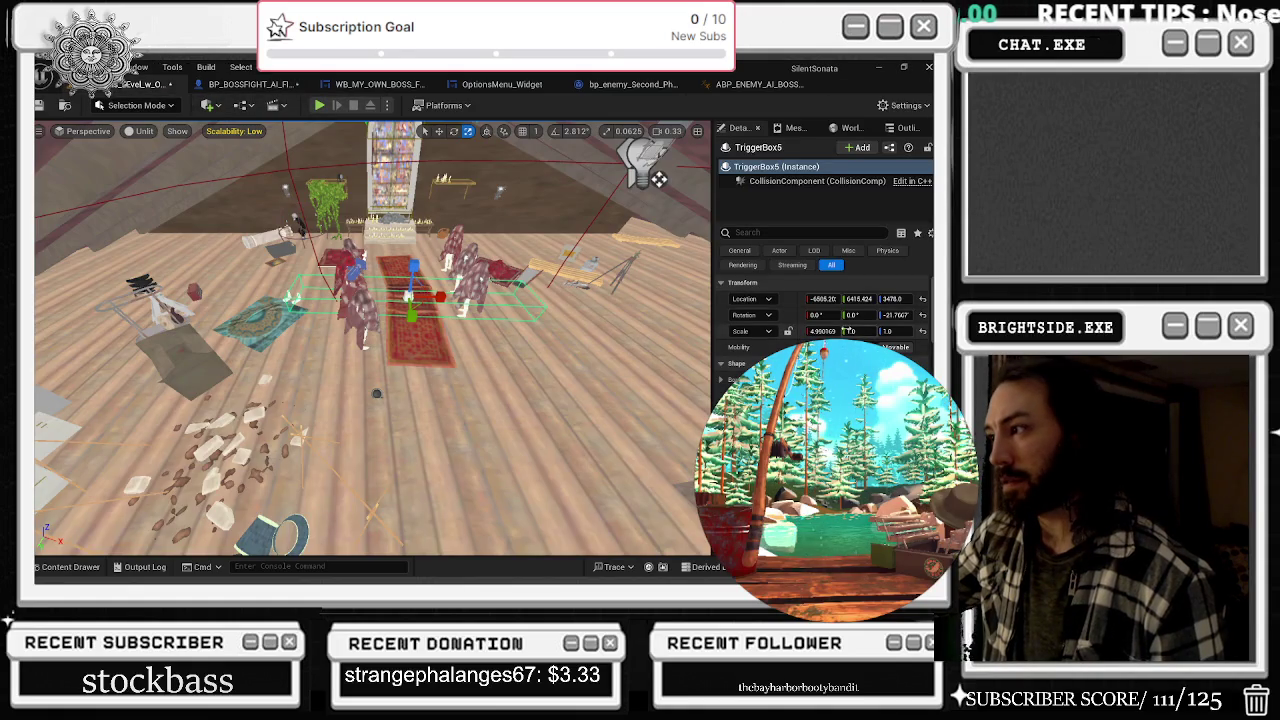
left_click(252, 86)
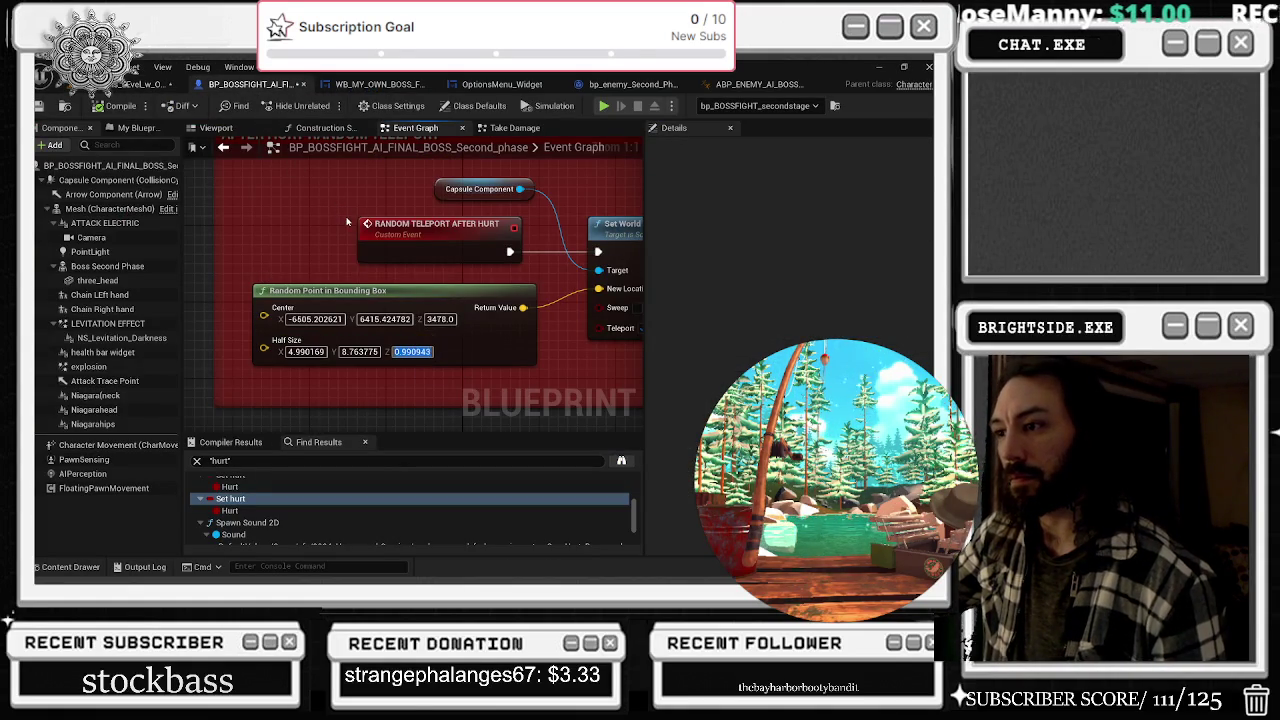
left_click(148, 88)
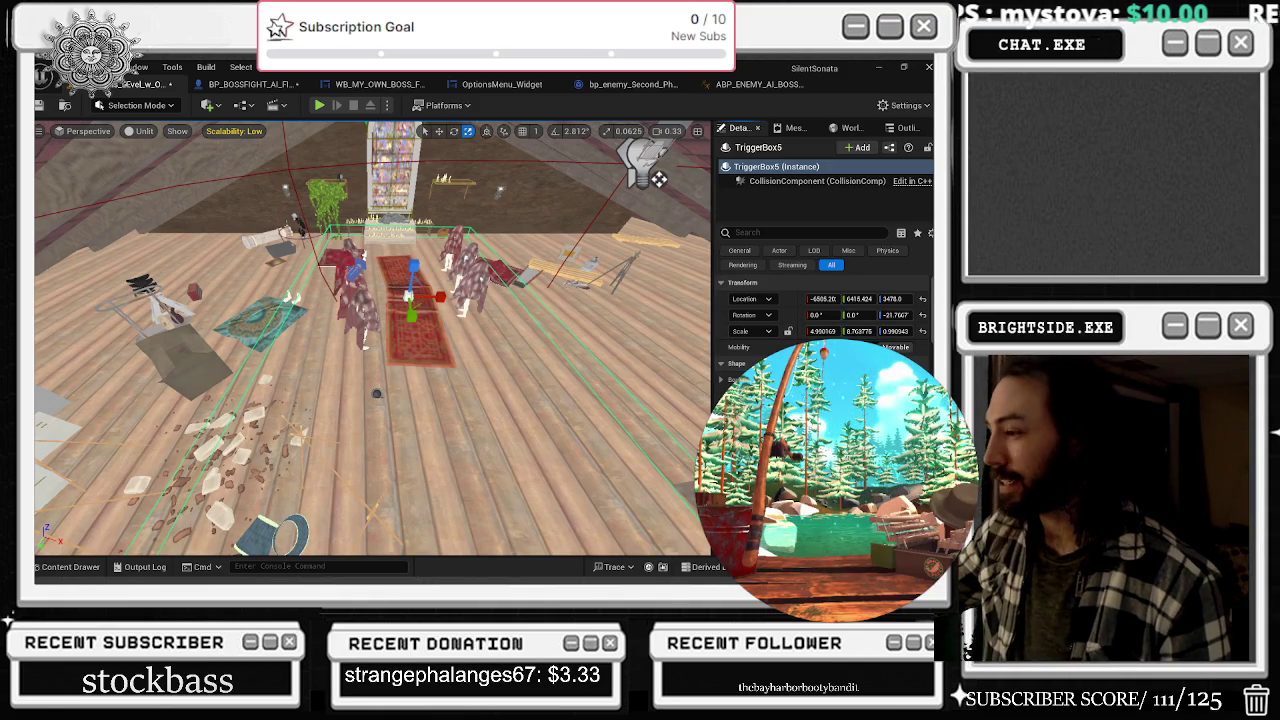
key("ctrl+shift+s")
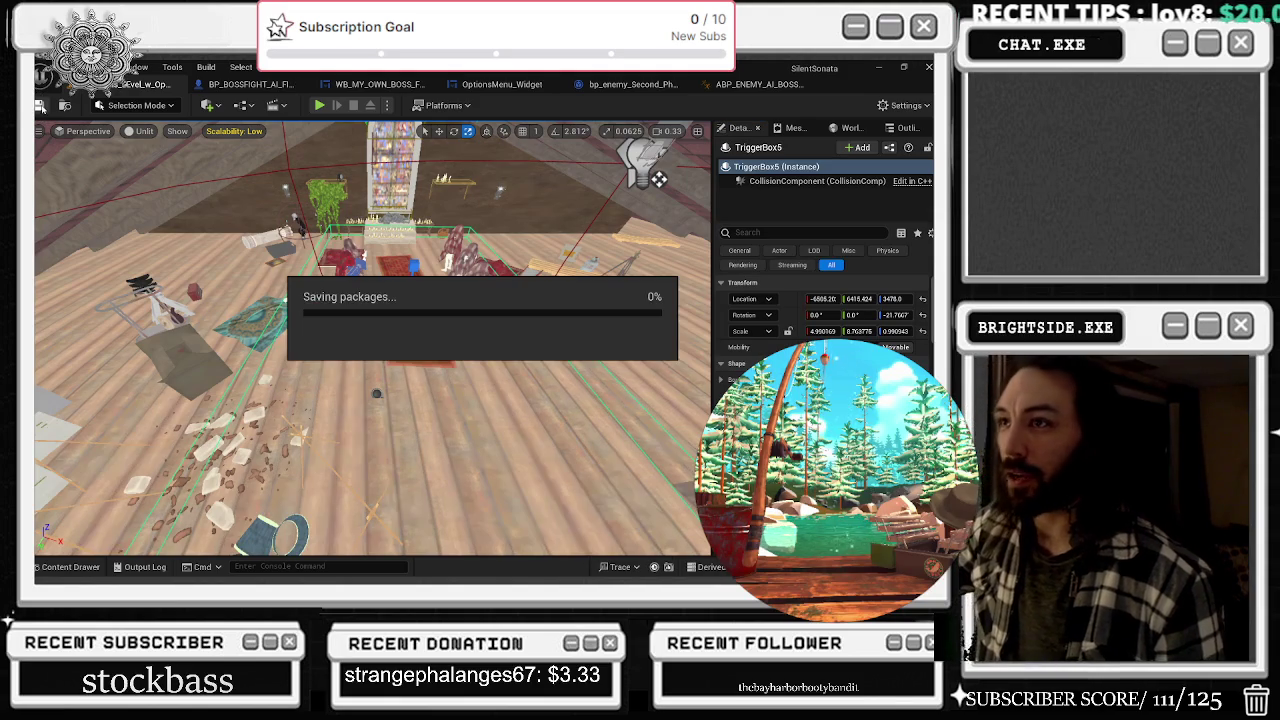
Rotate TriggerBox5 around its vertical axis to line up with the attic rugs
left_click_drag(465, 225, 340, 240)
key("e")
left_click_drag(410, 396, 452, 412)
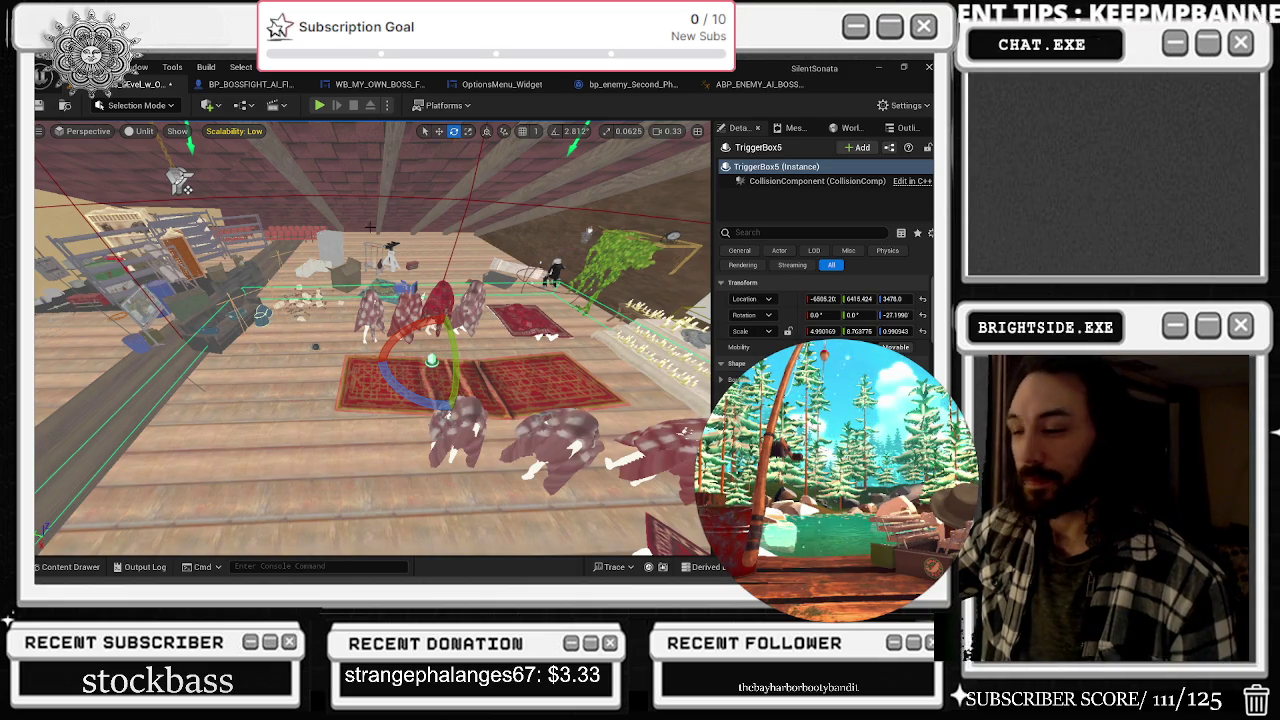
mouse_move(435, 270)
left_mouse_down()
mouse_move(421, 345)
mouse_move(364, 292)
mouse_move(378, 318)
mouse_move(403, 321)
mouse_move(340, 318)
mouse_move(355, 308)
mouse_move(372, 330)
mouse_move(372, 300)
mouse_move(420, 360)
mouse_move(370, 334)
left_mouse_up()
key("r")
key("w")
Slide three wine shelf pieces over and move Box_Large_Broken3 along its X axis
left_click(470, 305)
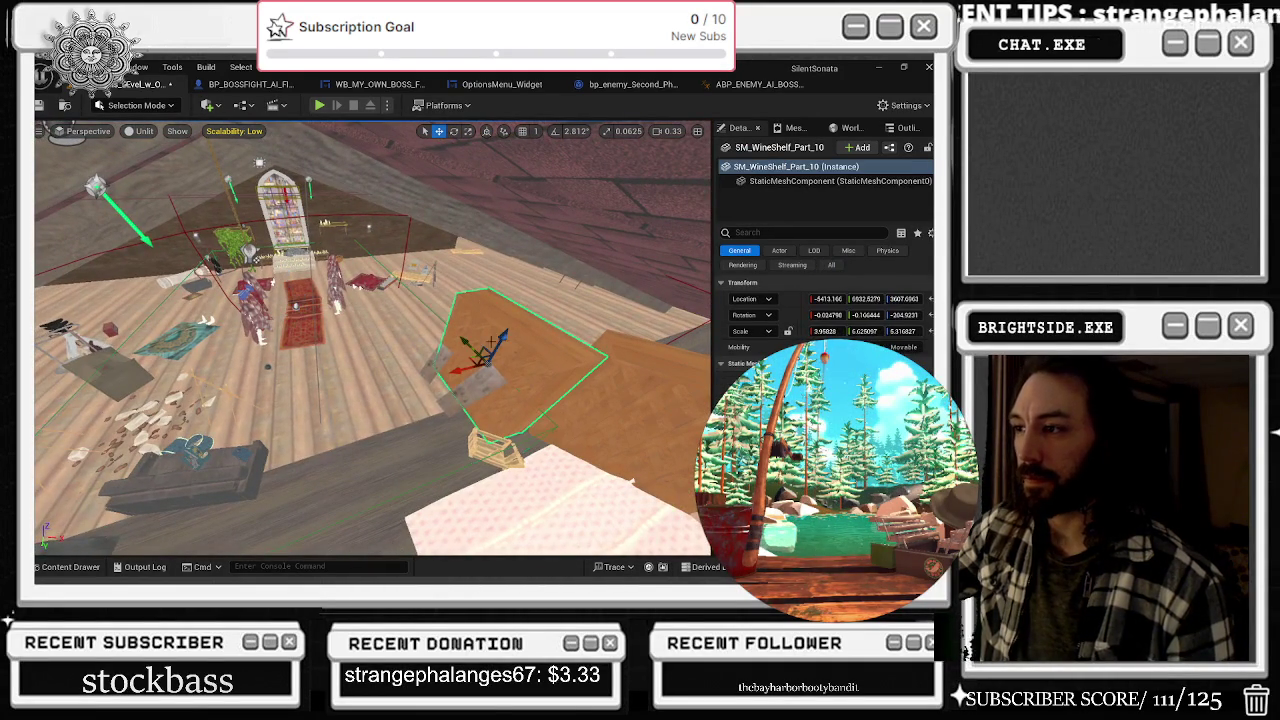
left_click(480, 393, "ctrl")
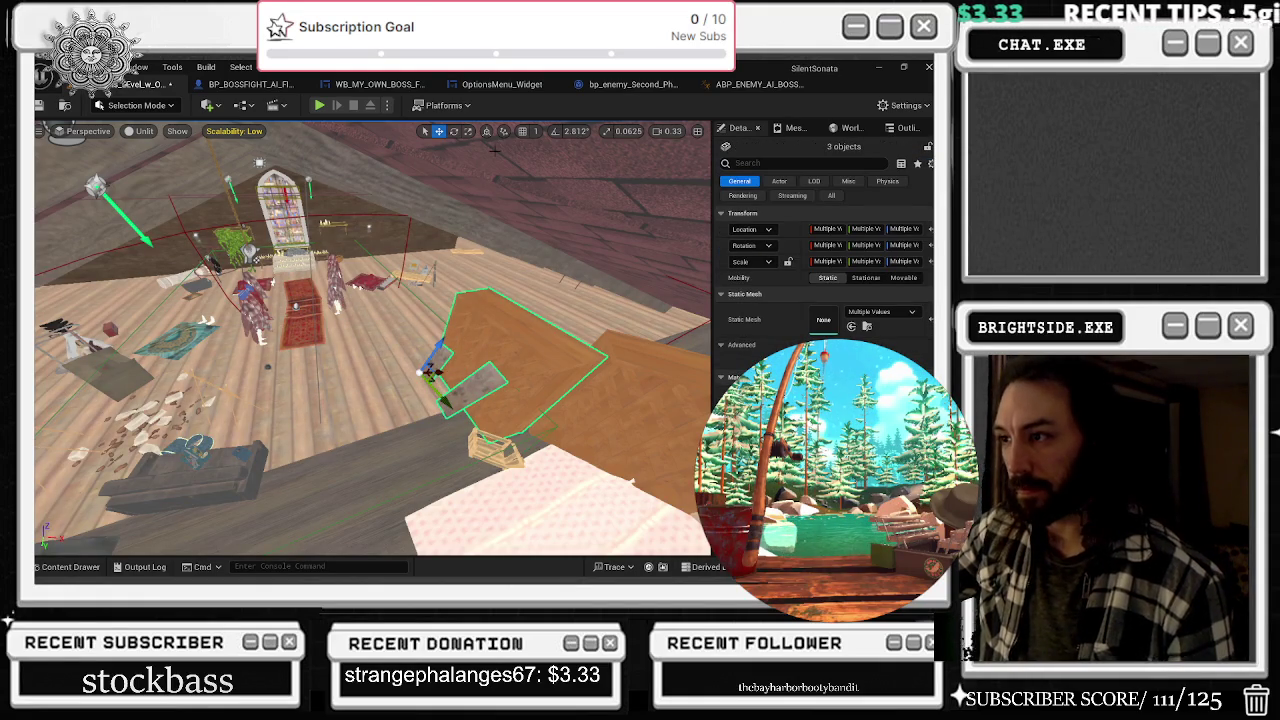
mouse_move(428, 372)
left_mouse_down()
mouse_move(483, 357)
mouse_move(342, 487)
mouse_move(423, 457)
mouse_move(343, 429)
mouse_move(400, 343)
mouse_move(418, 280)
left_mouse_up()
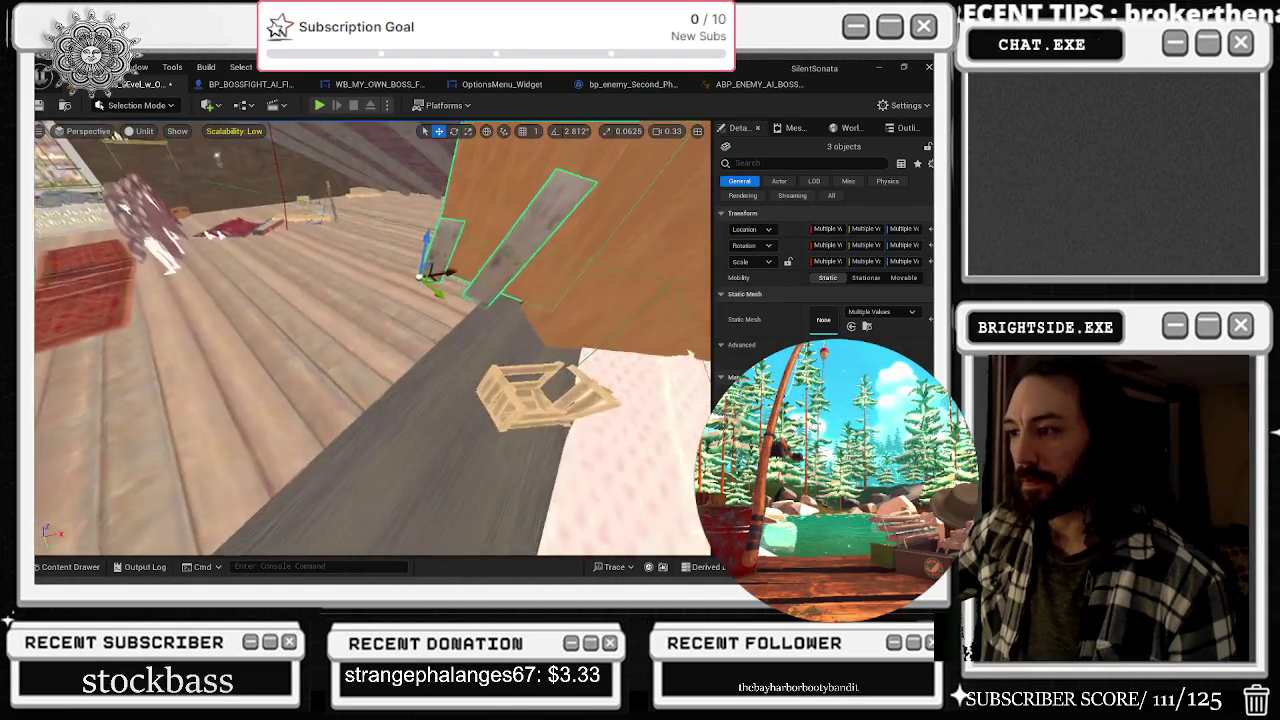
left_click(543, 395)
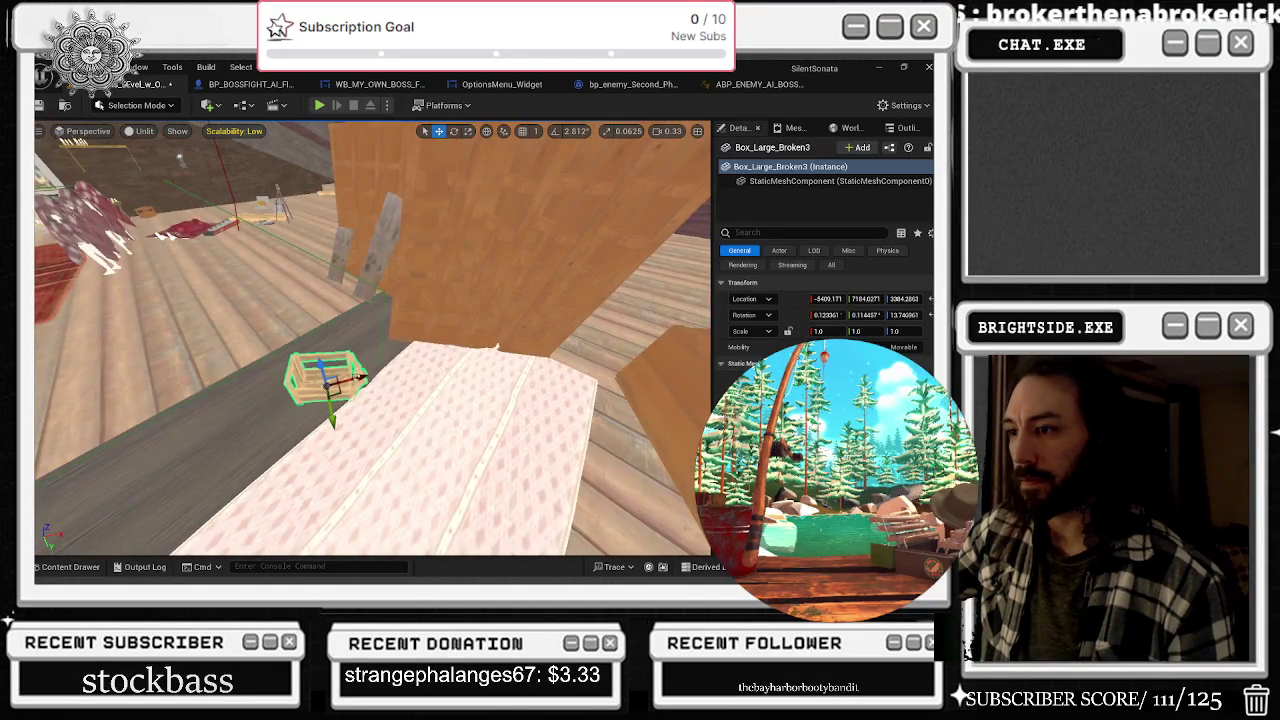
left_click_drag(355, 382, 480, 365)
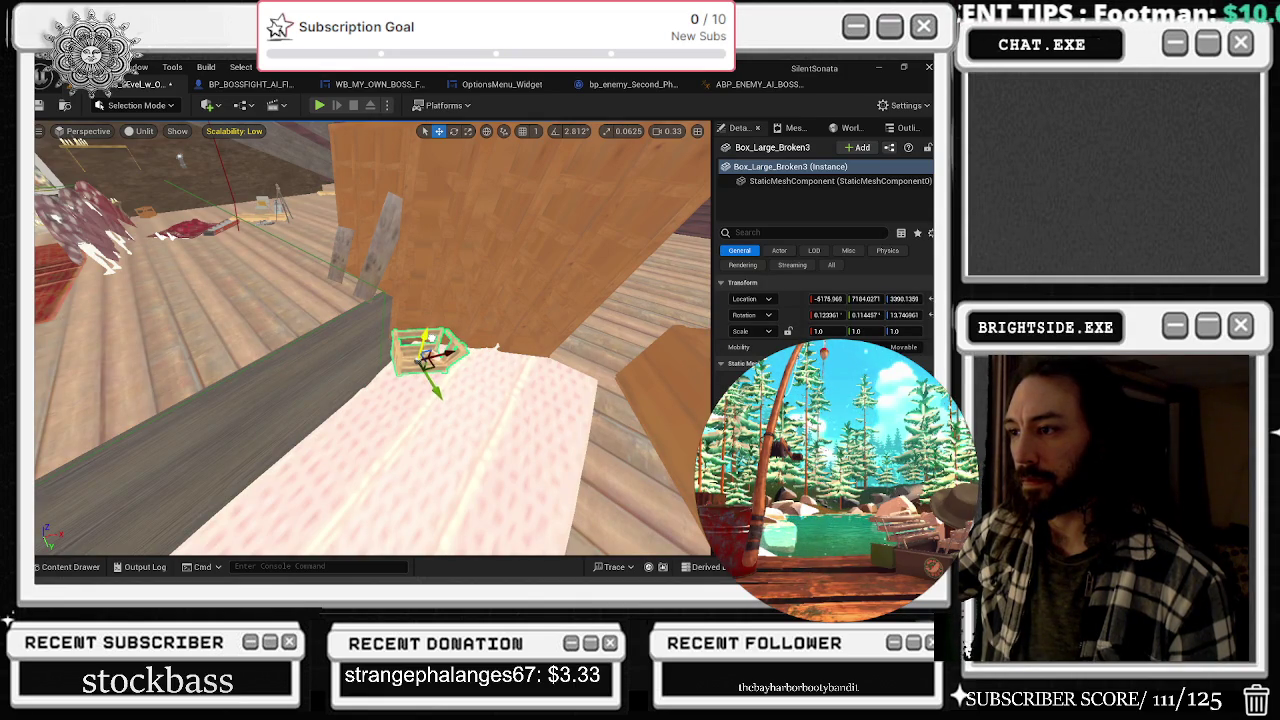
Move the small toolbox by the sofa down-left along its X axis
mouse_move(270, 131)
left_mouse_down()
mouse_move(282, 328)
mouse_move(272, 299)
left_mouse_up()
left_click(414, 400)
left_click_drag(414, 400, 414, 400)
left_click(370, 362, "ctrl")
left_click_drag(370, 362, 388, 343)
left_click(388, 343)
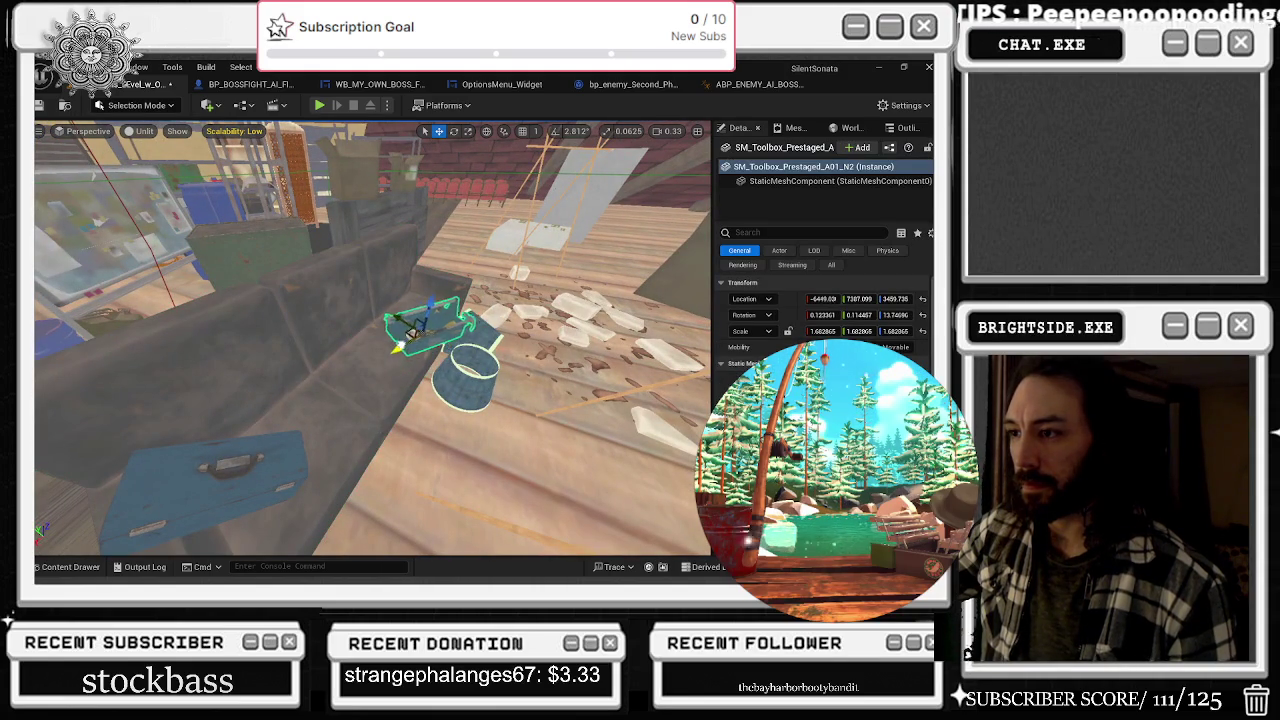
left_click_drag(420, 325, 378, 347)
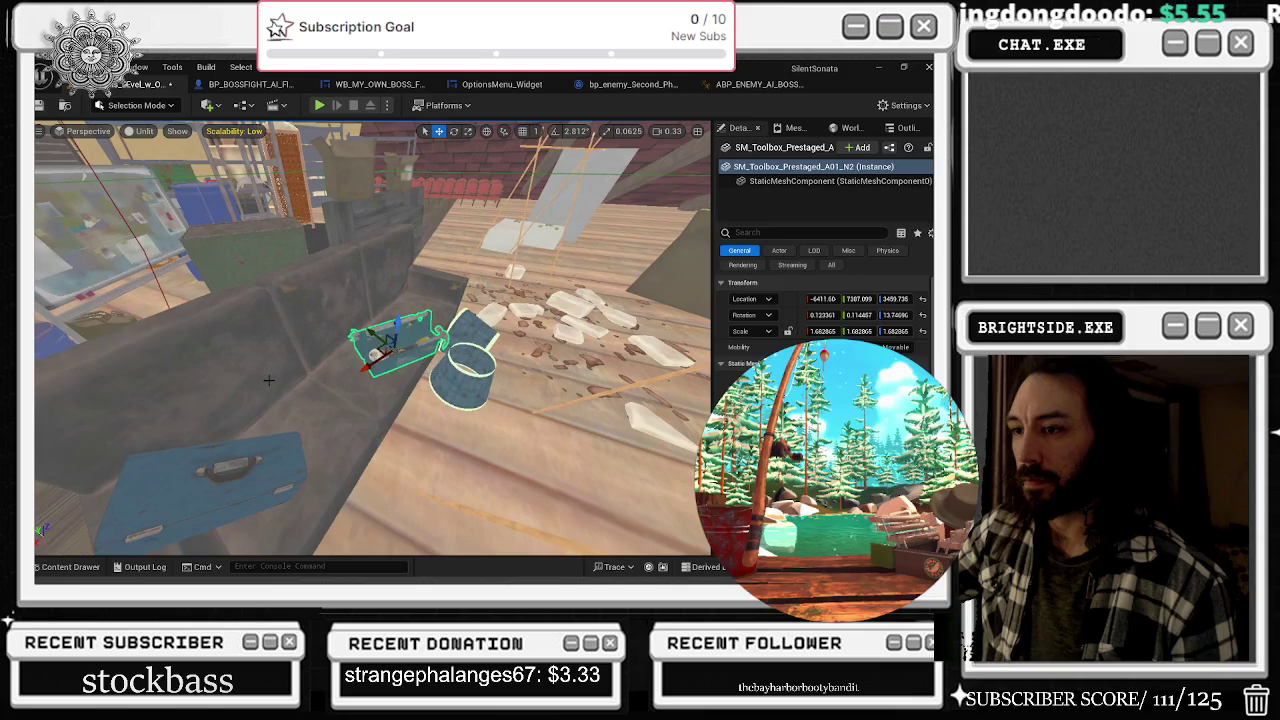
Push the couch, two toolboxes and bucket back together as a group
left_click(270, 415, "ctrl")
left_click(265, 459, "ctrl")
left_click(460, 380, "ctrl")
left_click(395, 345, "ctrl")
mouse_move(381, 306)
left_mouse_down()
mouse_move(420, 285)
mouse_move(410, 253)
mouse_move(434, 220)
left_mouse_up()
Move the bamboo trellis SM_BambooTieTrellisSmall7 up-left to about Y 7350
left_click(405, 252)
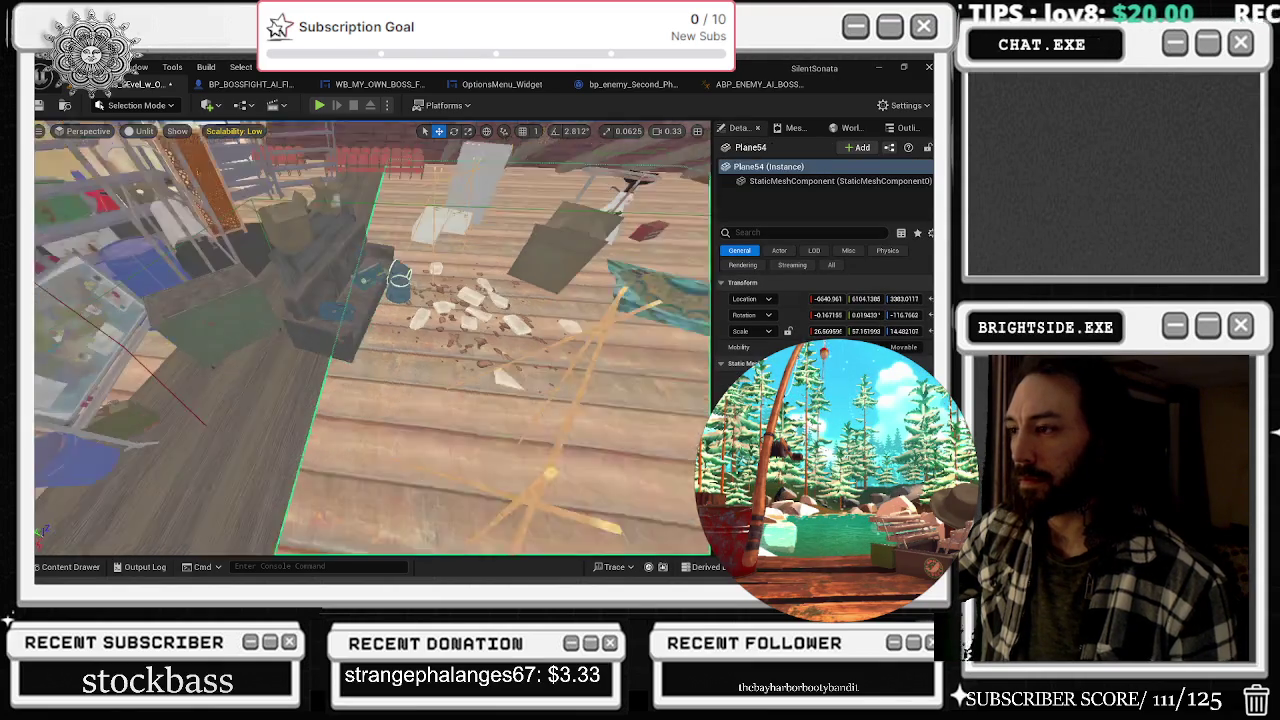
left_click(544, 341)
mouse_move(437, 425)
left_mouse_down()
mouse_move(425, 432)
mouse_move(337, 385)
mouse_move(270, 300)
mouse_move(285, 382)
mouse_move(230, 376)
left_mouse_up()
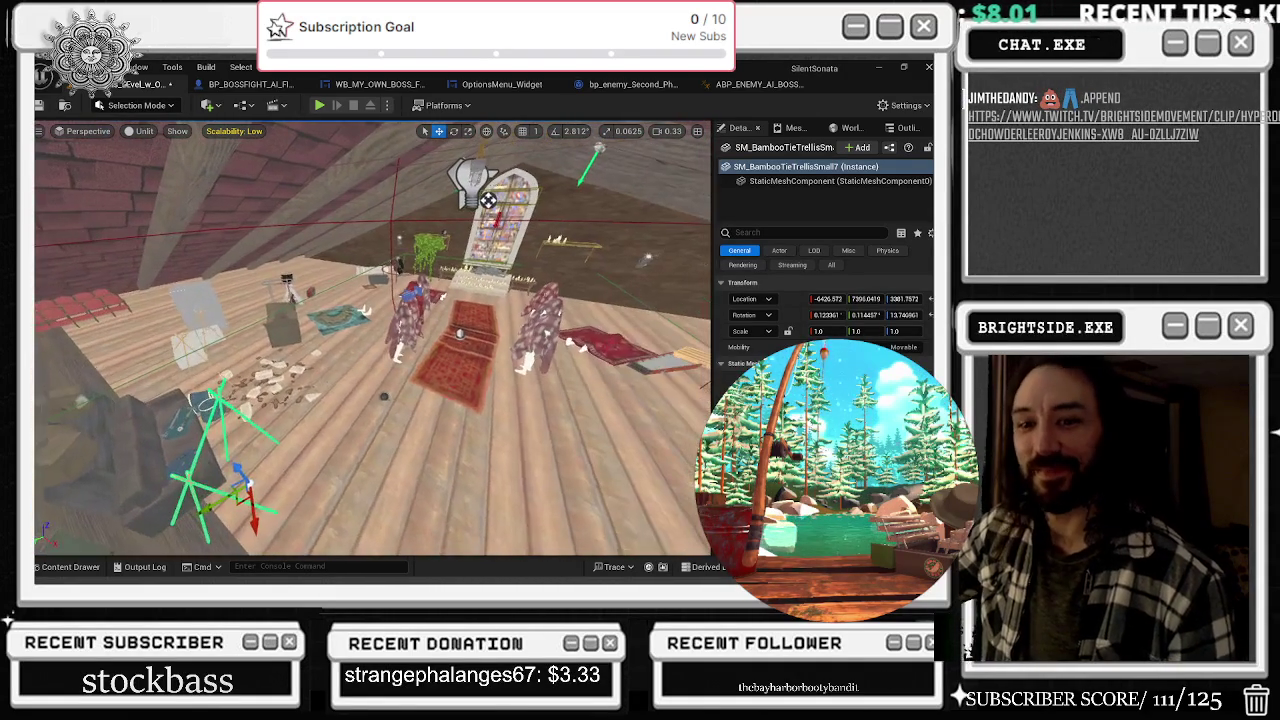
Save the Windmills map and flip through the open blueprint tabs, ending in the level
key("ctrl+shift+s")
key("Return")
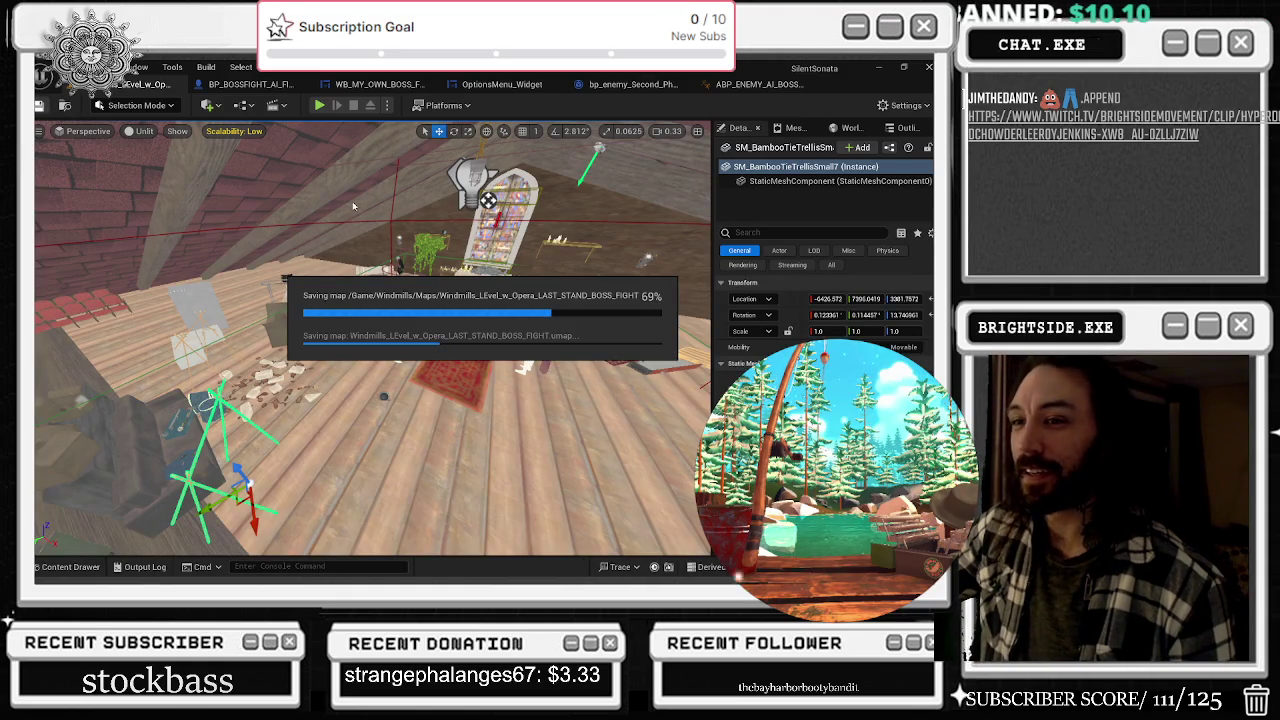
left_click(755, 86)
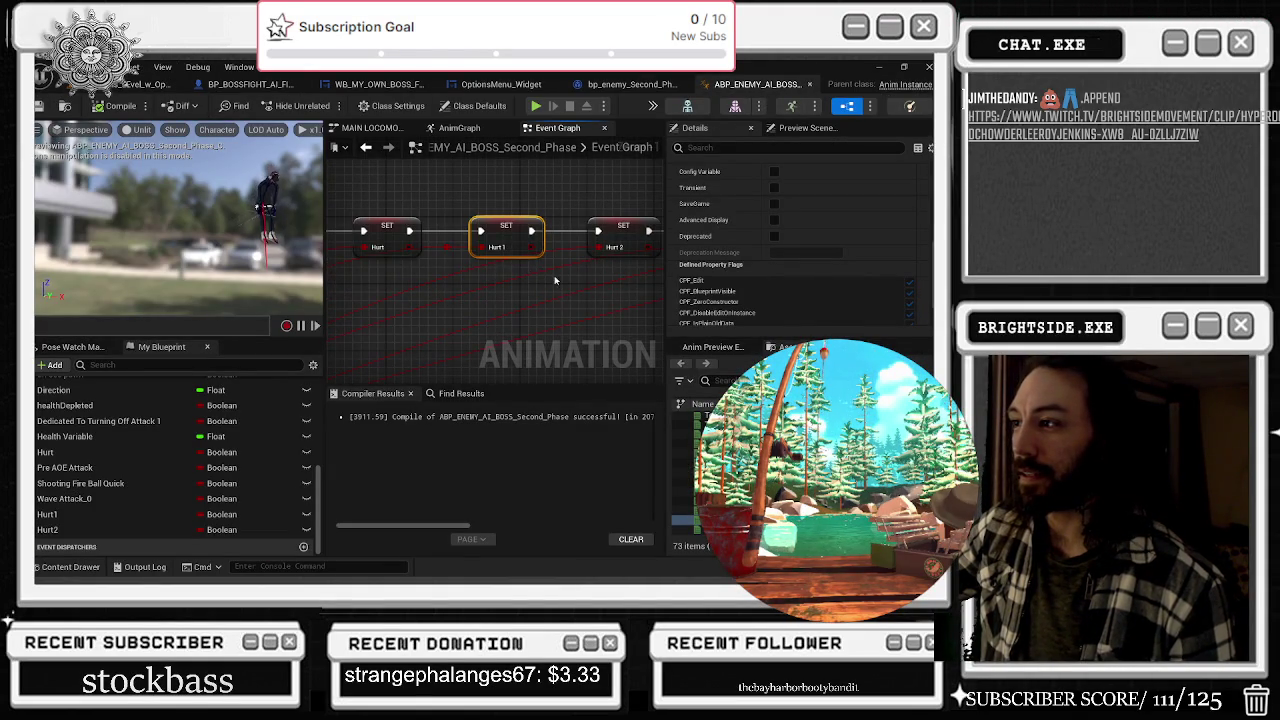
left_click(630, 84)
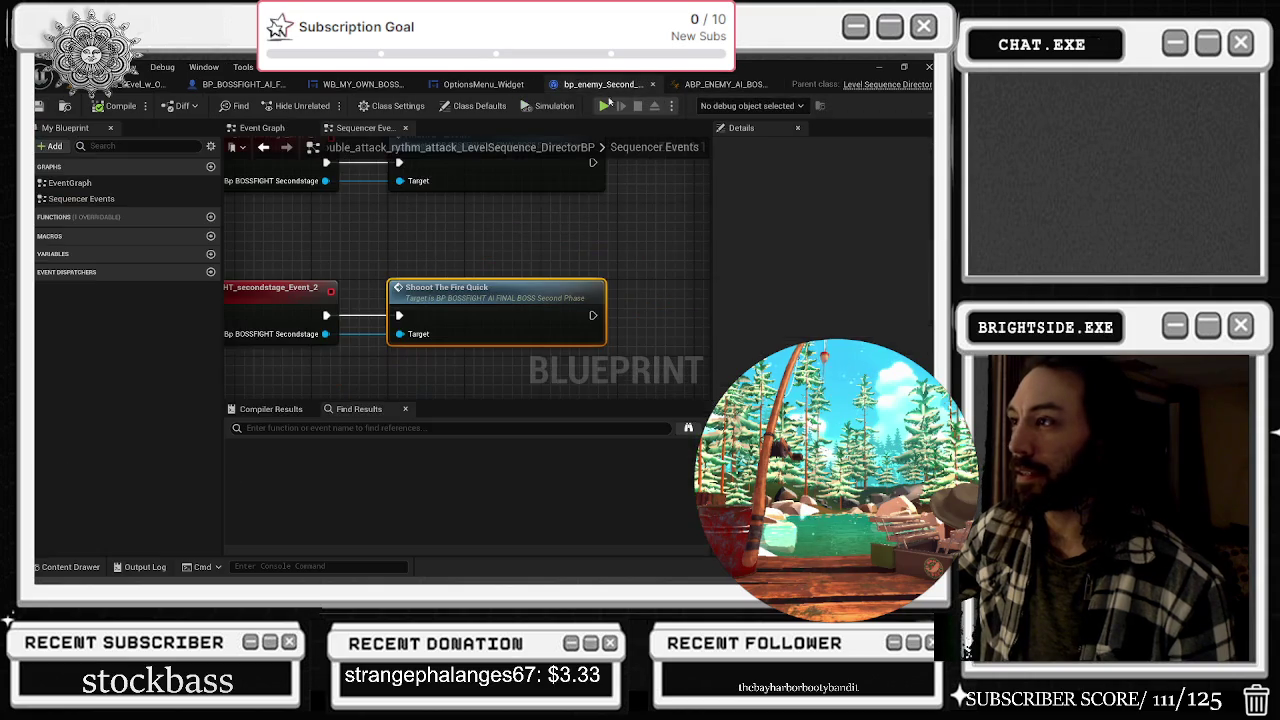
left_click(483, 84)
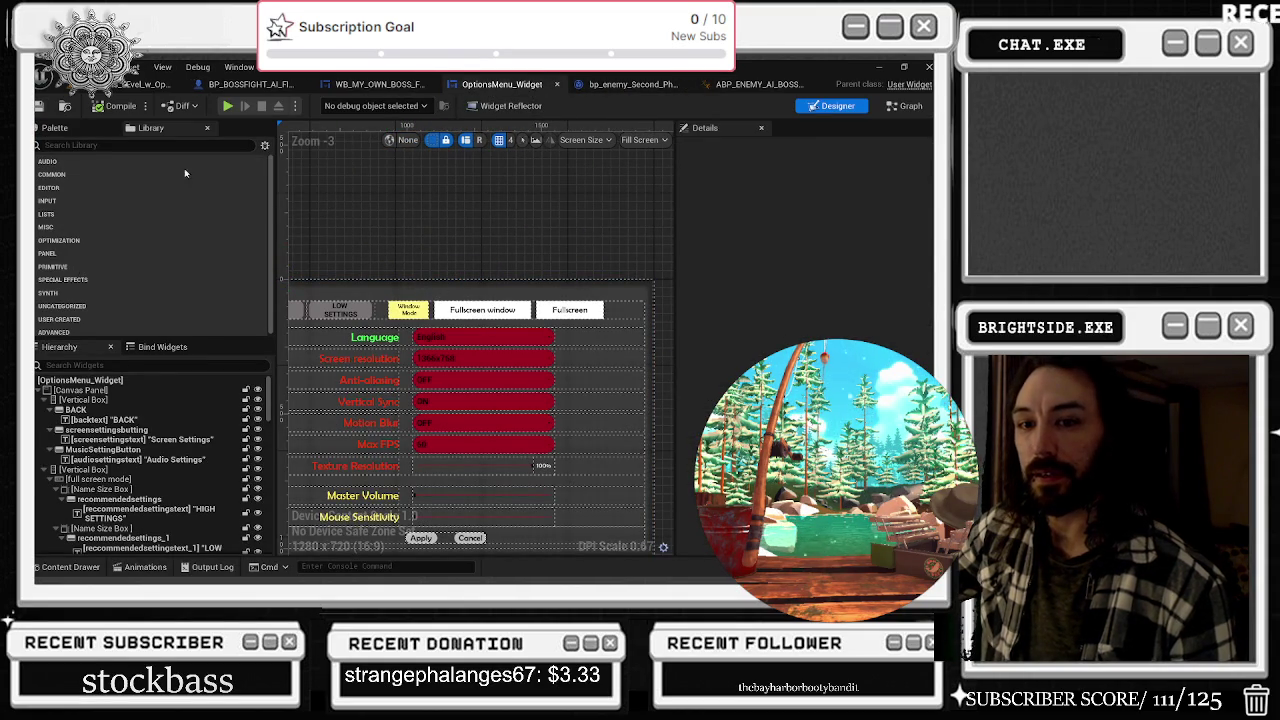
left_click(250, 84)
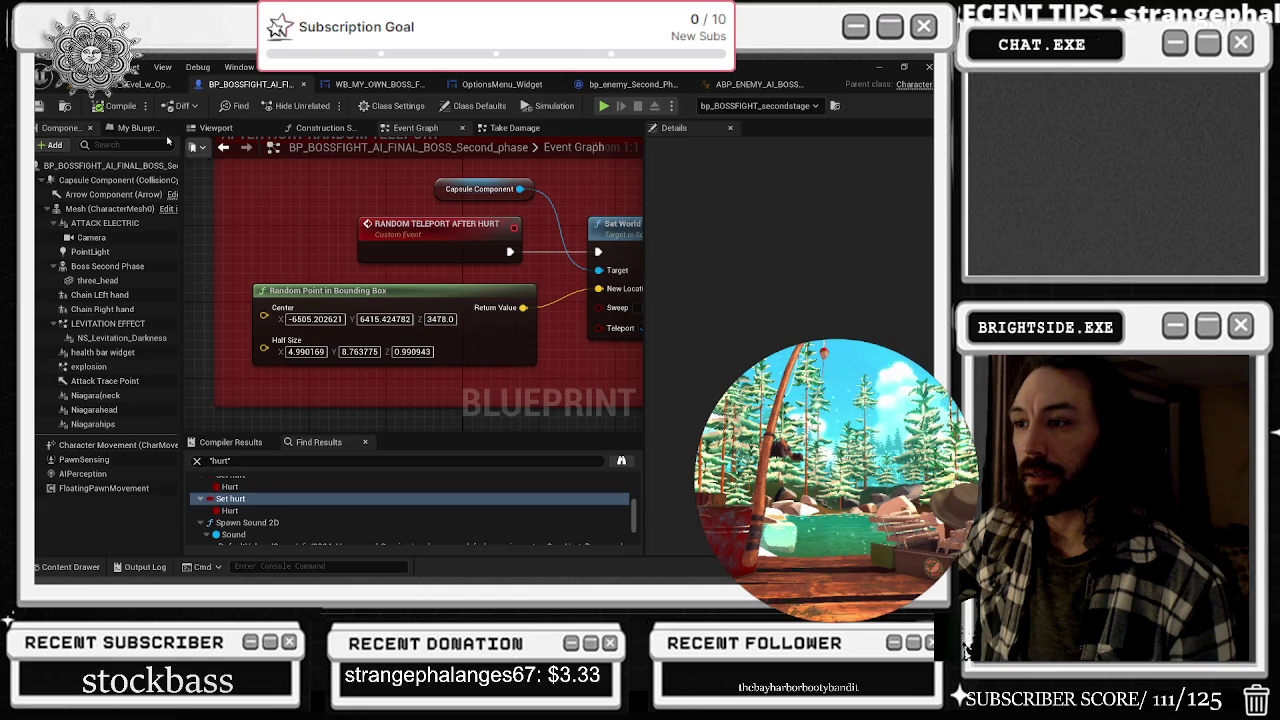
left_click(140, 84)
Move the board SM_board_compiled_2 onto the shelf and tilt it about -32°
left_click(246, 350)
left_click_drag(246, 350, 406, 328)
left_click_drag(313, 325, 313, 325)
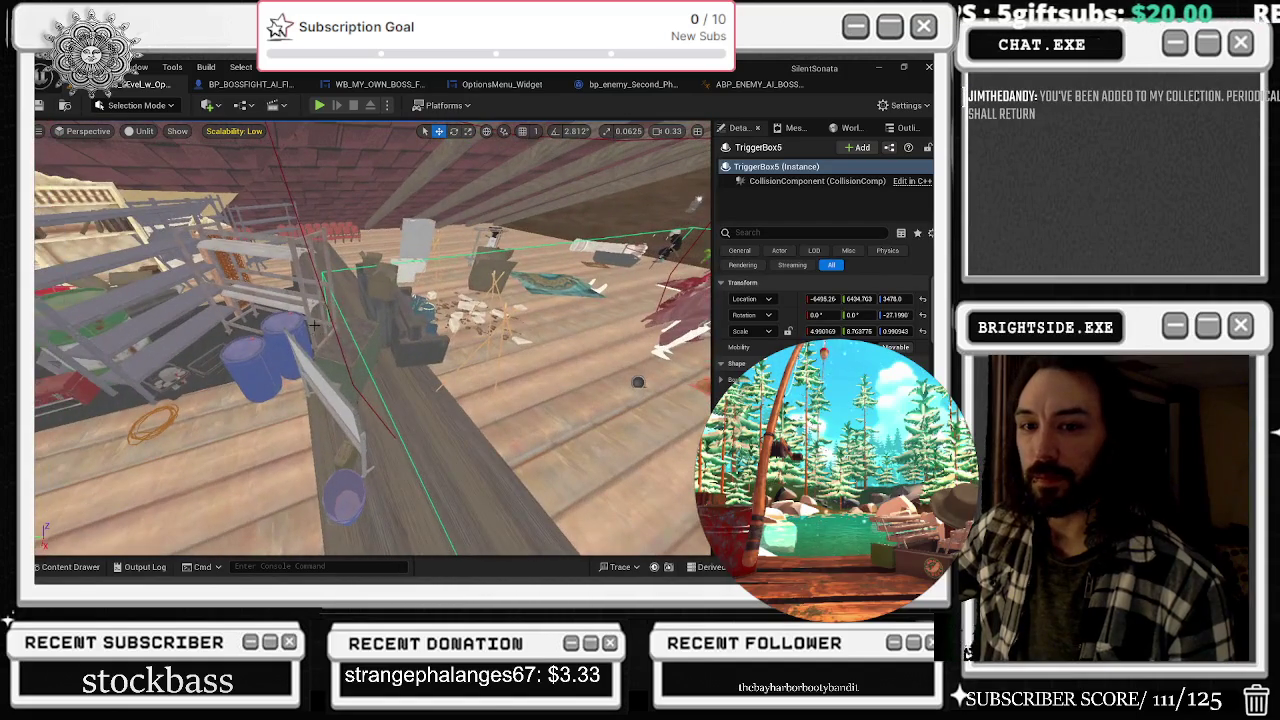
left_click(302, 381)
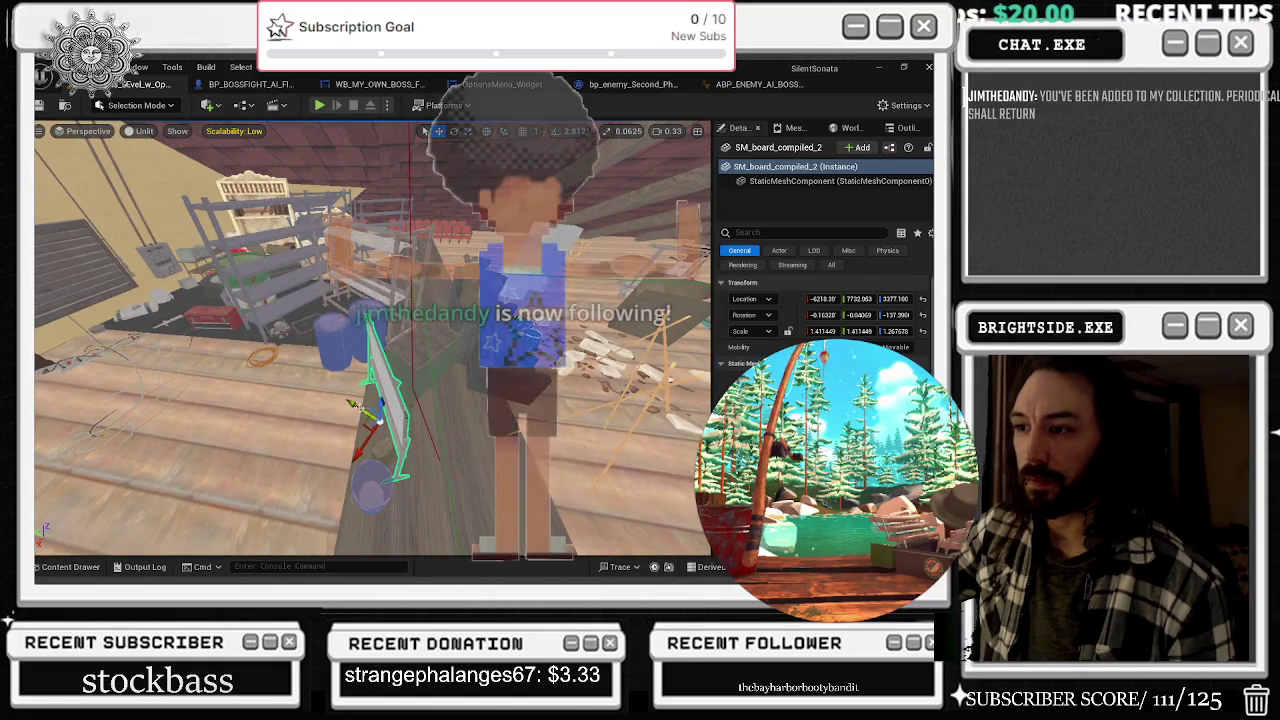
left_click_drag(279, 337, 147, 315)
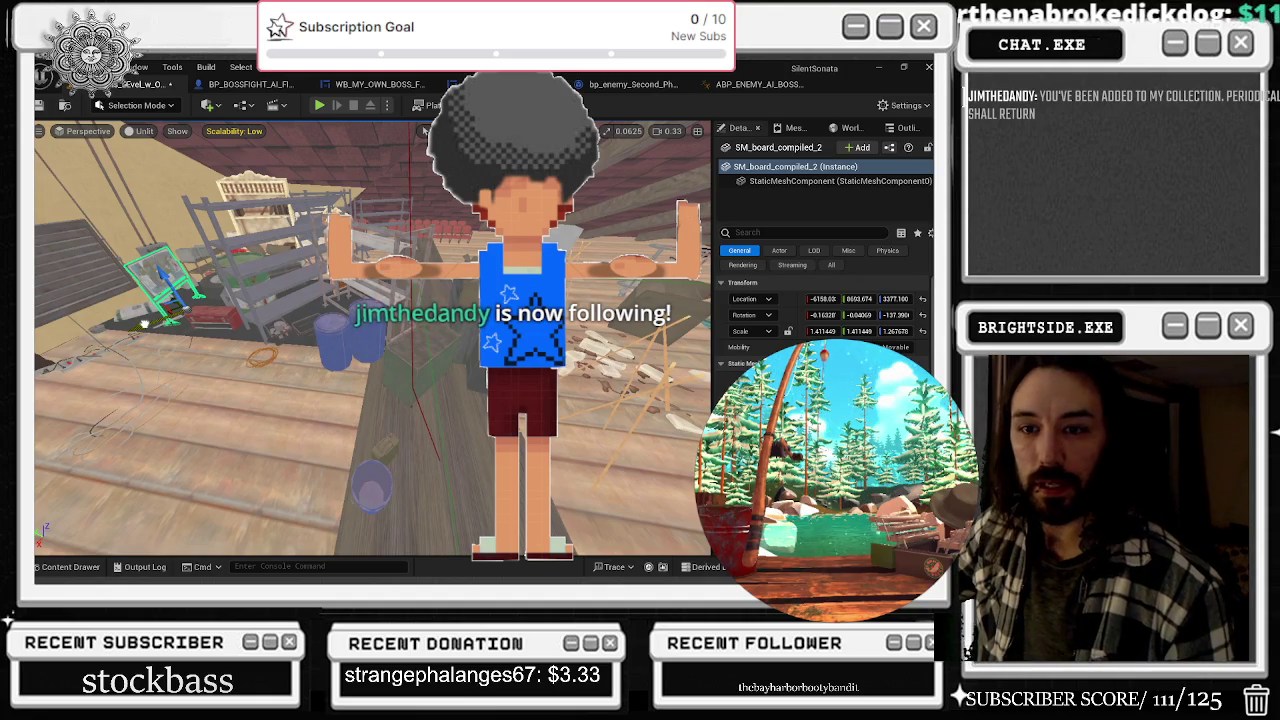
left_click_drag(145, 323, 203, 340)
key("e")
mouse_move(262, 370)
left_mouse_down()
mouse_move(242, 390)
mouse_move(340, 395)
left_mouse_up()
Move the auto repair table drawer left toward the barrels
left_click(400, 355)
key("f")
key("r")
key("w")
left_click_drag(407, 343, 302, 316)
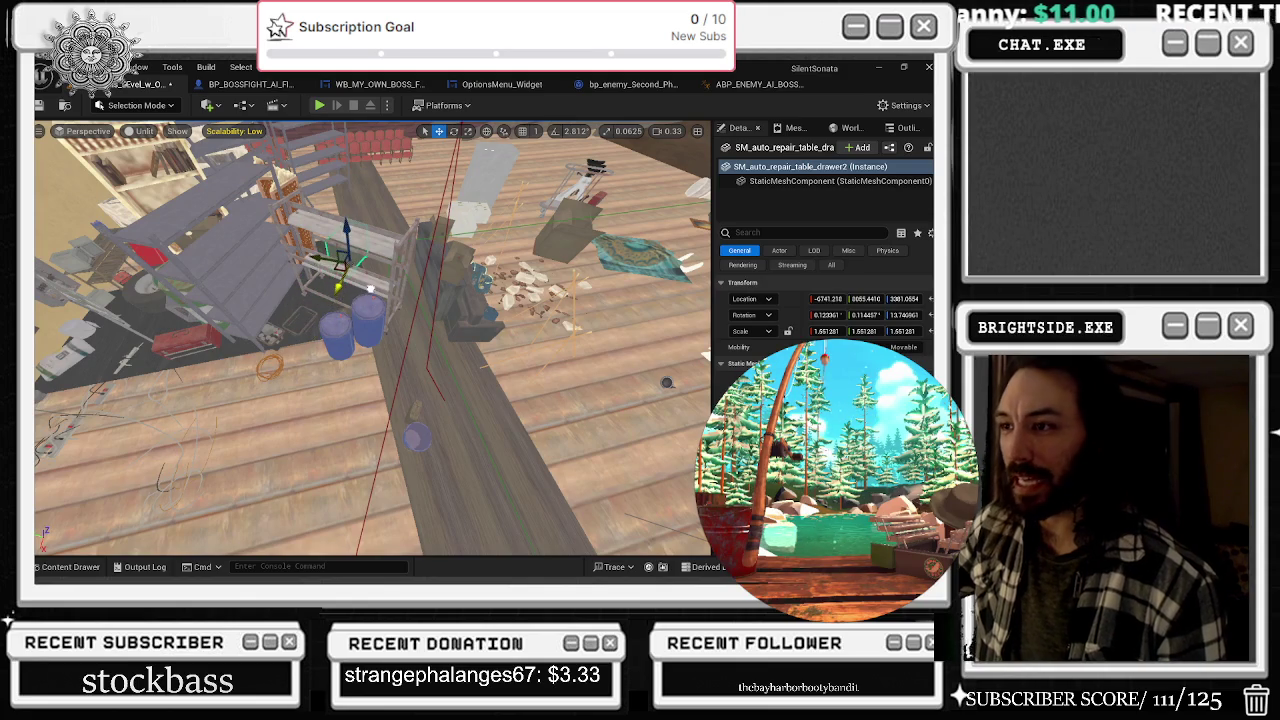
Slide the small pail SM_liquid_storage_pail2 up-left along the plank
left_click(416, 442)
key("f")
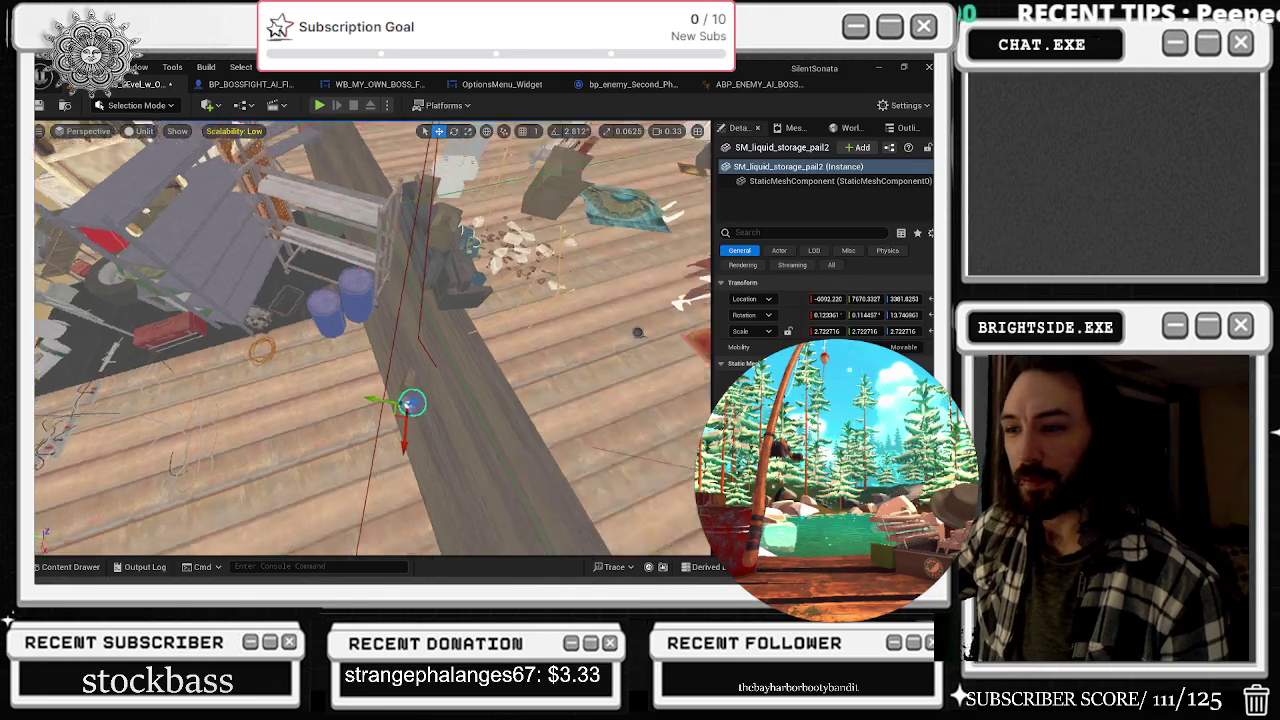
left_click(363, 347, "ctrl")
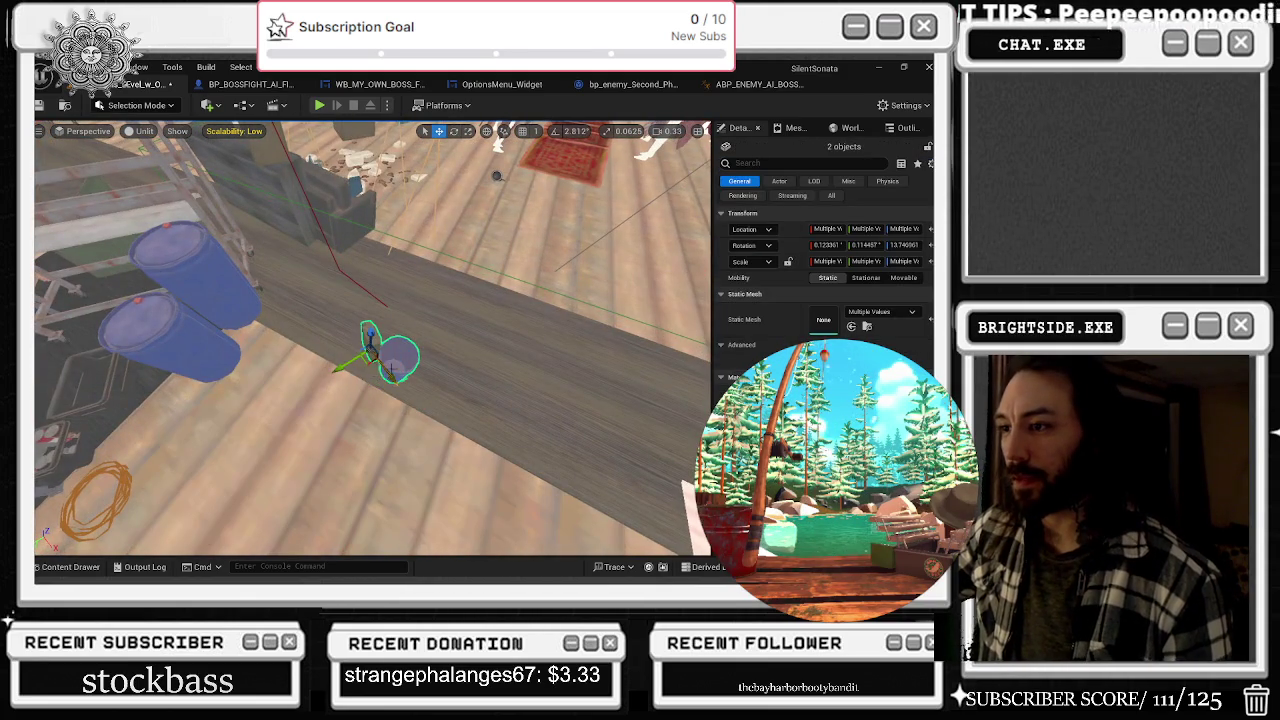
key("f")
left_click_drag(408, 400, 362, 178)
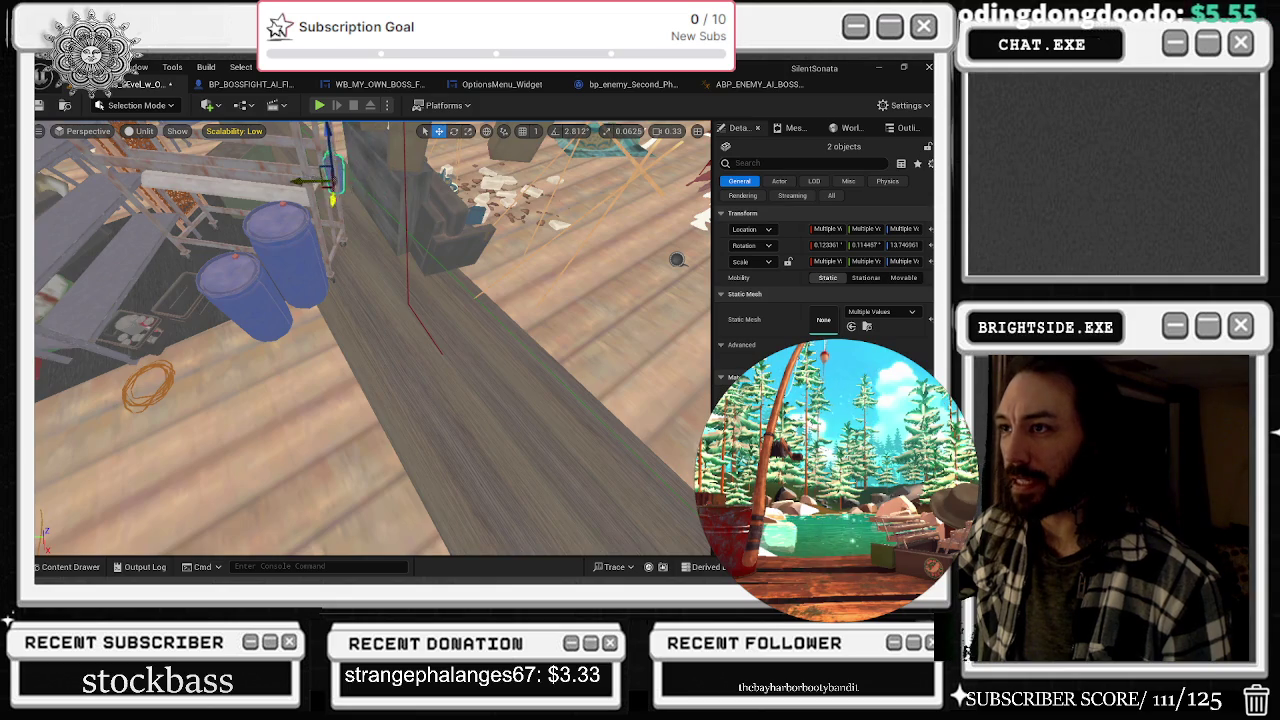
key("f")
left_click_drag(327, 263, 327, 263)
Frame both sofas, then pick the bamboo trellis SM_BambooTieTrellisSmall4
left_click(386, 301)
left_click(356, 307, "ctrl")
key("f")
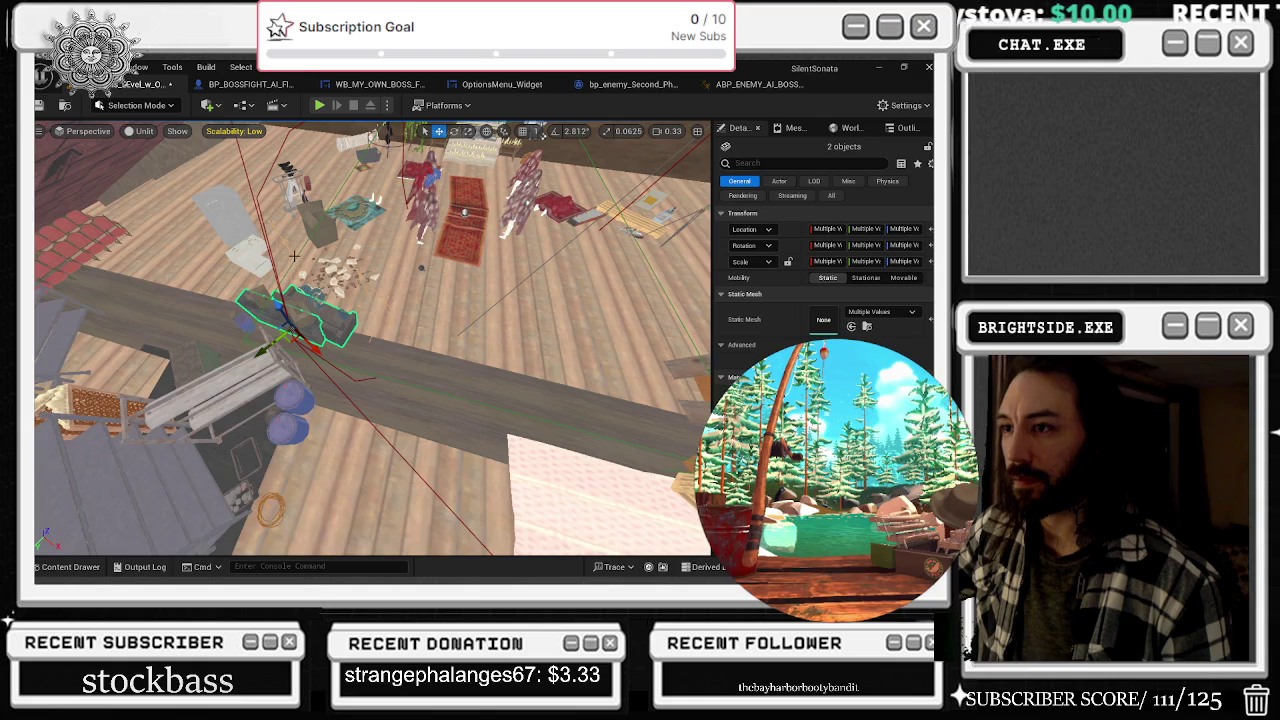
left_click(298, 258)
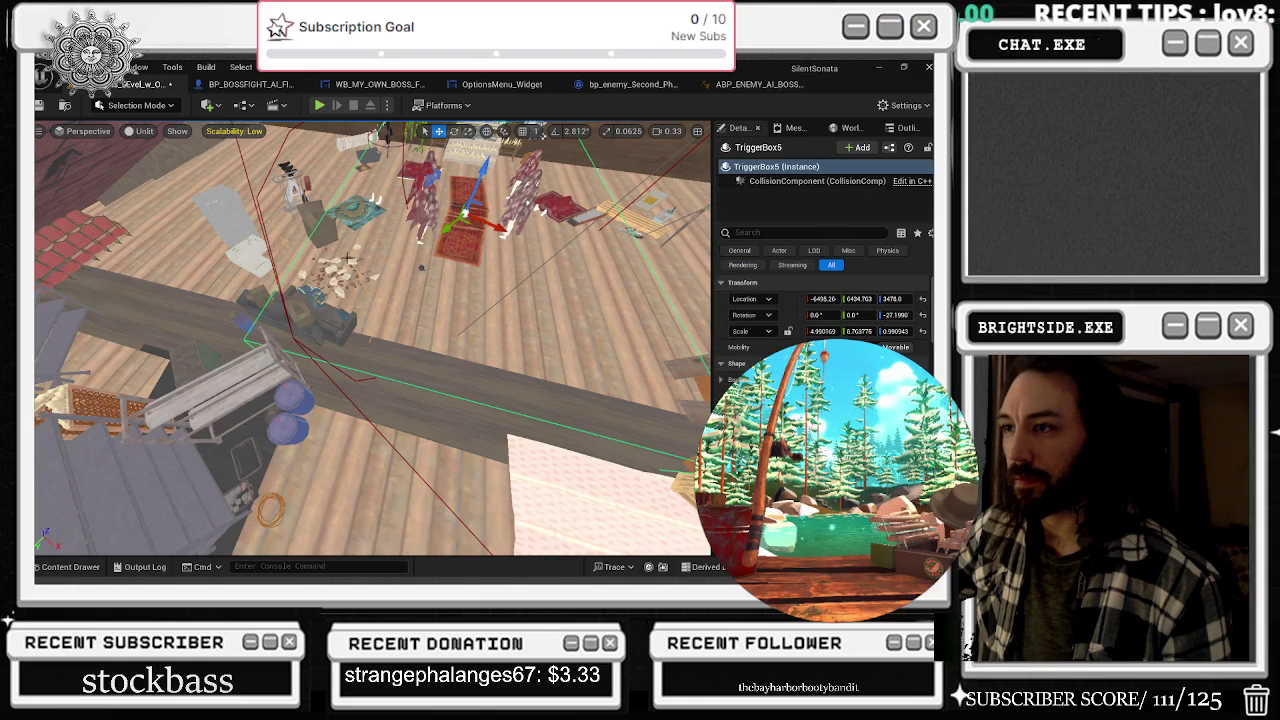
Move TriggerBox5 toward the rug to about X -6253, Y 6714.48
left_click(502, 218)
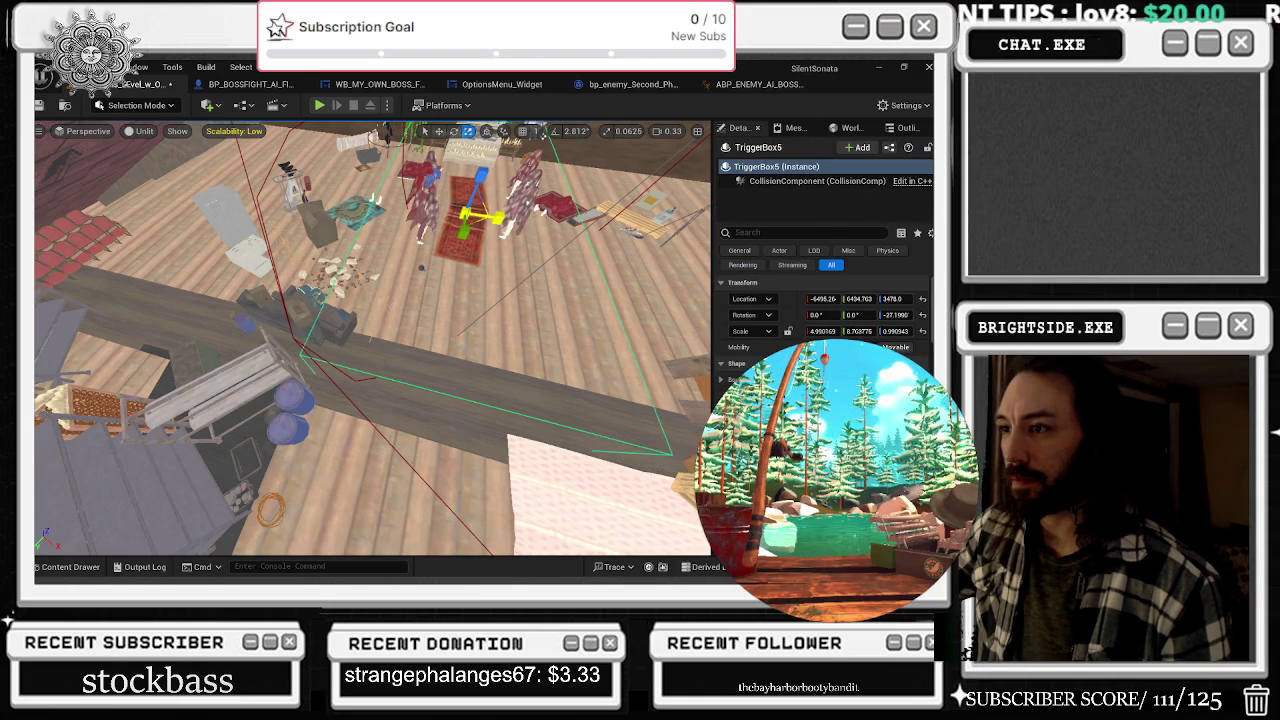
key("w")
left_click_drag(495, 225, 515, 231)
key("f")
scroll(372, 338, "down", 3)
scroll(372, 338, "down", 2)
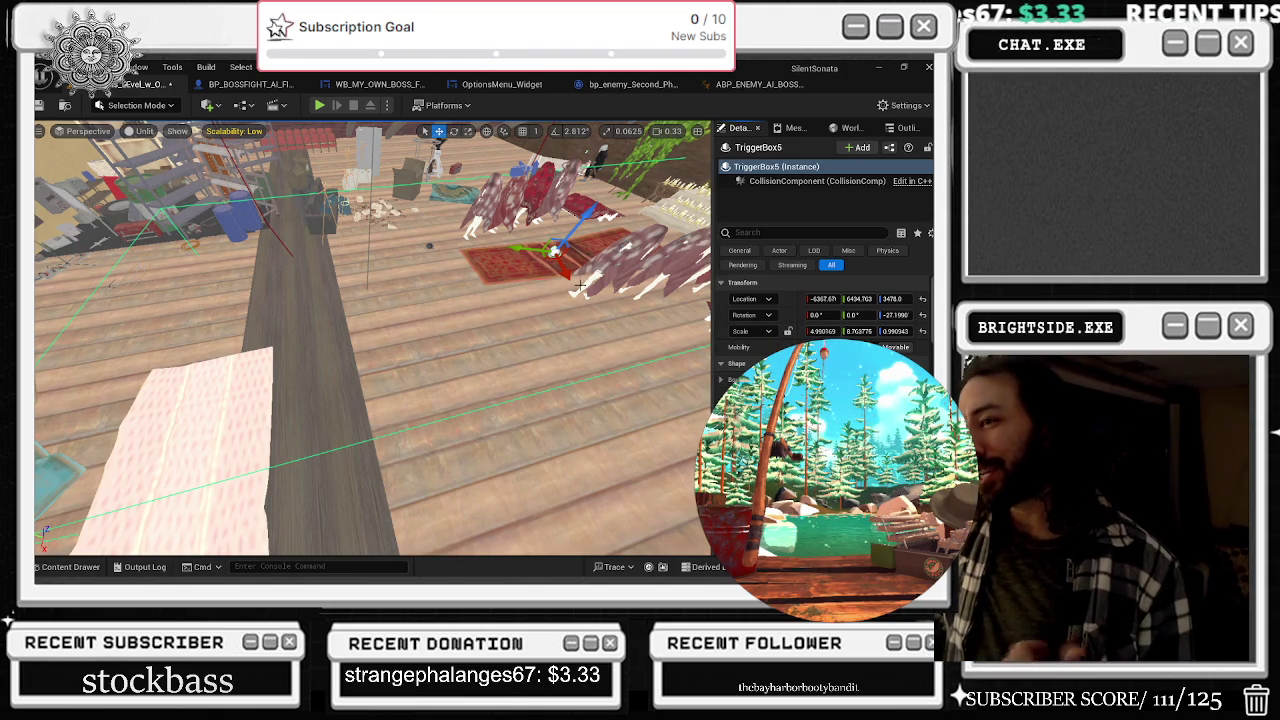
Orbit around to check the trigger box placement, then save the level
mouse_move(590, 318)
left_mouse_down()
mouse_move(510, 292)
mouse_move(524, 306)
mouse_move(400, 304)
left_mouse_up()
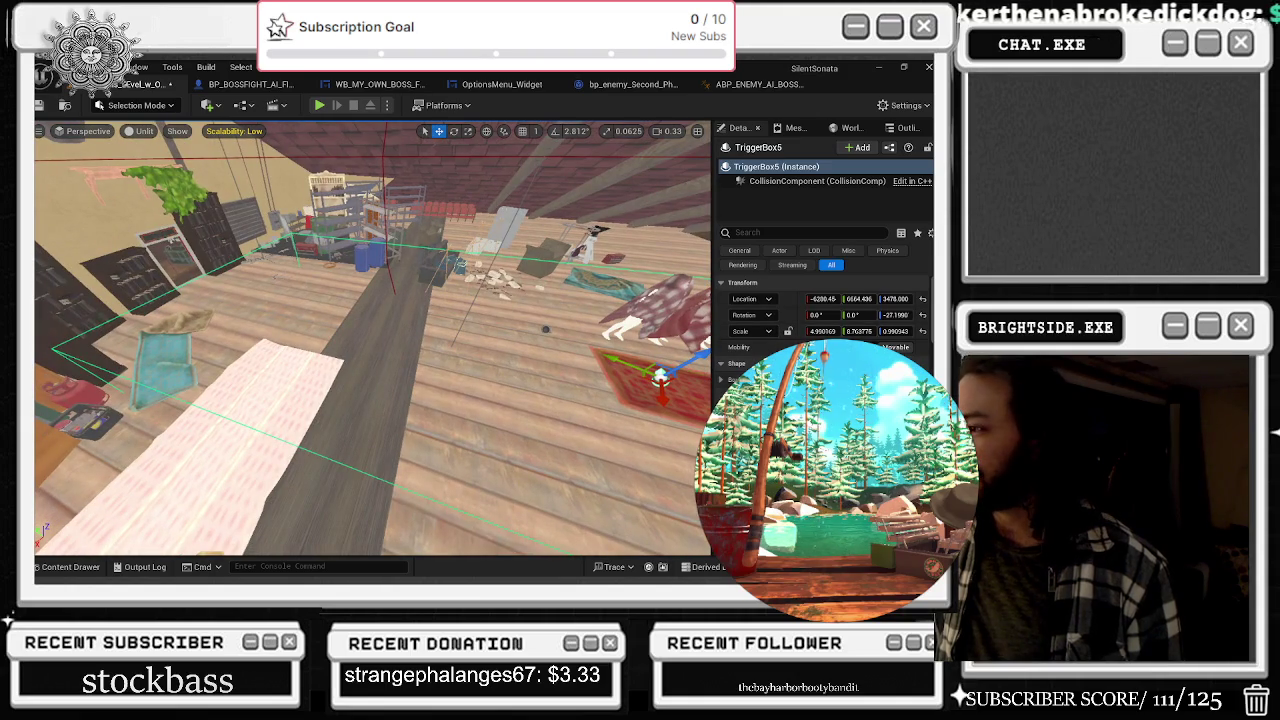
mouse_move(486, 313)
left_mouse_down()
mouse_move(470, 295)
mouse_move(486, 313)
mouse_move(395, 300)
mouse_move(420, 320)
mouse_move(360, 300)
mouse_move(485, 300)
mouse_move(416, 278)
left_mouse_up()
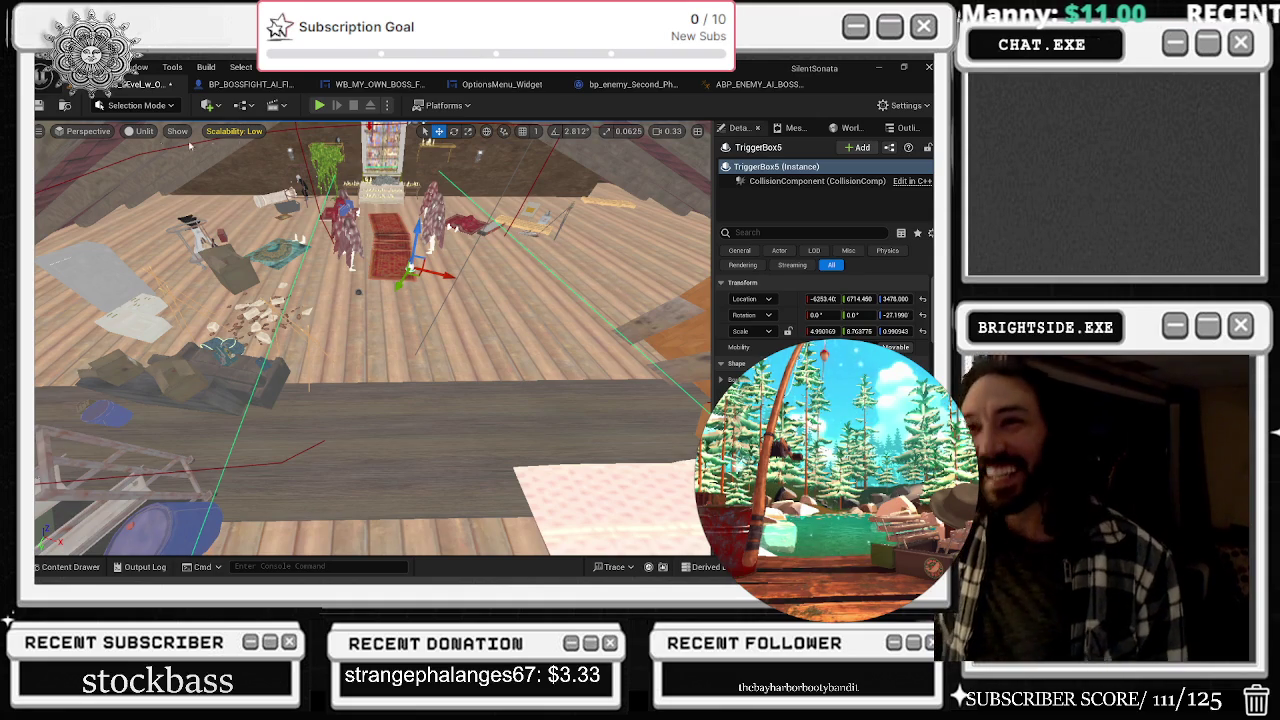
left_click(39, 105)
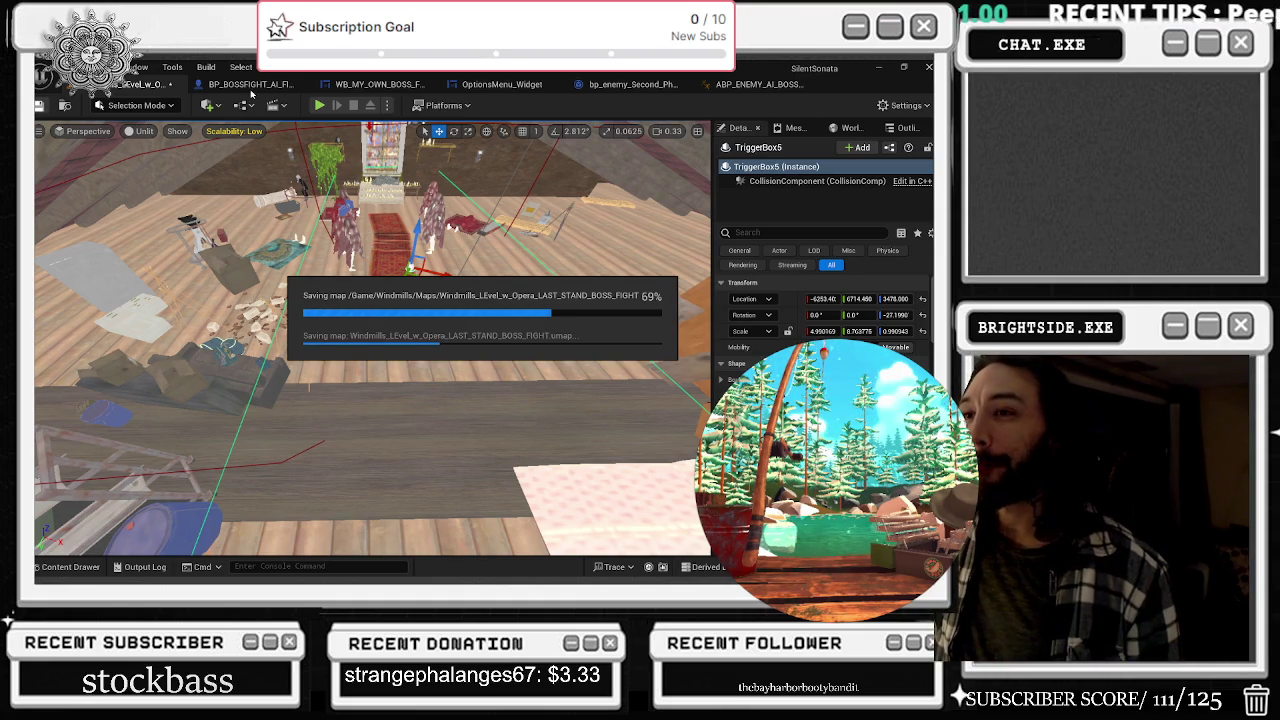
Copy TriggerBox5's location into the teleport Center: Y 6714.450546, Z 3478
left_click(250, 84)
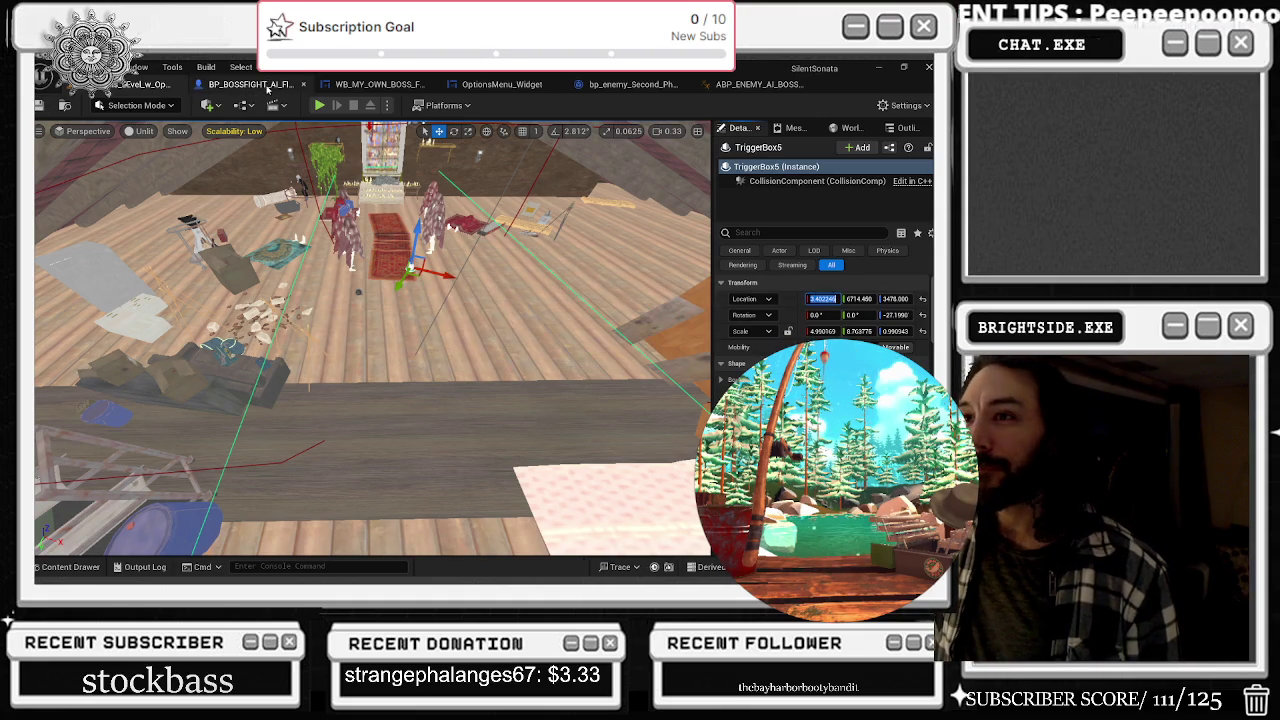
left_click(145, 84)
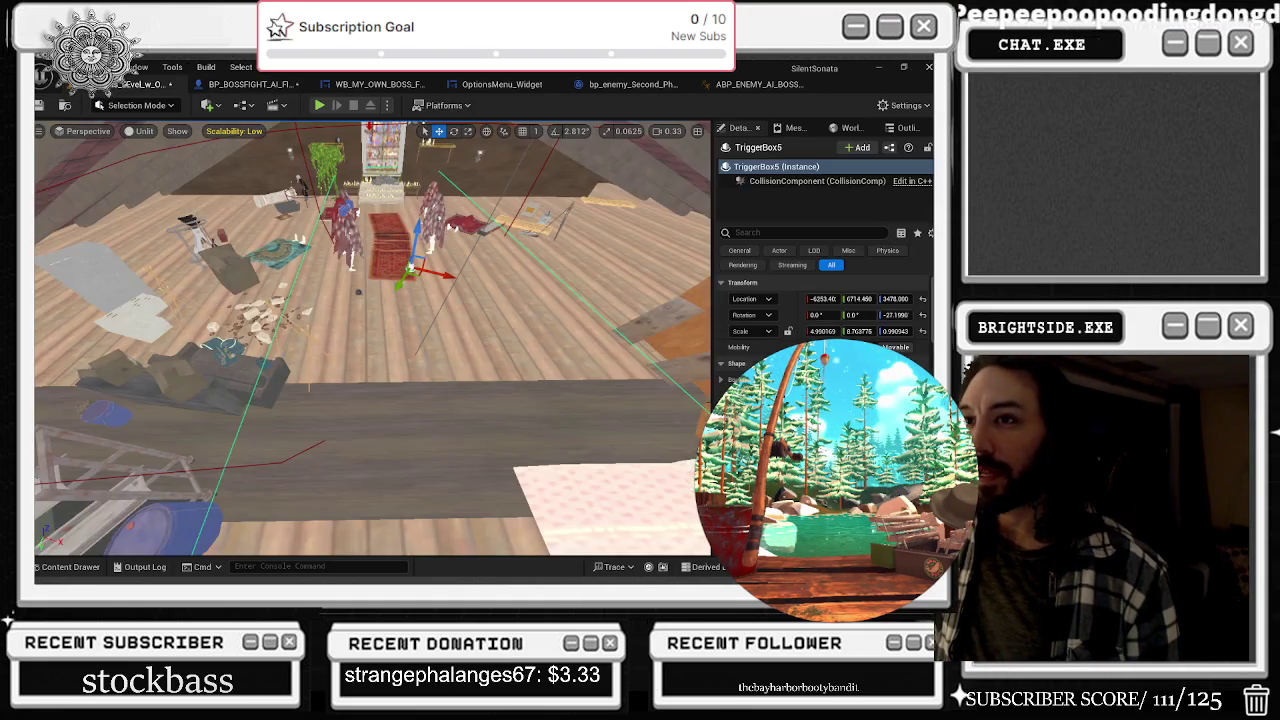
left_click(250, 84)
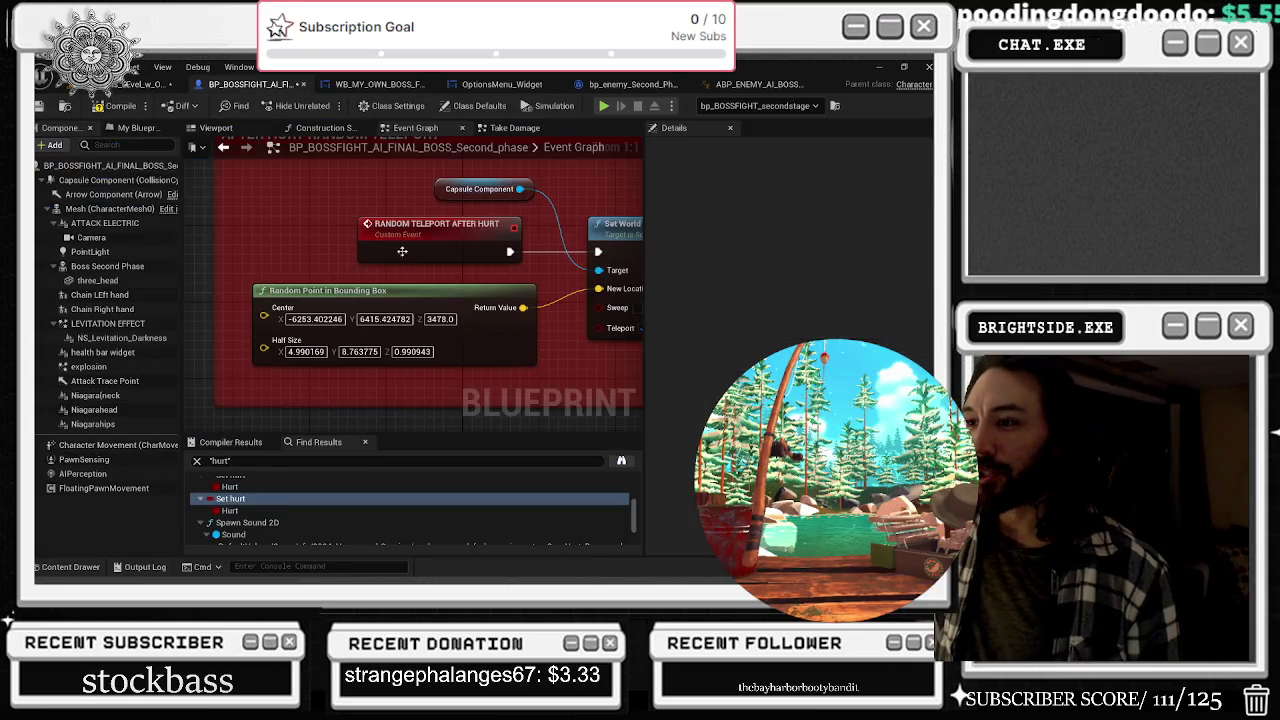
type("6714.450546")
key("Return")
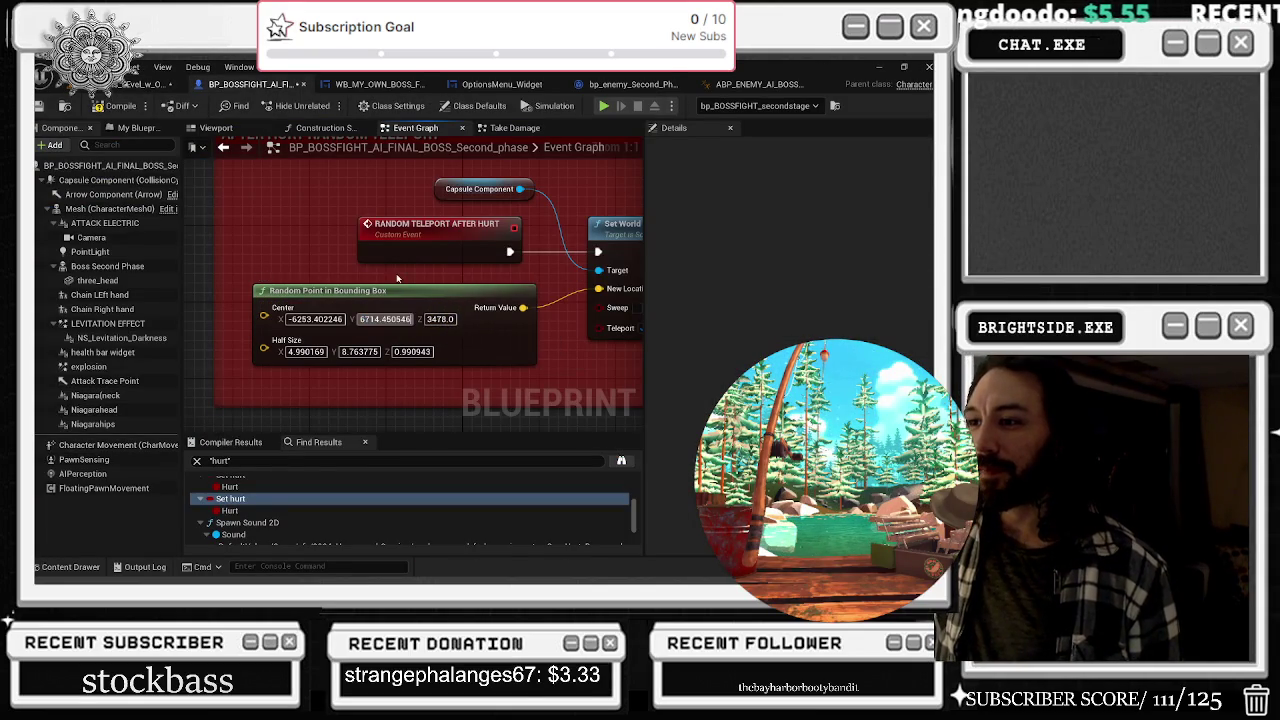
left_click(145, 84)
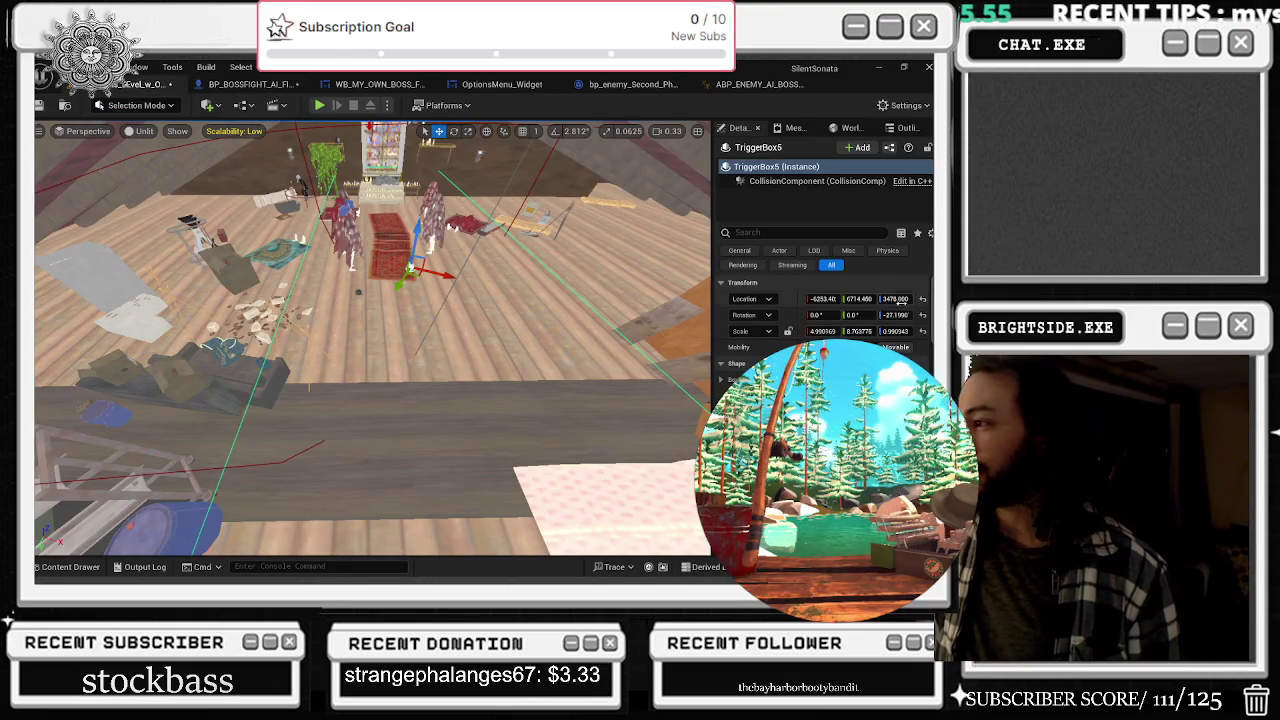
left_click(250, 84)
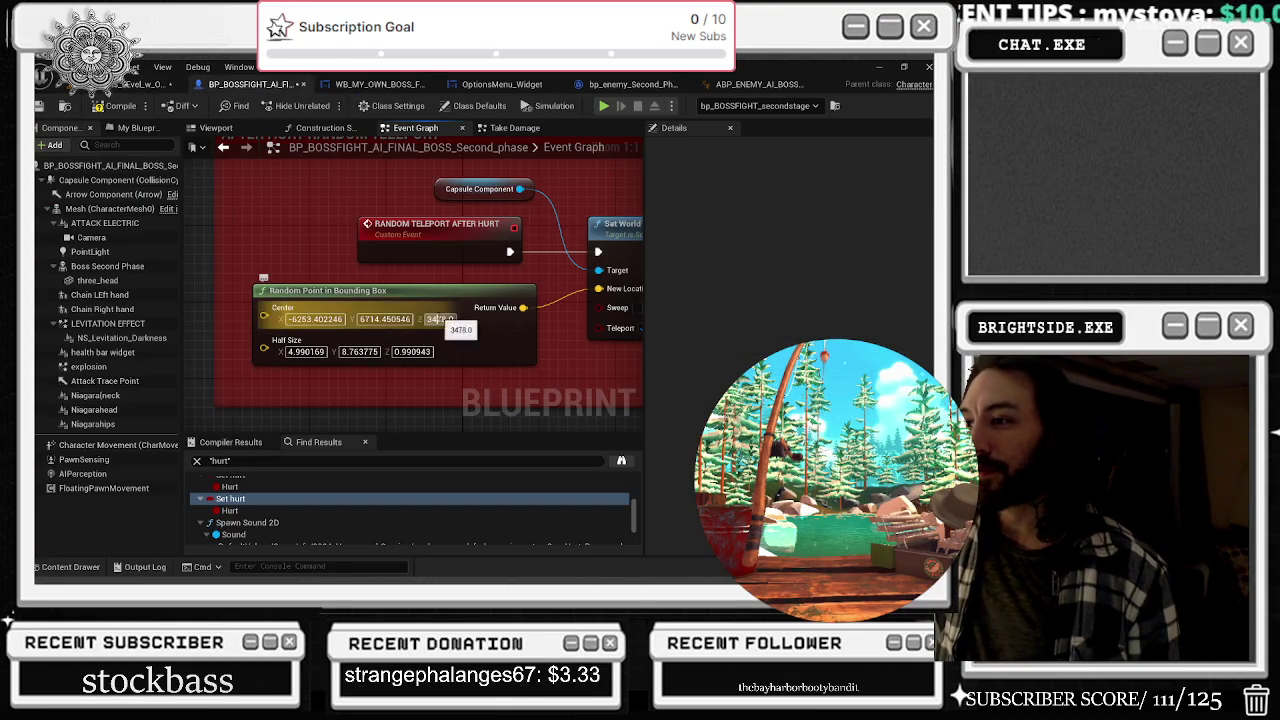
key("Return")
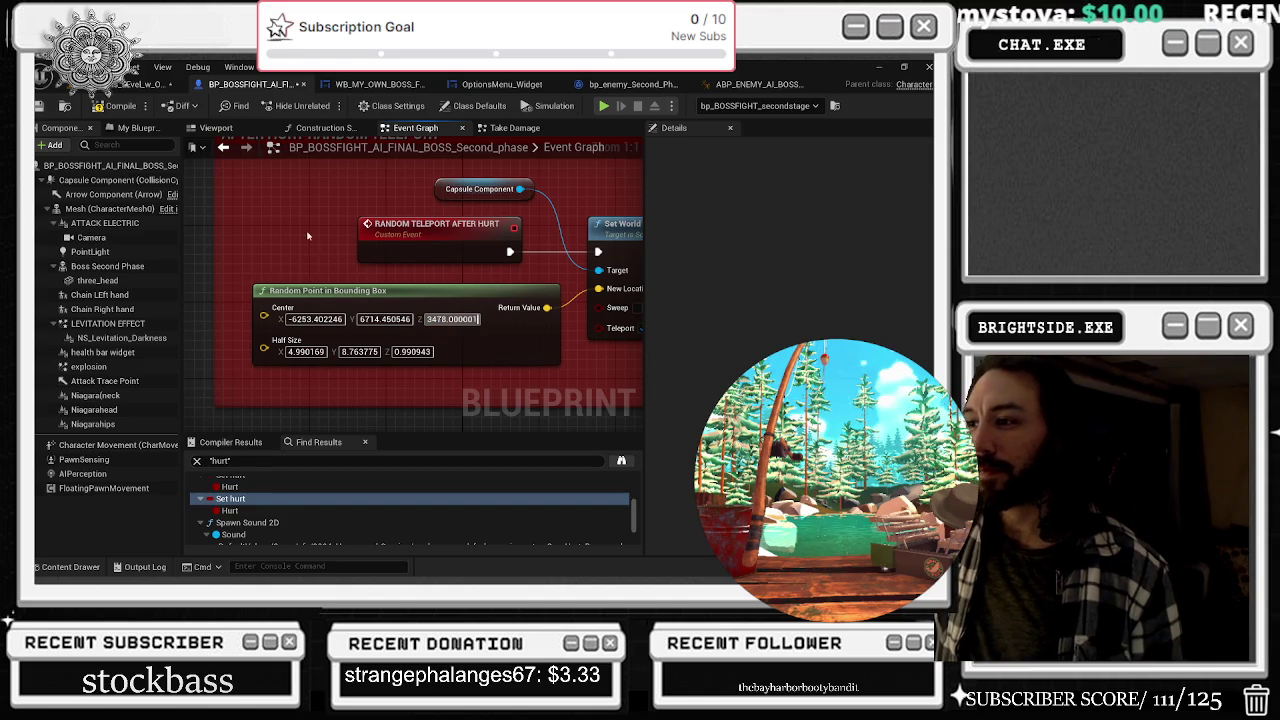
left_click(307, 251)
Set Half Size X, Y, Z to 101.764335, 199.187672, 117.604263 from TriggerBox5's scale
left_click(145, 84)
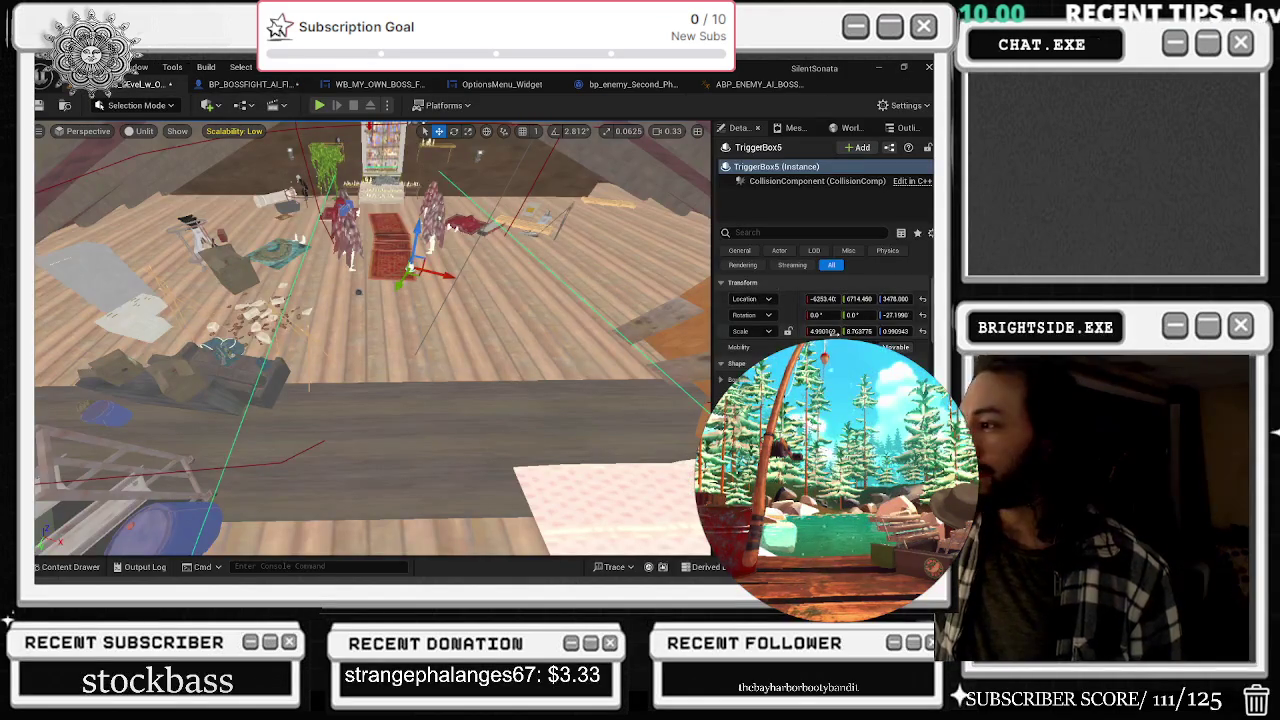
left_click(250, 84)
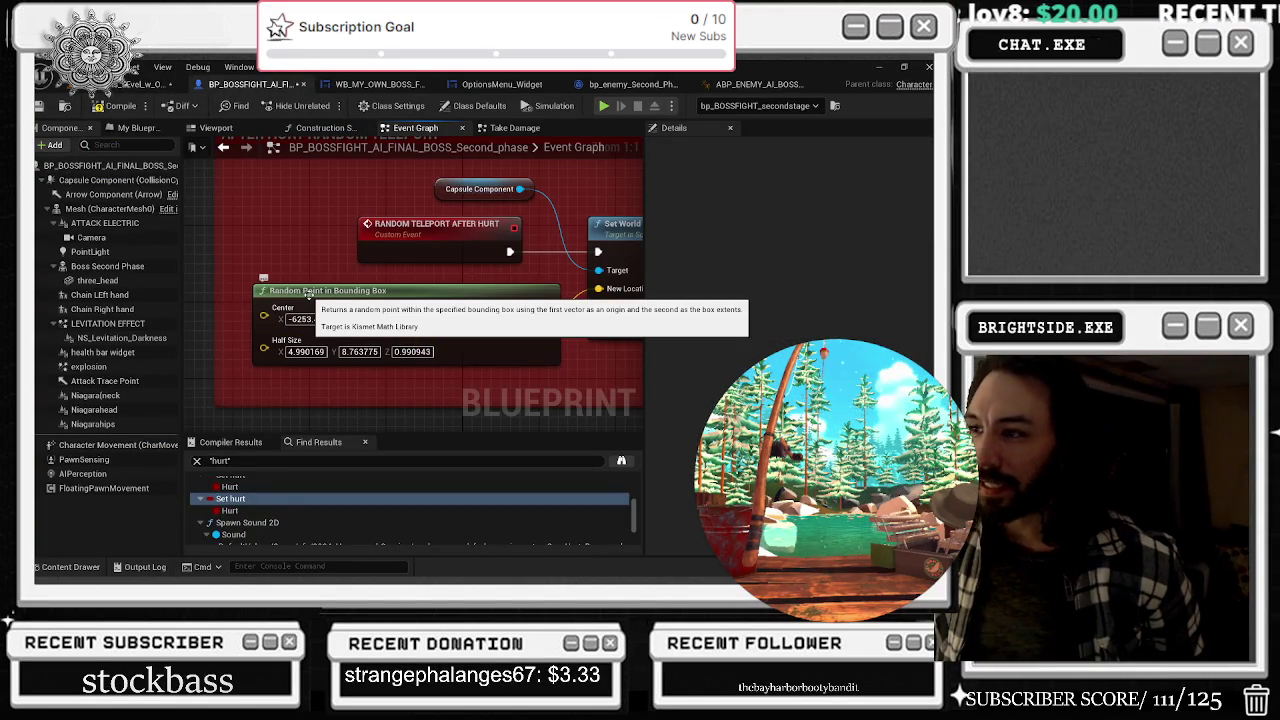
left_click(115, 88)
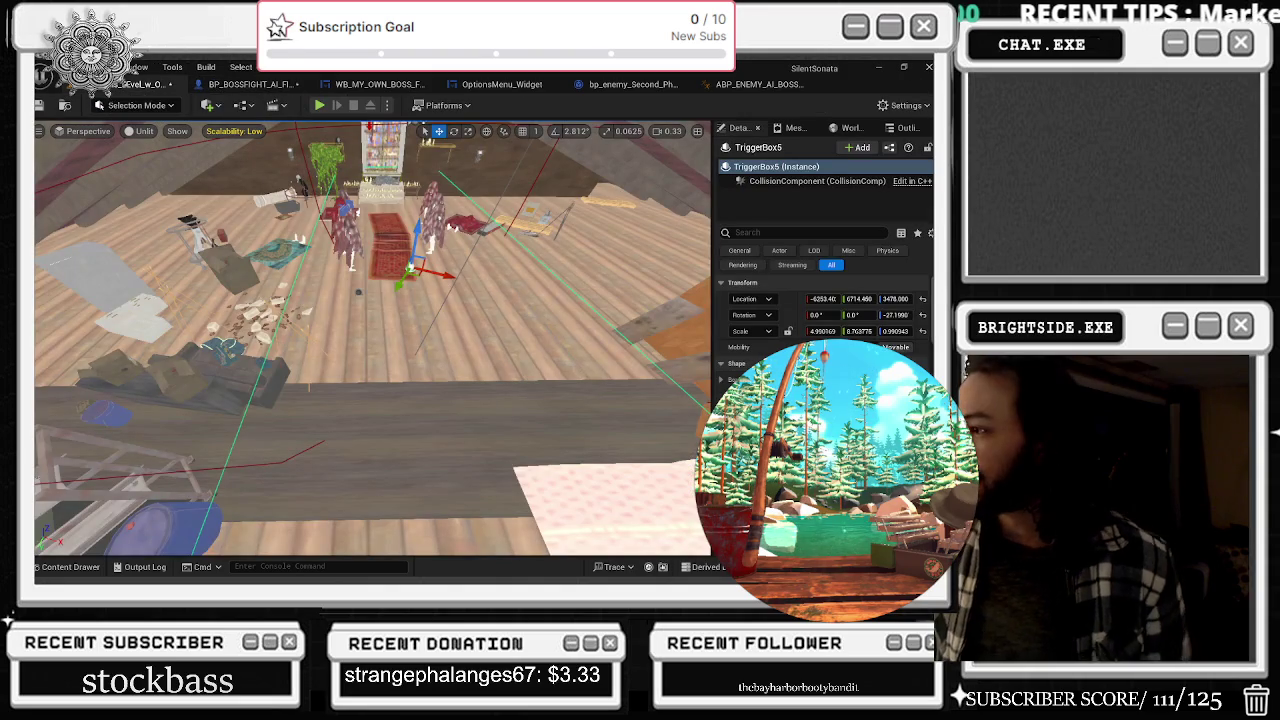
left_click(250, 84)
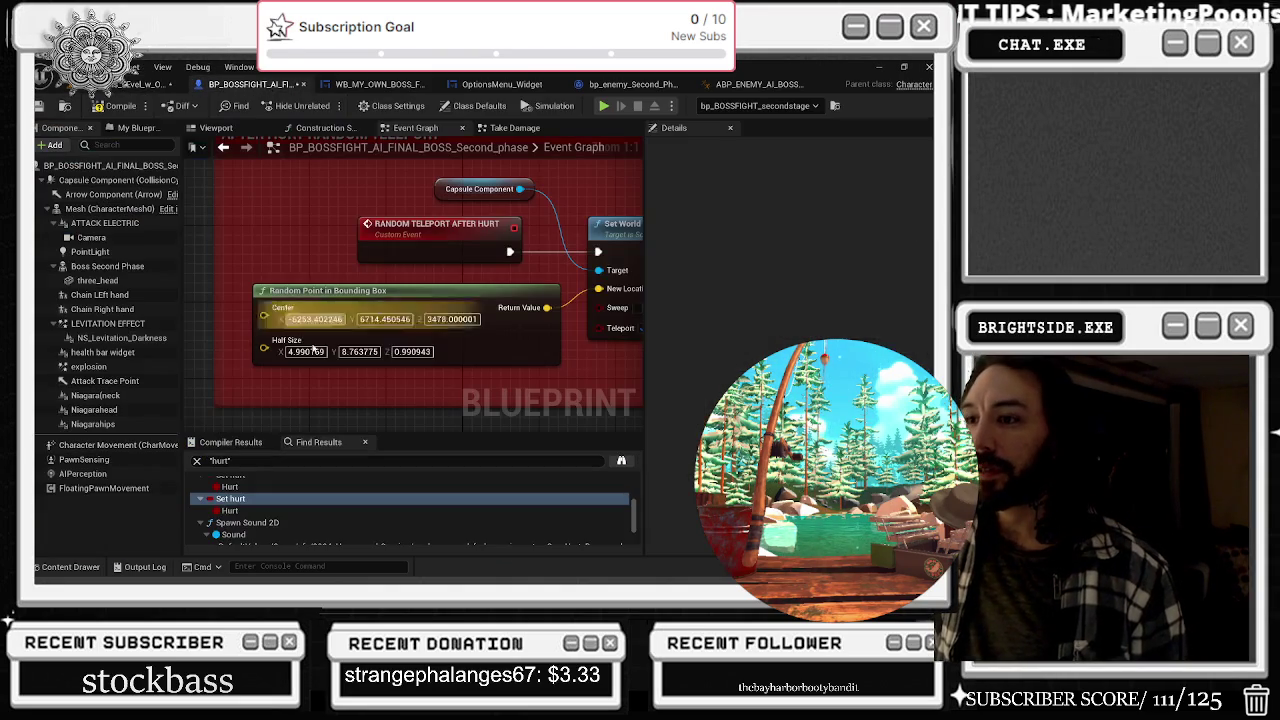
left_click(140, 84)
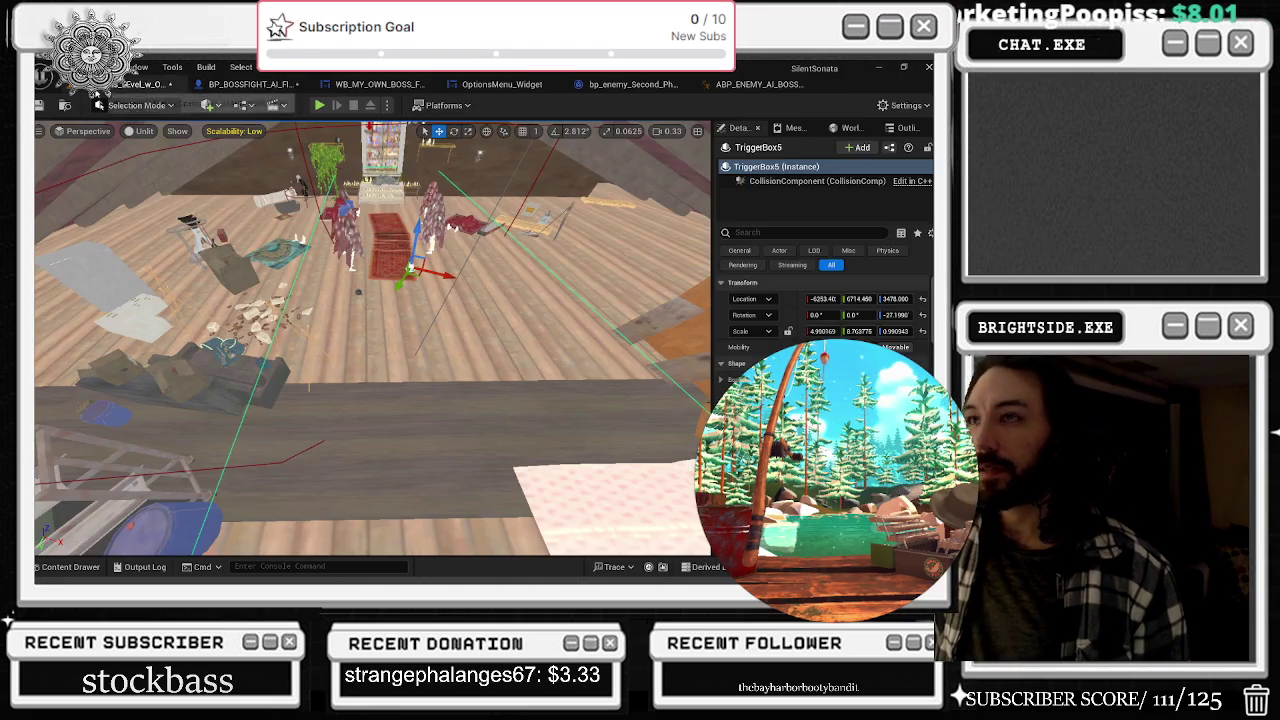
left_click(250, 84)
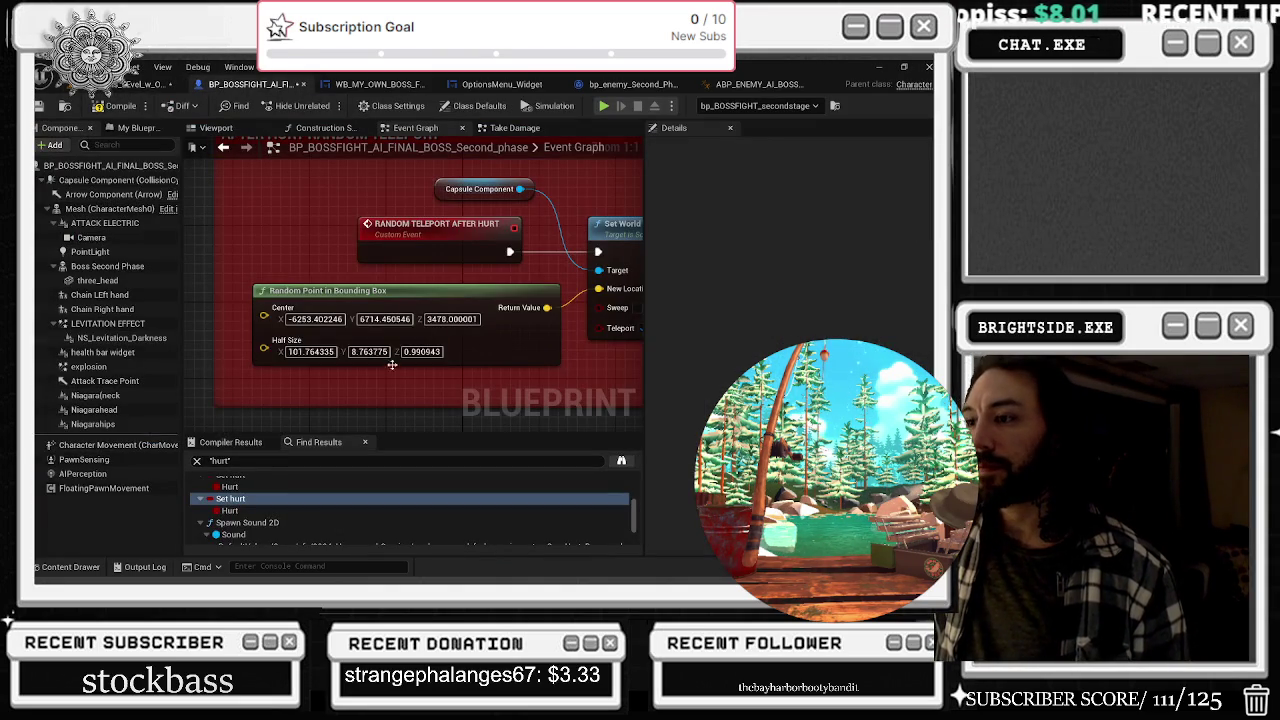
left_click(127, 86)
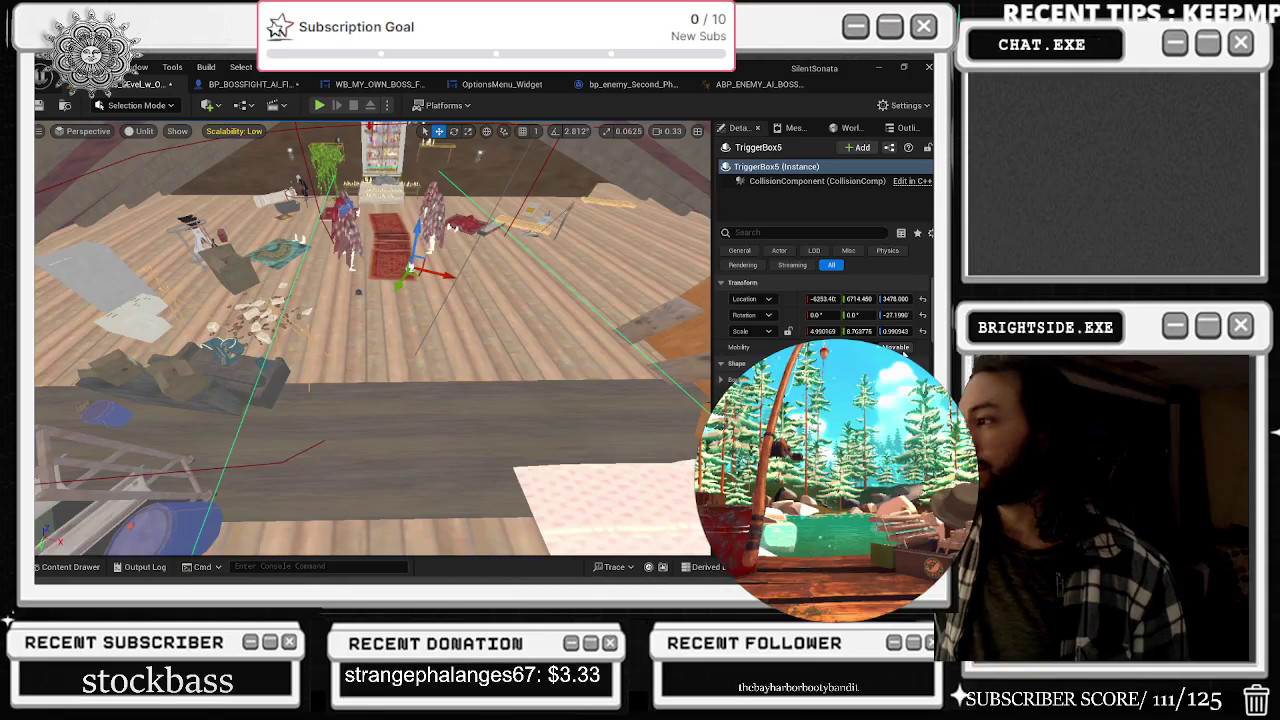
left_click(250, 84)
left_click(337, 262)
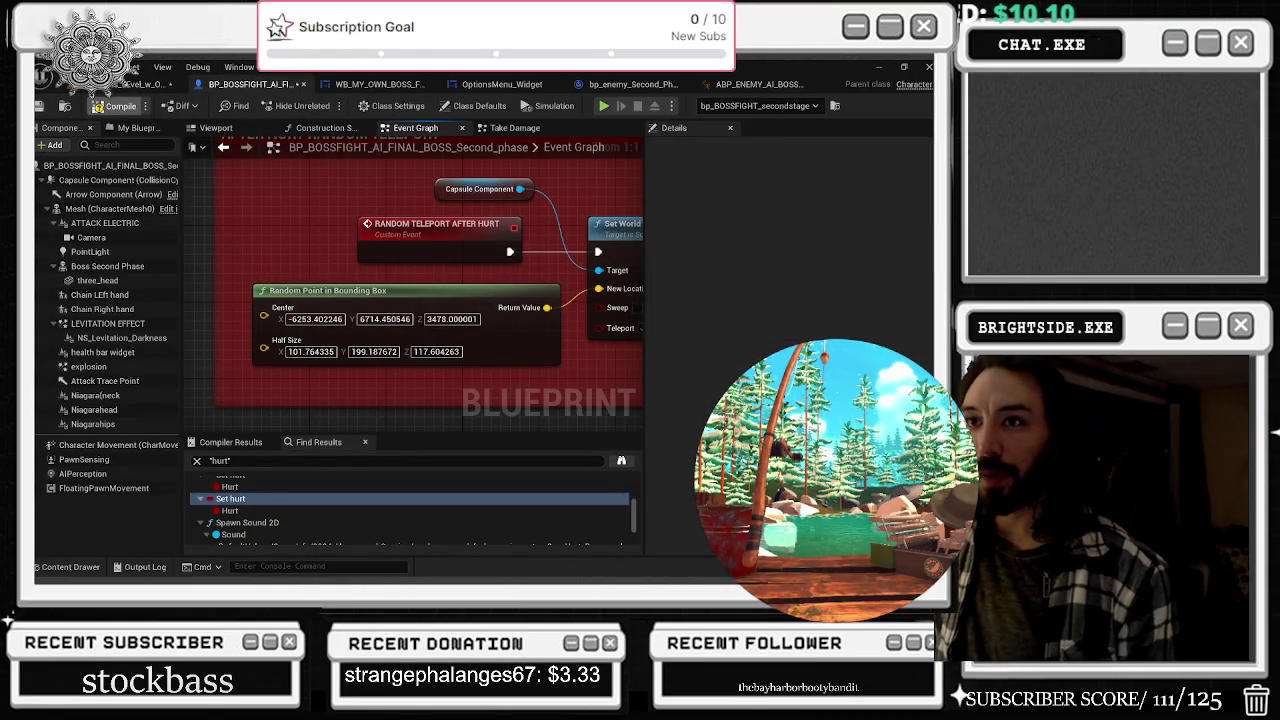
left_click(127, 84)
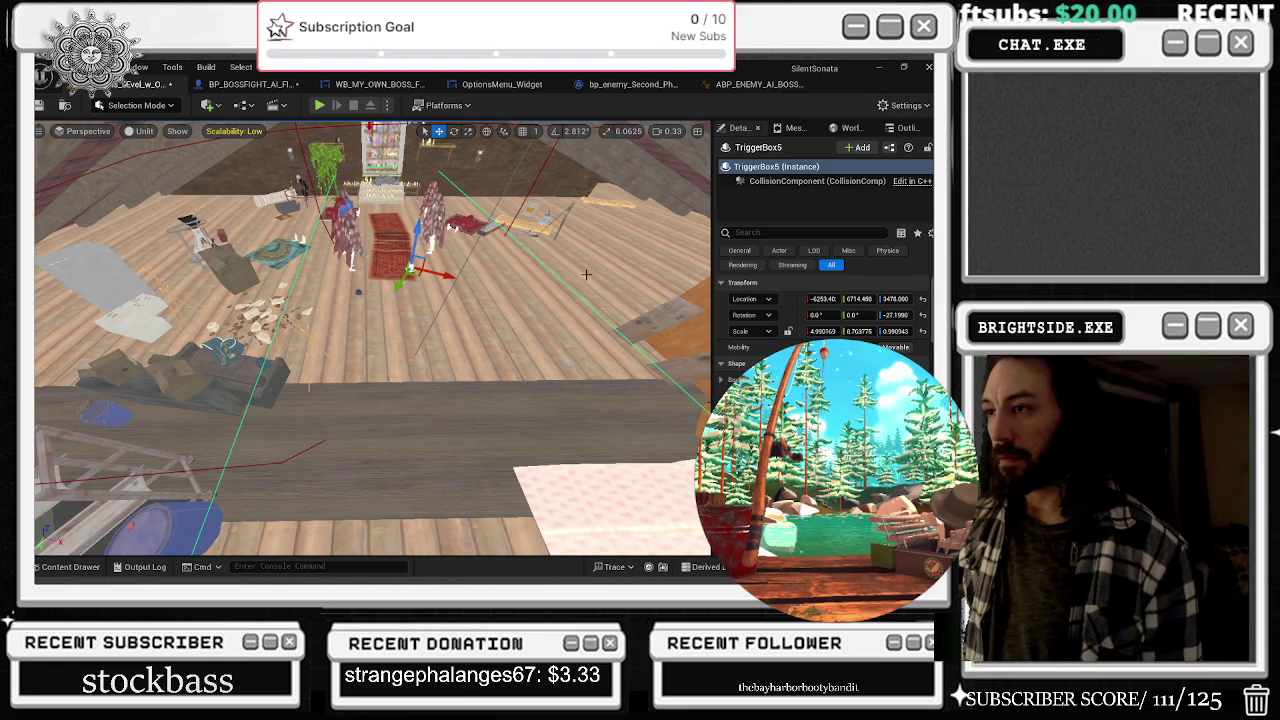
Fly the camera toward the attic window and select RectLight7
left_click_drag(584, 273, 590, 276)
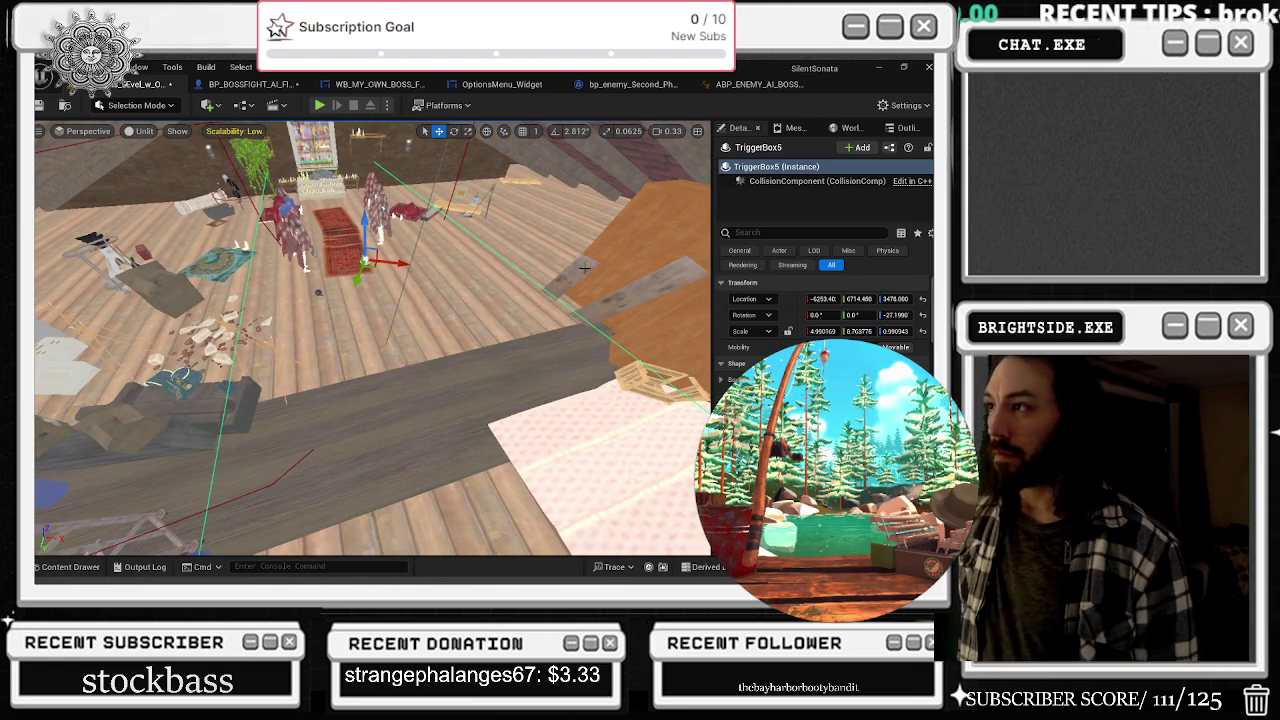
left_click_drag(483, 173, 503, 204)
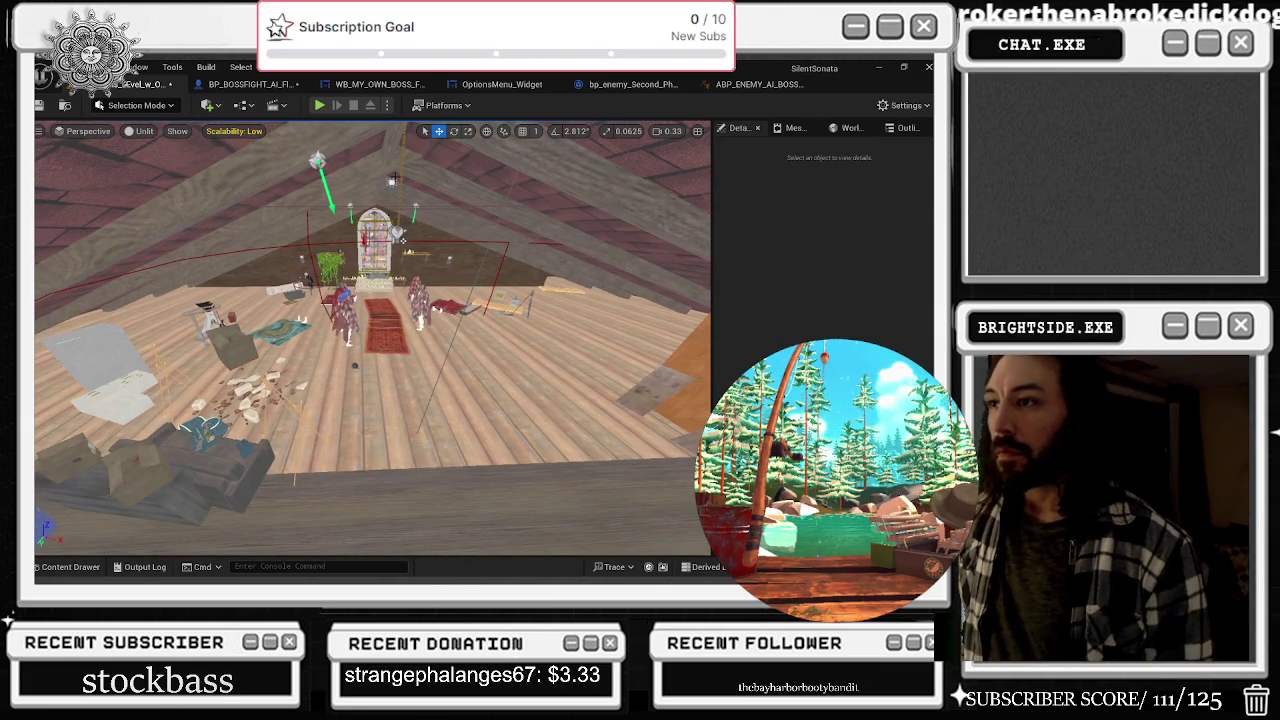
left_click(392, 182)
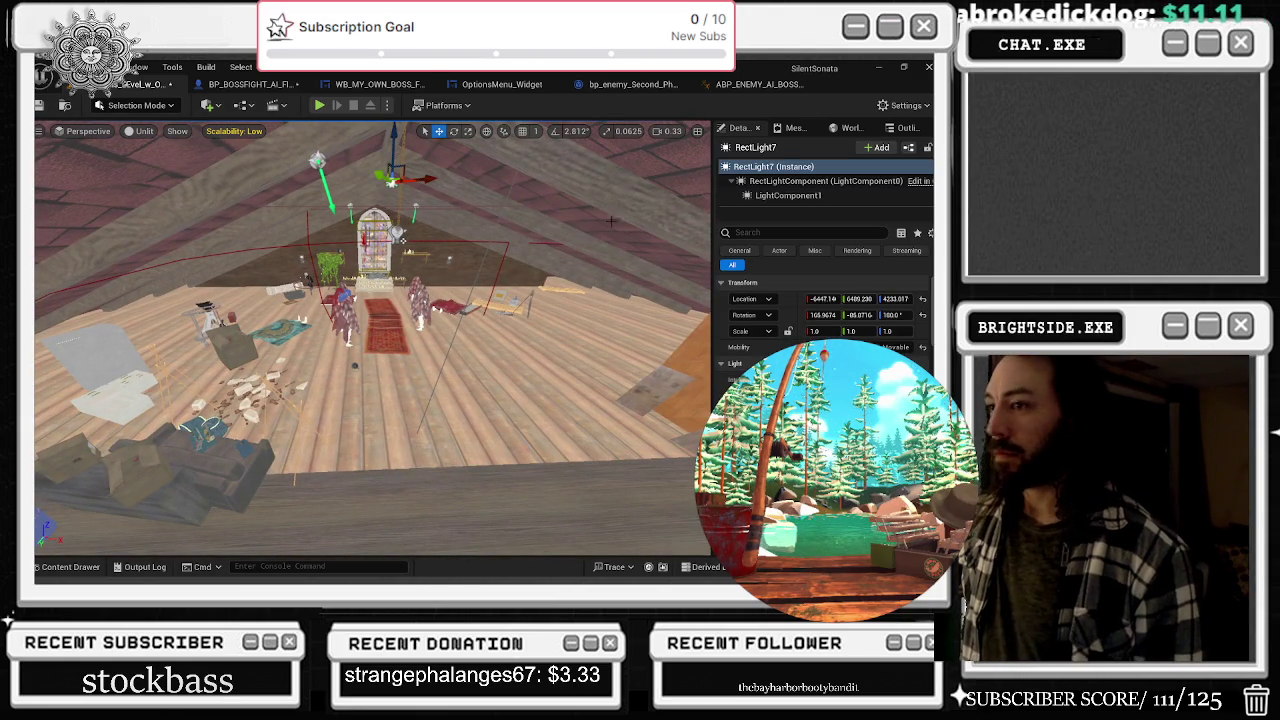
left_click_drag(524, 260, 526, 266)
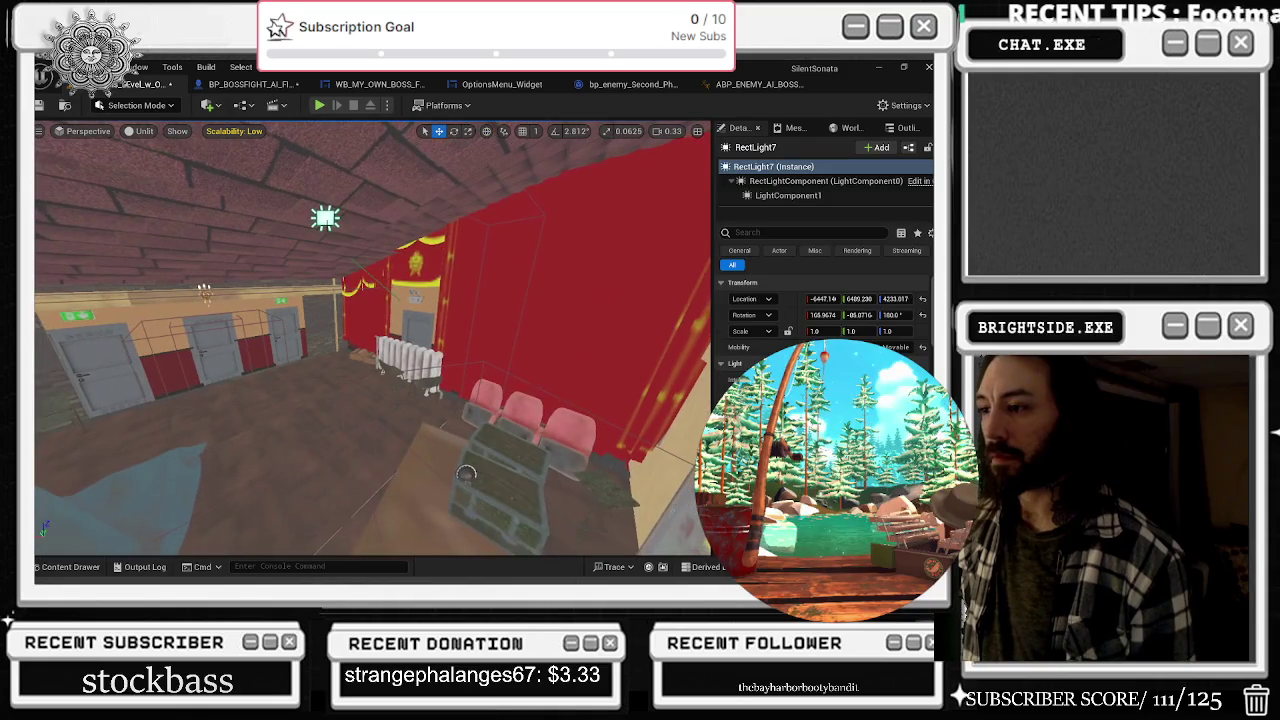
Filter RectLight7's Details for 'CAST' shadow settings and switch the viewport to Lit mode
left_click(800, 232)
type("CAST")
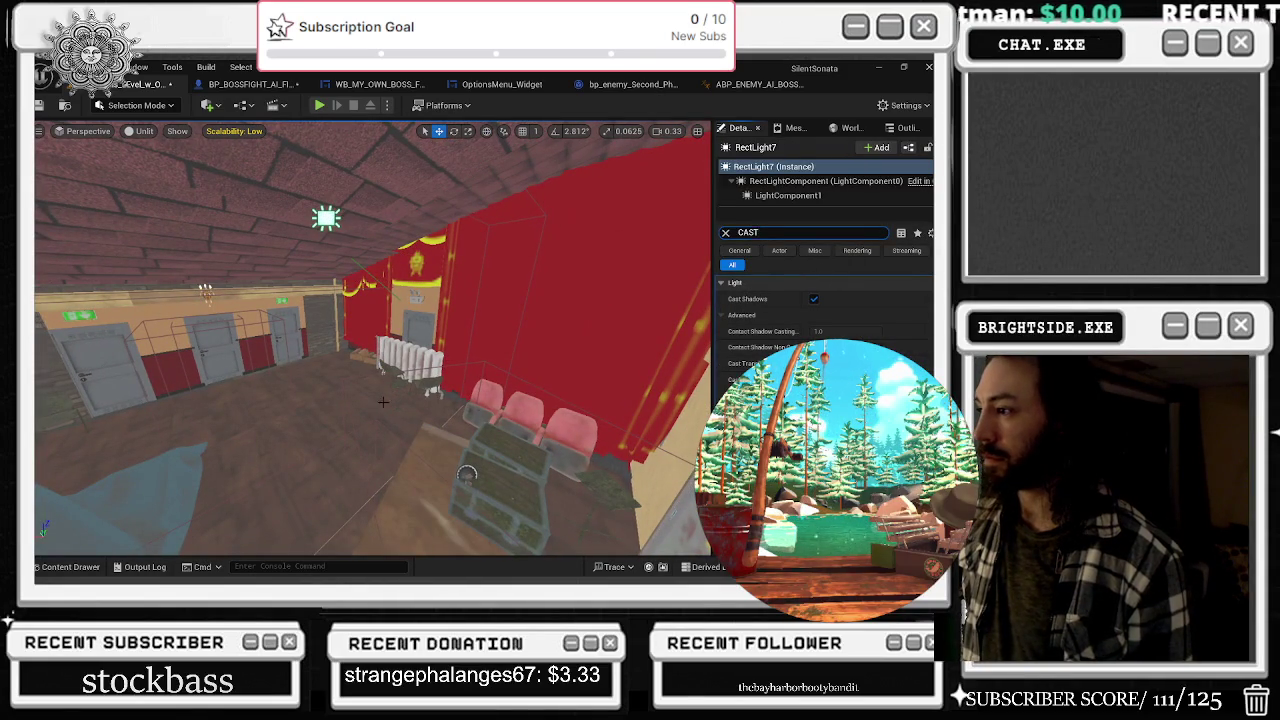
left_click_drag(526, 266, 526, 266)
left_click_drag(396, 407, 396, 407)
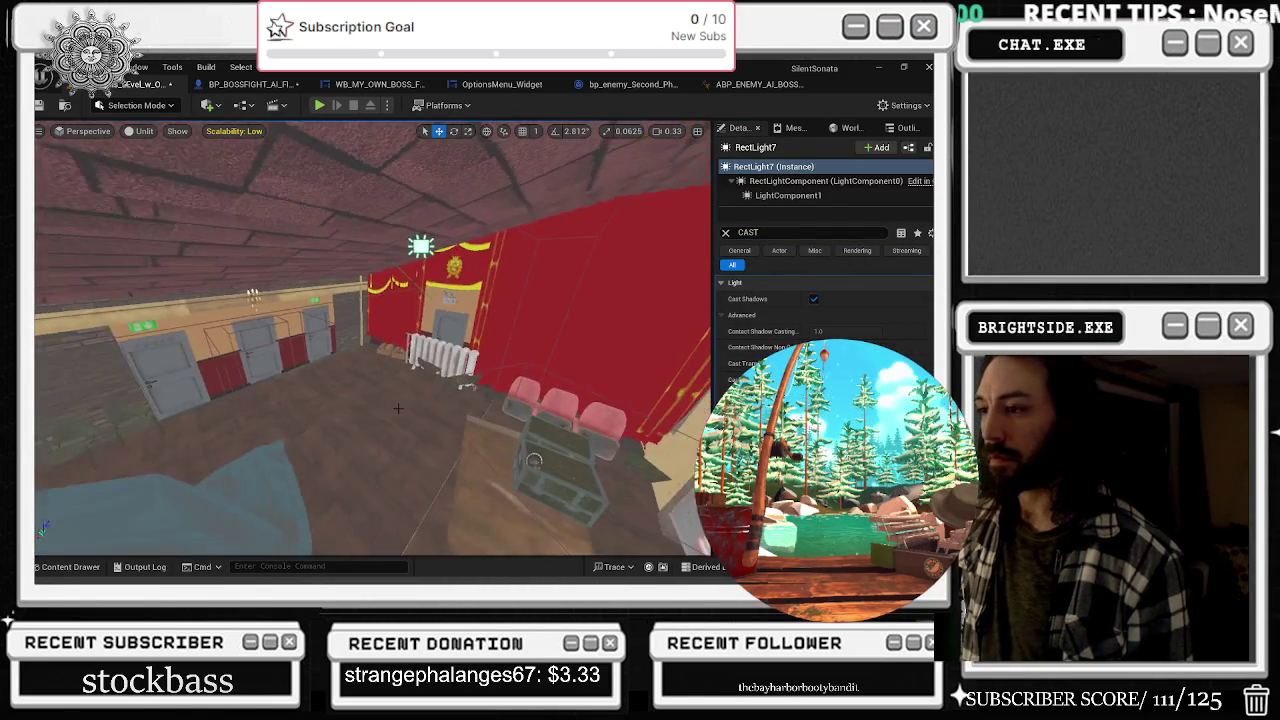
key("alt+4")
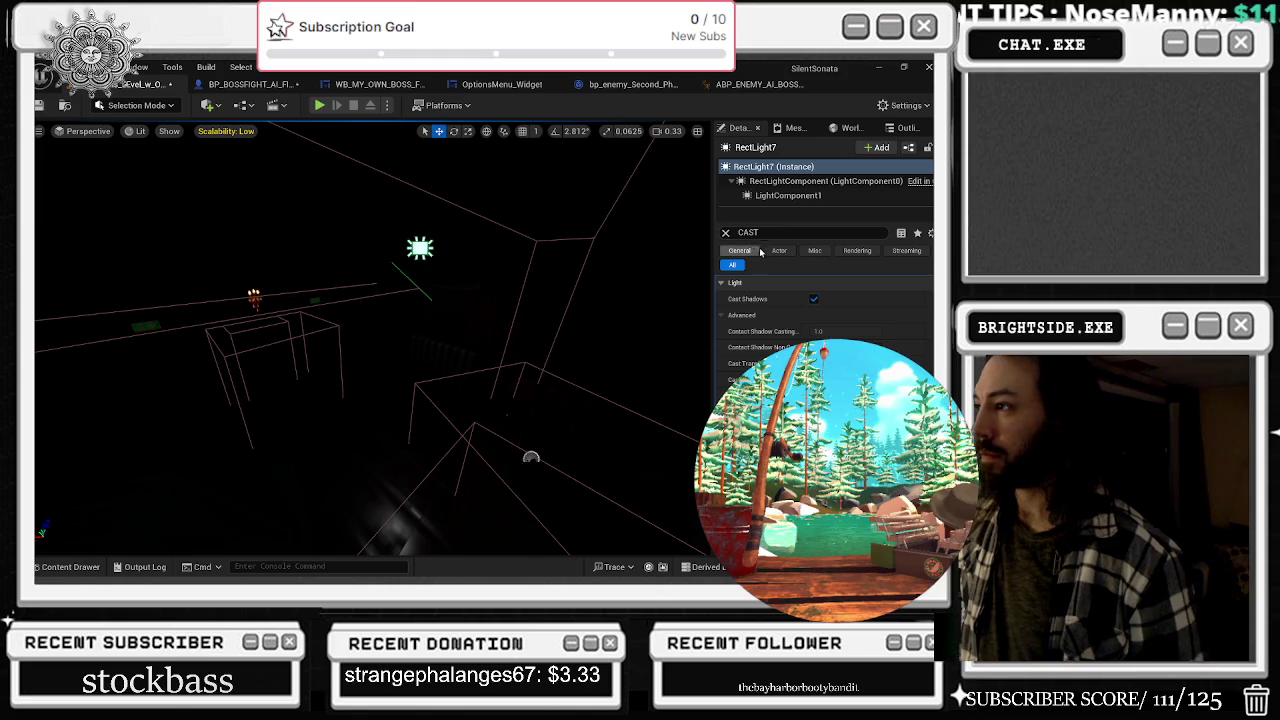
key("Escape")
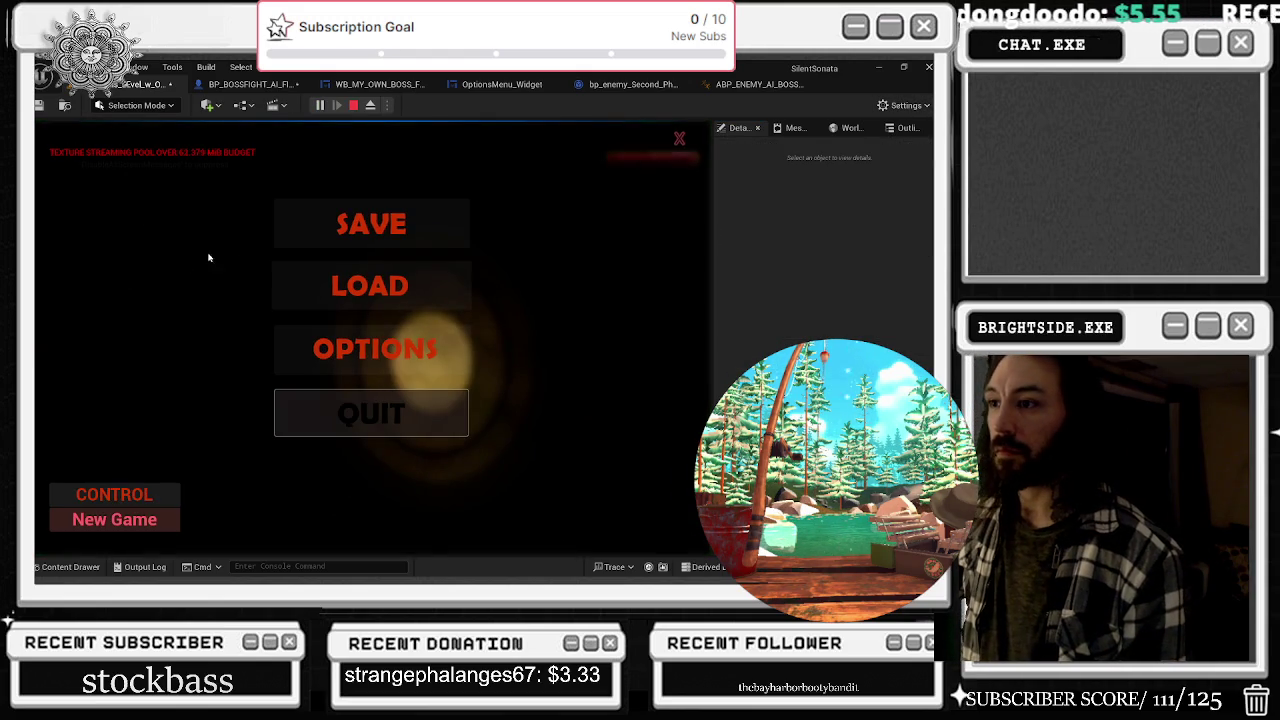
Check the game's OPTIONS screen, then press Esc to end Play-In-Editor and show the Message Log
left_click(369, 350)
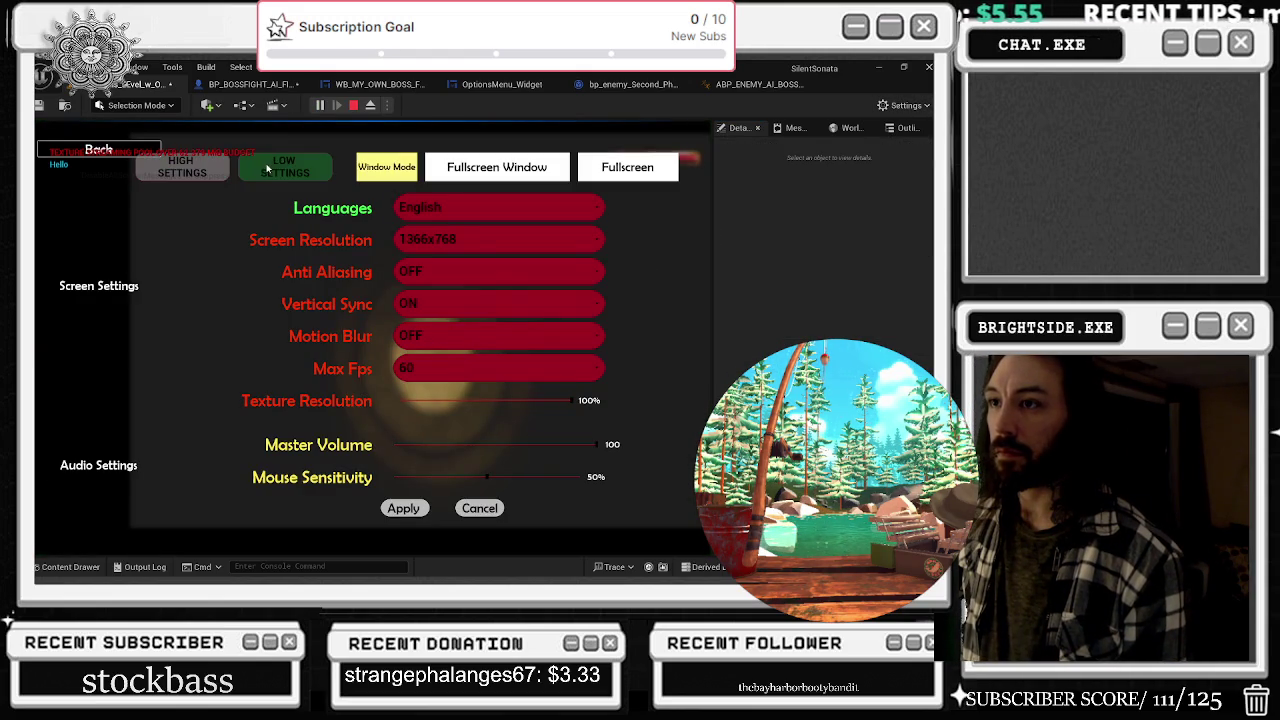
left_click(105, 158)
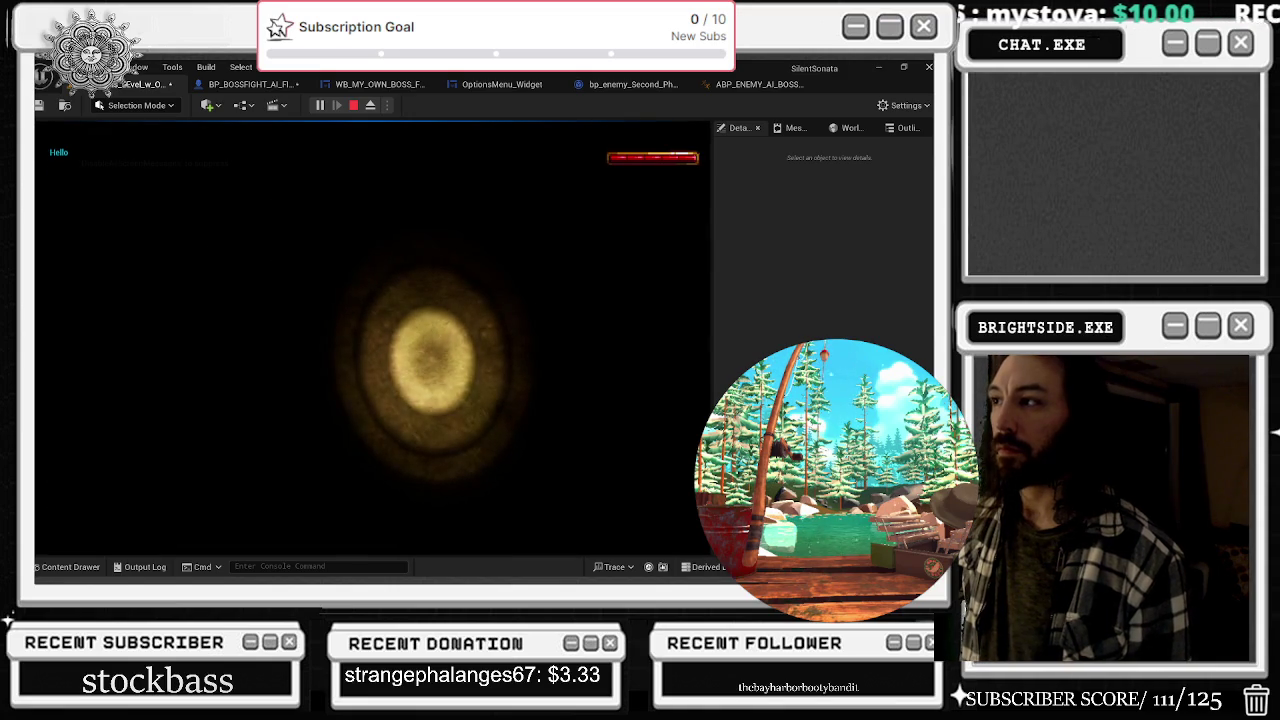
key("Escape")
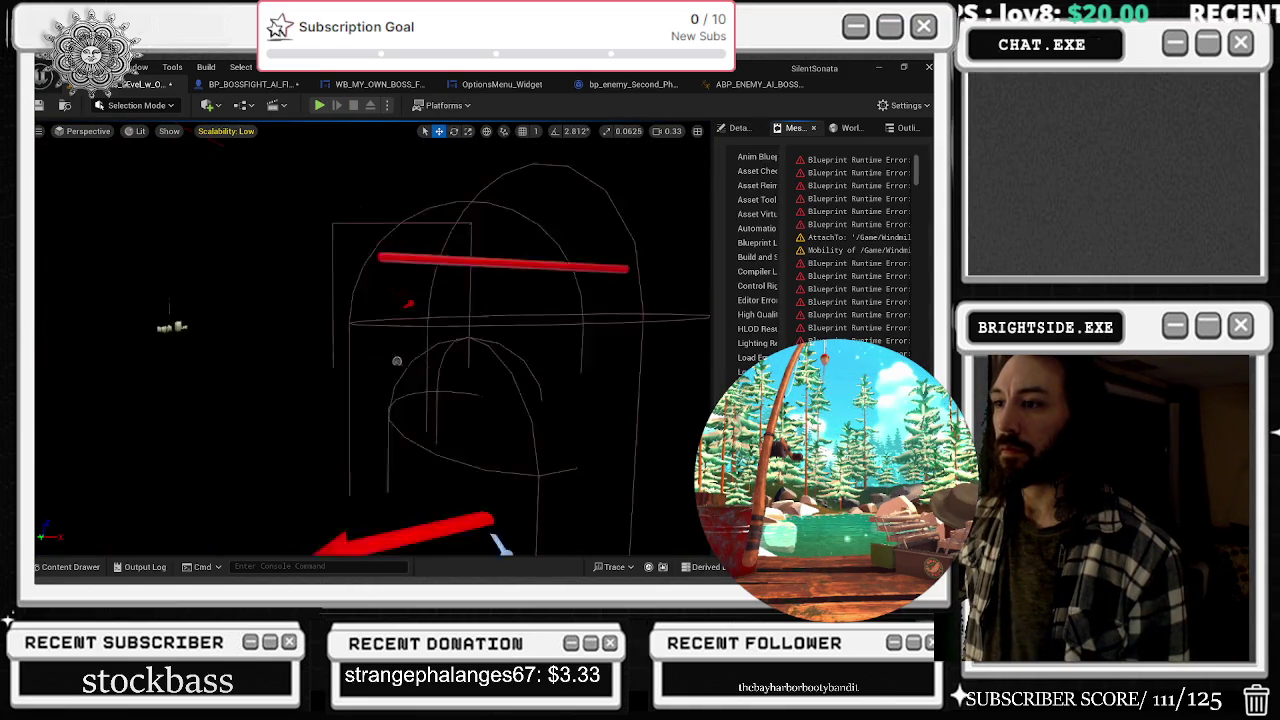
Cycle the viewport through wireframe, unlit and lit modes, and show RectLight7's Details
key("alt+2")
key("alt+3")
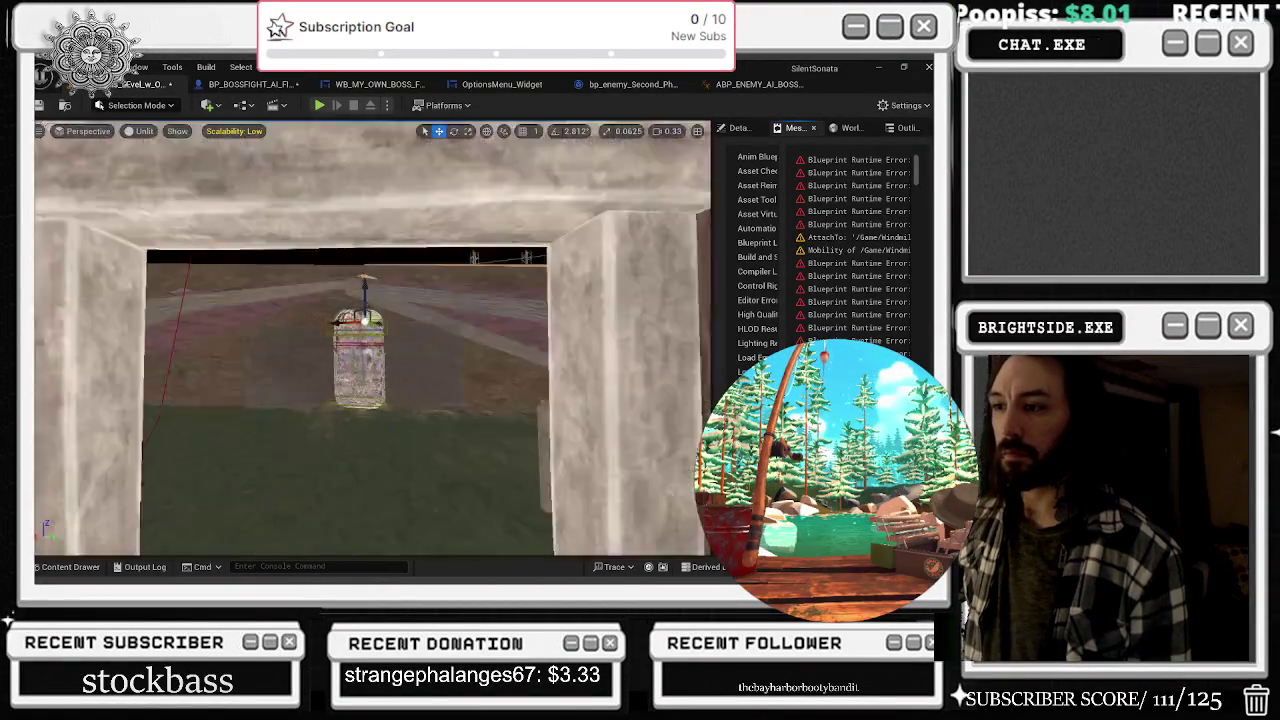
key("alt+4")
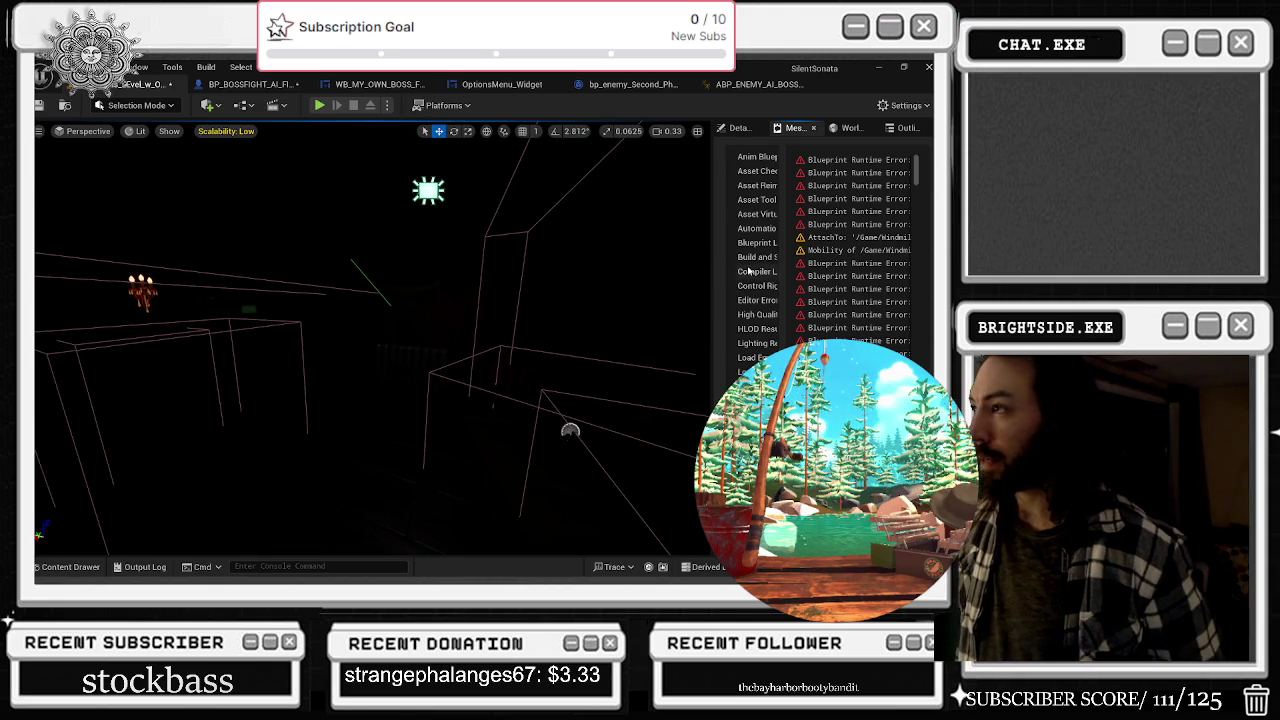
left_click(740, 128)
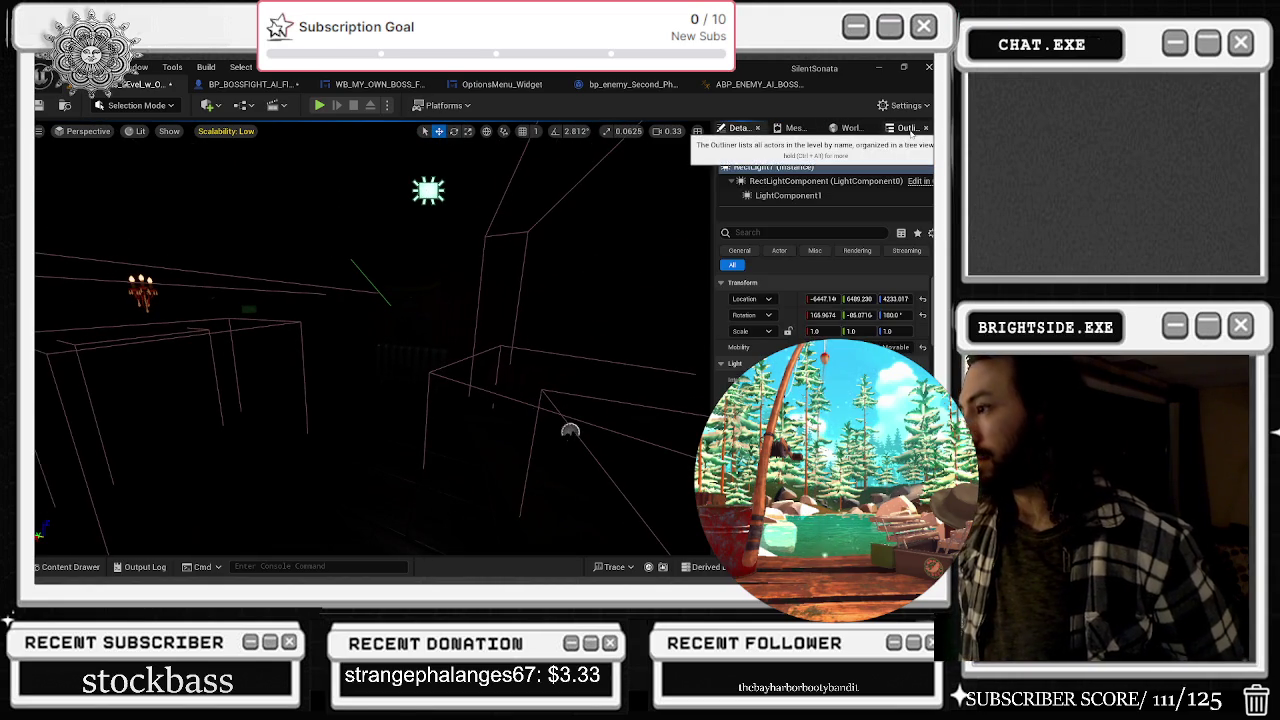
left_click(907, 128)
left_click(740, 128)
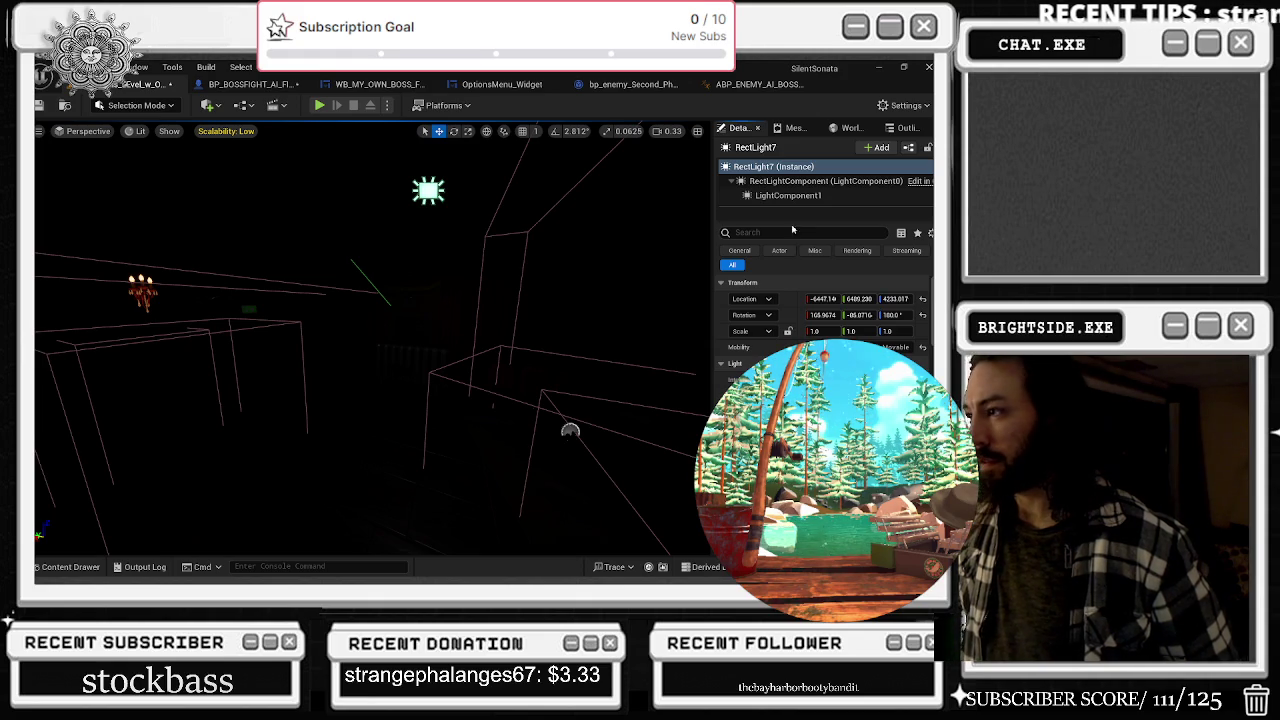
Filter RectLight7's properties for VIS and ACTIVE, switching between the actor and its light component
left_click(790, 195)
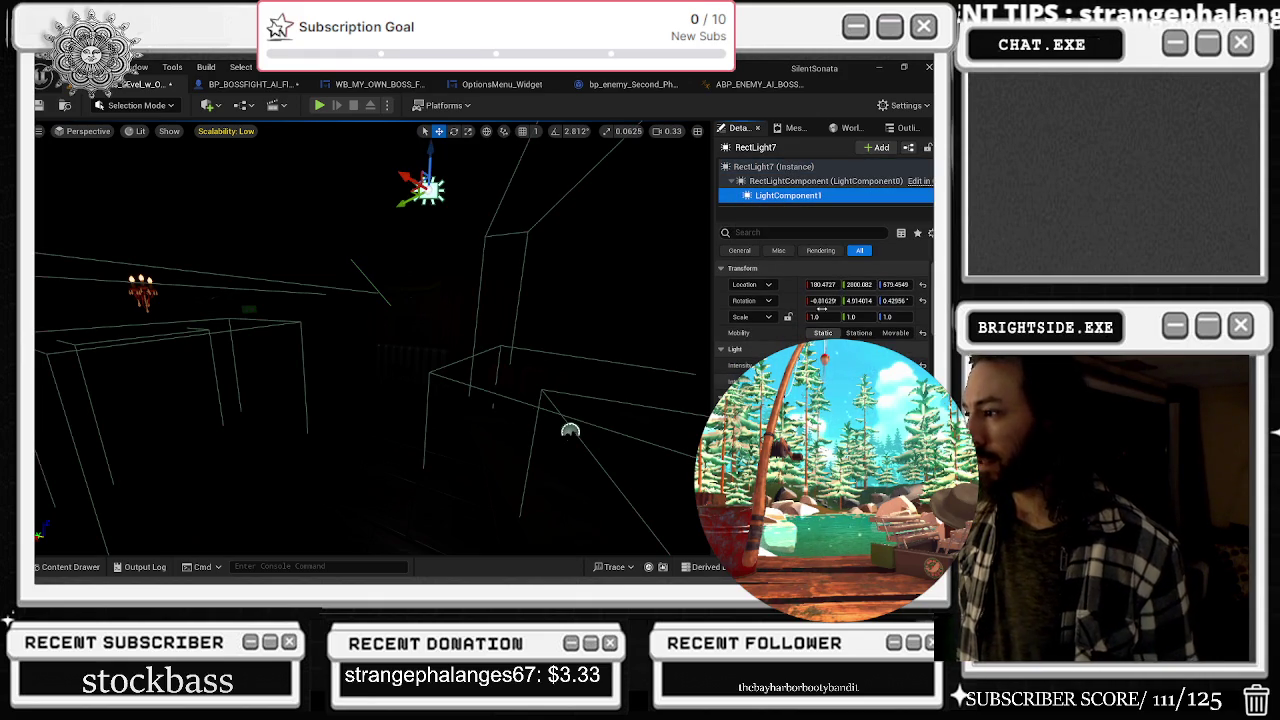
scroll(825, 300, "down", 2)
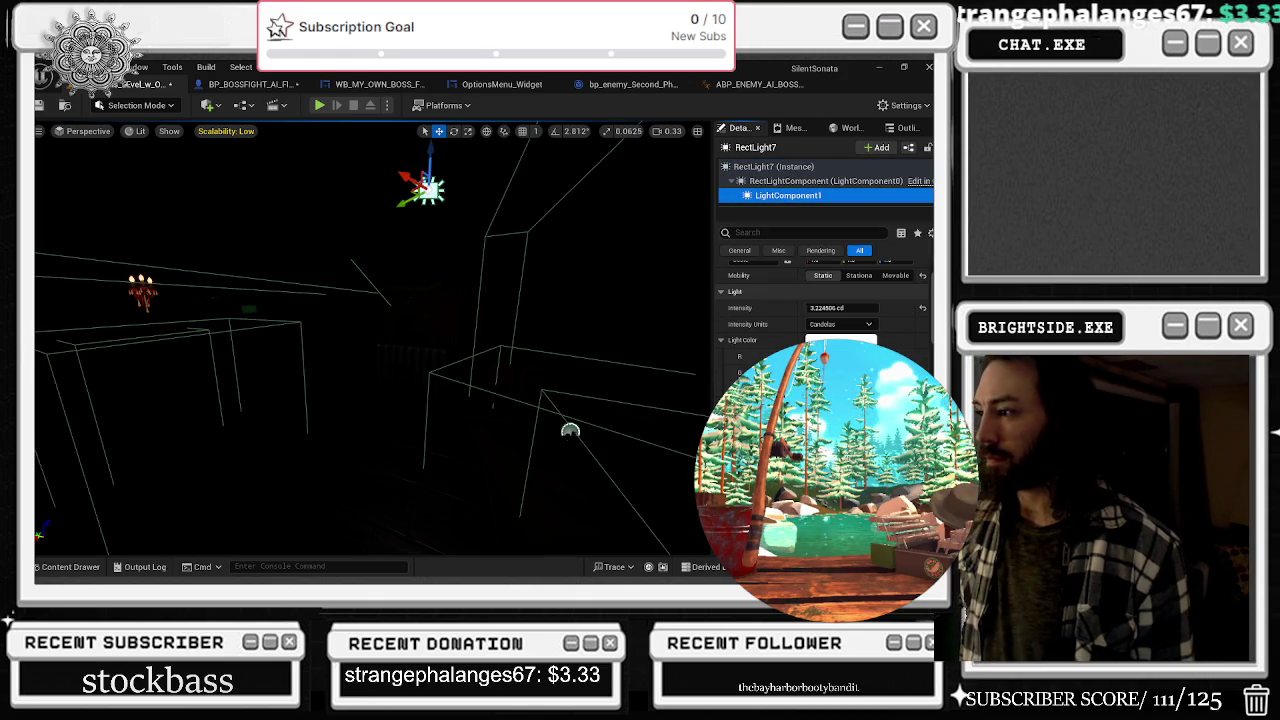
left_click(800, 232)
type("V")
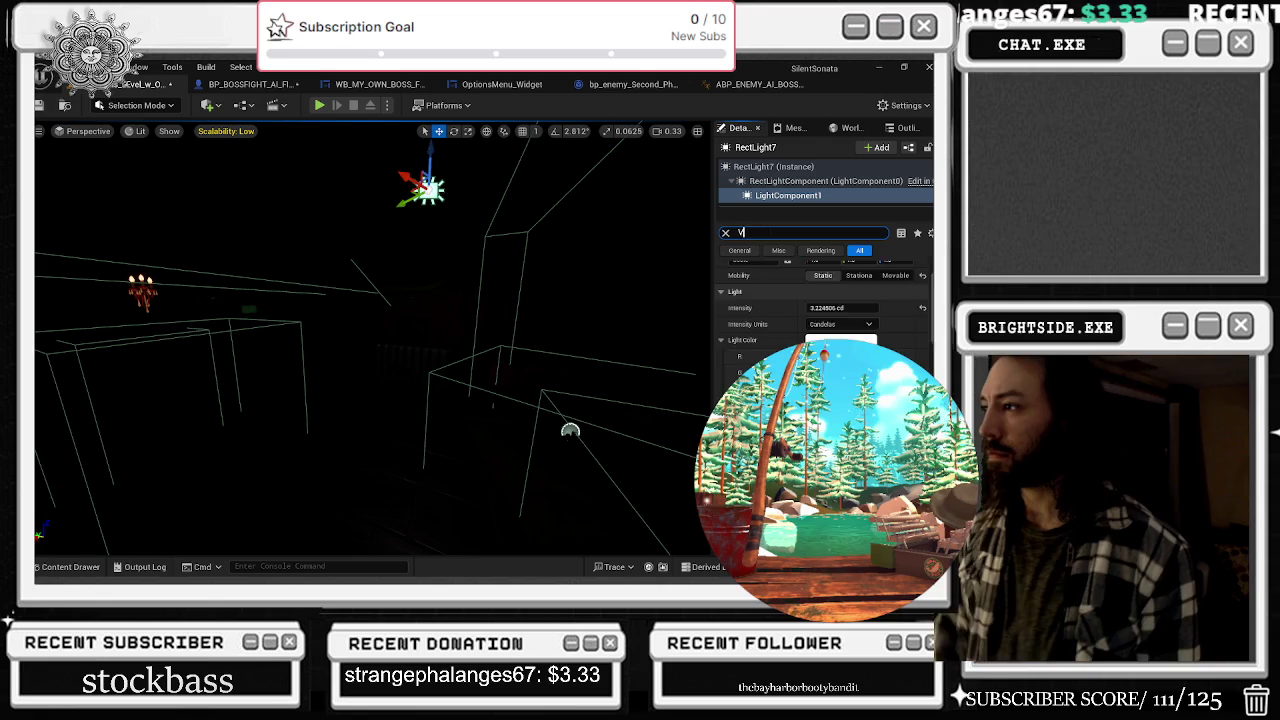
type("IS")
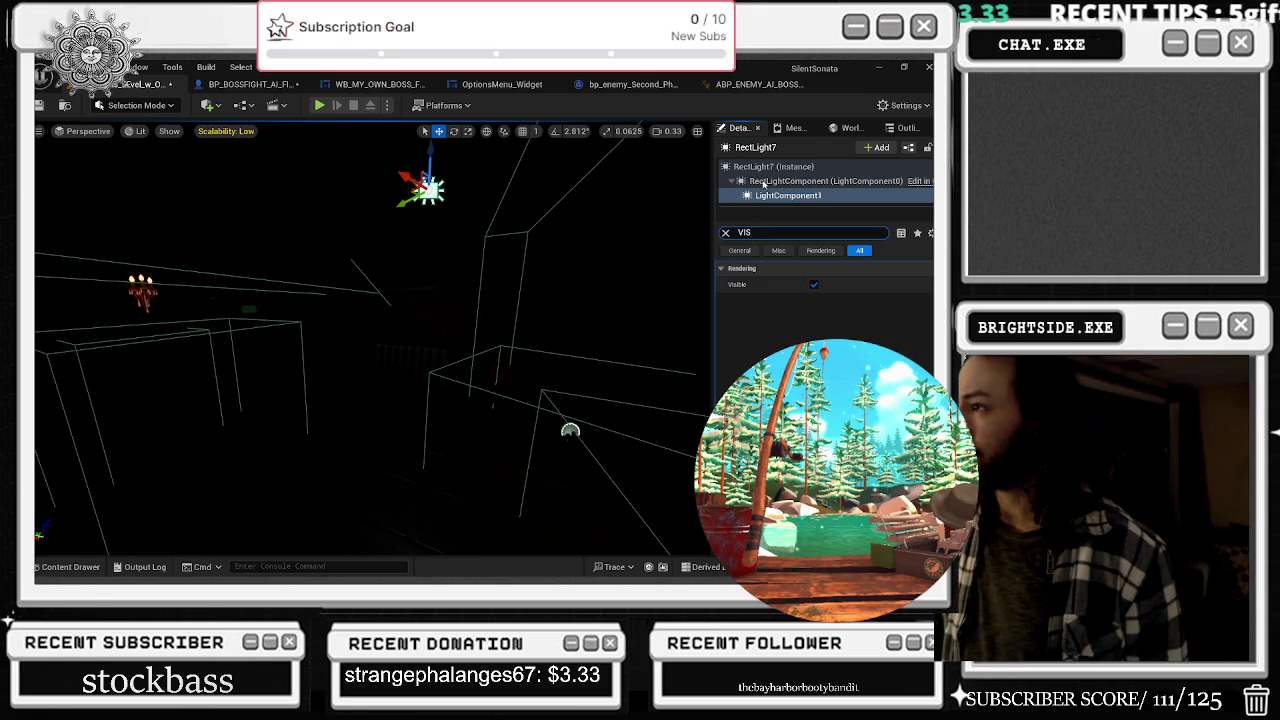
left_click(770, 166)
left_click(725, 232)
type("ACT")
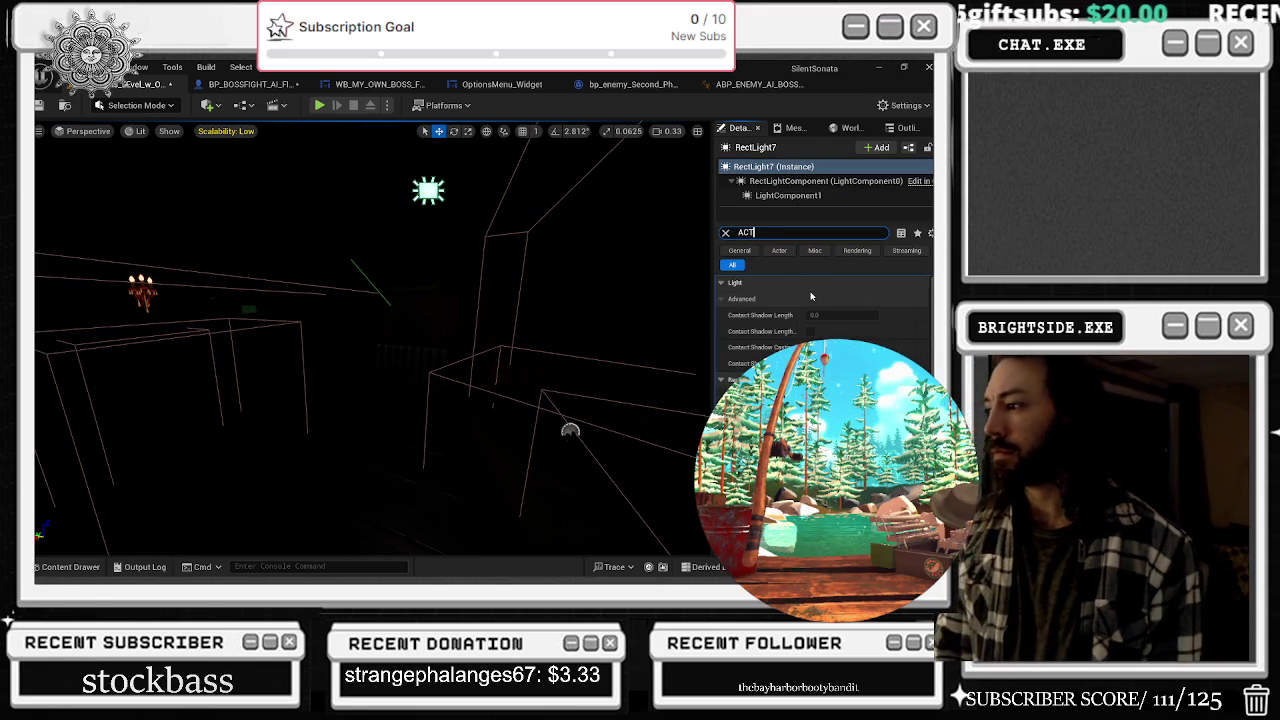
type("IVE")
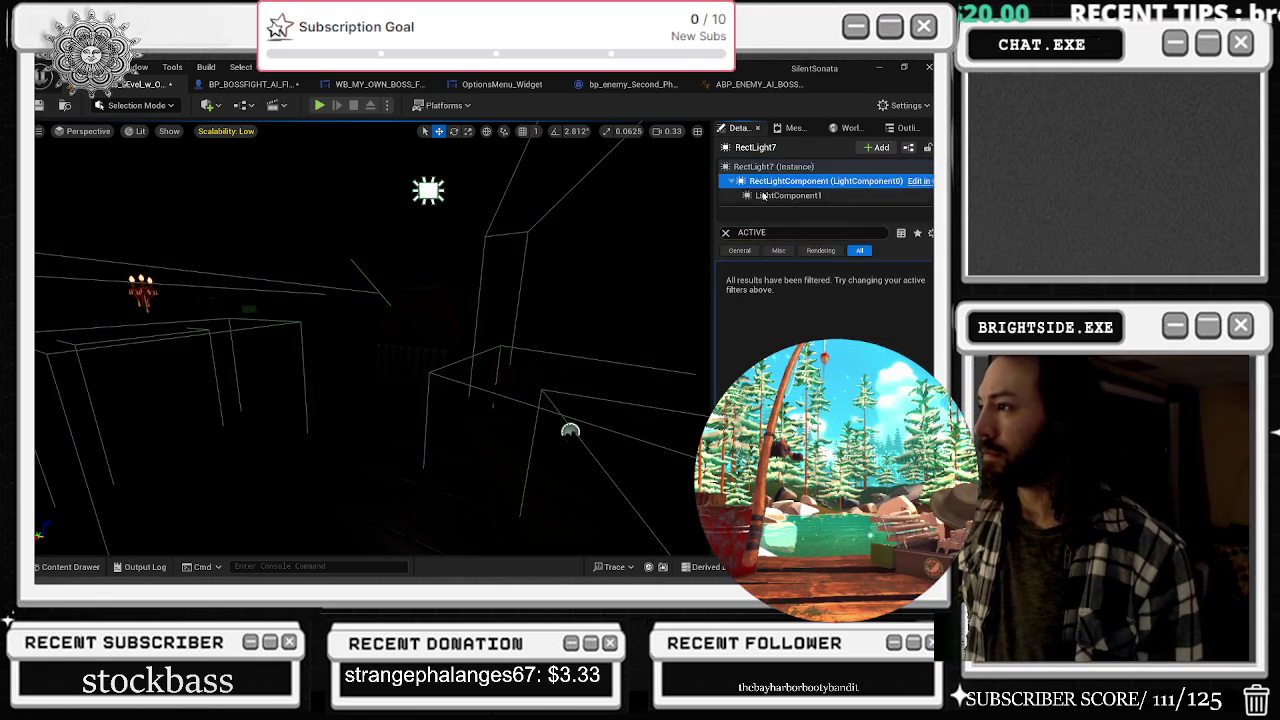
left_click(748, 194)
Clear the property filter and drag RectLight7's light component lower in the level
left_click(726, 232)
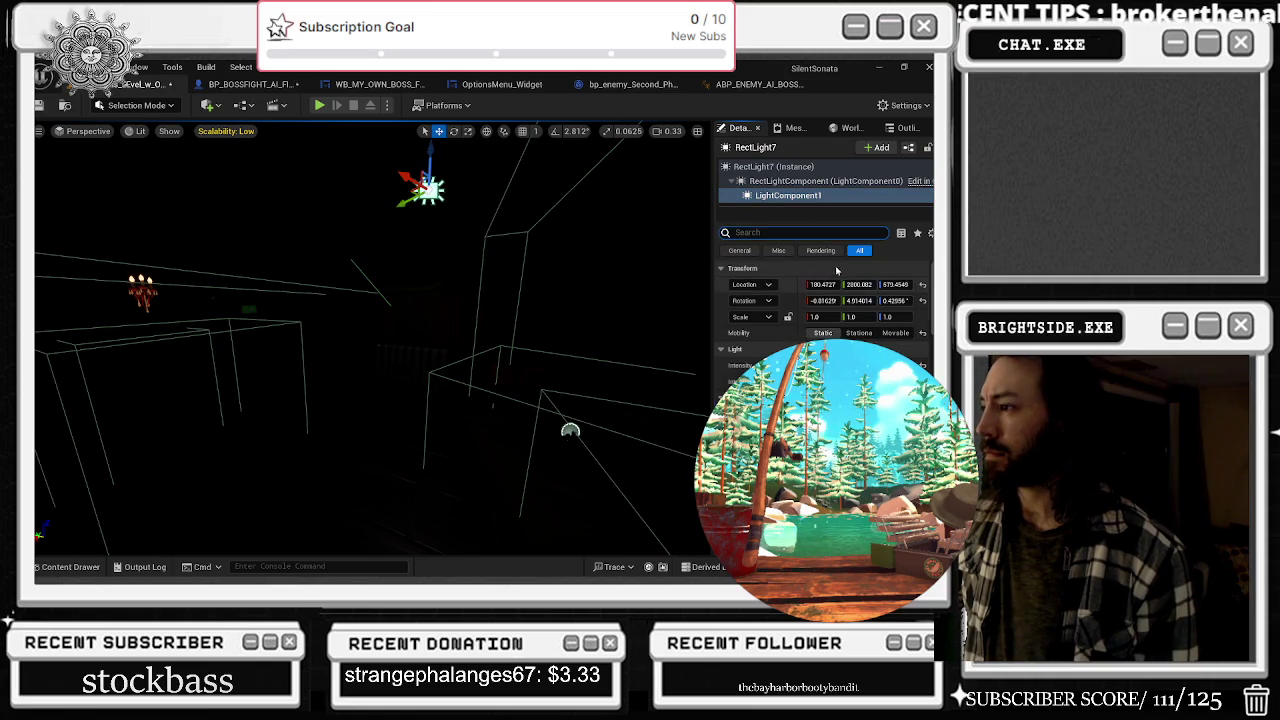
scroll(825, 300, "down", 3)
type("AUTO")
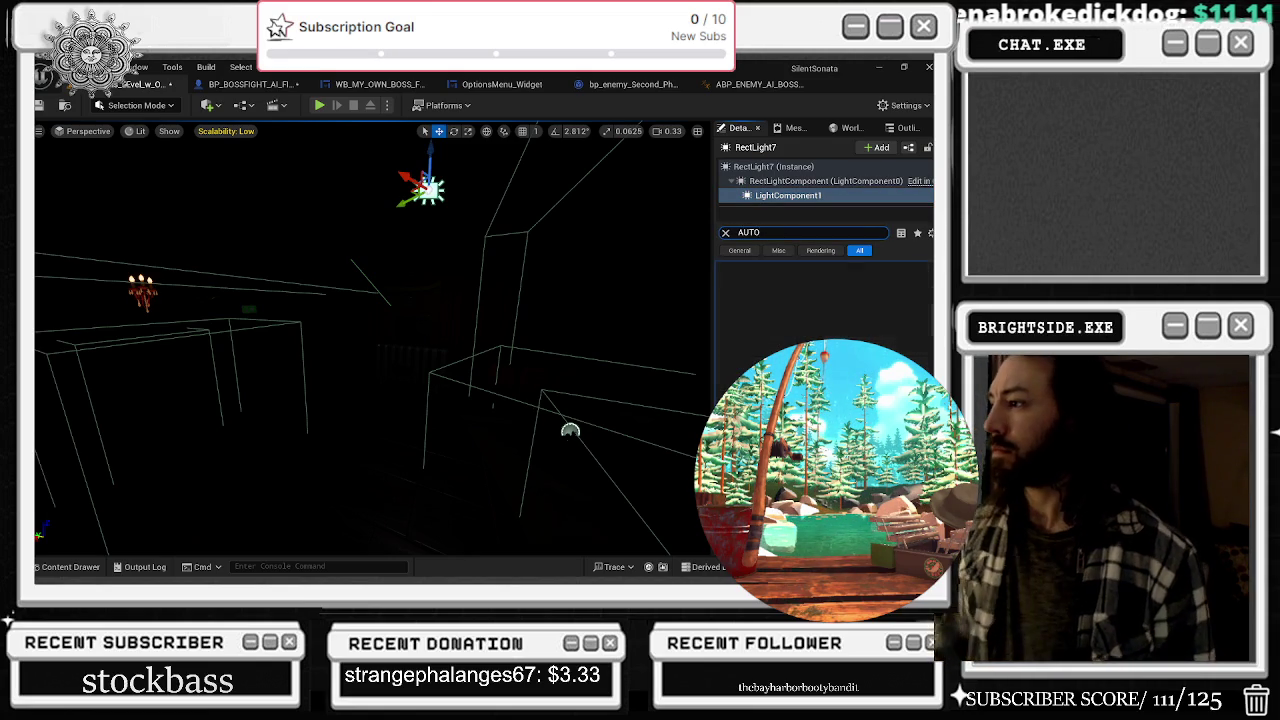
left_click(770, 166)
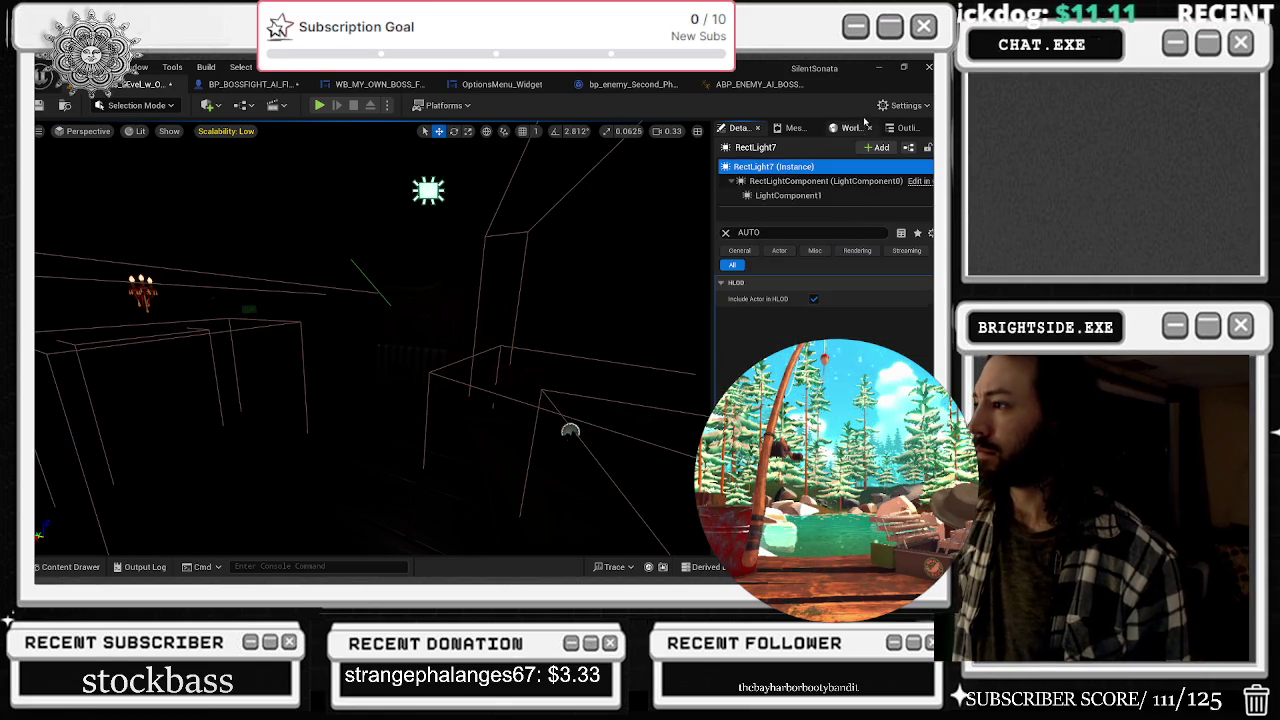
left_click(788, 195)
left_click(726, 232)
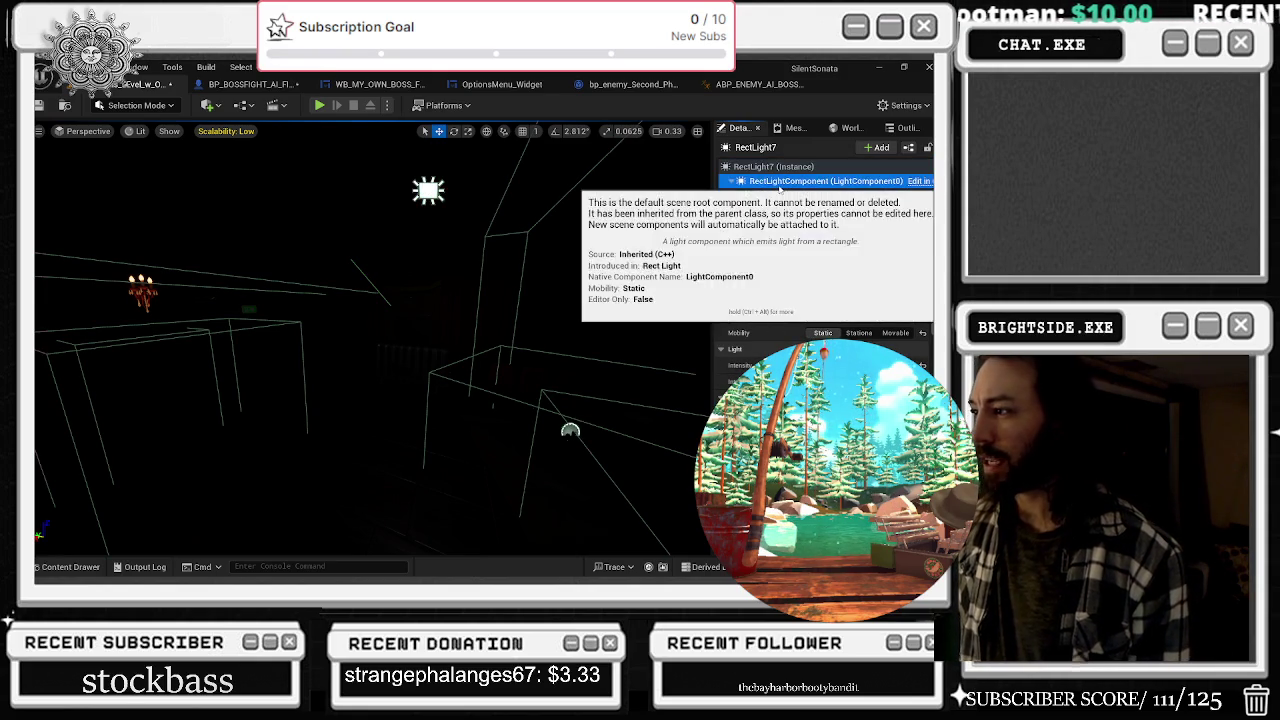
left_click(800, 195)
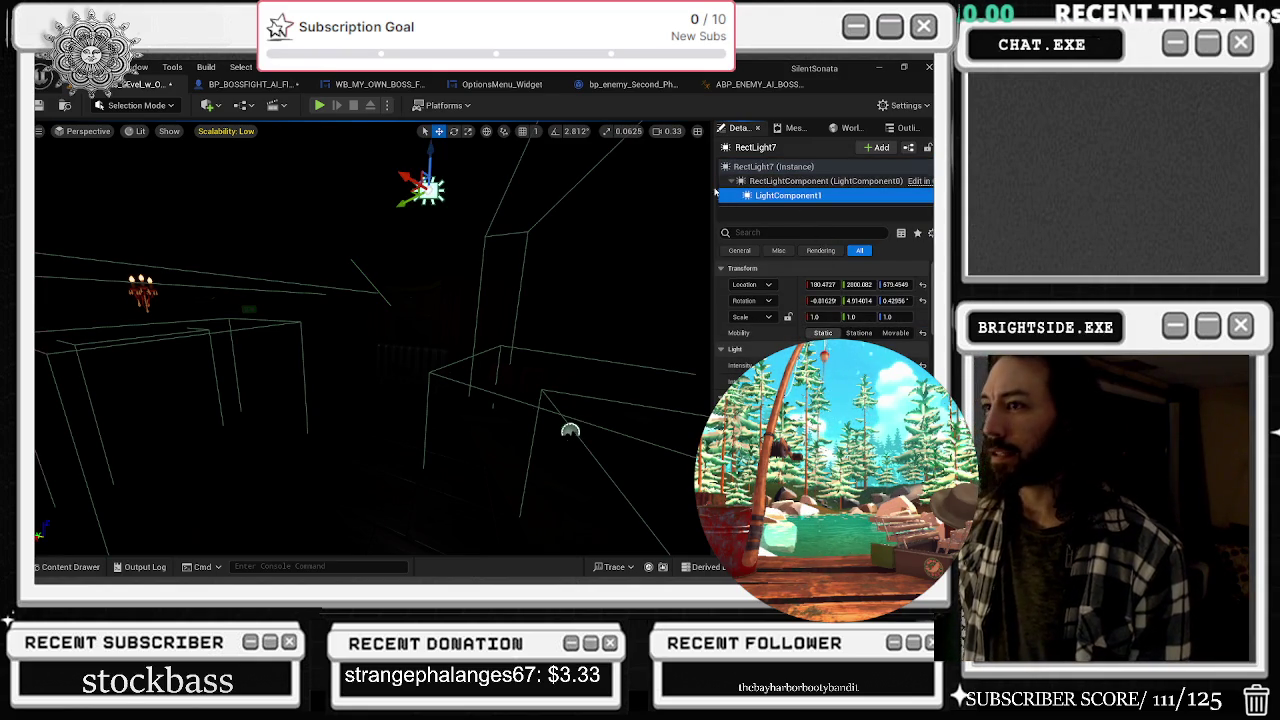
left_click_drag(431, 160, 436, 212)
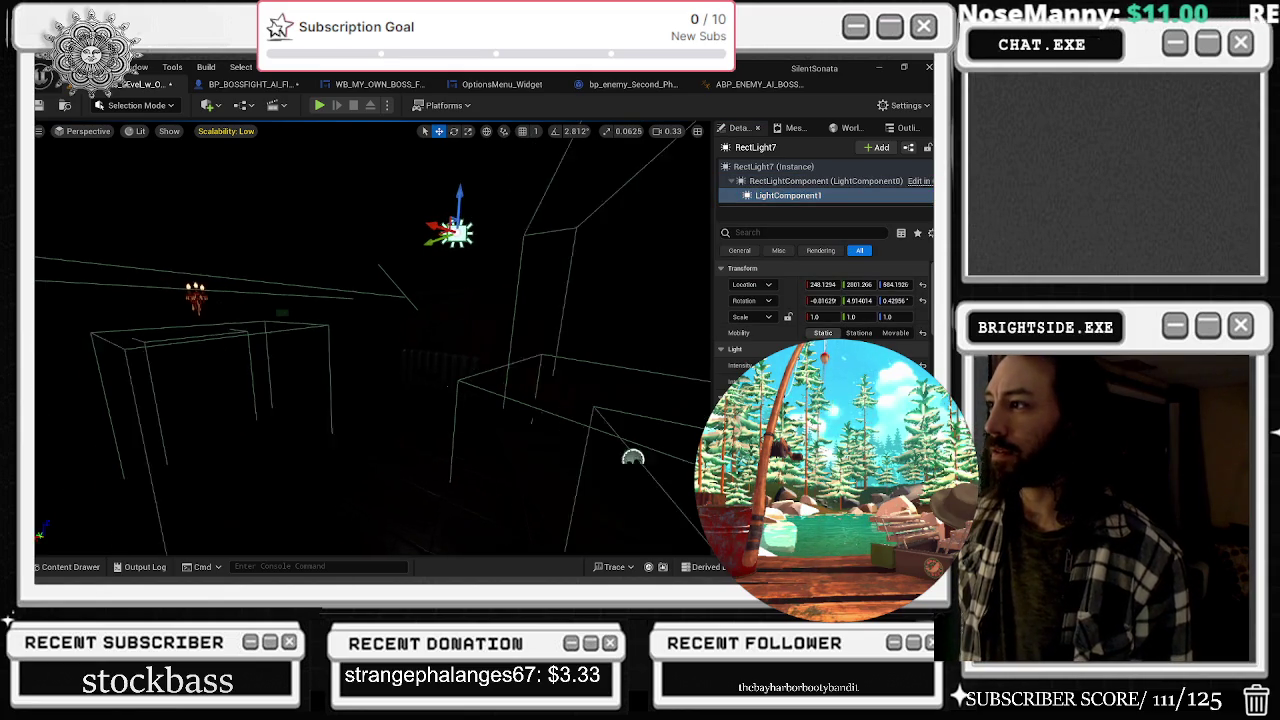
Fly the view around the light and confirm RectLightComponent's Cast Shadows is enabled
key("a")
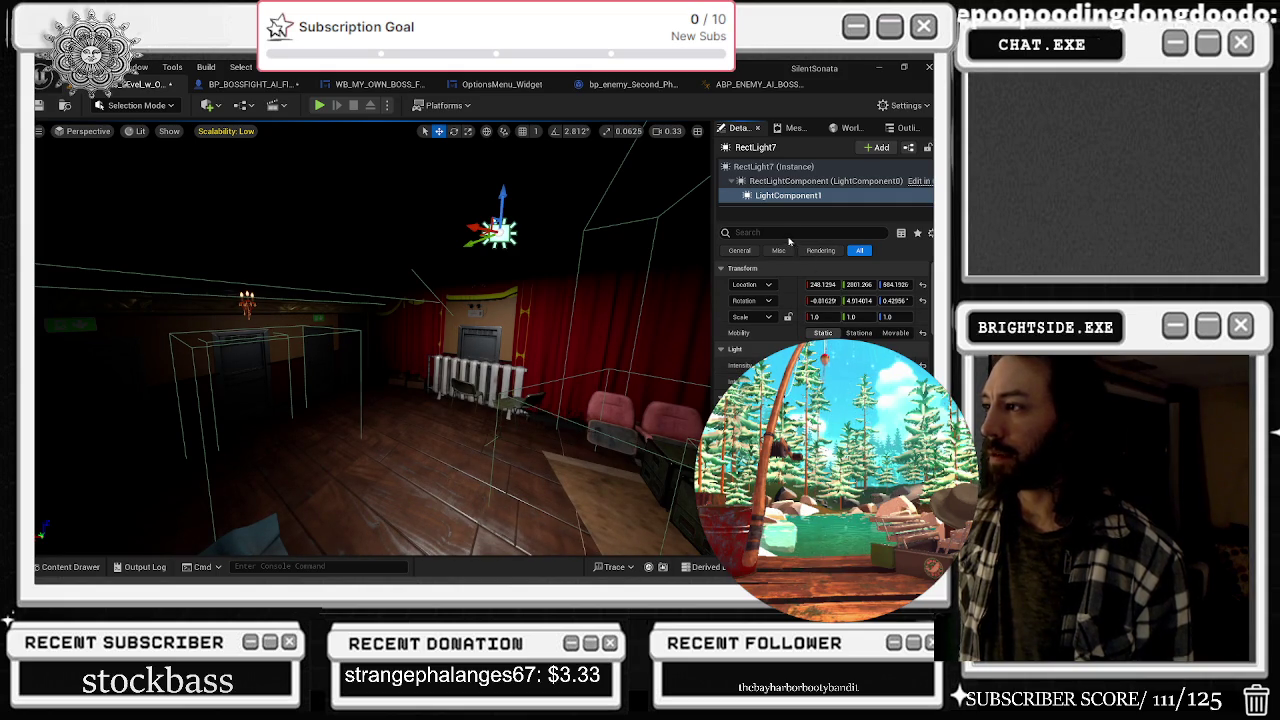
type("CAST")
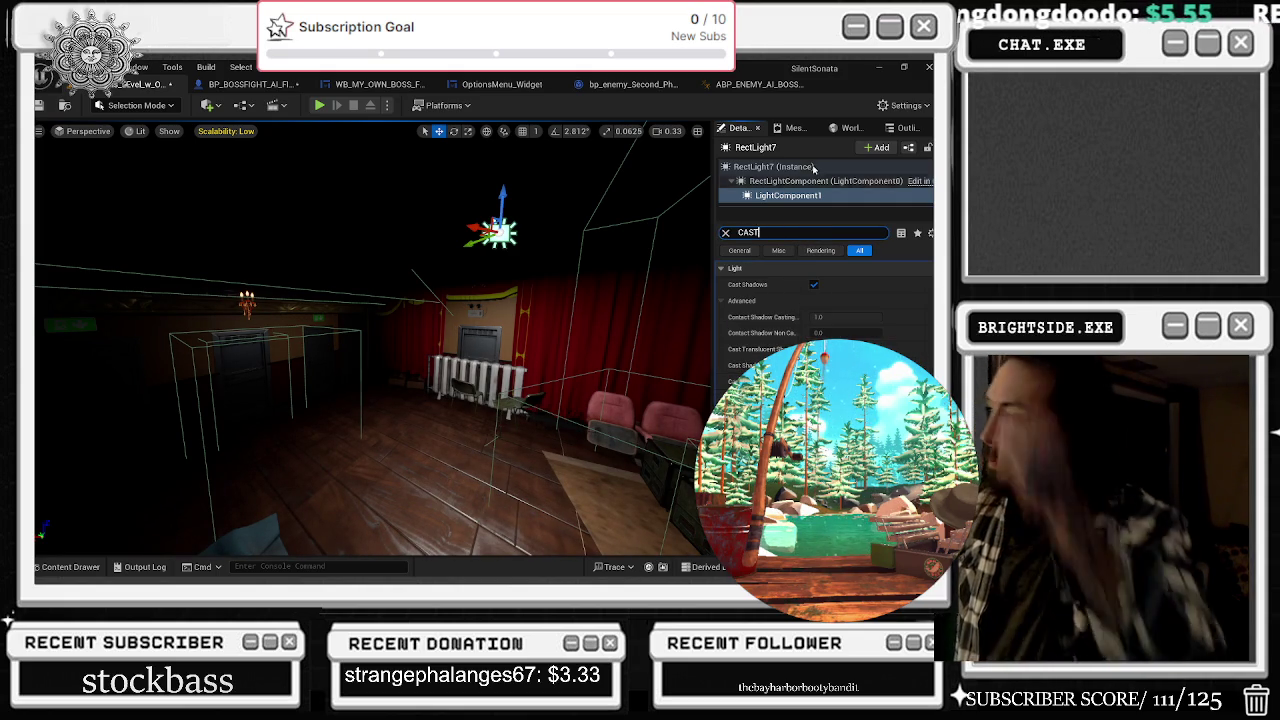
left_click(815, 181)
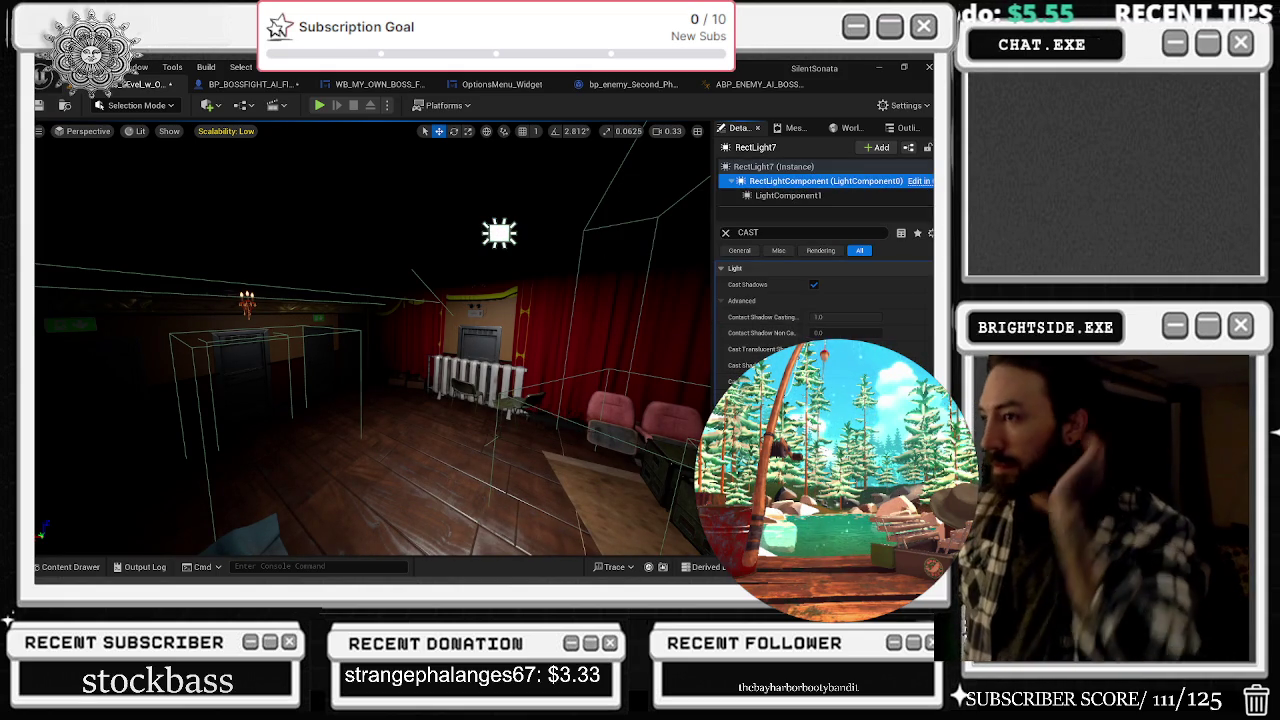
left_click_drag(360, 340, 660, 340)
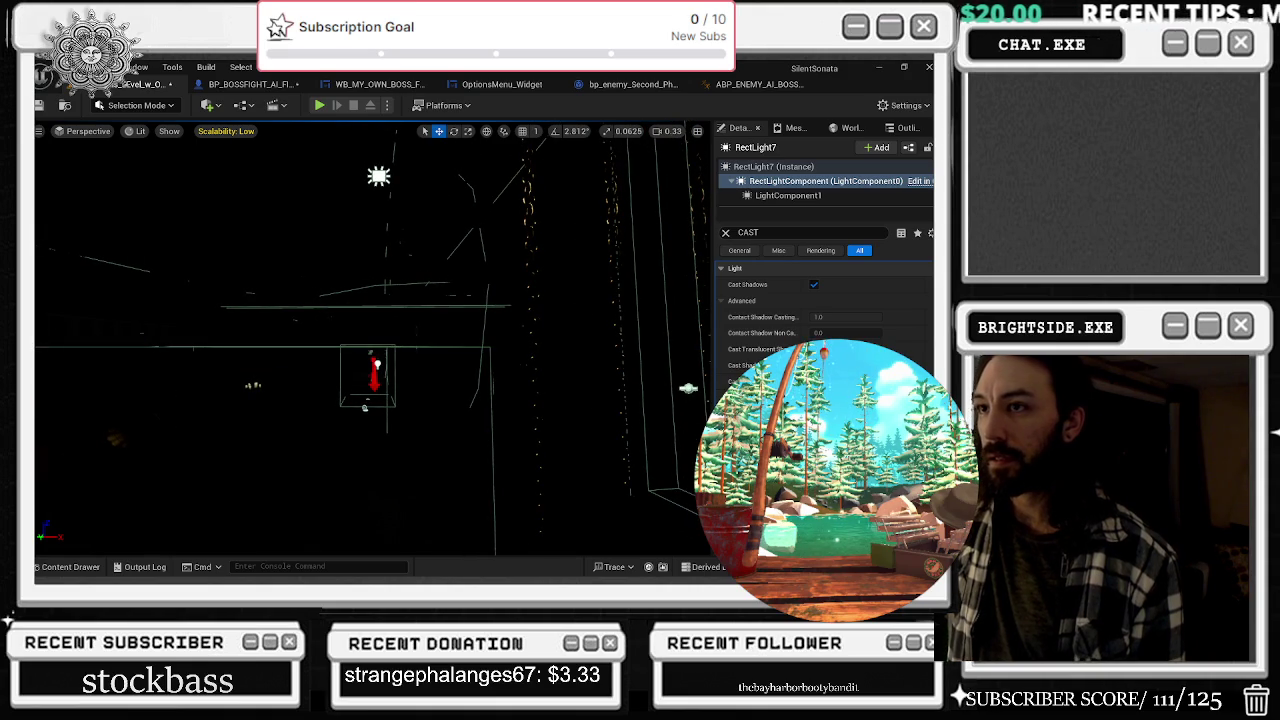
Select the other rect light, RectLight2, and frame the view on it
left_click(240, 132)
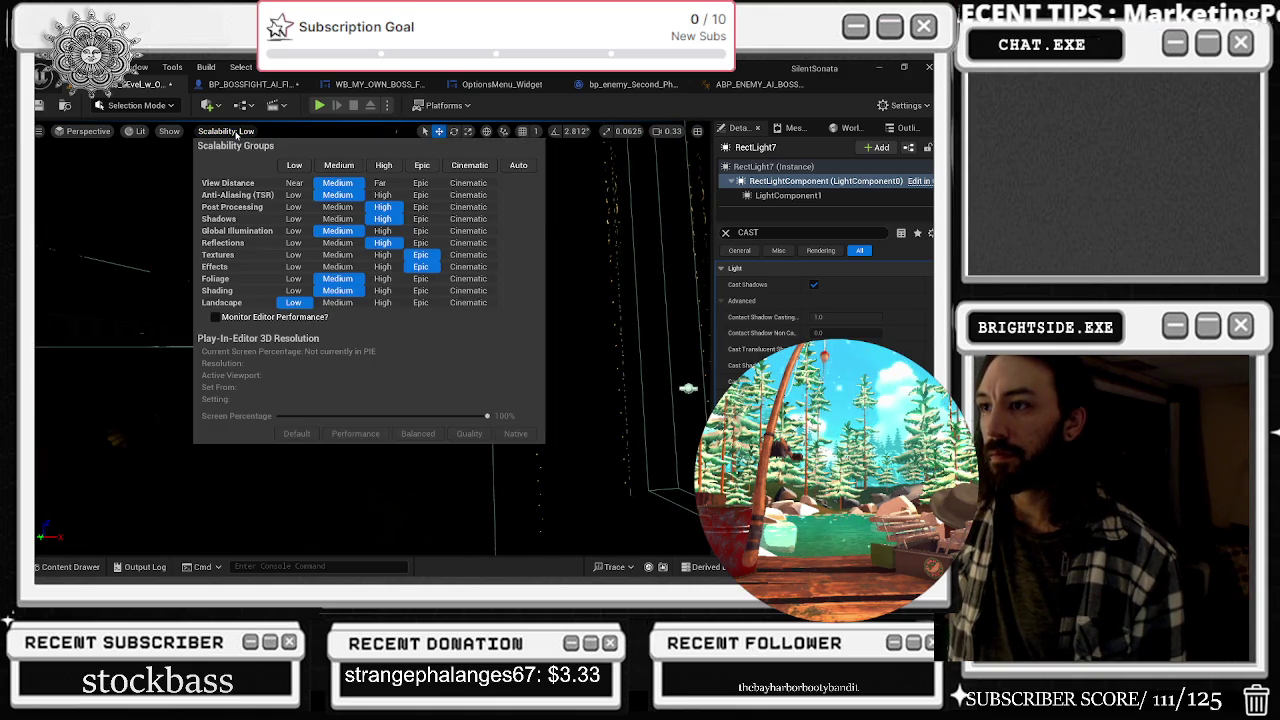
left_click(237, 133)
left_click(688, 388)
key("f")
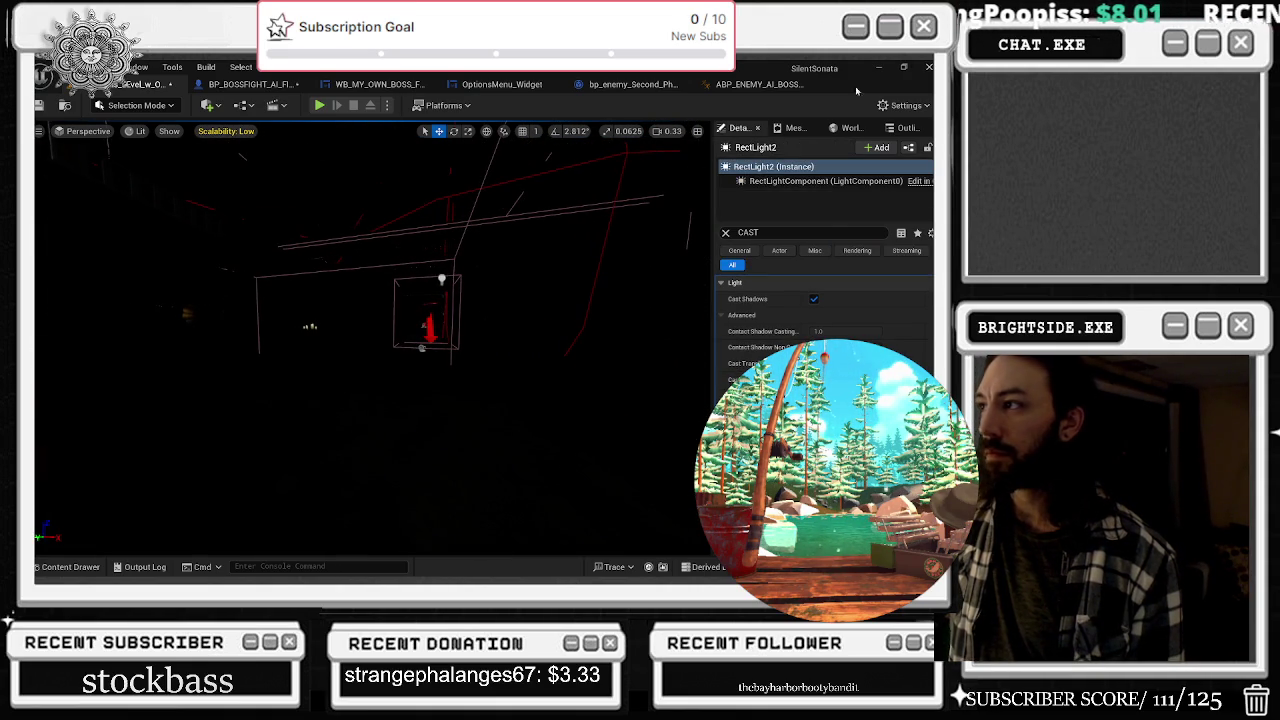
Set all engine scalability groups to Epic, then pull the view back from the windmill wall
left_click(903, 105)
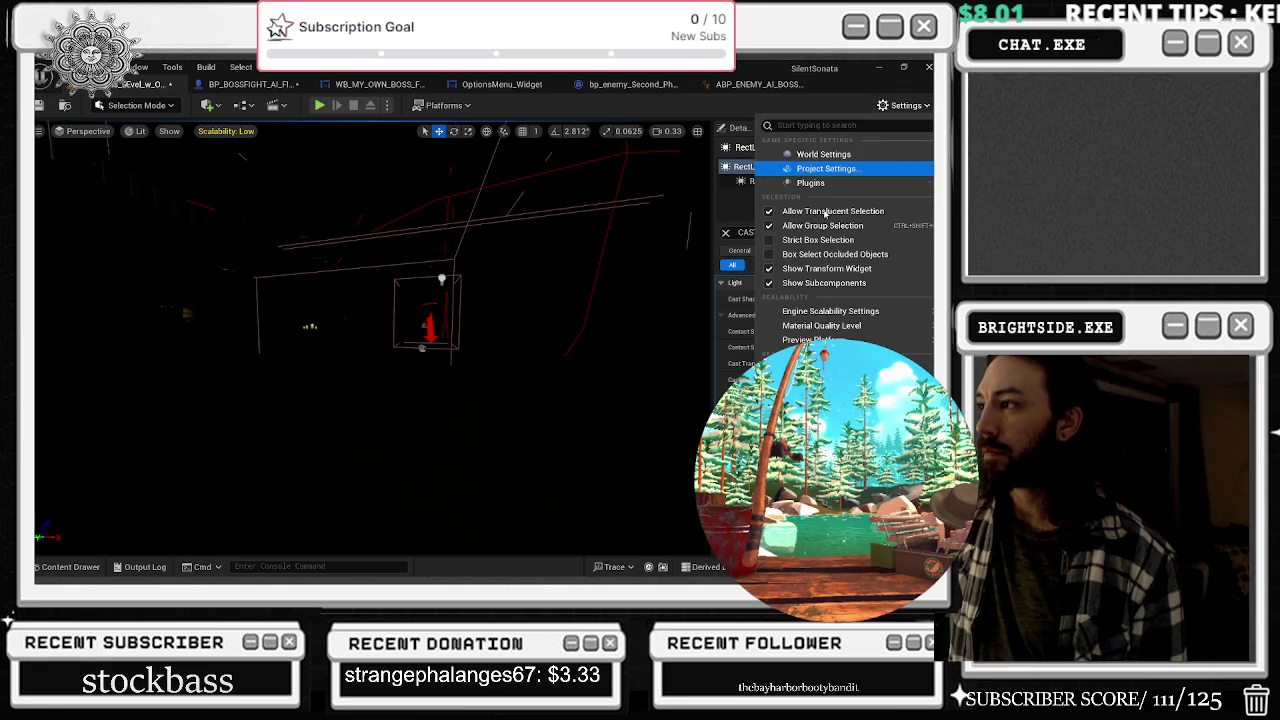
mouse_move(836, 312)
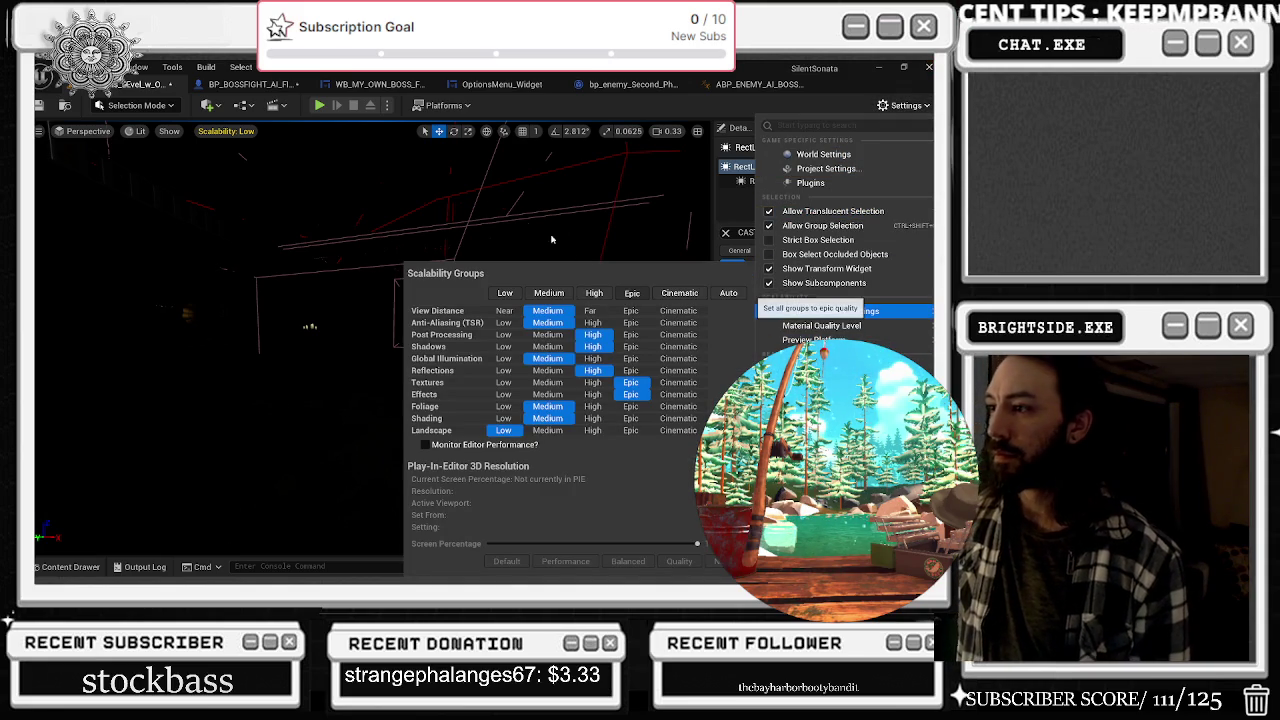
left_click(412, 233)
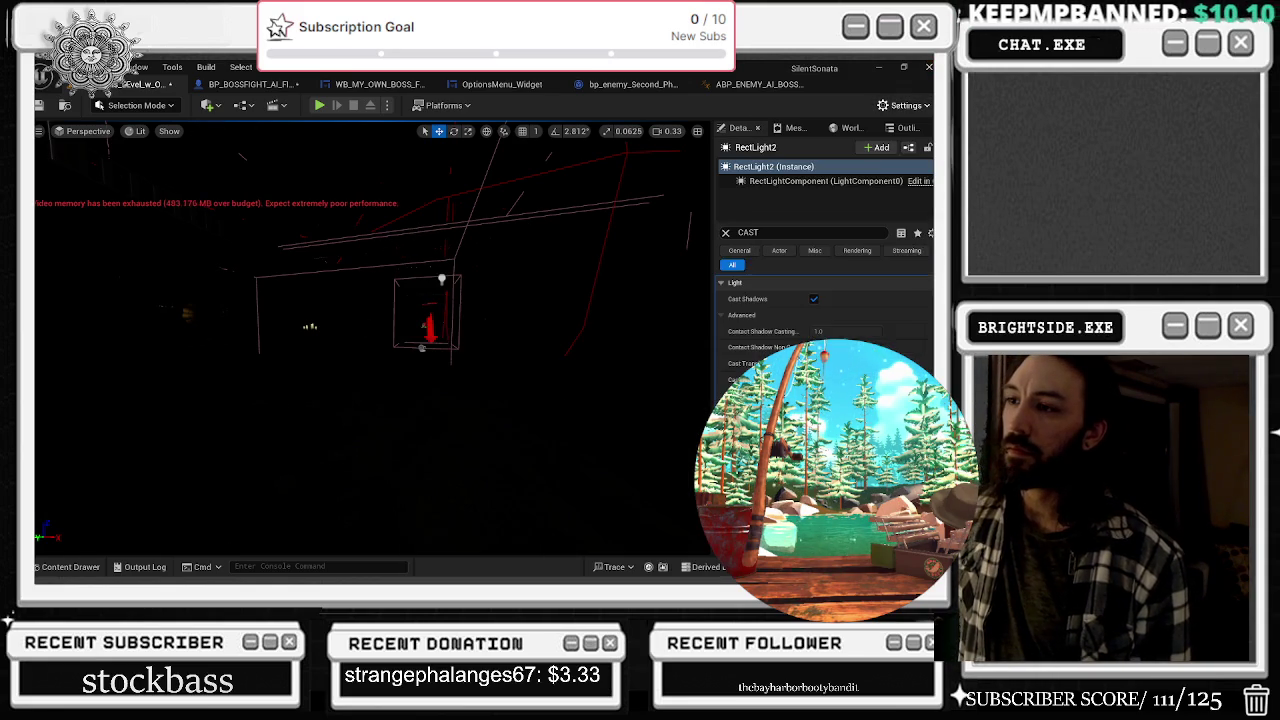
left_click(382, 320)
left_click_drag(382, 320, 406, 334)
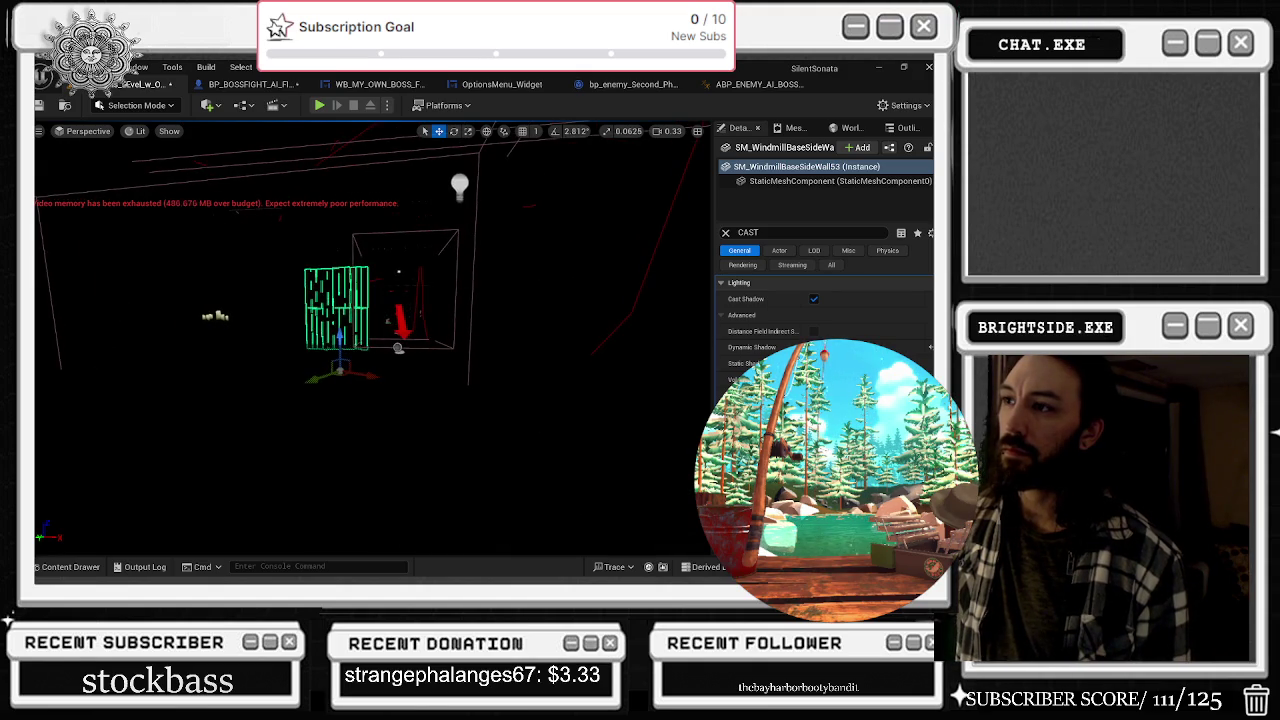
Switch every engine scalability group to Low quality
left_click(903, 105)
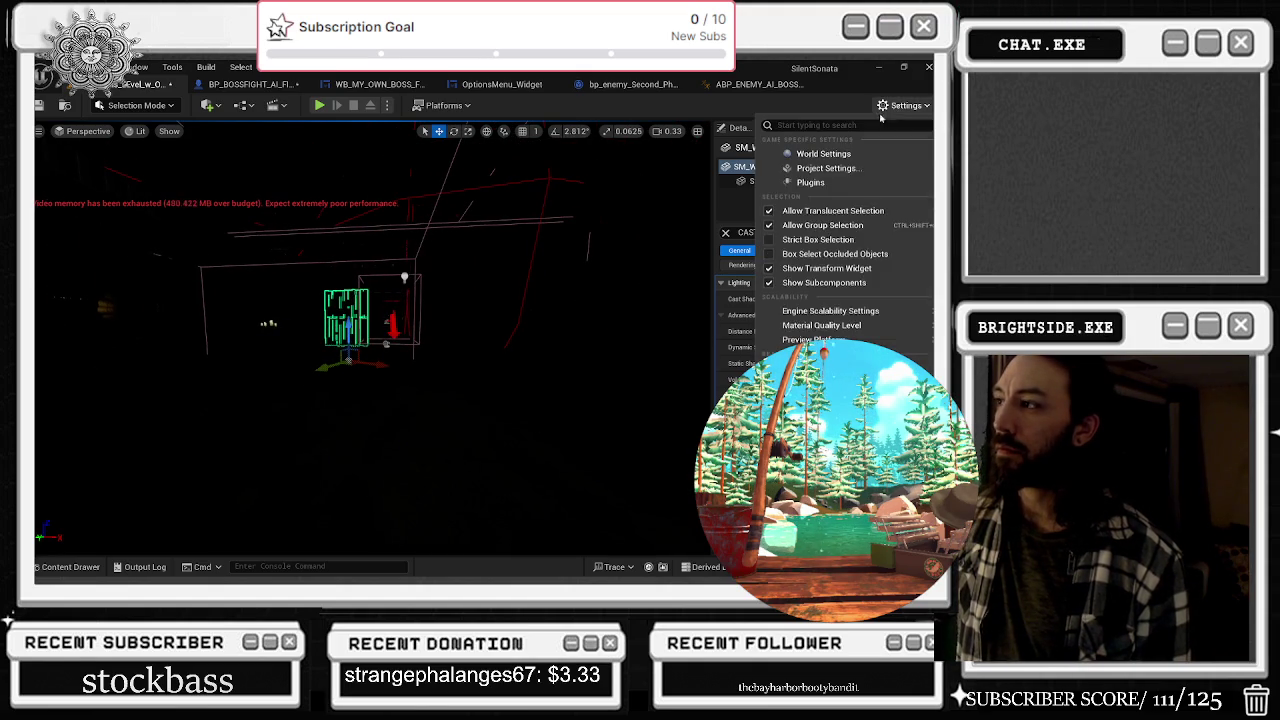
mouse_move(836, 311)
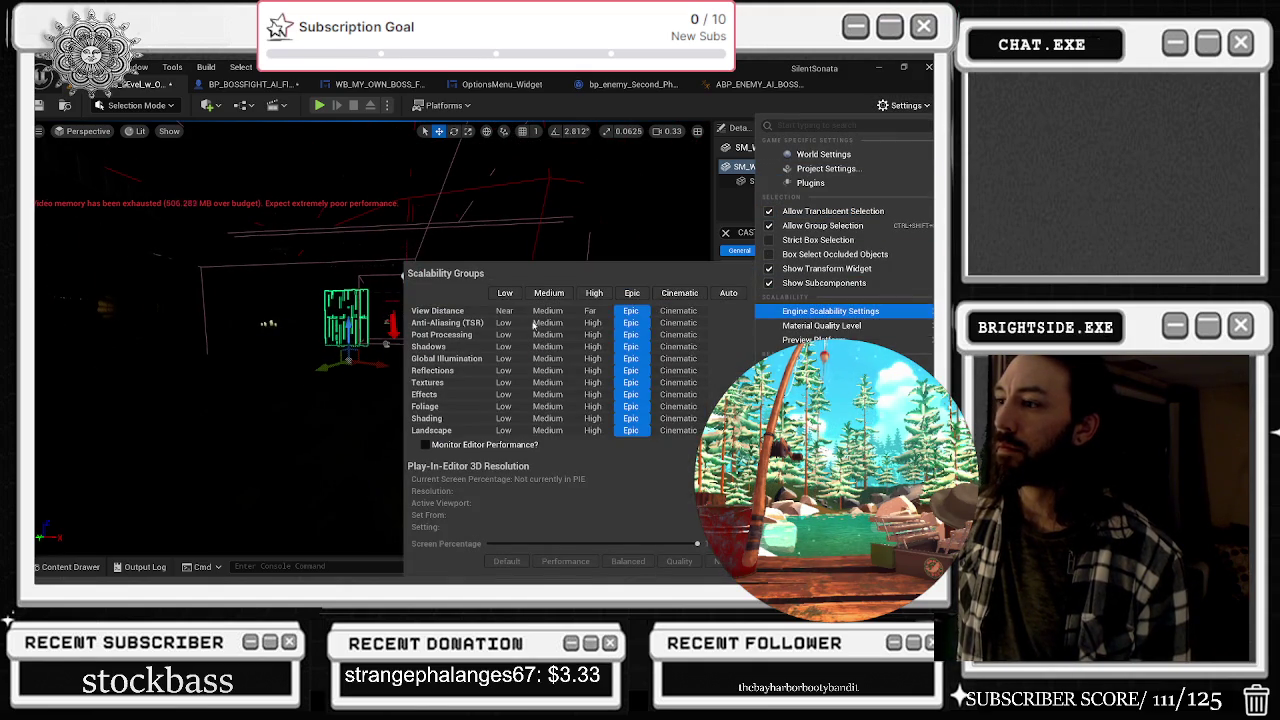
left_click(505, 293)
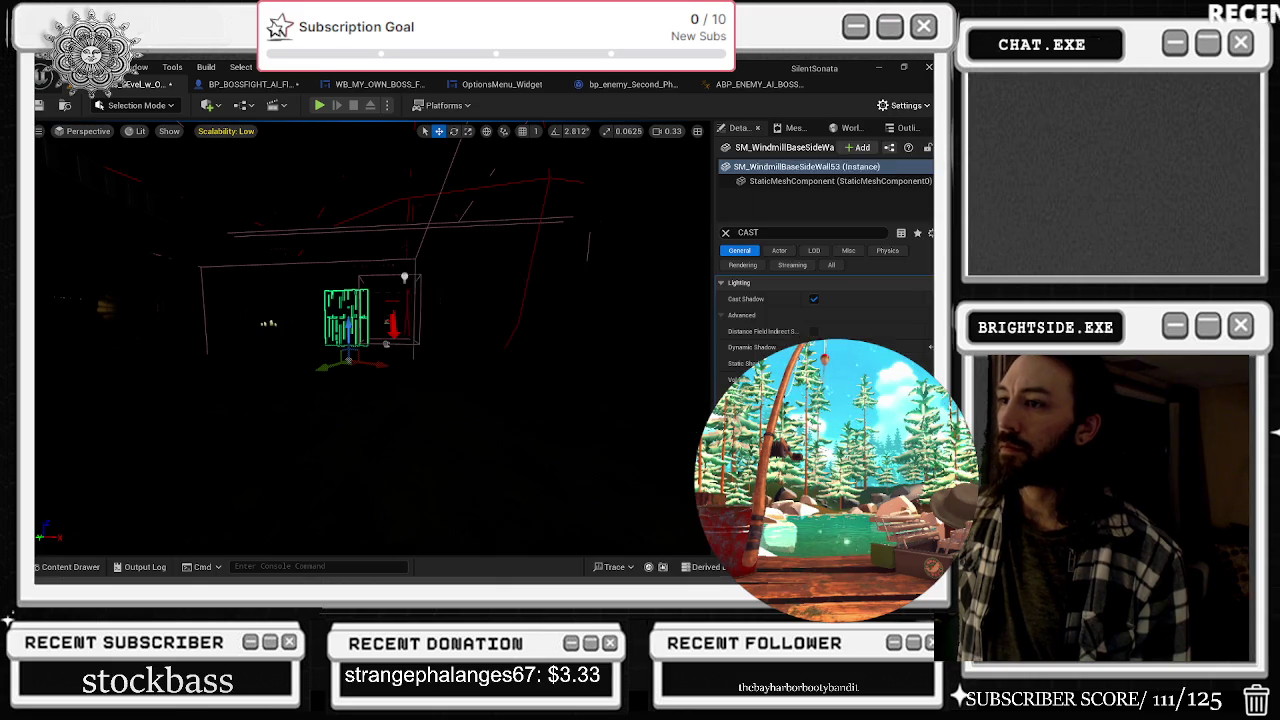
scroll(110, 378, "up", 6)
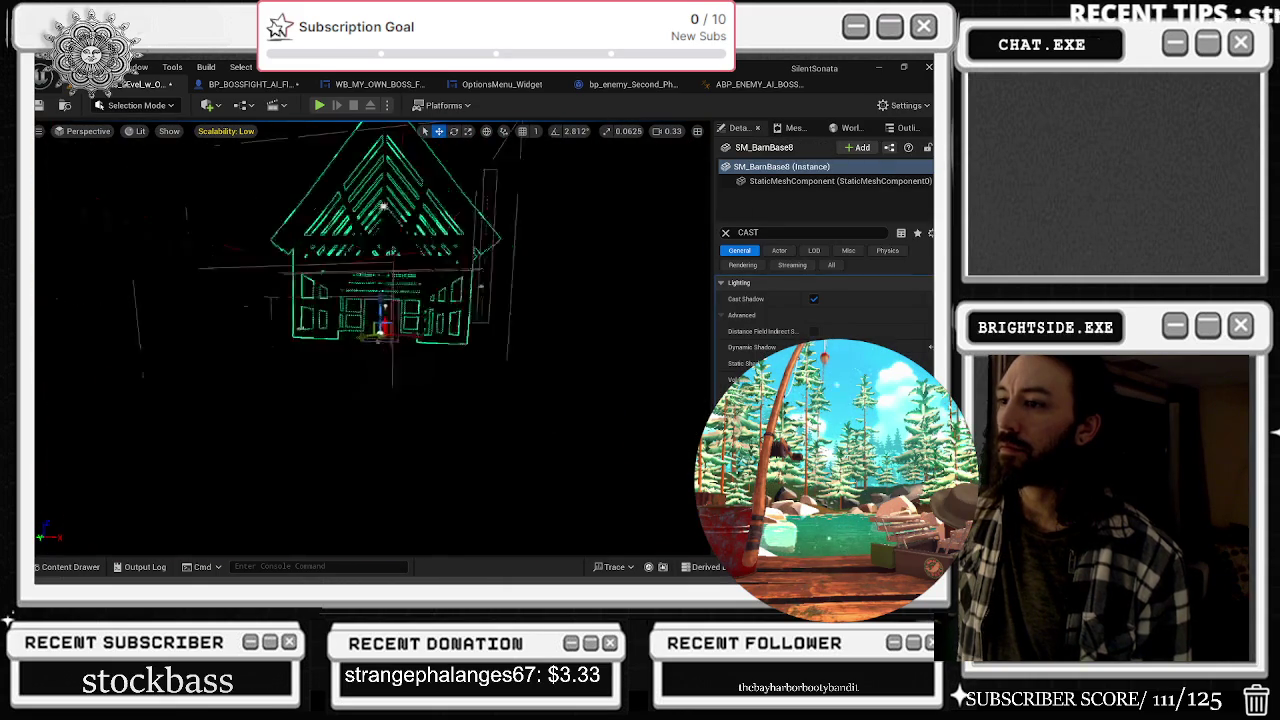
Look around inside the barn, then move through the BP_BOSSFIGHT and level tabs to ABP_ENEMY_AI_BOSS
mouse_move(287, 304)
left_mouse_down()
mouse_move(329, 286)
mouse_move(223, 354)
mouse_move(289, 337)
mouse_move(241, 424)
mouse_move(303, 338)
left_mouse_up()
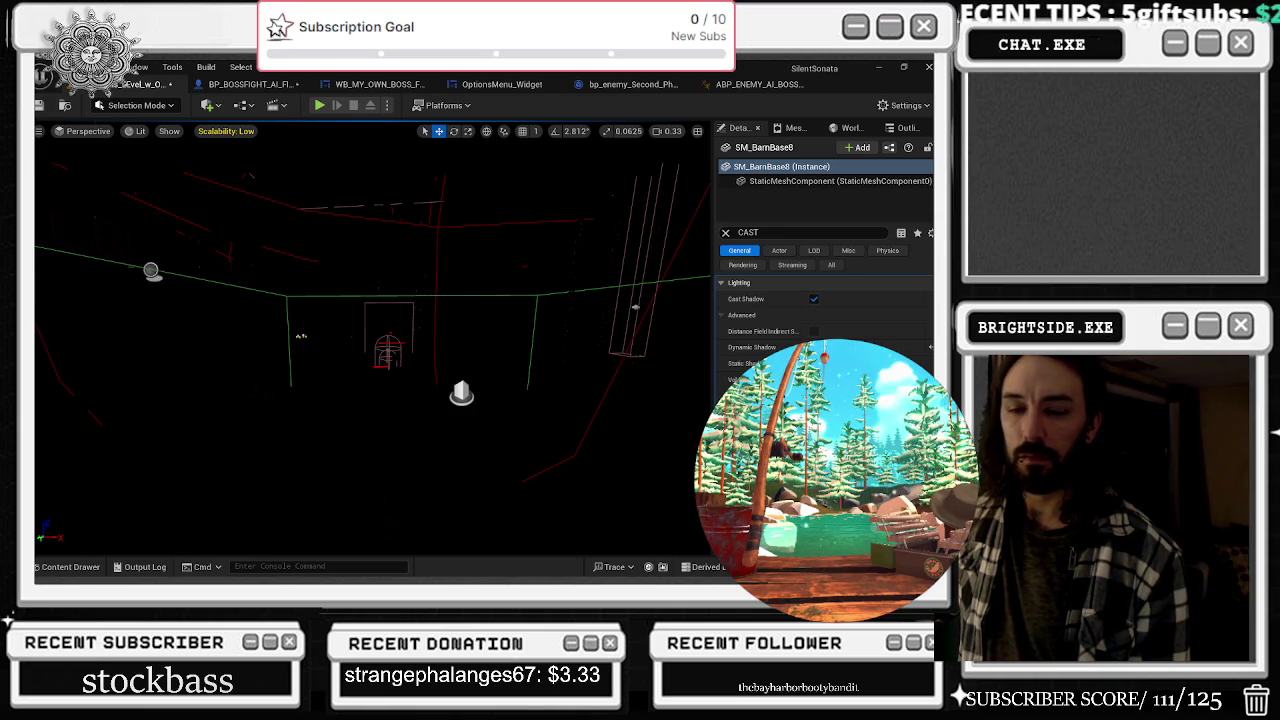
left_click_drag(301, 336, 380, 320)
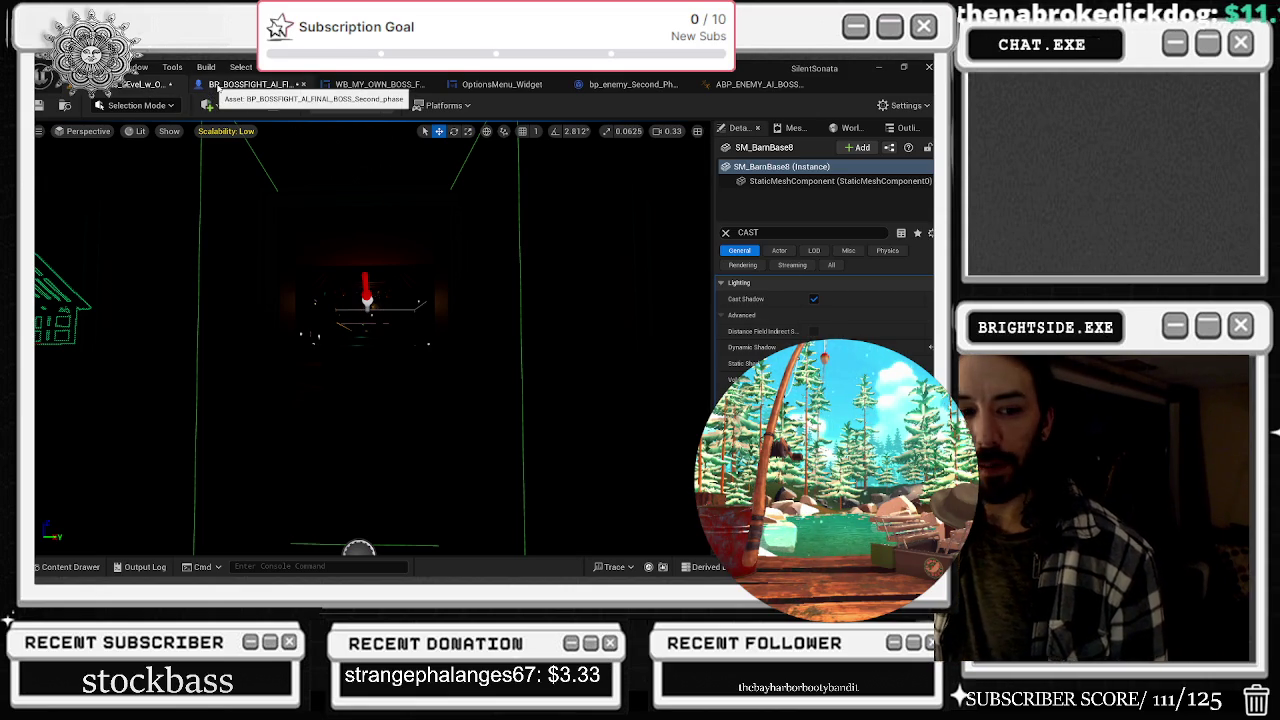
left_click(283, 86)
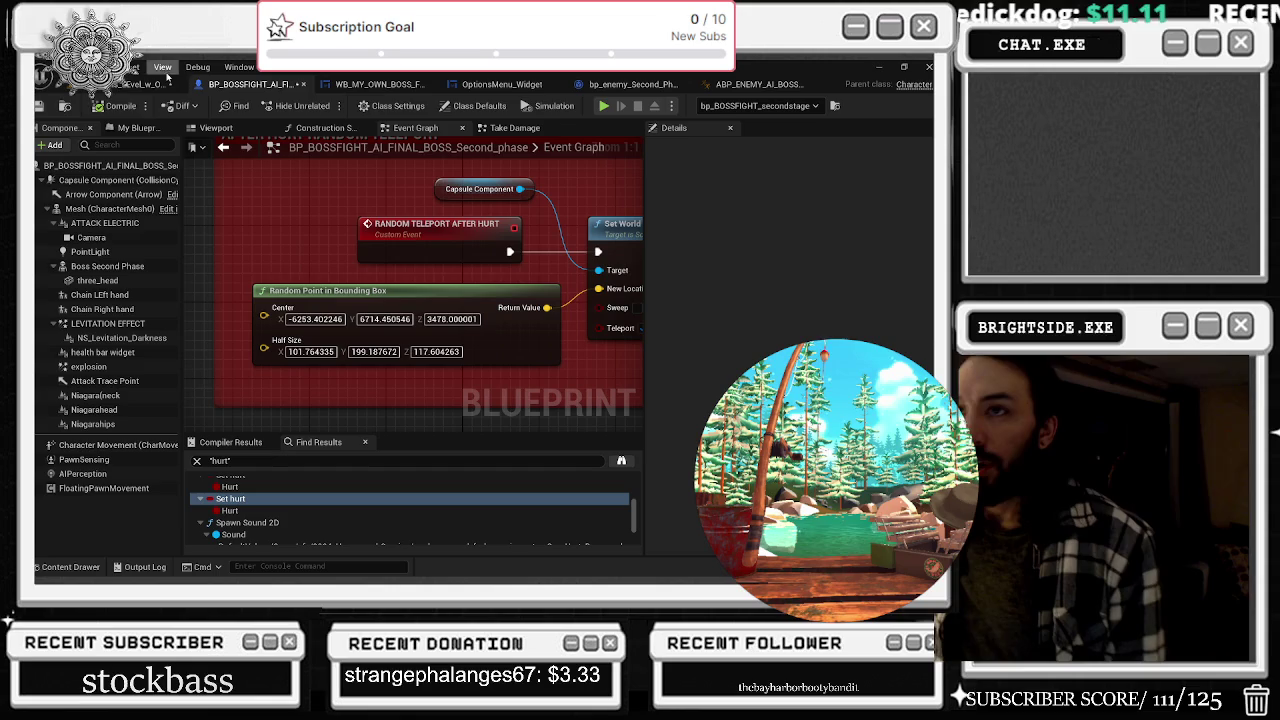
left_click(40, 105)
left_click(136, 85)
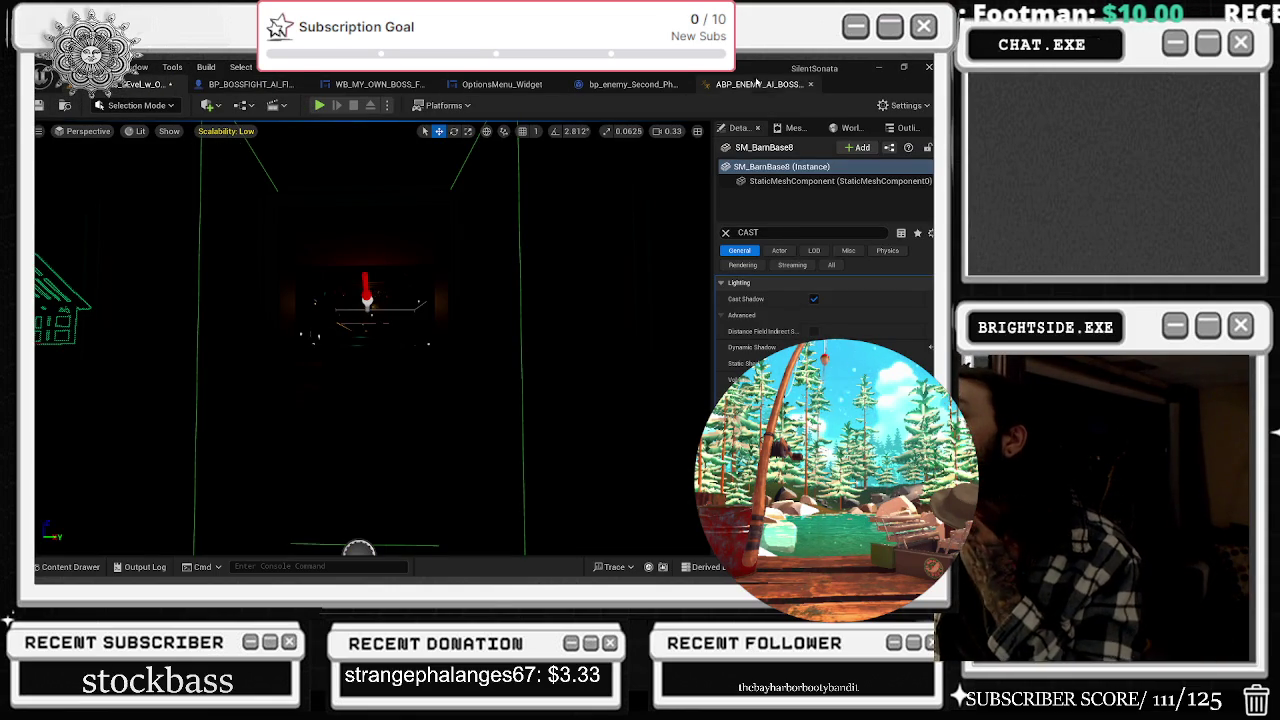
left_click(758, 84)
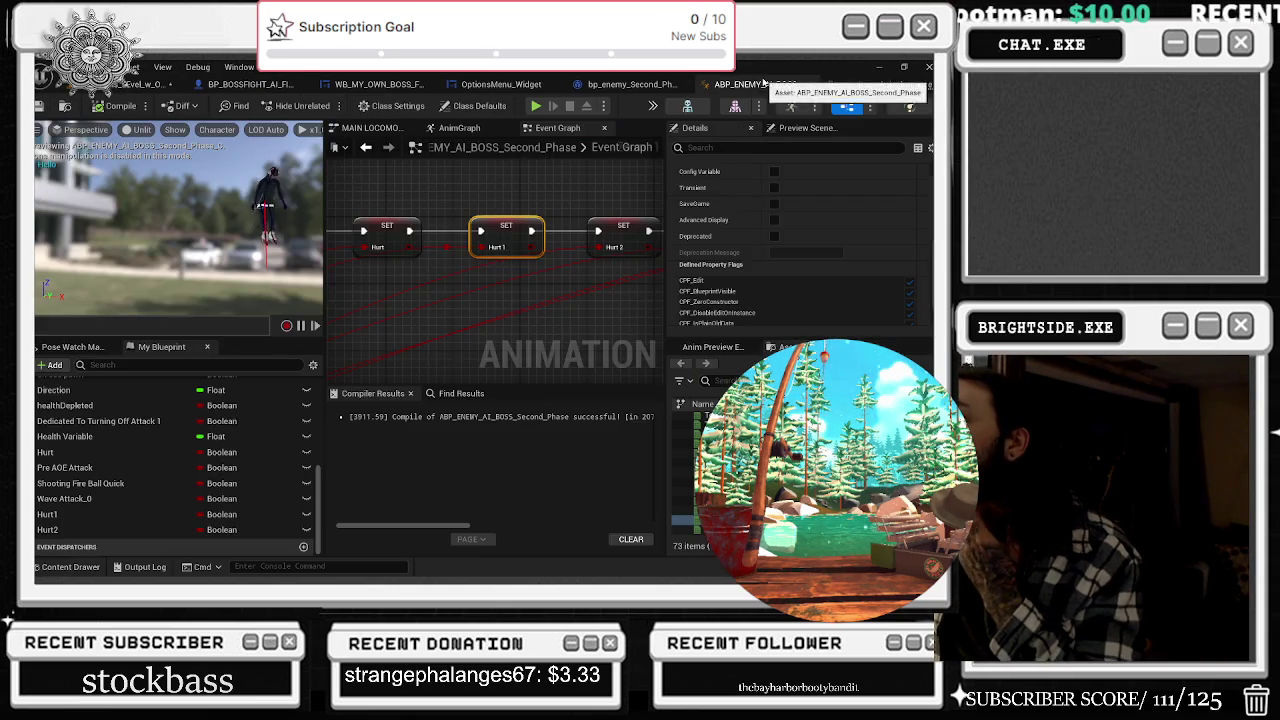
Open Preview Scene Settings and the AnimGraph, inspect MAIN LOCOMOTION's Getting Hurt graph, then go back
left_click(806, 128)
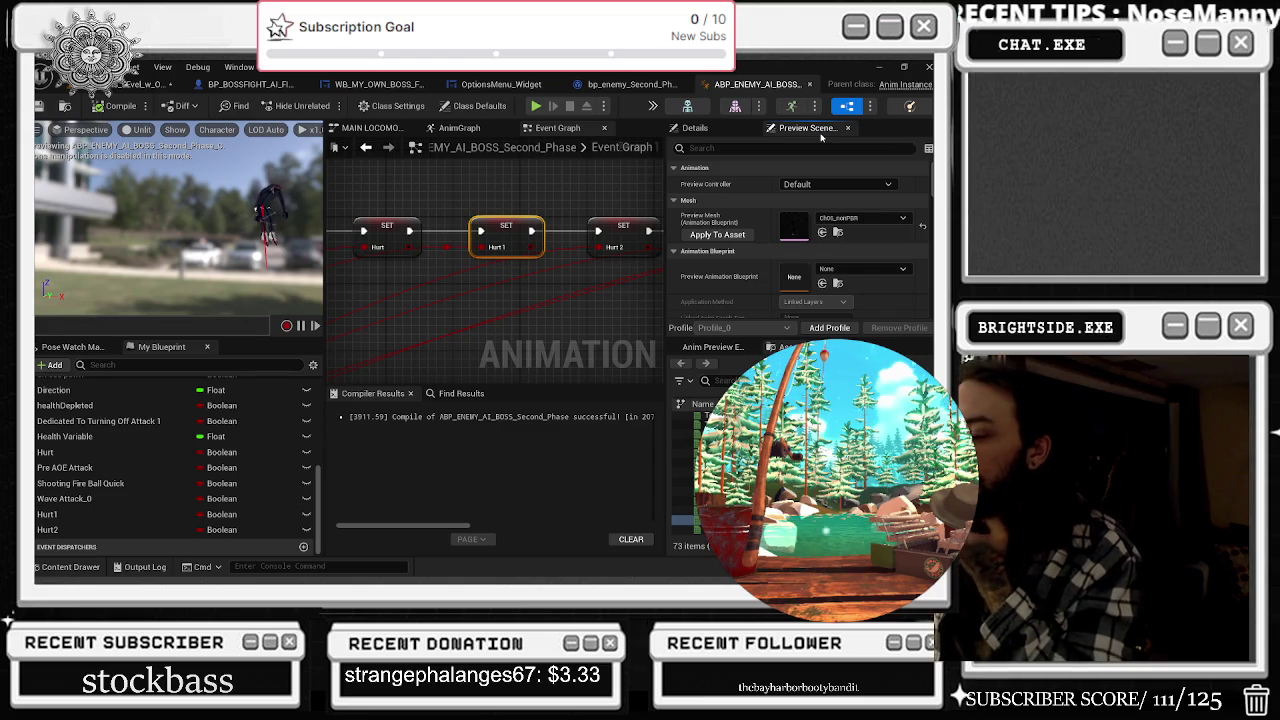
left_click(459, 128)
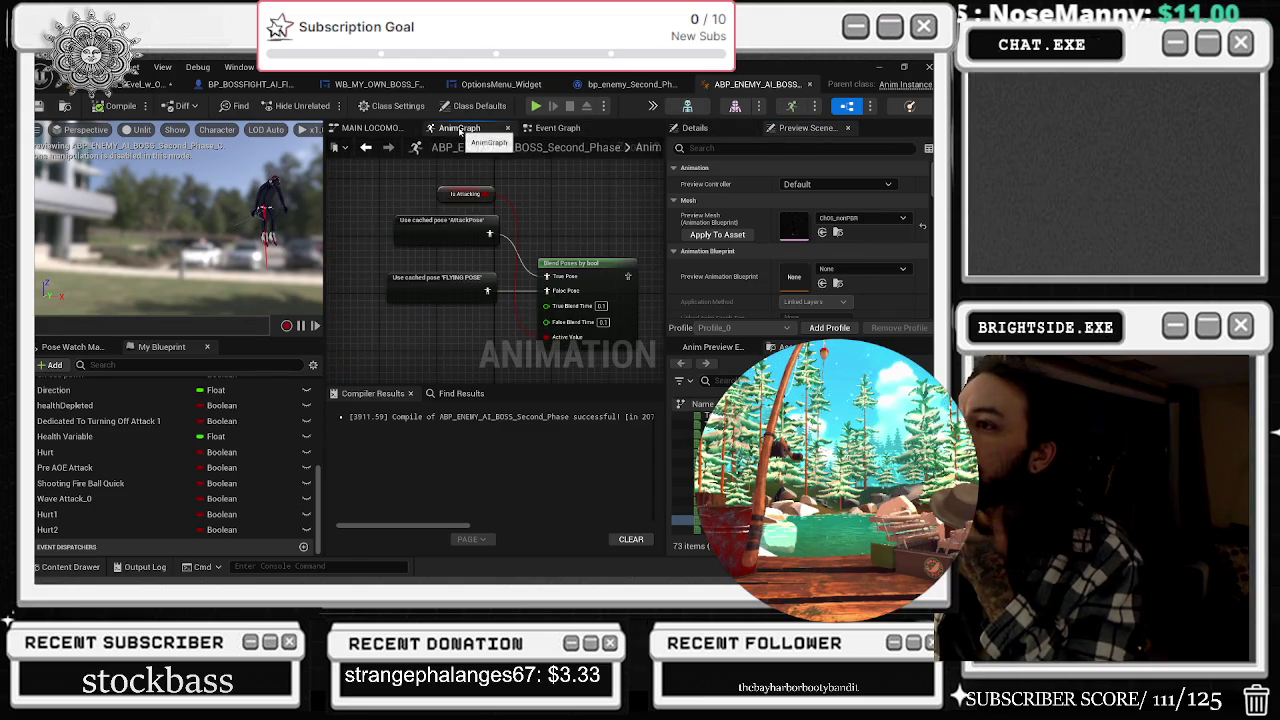
left_click(396, 133)
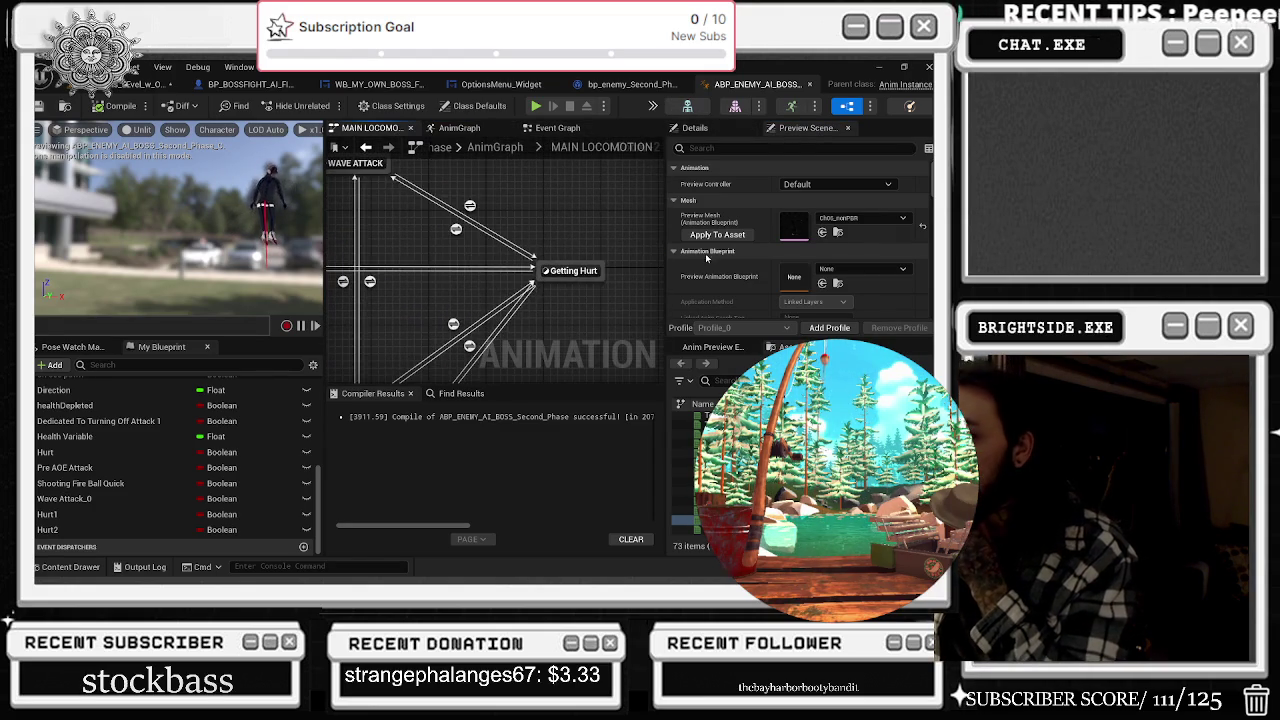
double_click(570, 271)
scroll(463, 260, "up", 4)
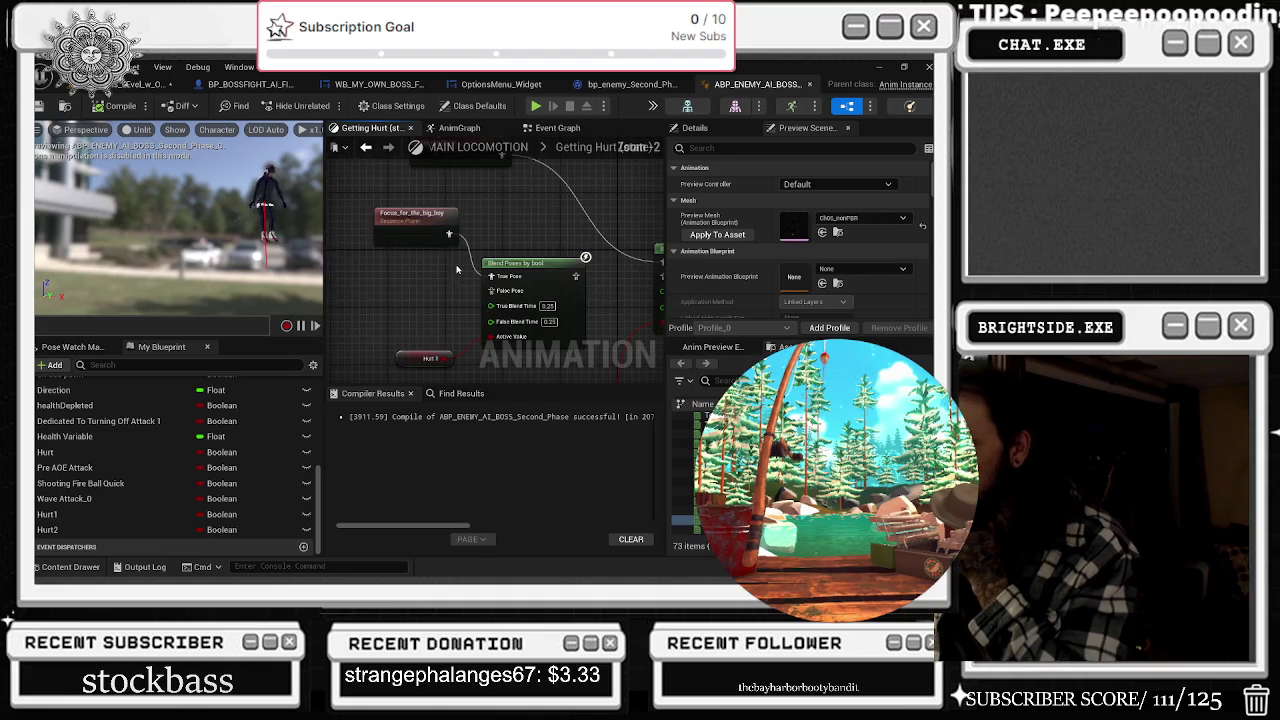
left_click_drag(503, 238, 514, 184)
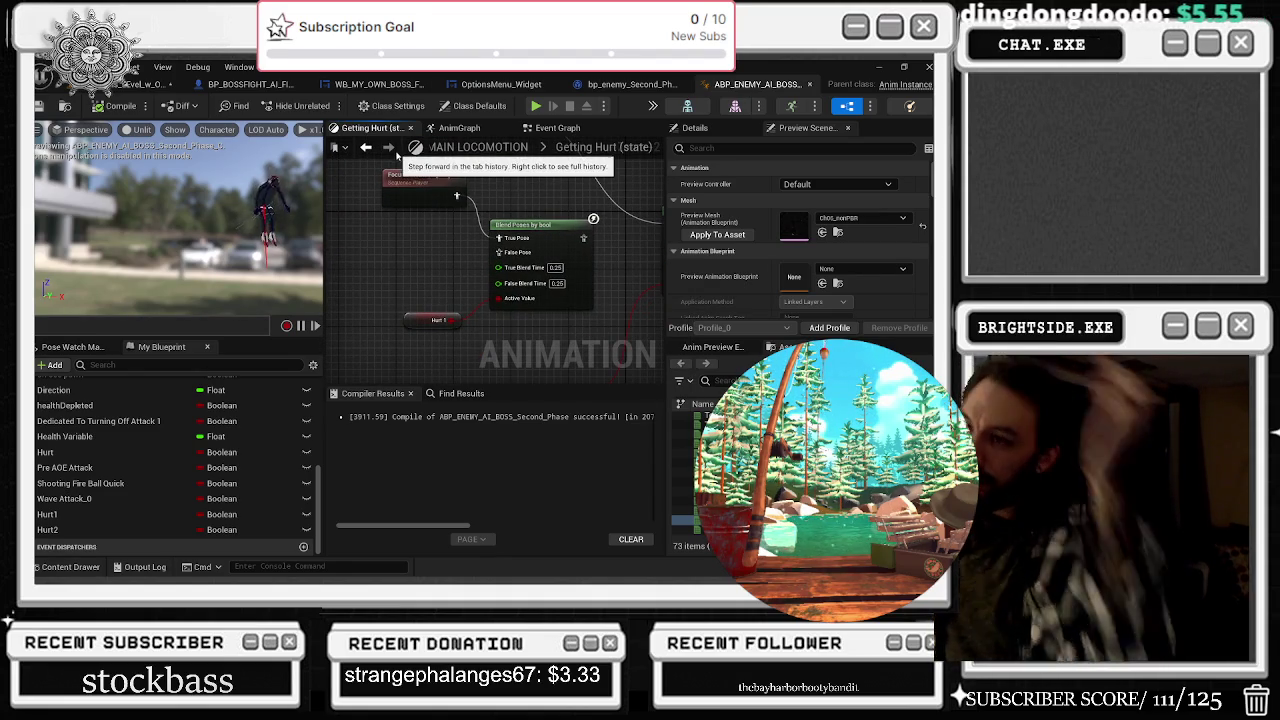
left_click(366, 147)
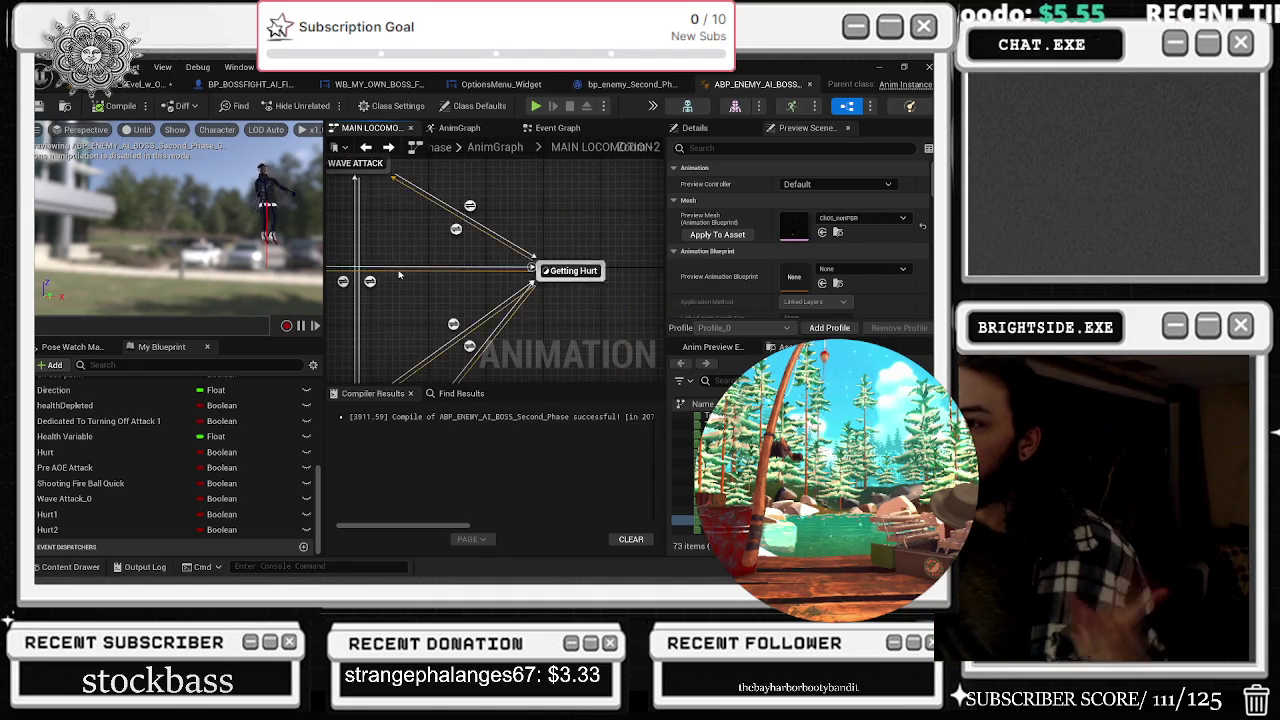
scroll(450, 265, "up", 2)
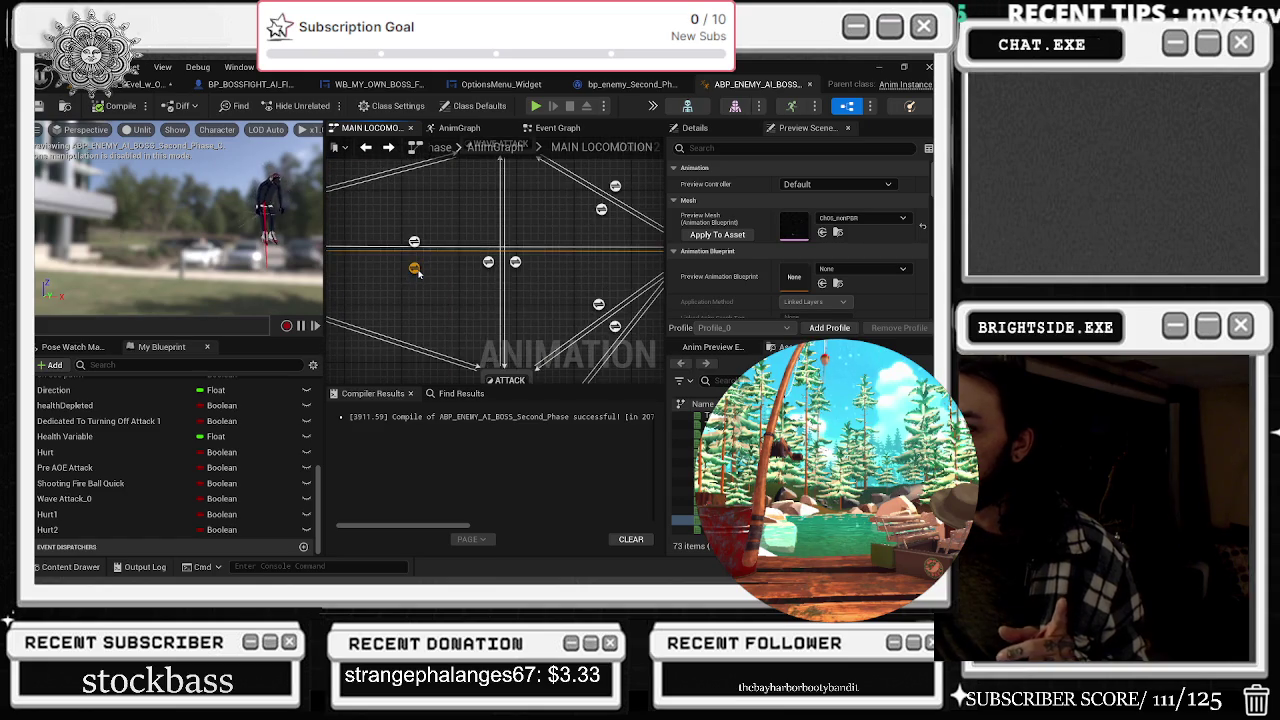
In the Getting Hurt to IDLE rule, feed both NOT results into a new AND node and compile with F7
double_click(409, 266)
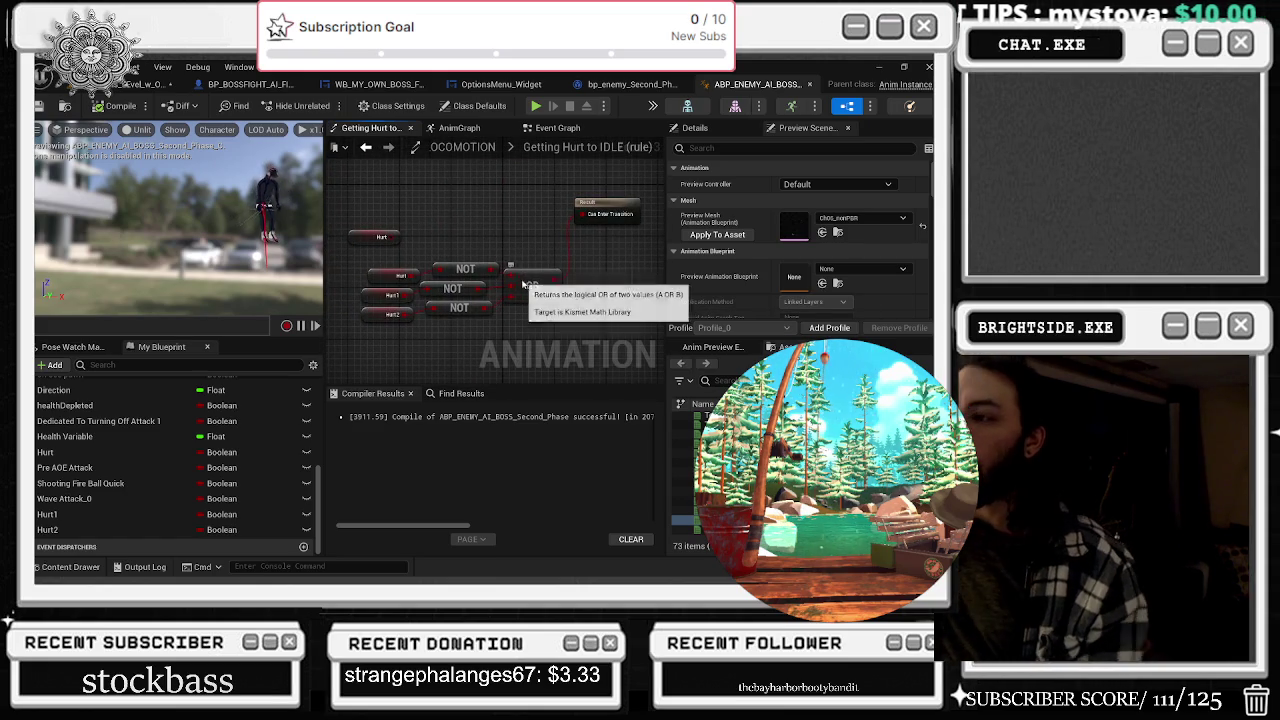
mouse_move(418, 280)
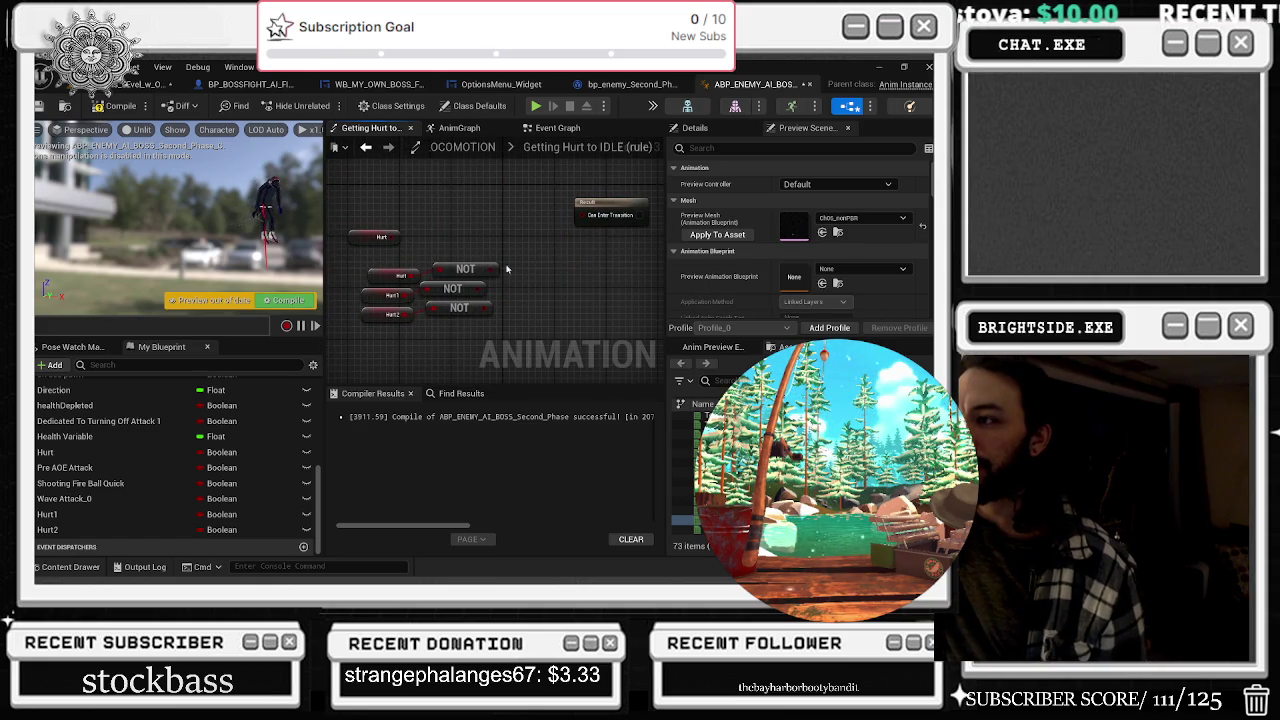
mouse_move(494, 272)
left_click_drag(494, 272, 529, 280)
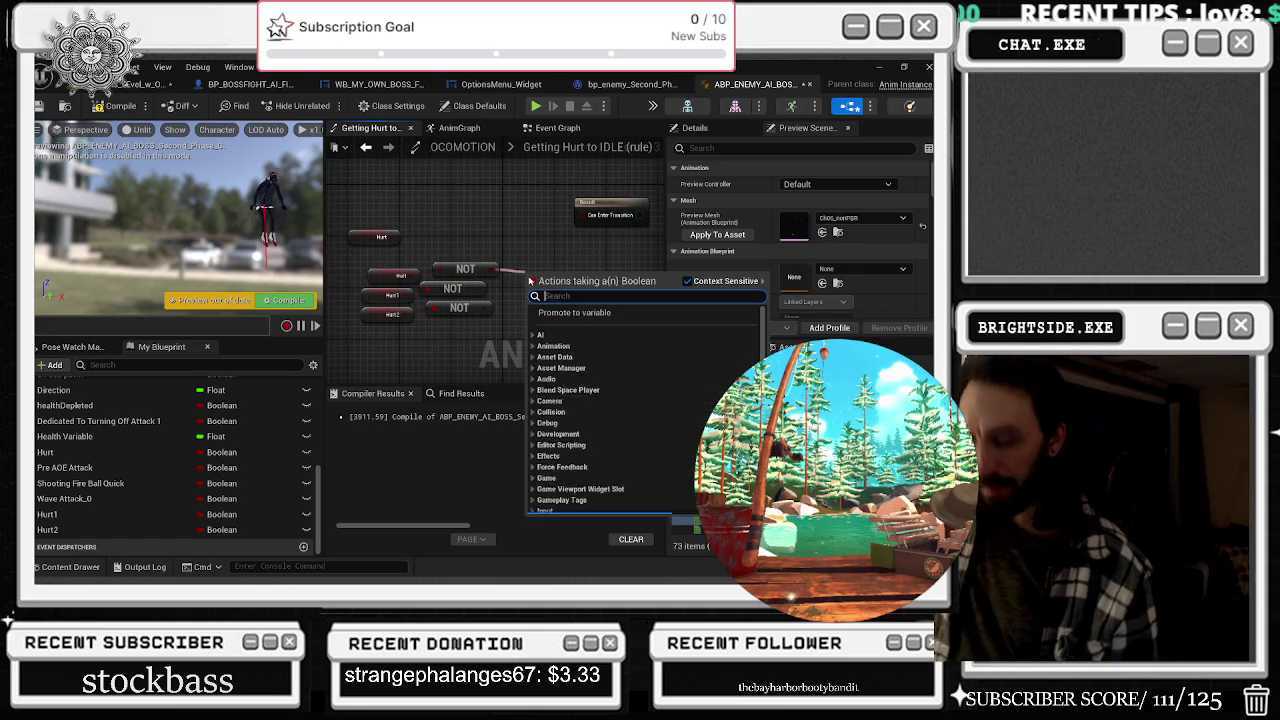
type("AND")
key("Return")
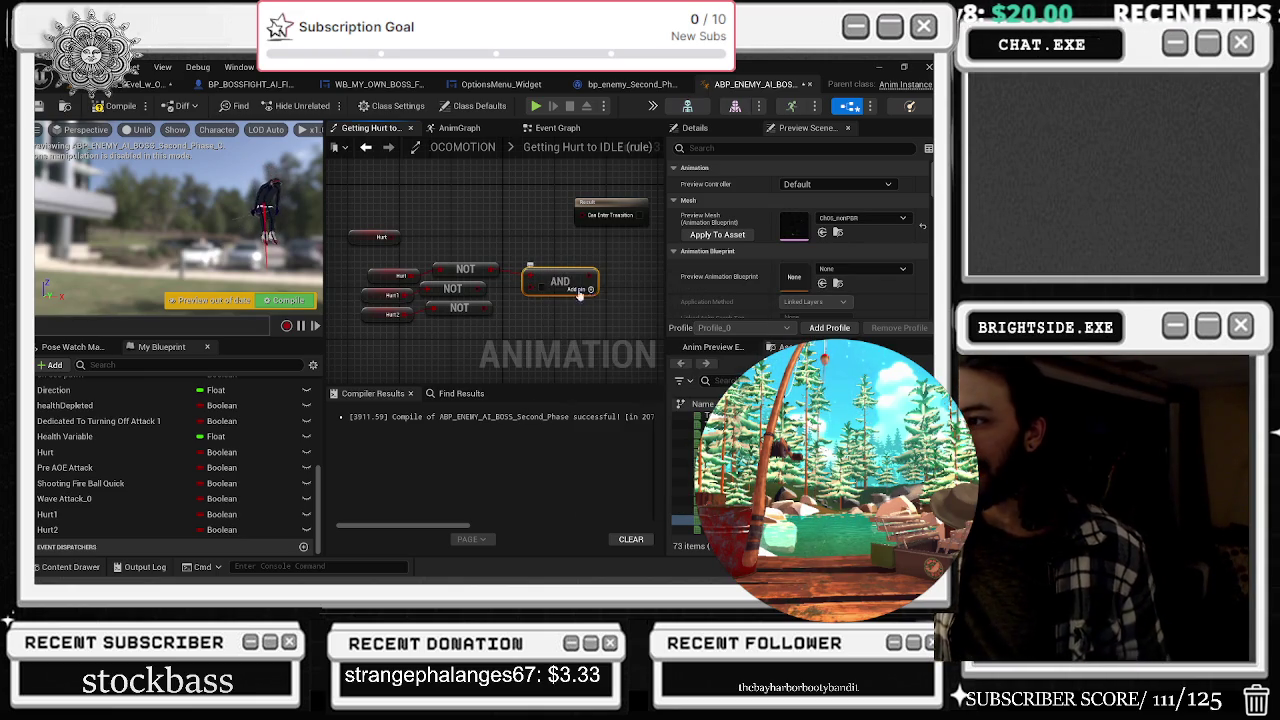
left_click_drag(487, 308, 530, 291)
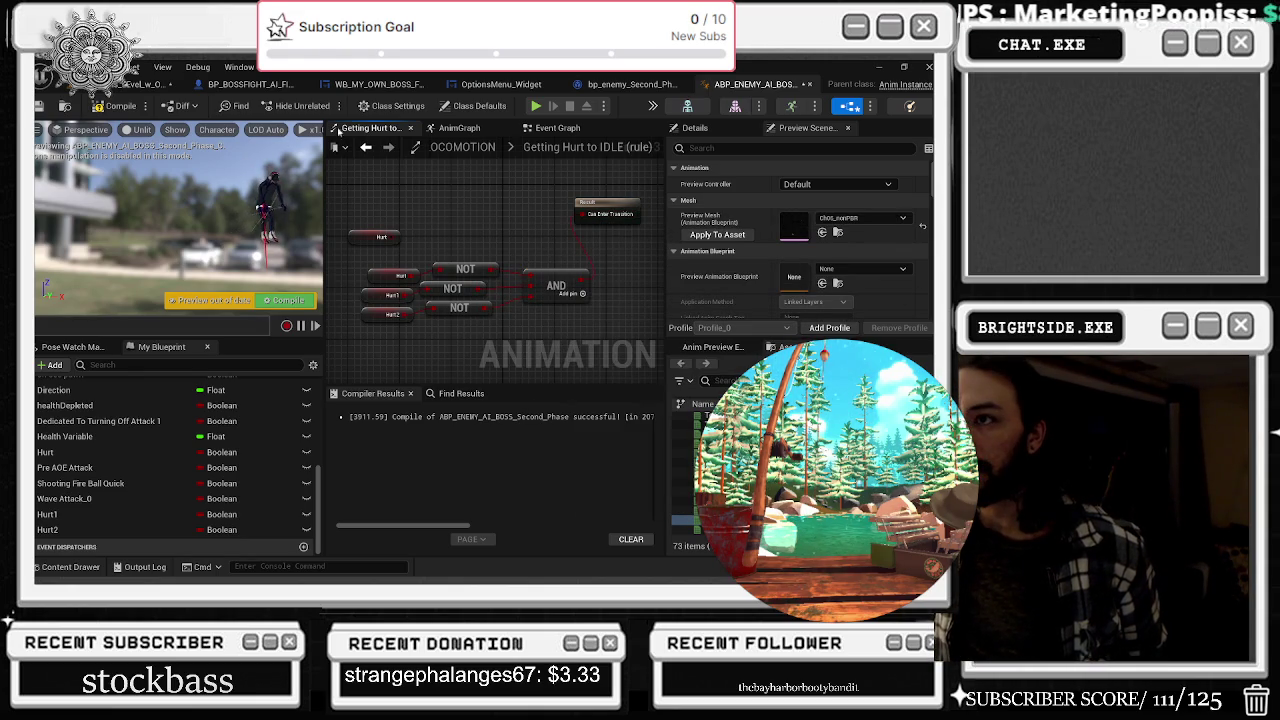
key("F7")
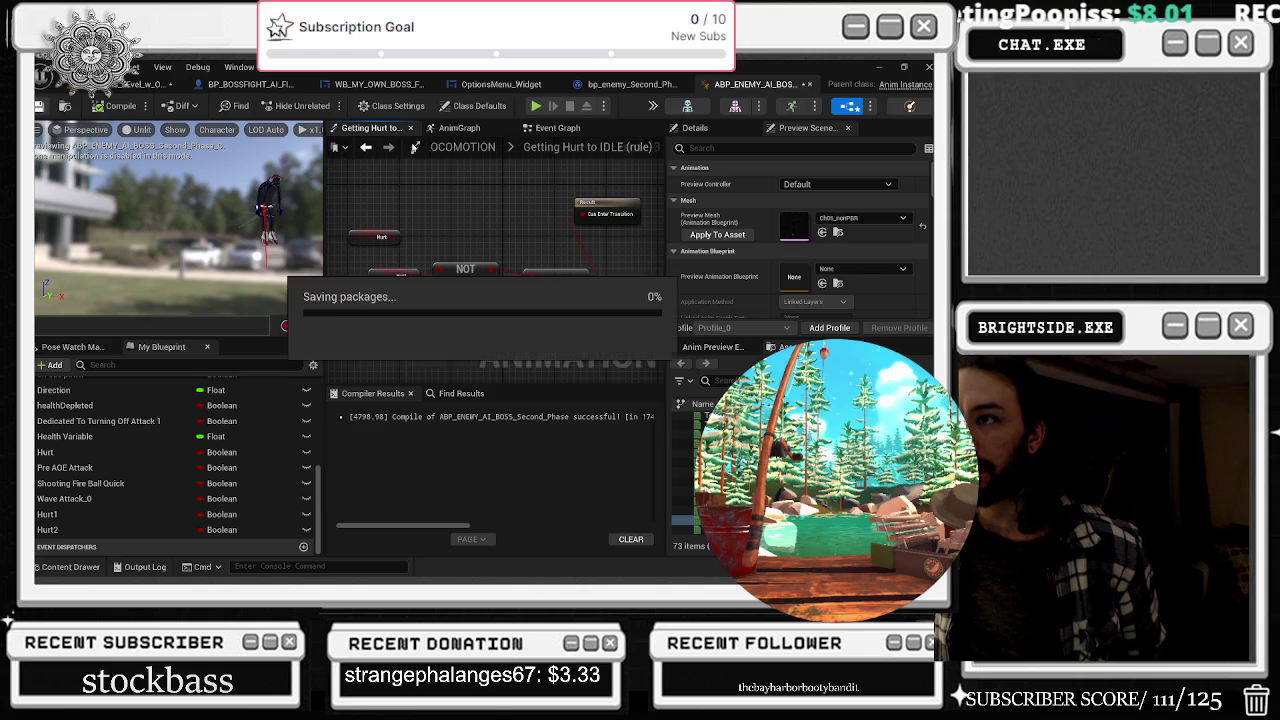
Tick Hurt 1 on the Event Graph's middle SET node so it sets true
left_click(376, 295)
scroll(802, 300, "down", 6)
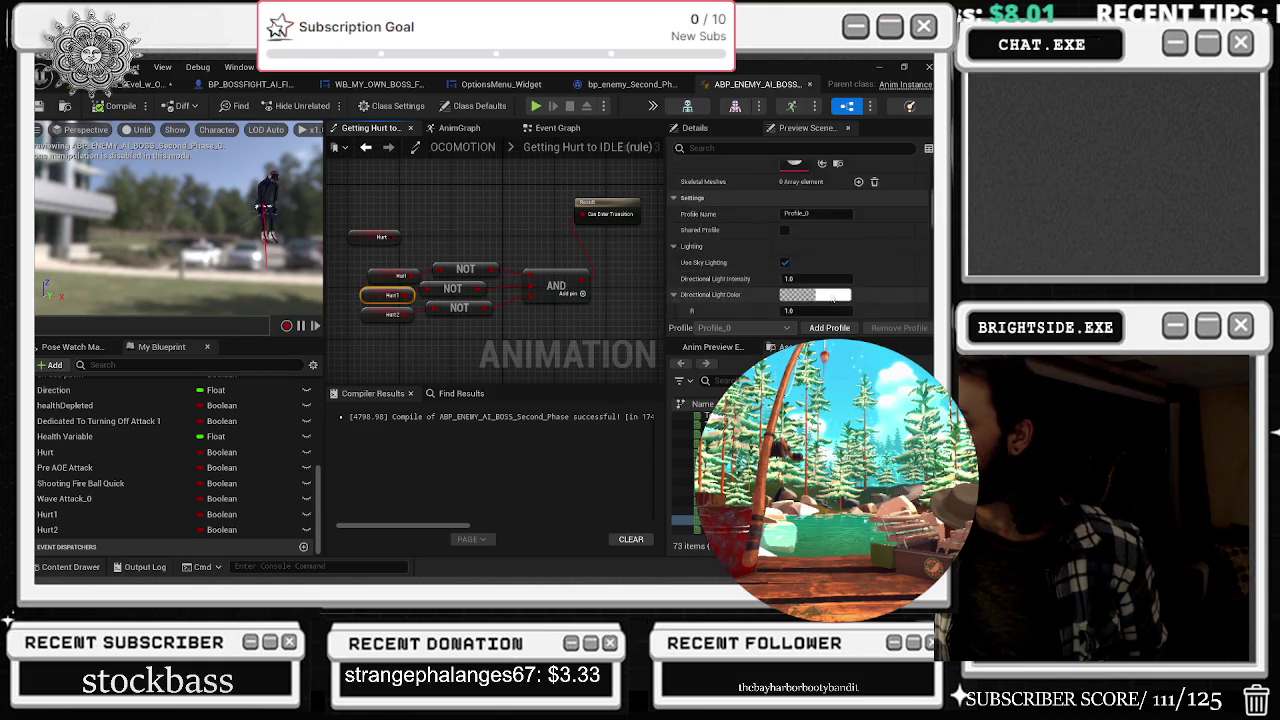
scroll(803, 300, "down", 5)
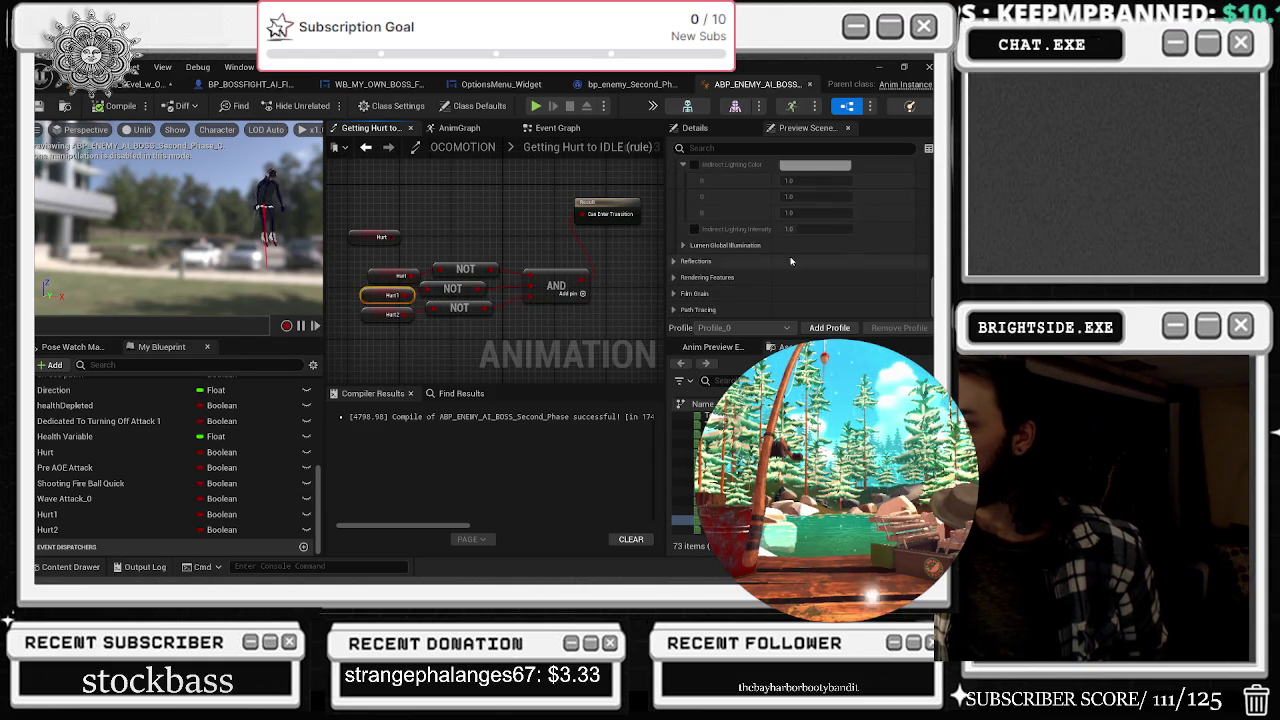
scroll(743, 174, "up", 5)
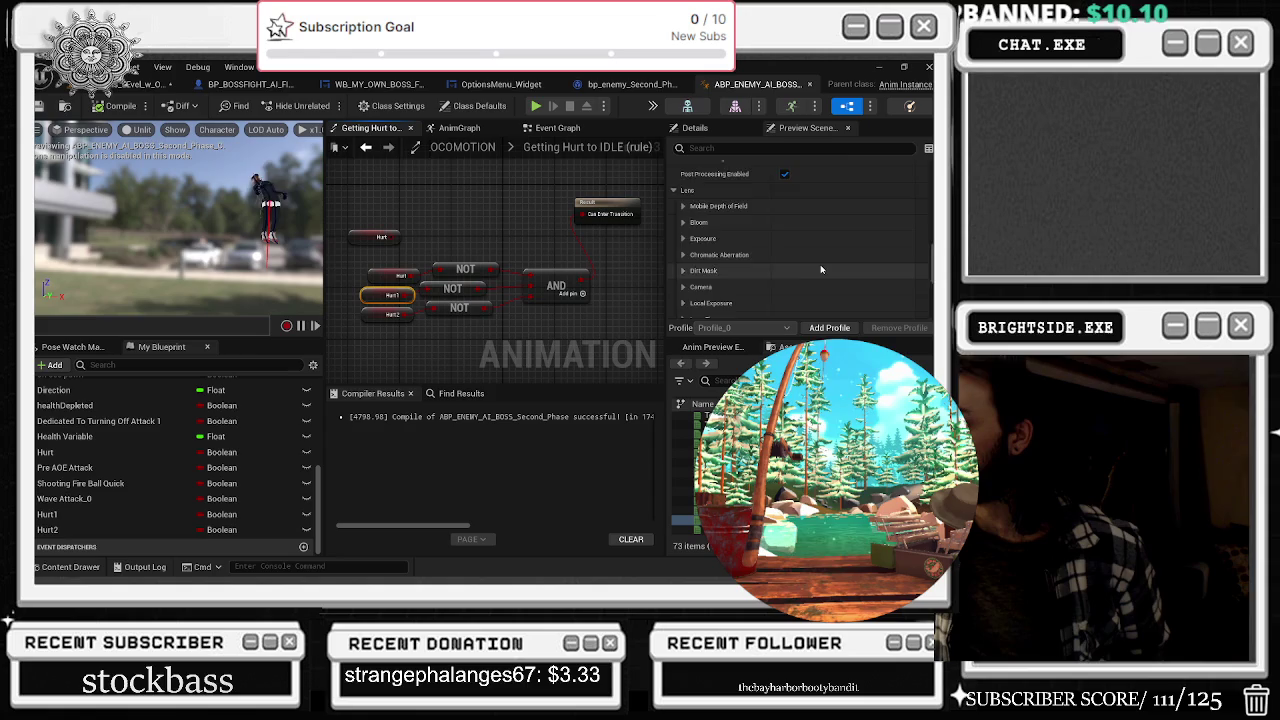
scroll(912, 155, "up", 5)
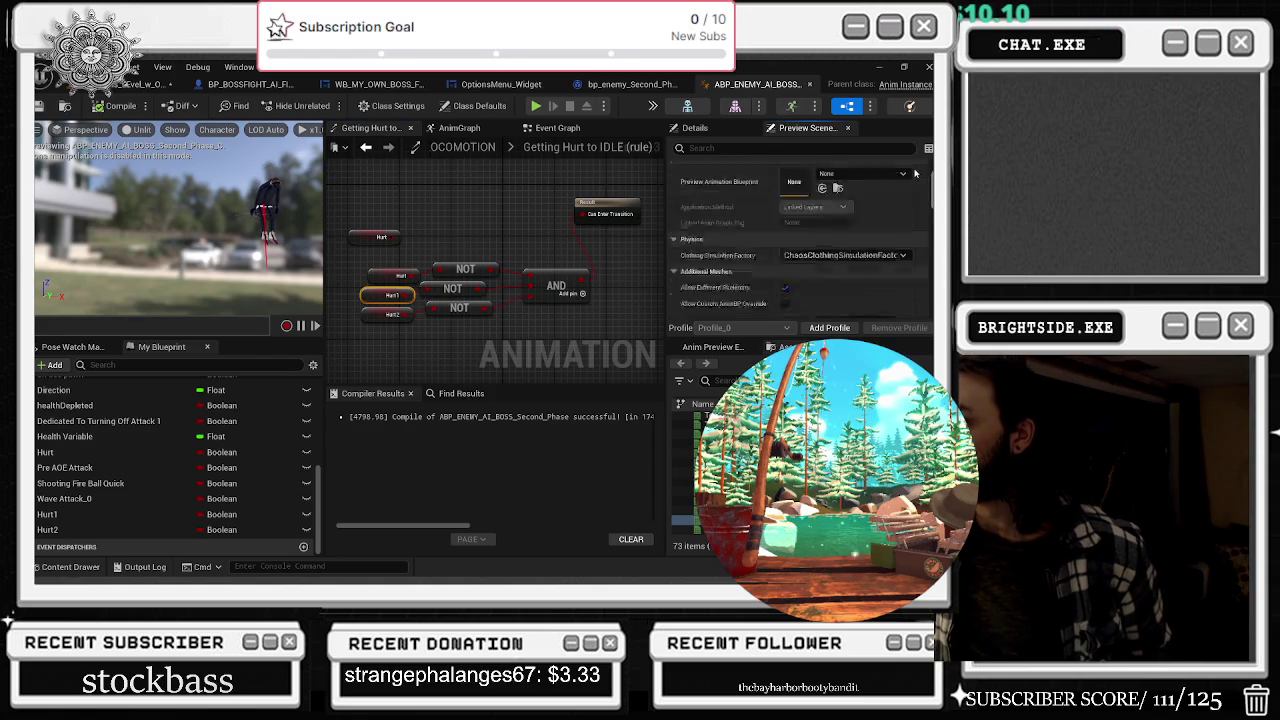
left_click(455, 128)
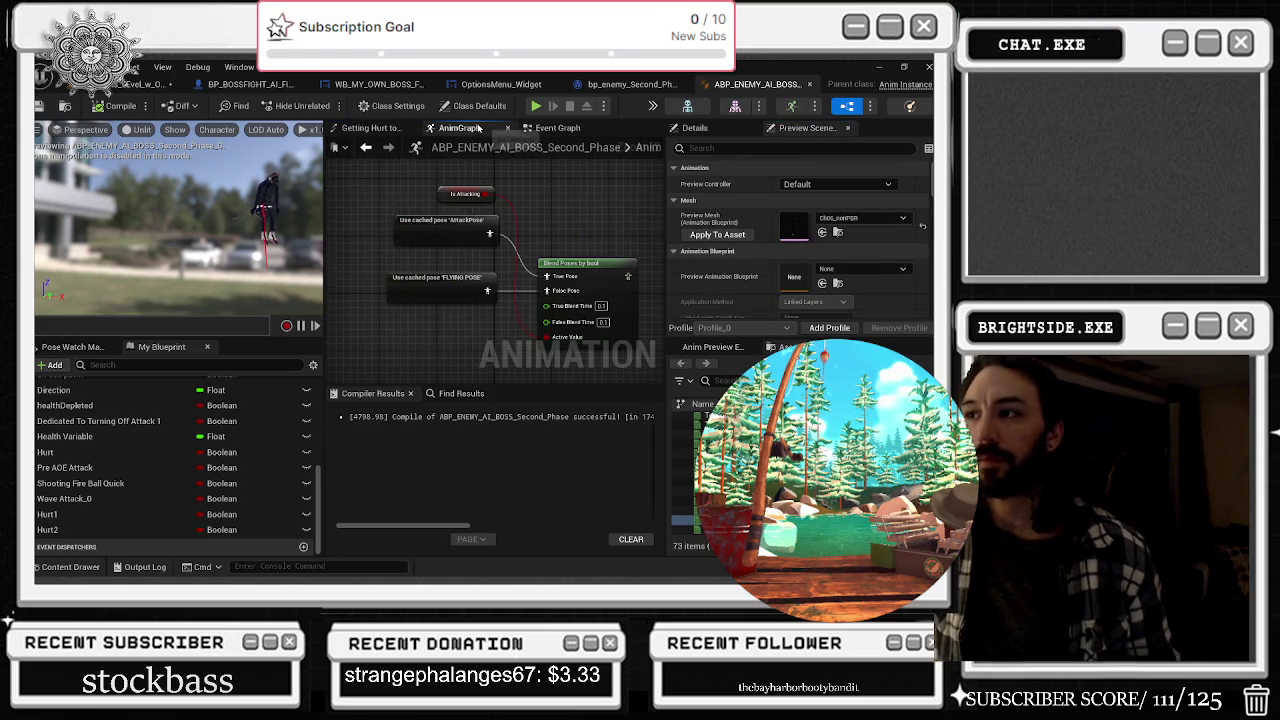
left_click(555, 128)
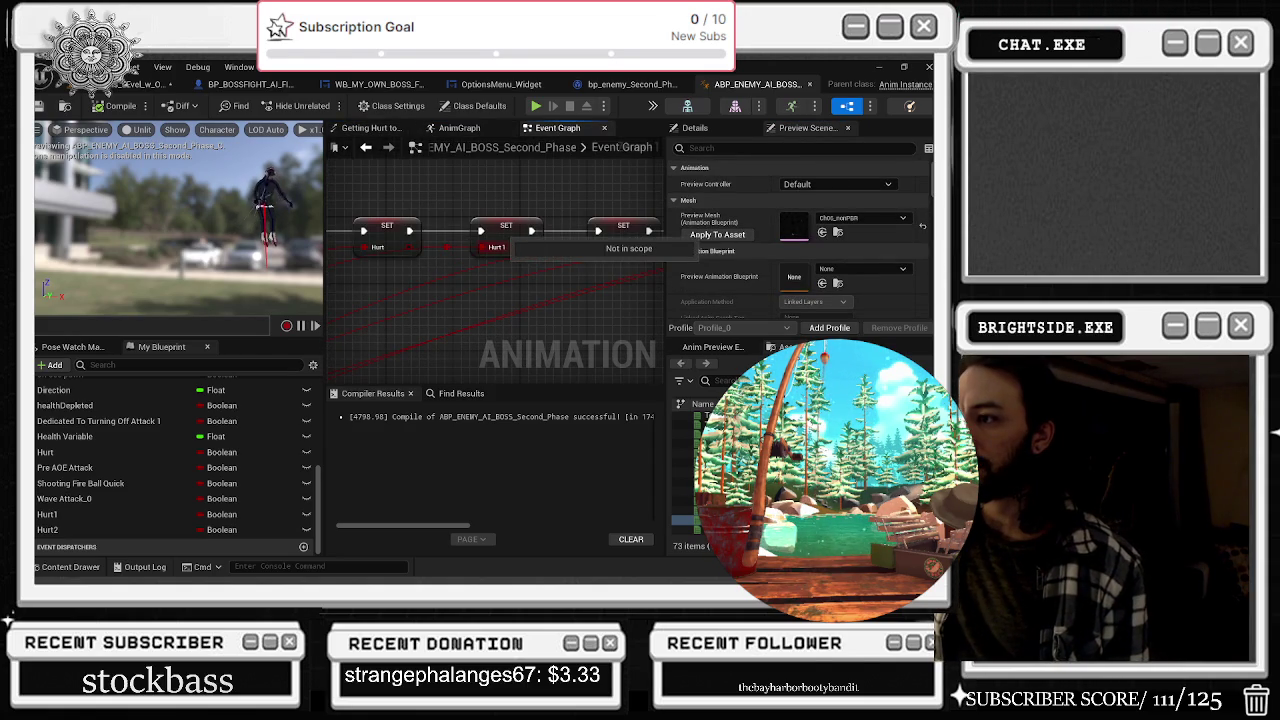
left_click(508, 248)
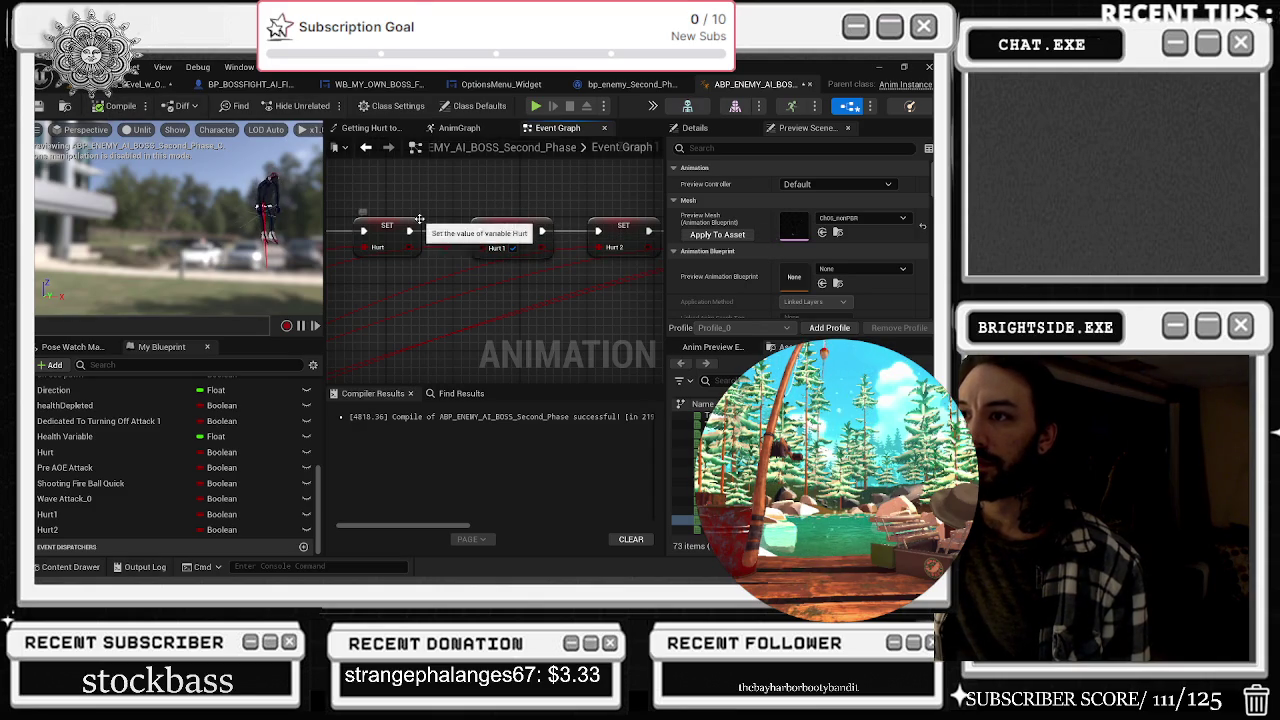
Return to the MAIN LOCOMOTION state machine and open the Getting Hurt to WAVE ATTACK rule
left_click(470, 131)
left_click(549, 129)
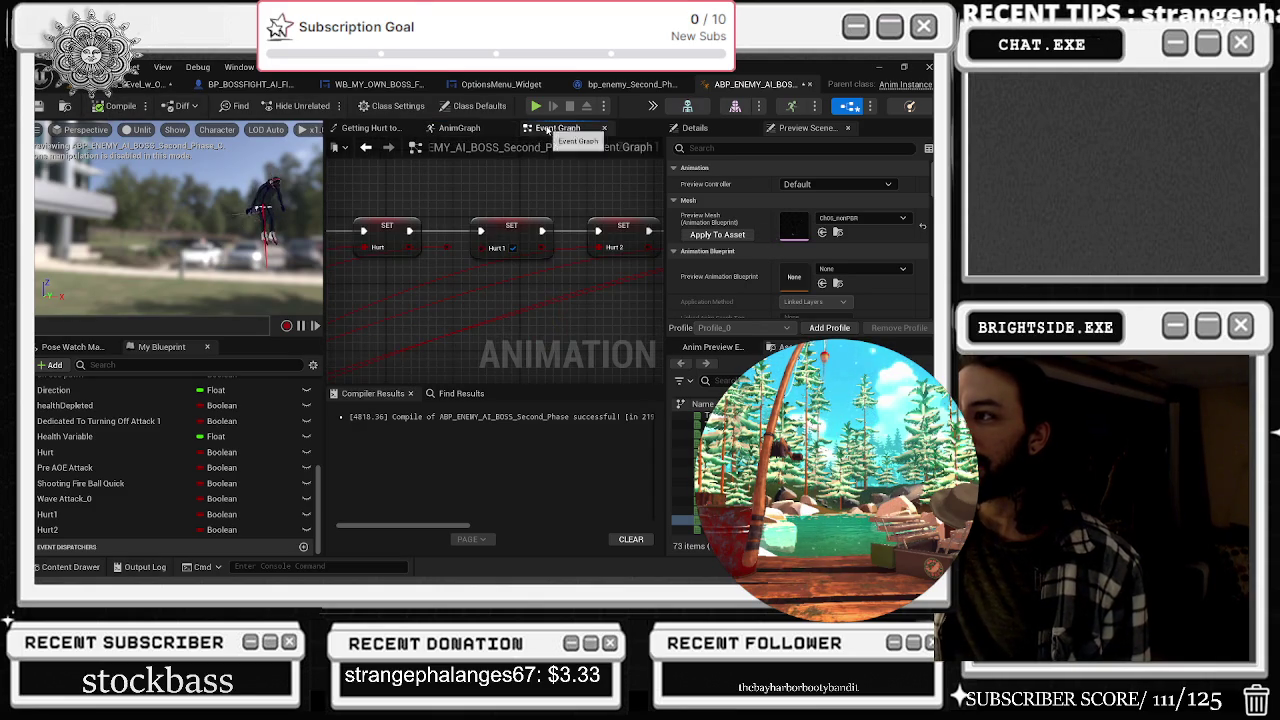
left_click(366, 147)
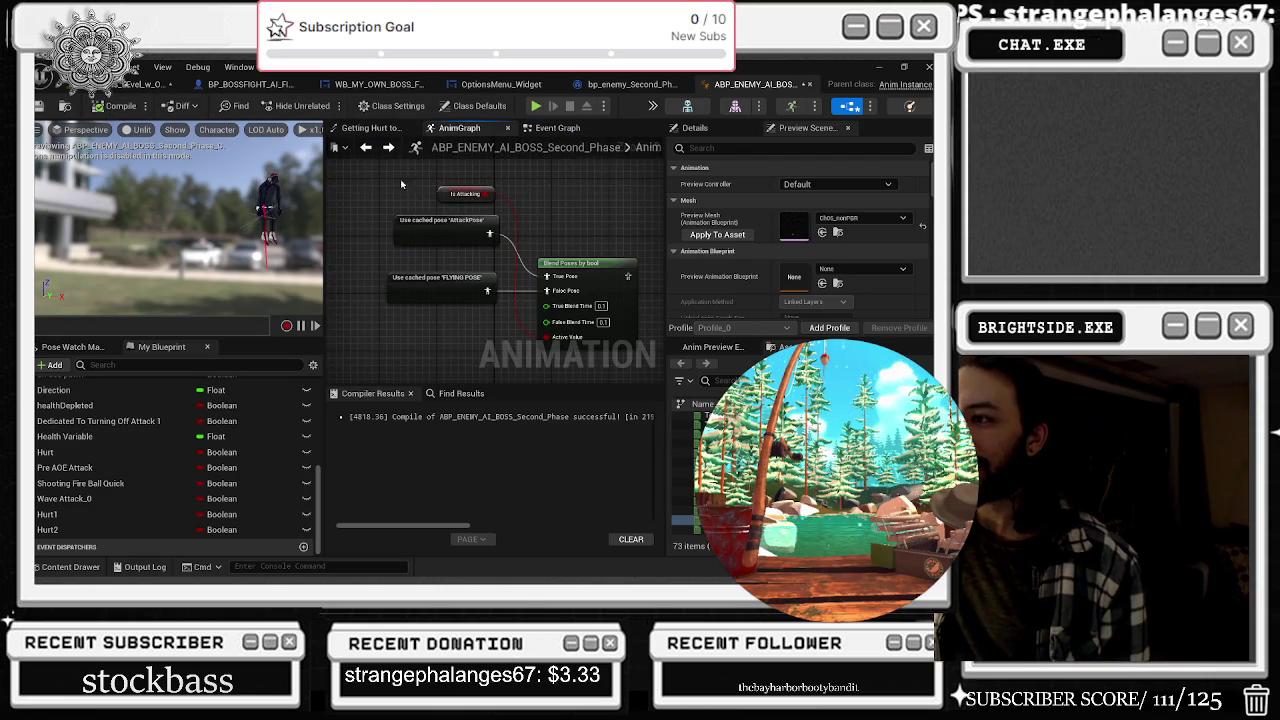
left_click(390, 149)
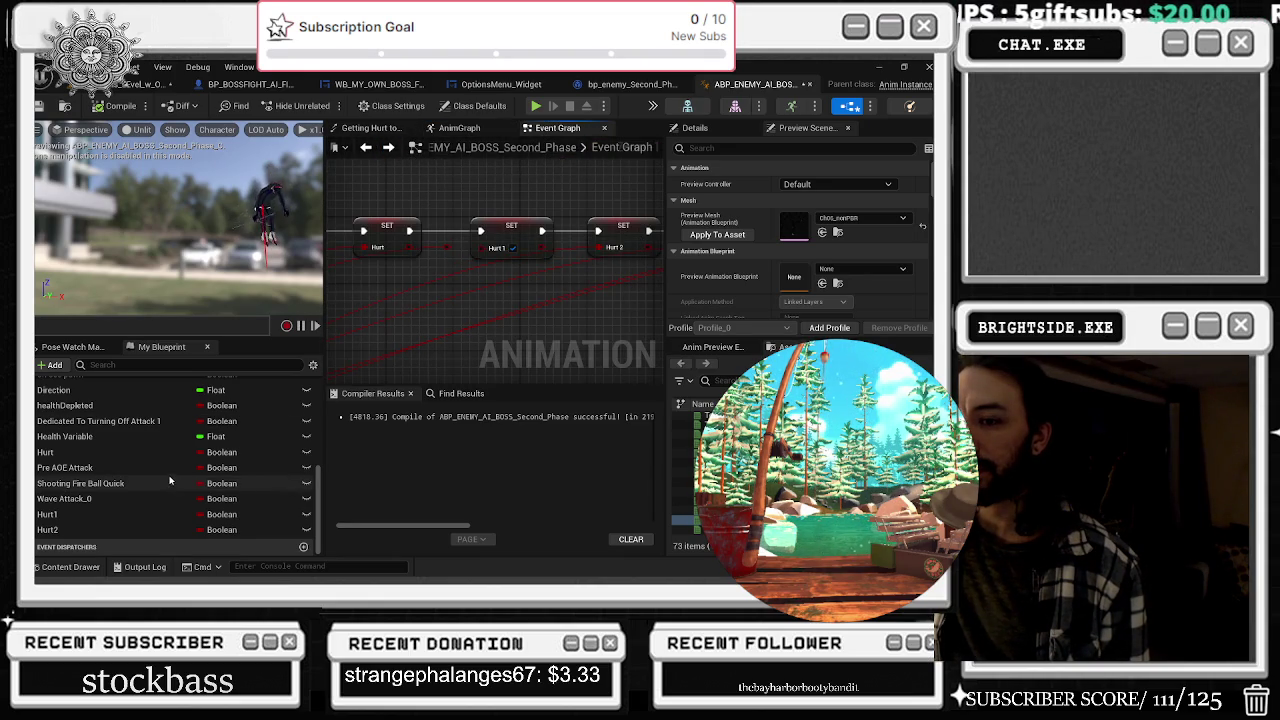
left_click(370, 128)
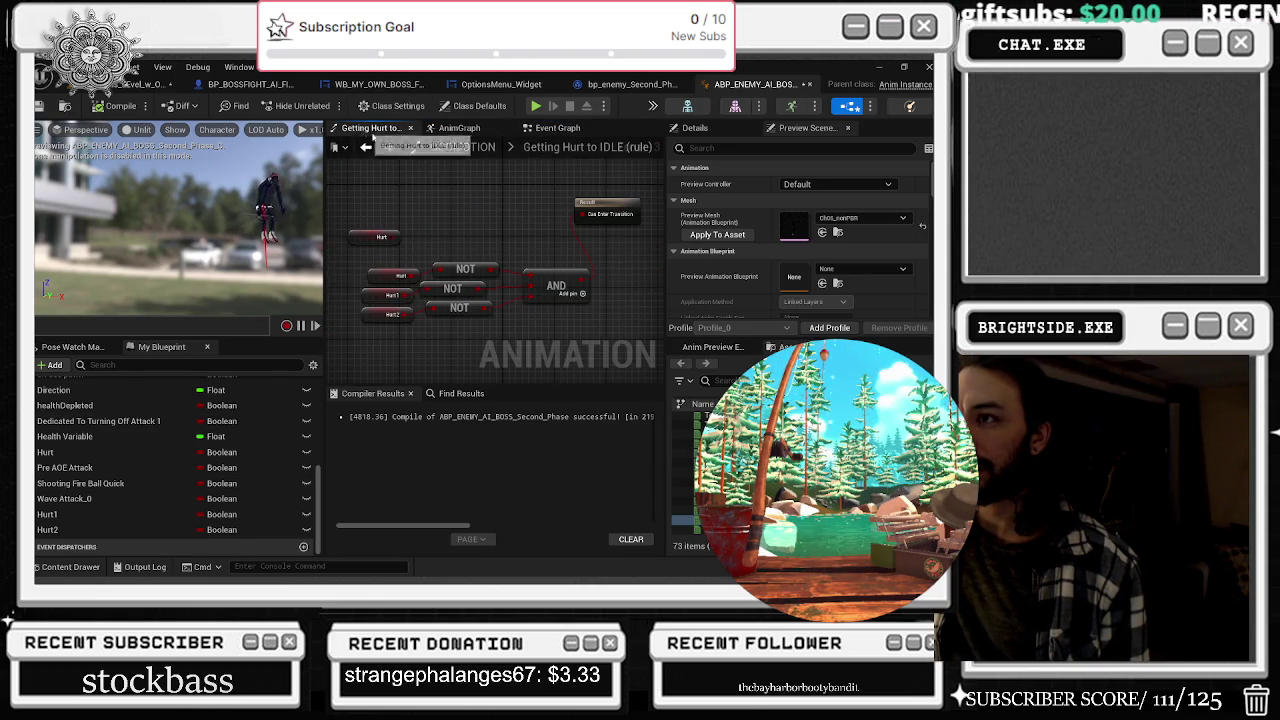
left_click(480, 148)
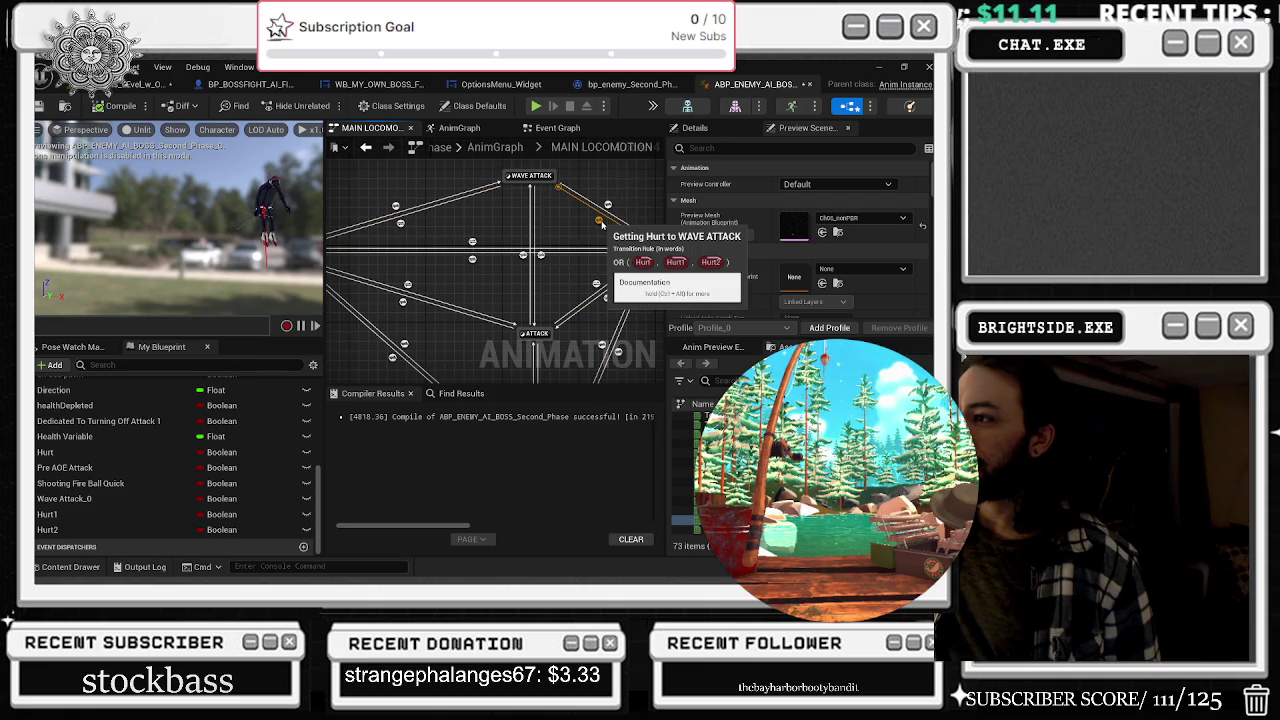
double_click(599, 220)
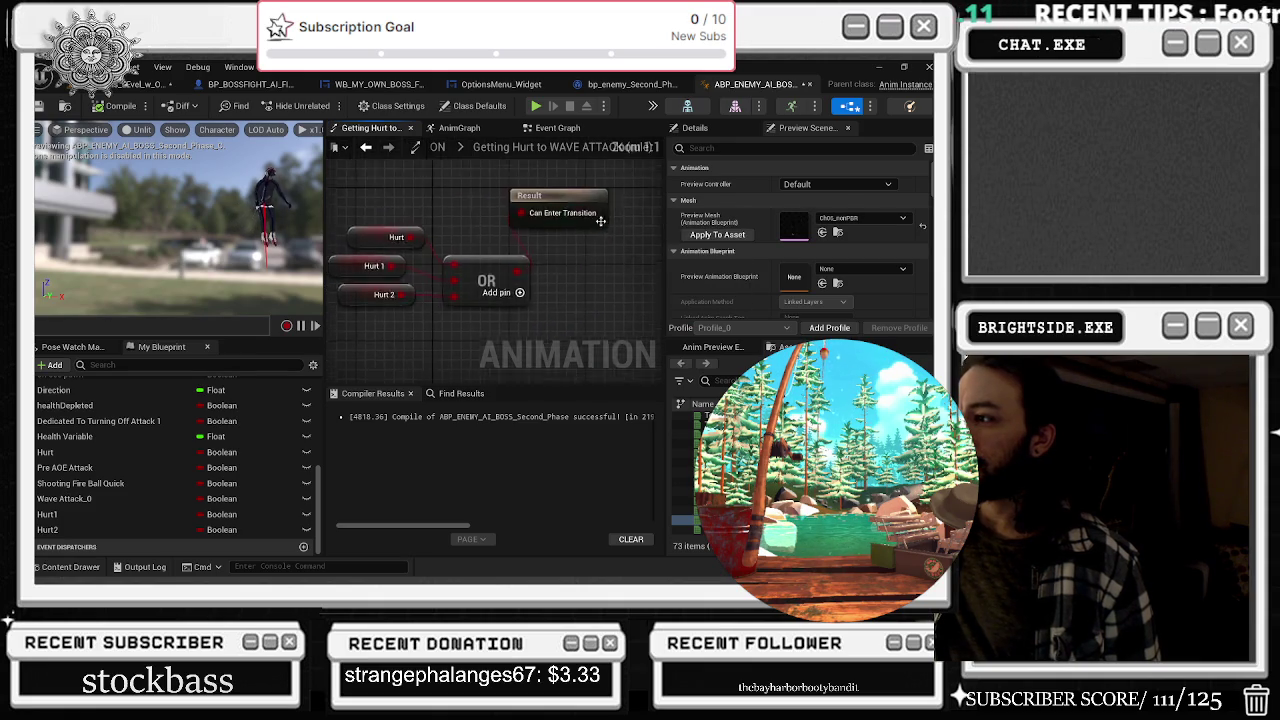
Paste the Hurt, Hurt 1, Hurt 2 OR nodes into the WAVE ATTACK to Getting Hurt rule
left_click(368, 149)
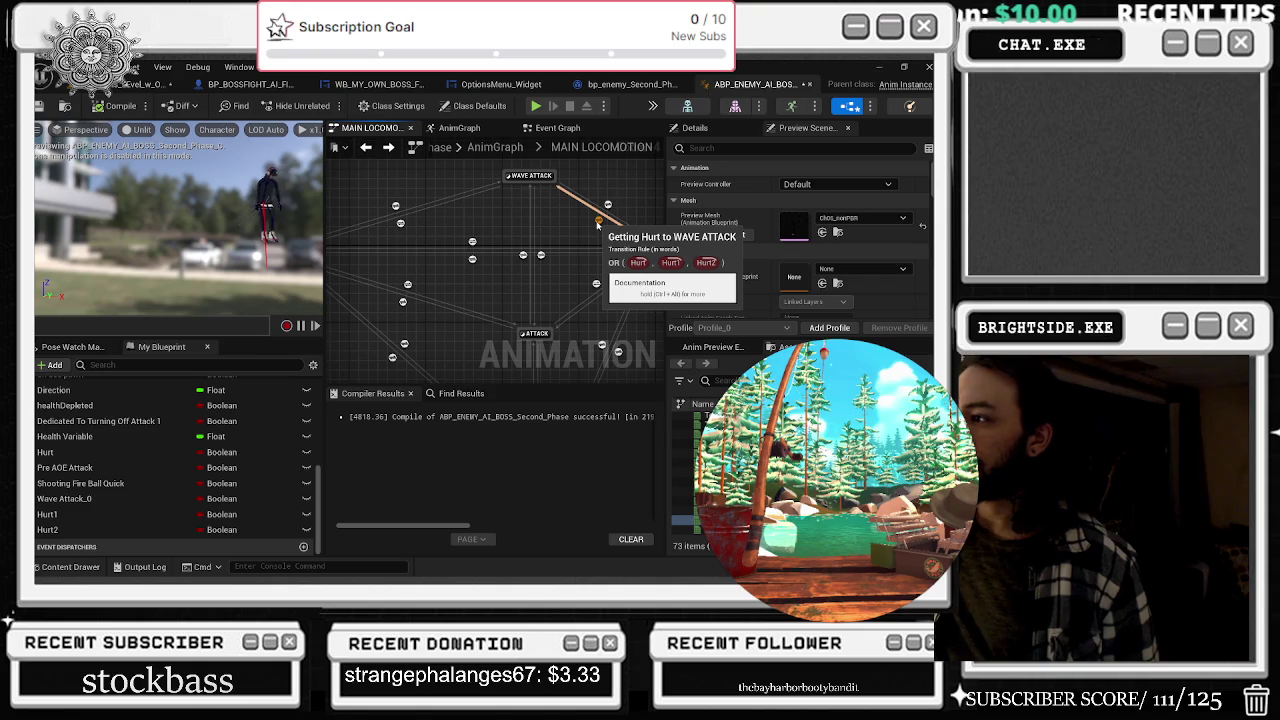
left_click_drag(598, 223, 547, 219)
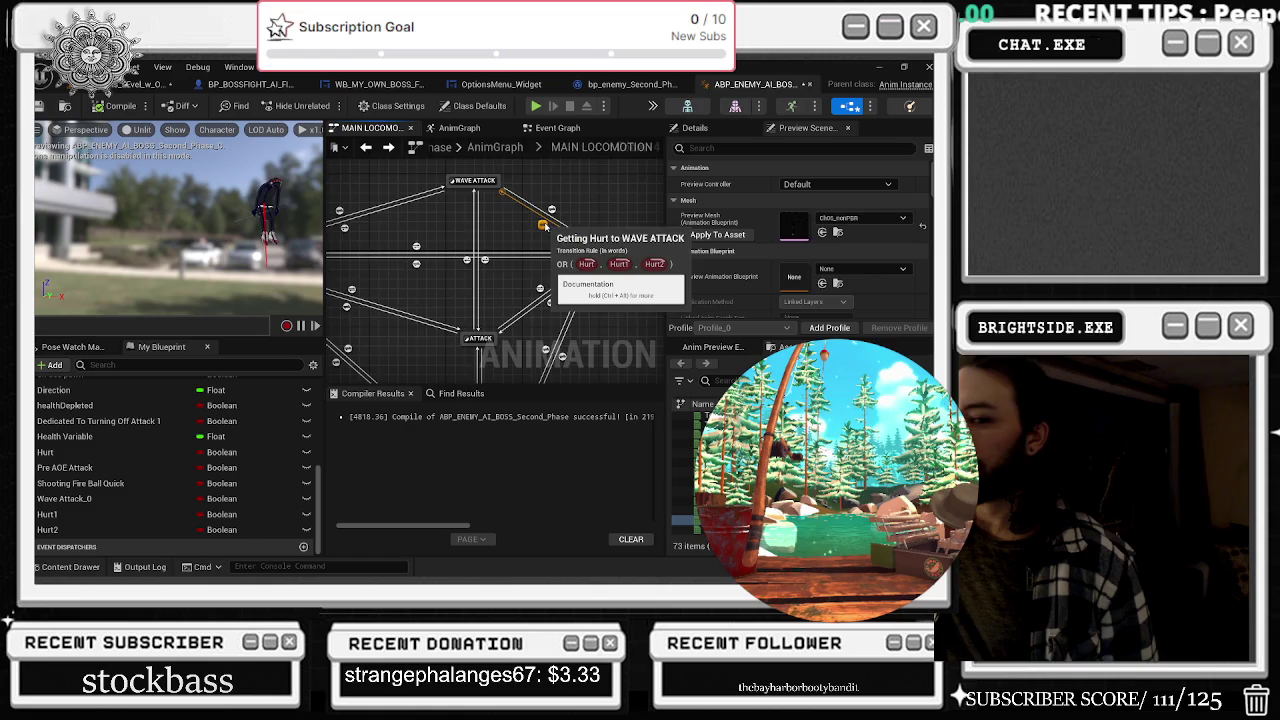
double_click(543, 226)
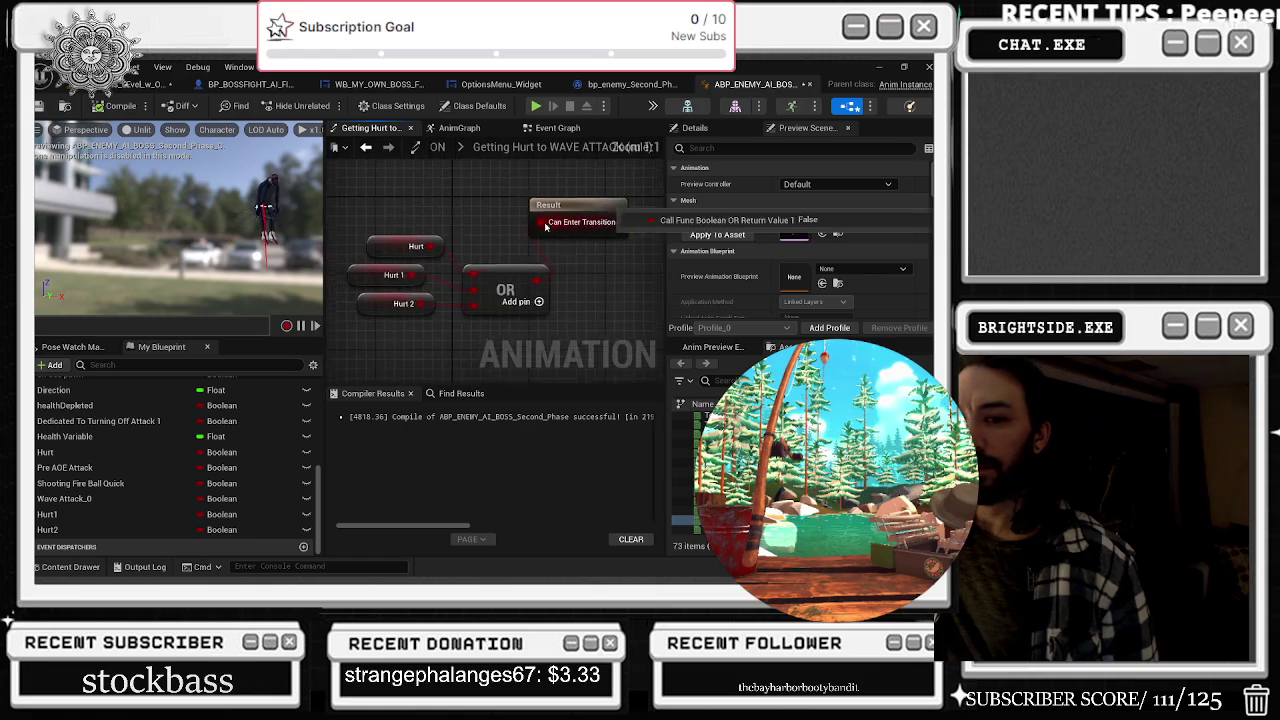
left_click(366, 147)
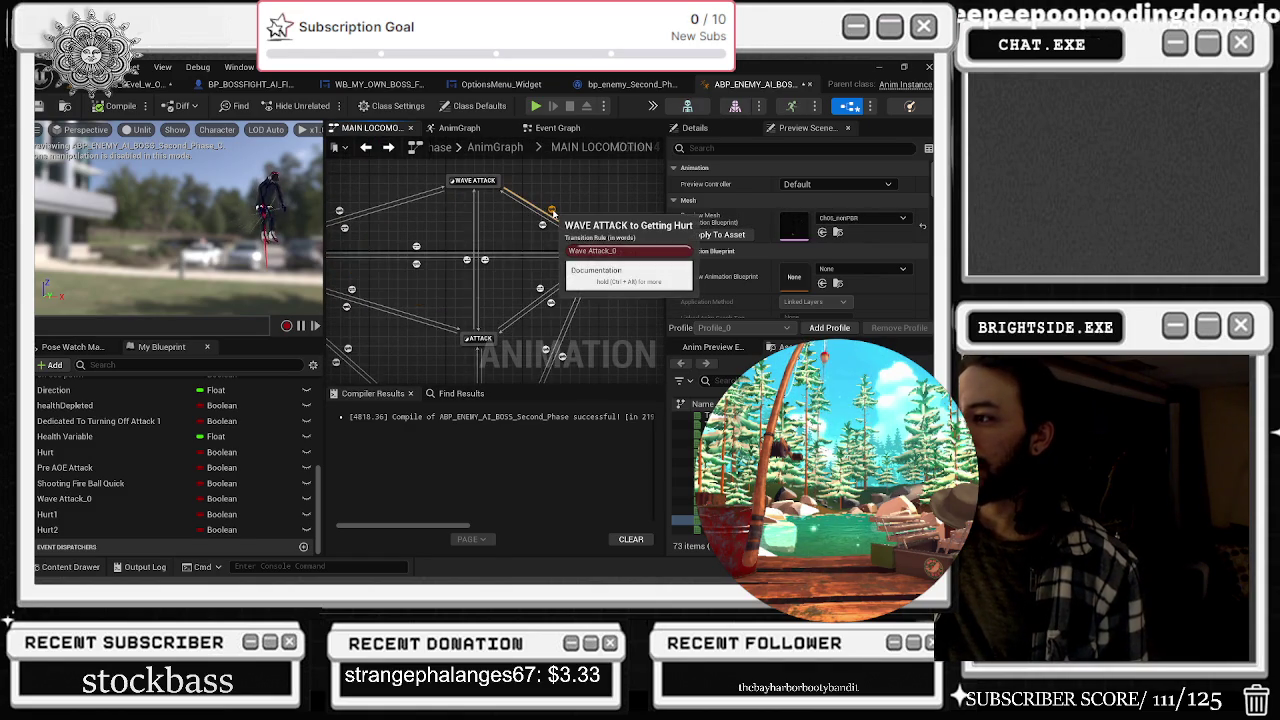
double_click(553, 211)
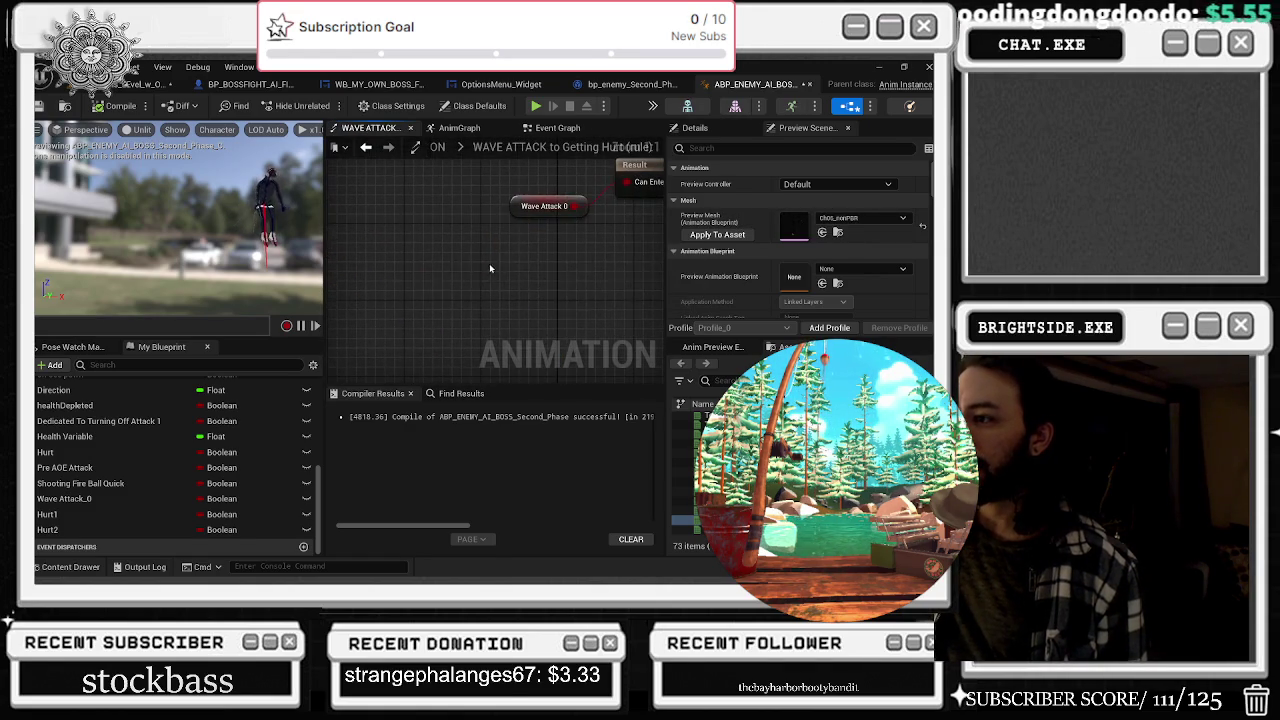
key("ctrl+v")
left_click(477, 190)
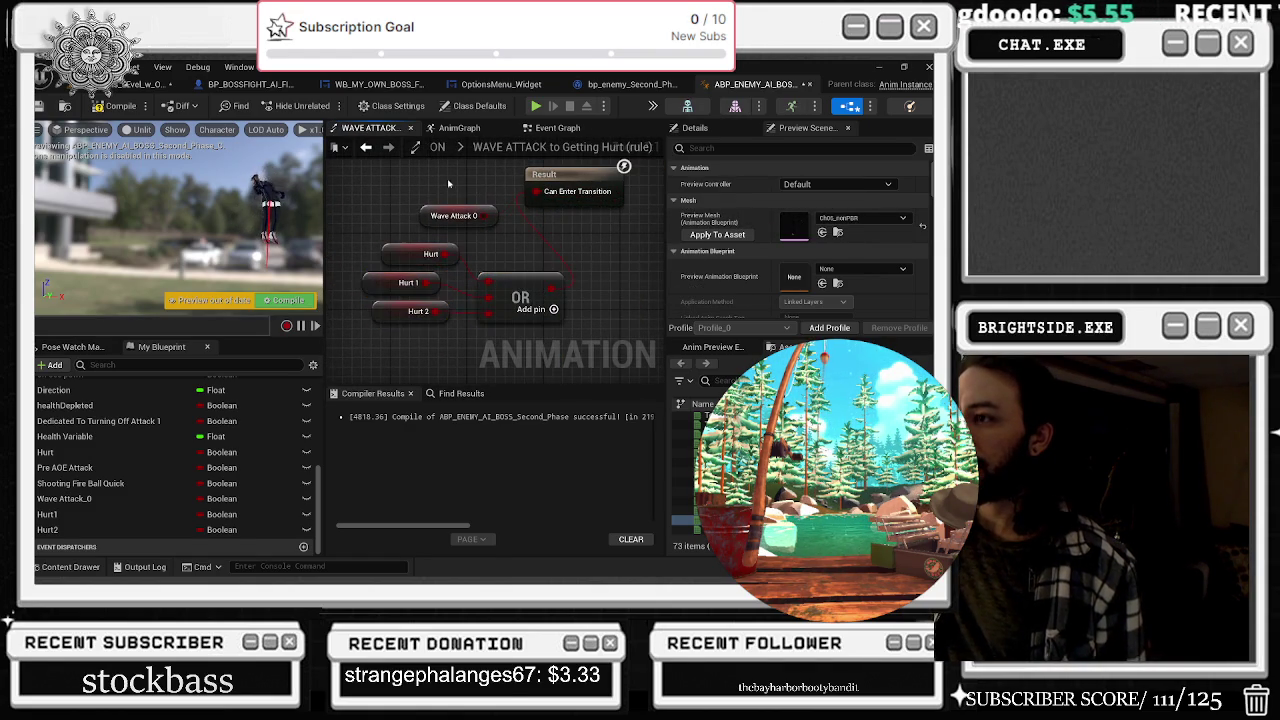
Add a Wave Attack_0 getter to the Getting Hurt to WAVE ATTACK rule's Result
left_click(366, 147)
double_click(478, 237)
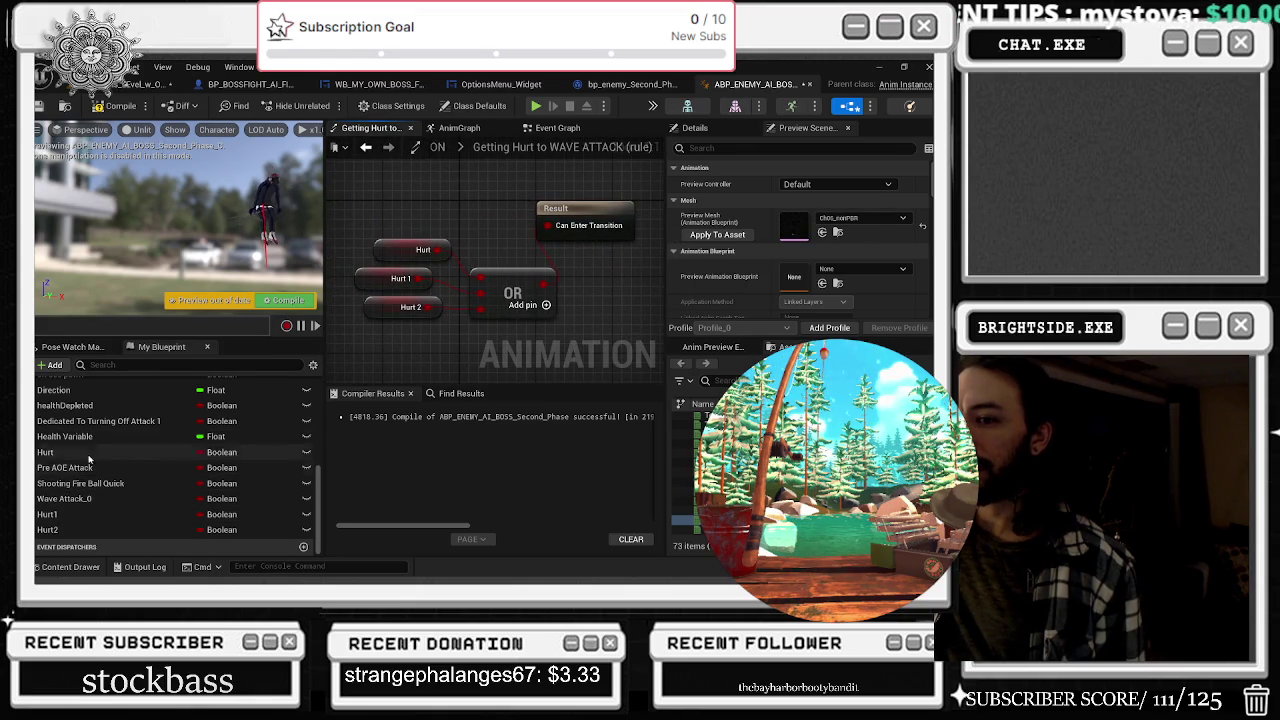
scroll(80, 428, "up", 2)
scroll(100, 437, "down", 2)
type("WA")
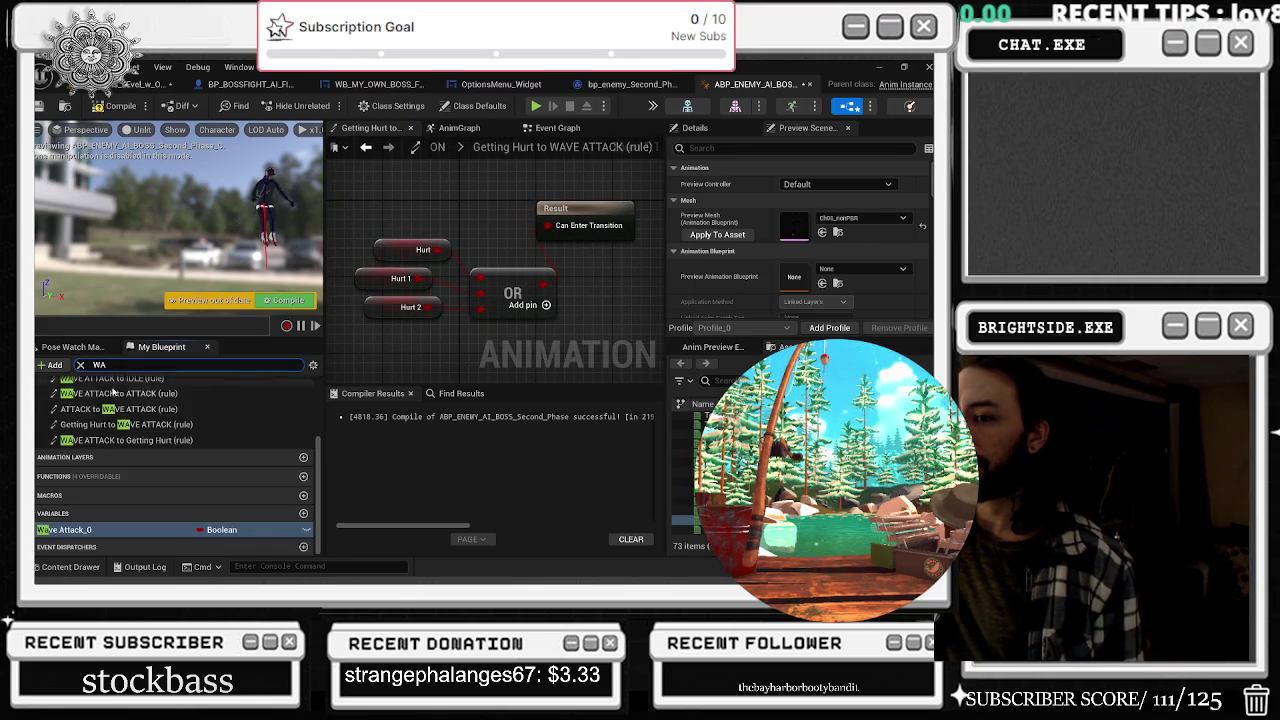
mouse_move(64, 529)
left_mouse_down()
mouse_move(430, 226)
mouse_move(420, 211)
mouse_move(557, 216)
left_mouse_up()
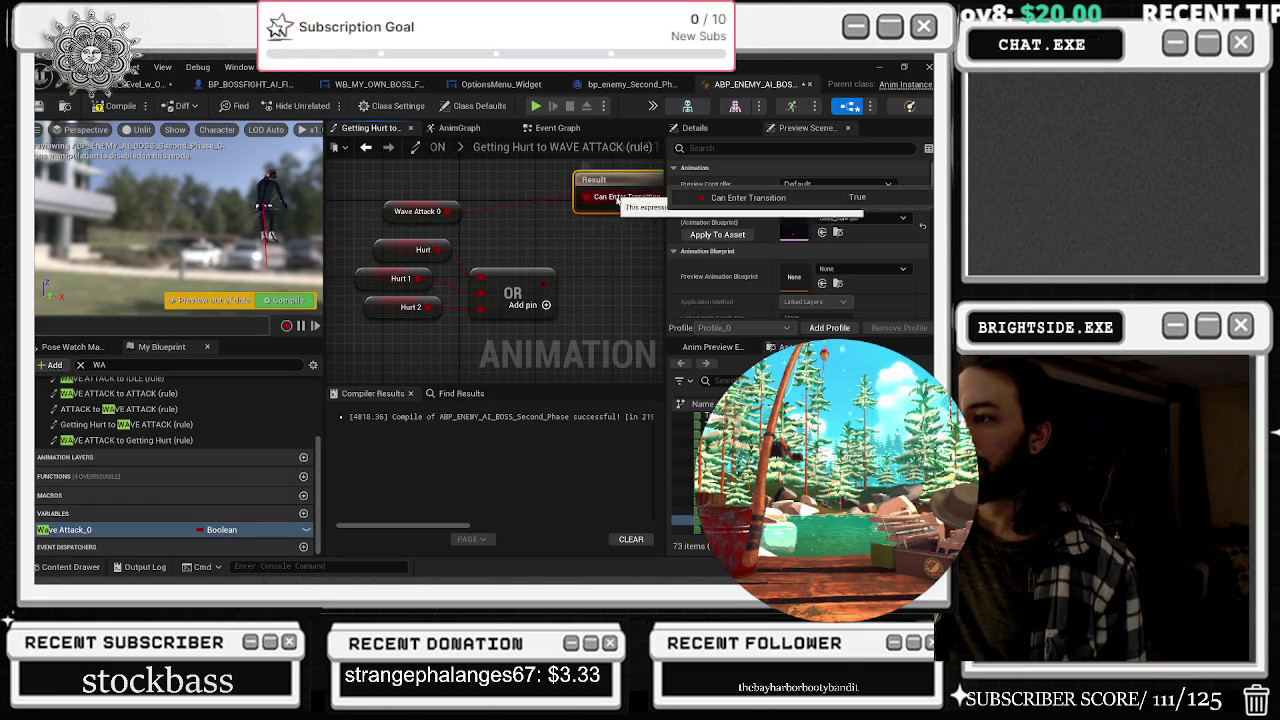
left_click(366, 147)
mouse_move(544, 226)
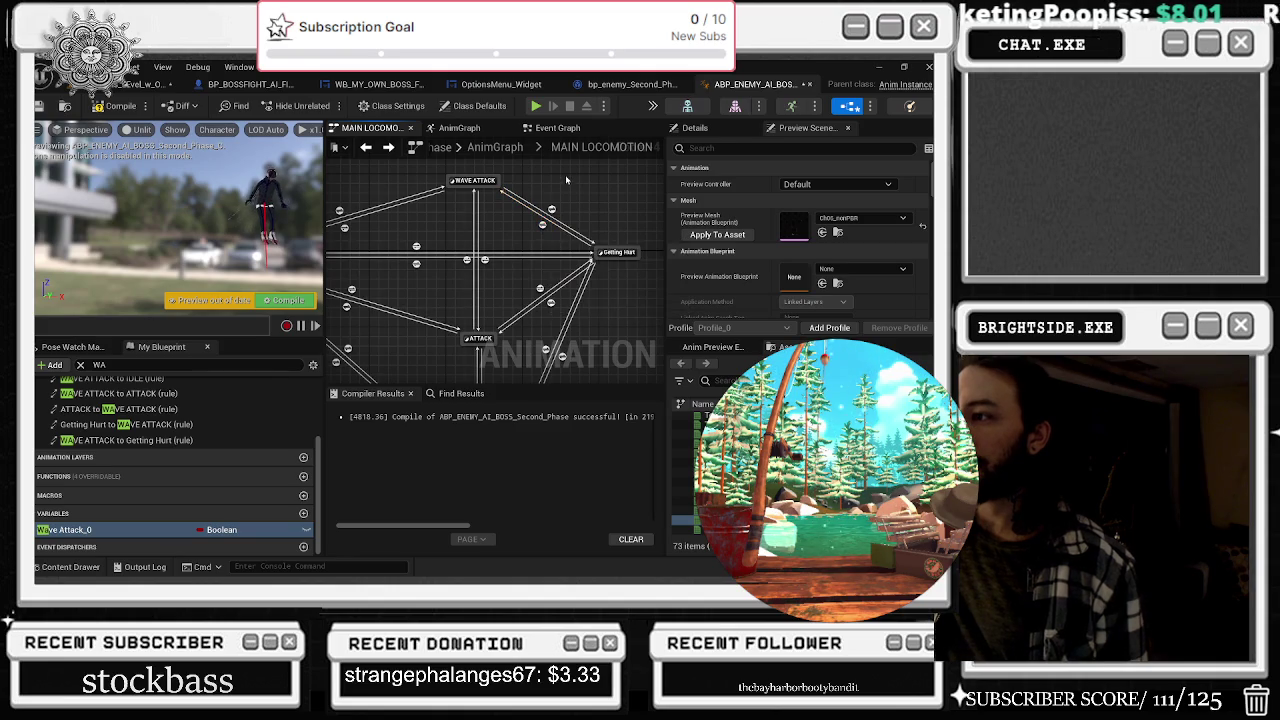
mouse_move(552, 210)
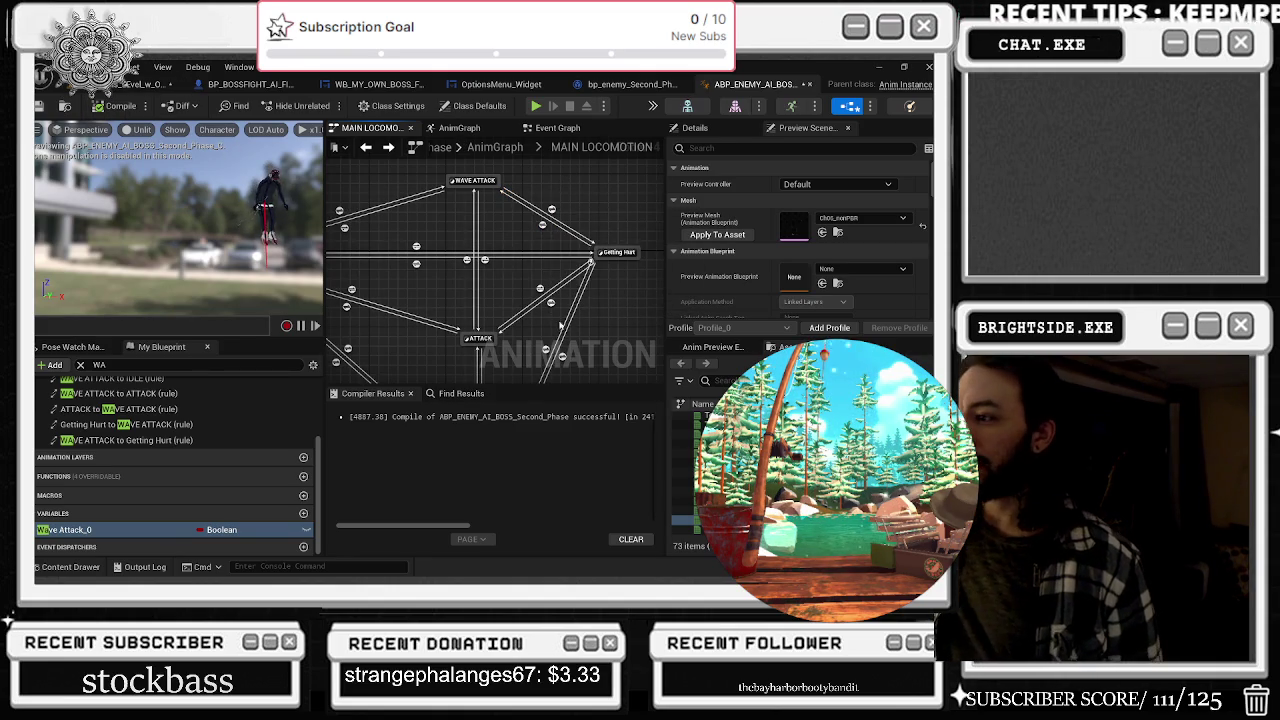
Read the ATTACK DIFFERENT and Getting Hurt transition rules, then return to the Getting Hurt graph
left_click_drag(552, 341, 547, 266)
mouse_move(540, 276)
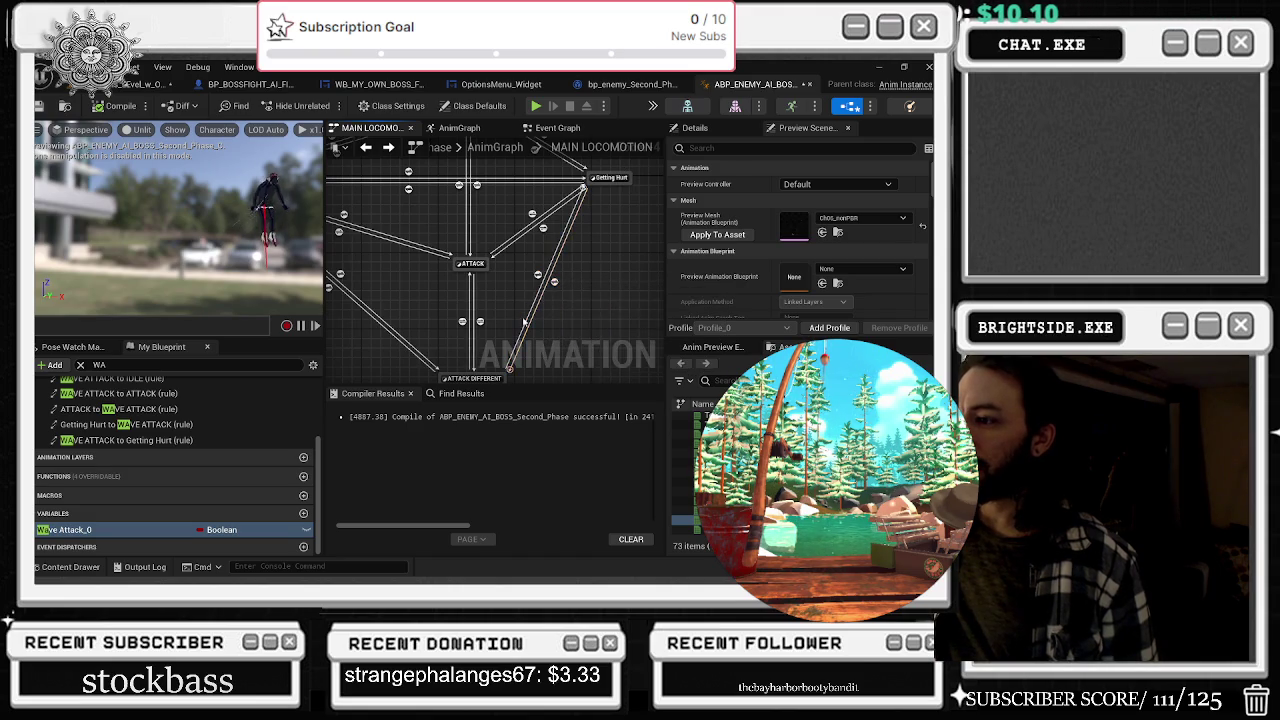
left_click_drag(517, 300, 529, 286)
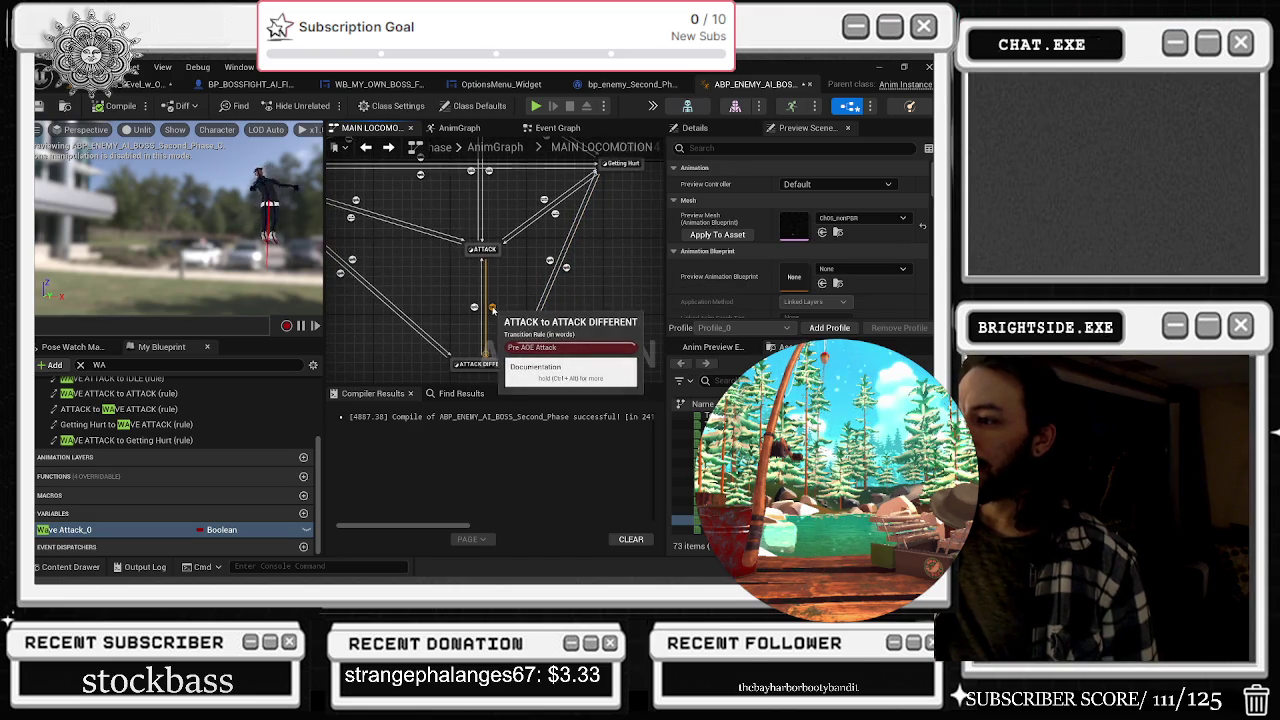
mouse_move(557, 217)
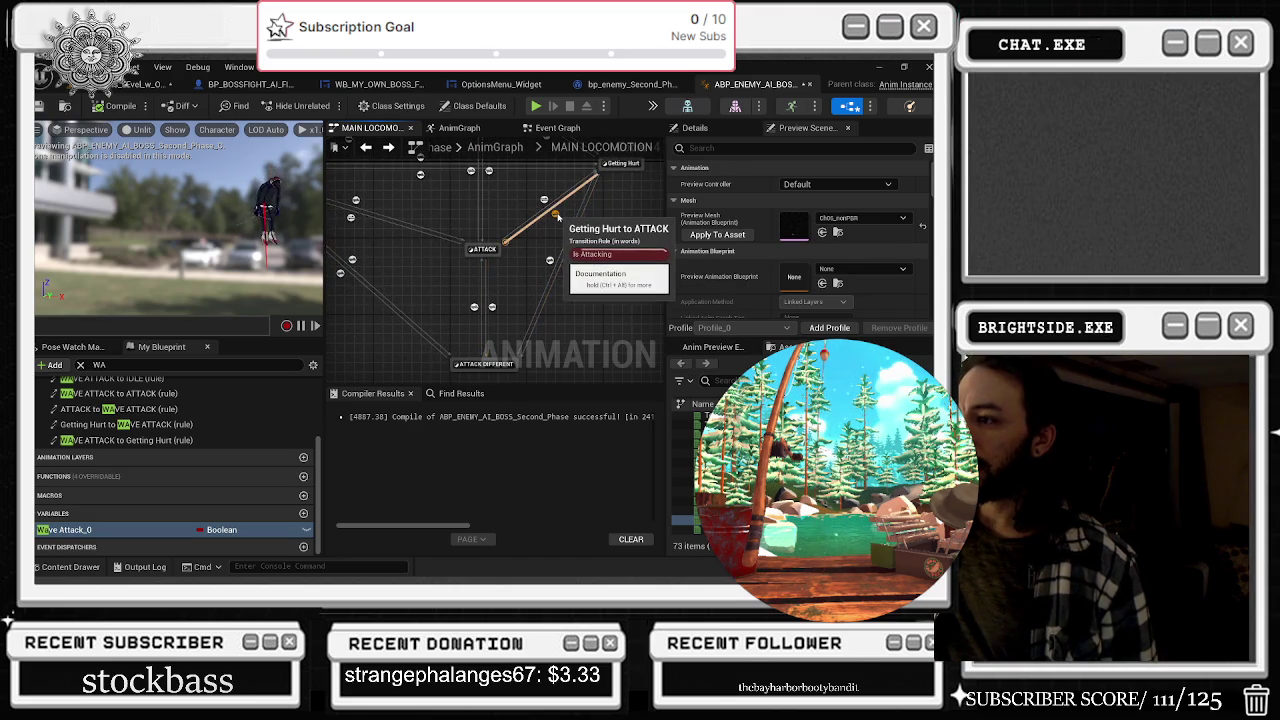
left_click_drag(553, 237, 560, 261)
mouse_move(552, 225)
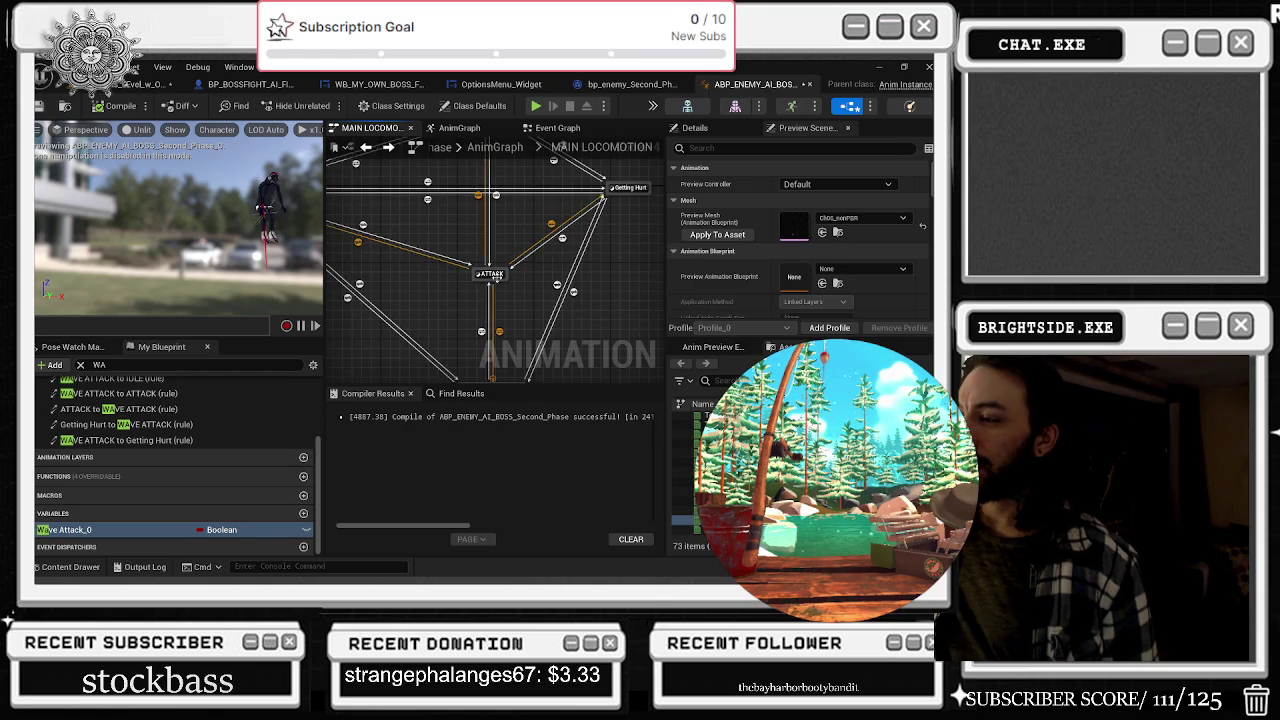
left_click_drag(612, 193, 633, 228)
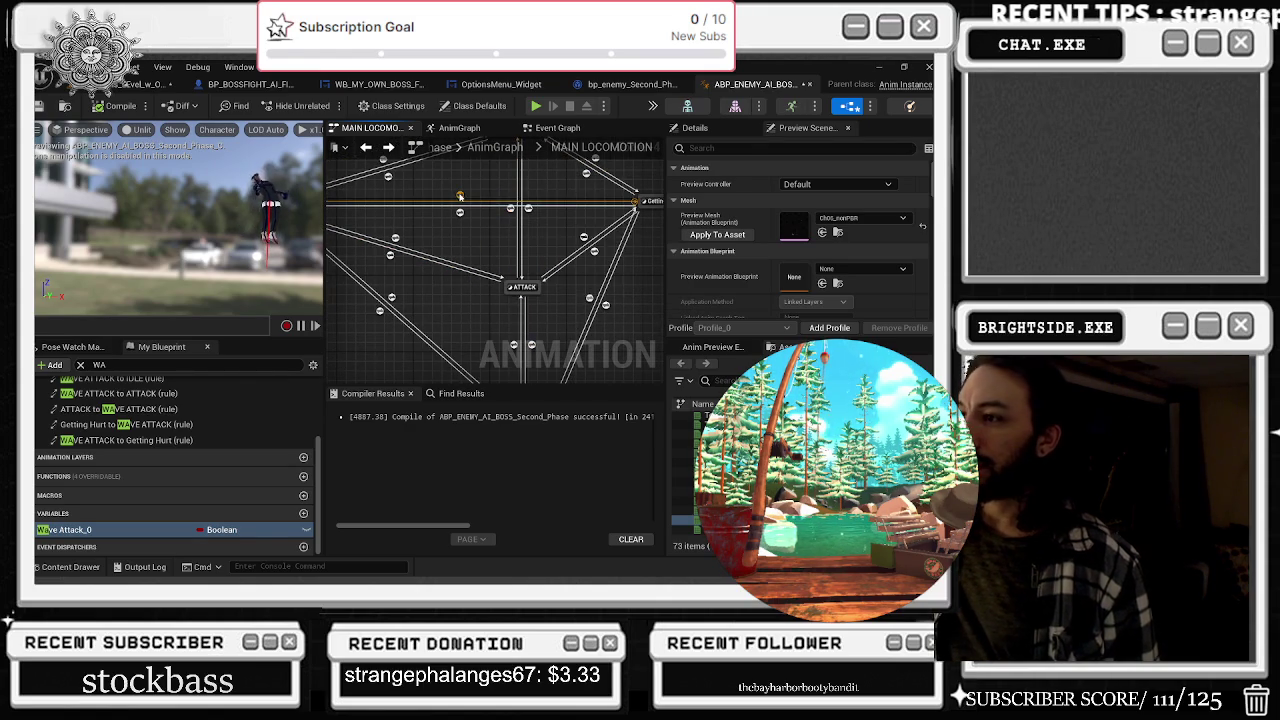
mouse_move(459, 195)
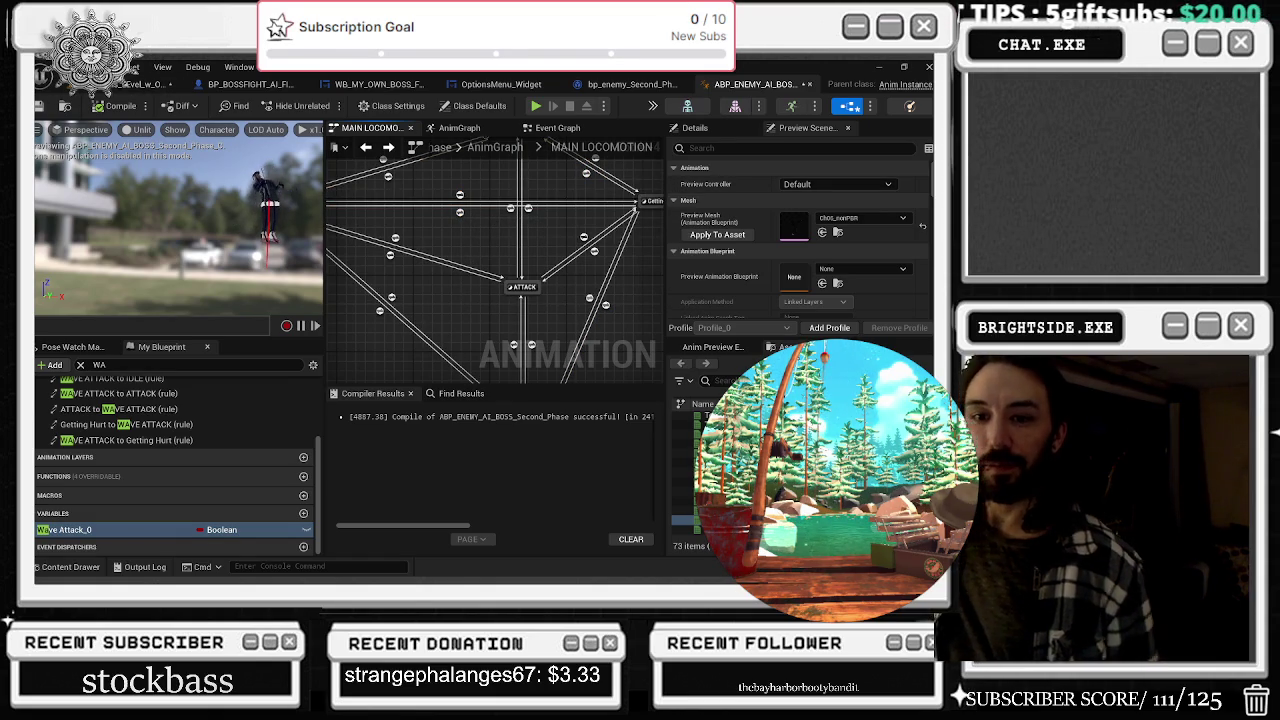
key("alt+Tab")
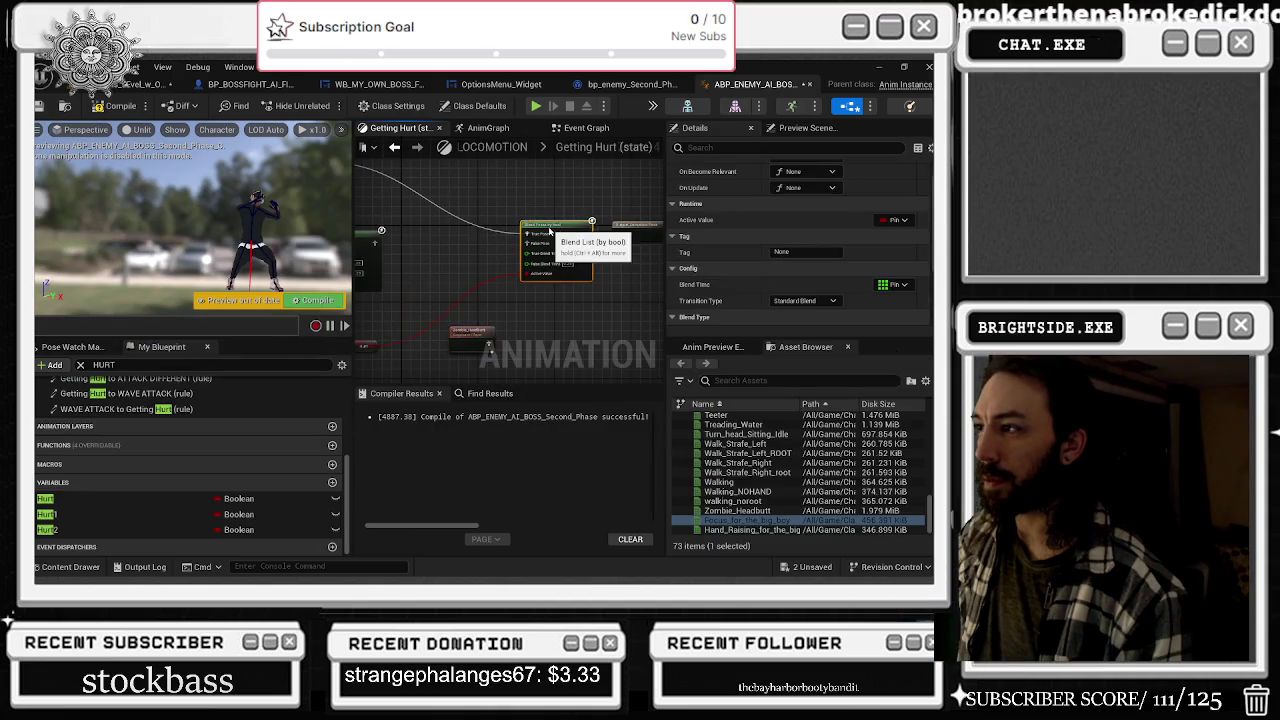
Move the Blend Poses by bool and Zombie_Headbutt nodes right, fit the graph, and compile and save
left_click(526, 266)
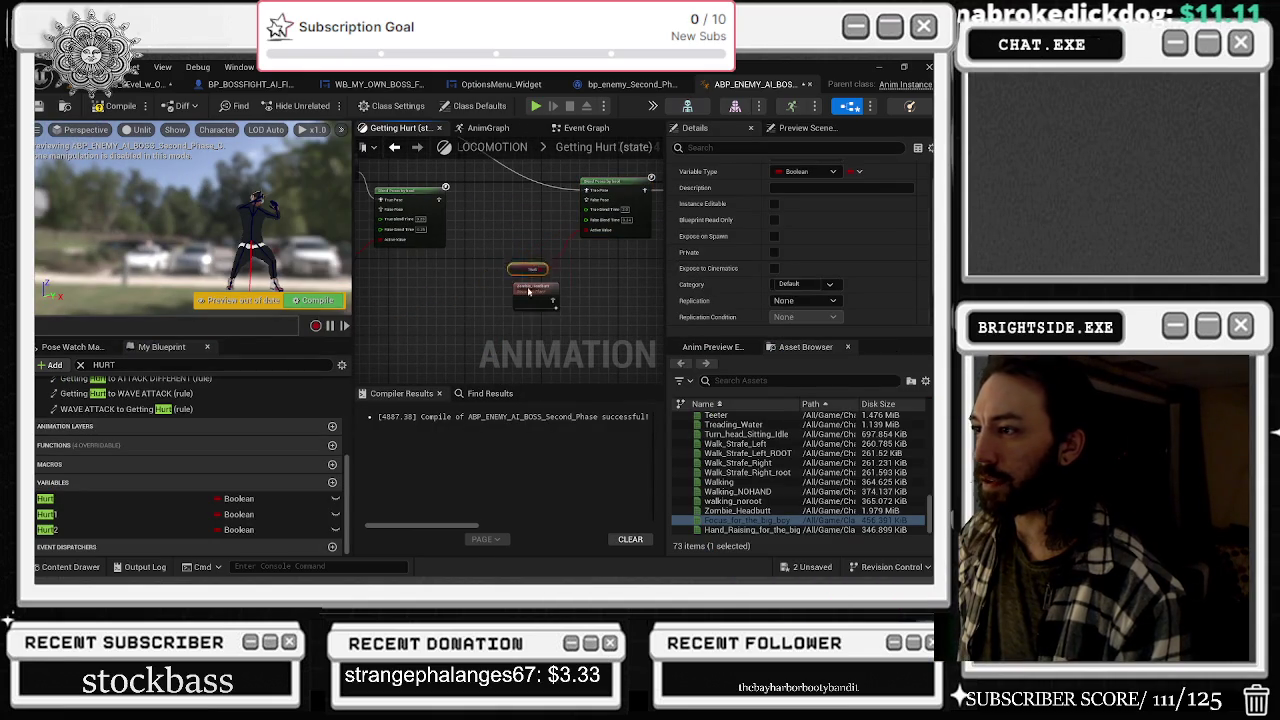
left_click_drag(446, 196, 531, 194)
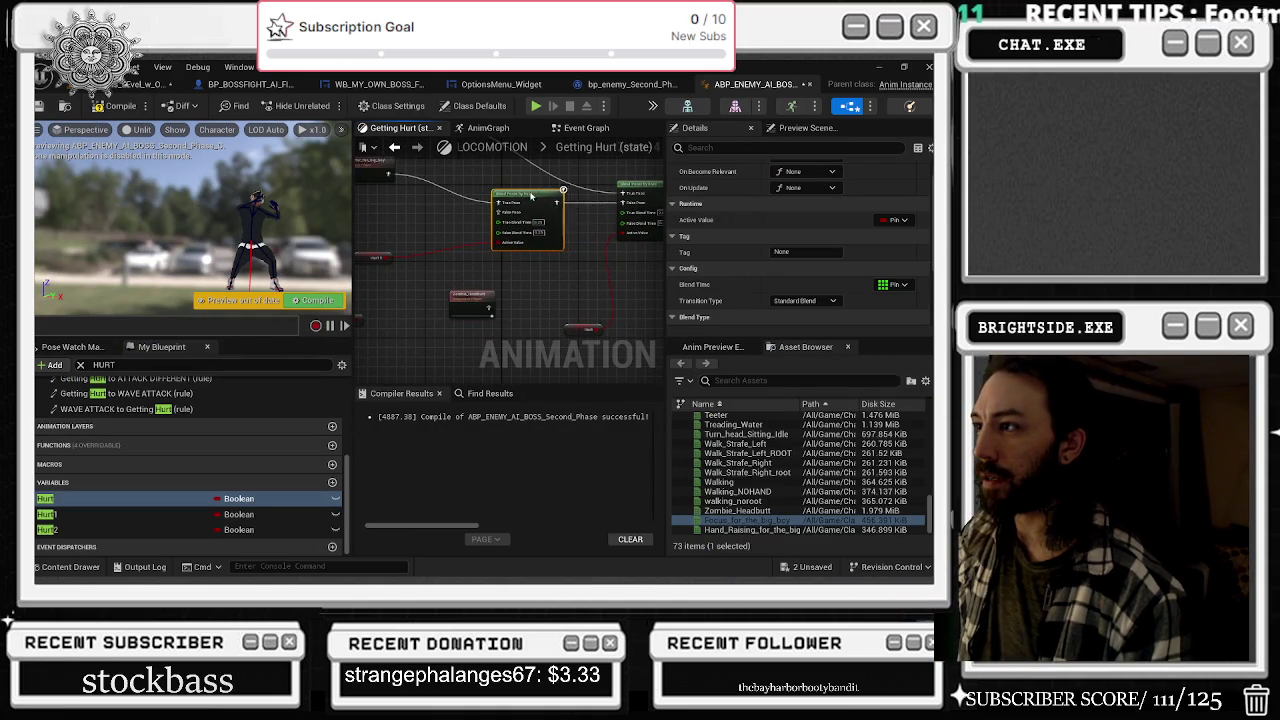
left_click_drag(449, 292, 524, 220)
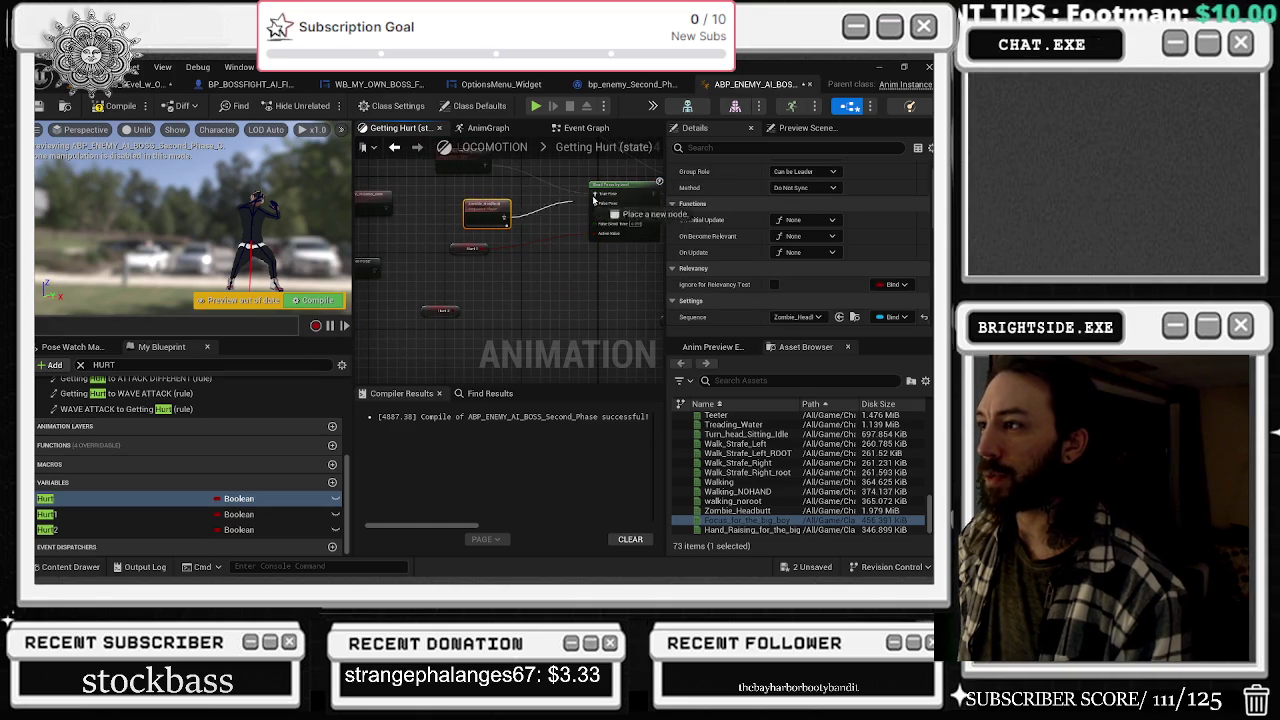
key("Home")
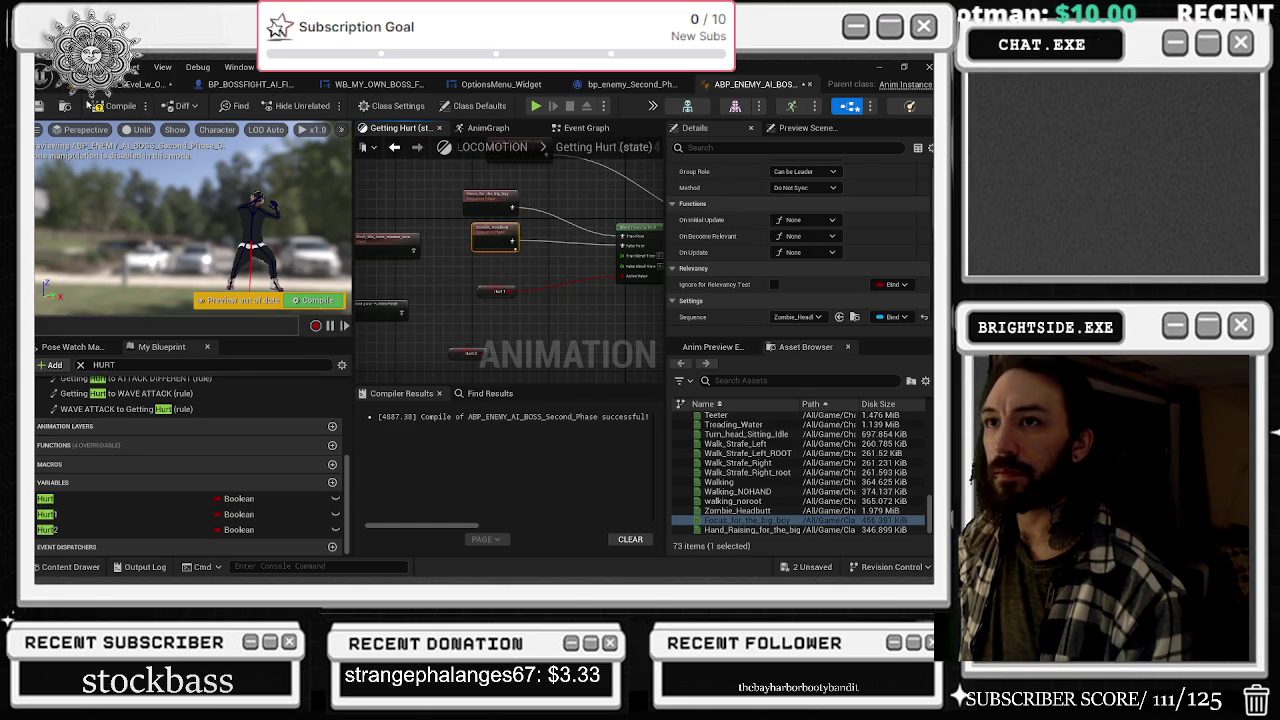
left_click(40, 106)
scroll(480, 222, "up", 2)
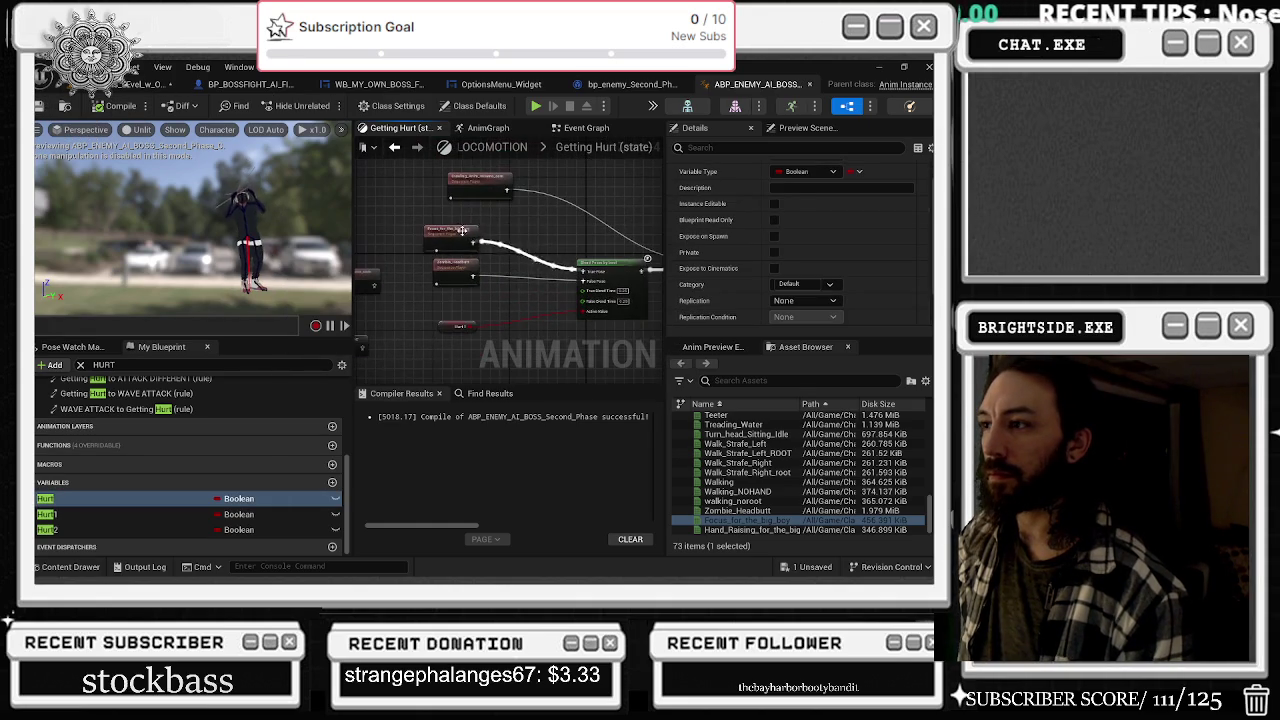
Move the Focus_for_the_big_boy node up and right, then save the blueprint
left_click(478, 220)
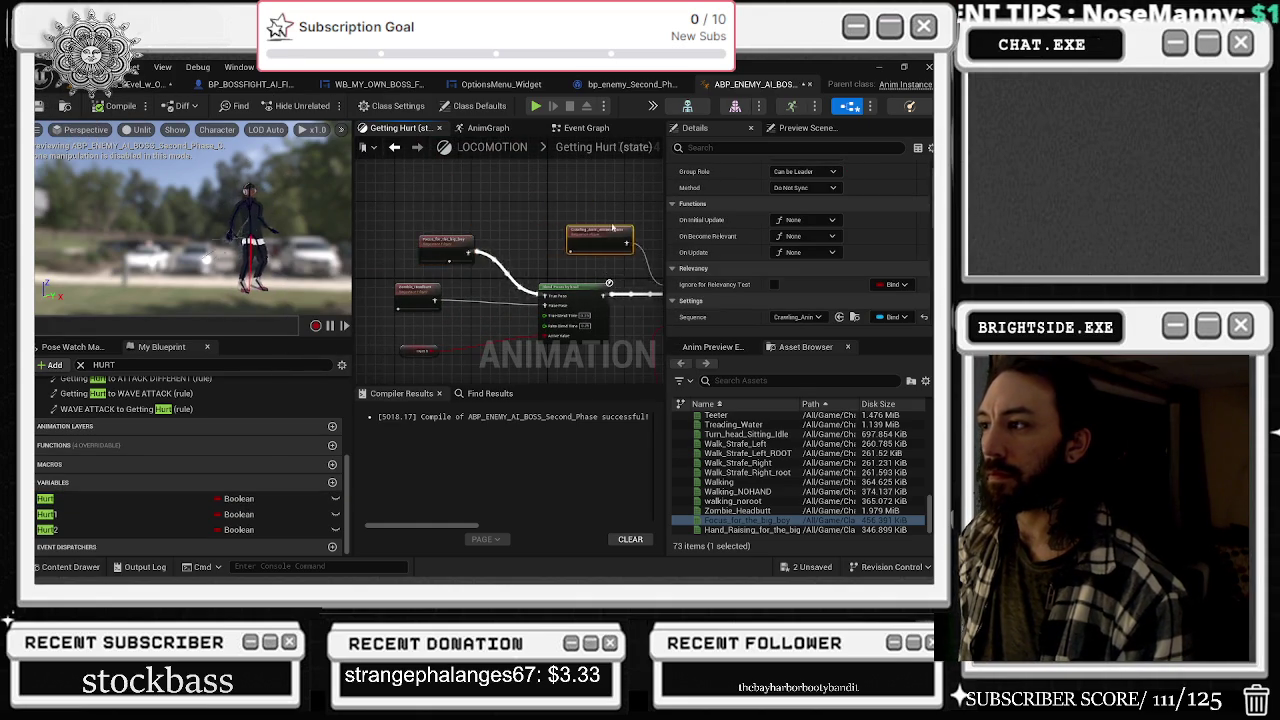
left_click(478, 246)
left_click_drag(478, 200, 566, 204)
left_click(420, 264)
left_click_drag(420, 264, 507, 237)
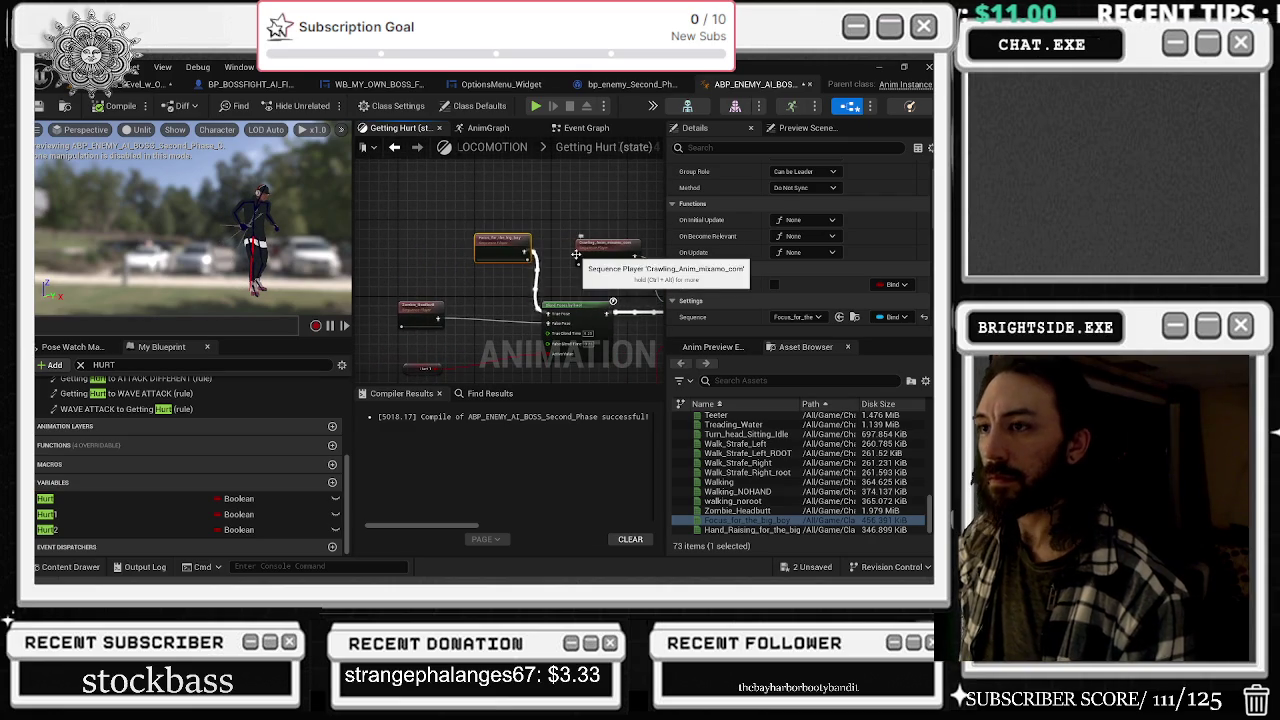
left_click(428, 310)
left_click(38, 106)
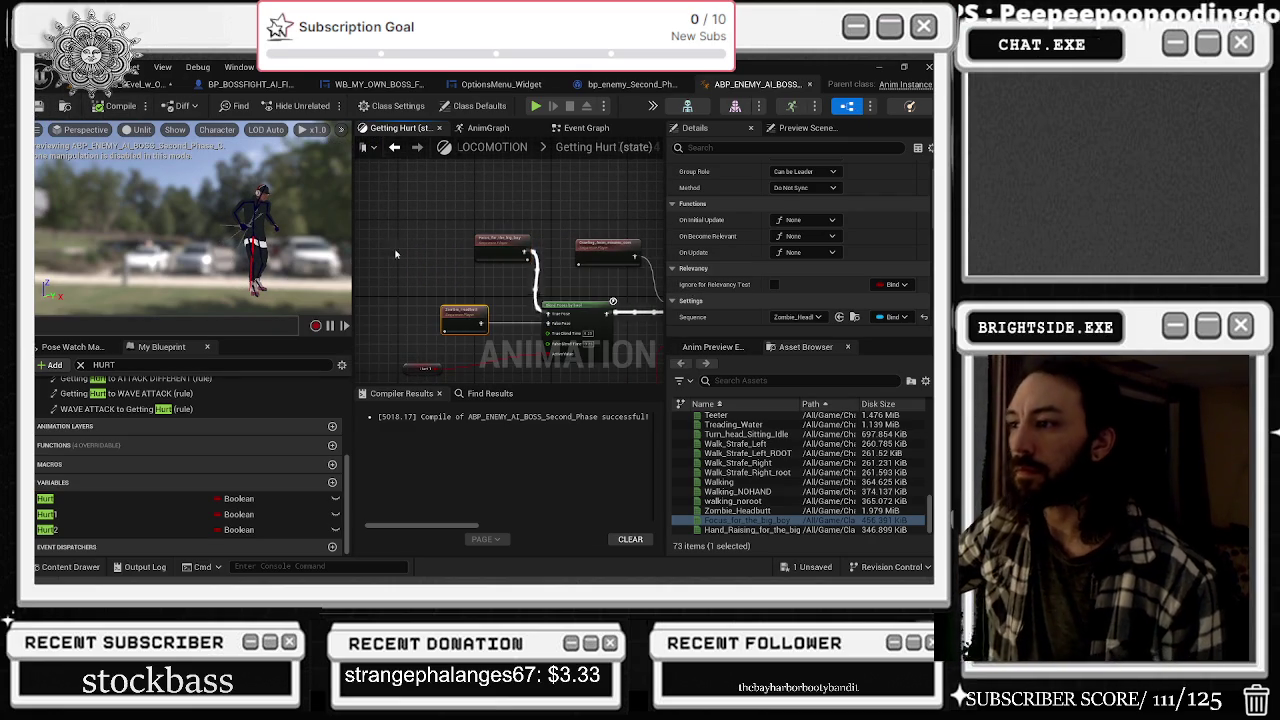
Reposition the Hurt getter node and pan across the graph to the second blend node
left_click_drag(390, 258, 384, 220)
left_click(419, 330)
left_click_drag(496, 327, 357, 277)
left_click_drag(484, 312, 520, 316)
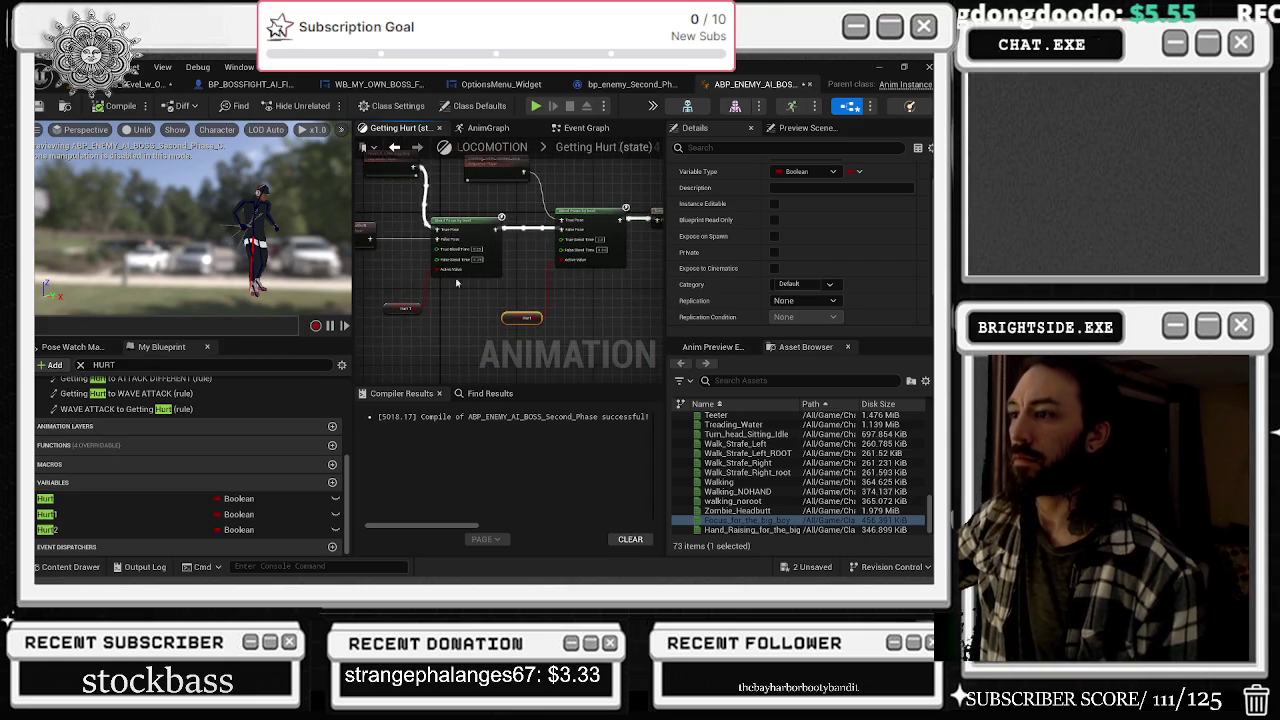
left_click_drag(399, 232, 433, 266)
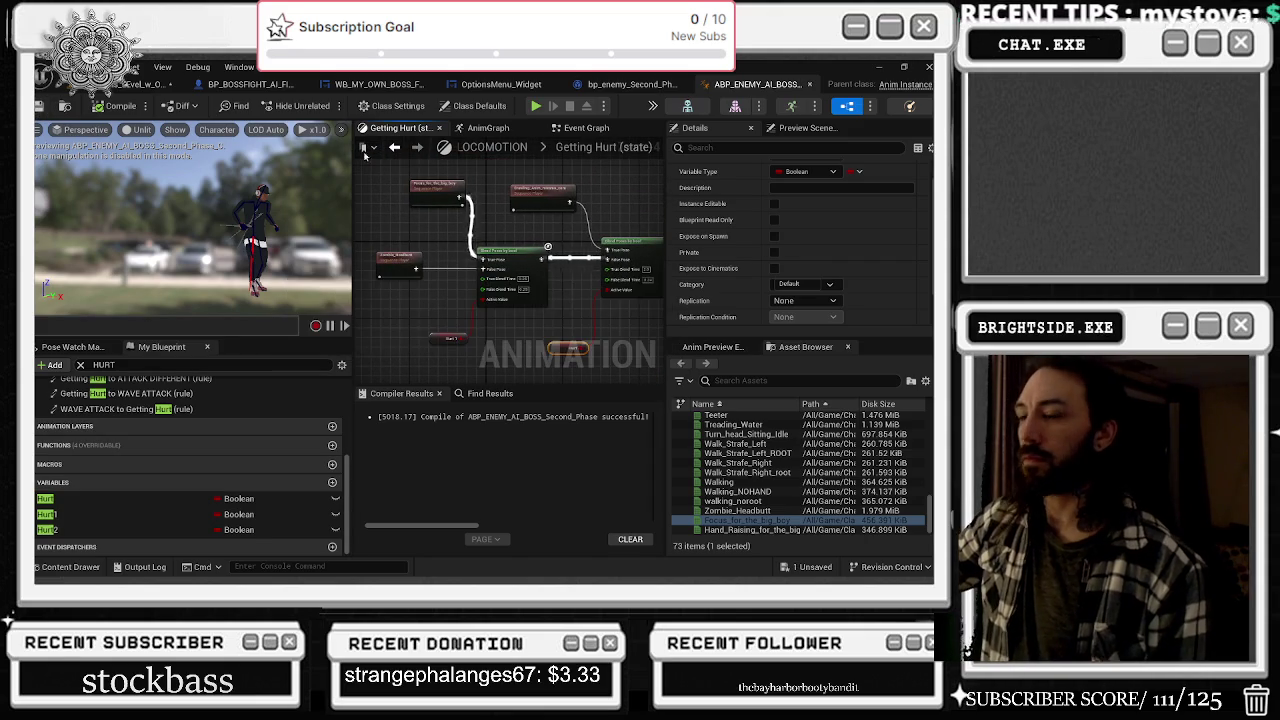
mouse_move(518, 238)
left_mouse_down()
mouse_move(423, 236)
mouse_move(522, 255)
left_mouse_up()
Inspect the Crawling, Focus_for_the_big_boy and Hurt1 nodes and widen the preview viewport slightly
left_click(449, 196)
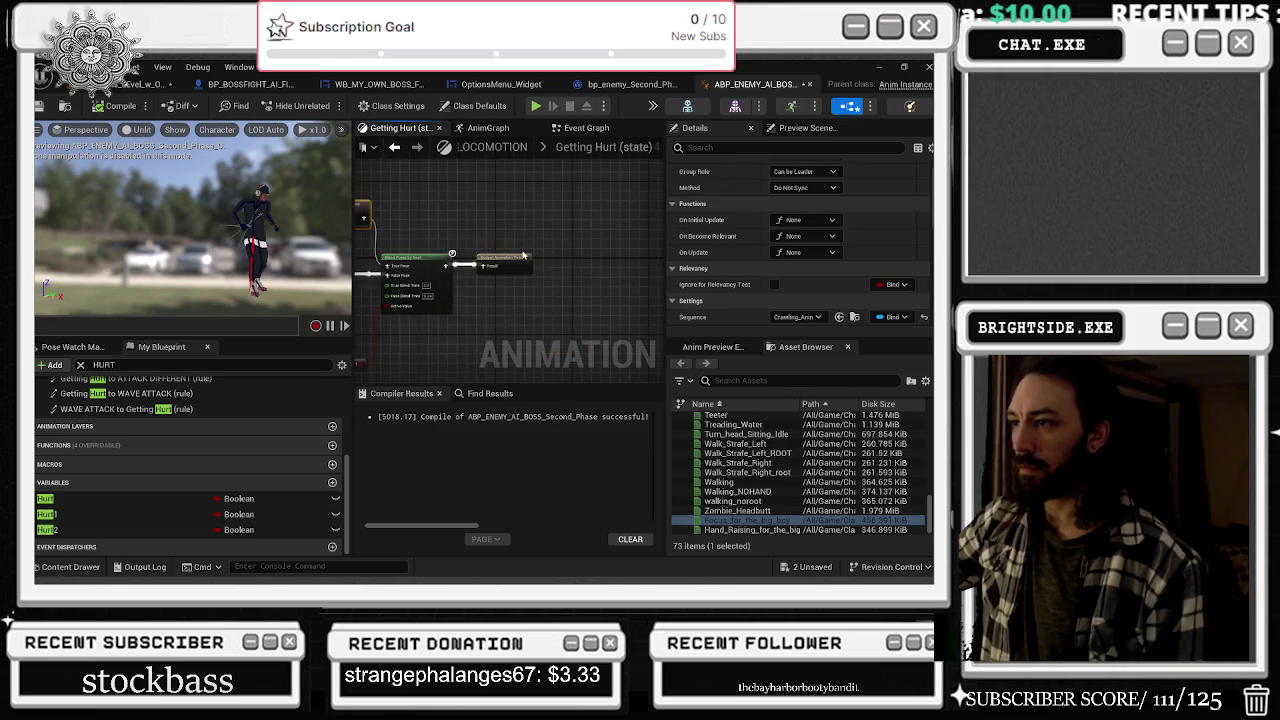
left_click_drag(451, 215, 600, 233)
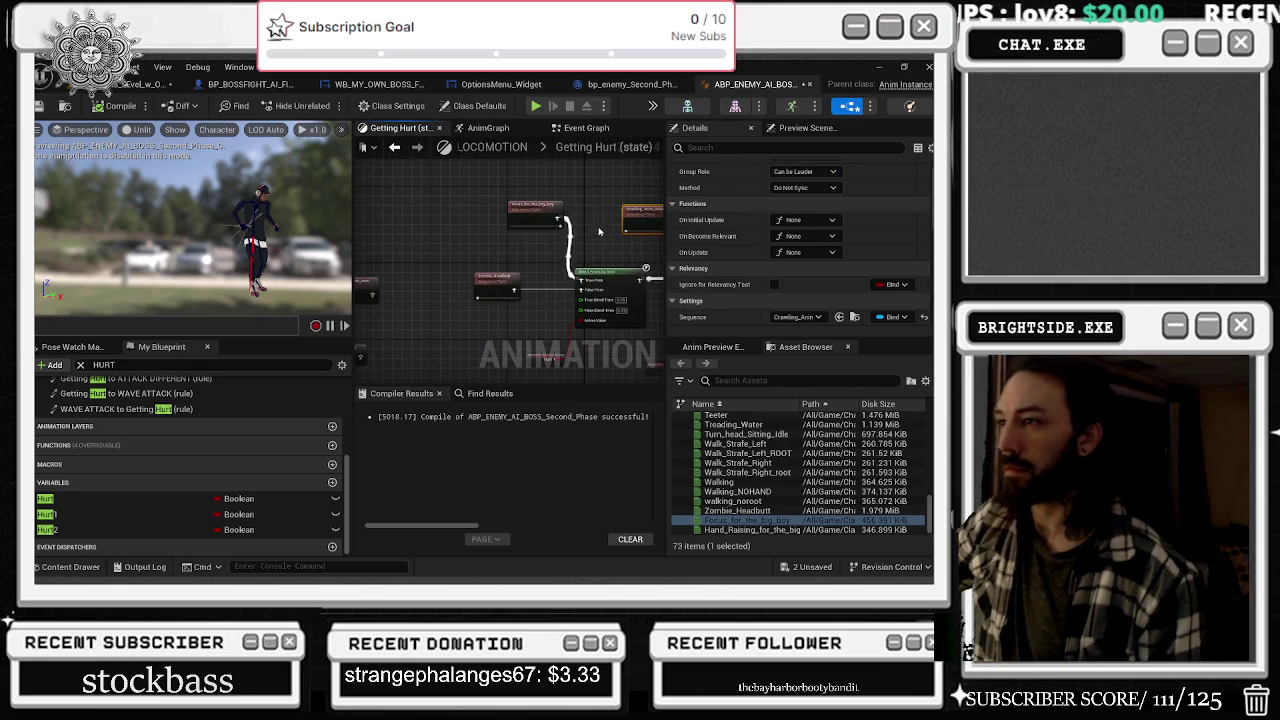
left_click(544, 213)
mouse_move(522, 227)
left_mouse_down()
mouse_move(459, 225)
mouse_move(434, 204)
left_mouse_up()
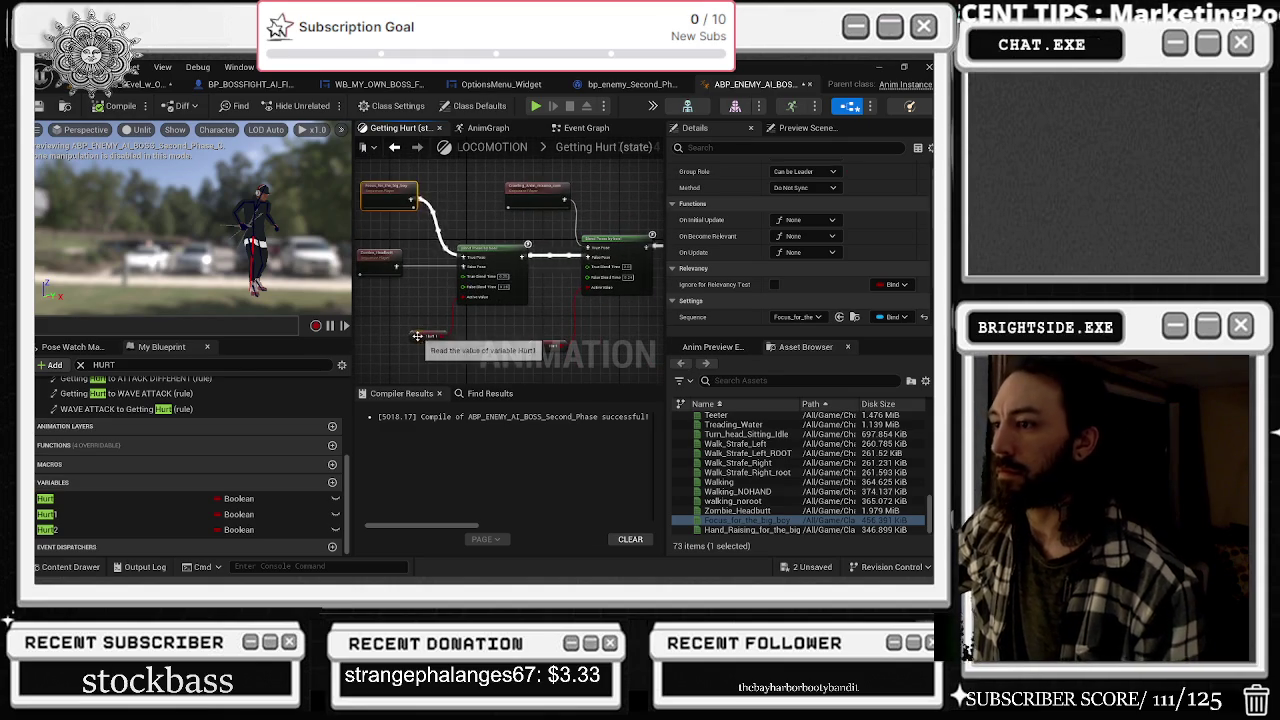
left_click(425, 333)
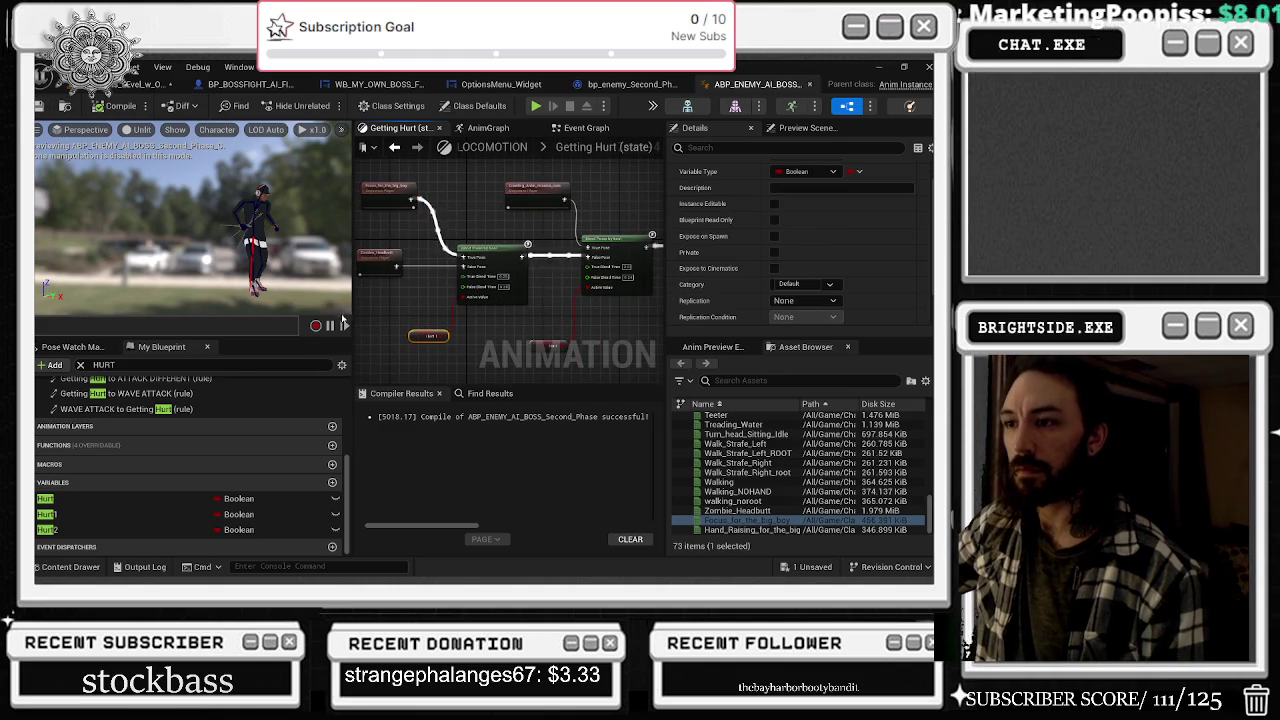
left_click_drag(351, 323, 358, 323)
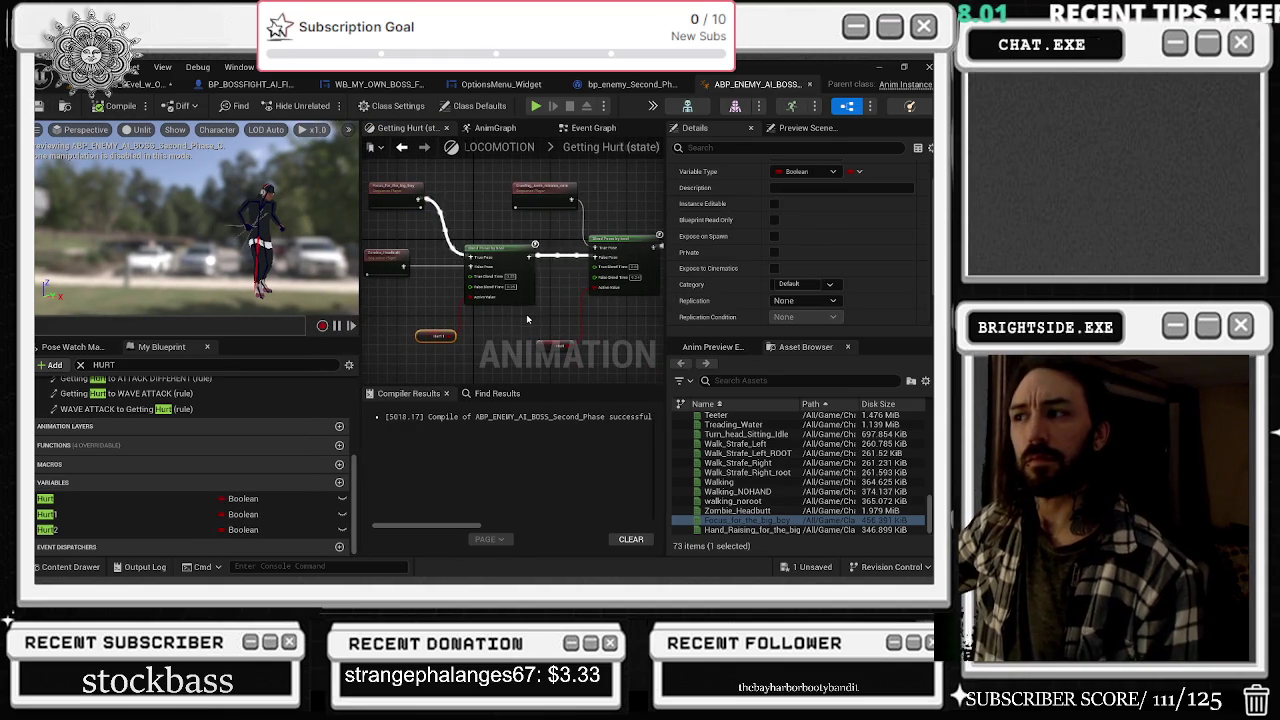
left_click_drag(528, 318, 478, 314)
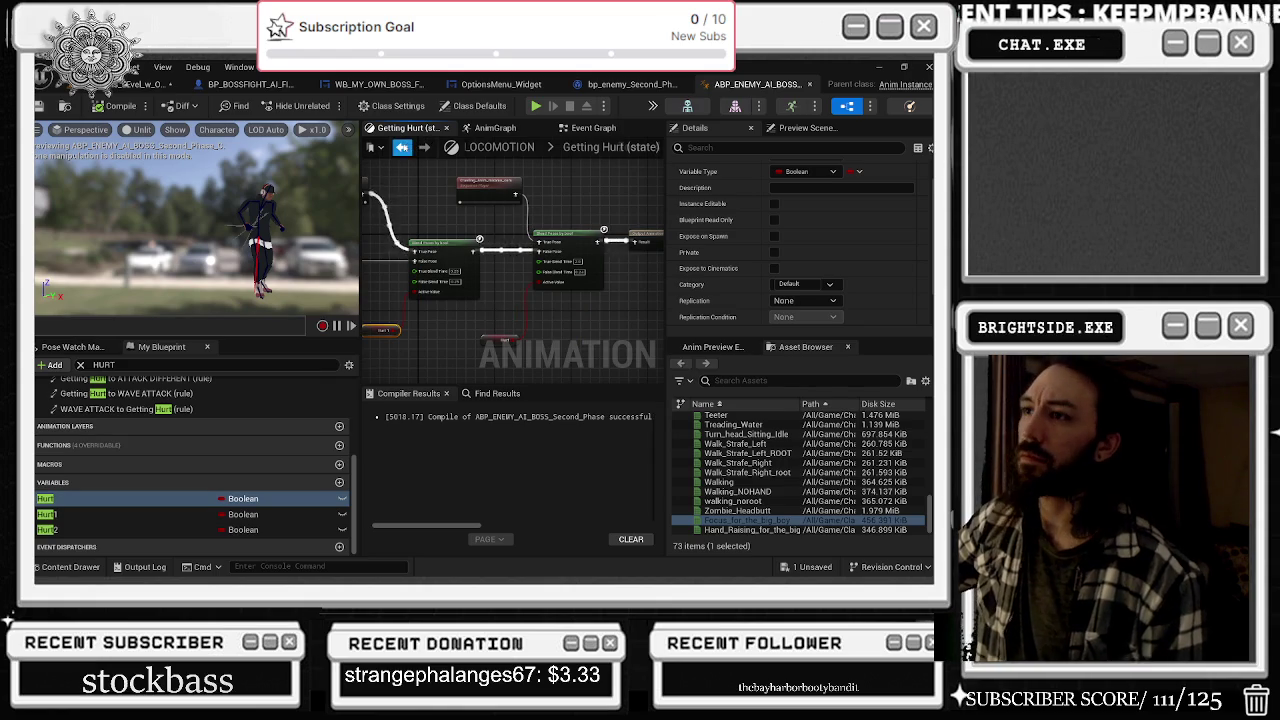
Reopen the Getting Hurt graph, enable Loop Animation on a sequence player, and compile
left_click(401, 147)
left_click_drag(563, 216, 500, 203)
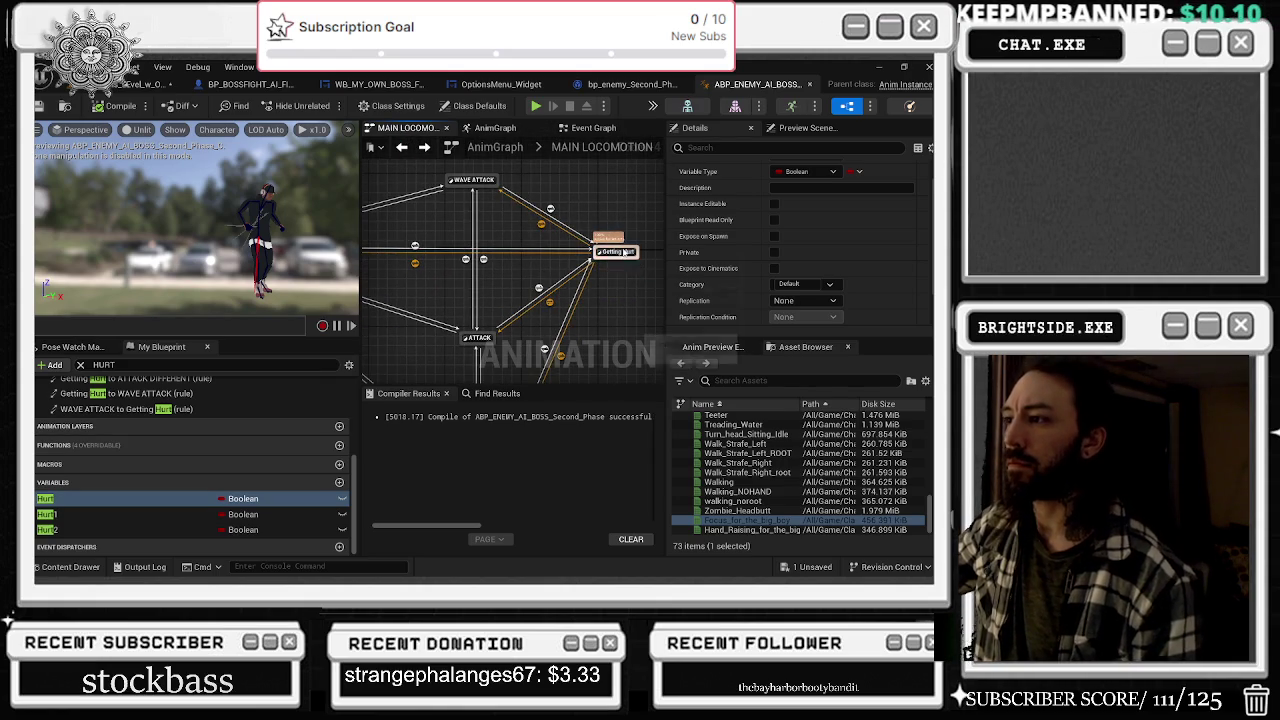
double_click(618, 252)
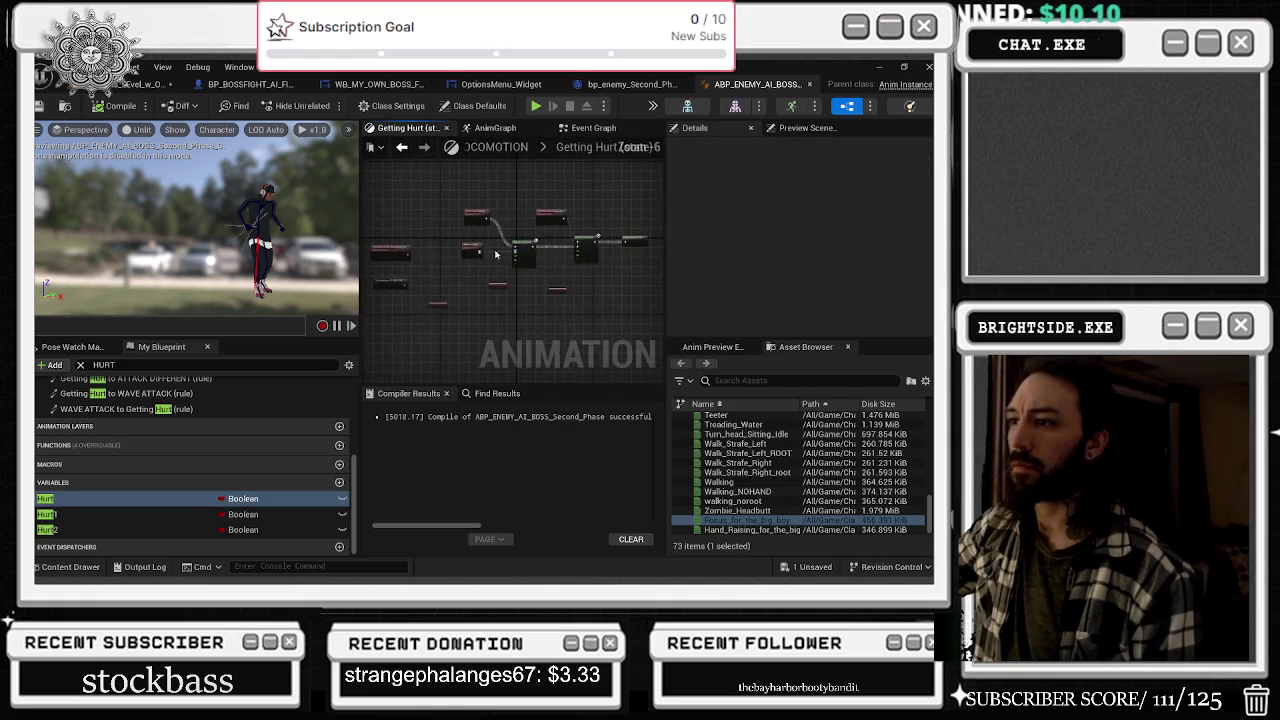
left_click(481, 216)
scroll(800, 240, "down", 5)
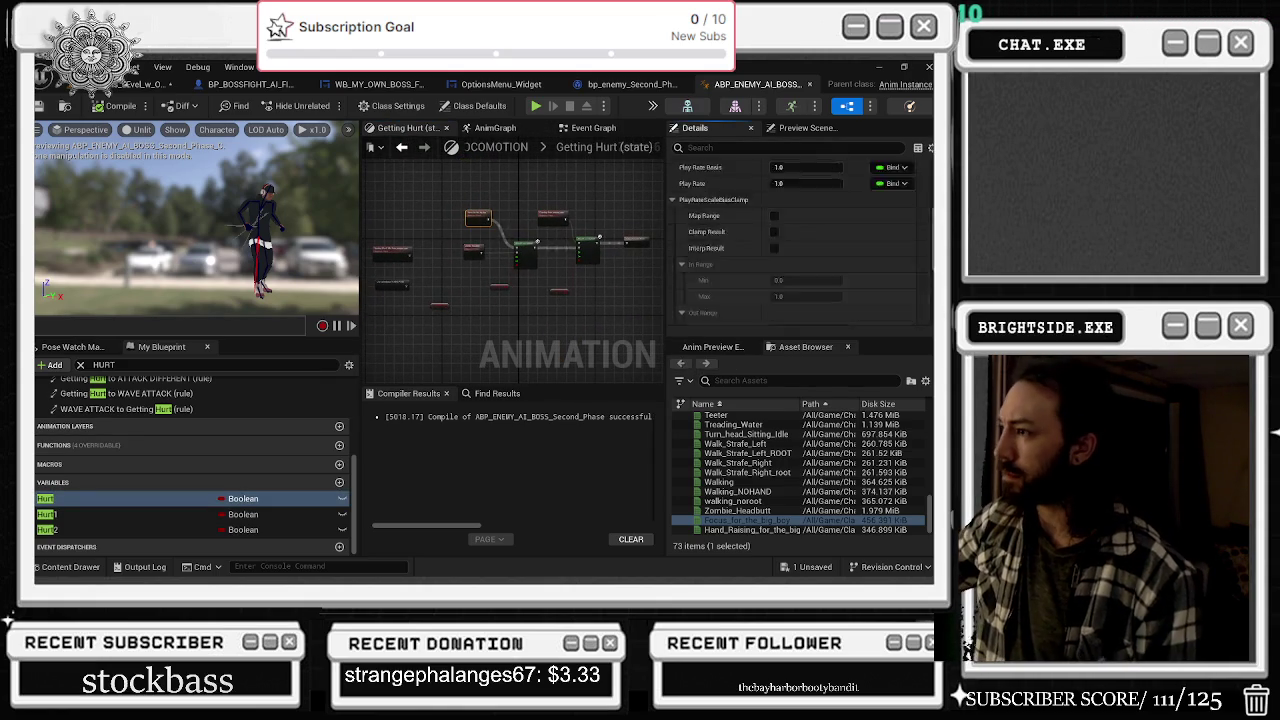
left_click(774, 252)
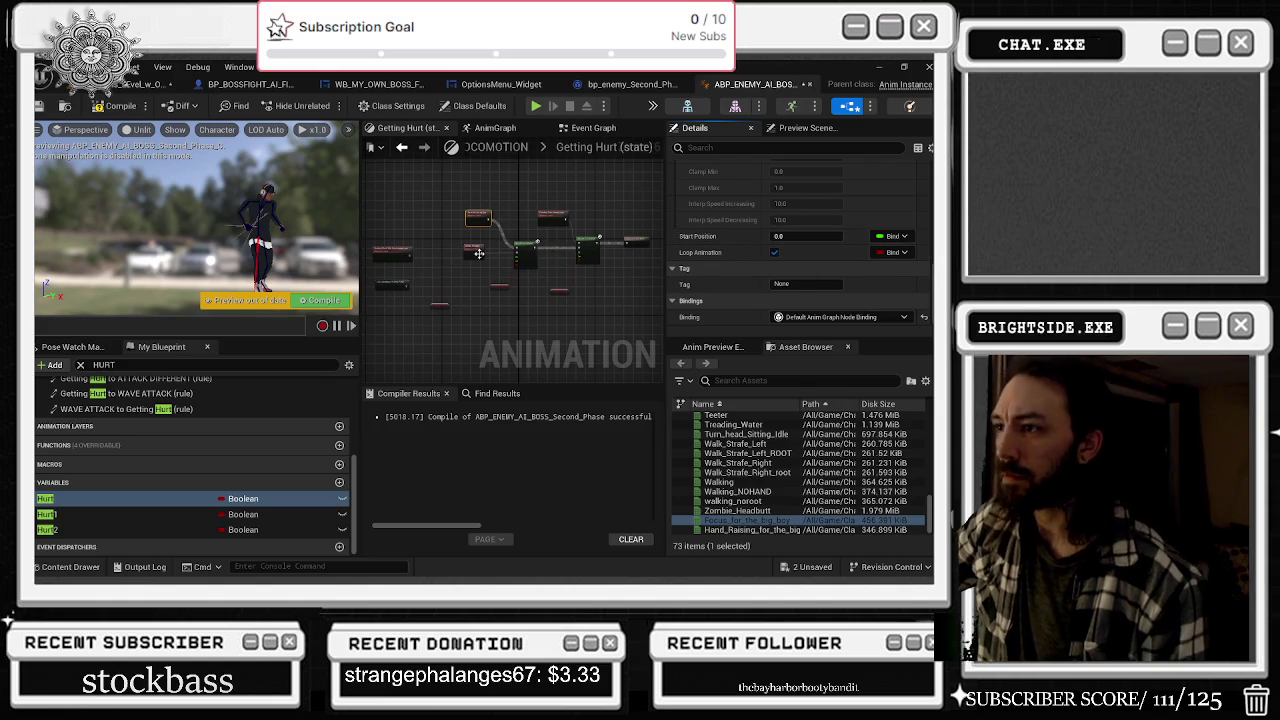
left_click(327, 301)
scroll(423, 234, "up", 4)
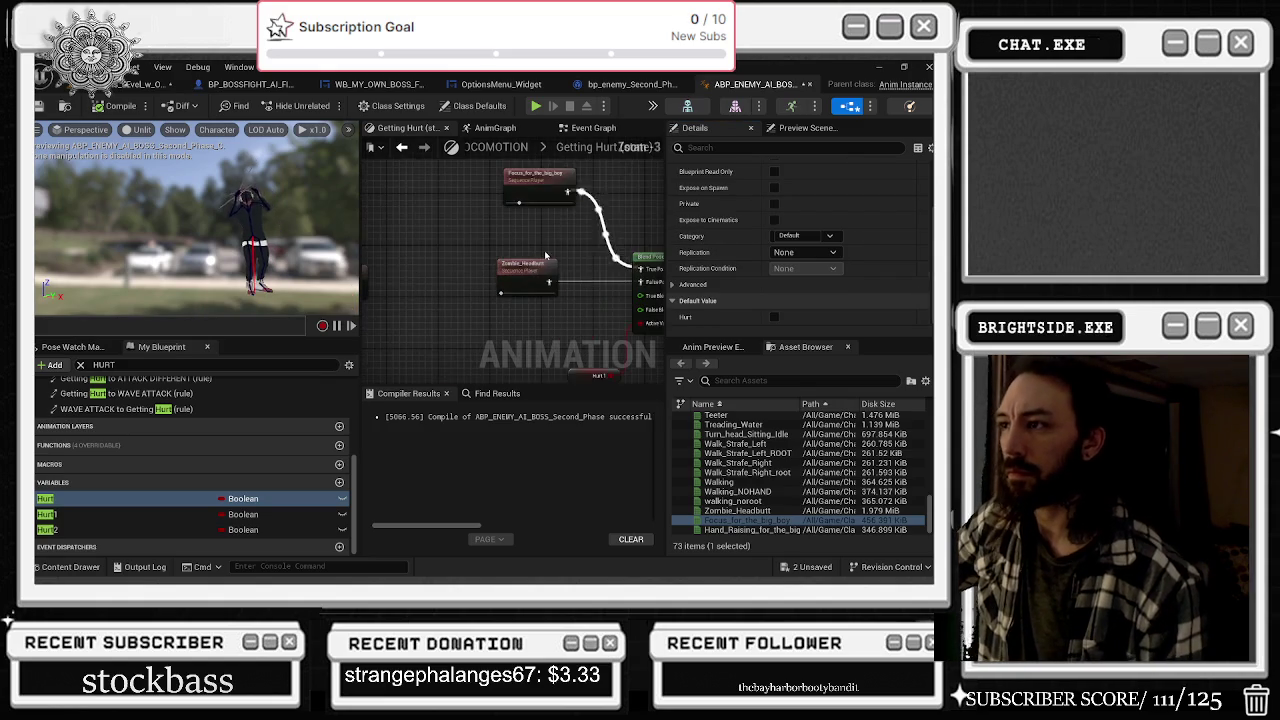
left_click(470, 260)
scroll(818, 306, "down", 5)
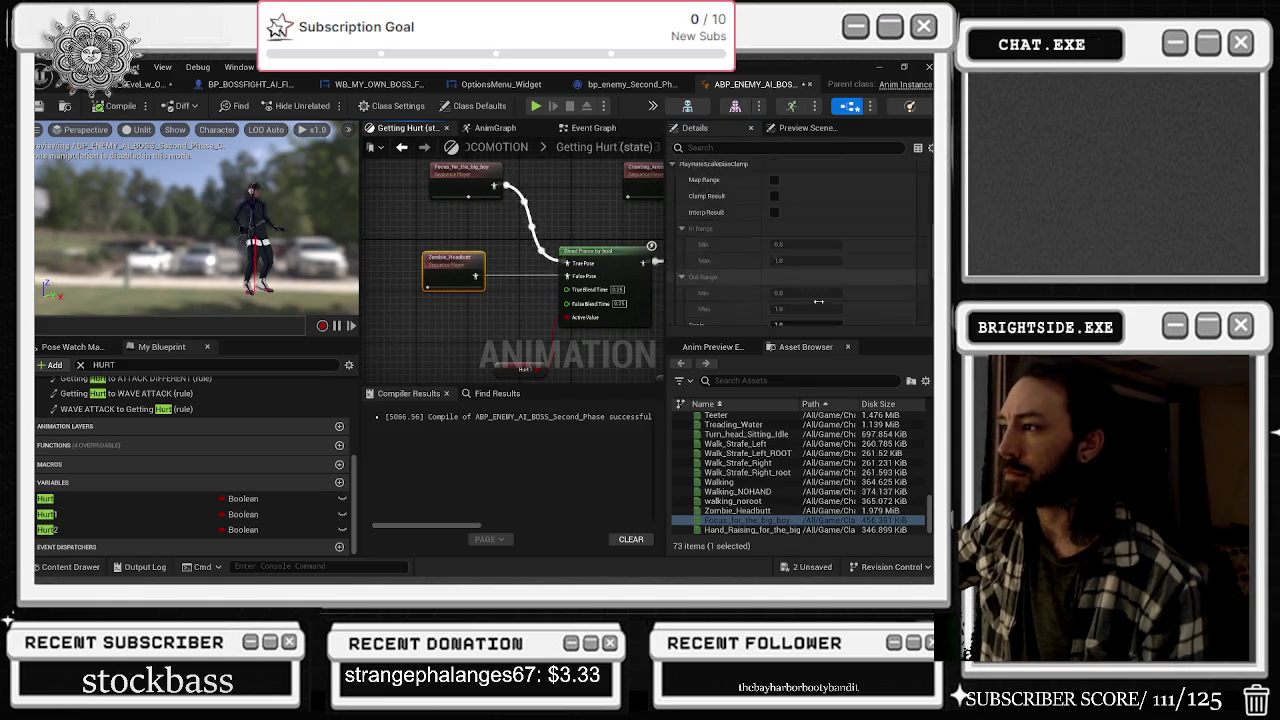